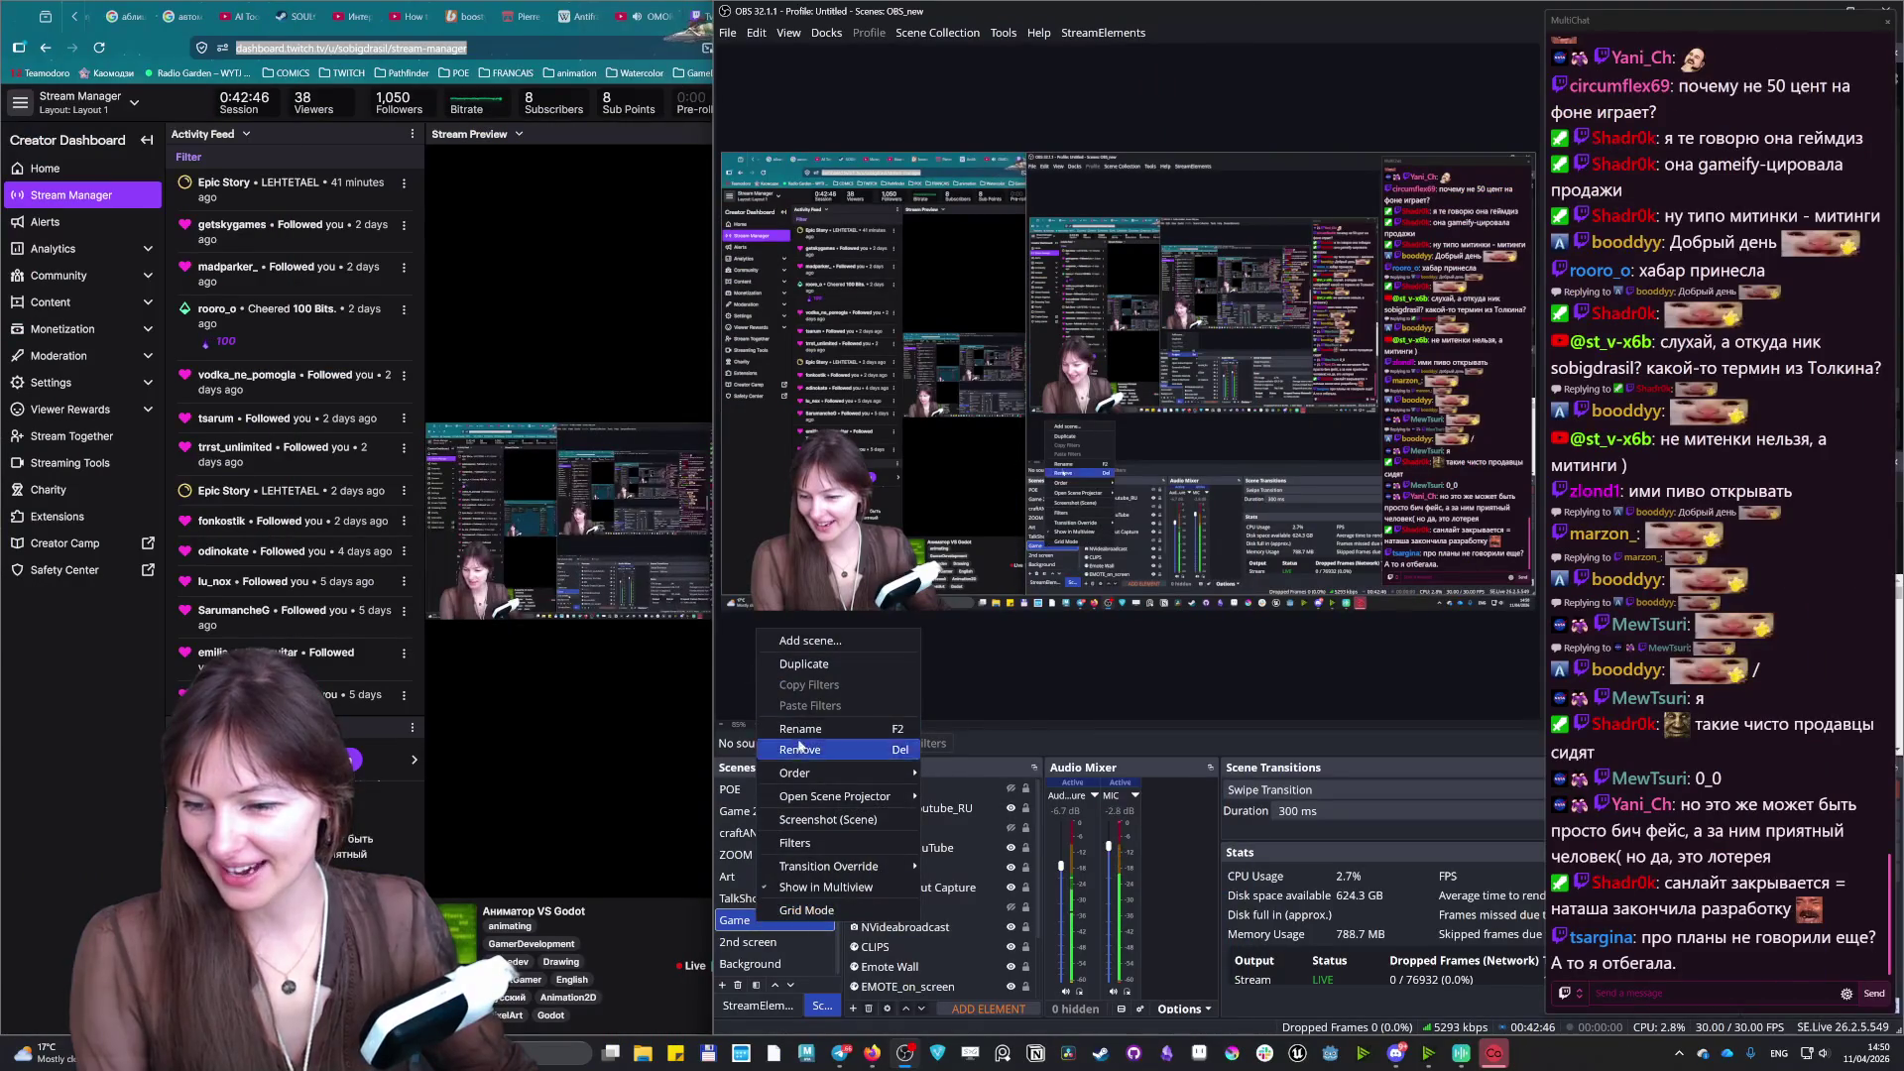
- Rename the OBS Game scene to '1st Screen'
click(800, 729)
text(1st Screen)
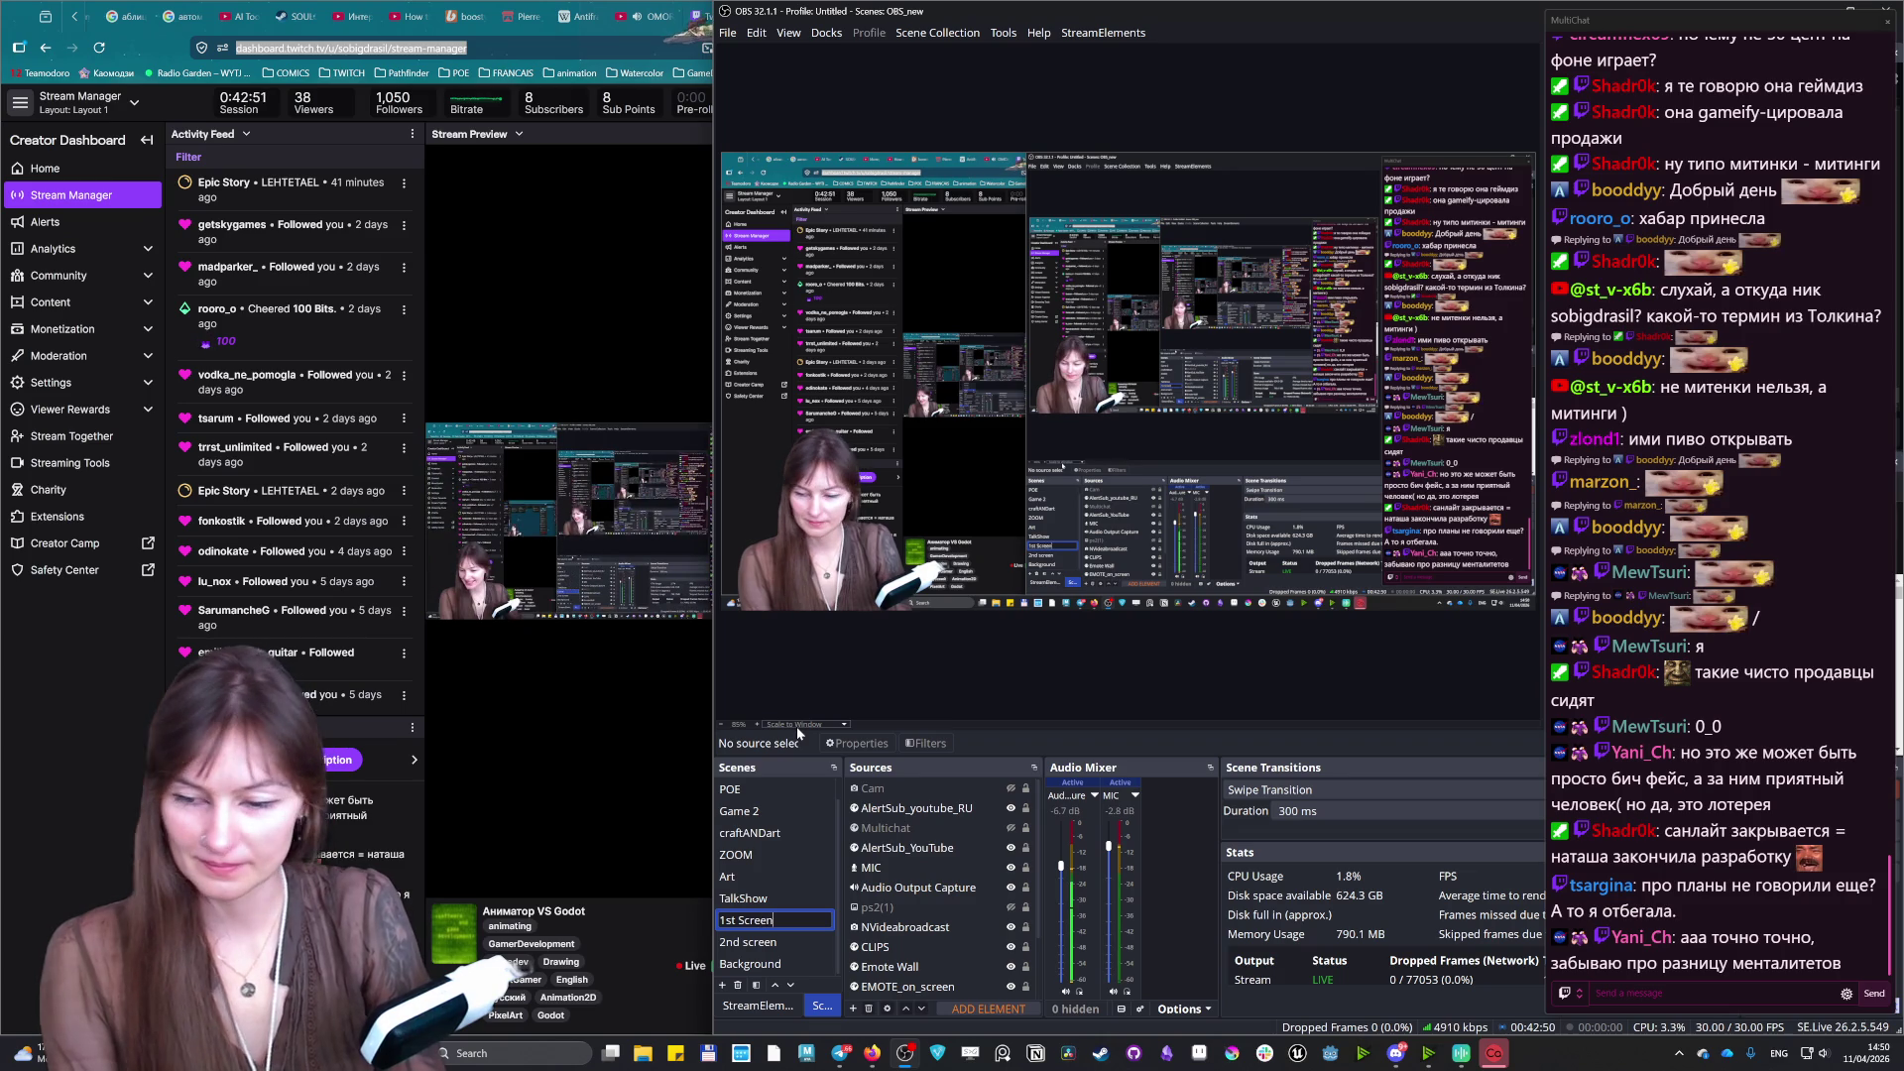
key(Return)
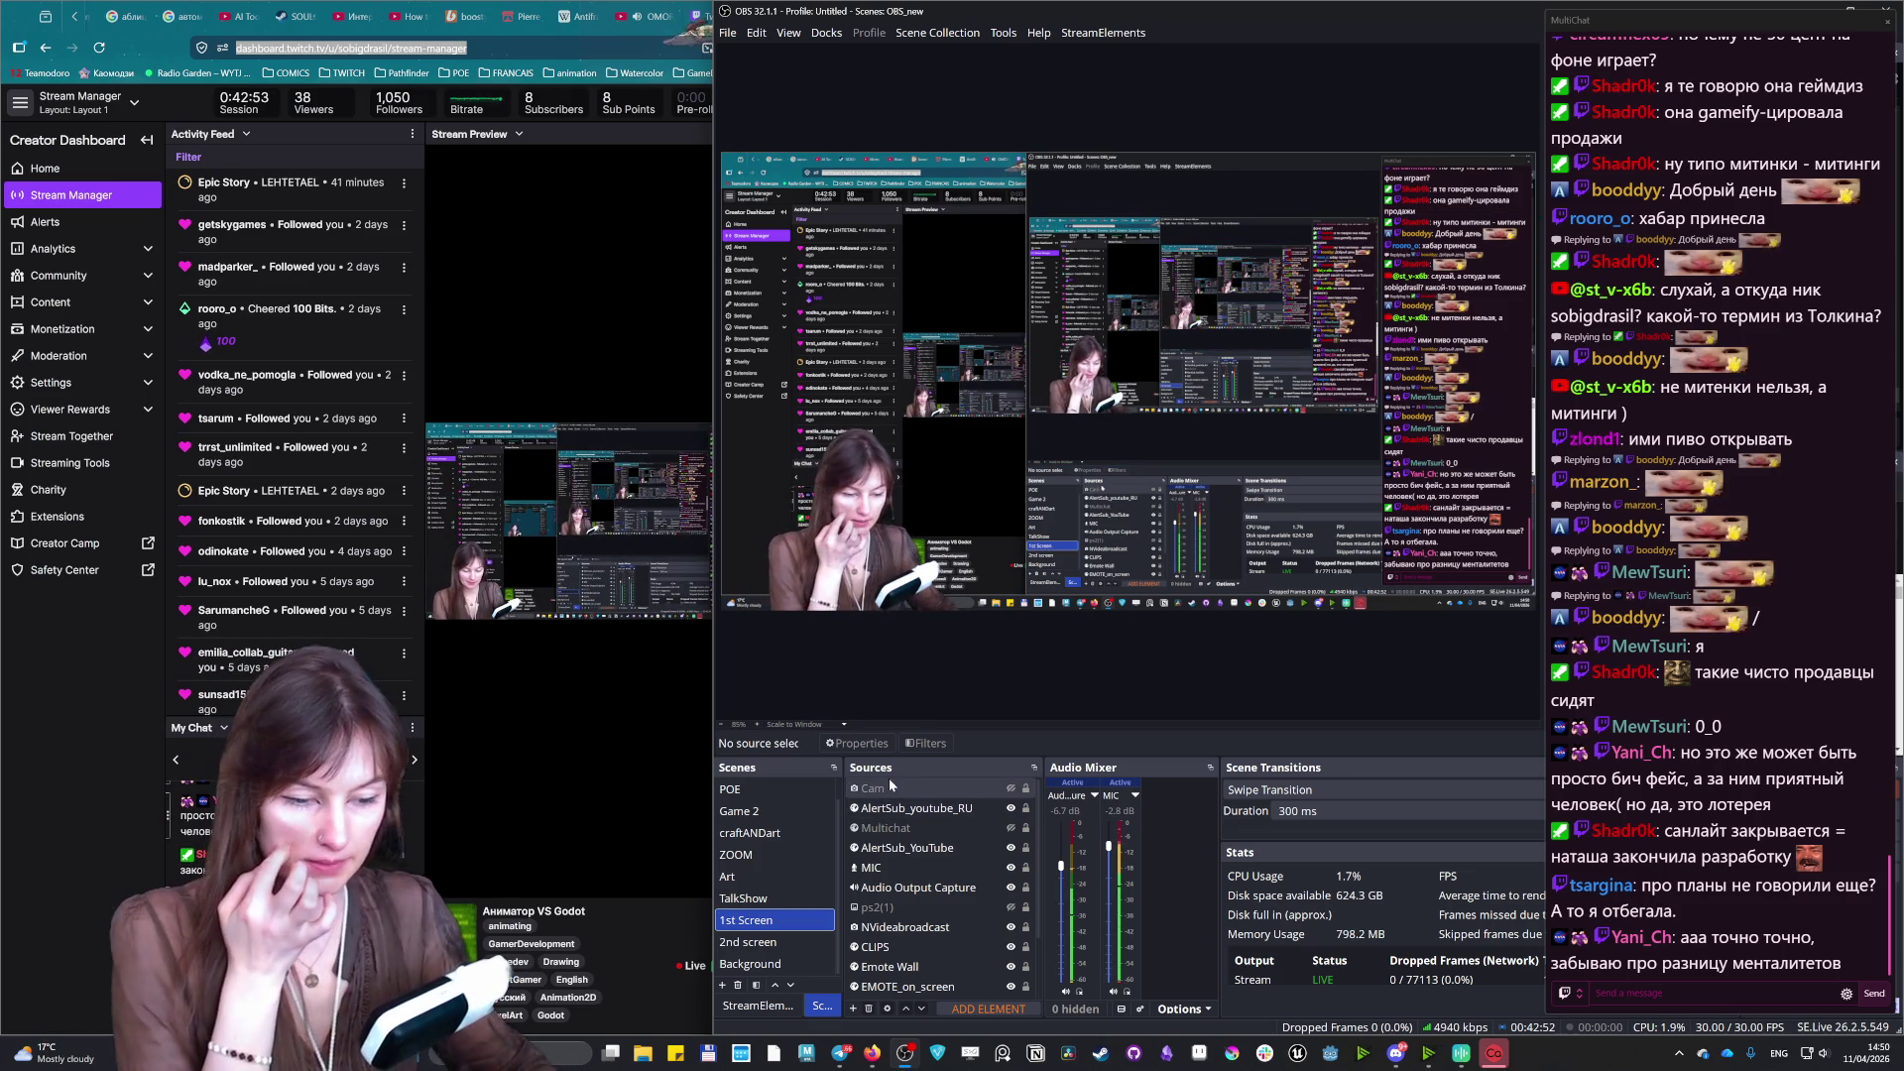
- Switch the stream to the Trello board scene with the F2 hotkey
right_click(745, 922)
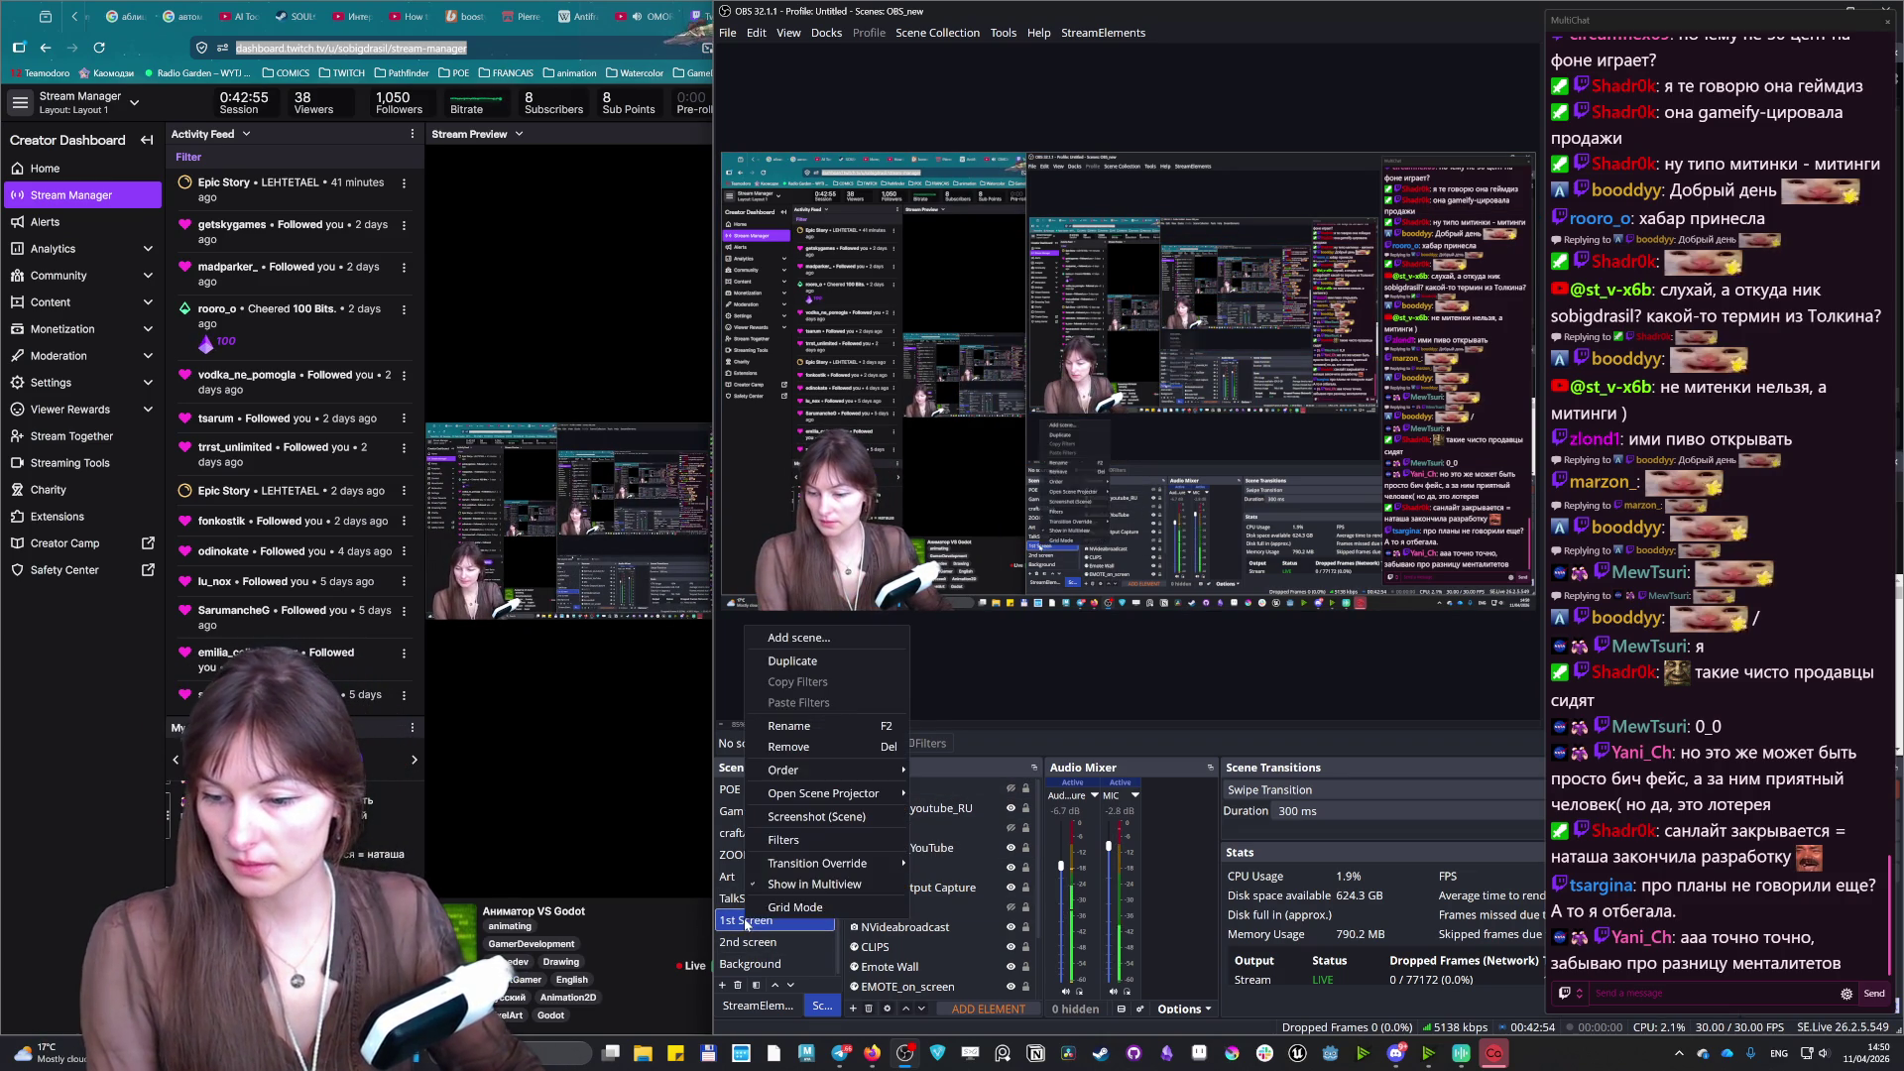
key(Escape)
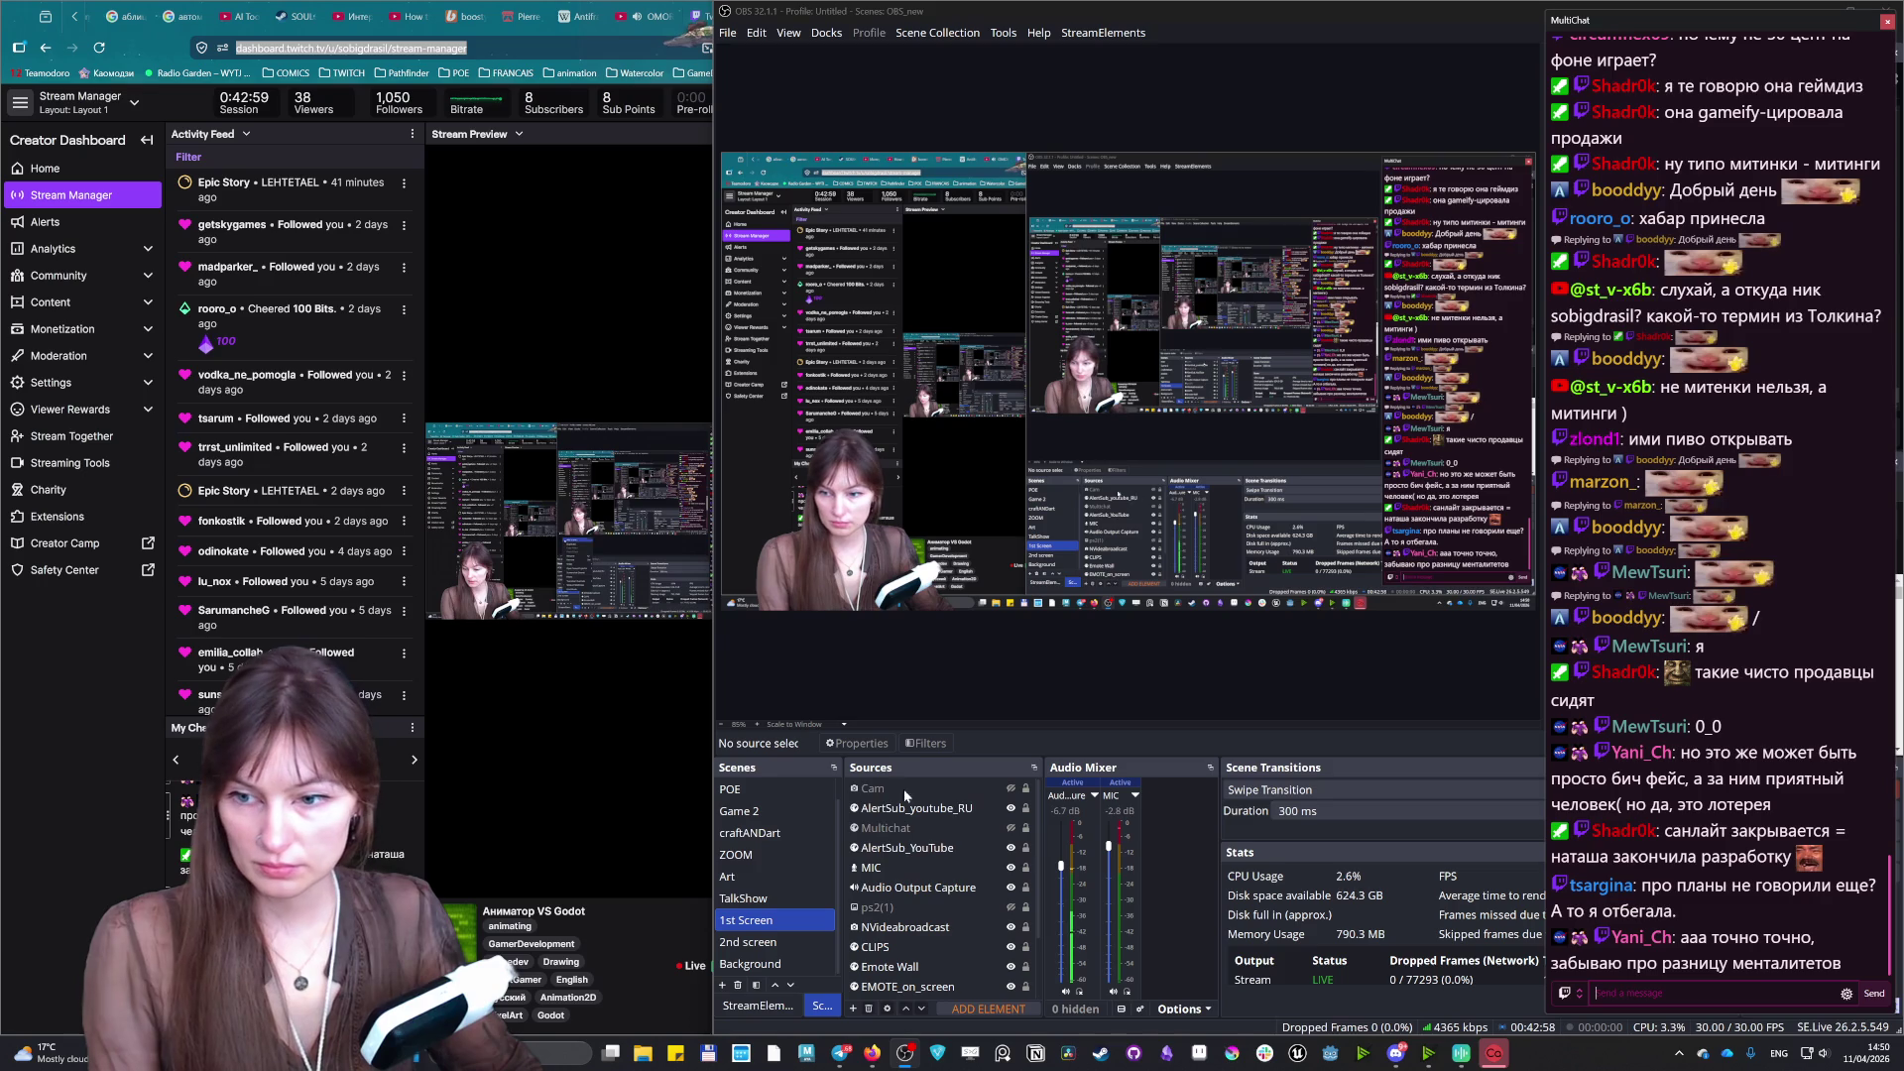
key(F2)
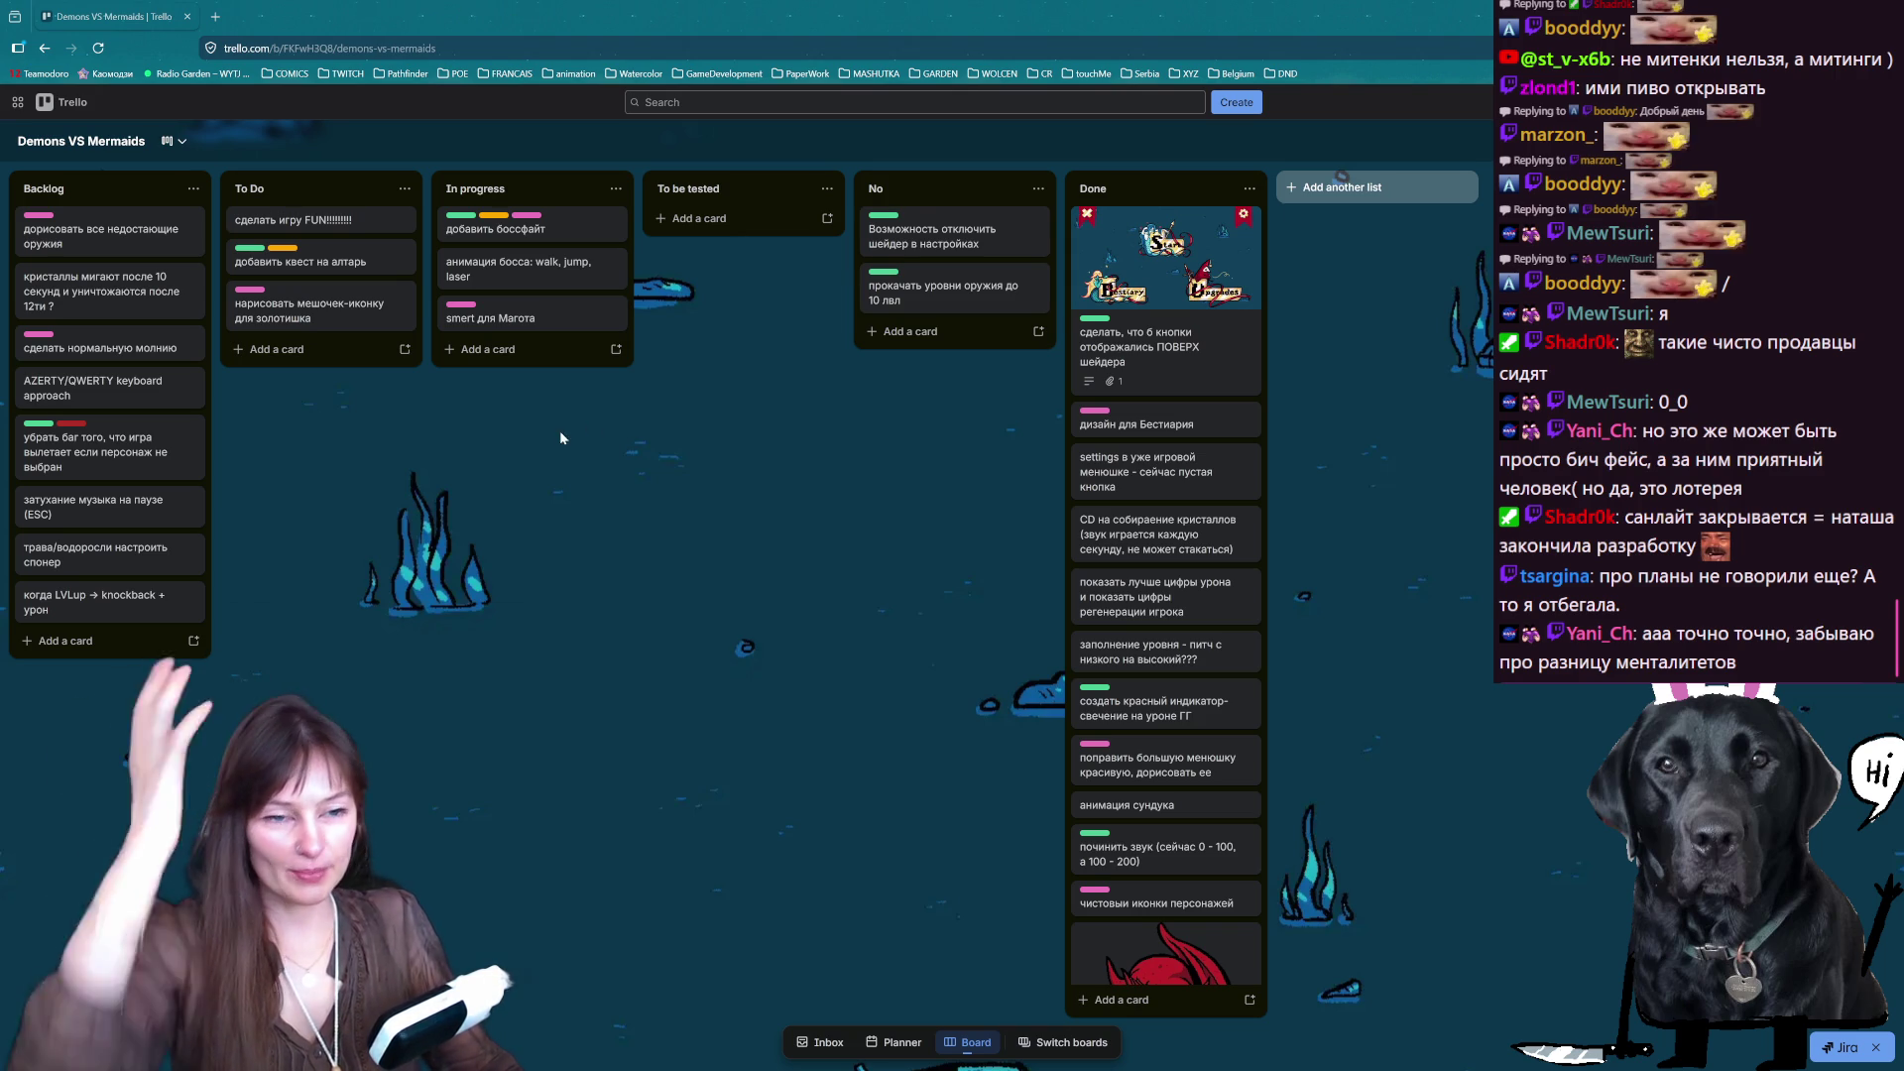
scroll(1142, 569, down, 10)
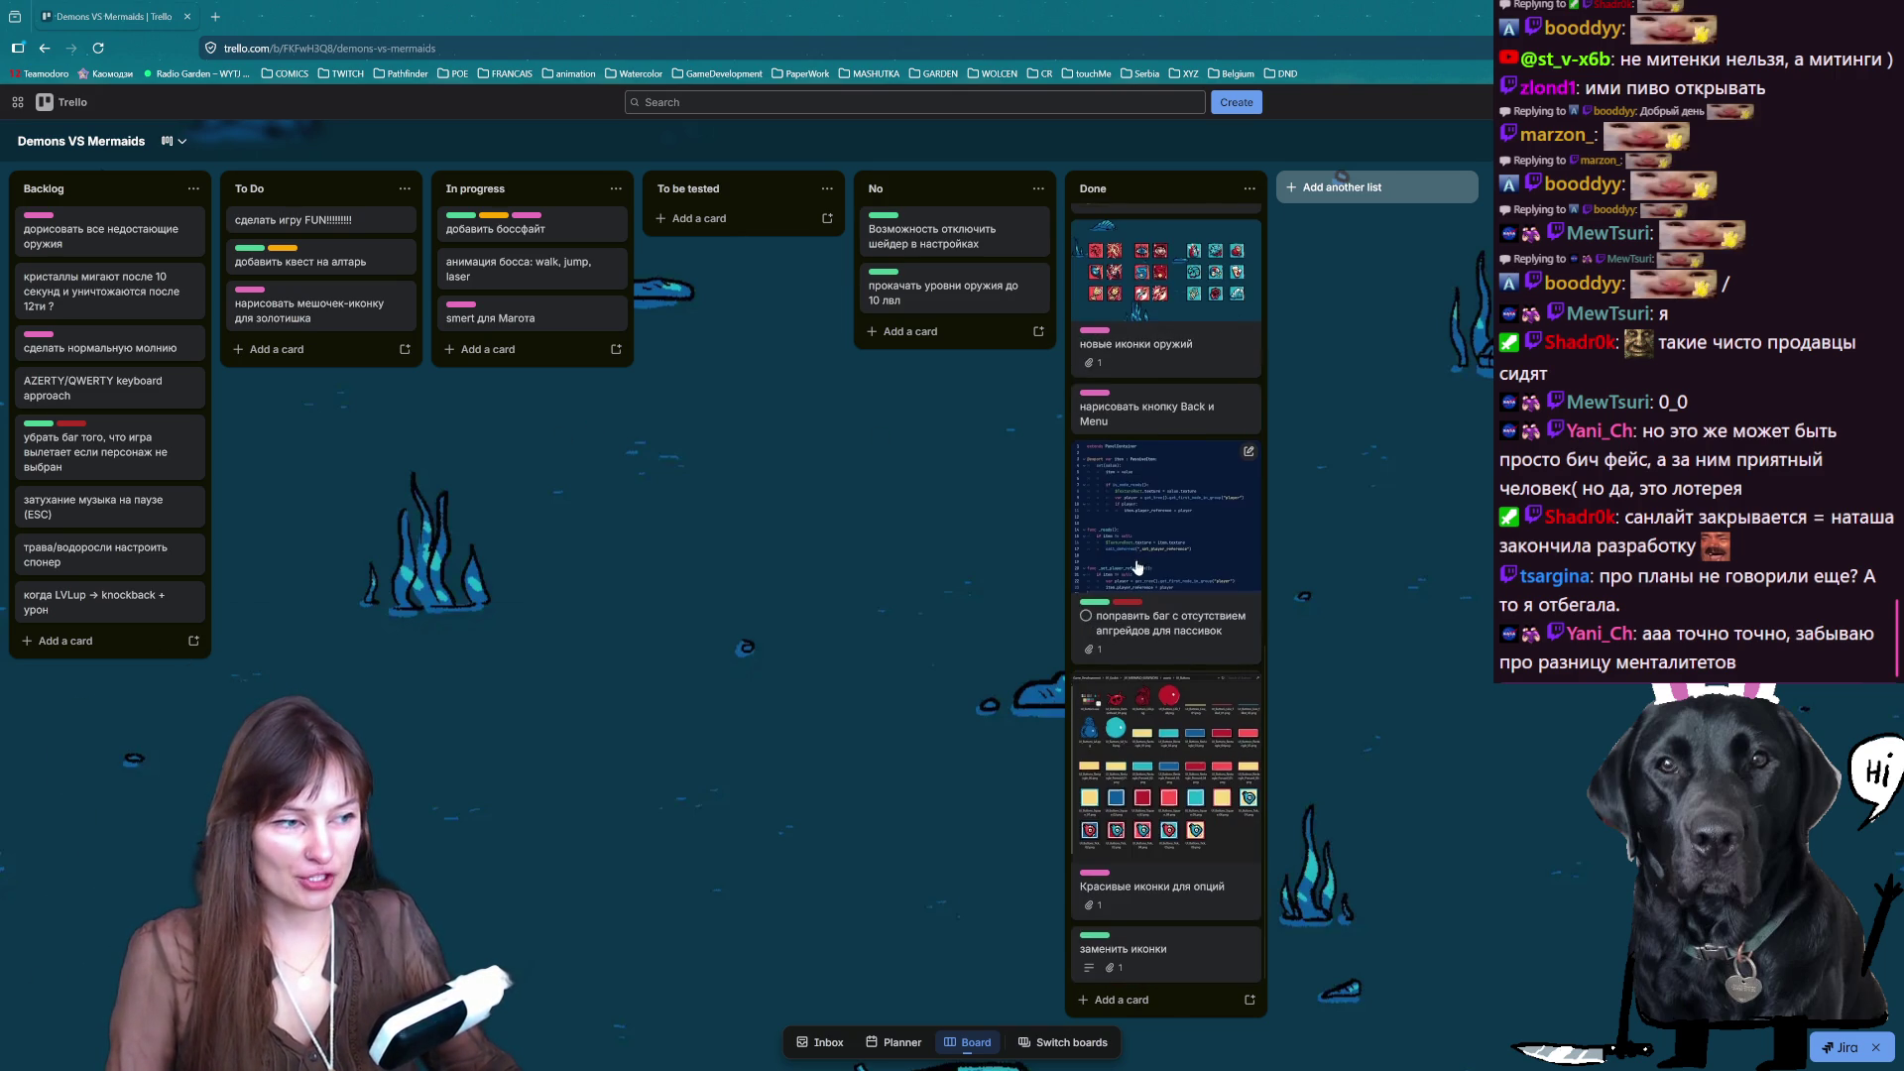
- Move the FUN card to In progress, altar quest to No, gold pouch icon to Done; go fullscreen
scroll(1143, 569, up, 7)
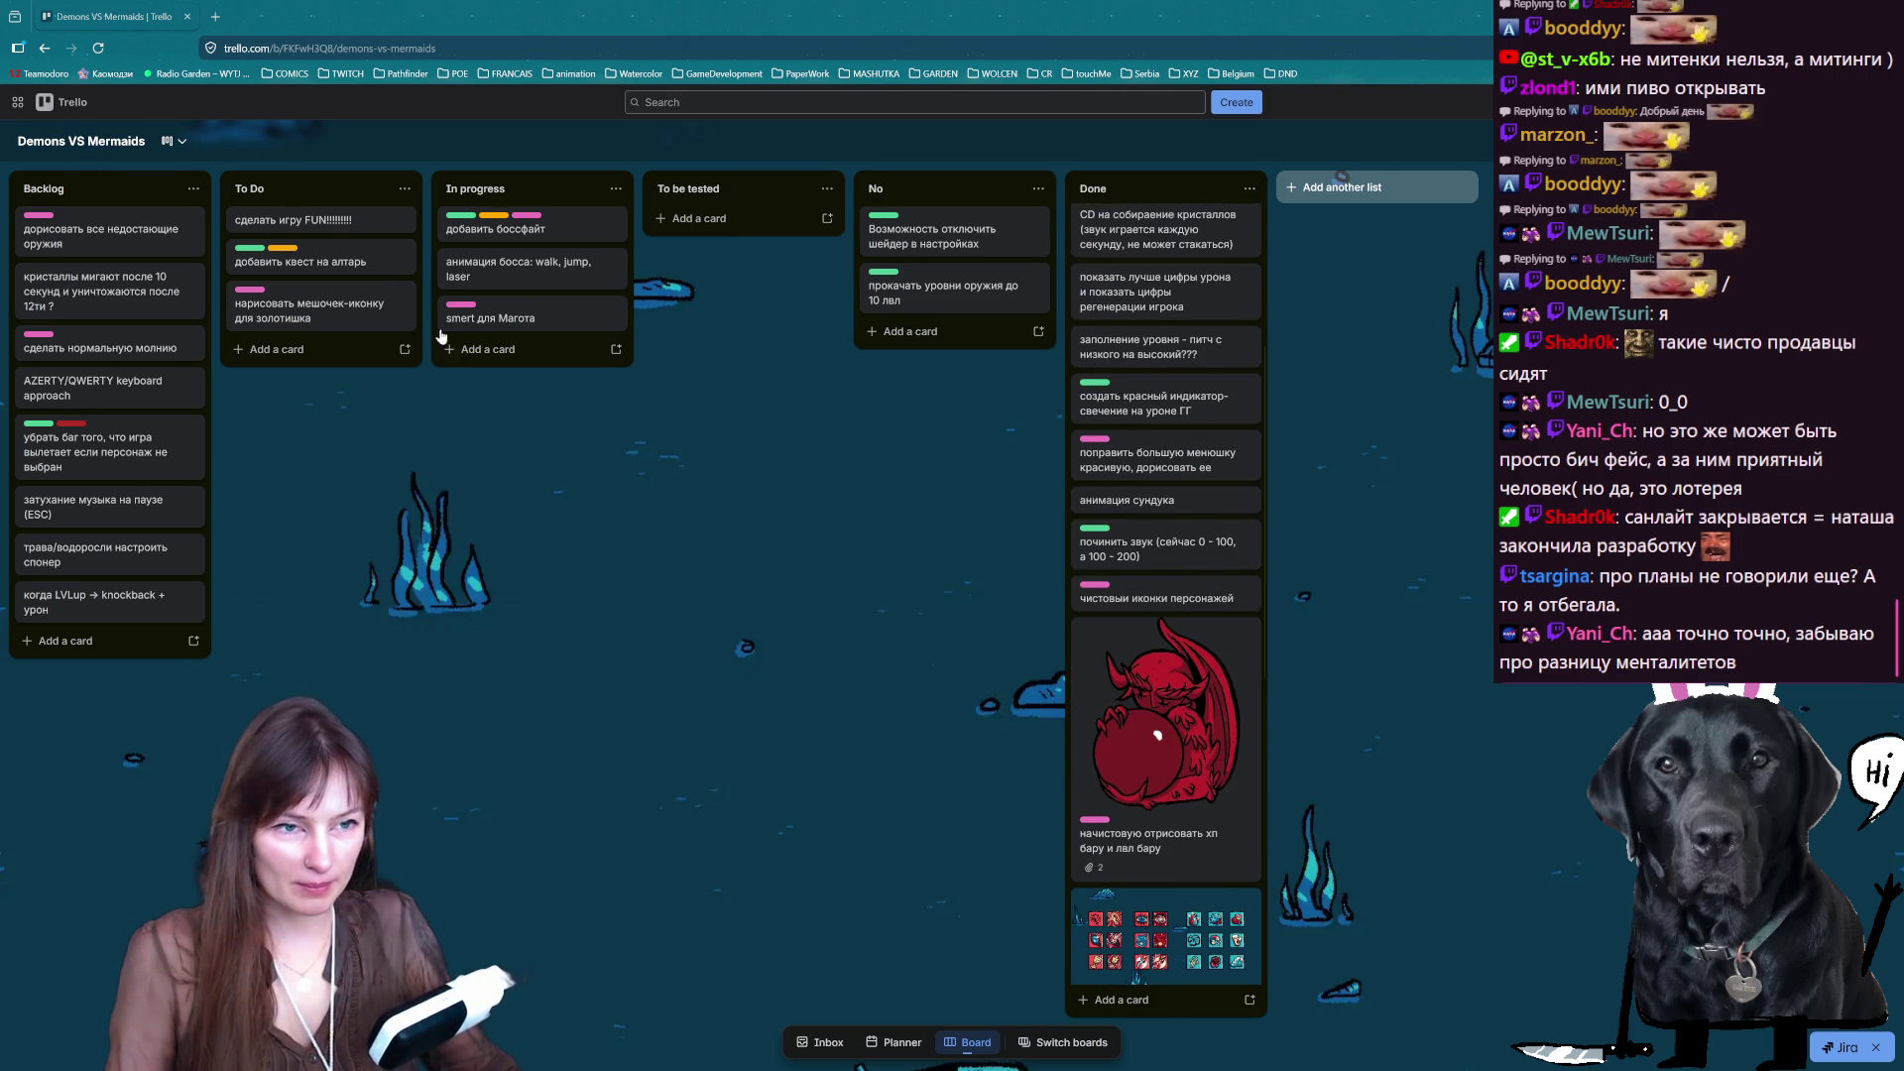
drag(369, 226, 550, 223)
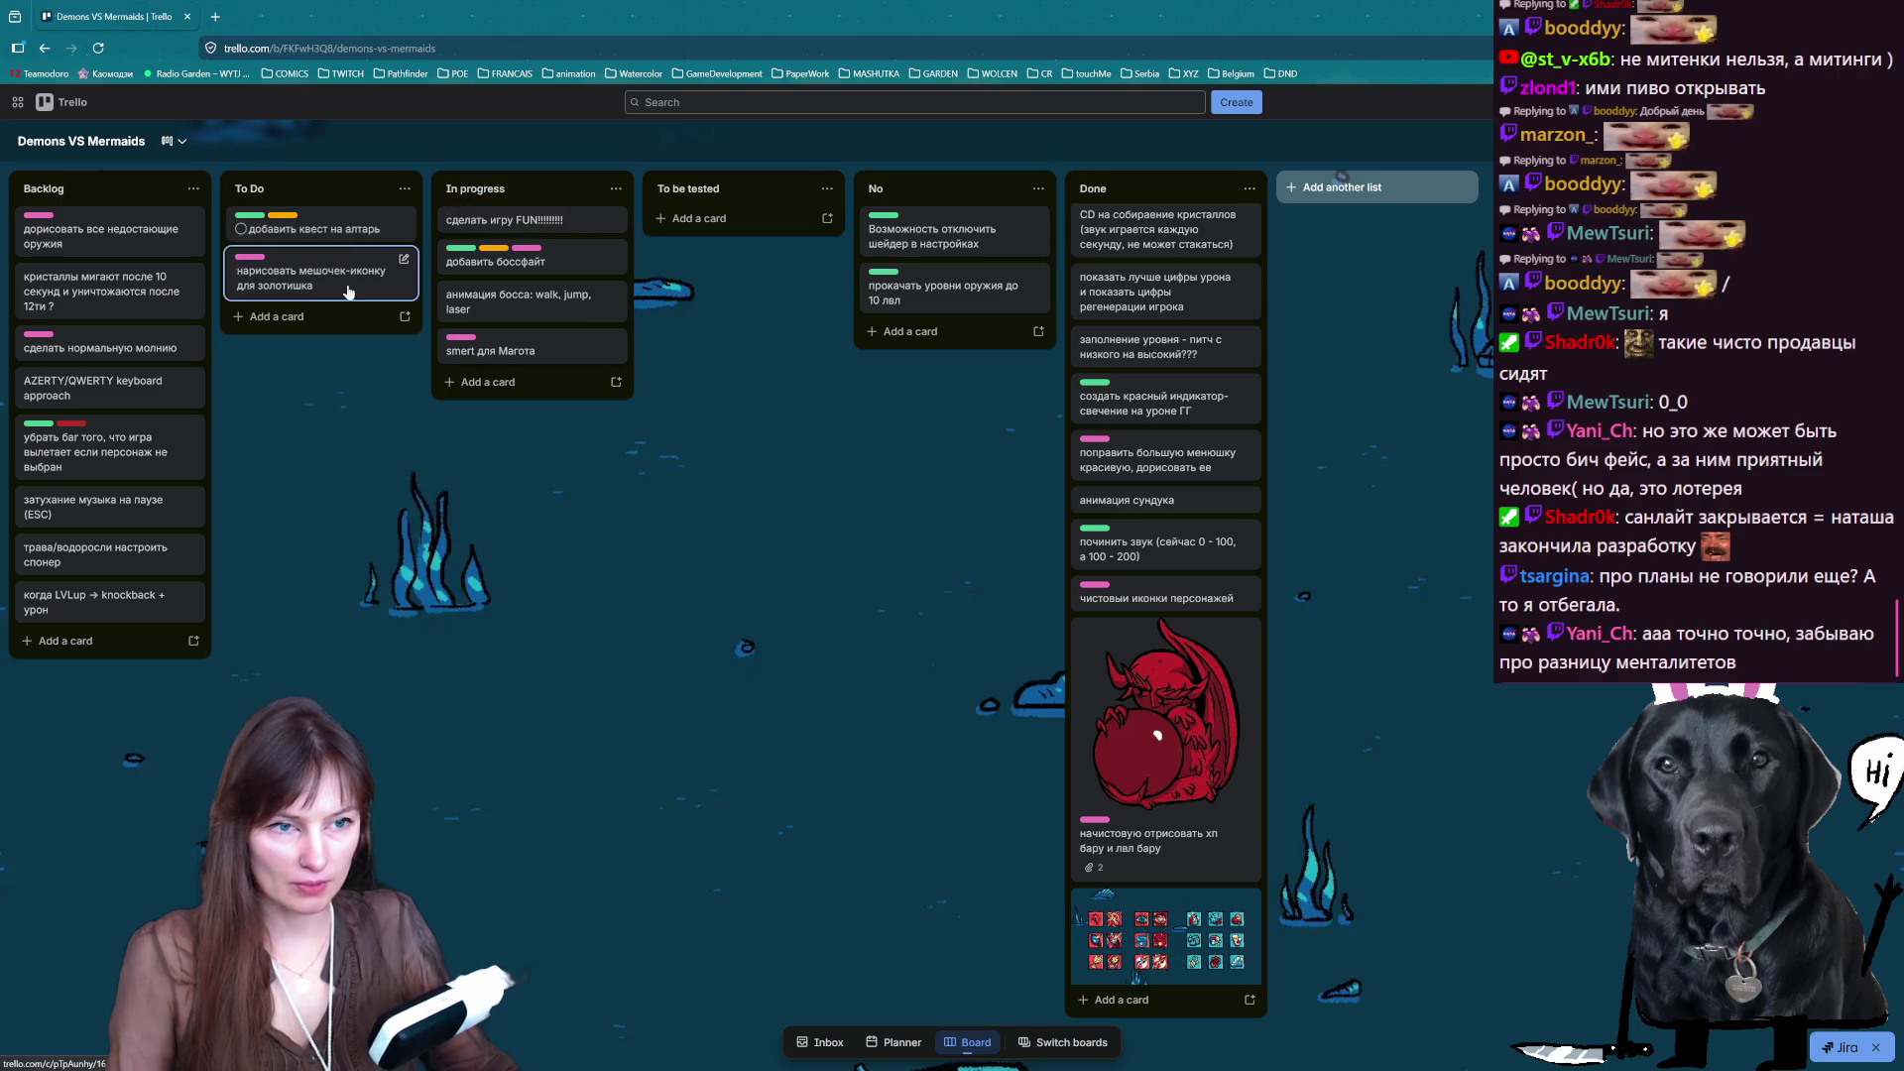
mouse_move(354, 227)
mouse_down()
mouse_move(893, 327)
mouse_move(879, 298)
mouse_up()
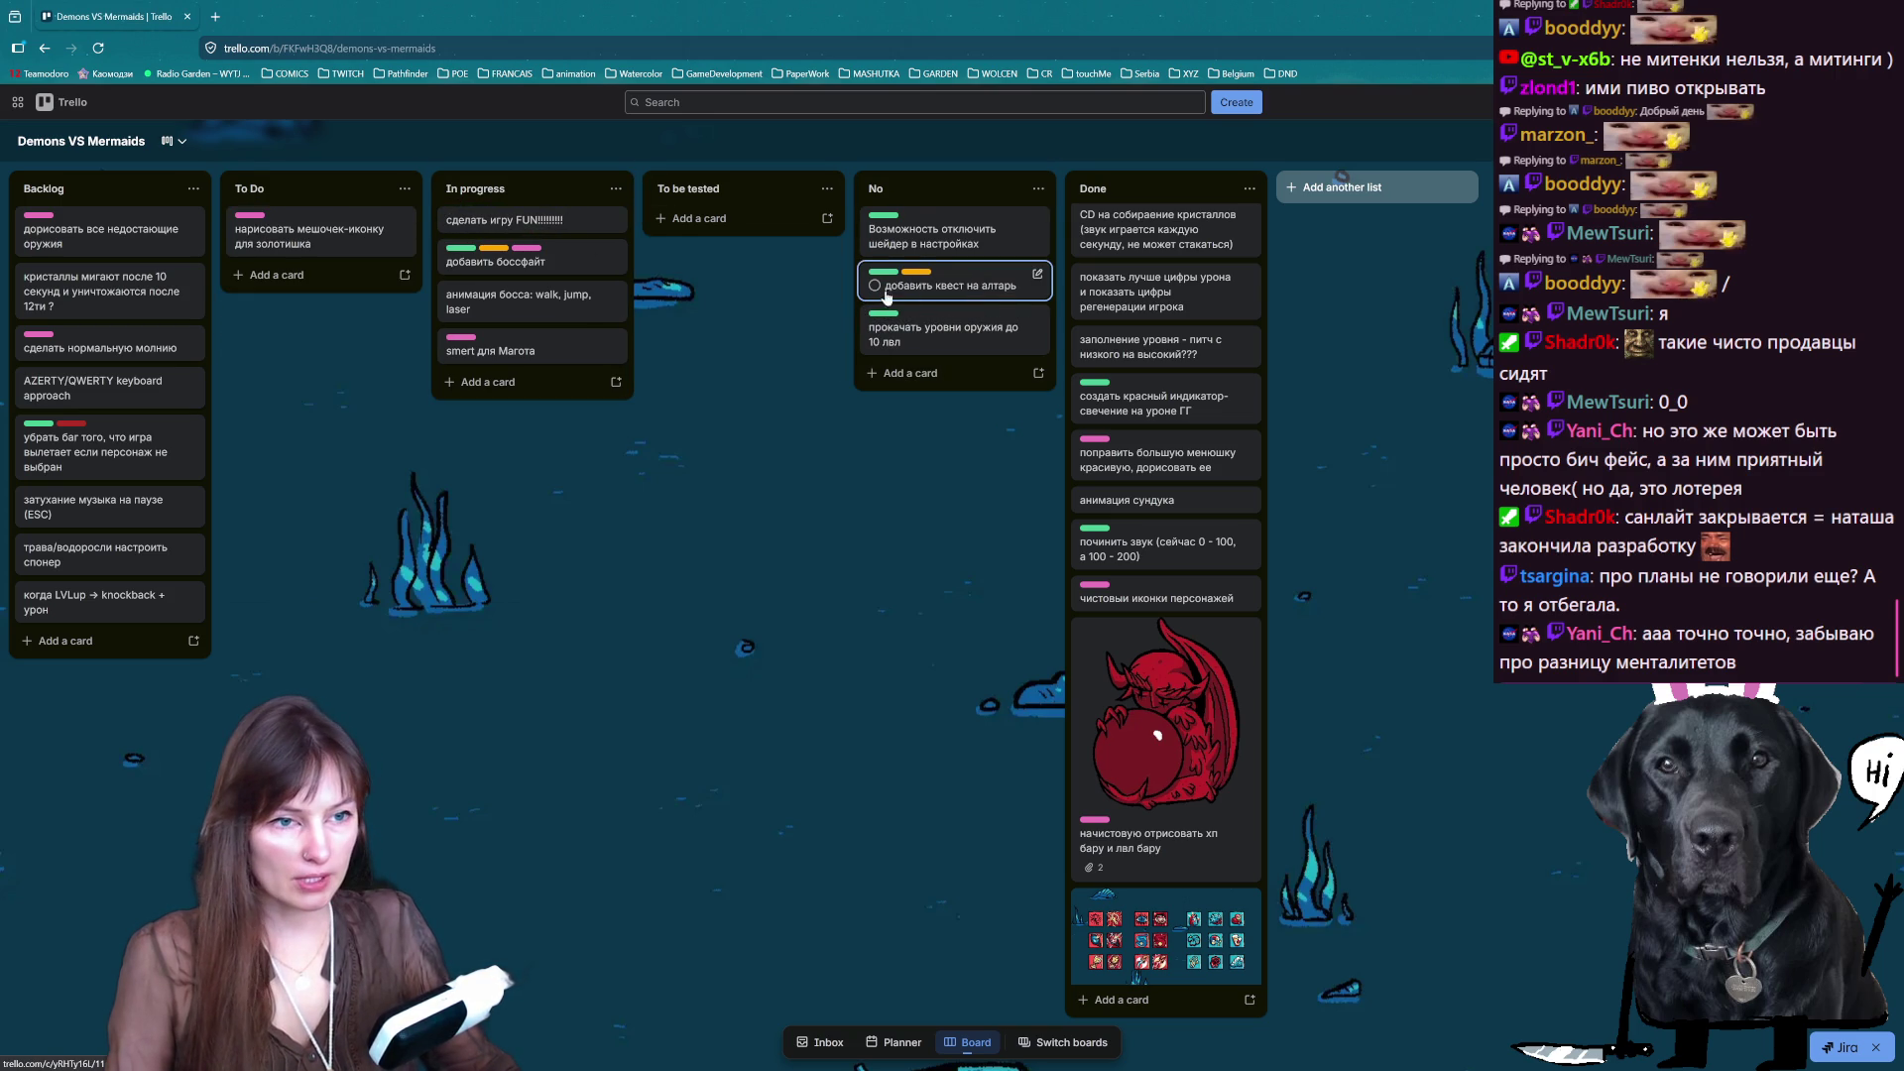
mouse_move(318, 236)
mouse_down()
mouse_move(540, 223)
mouse_move(1165, 421)
mouse_move(1165, 392)
mouse_up()
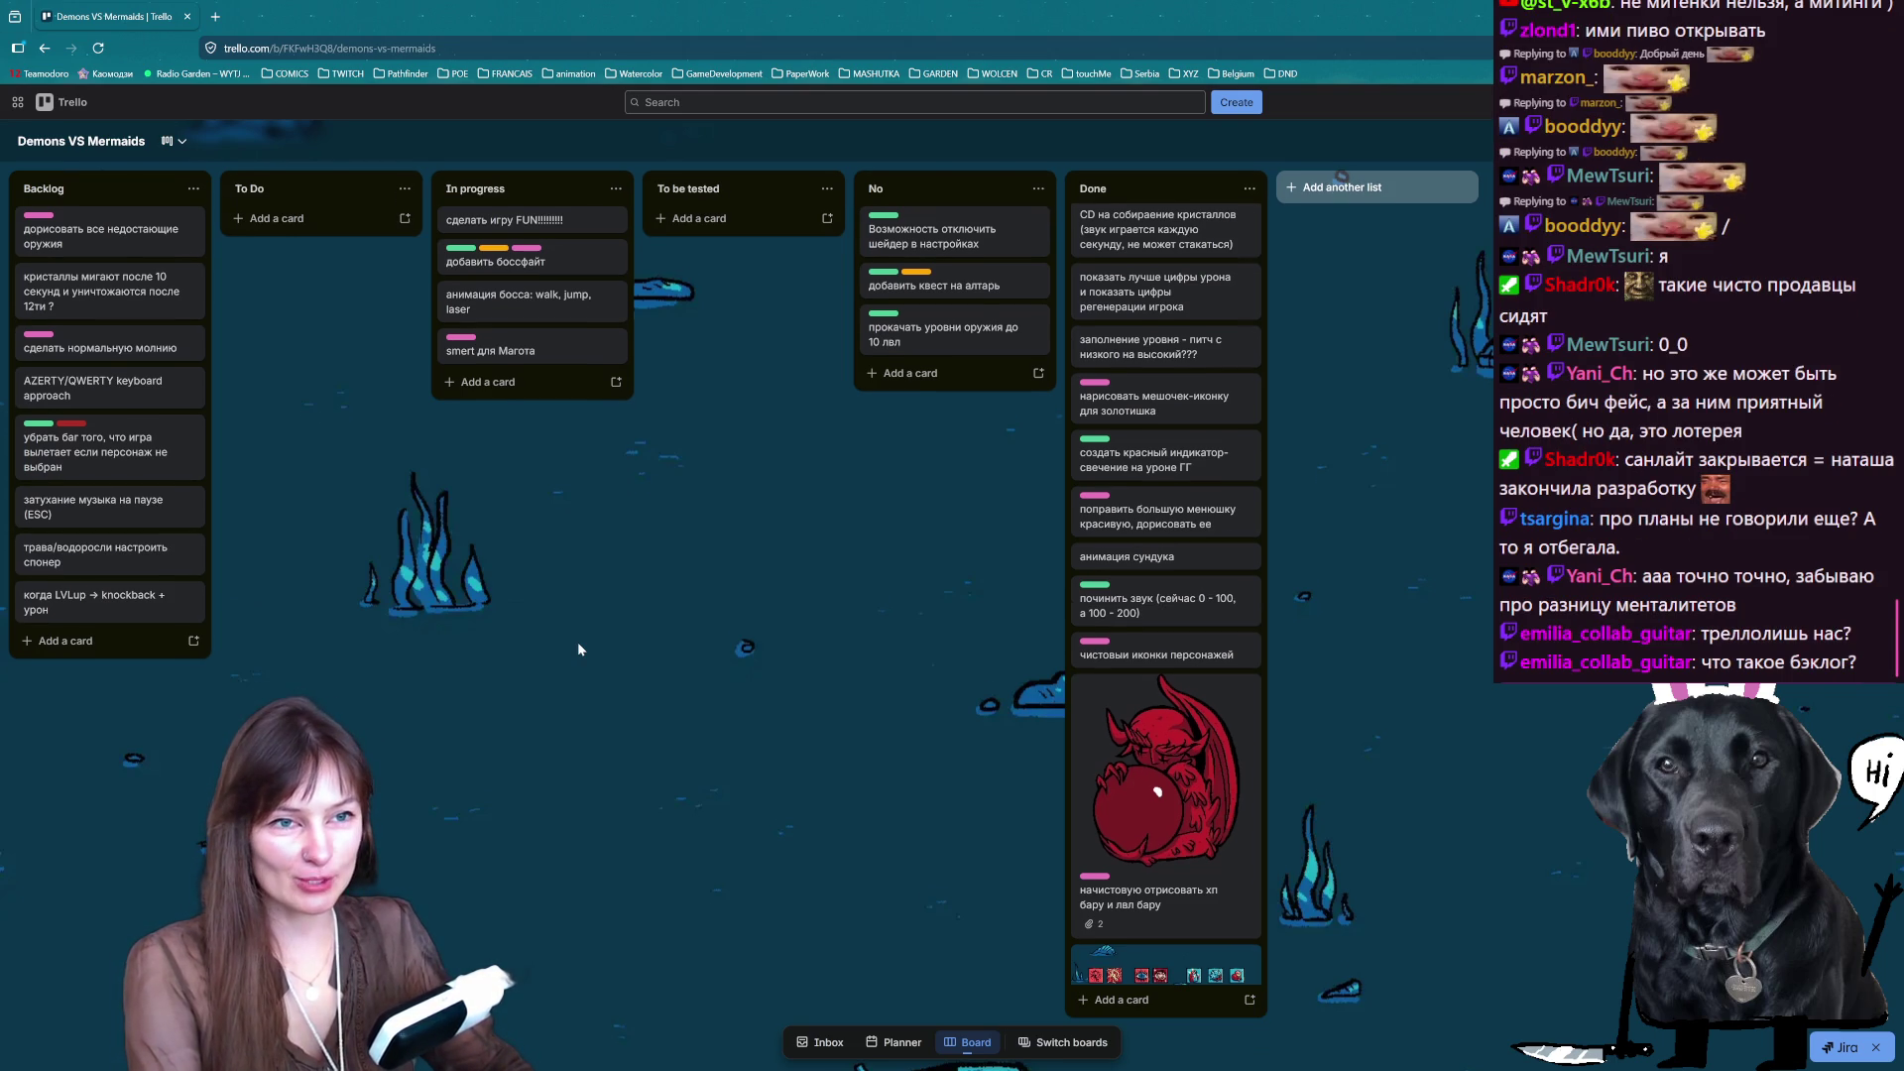
key(F11)
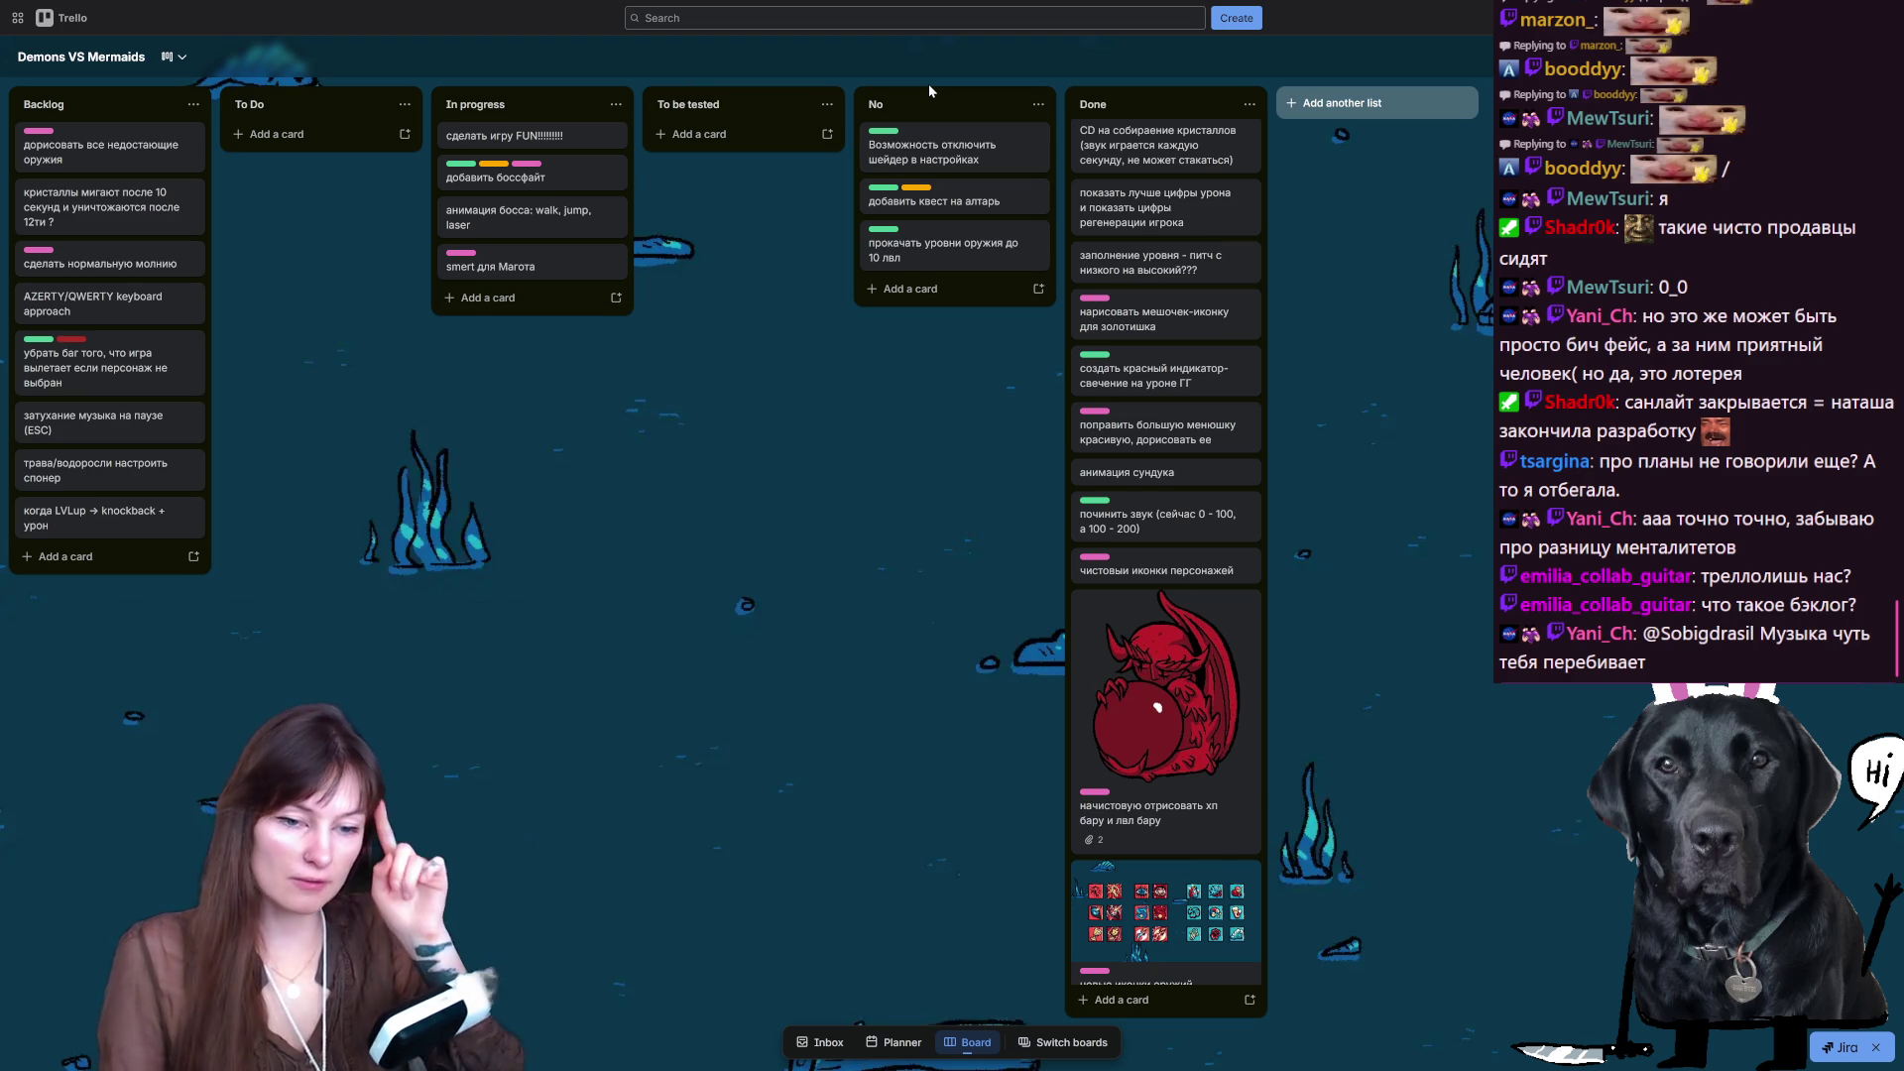
mouse_move(794, 6)
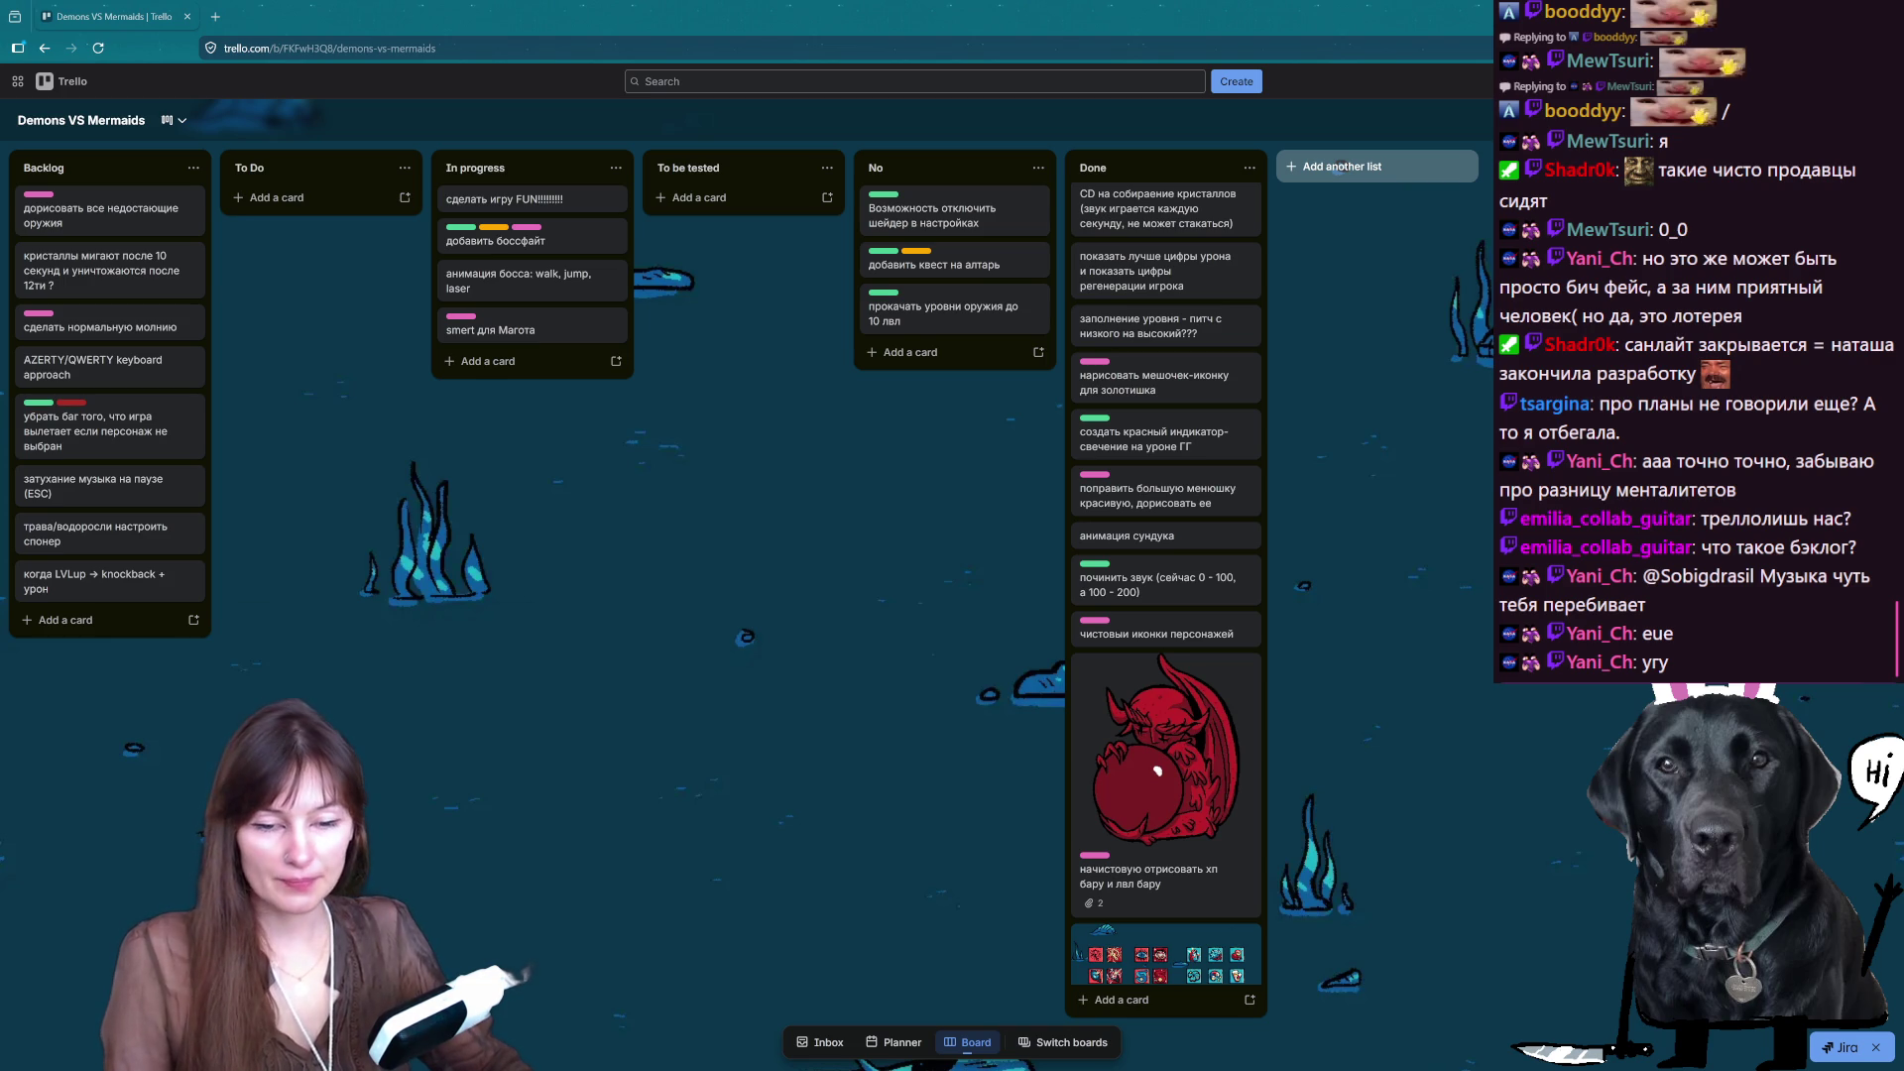
- Return the board to fullscreen, then switch to the itch.io developer page tab
key(F11)
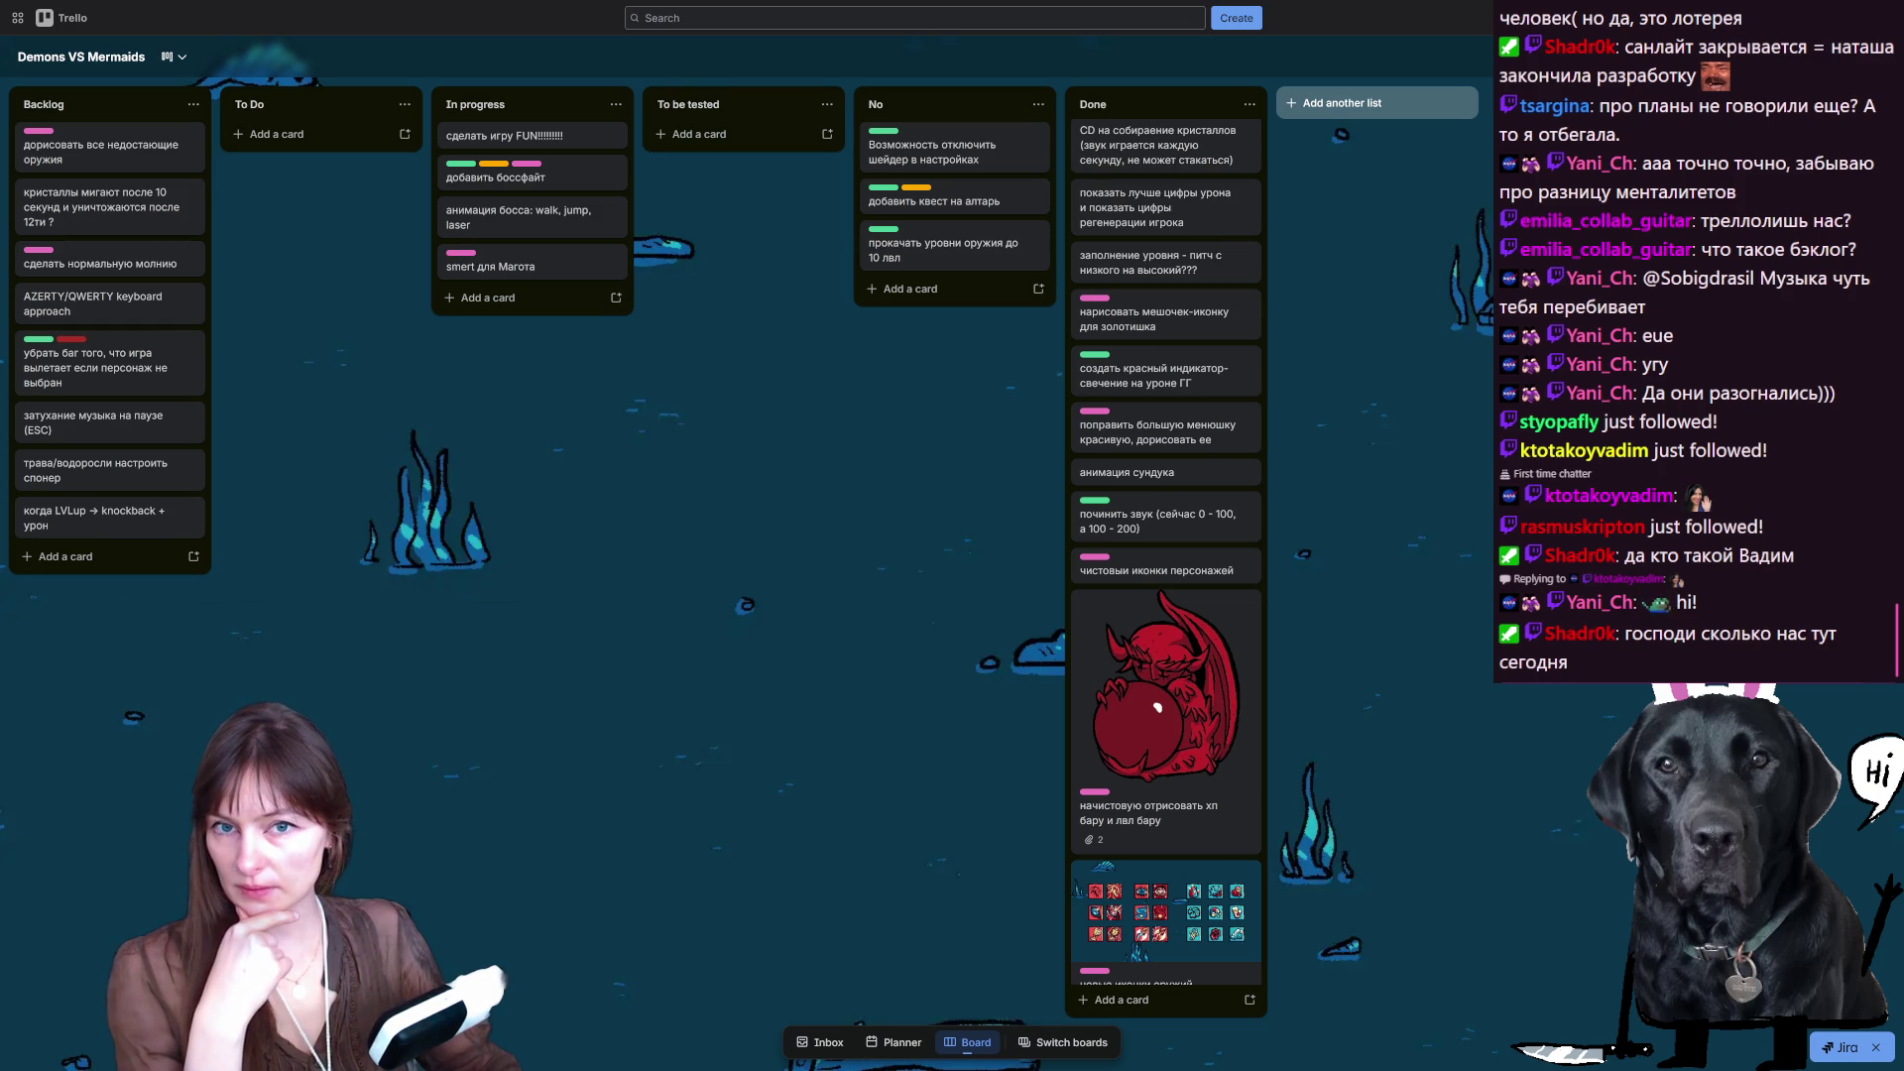
key(alt+Tab)
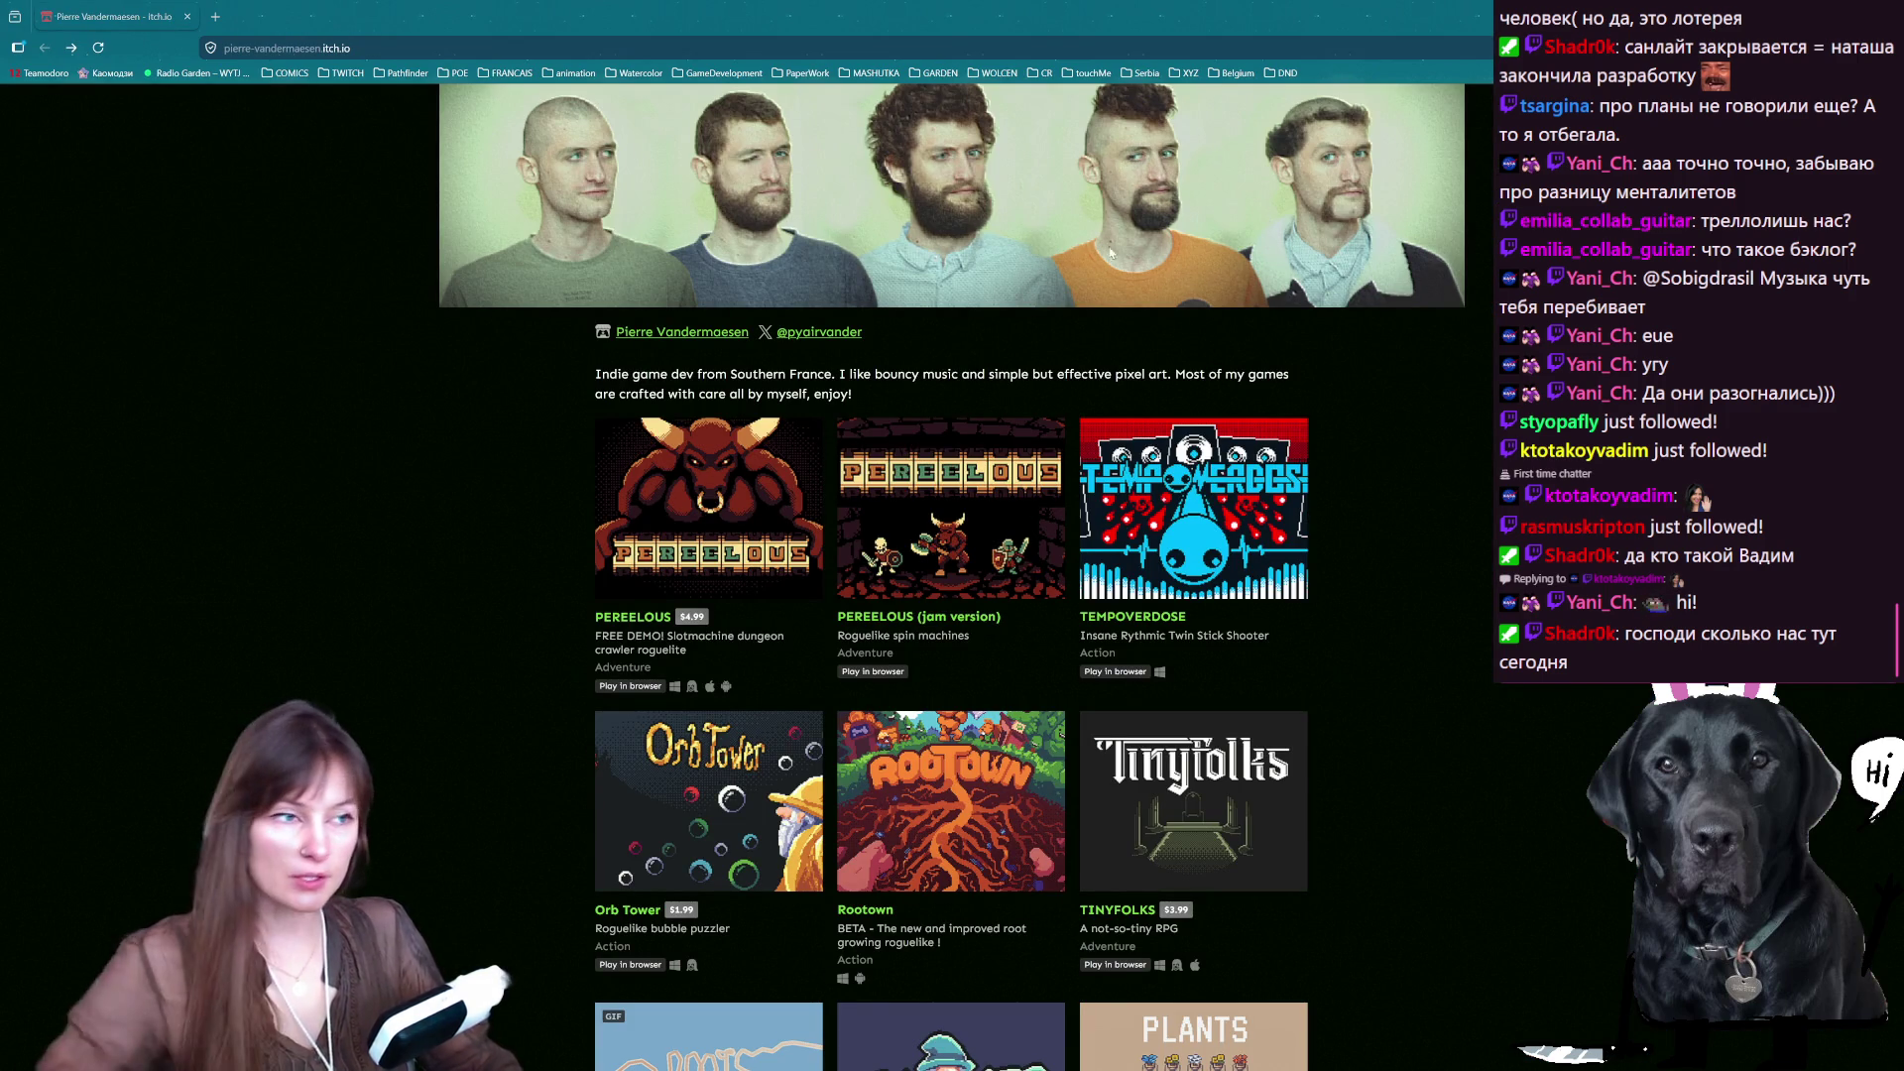
- Scroll through the developer's games and open the Make A Pierre (real) page
scroll(989, 581, down, 7)
scroll(987, 575, down, 5)
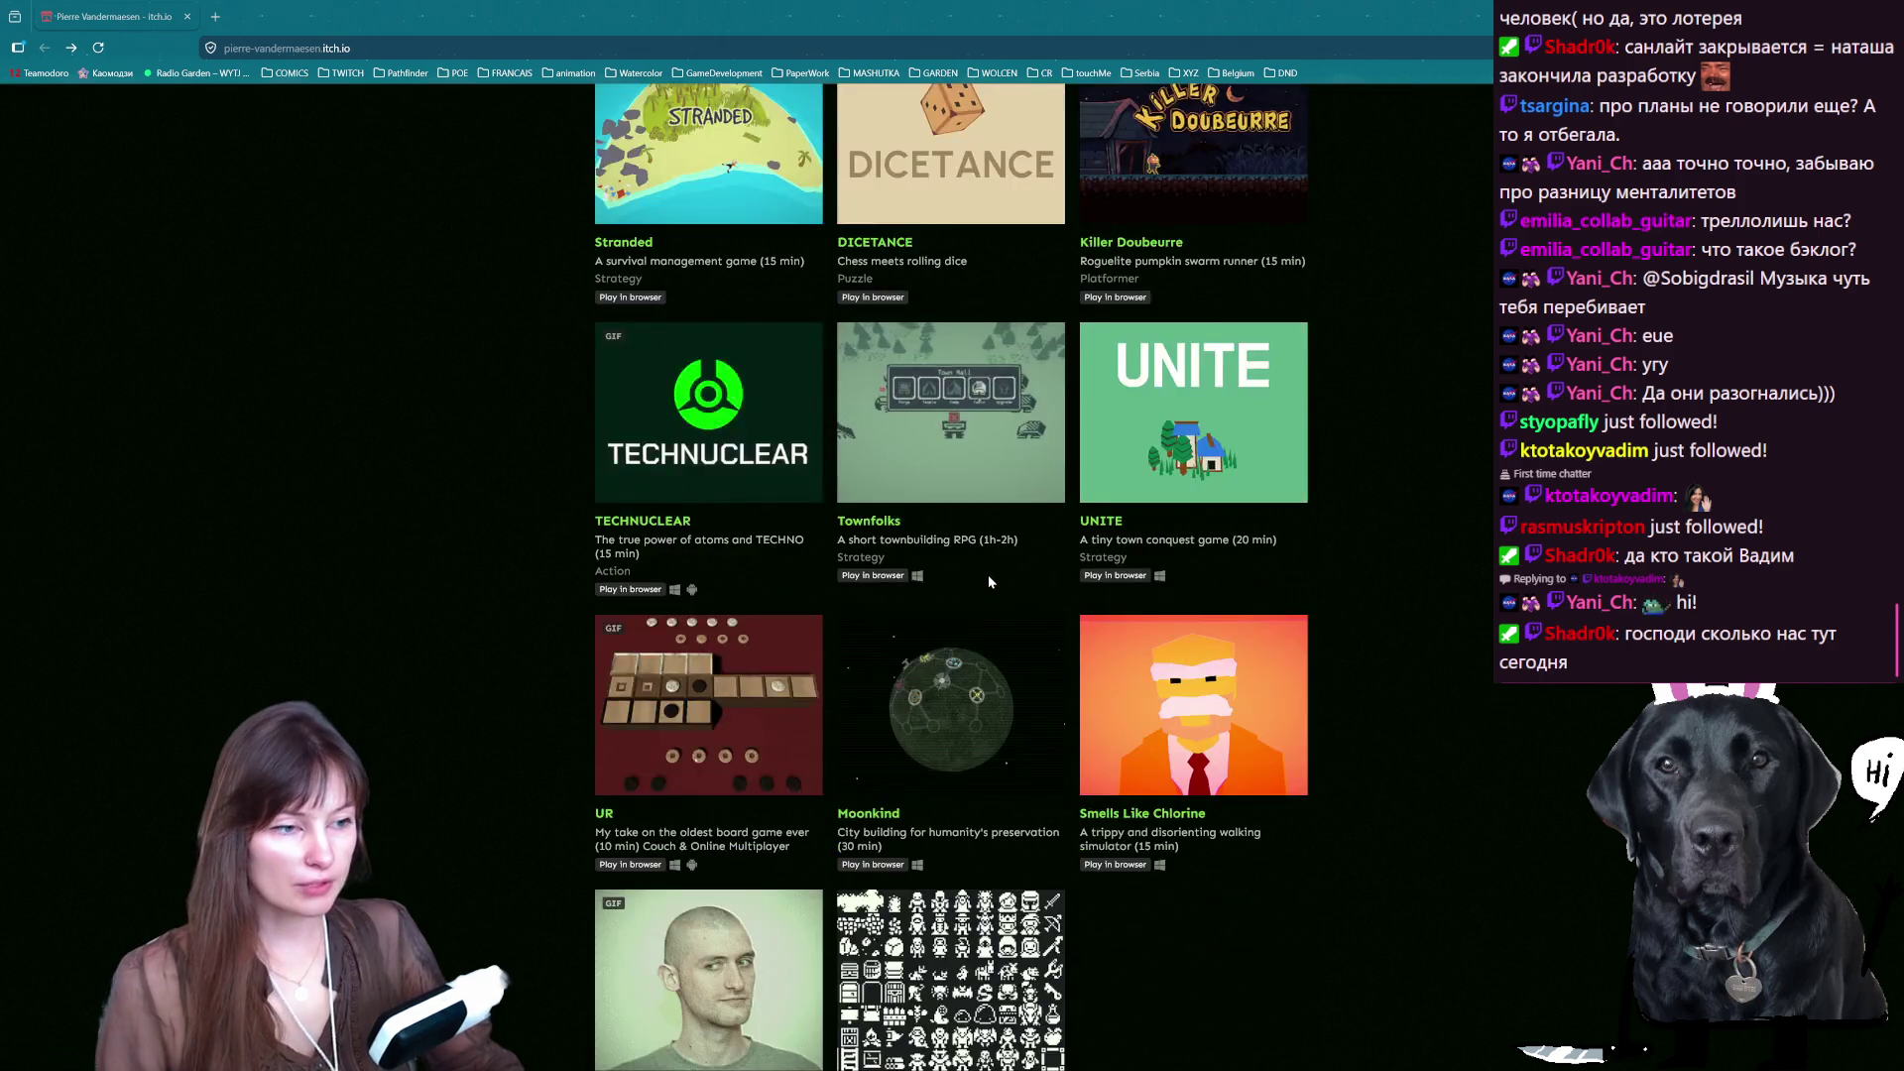
scroll(992, 583, up, 6)
scroll(954, 625, down, 6)
scroll(949, 627, down, 6)
scroll(948, 623, up, 5)
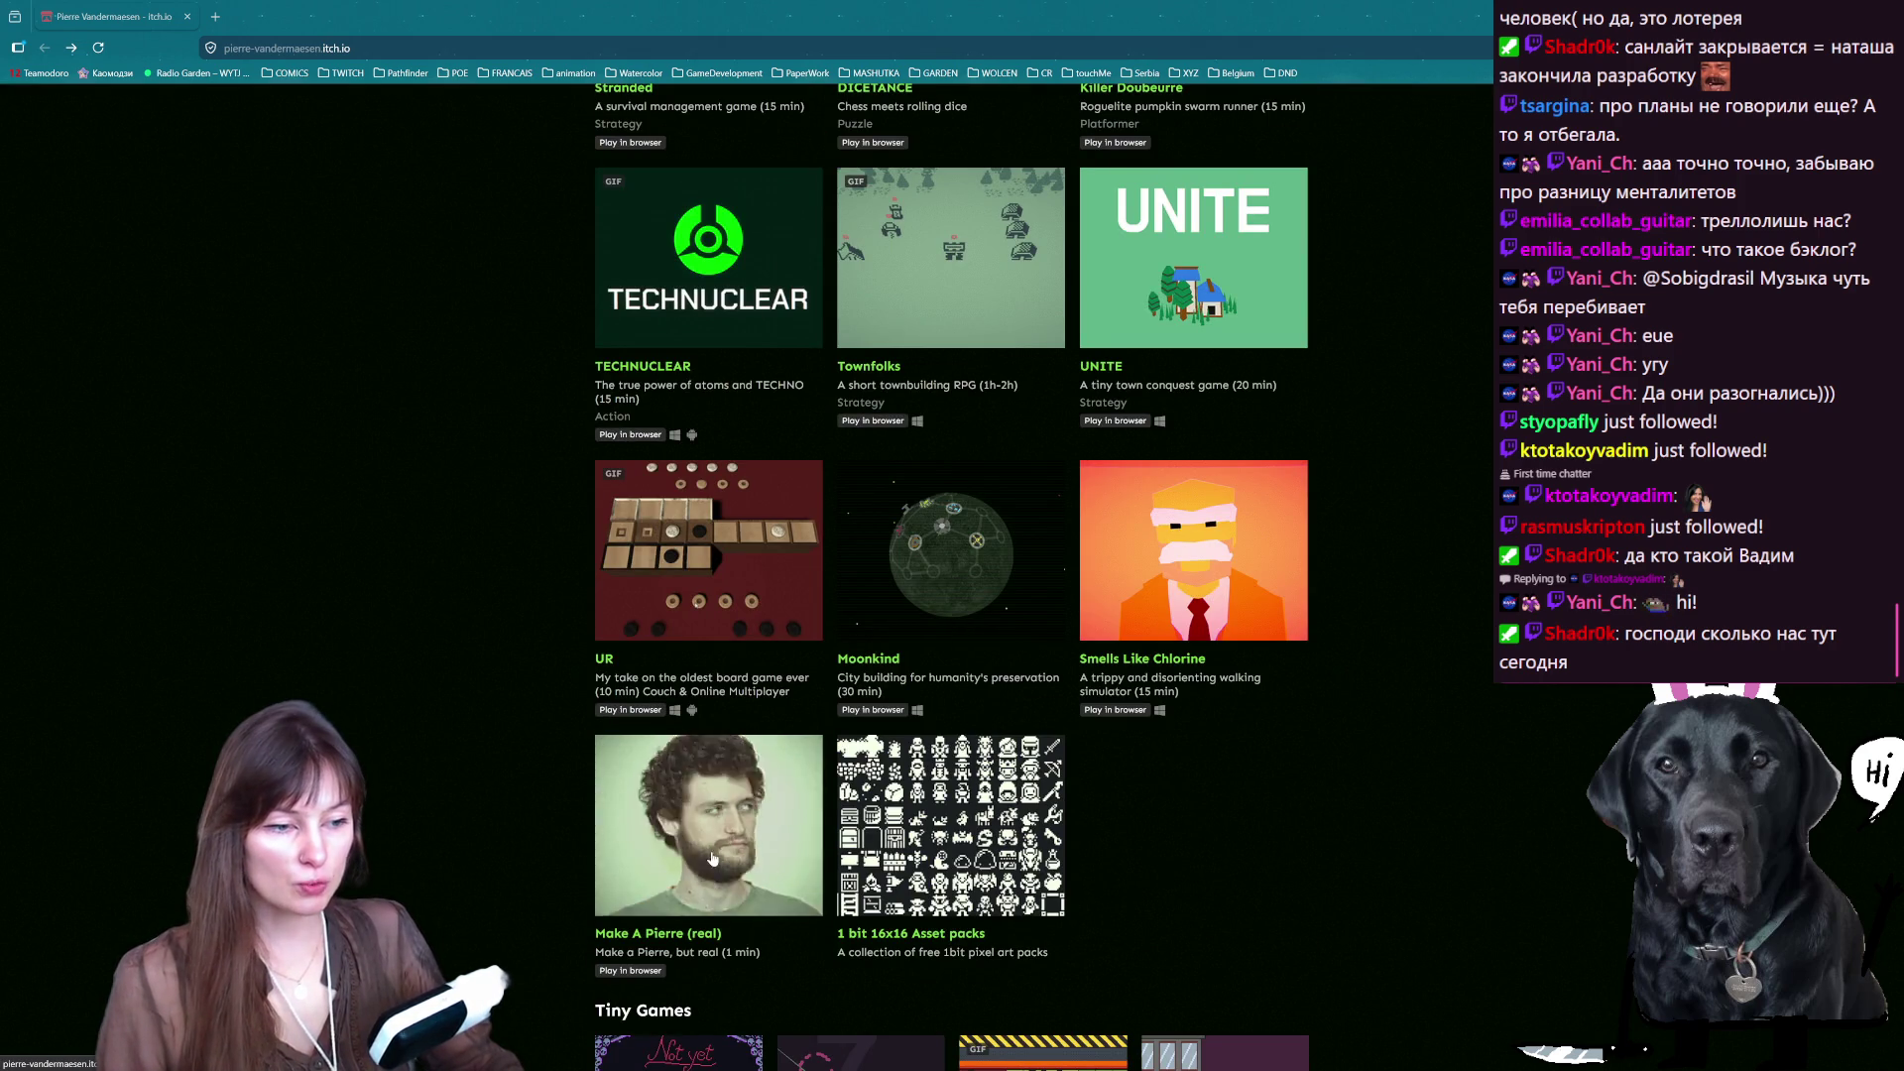
click(731, 851)
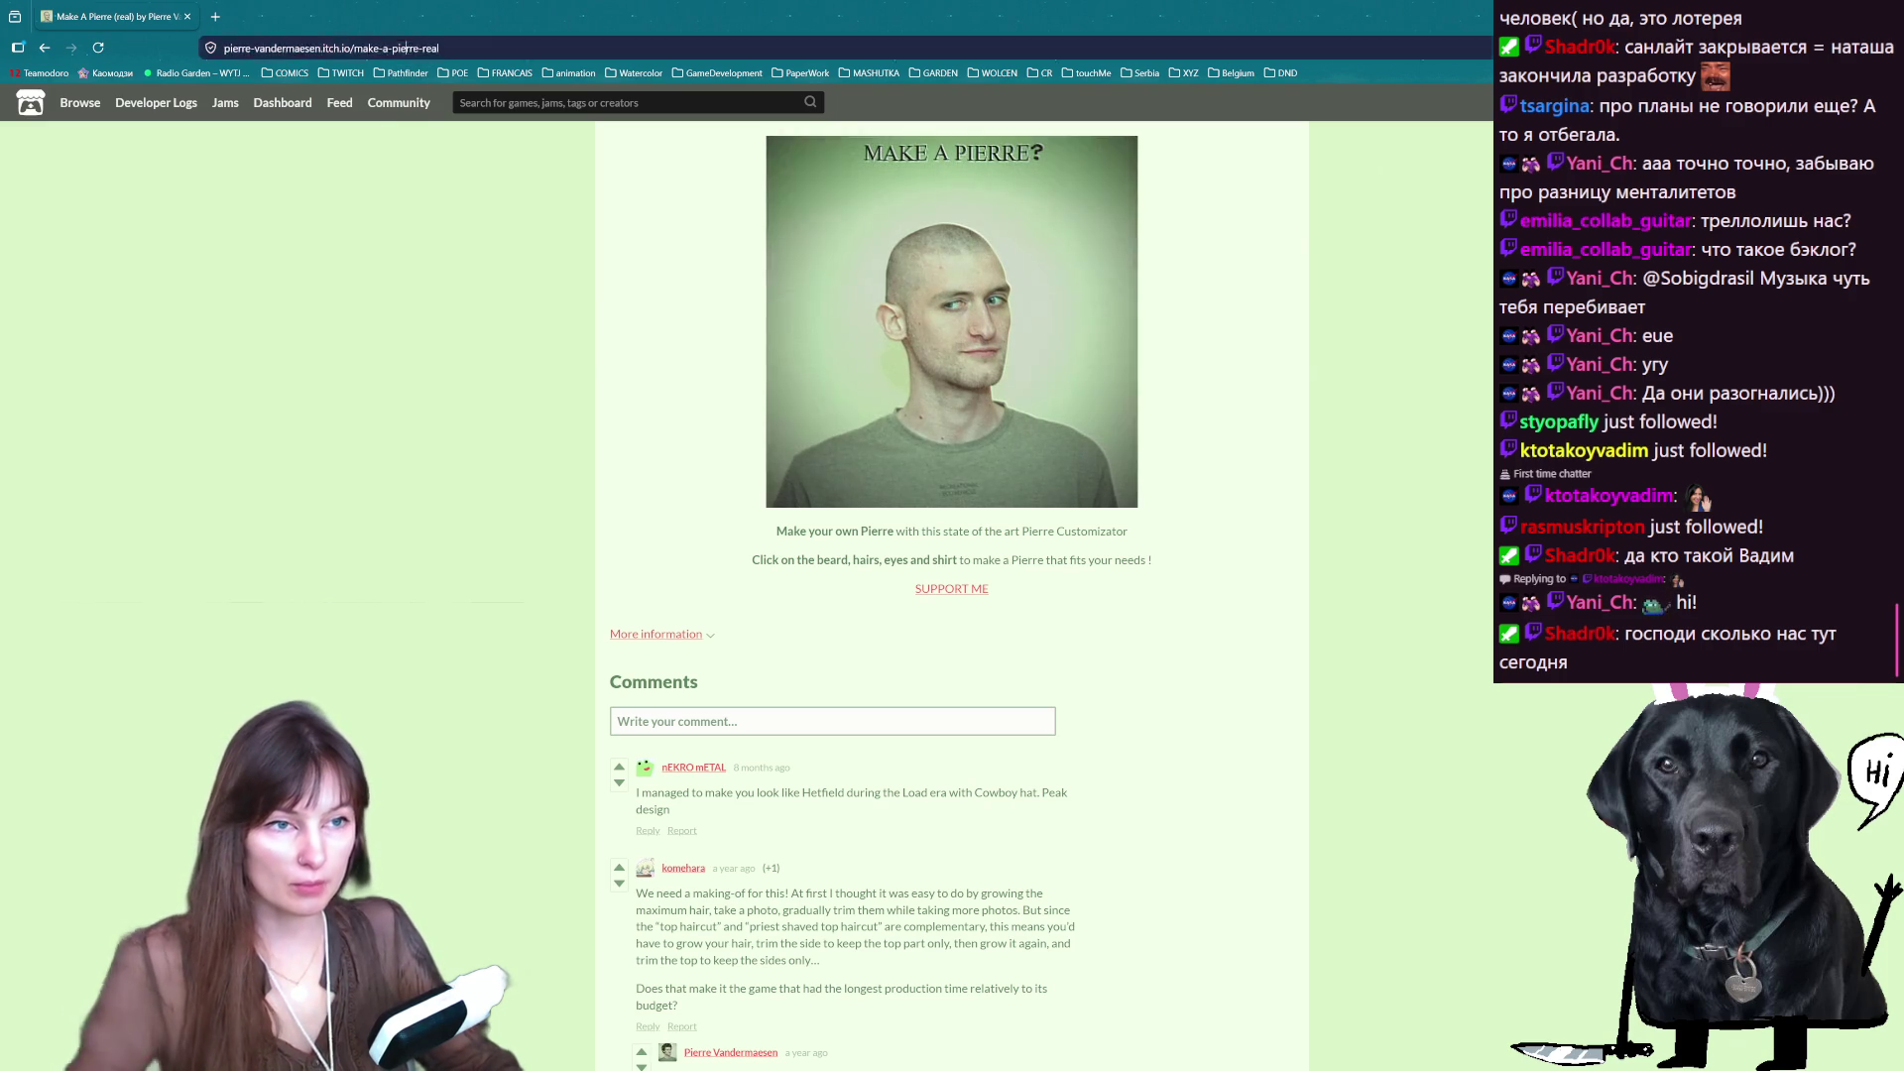
- Copy the Make A Pierre (real) page address and post the link in the chat
key(ctrl+l)
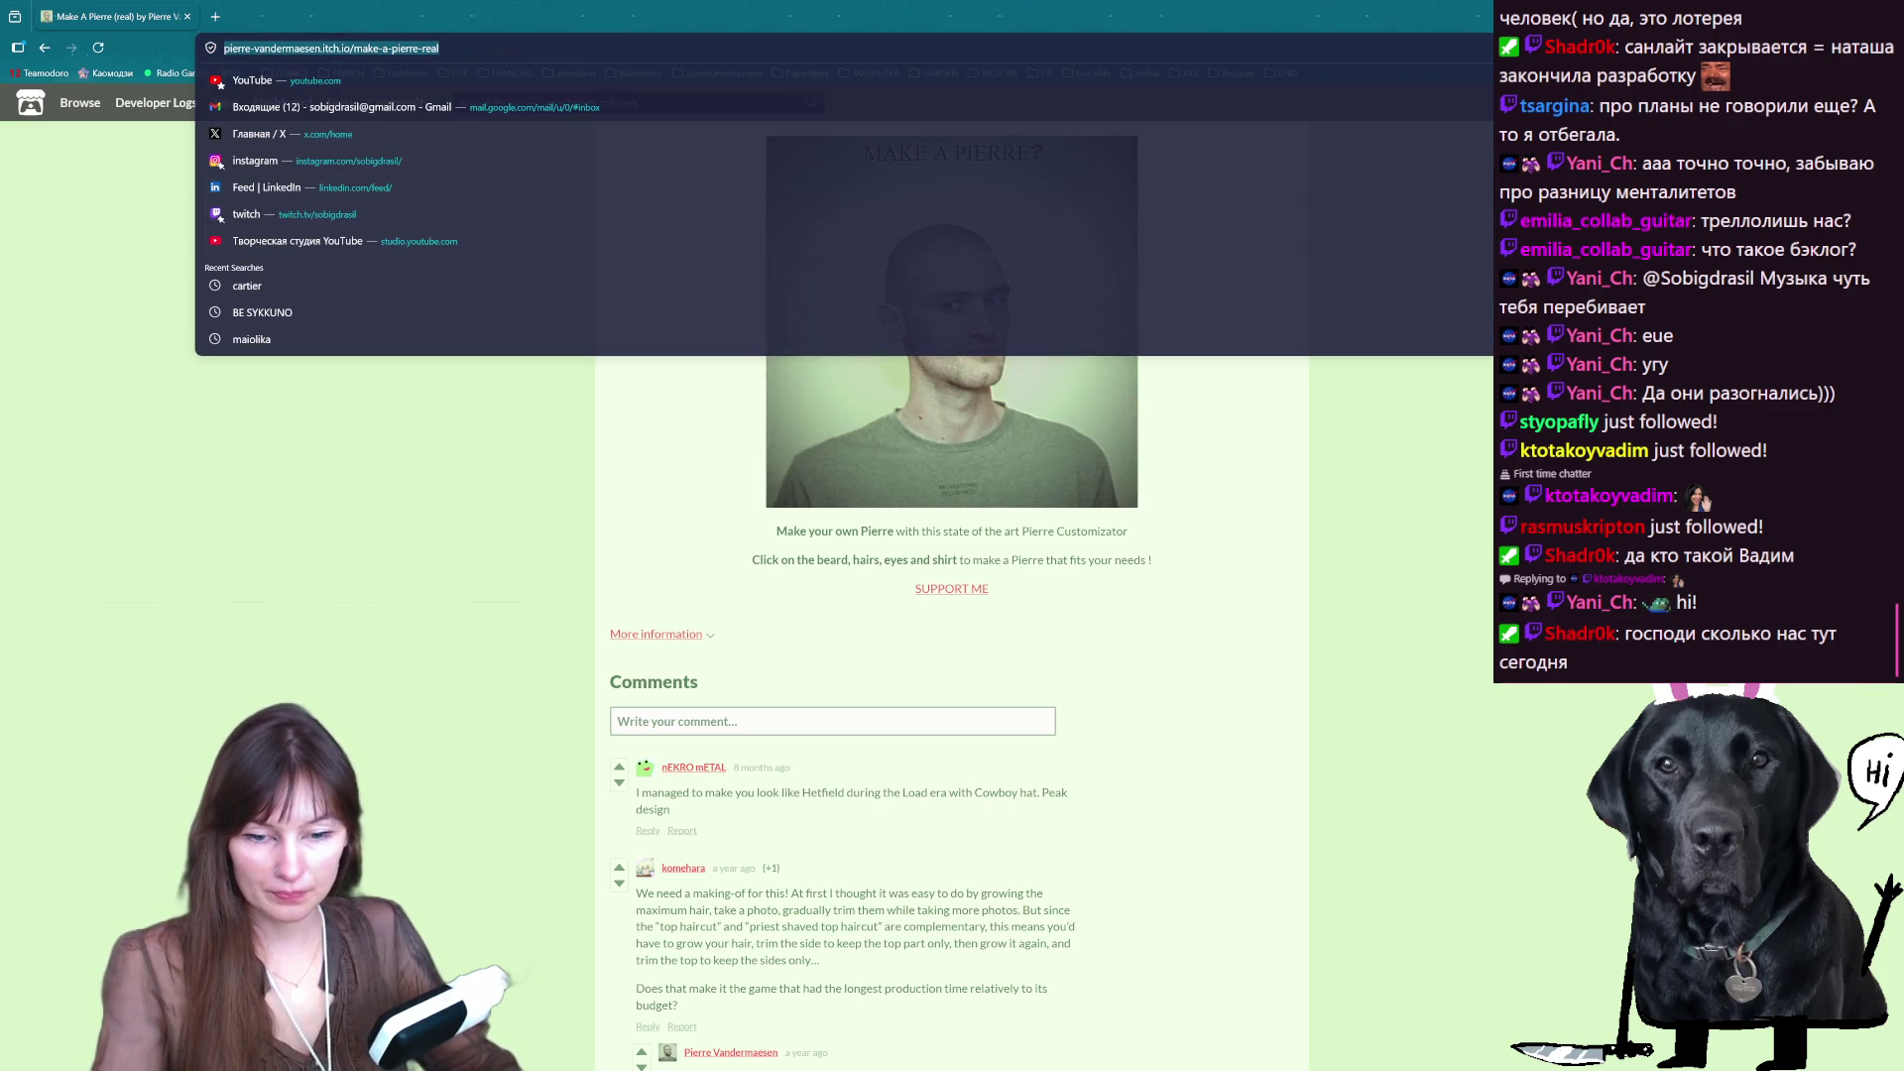
key(ctrl+c)
key(alt+Tab)
key(ctrl+v)
key(Return)
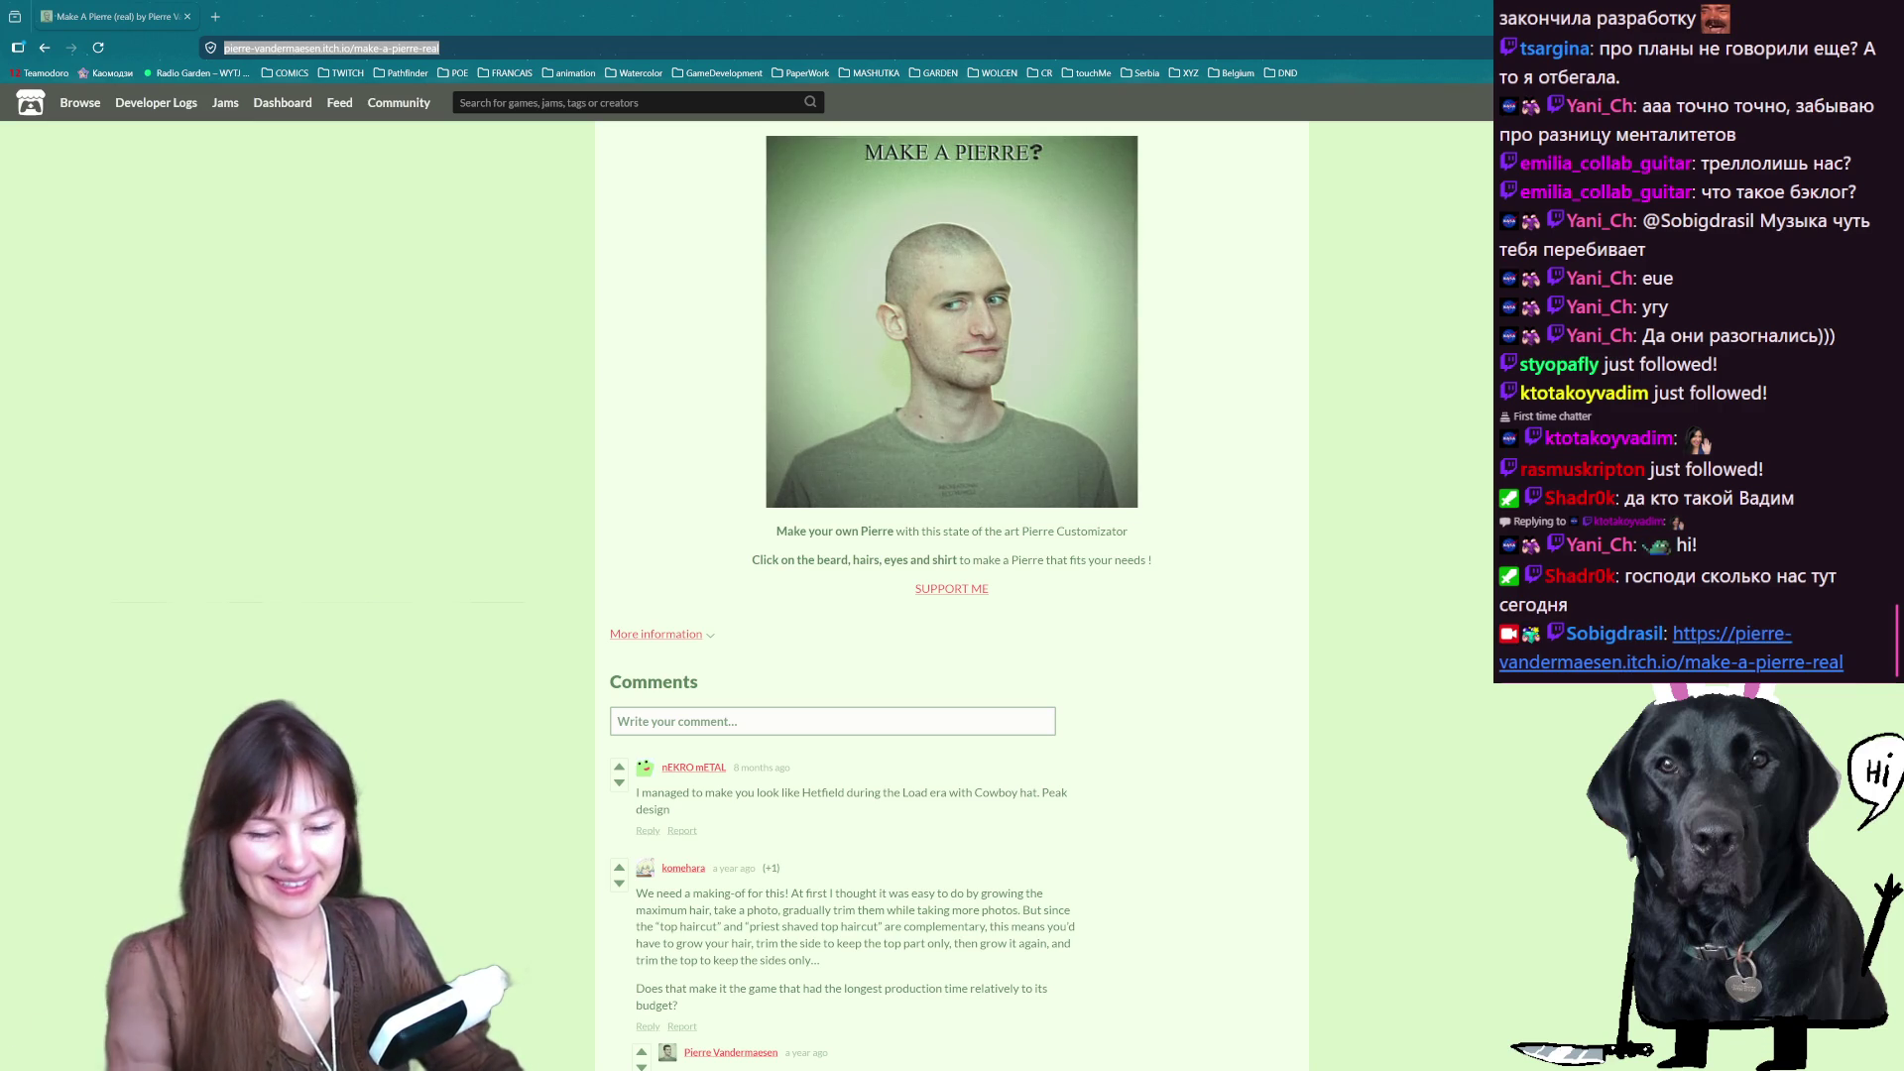
- Customize Pierre's hair, eyes and shirt, then return to the creator's game list
click(906, 291)
click(941, 249)
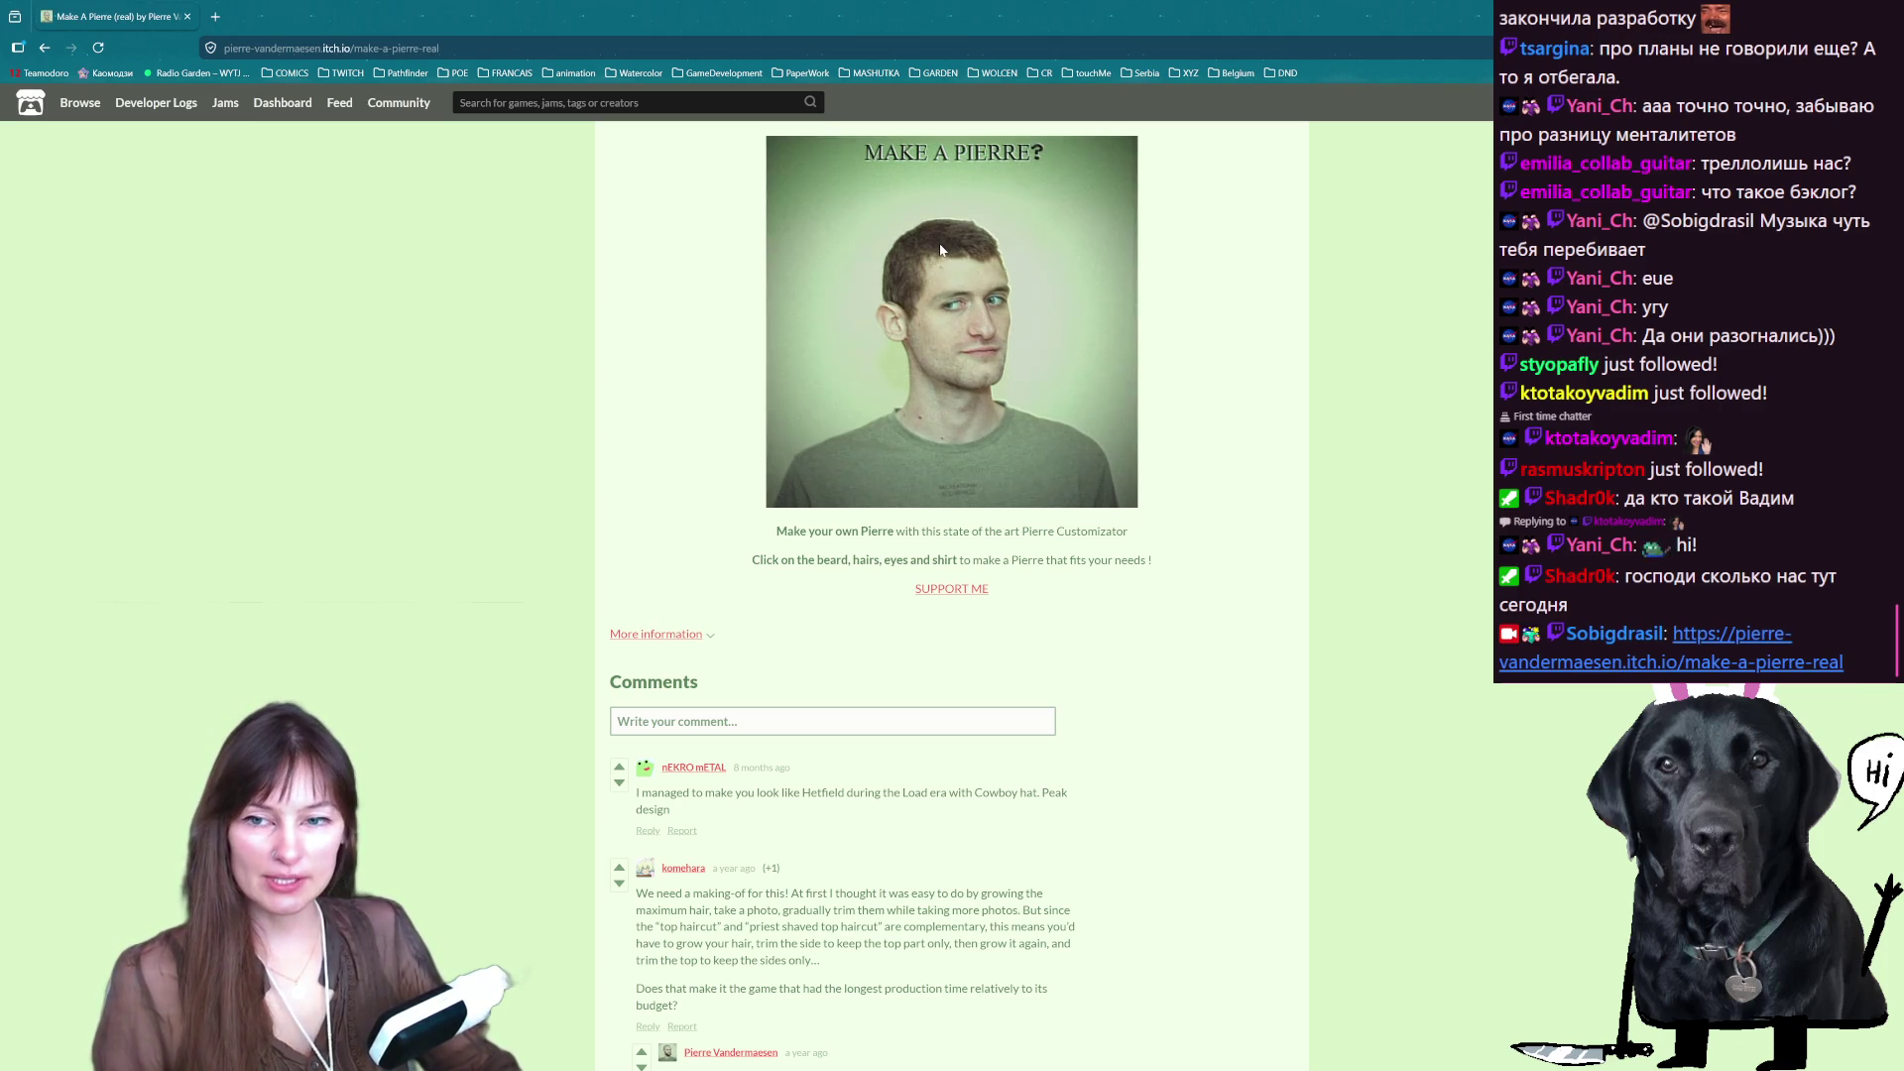
click(941, 249)
click(941, 249)
click(941, 249)
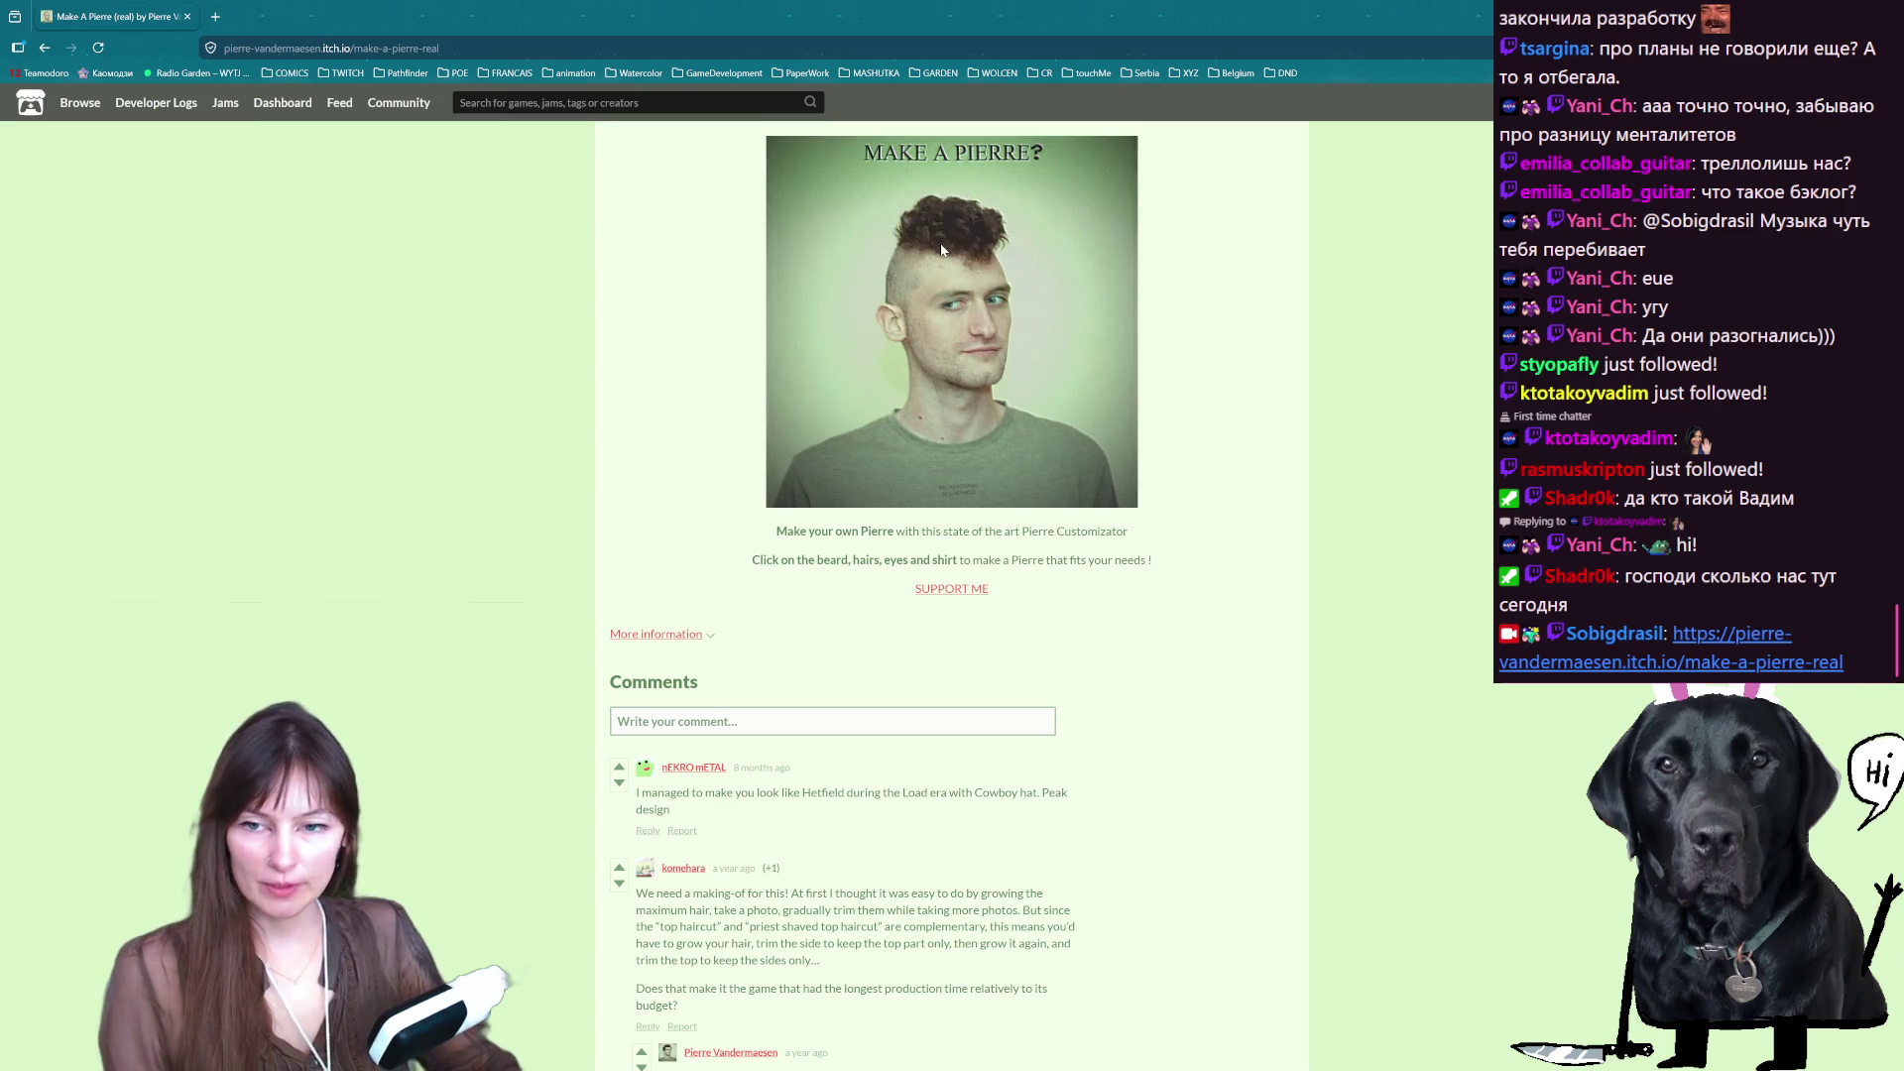
click(941, 249)
click(984, 307)
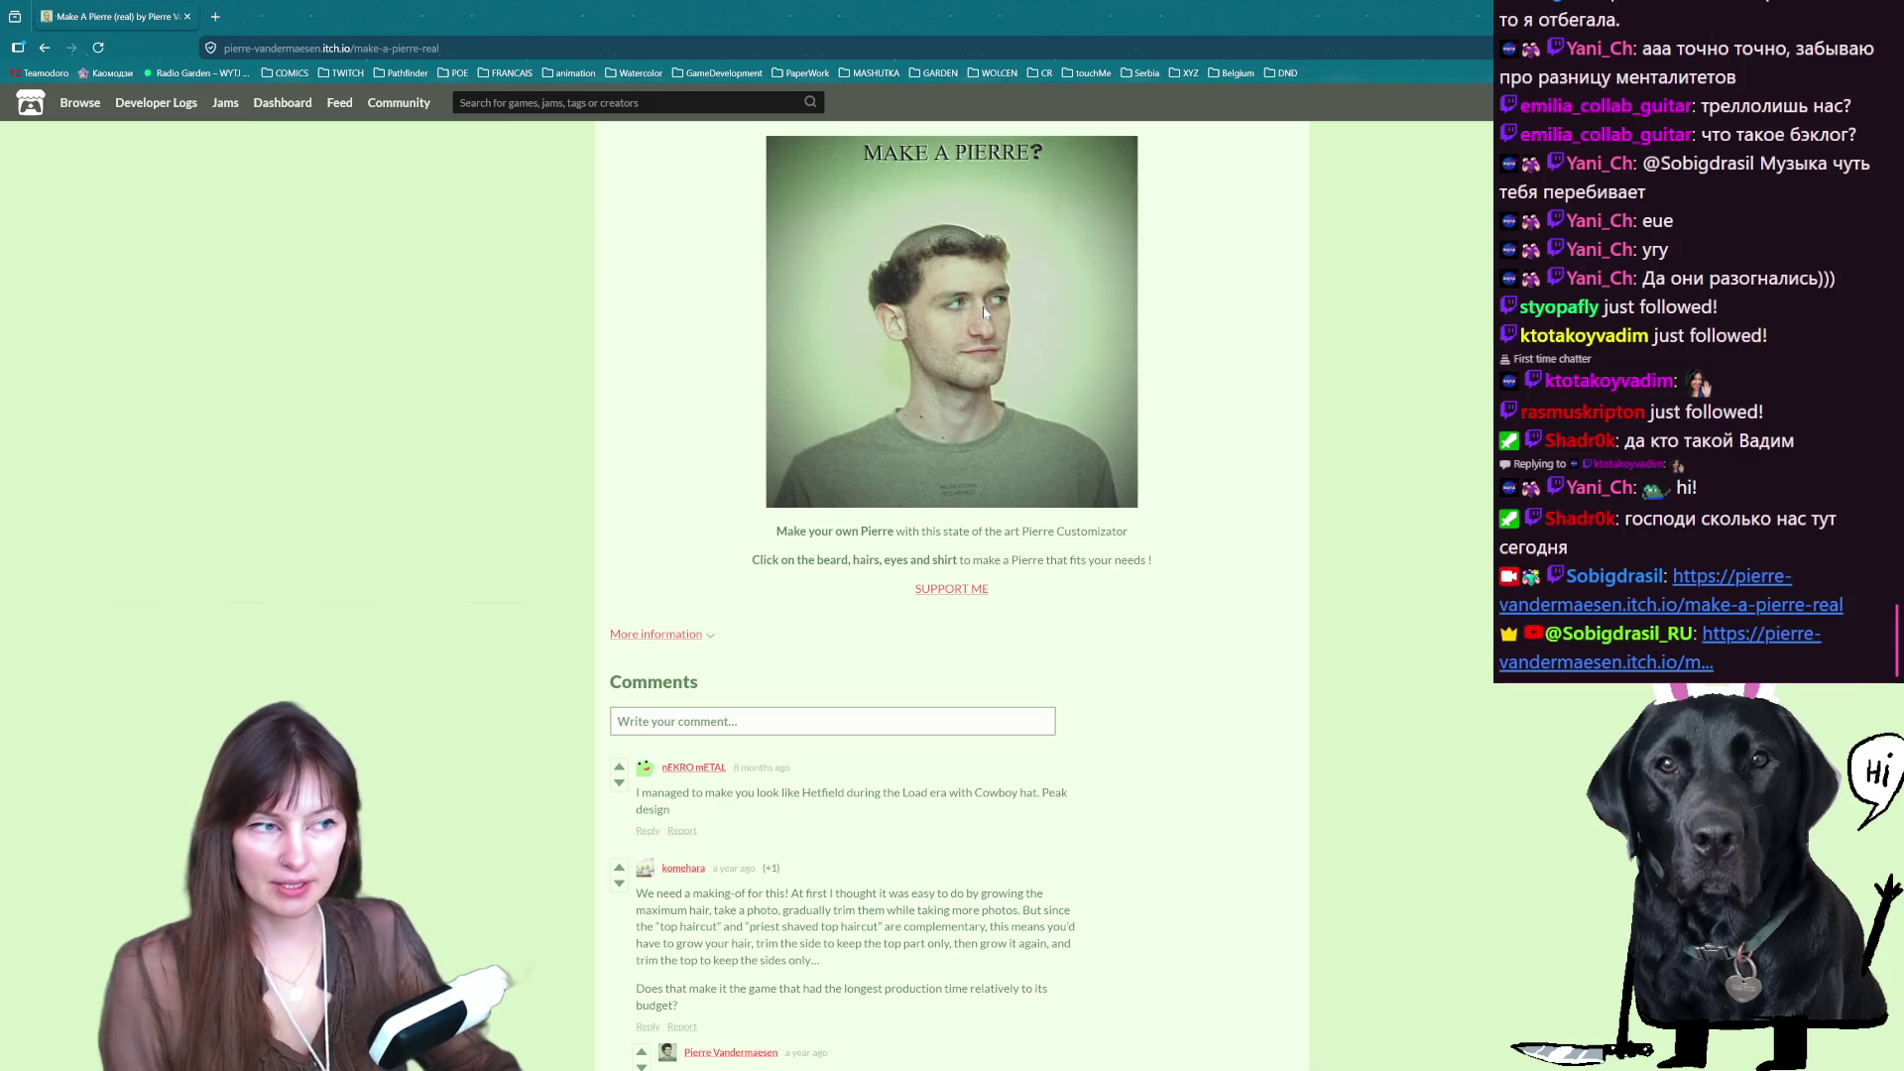
click(984, 307)
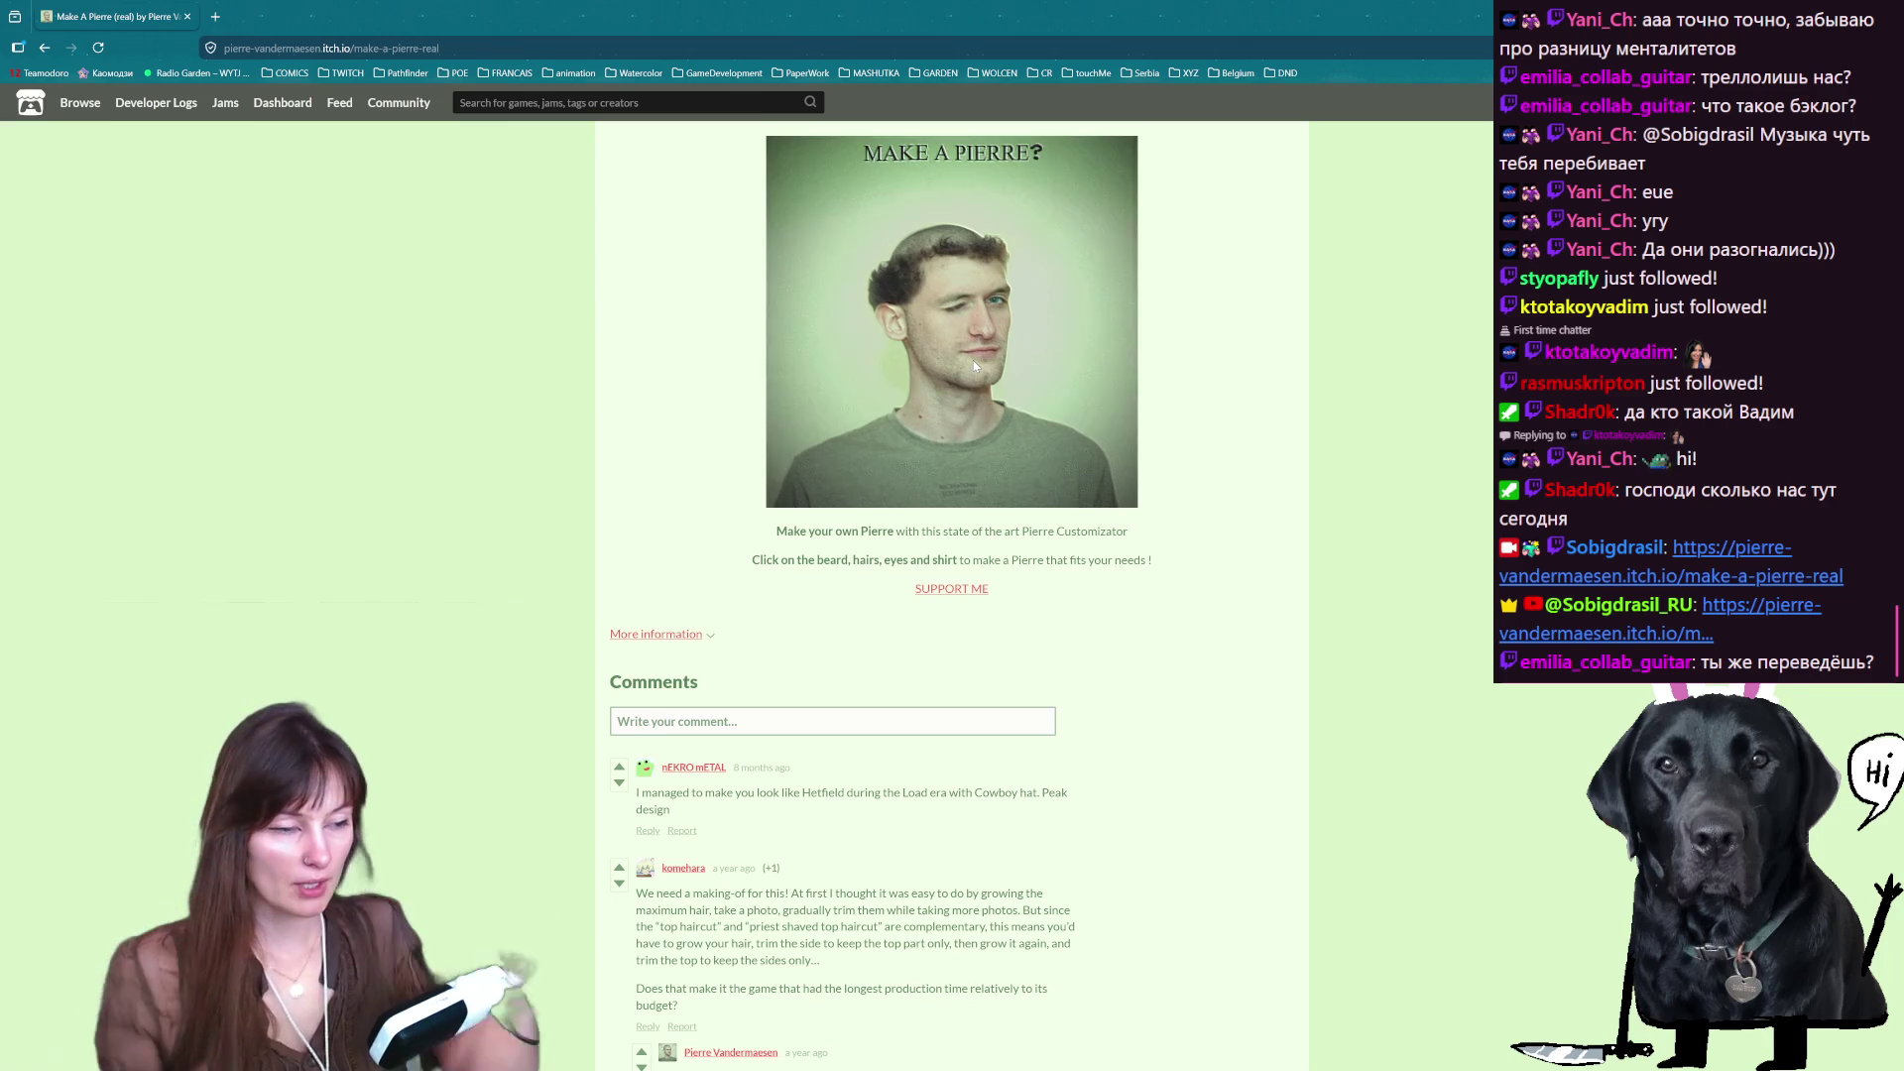
click(1027, 458)
click(1027, 458)
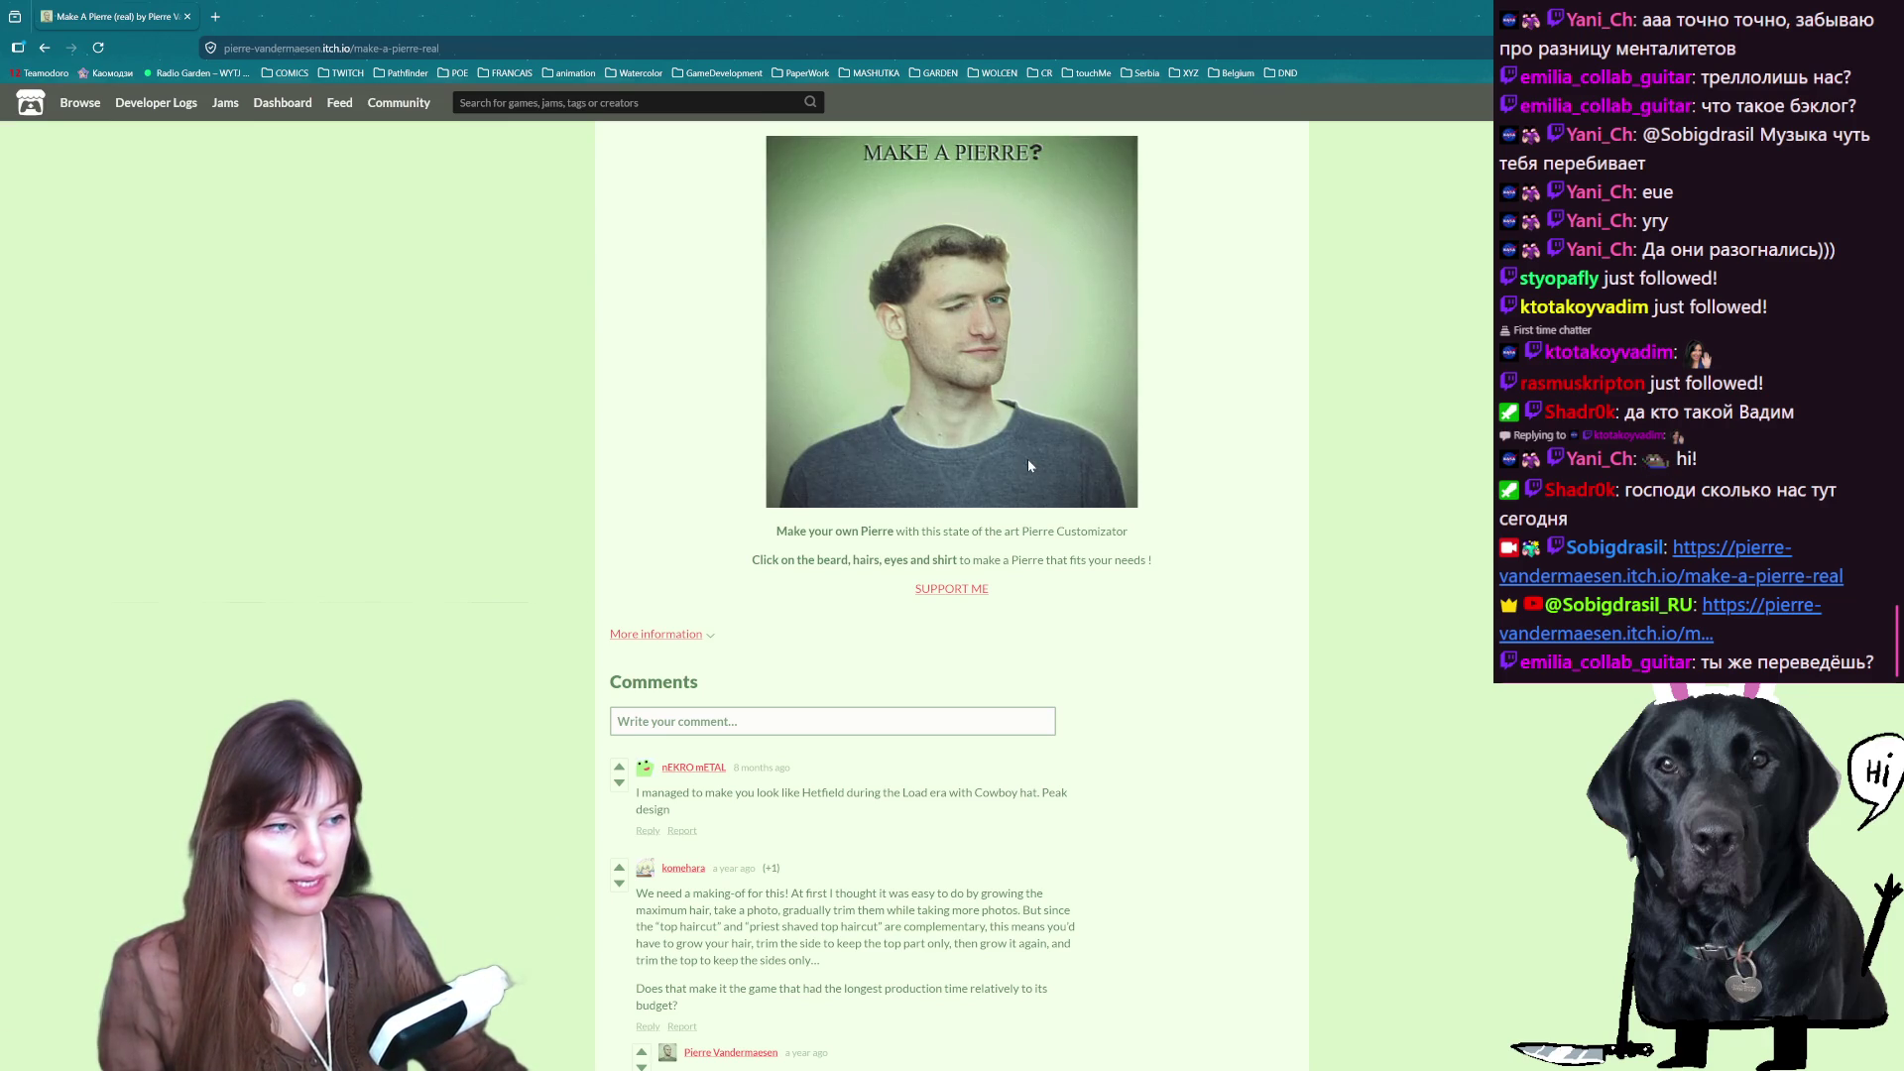
click(1028, 458)
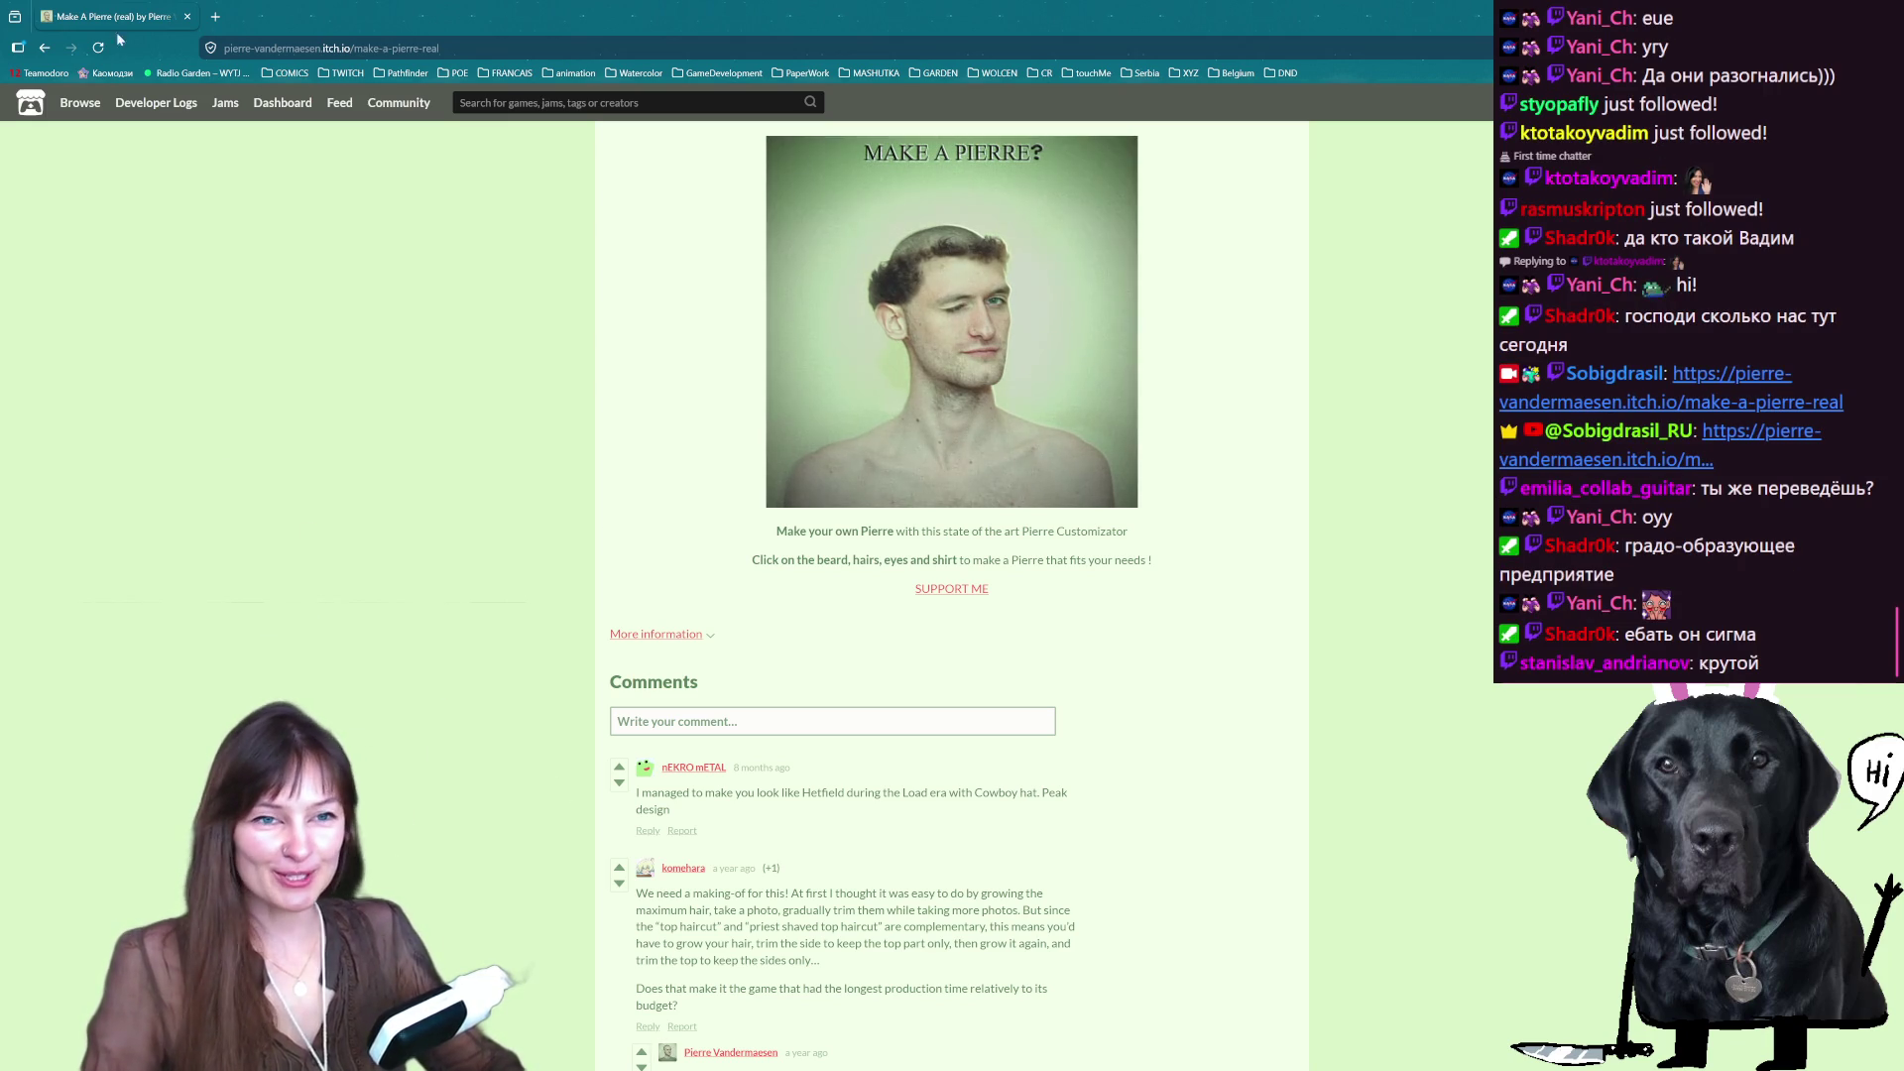
click(45, 48)
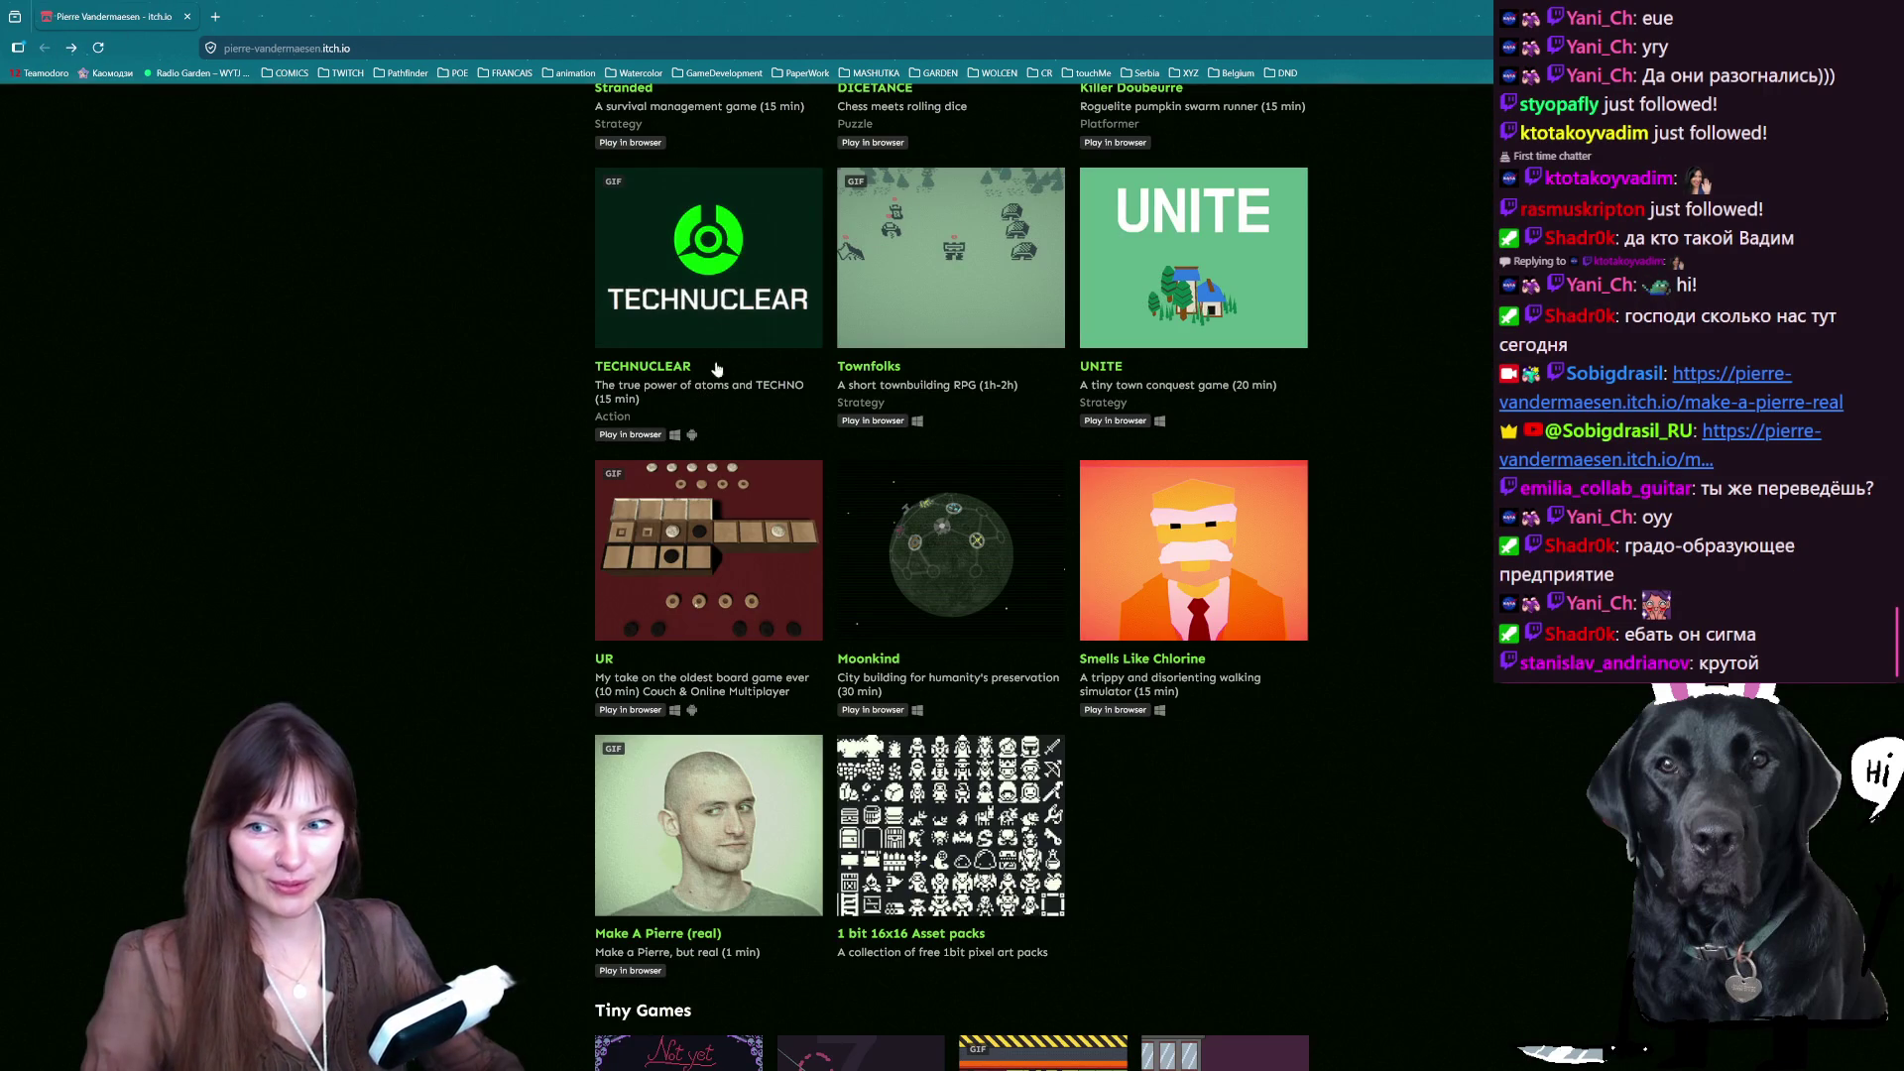
- Scroll up the developer's game list and open the TINYFOLKS page
scroll(991, 774, up, 5)
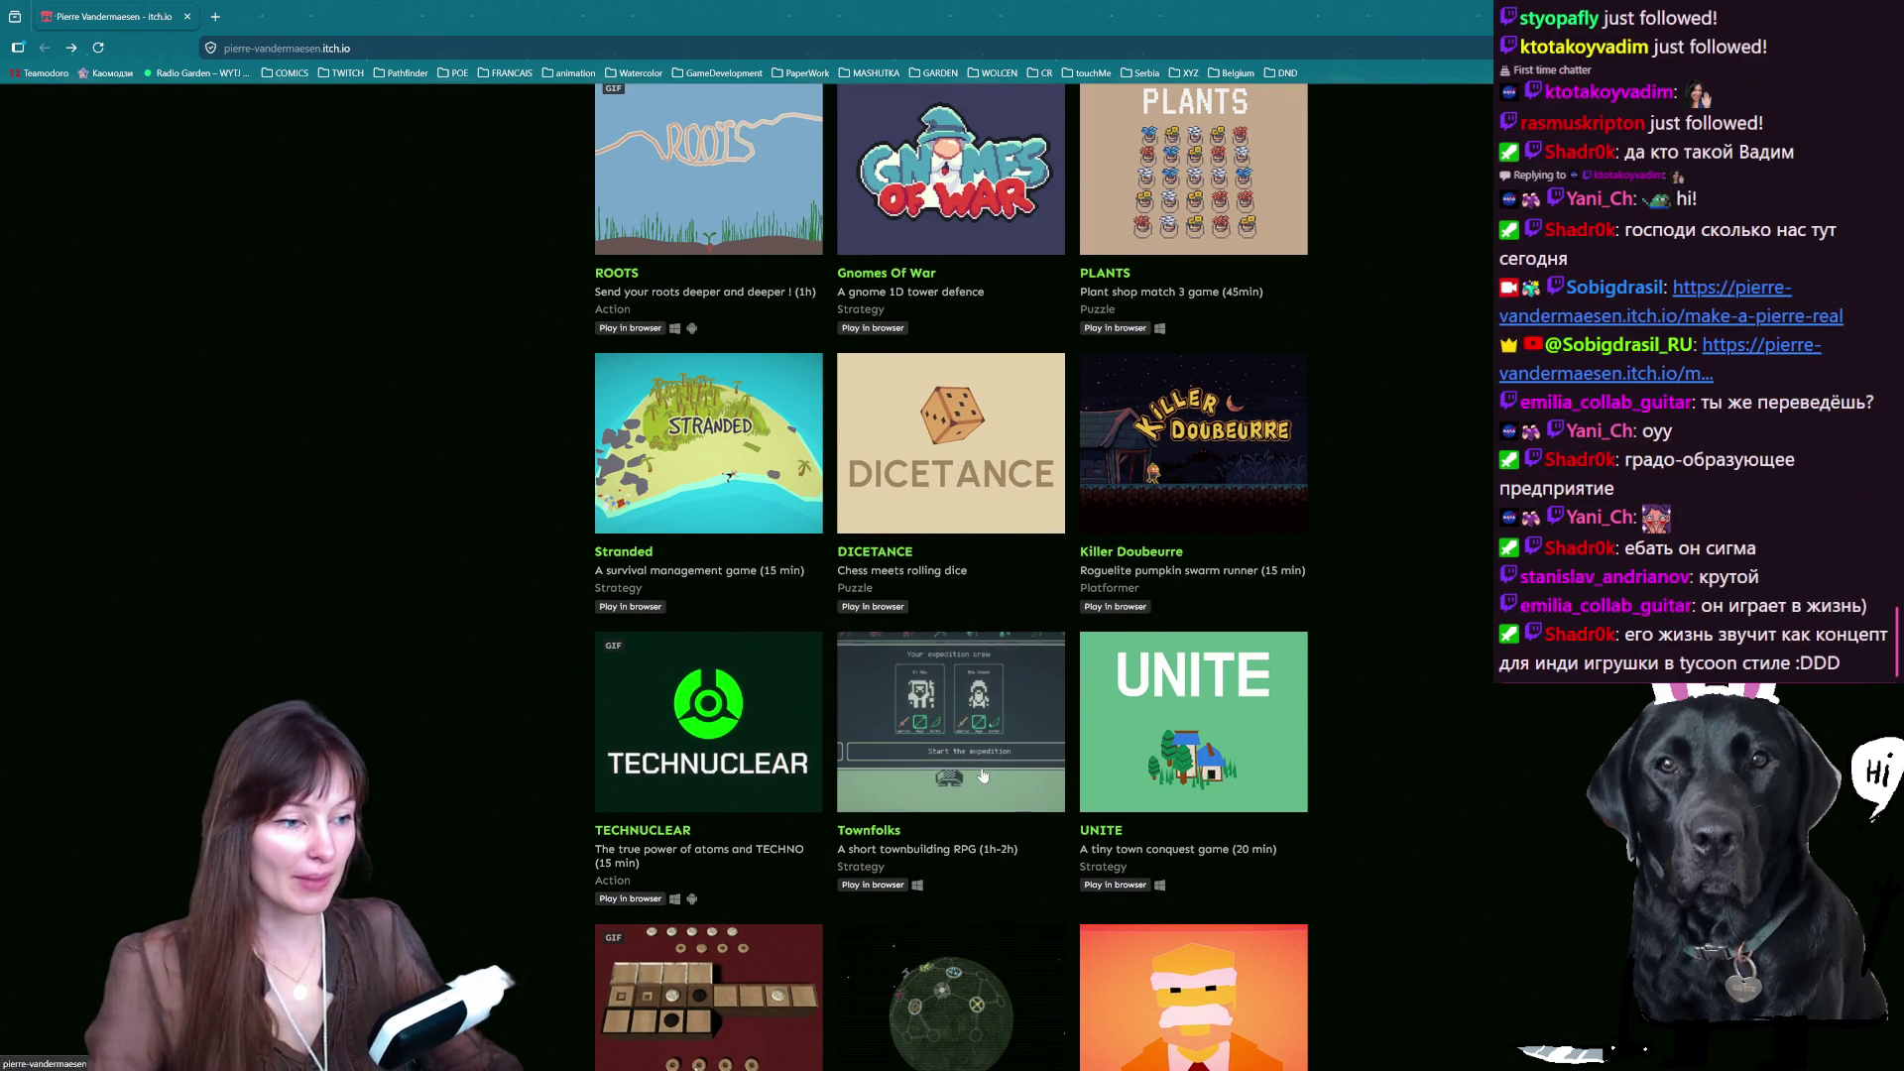
scroll(922, 722, up, 1)
scroll(923, 722, up, 8)
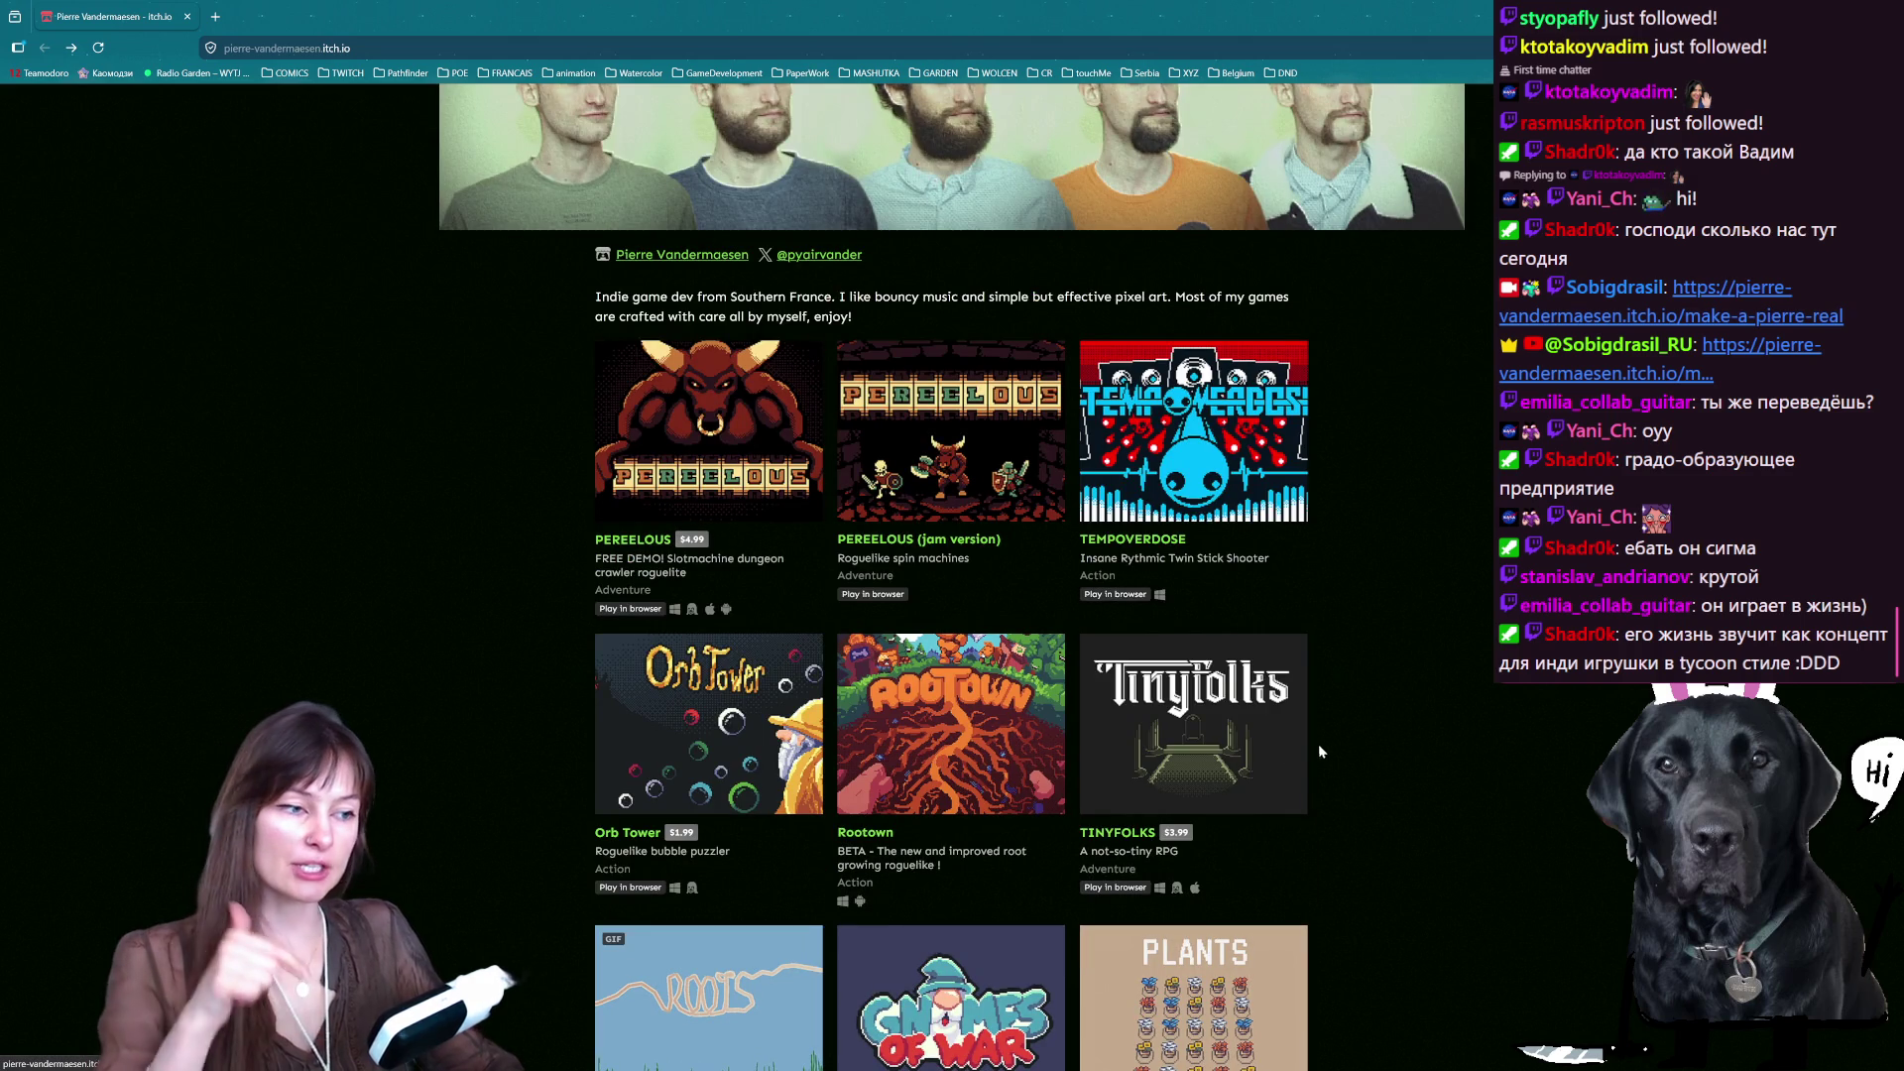
click(1204, 744)
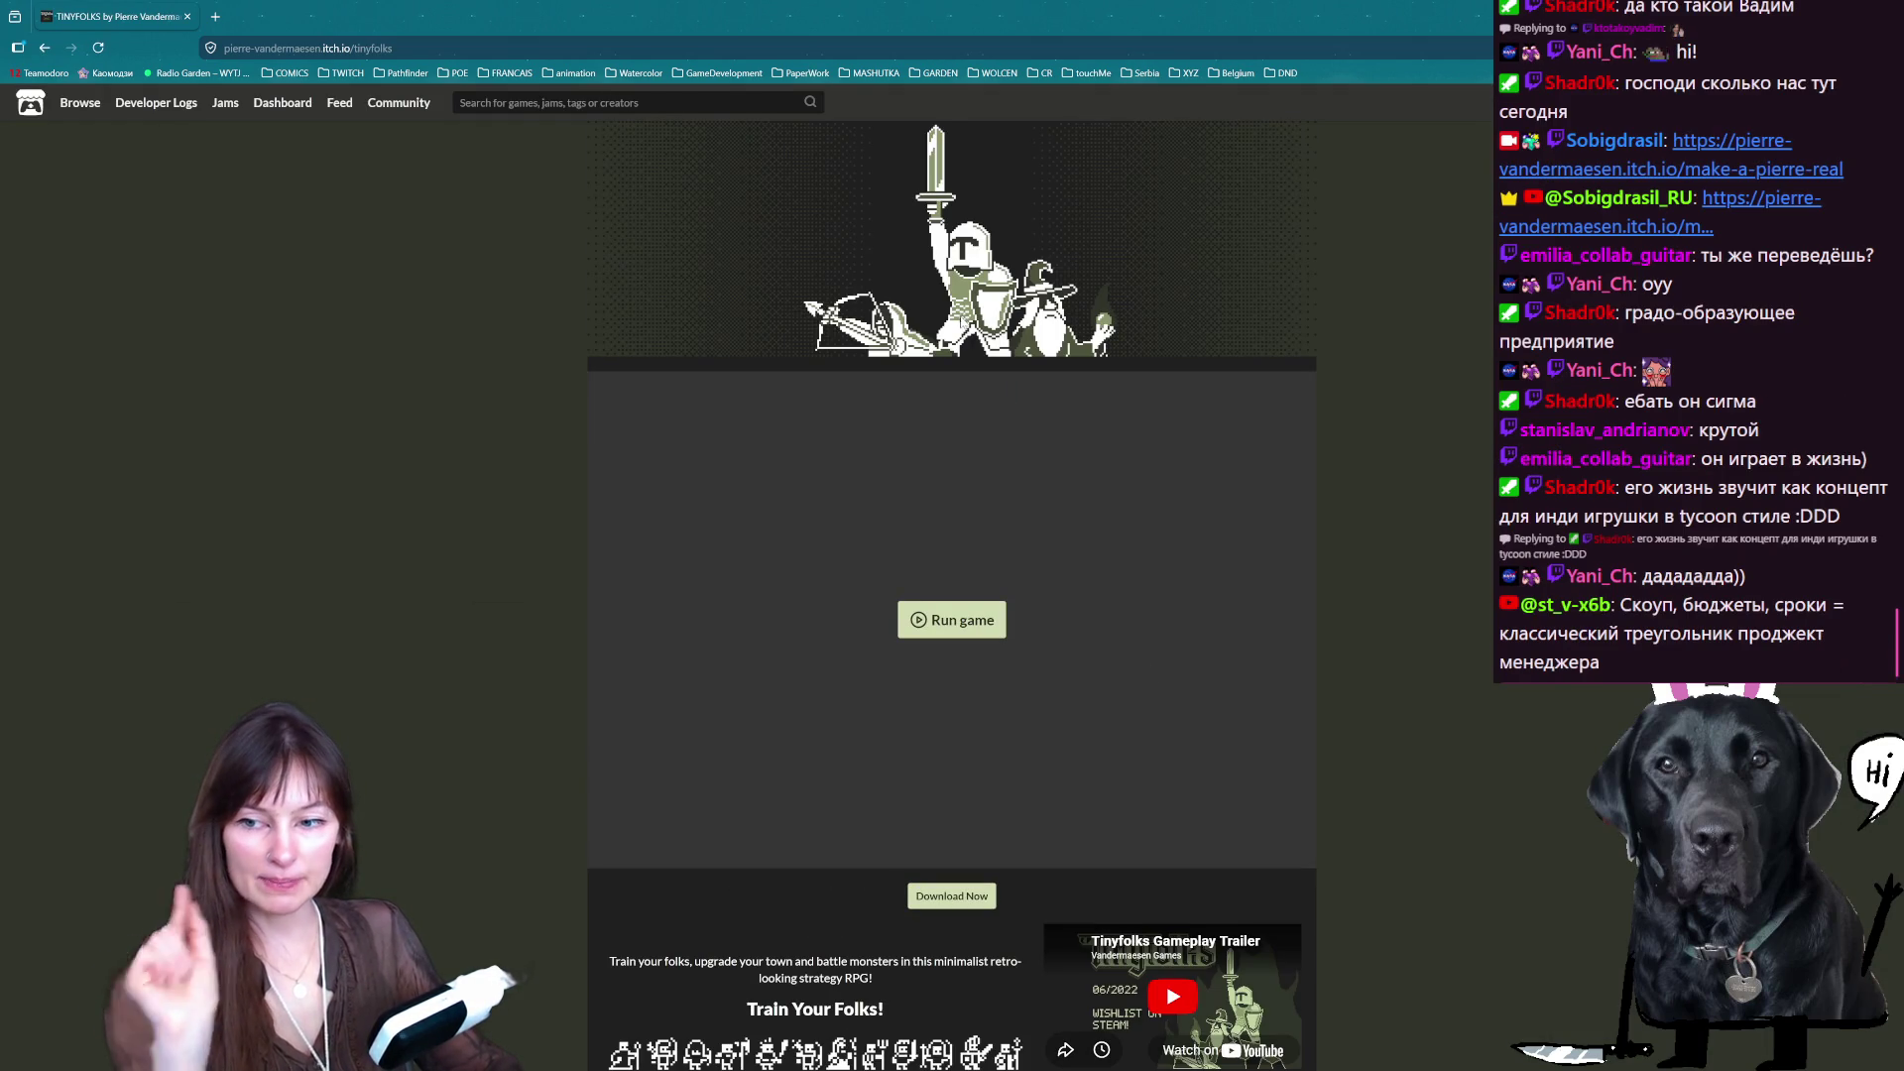
- Open Tinyfolks' 'AVAILABLE ON STEAM AS WELL!' link in a new tab and switch to it
scroll(949, 483, down, 4)
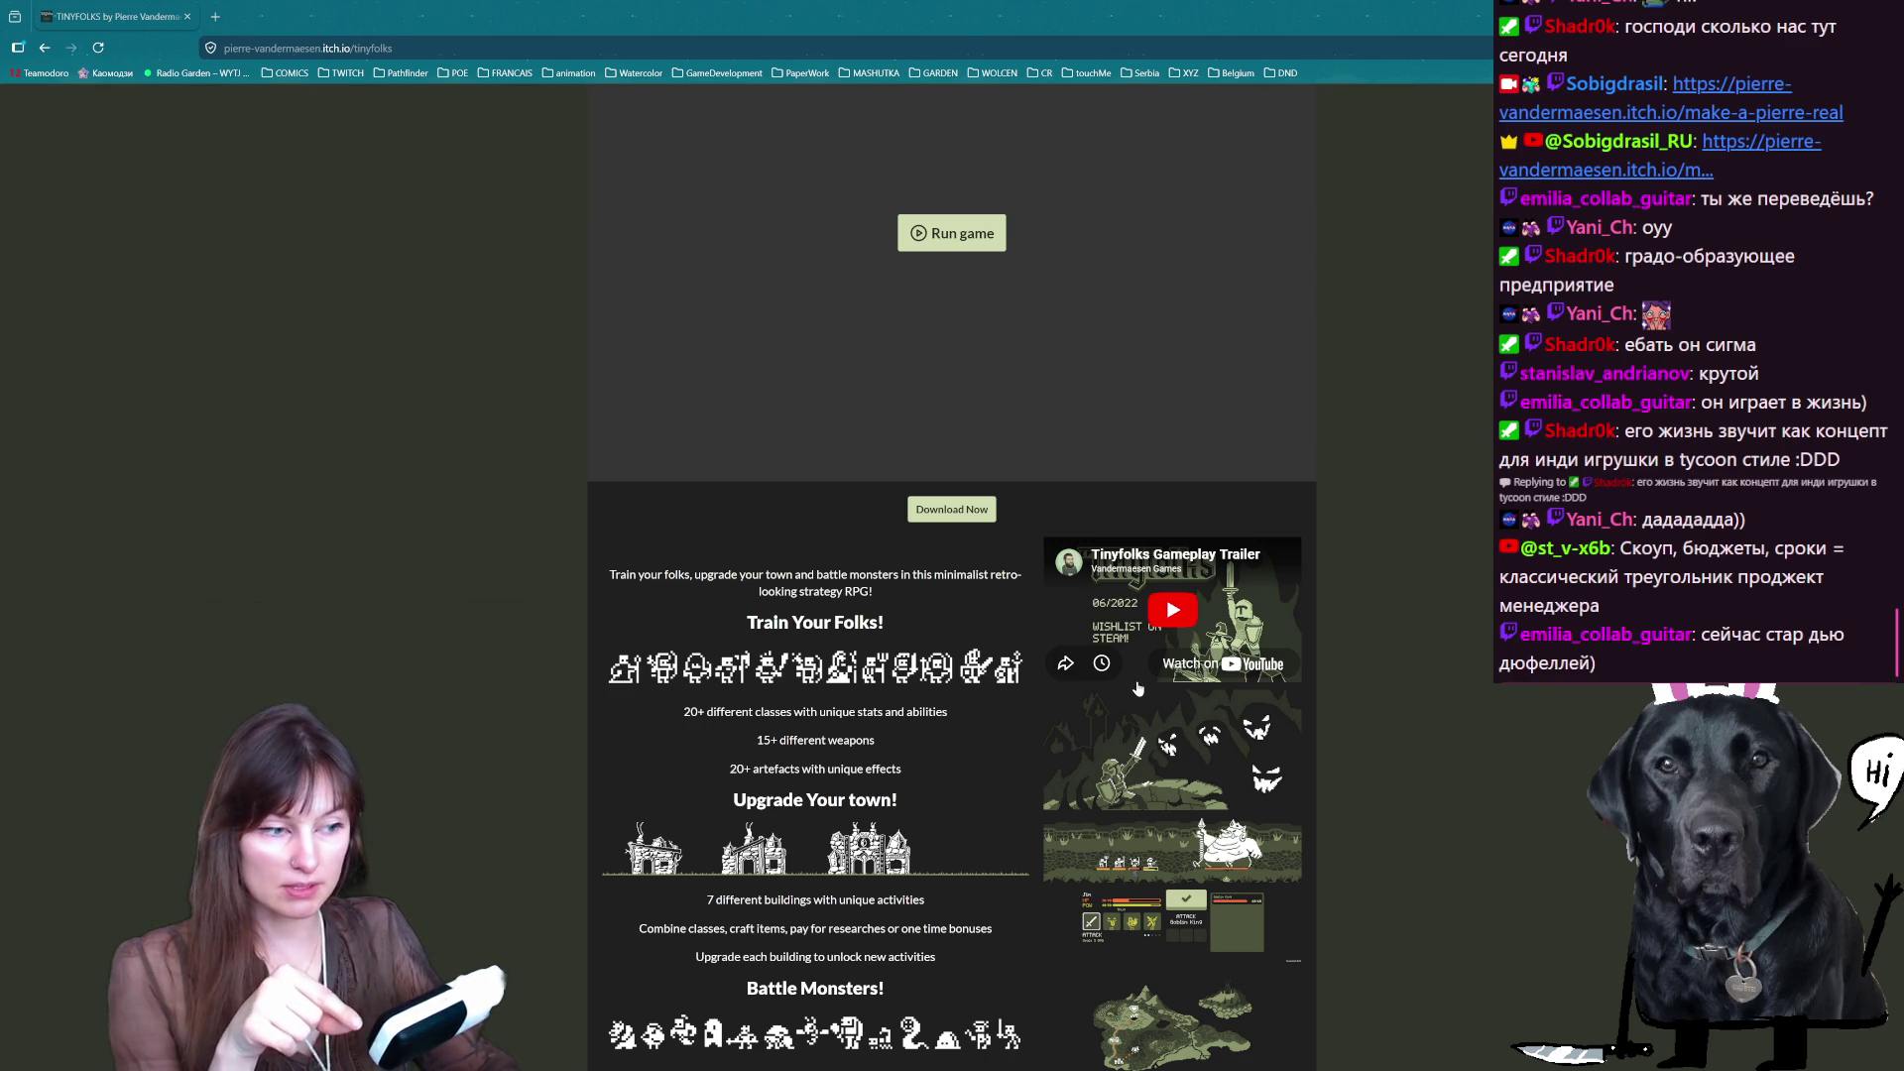
scroll(772, 396, down, 2)
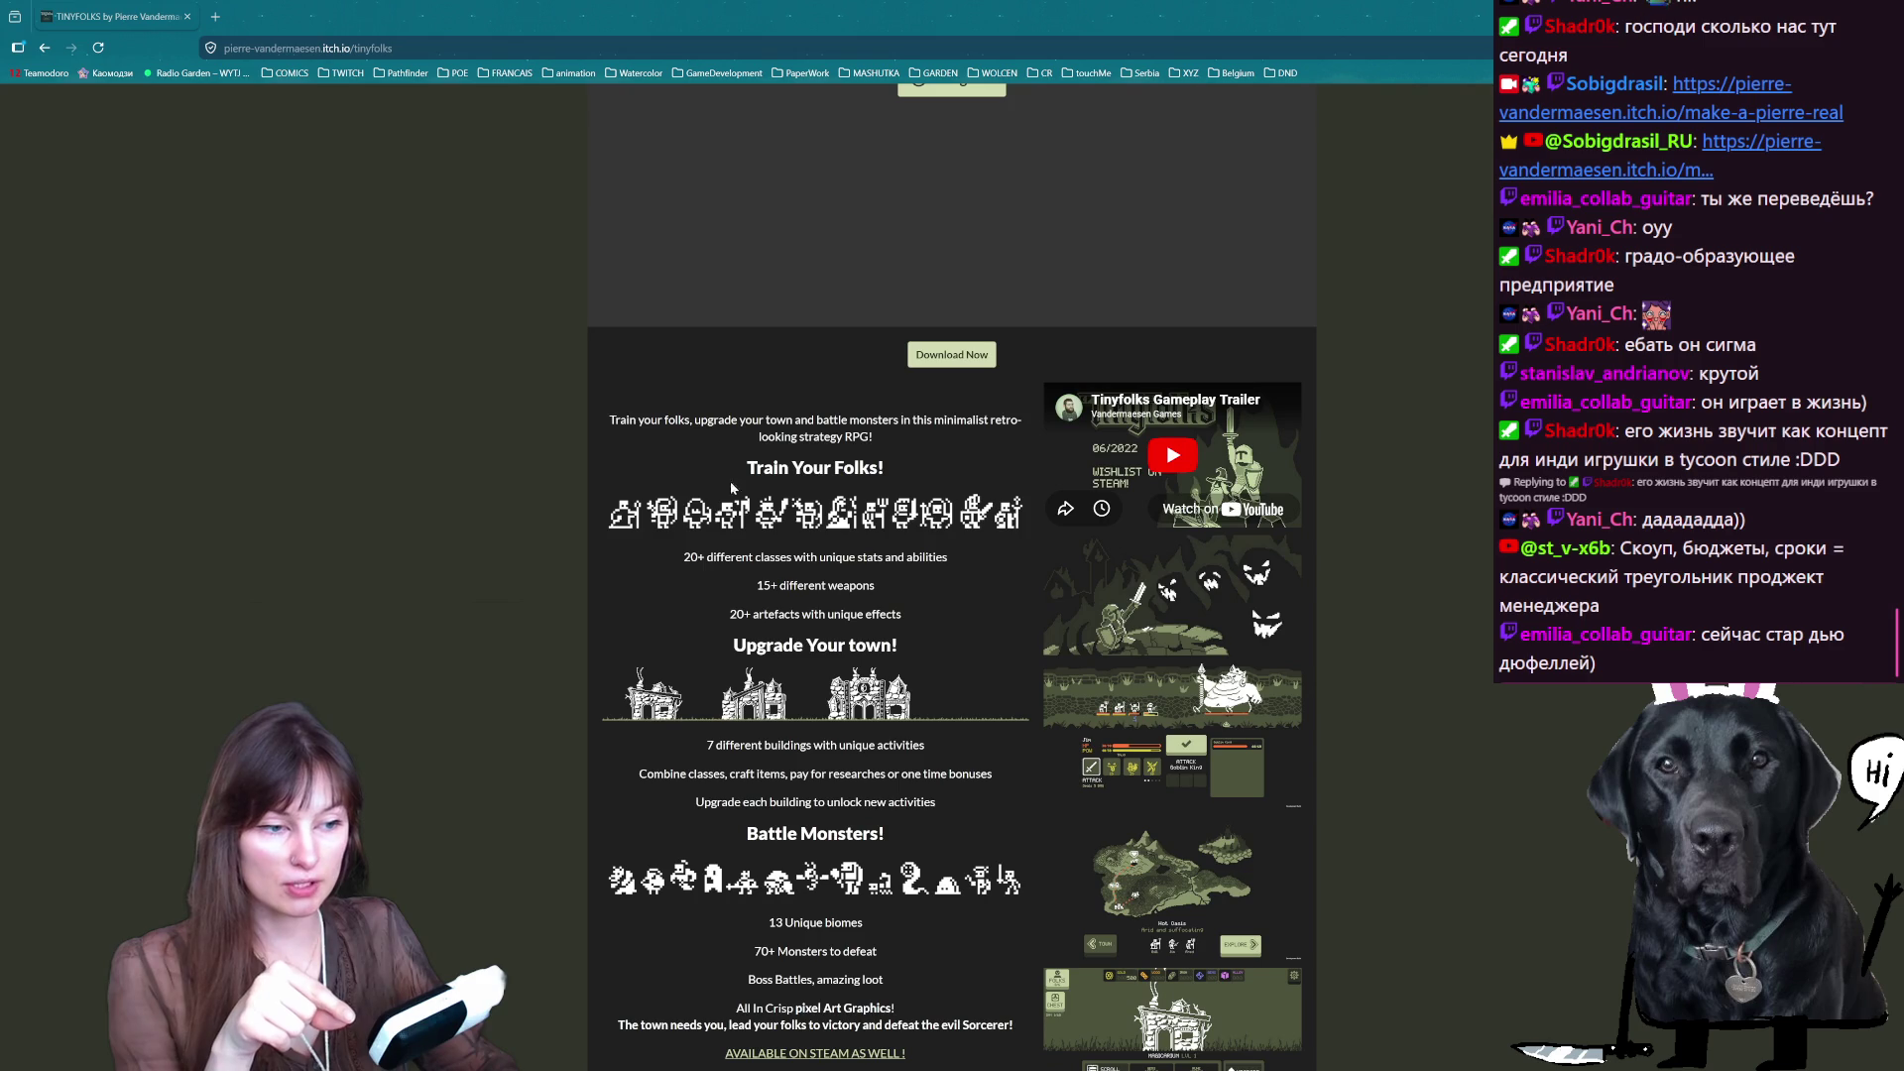
scroll(912, 215, down, 3)
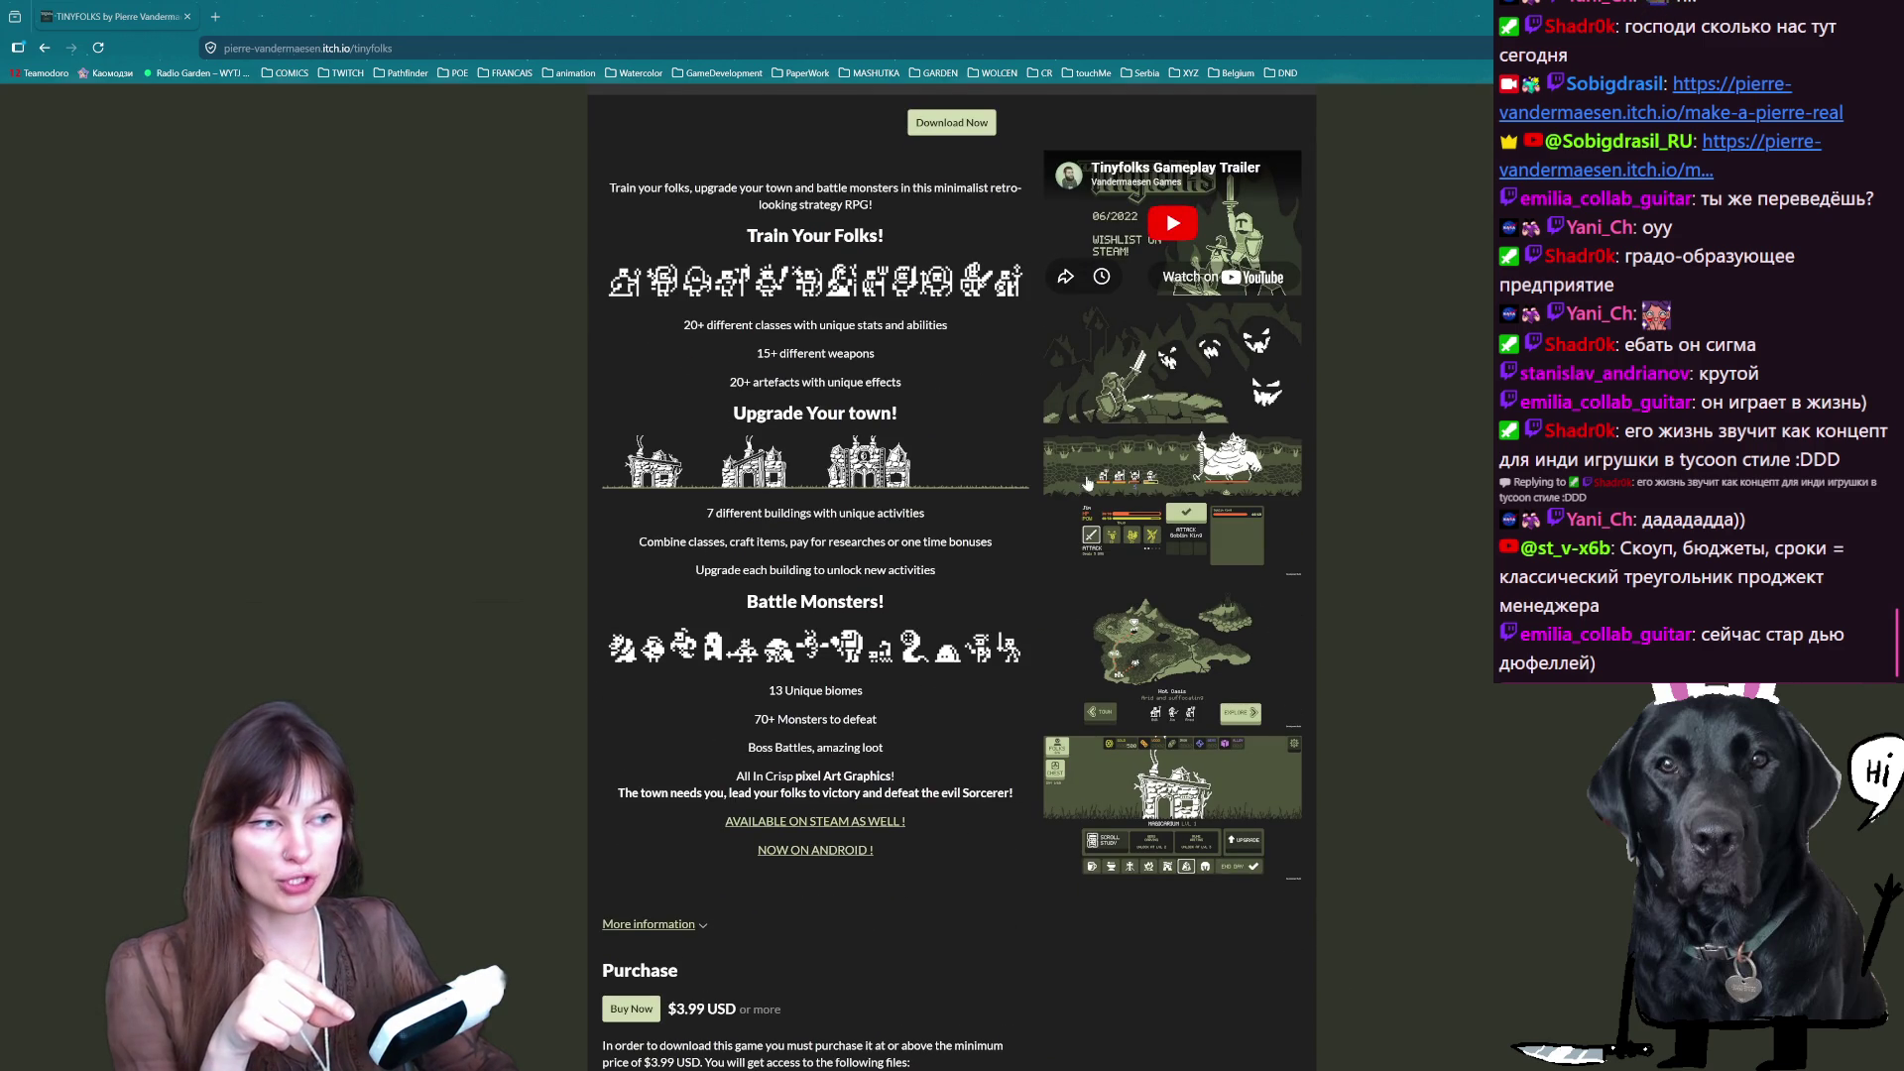
middle_click(852, 859)
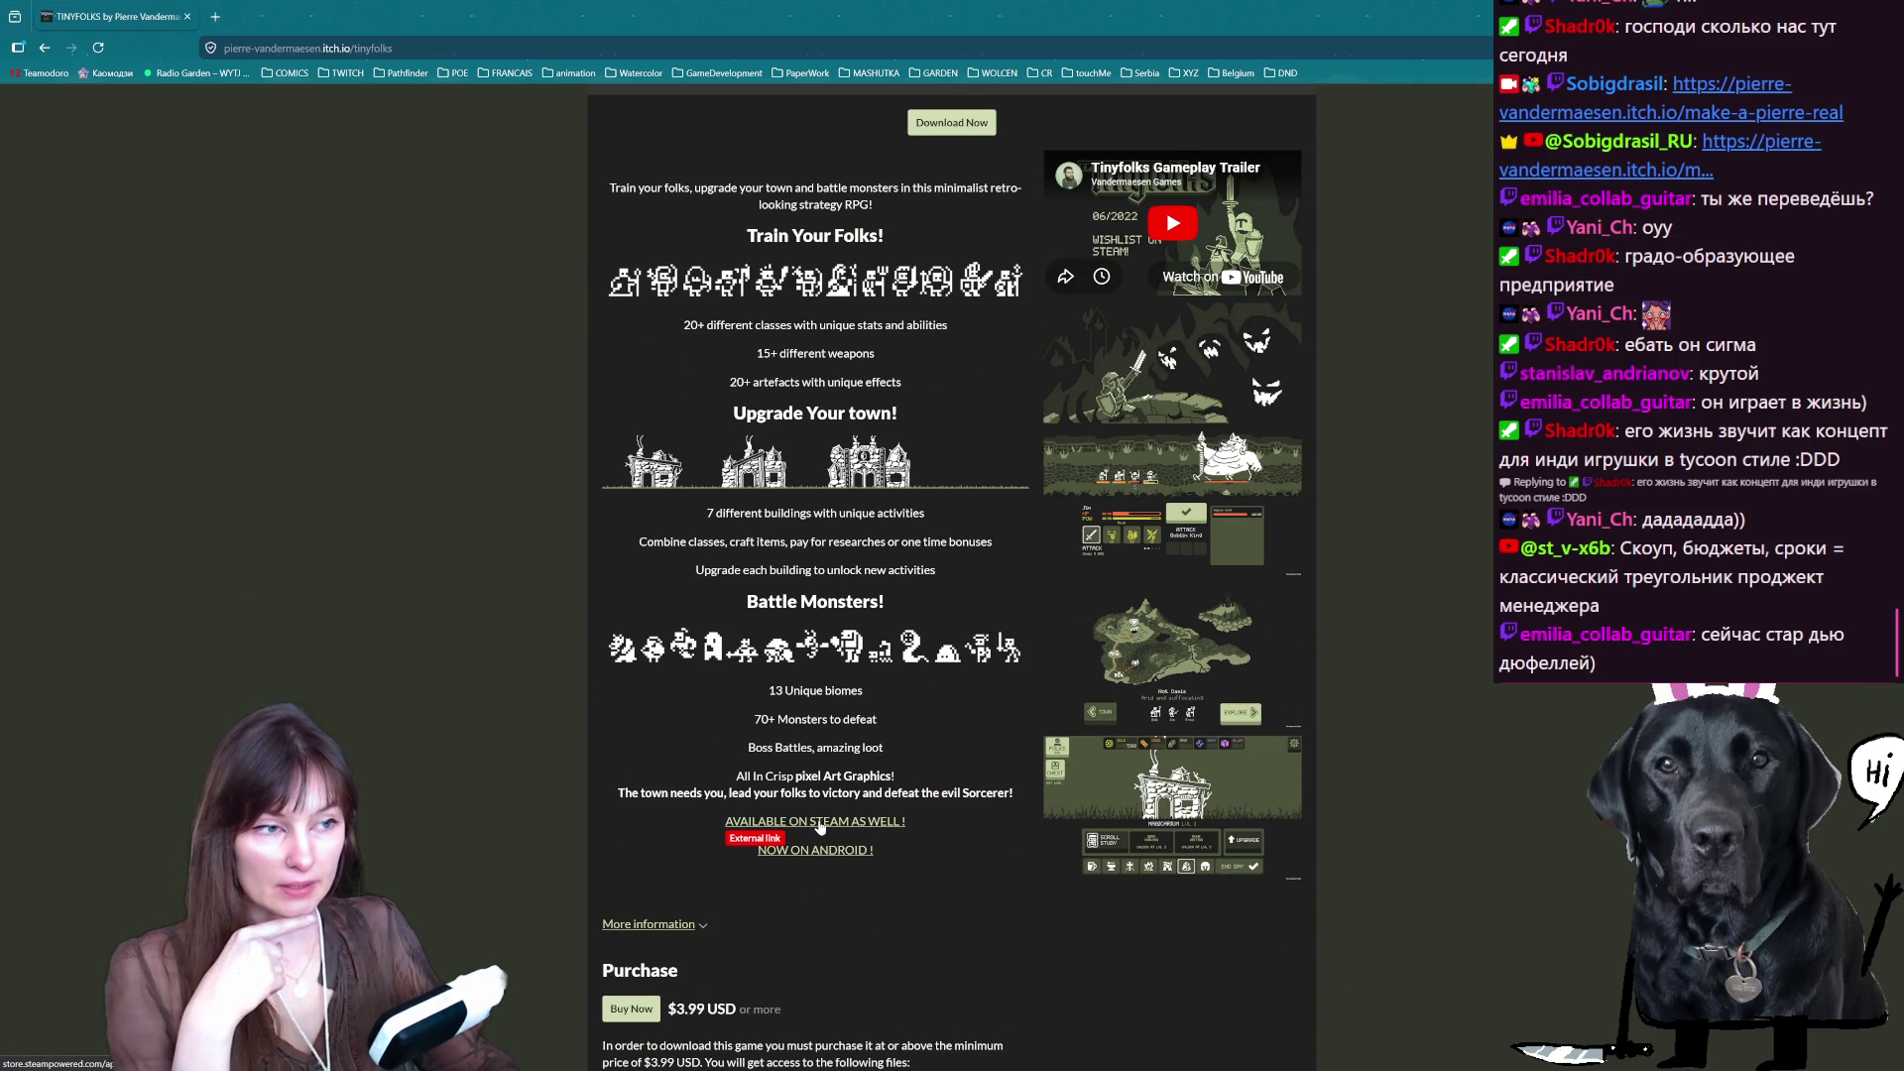
click(269, 6)
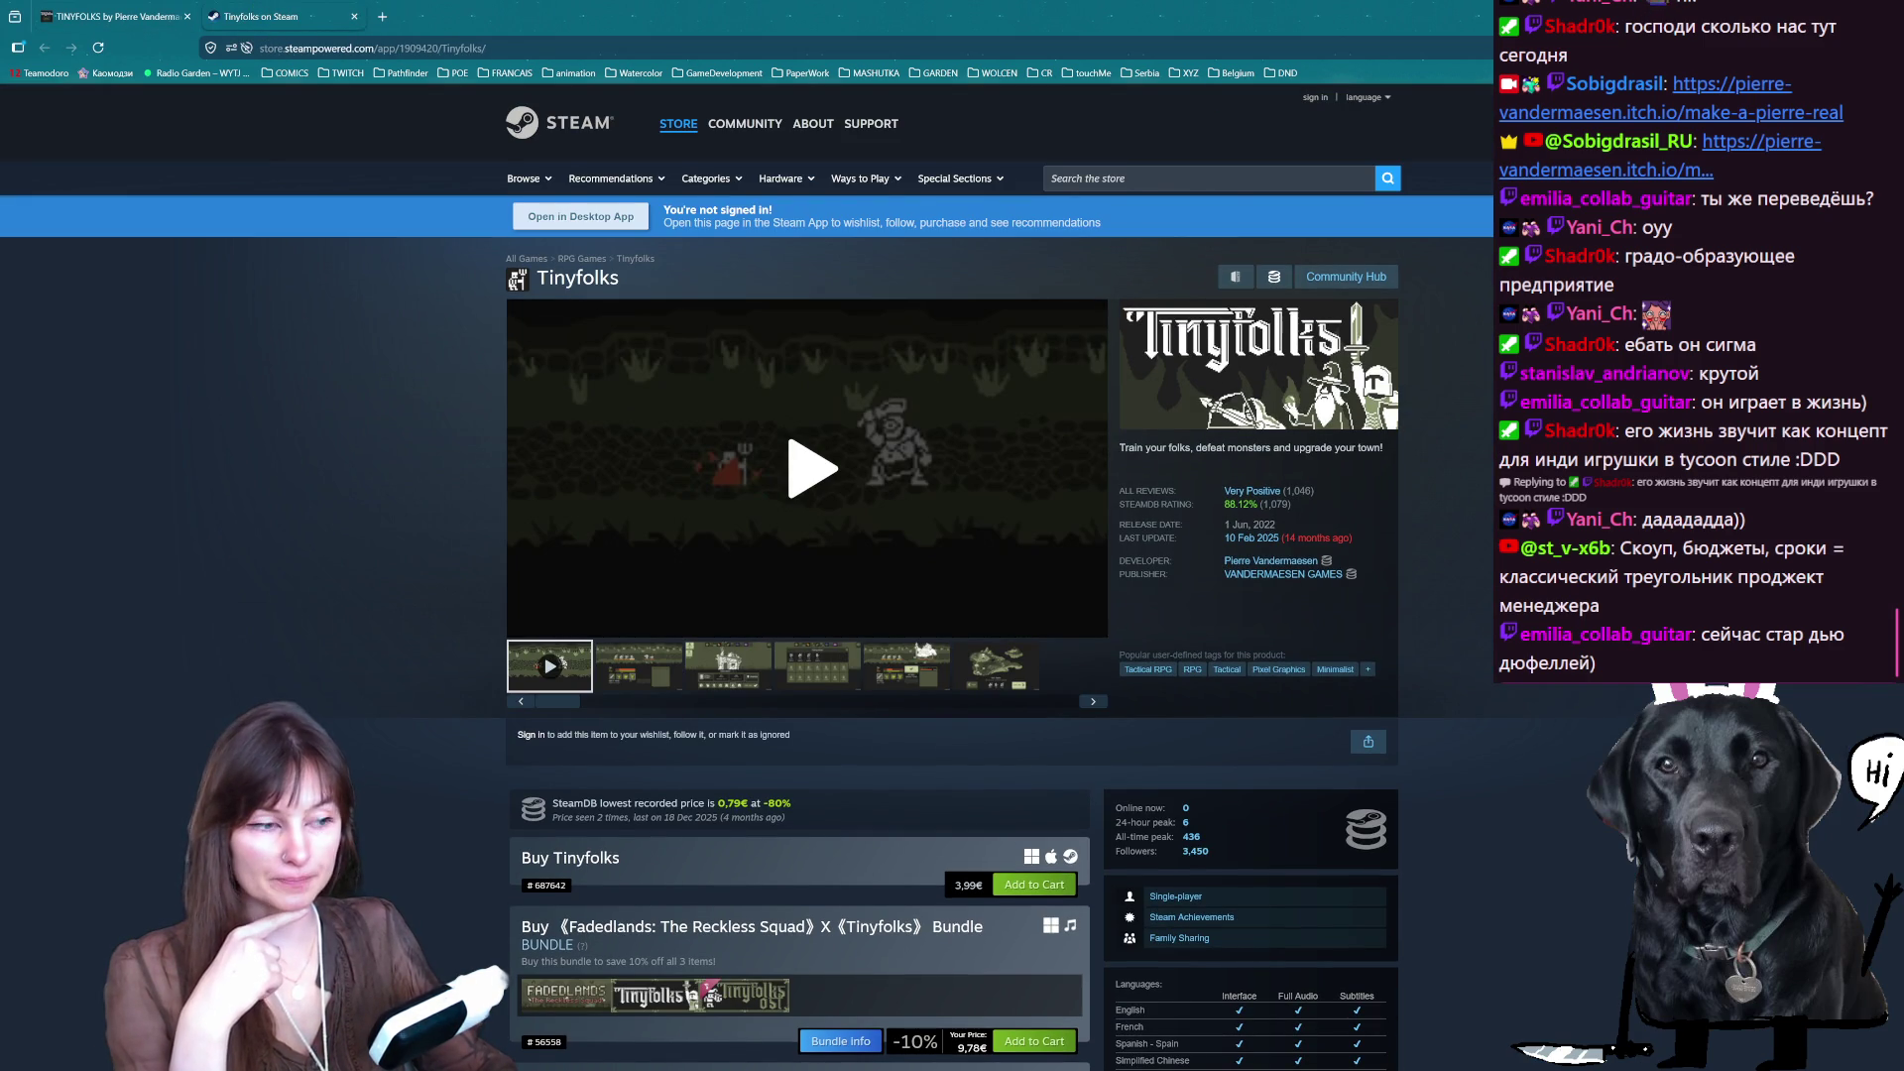
- Page through the More Like This games similar to Tinyfolks
scroll(1260, 469, down, 20)
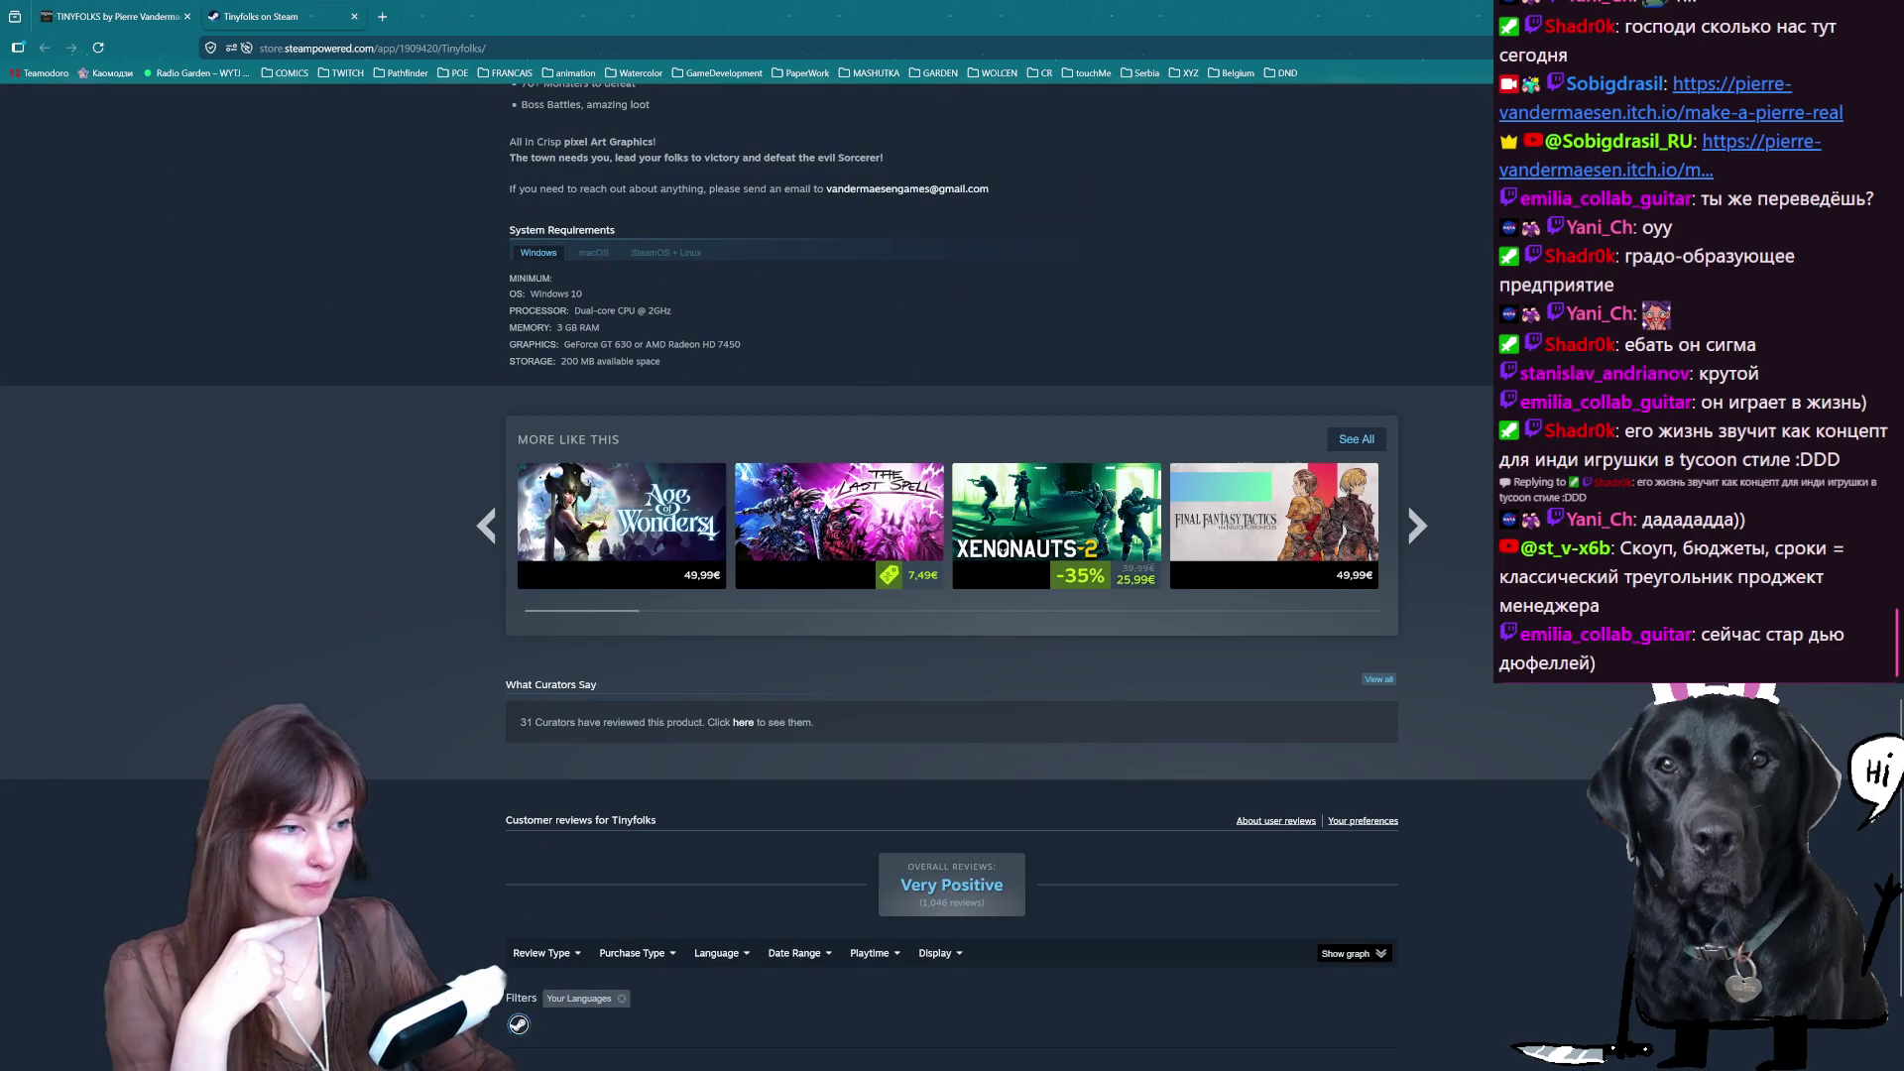
click(1416, 525)
click(1416, 525)
click(1416, 524)
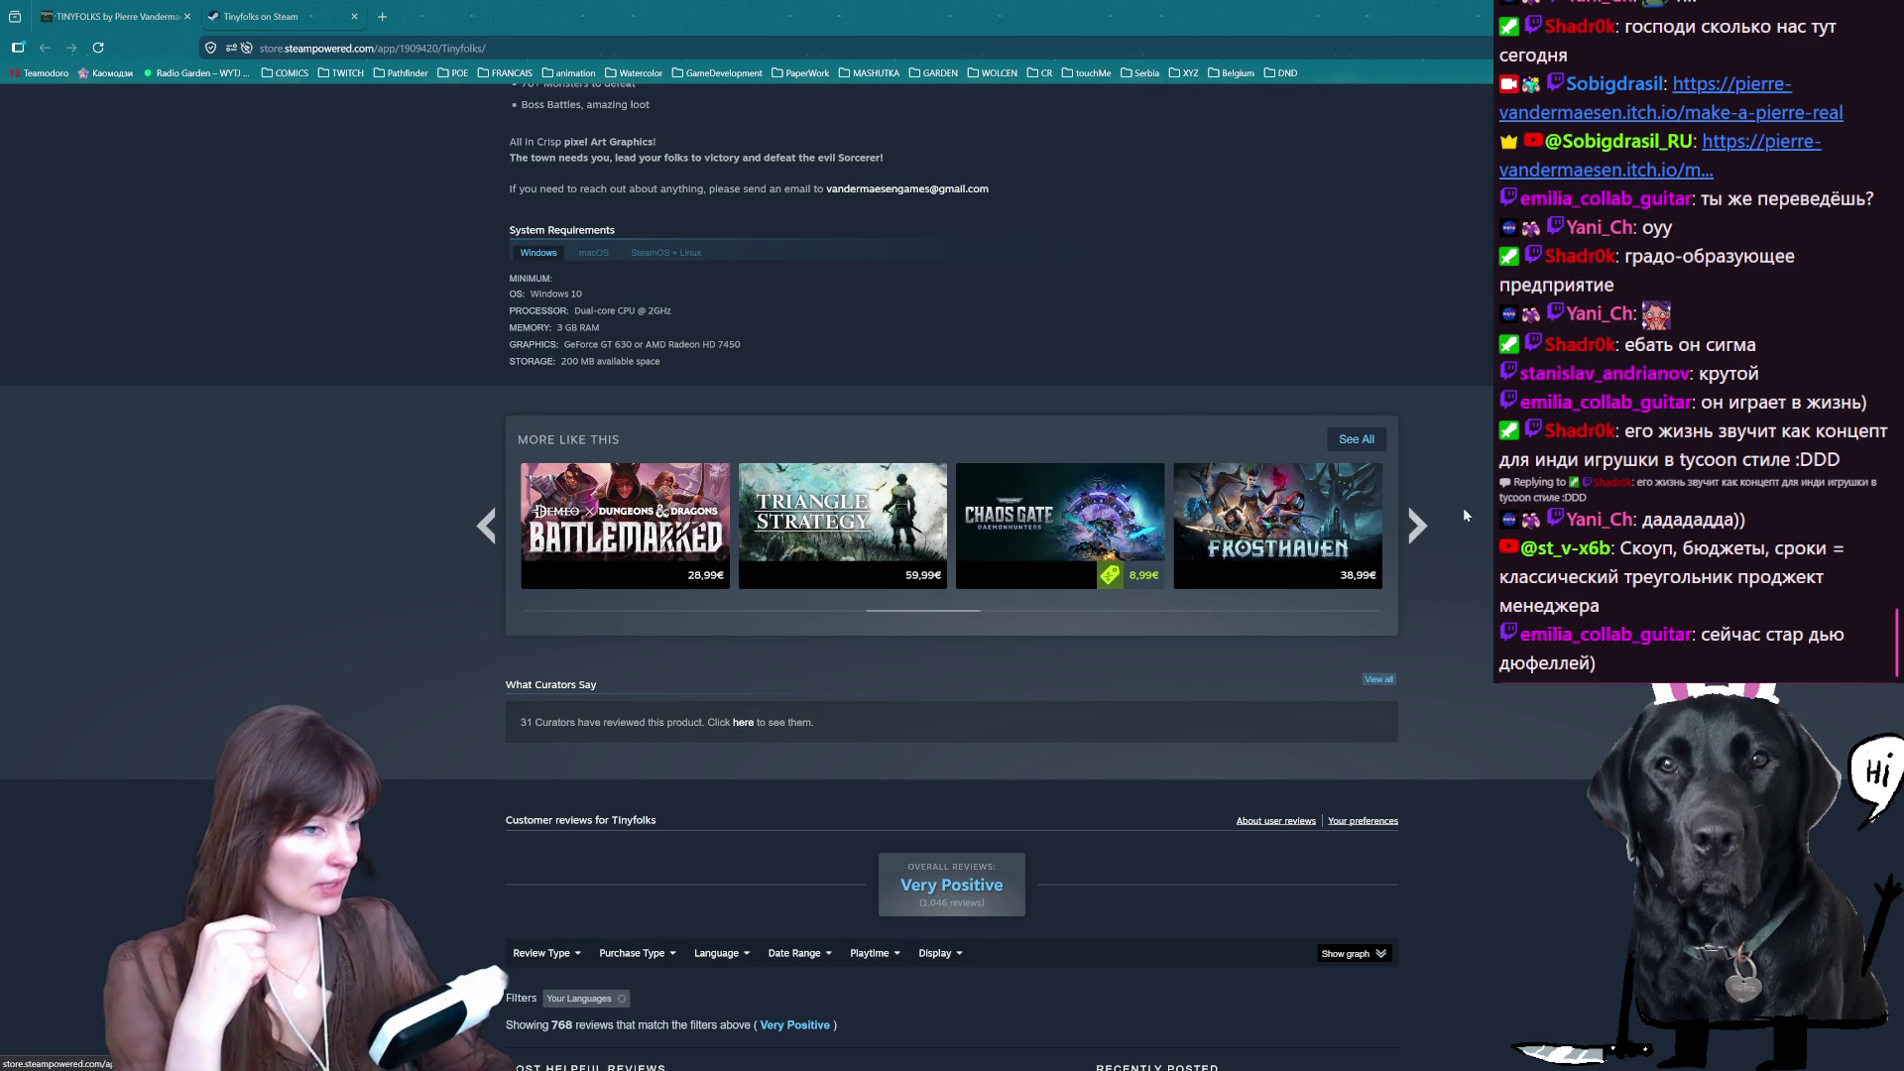
click(1416, 524)
click(1418, 526)
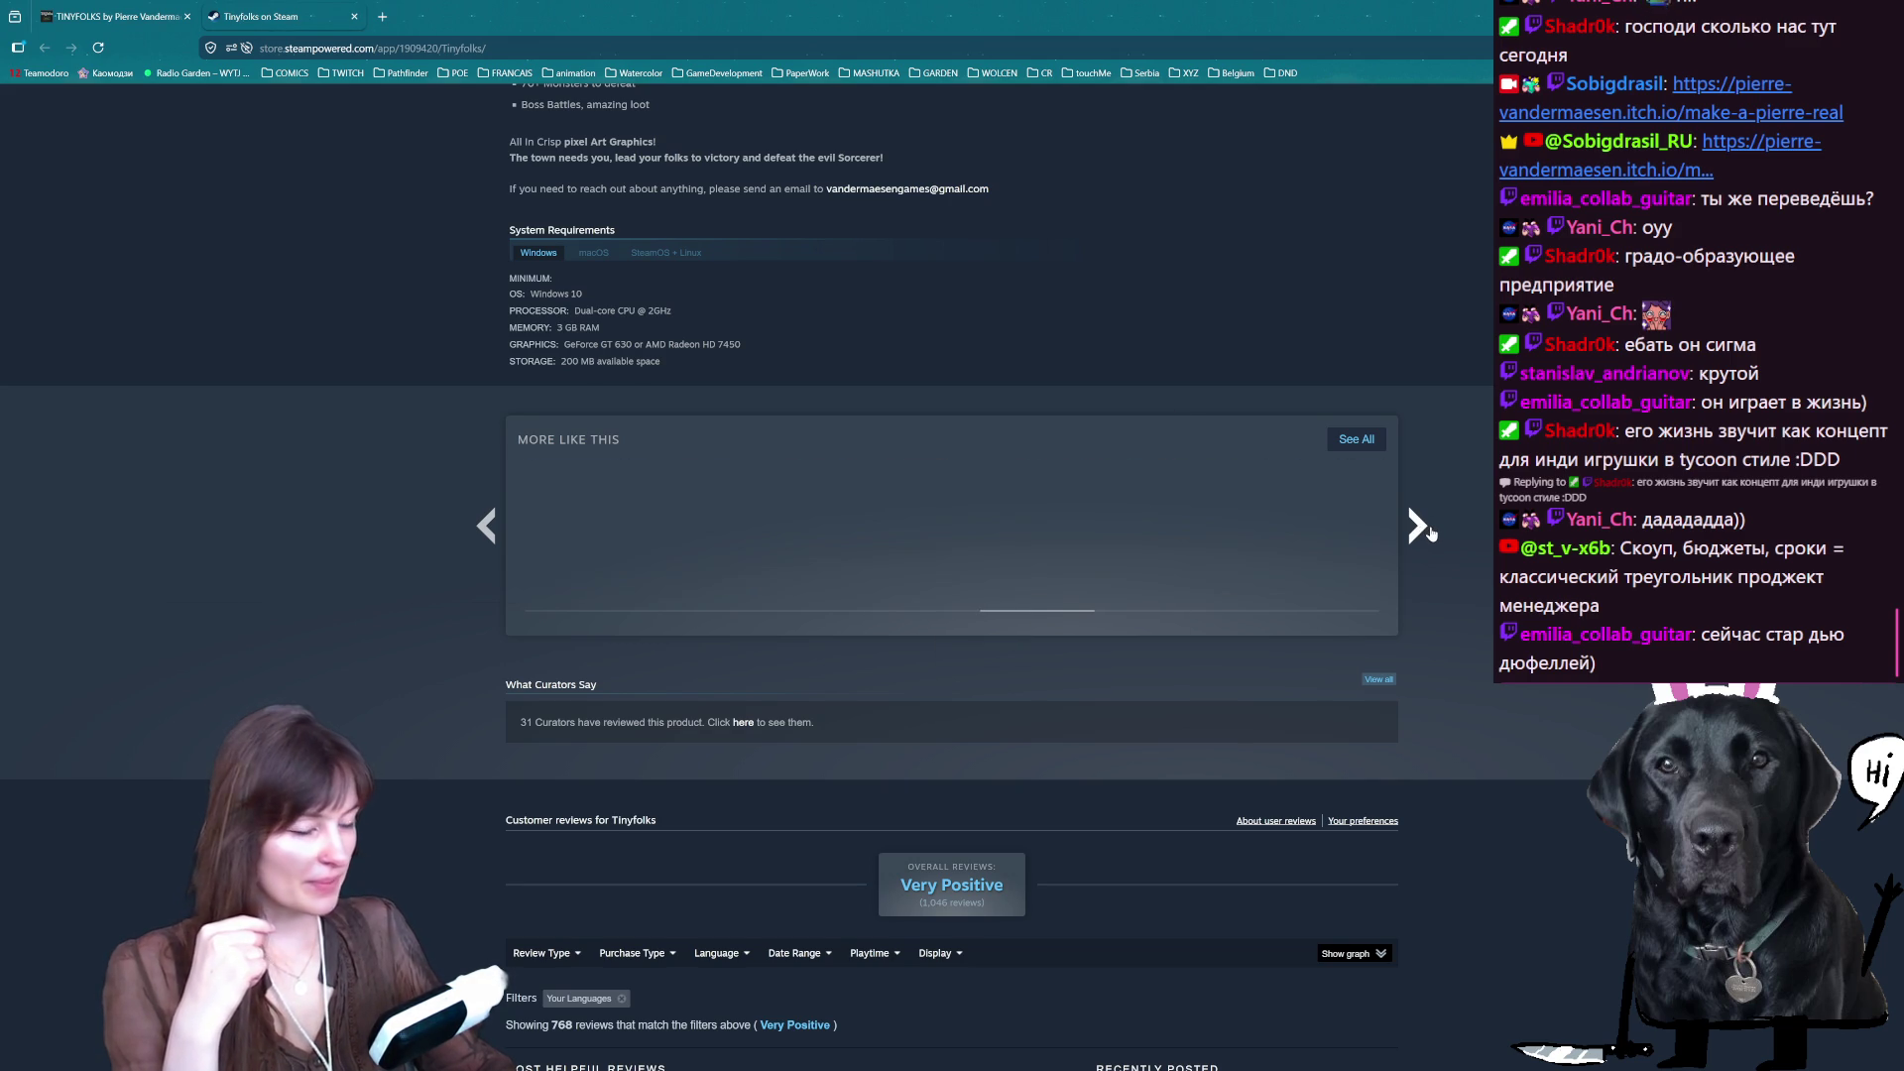
click(1418, 527)
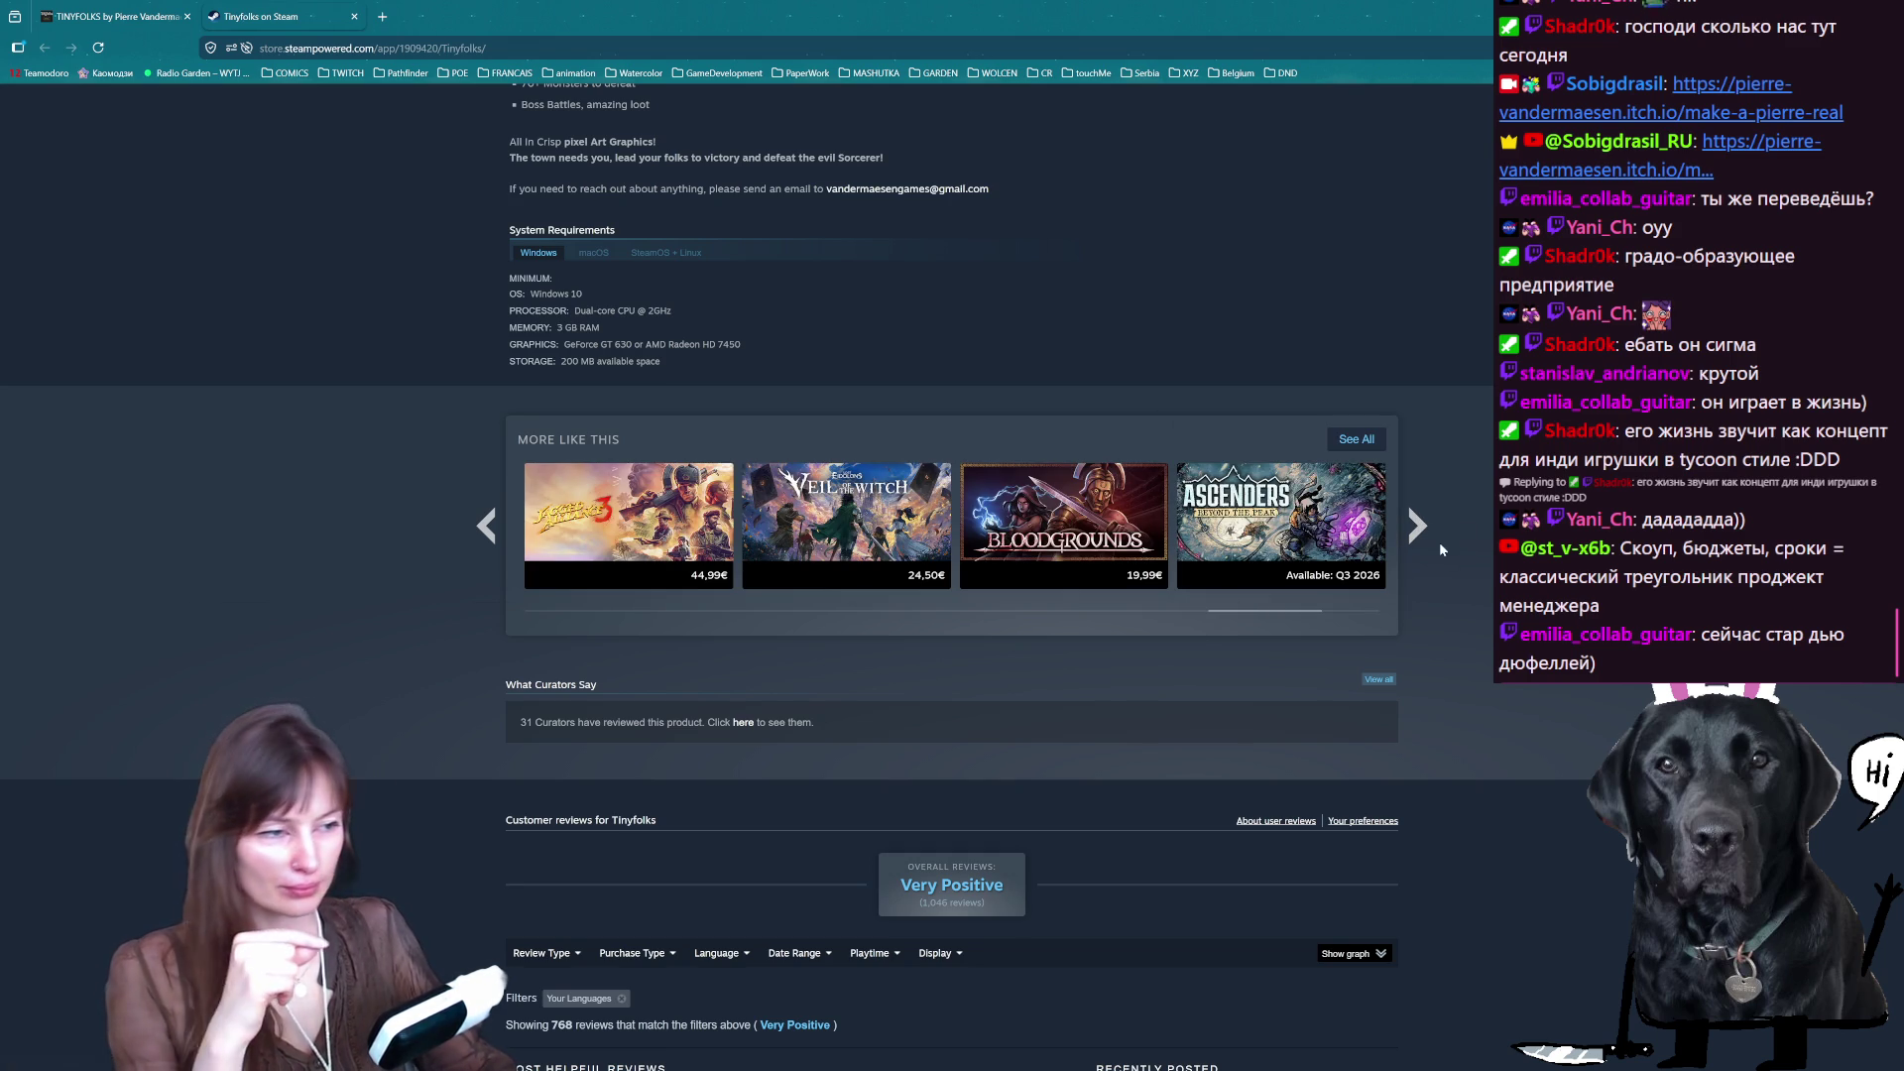
click(1416, 530)
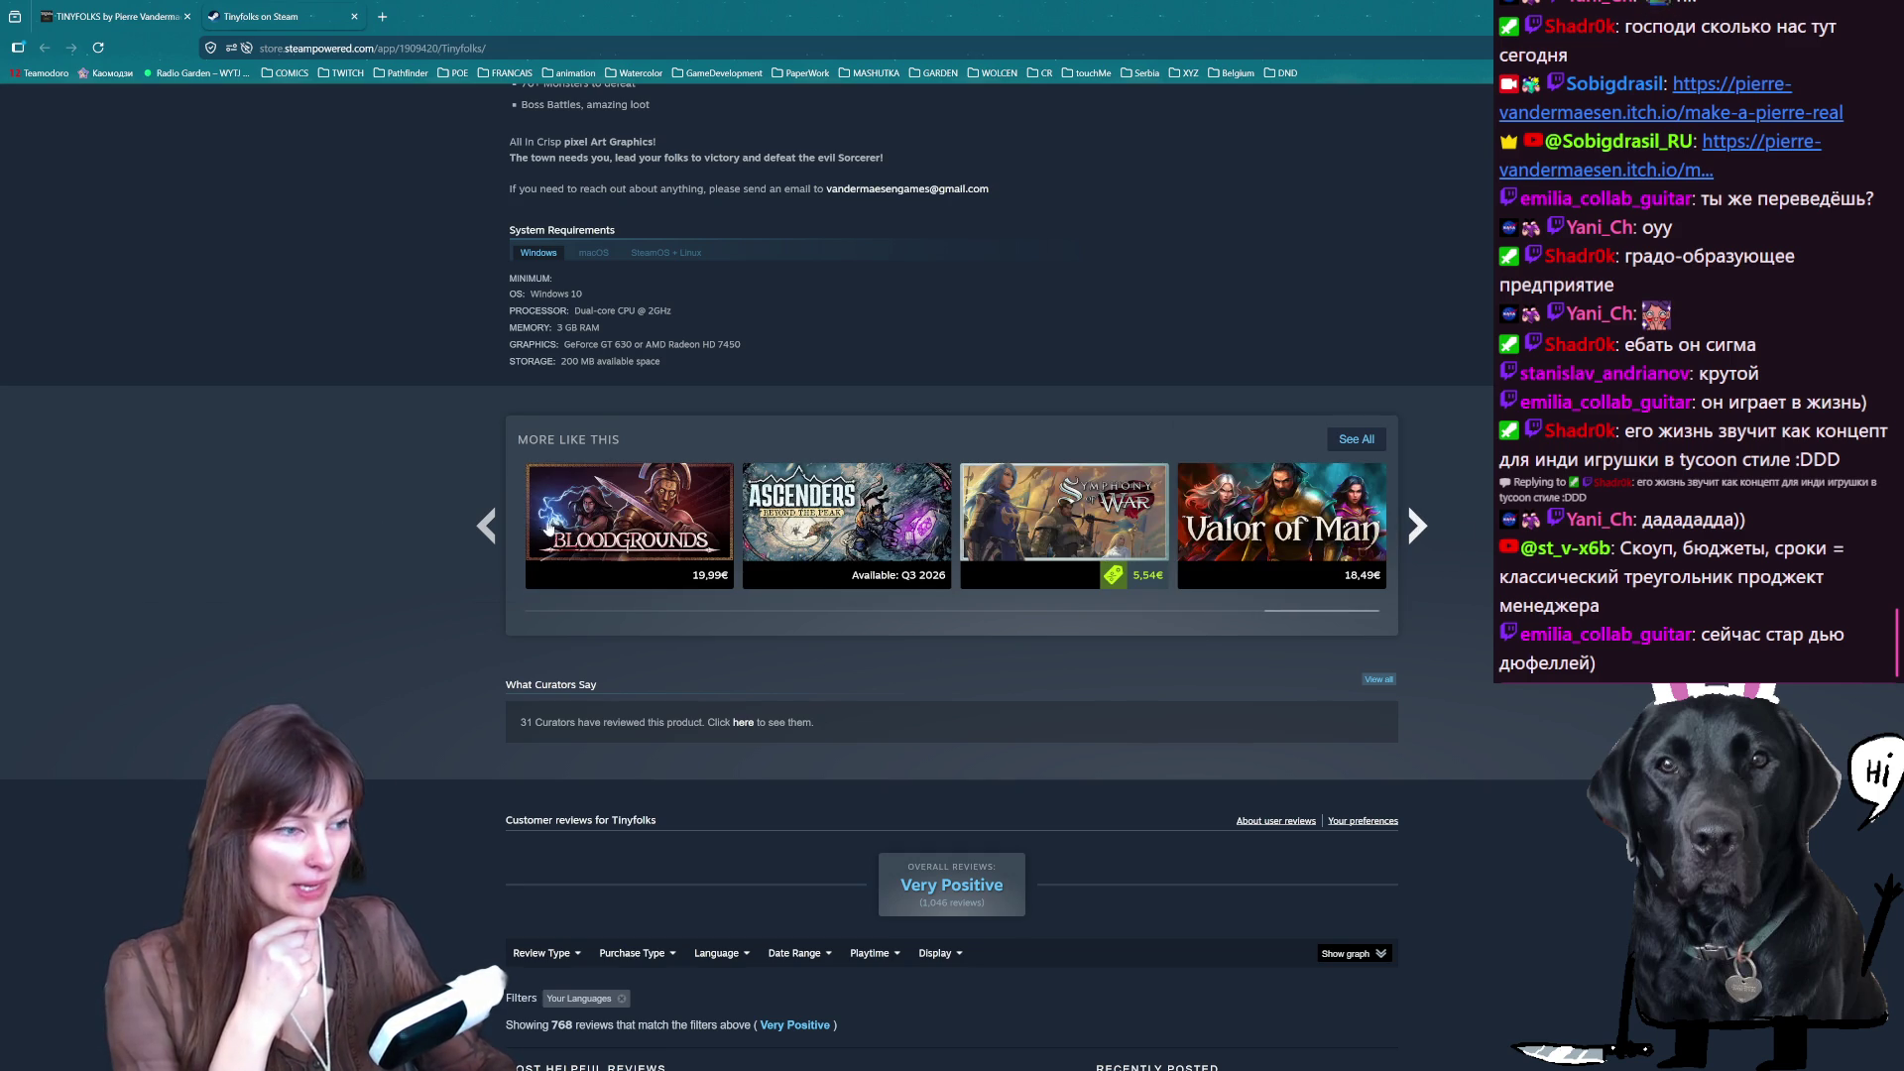
- View the Tinyfolks screenshots: battle, town, Population screen, boss battle and map
scroll(712, 562, up, 5)
scroll(714, 695, up, 7)
scroll(975, 480, up, 6)
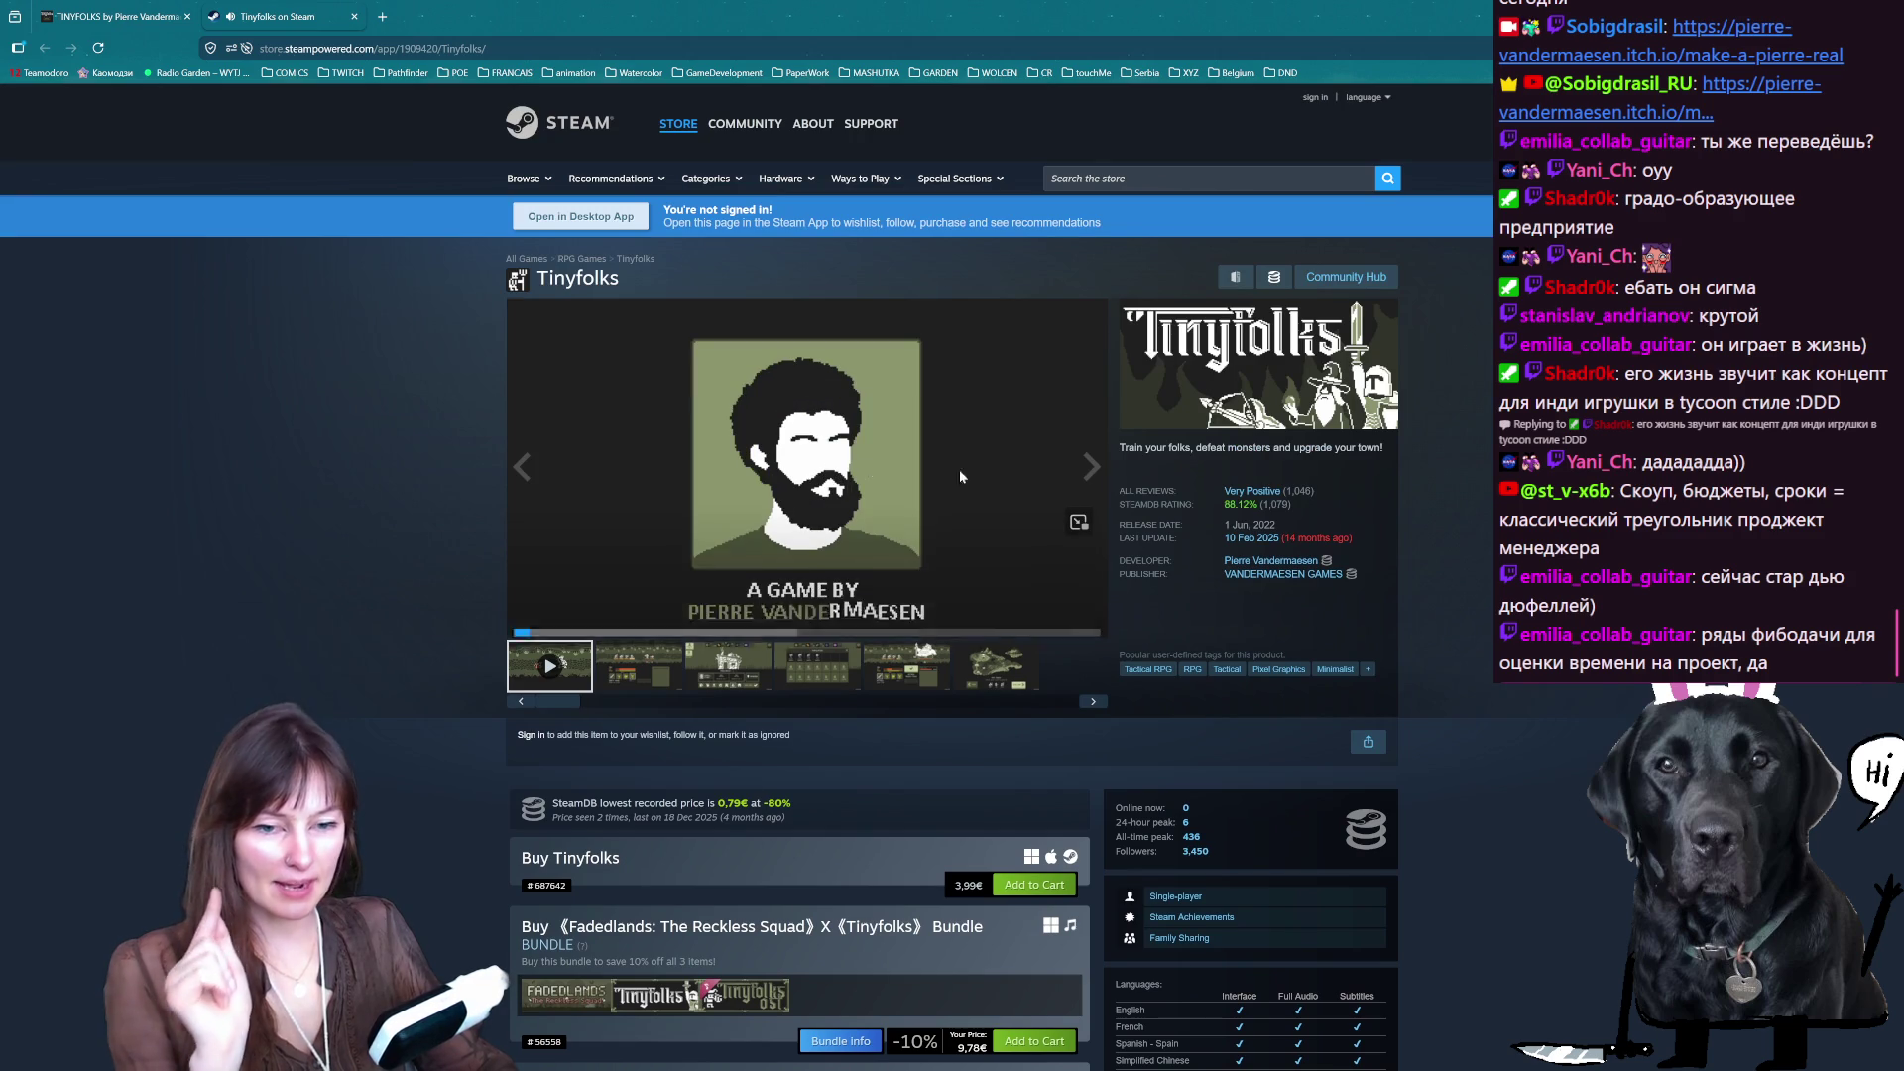
click(639, 665)
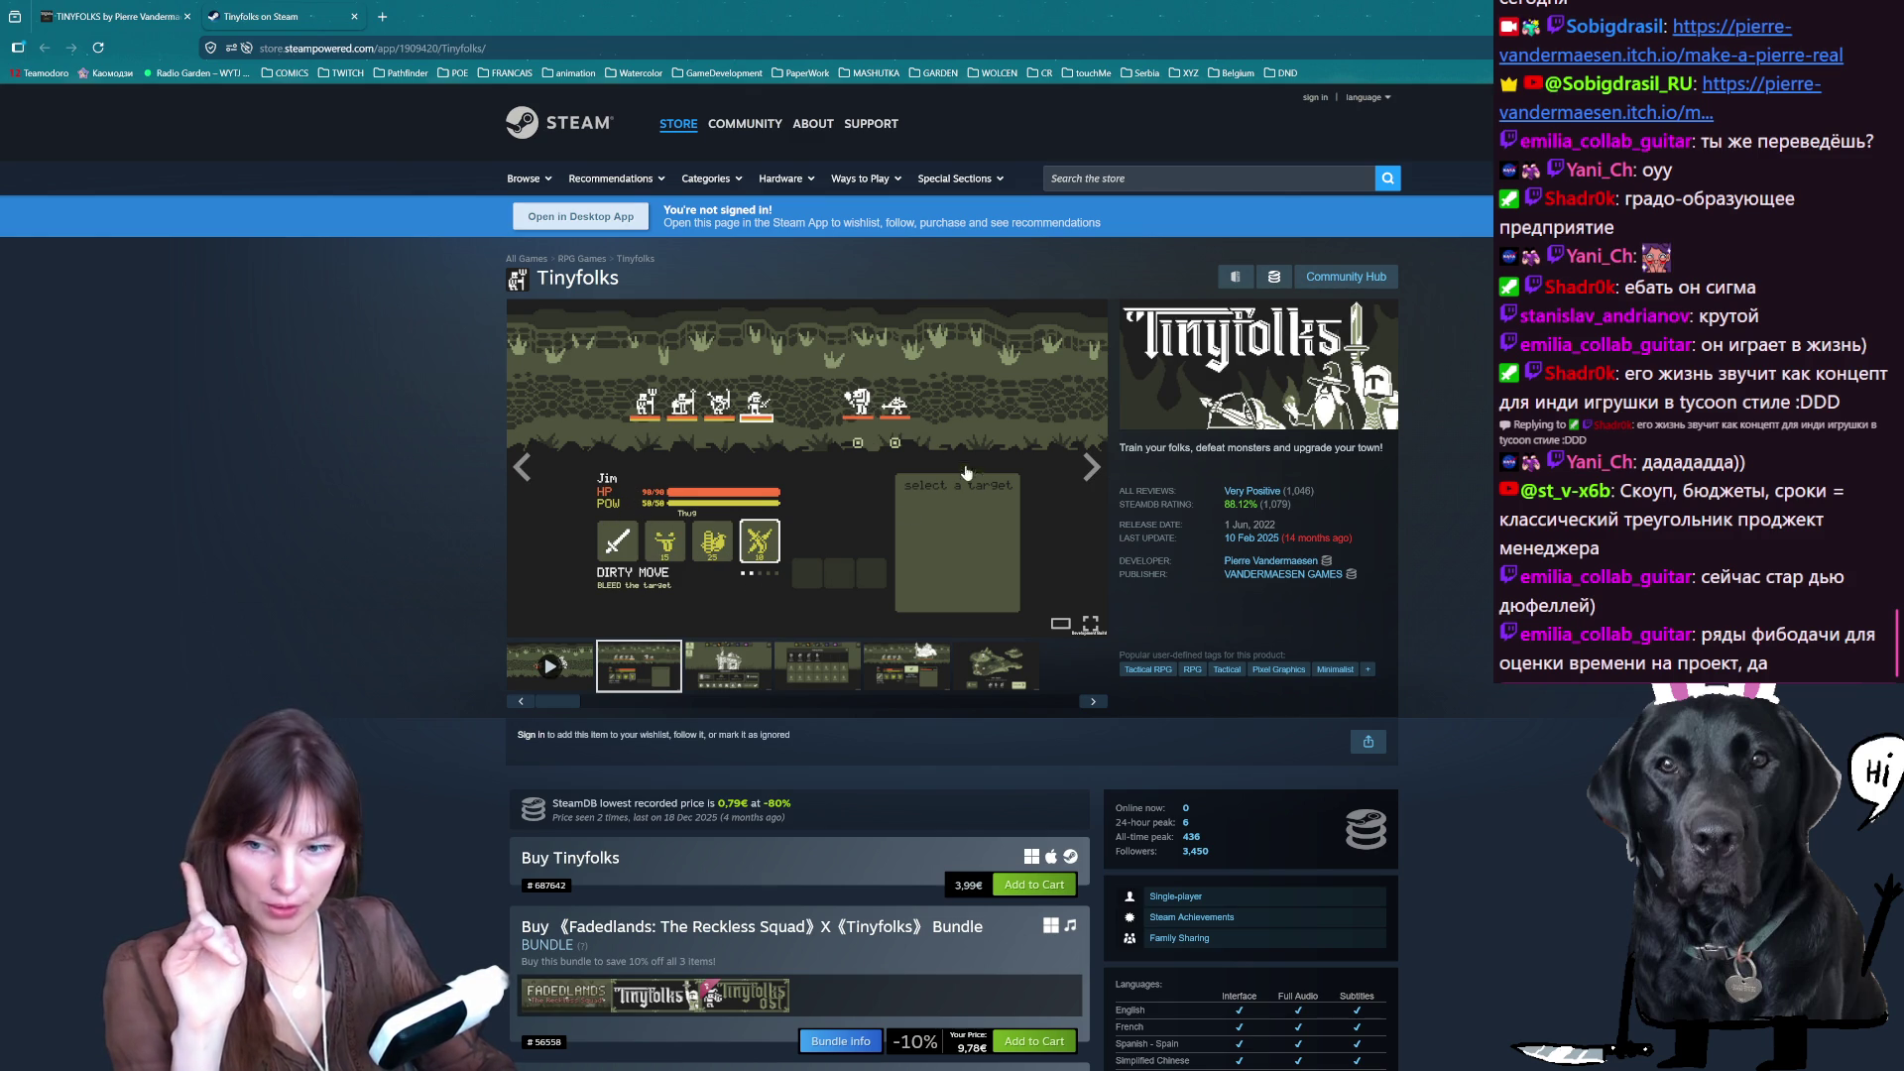
click(749, 681)
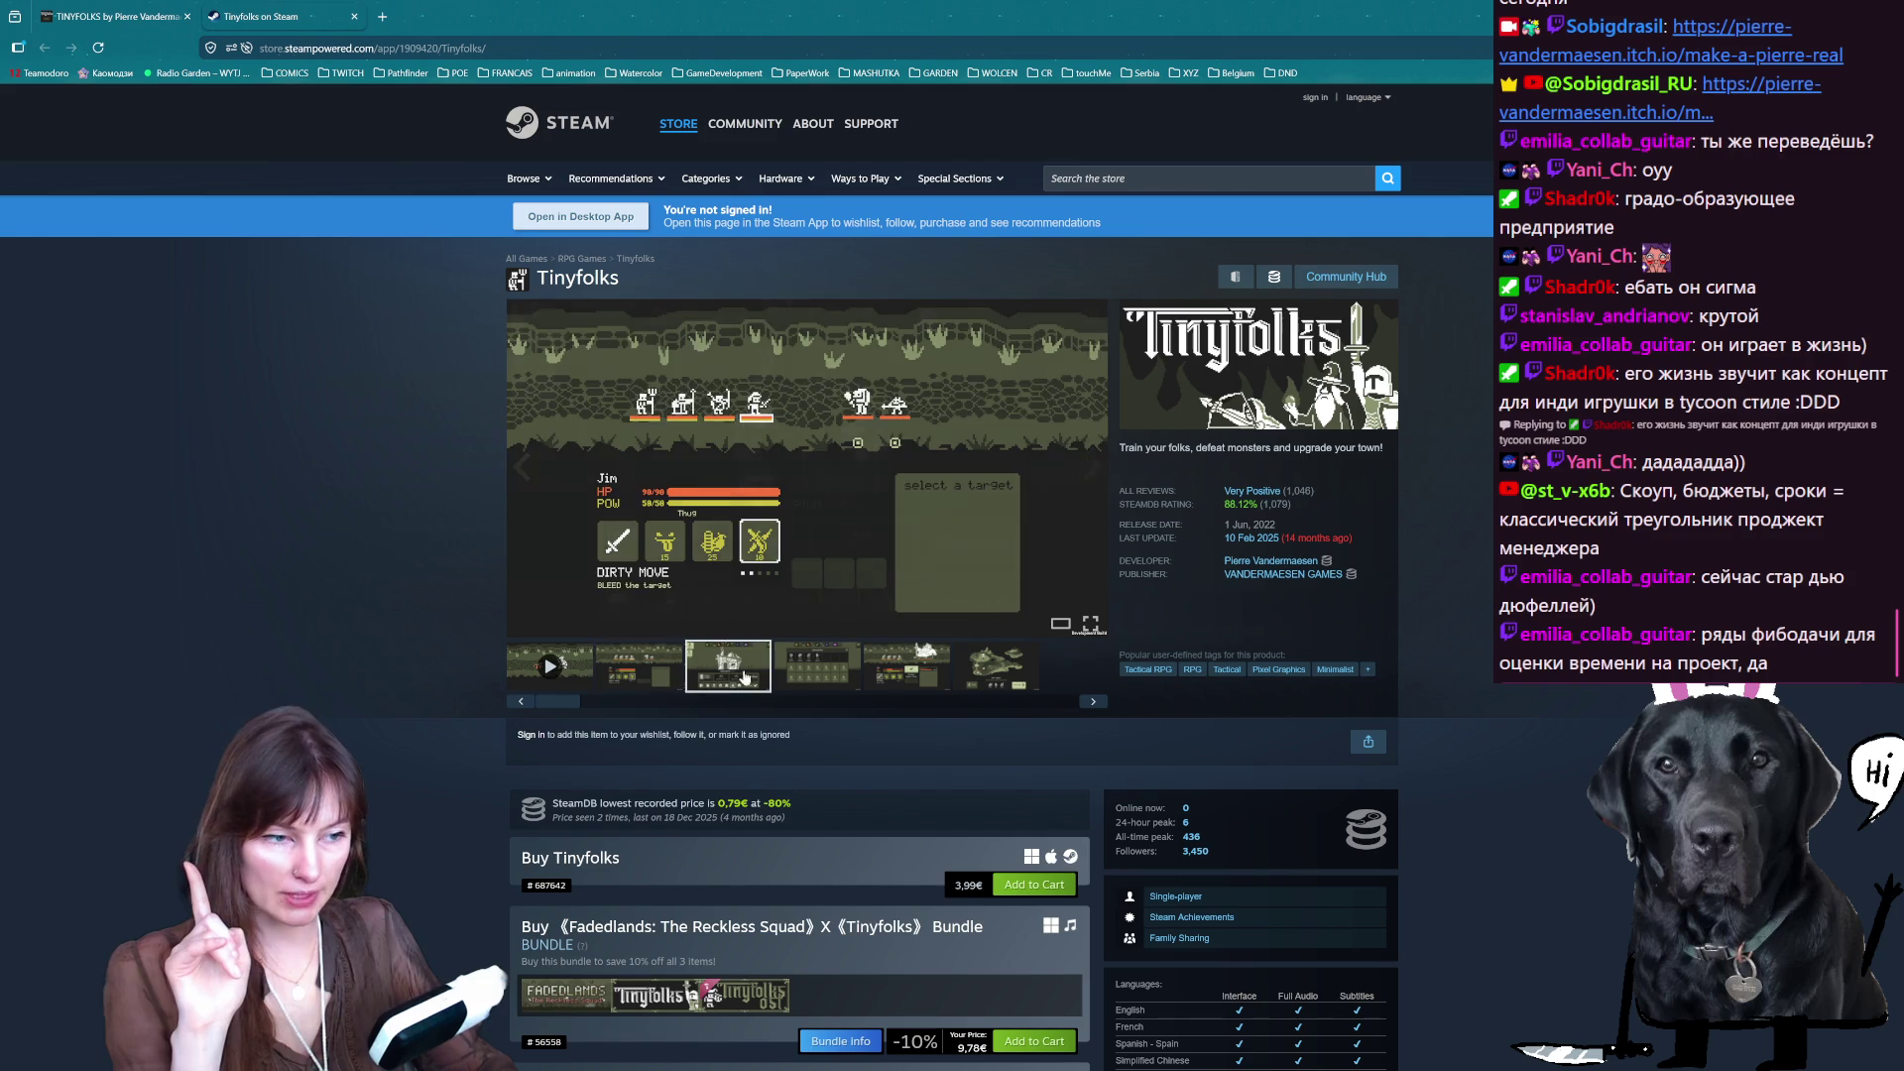
click(811, 682)
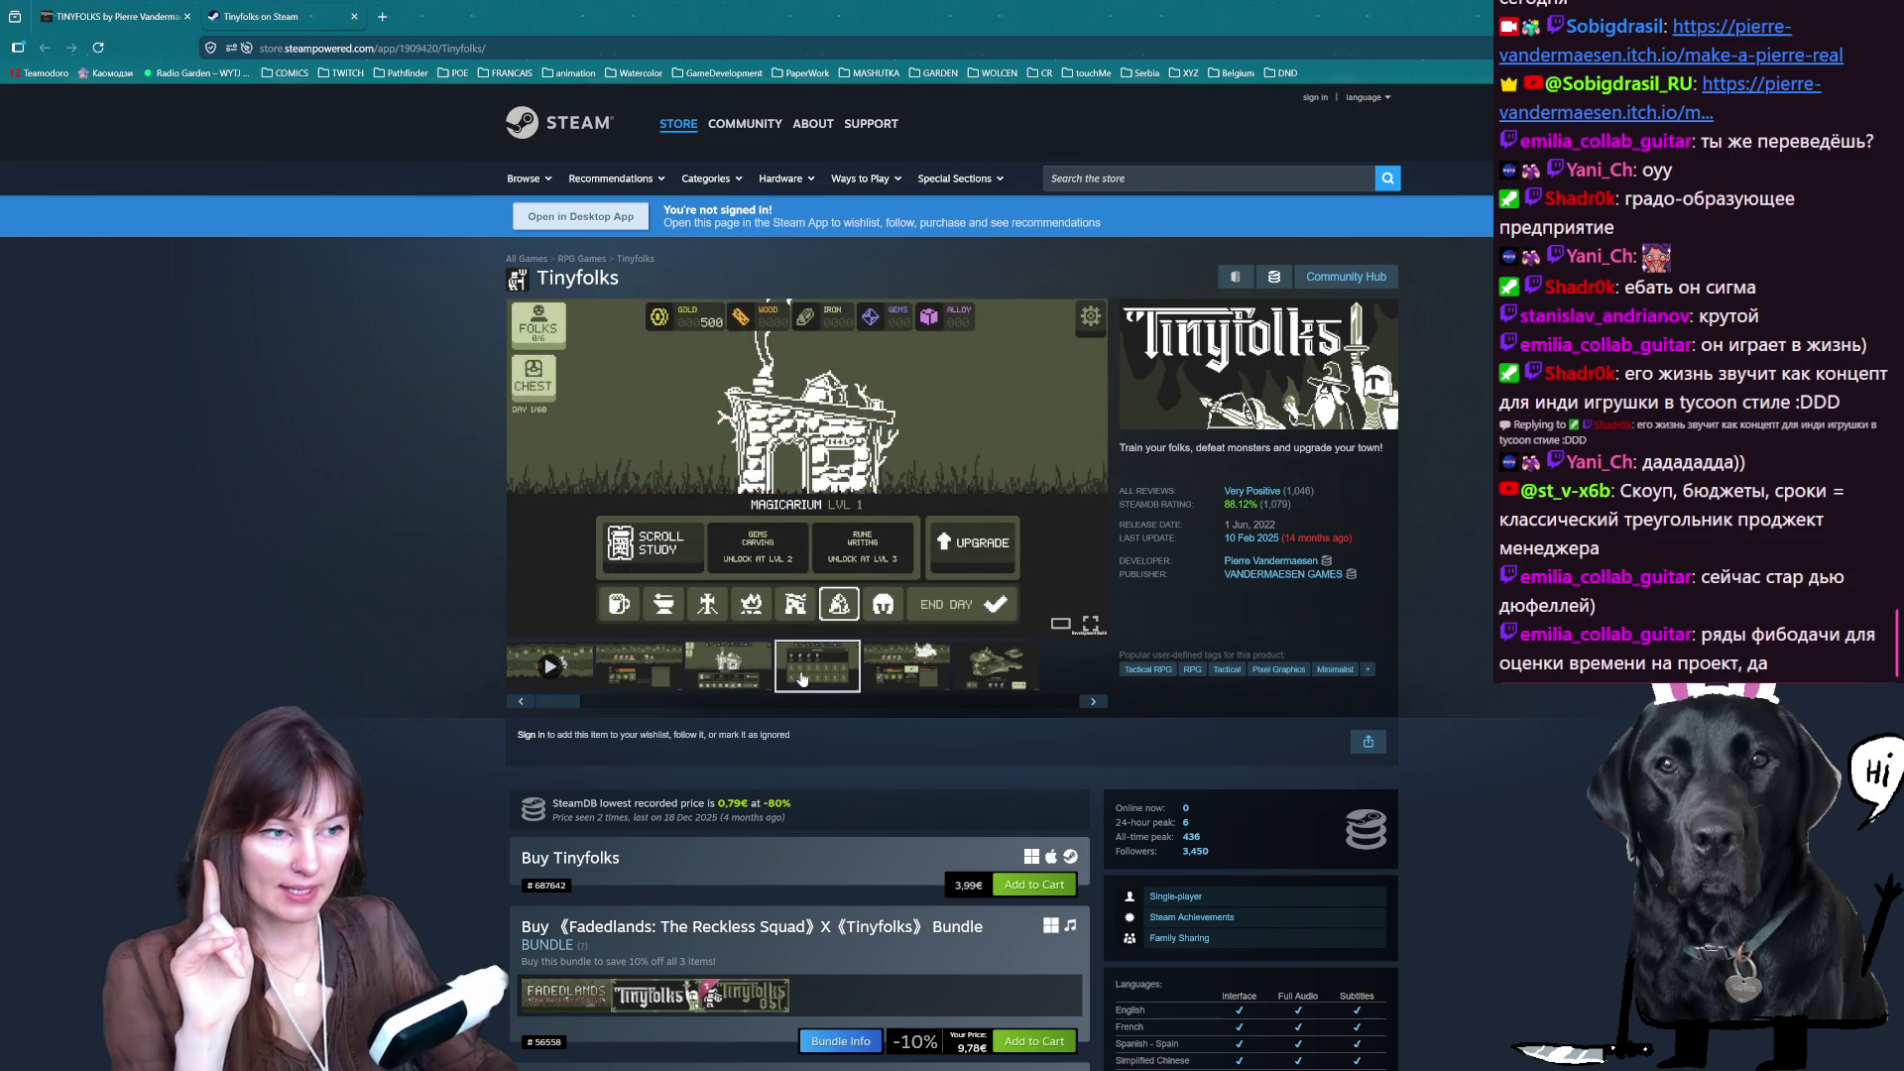
click(903, 681)
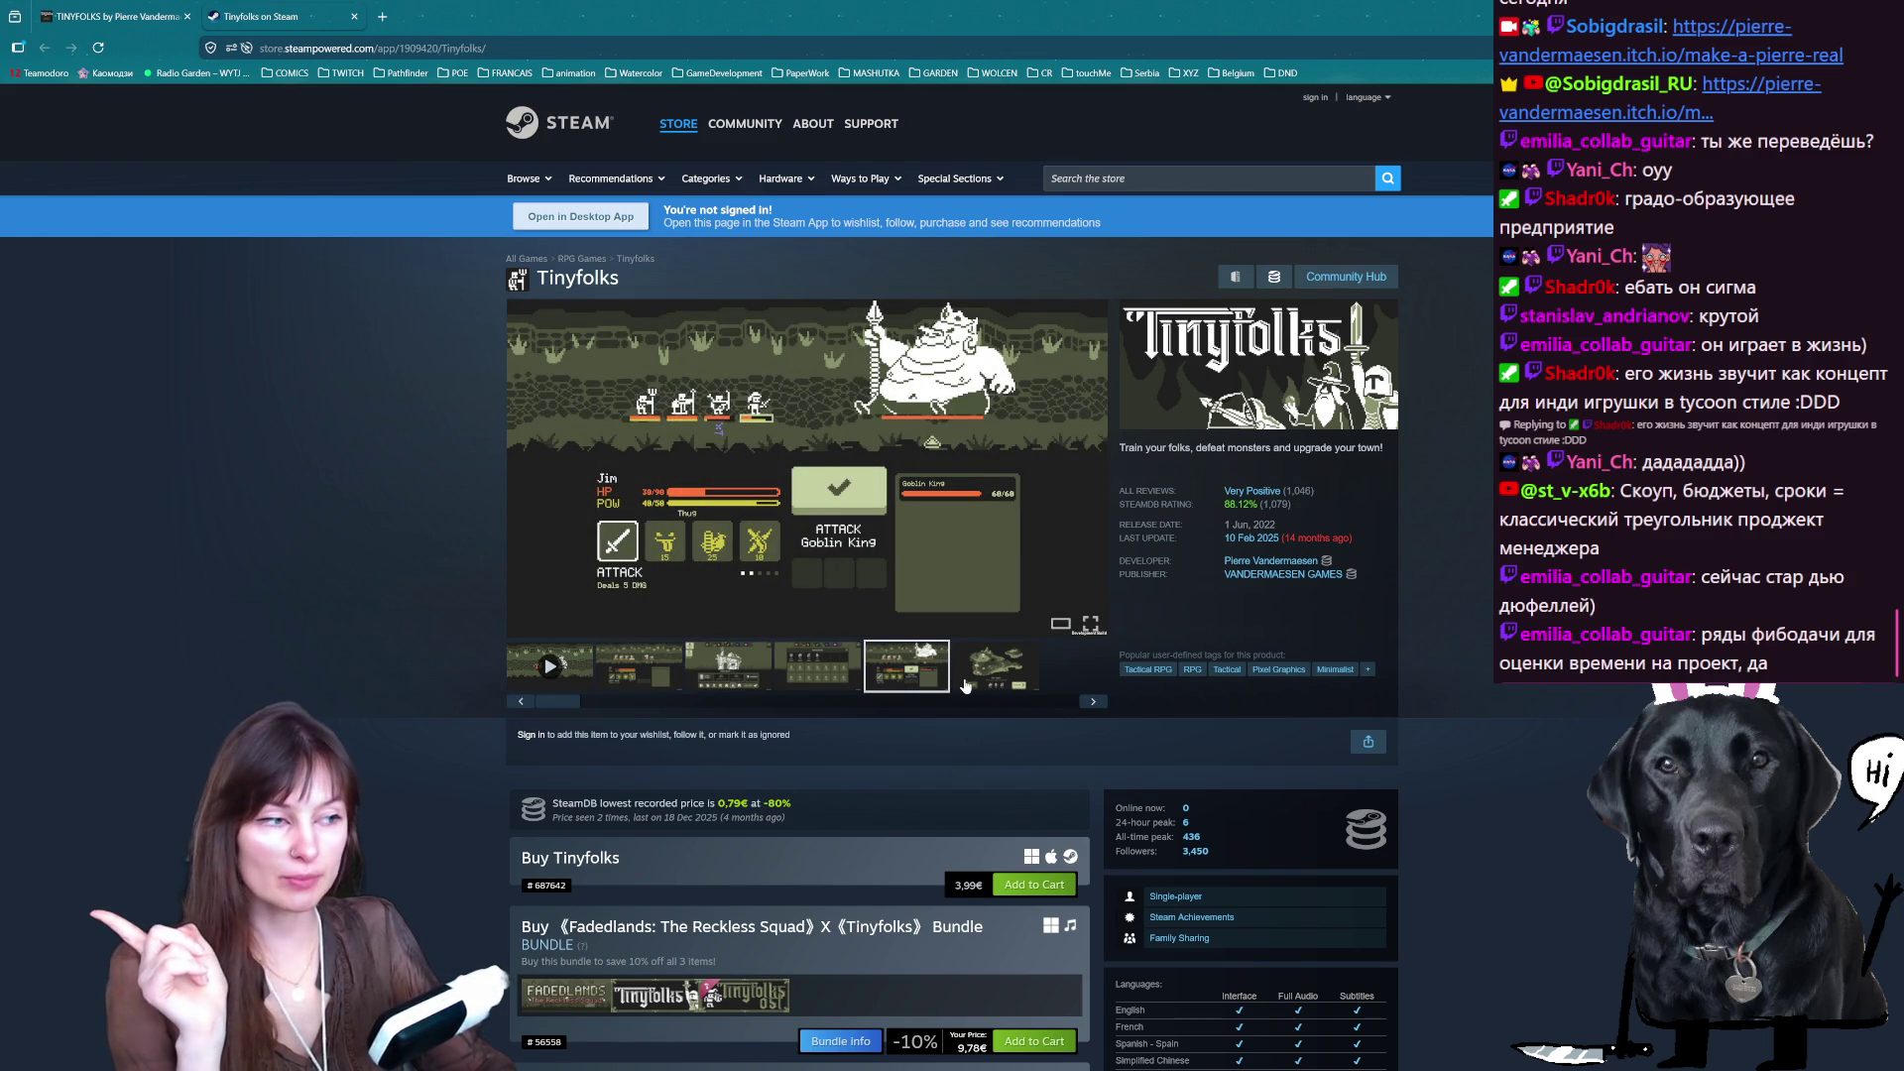
mouse_move(1296, 505)
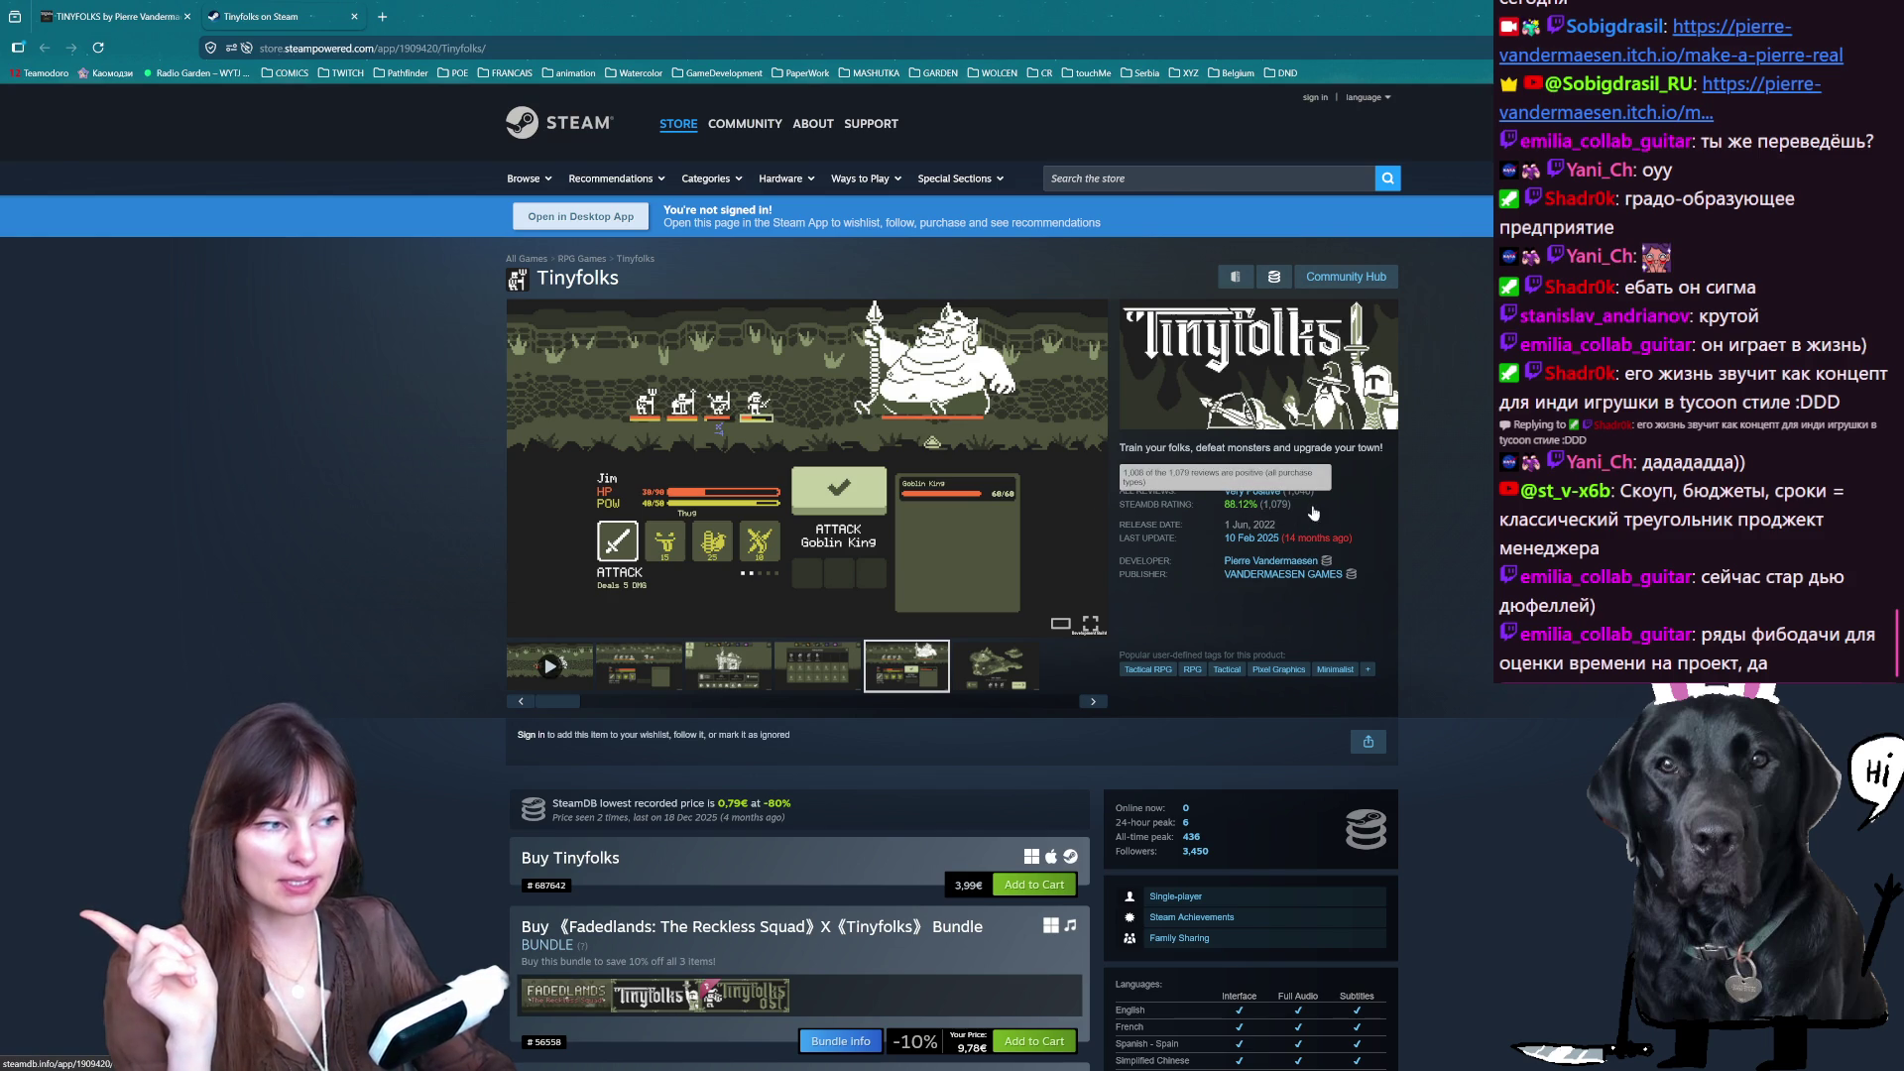
click(981, 684)
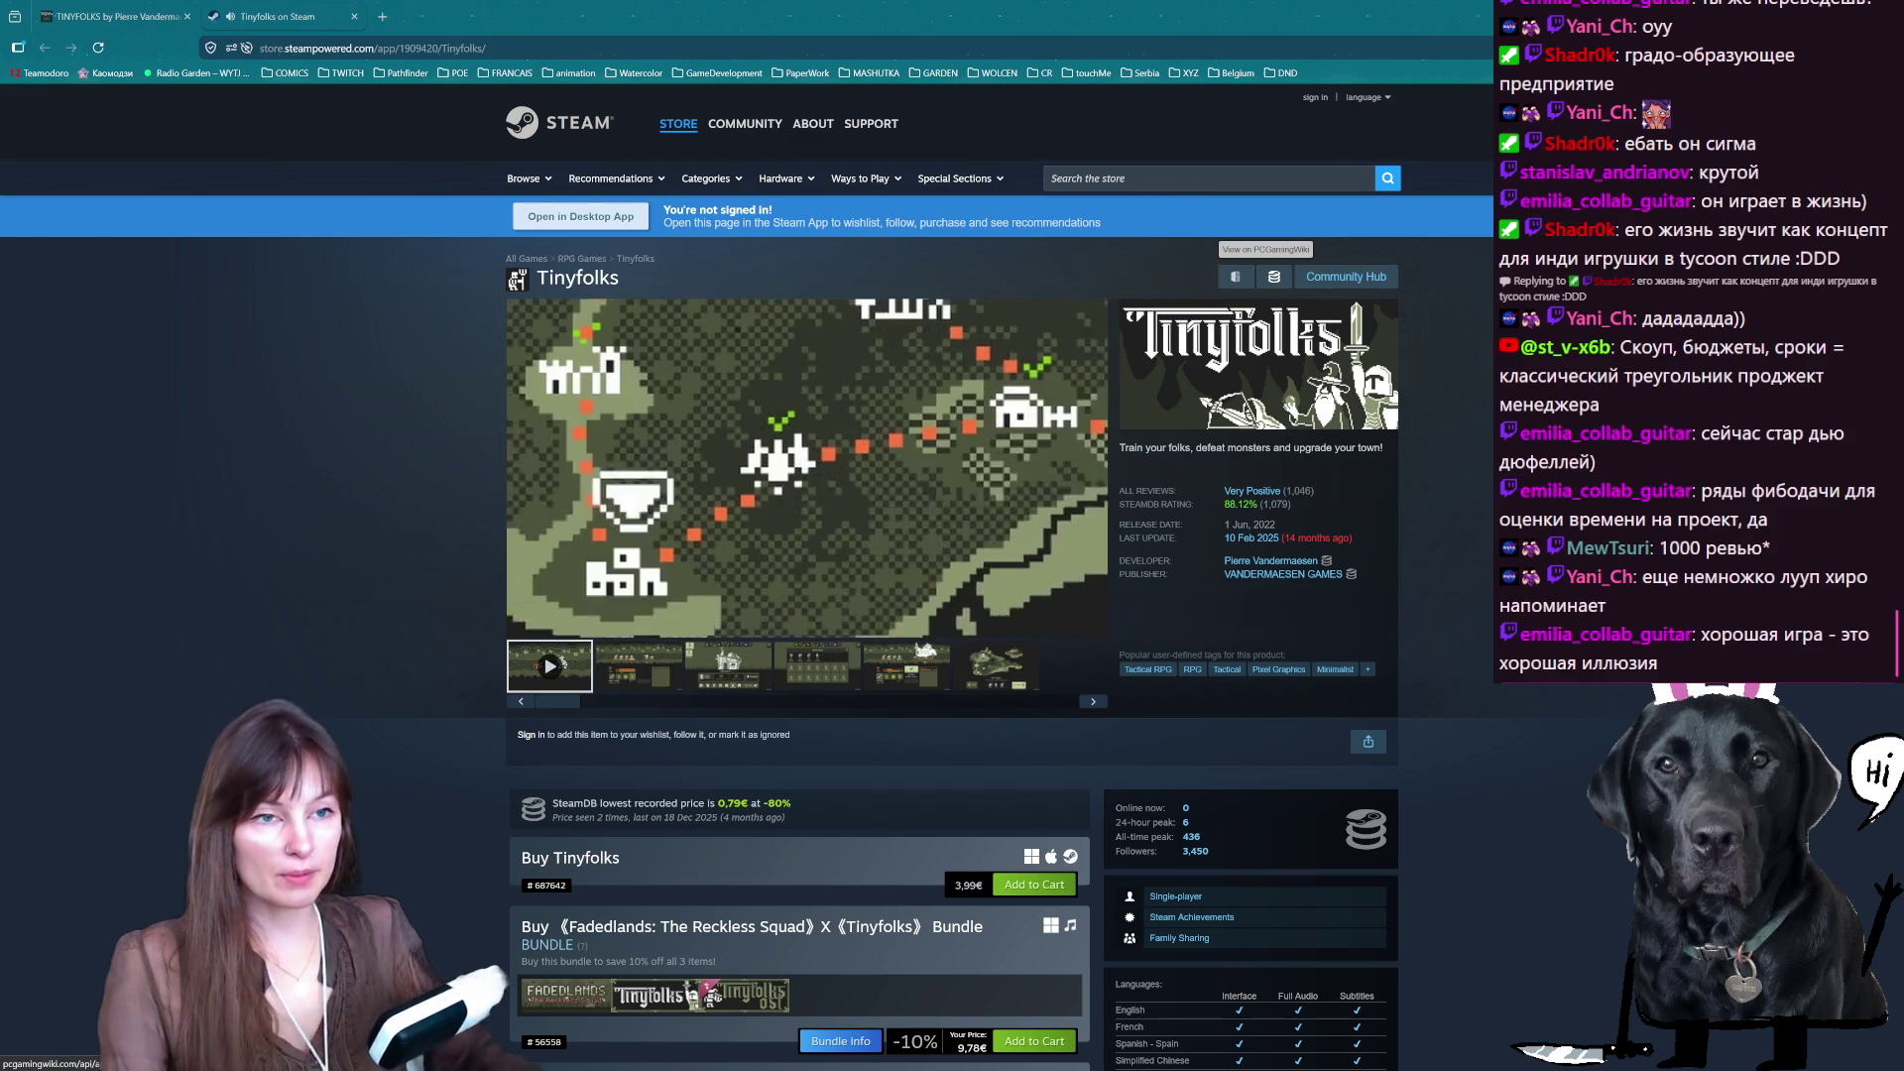
- Search the store for 'rotwood', open Rotwood's page and view its media full screen
click(1207, 179)
text(rotwood)
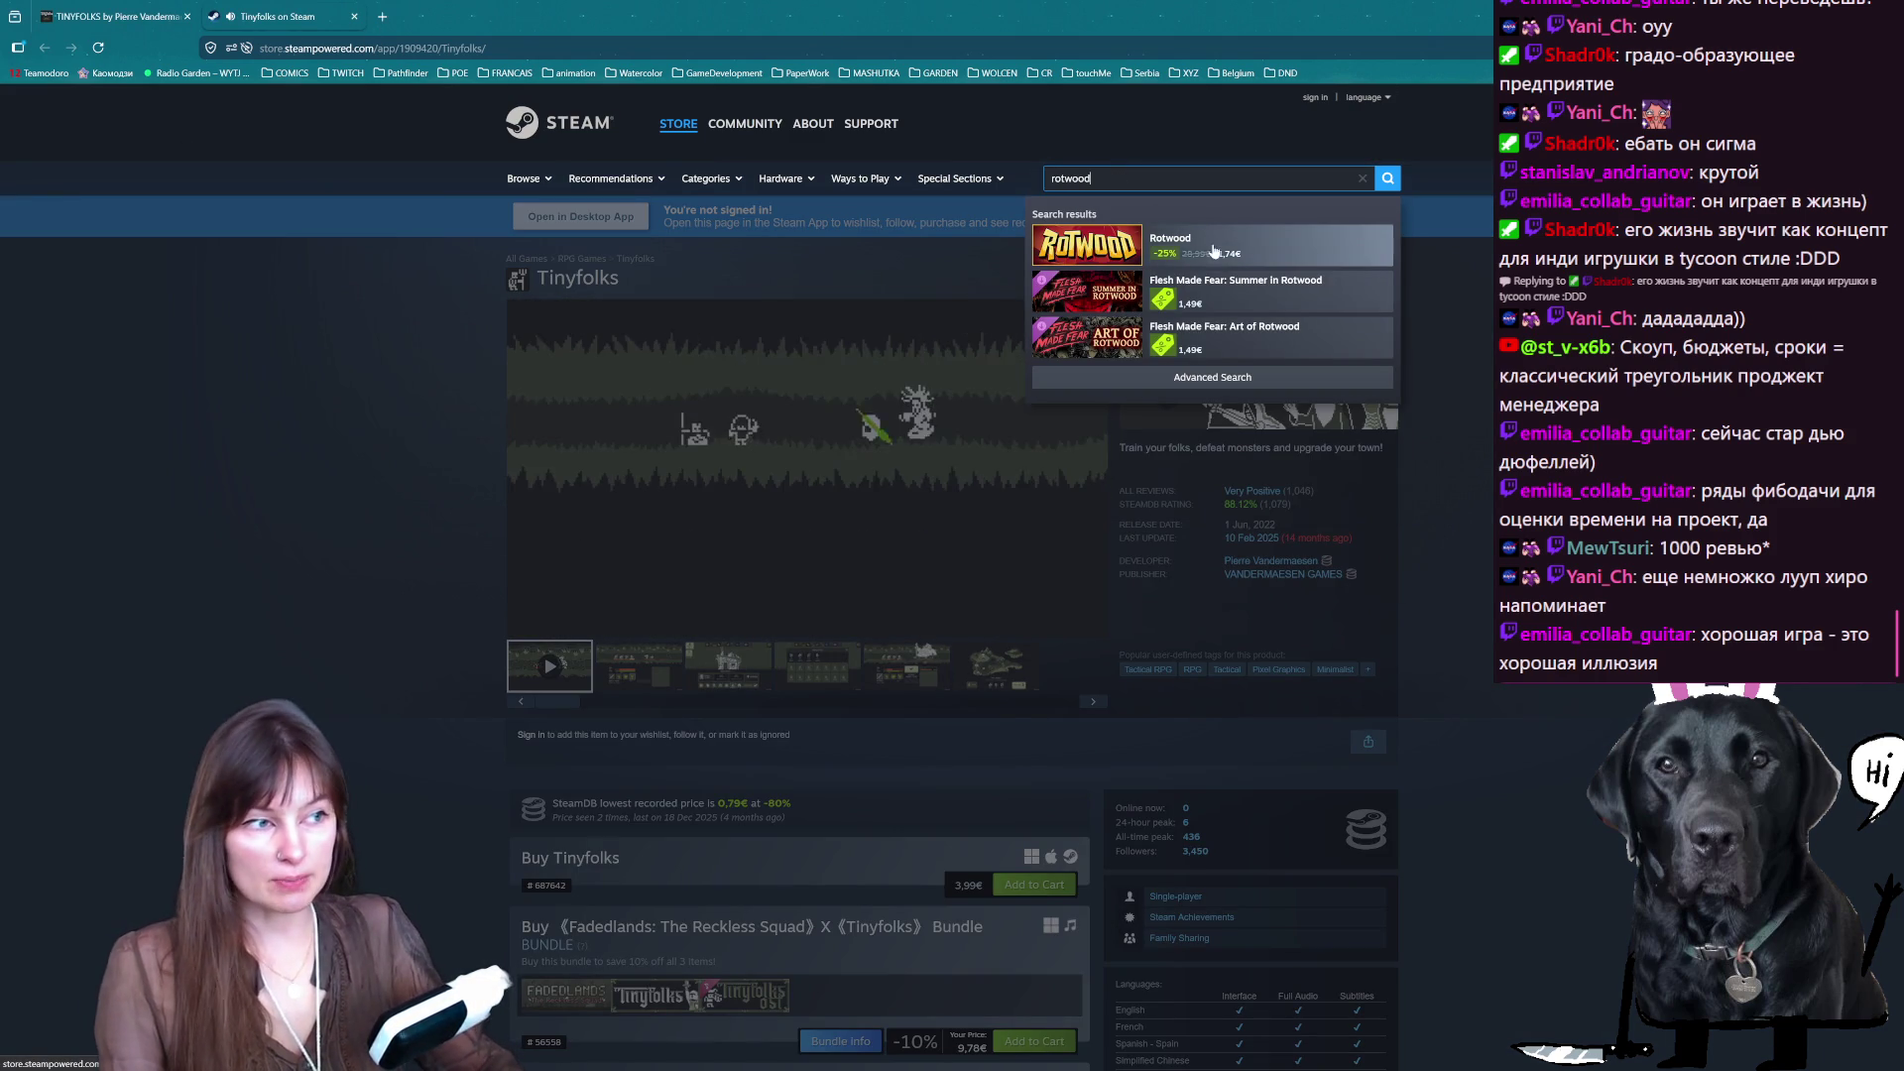
click(1193, 248)
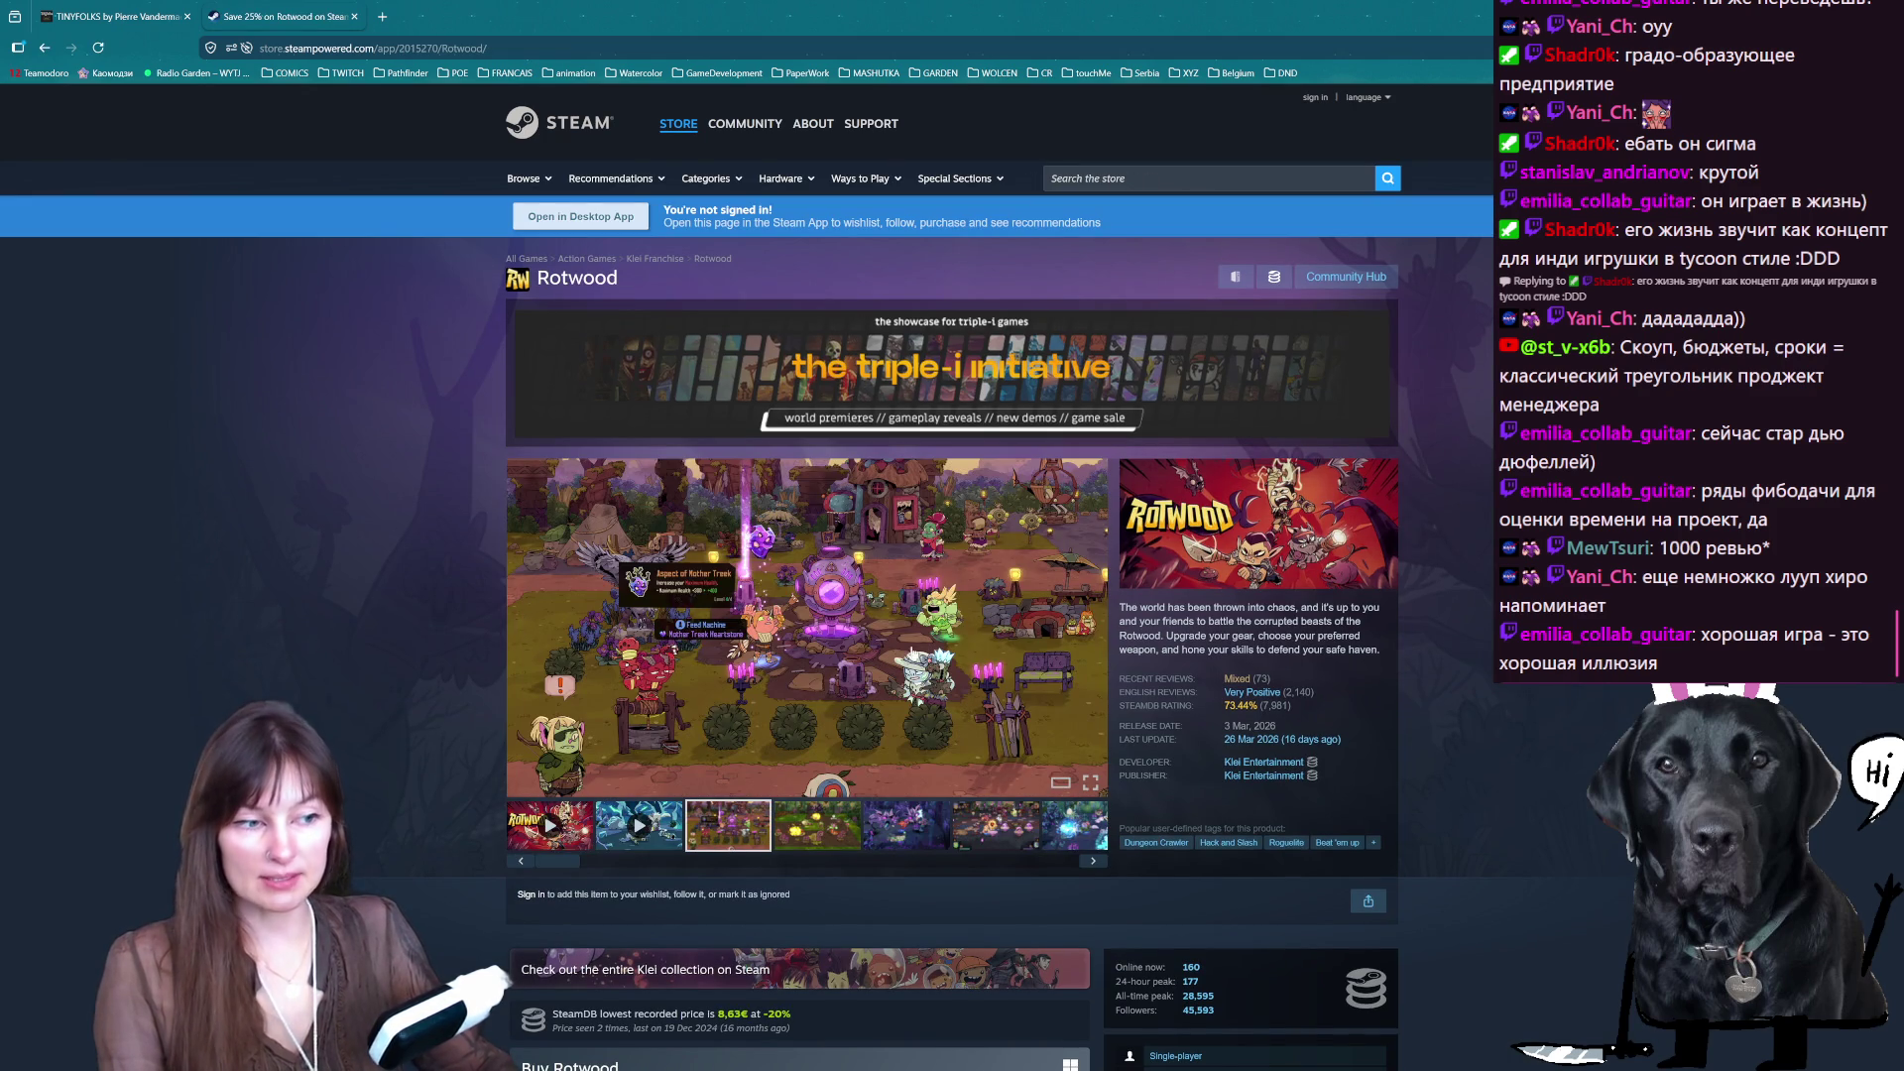
click(1089, 783)
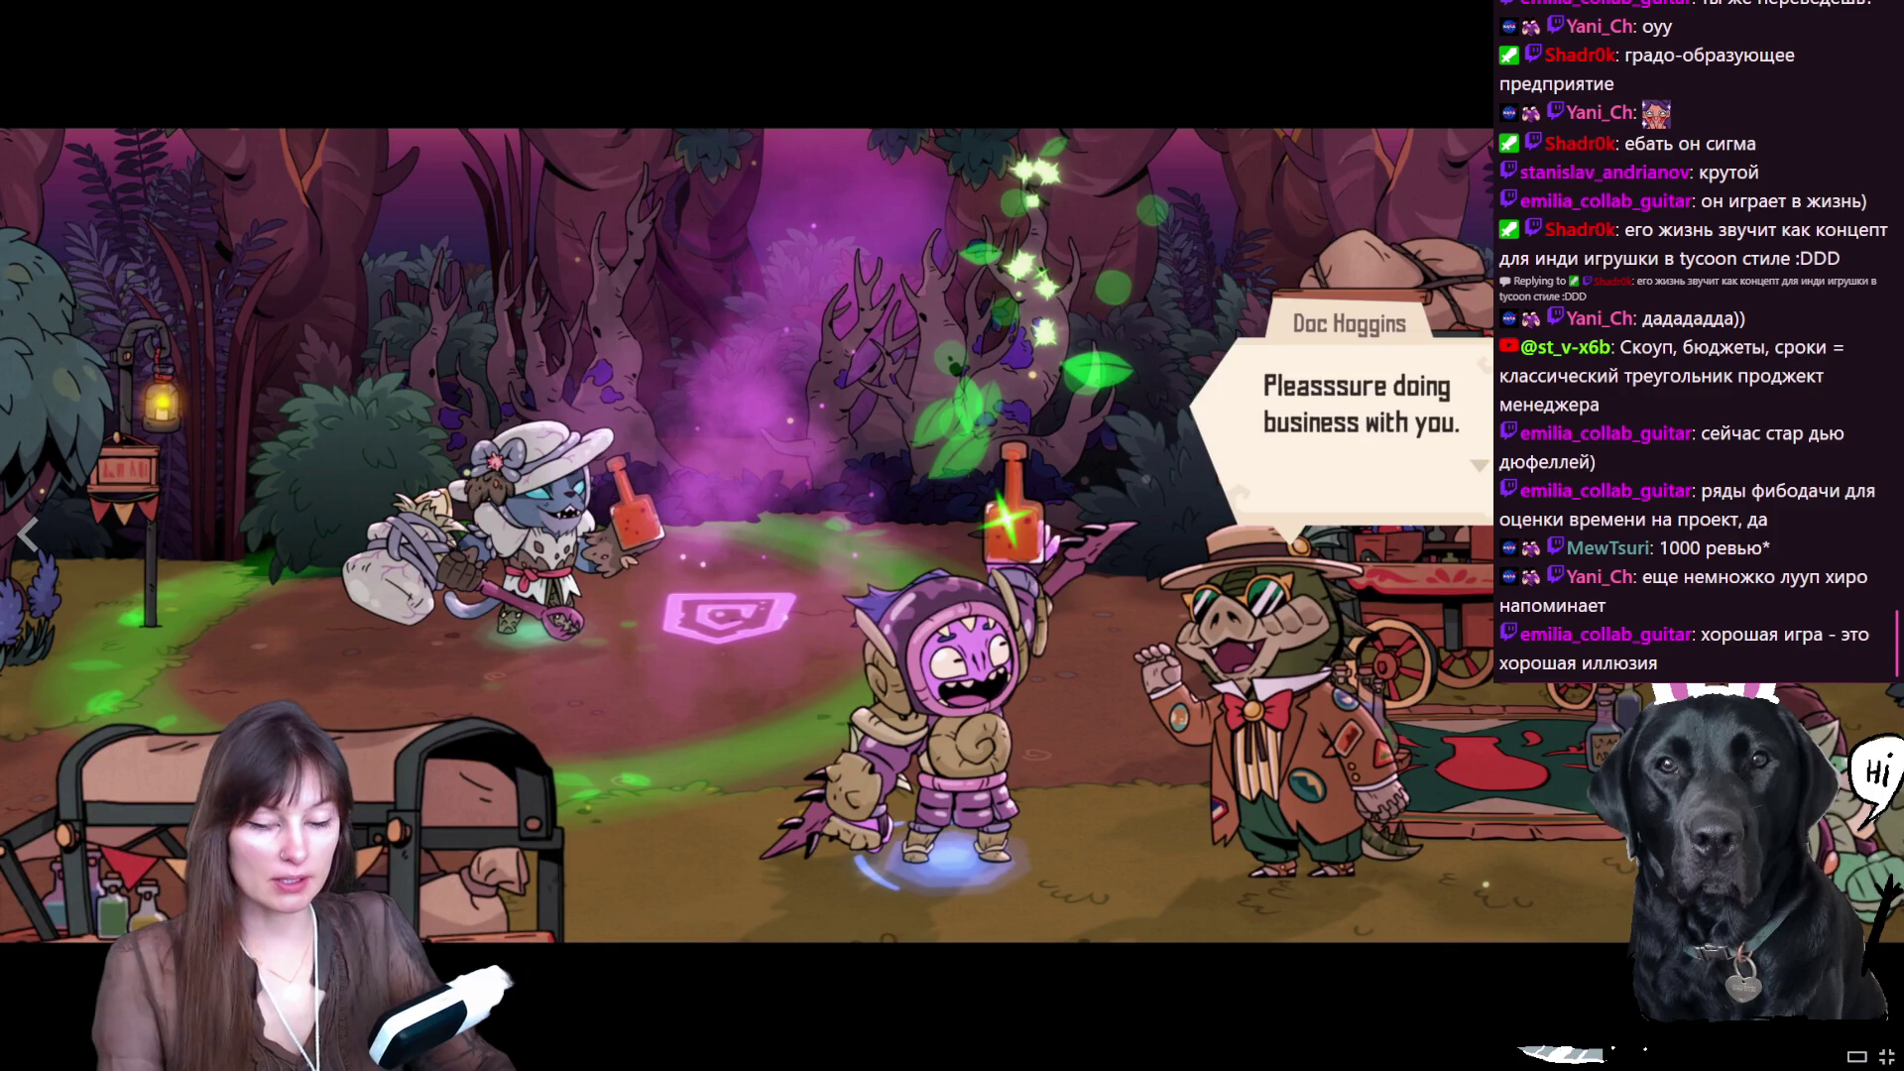
key(Escape)
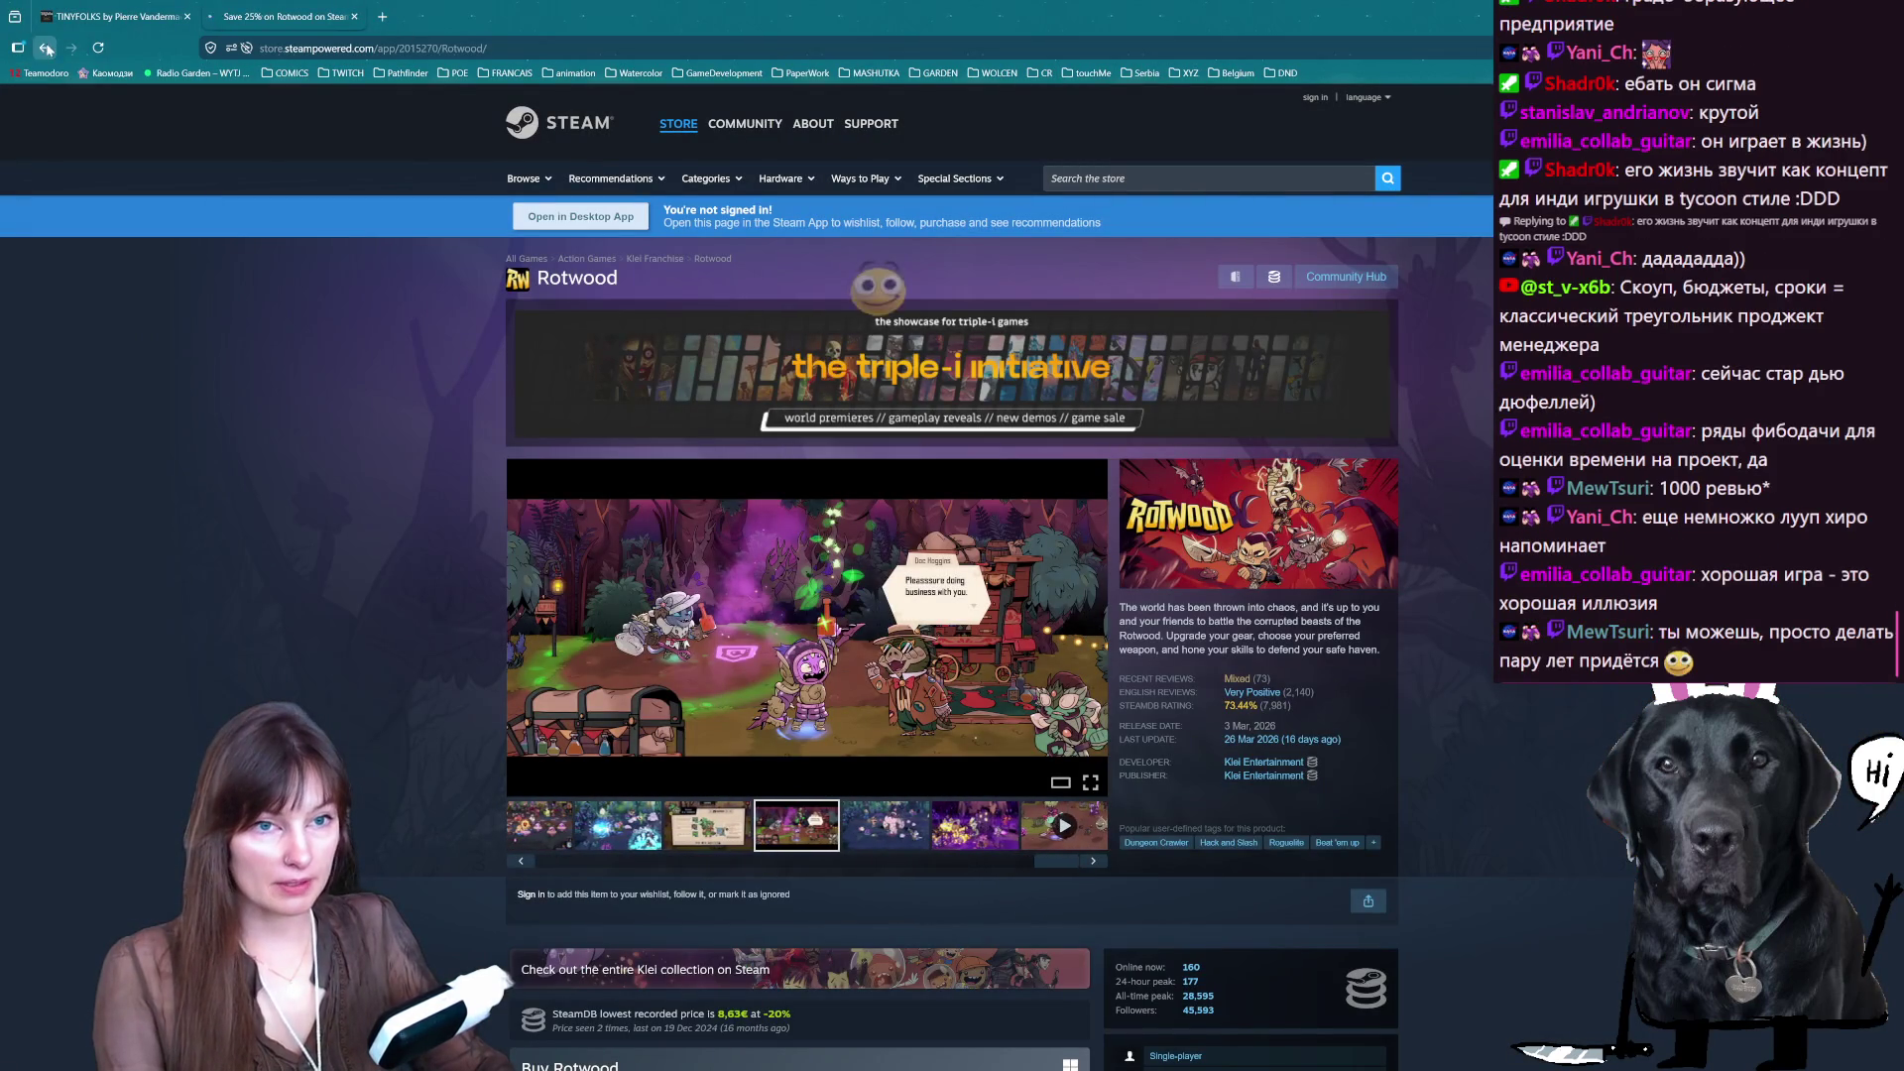
- Go back to Tinyfolks' third screenshot, then search 'loop hero' and open its store page
click(45, 48)
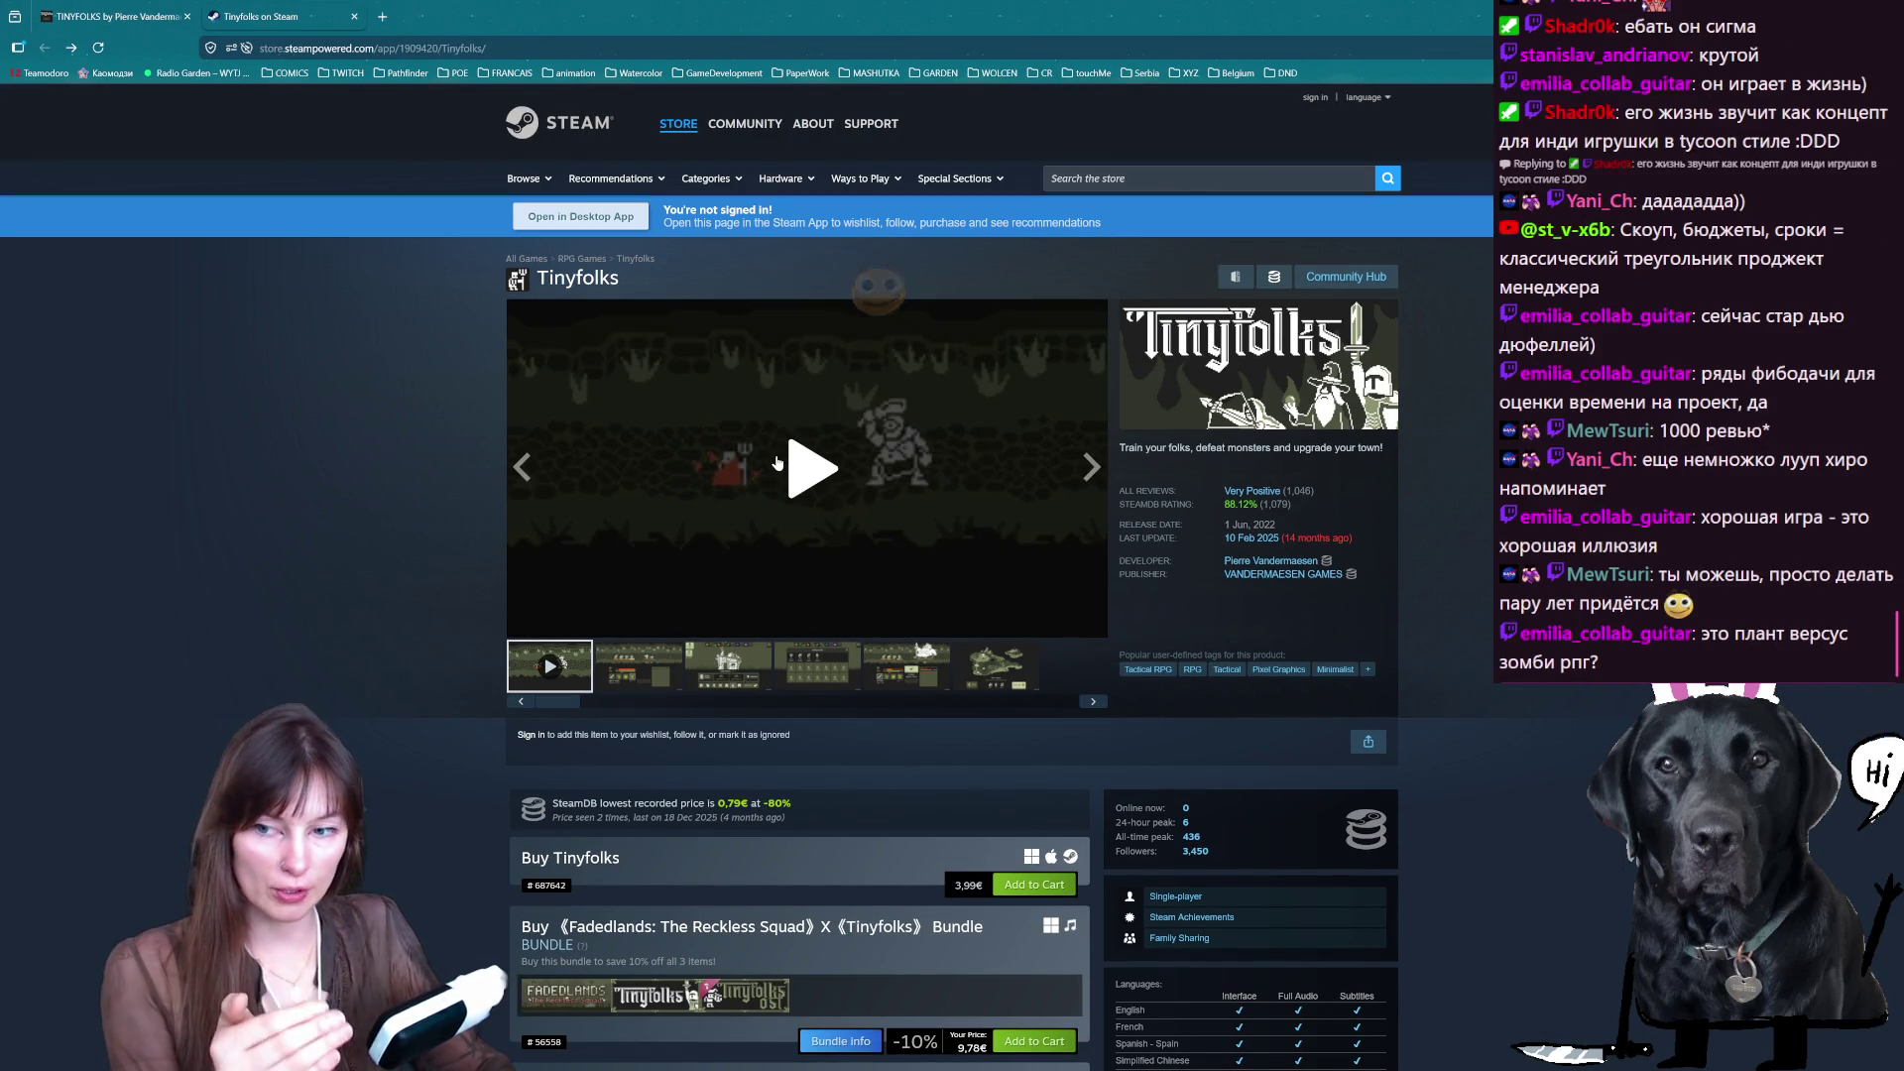
click(714, 657)
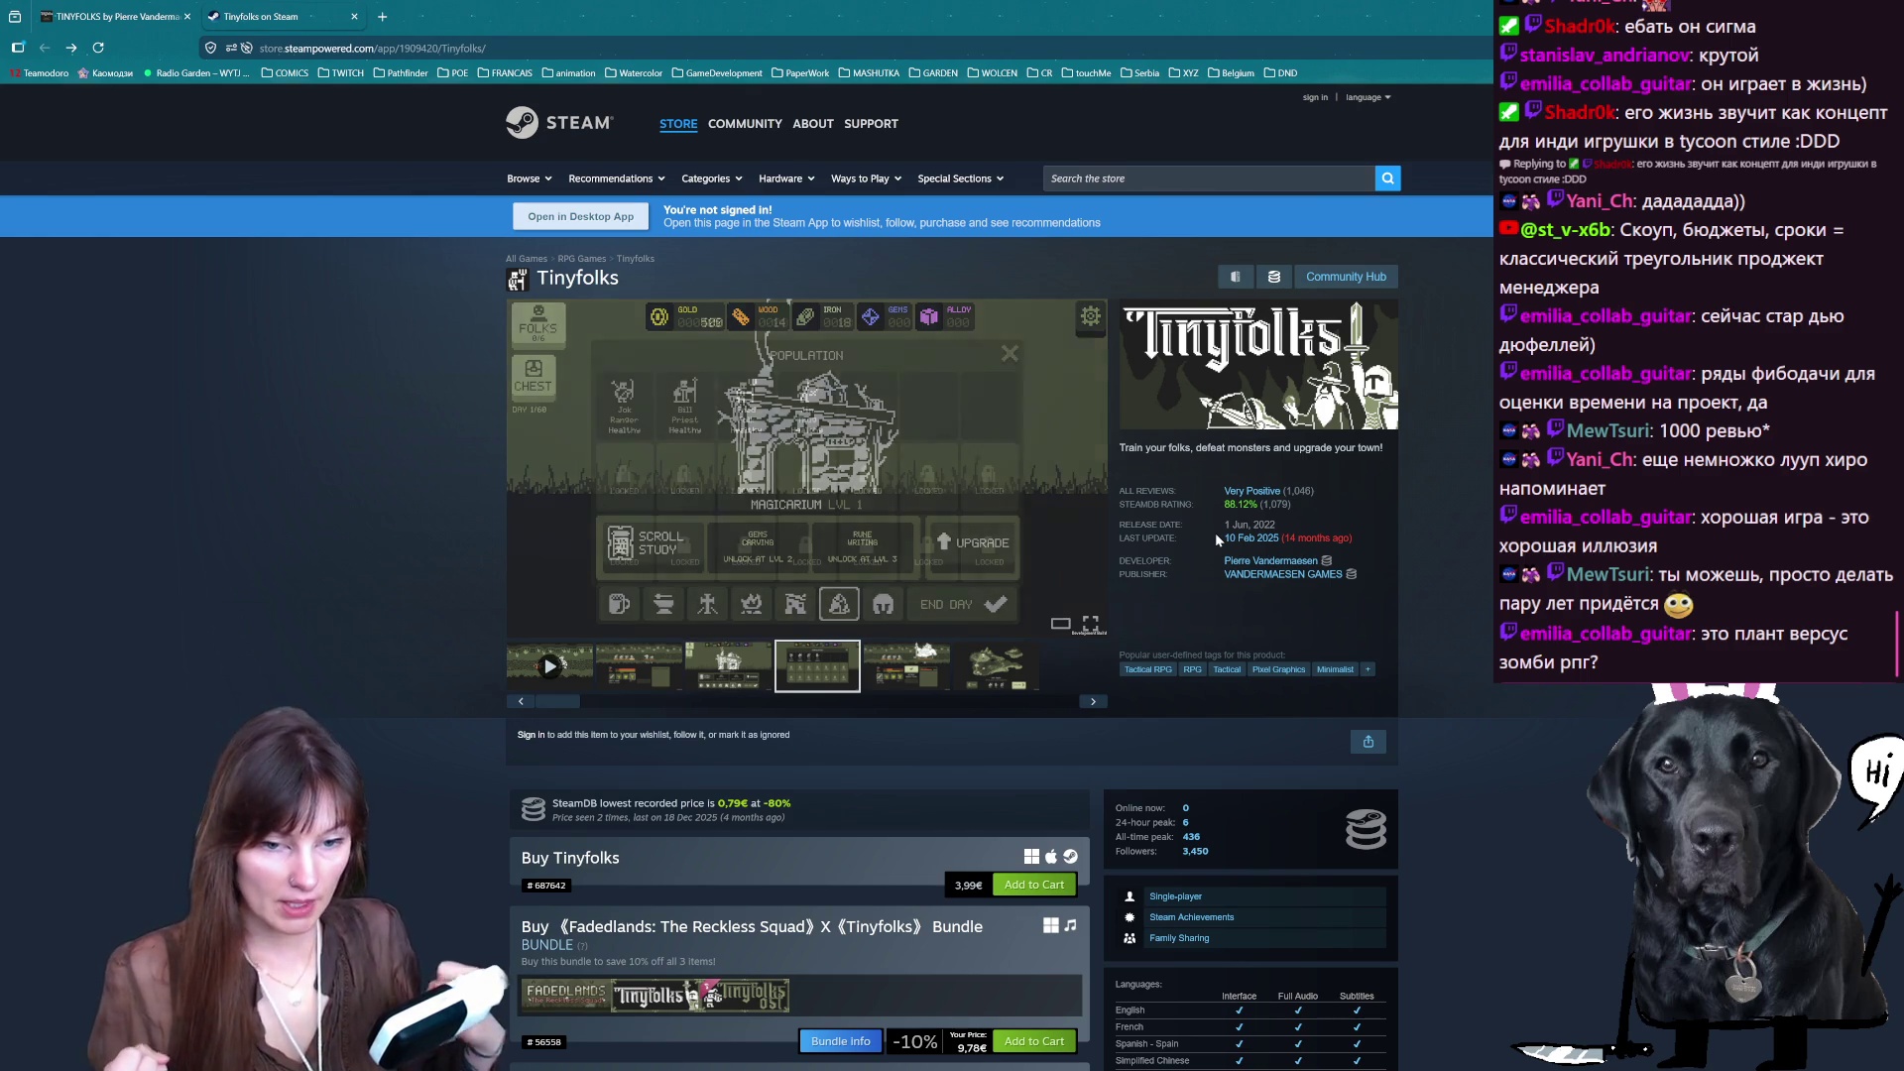
click(1090, 178)
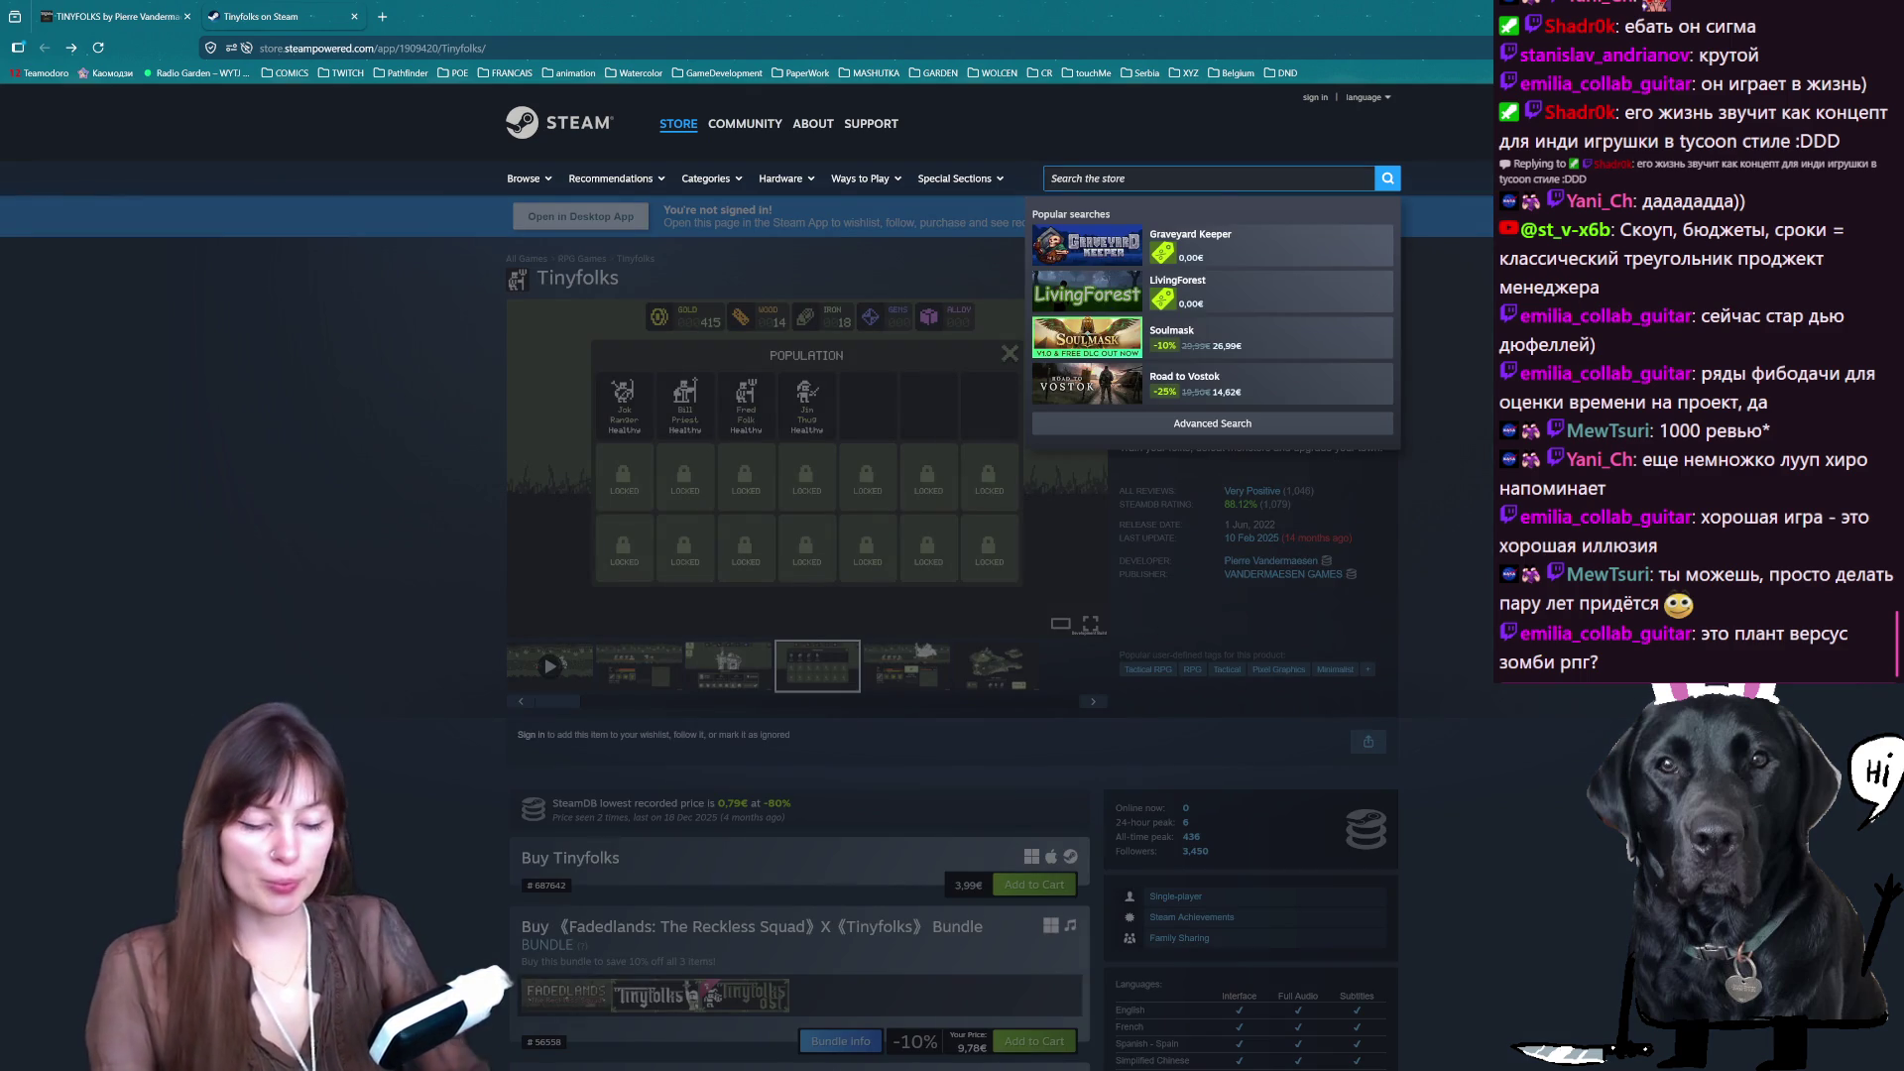
text(lop hero)
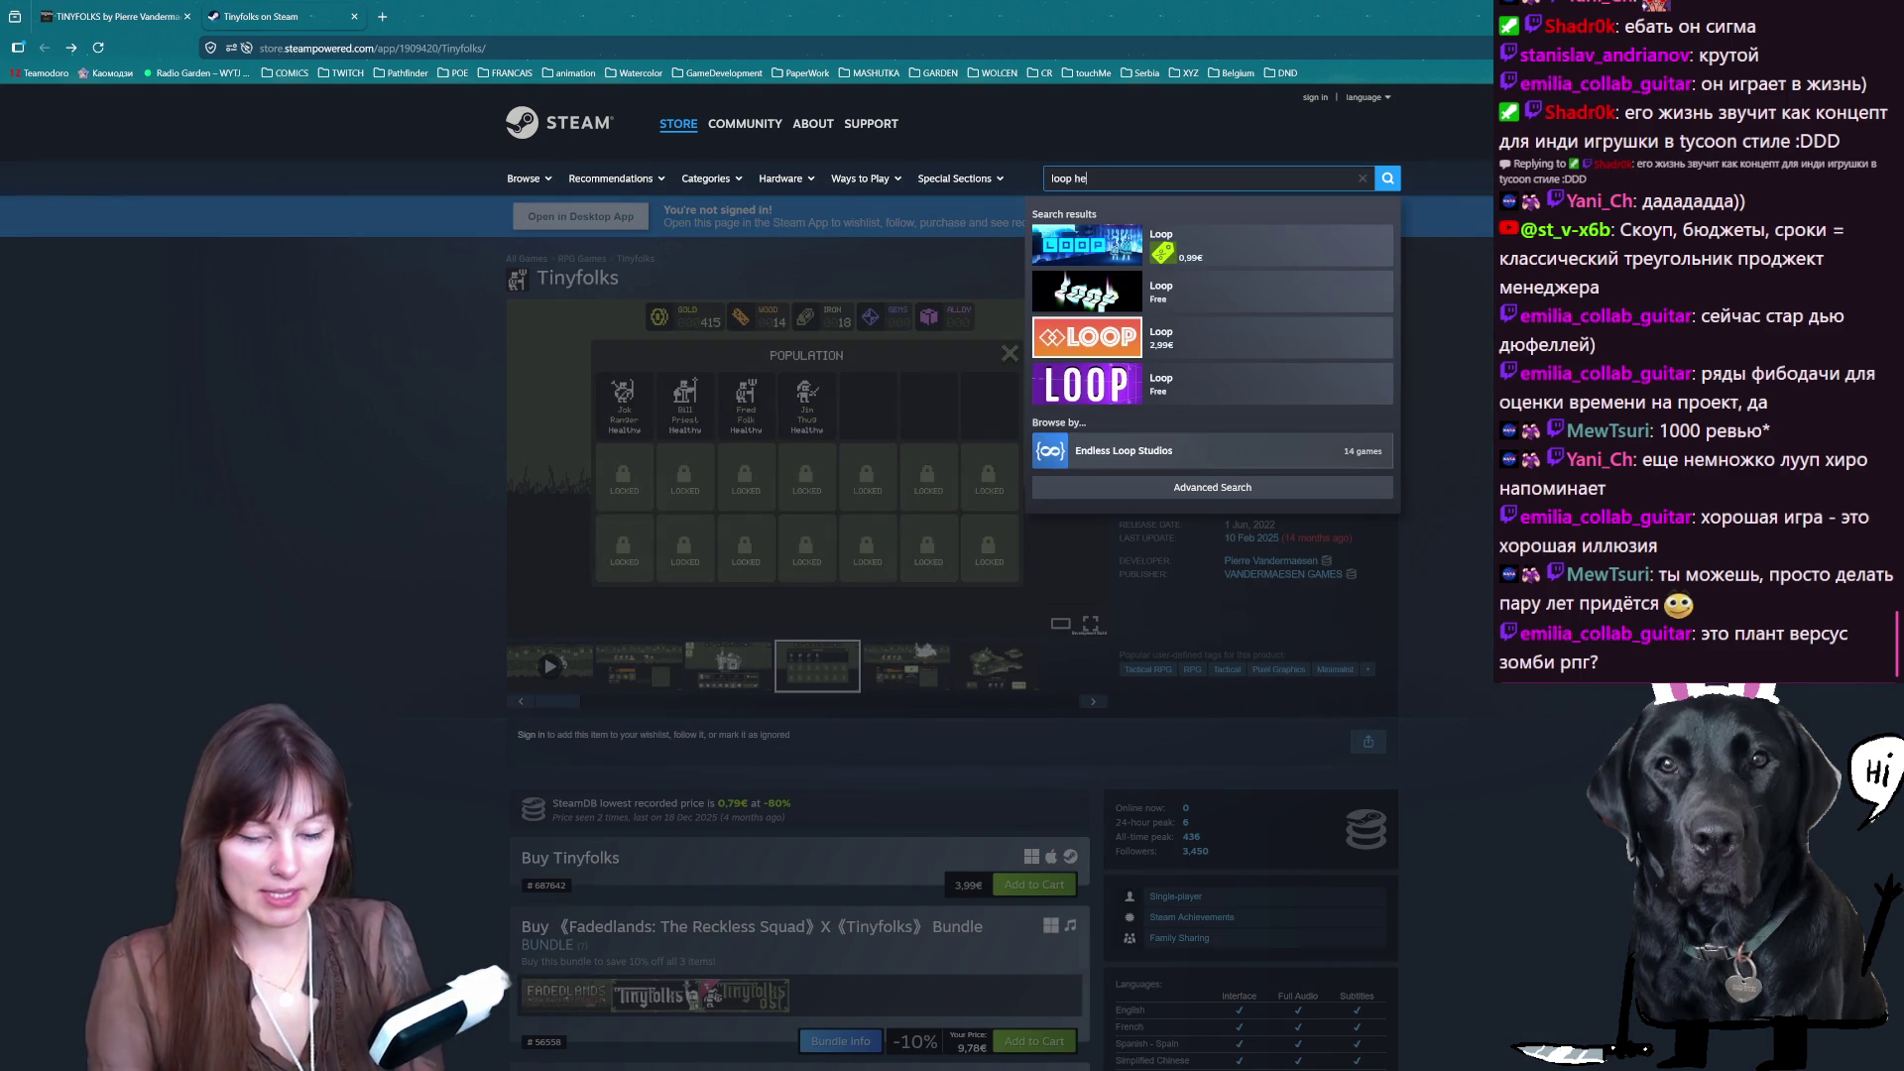
key(Return)
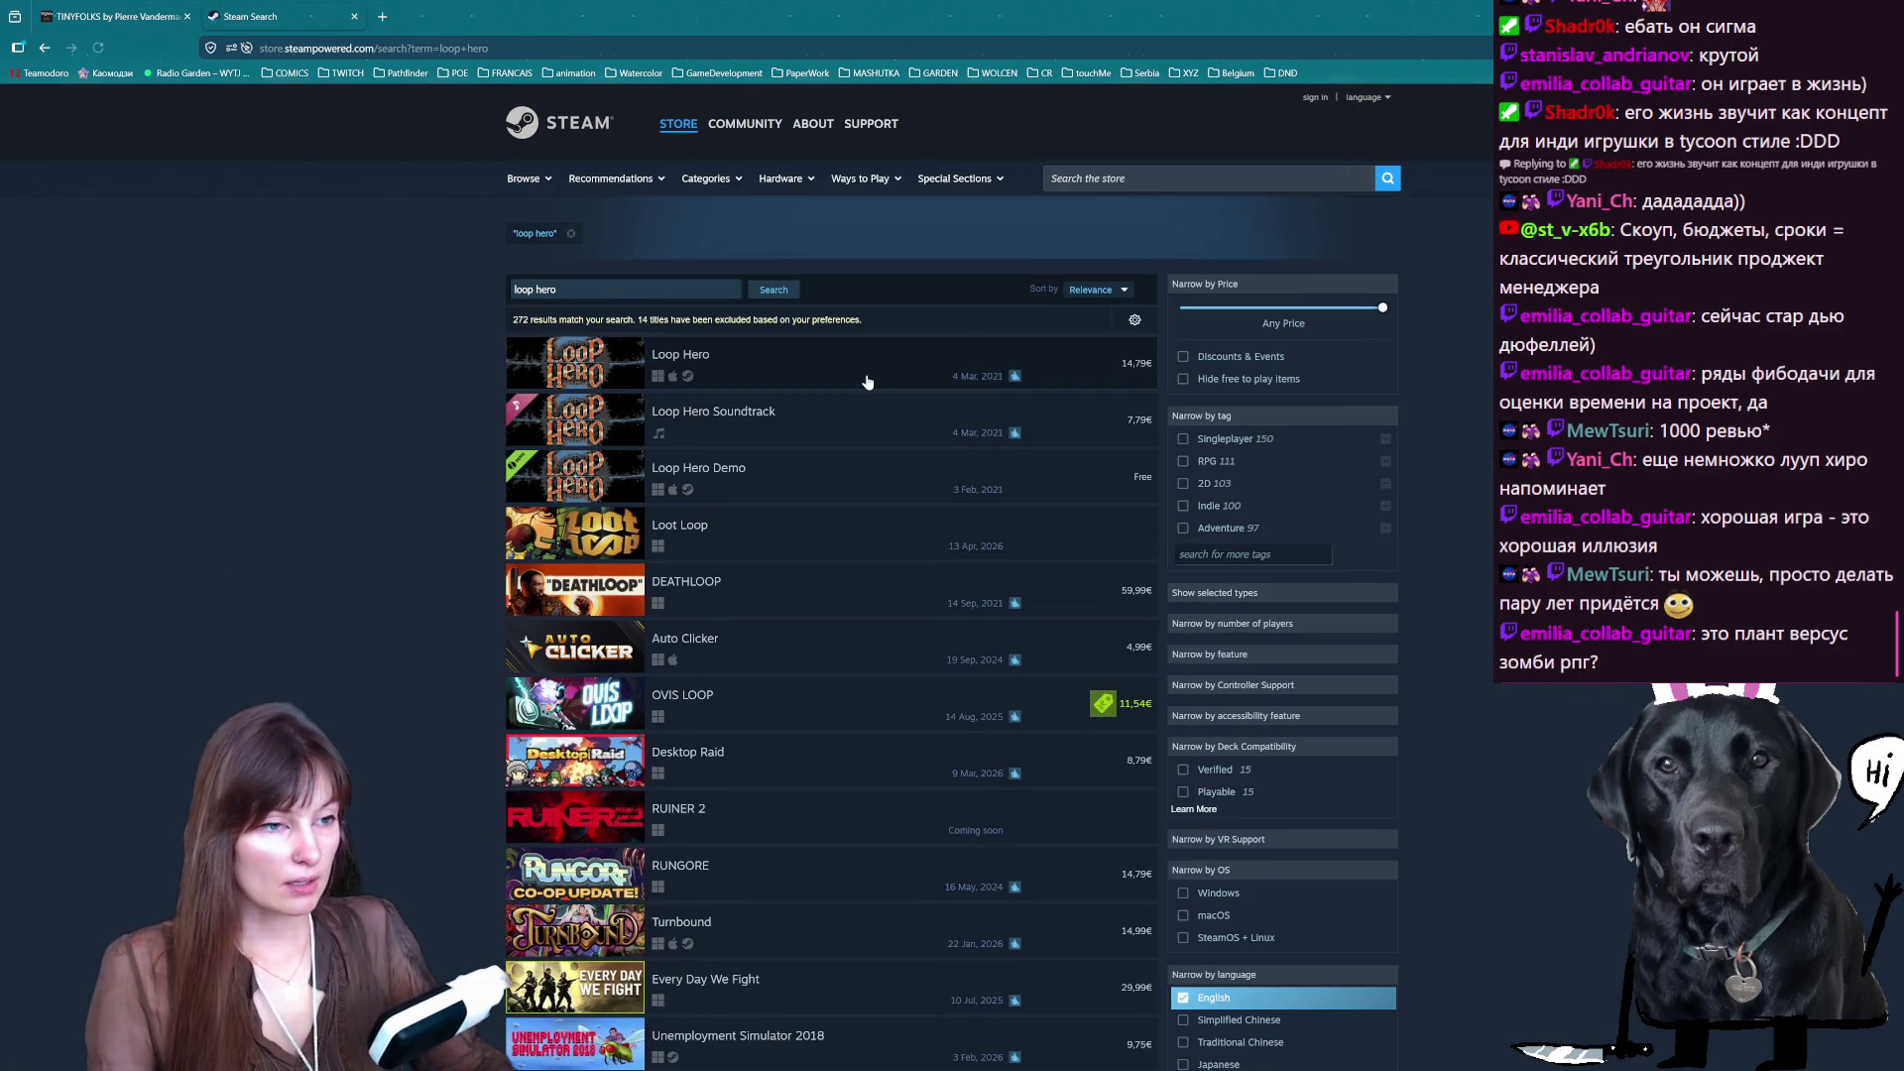
click(866, 381)
- Watch the Loop Hero trailer full screen, then exit the enlarged view
double_click(740, 418)
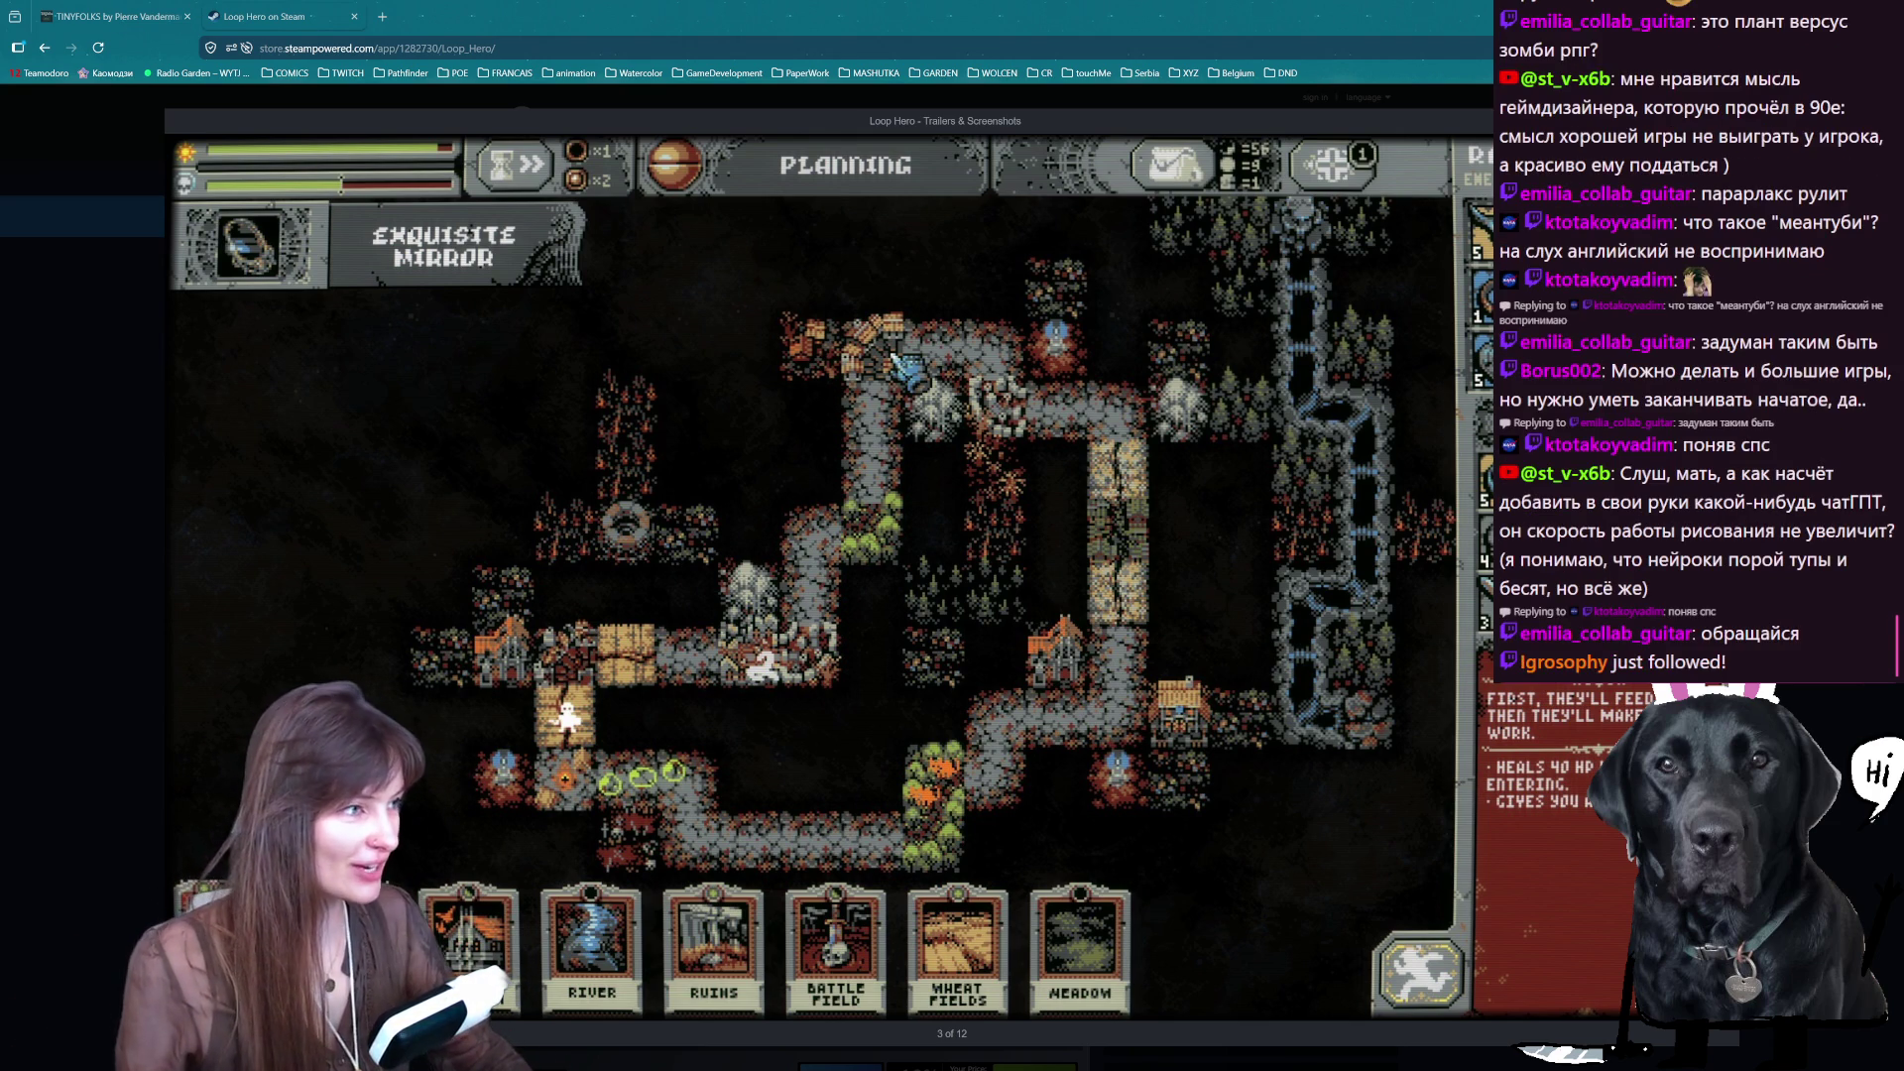
key(Escape)
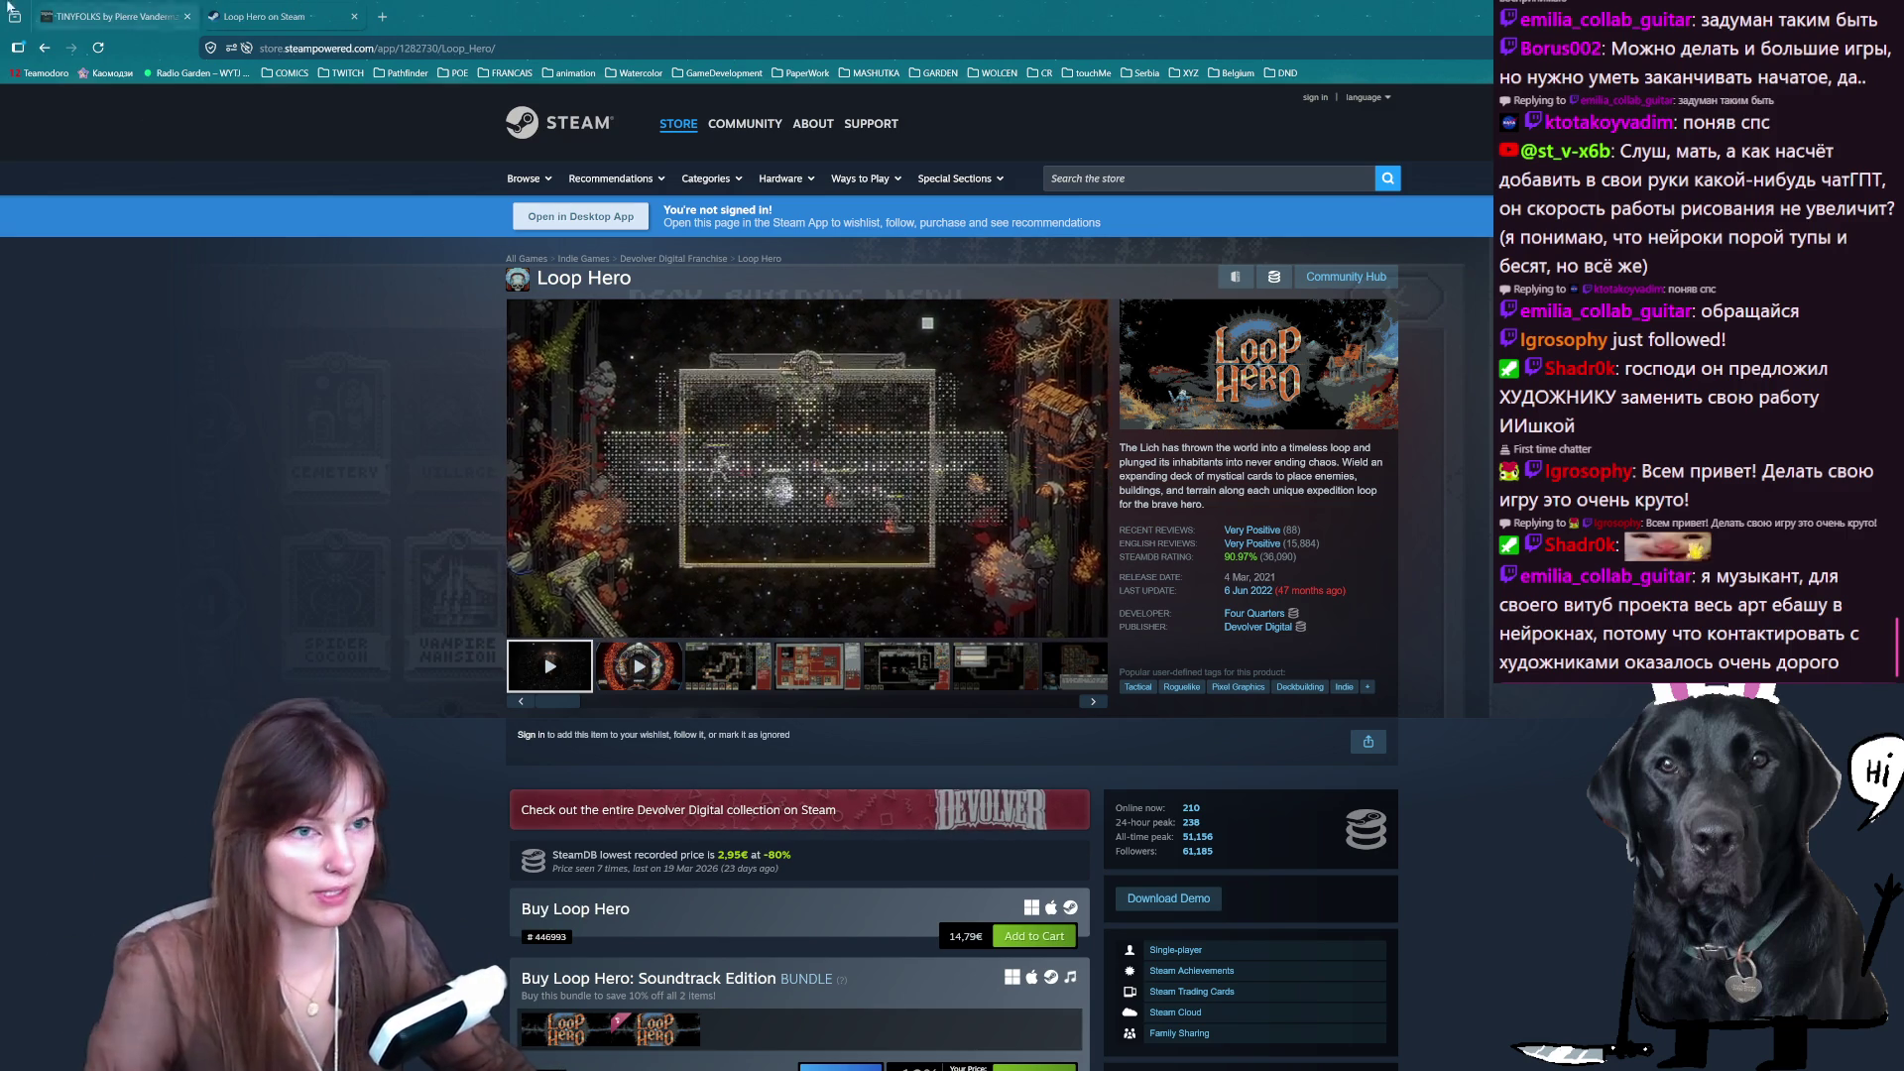
- Switch from the Steam Store to the Demons VS Mermaids Trello board
key(alt+Tab)
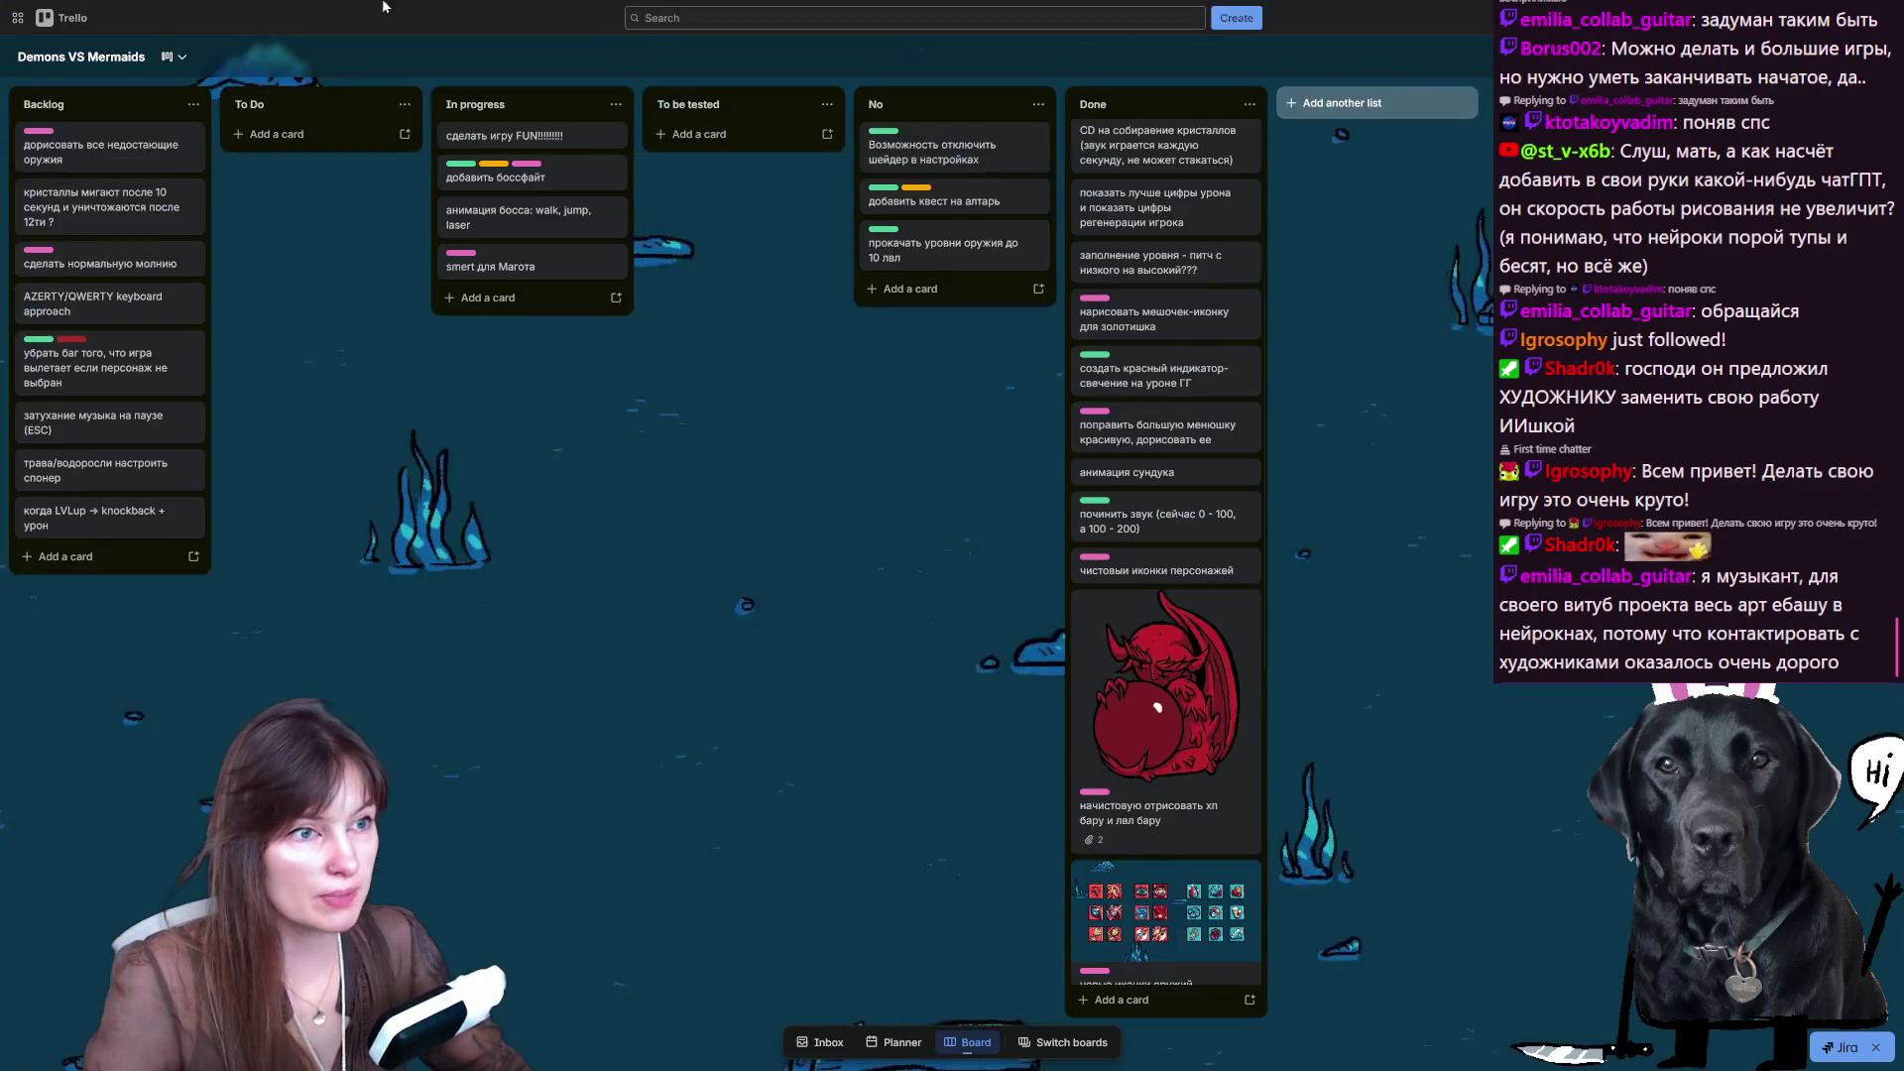
- Show the Demons VS Mermaids Trello board fullscreen with F11
key(F11)
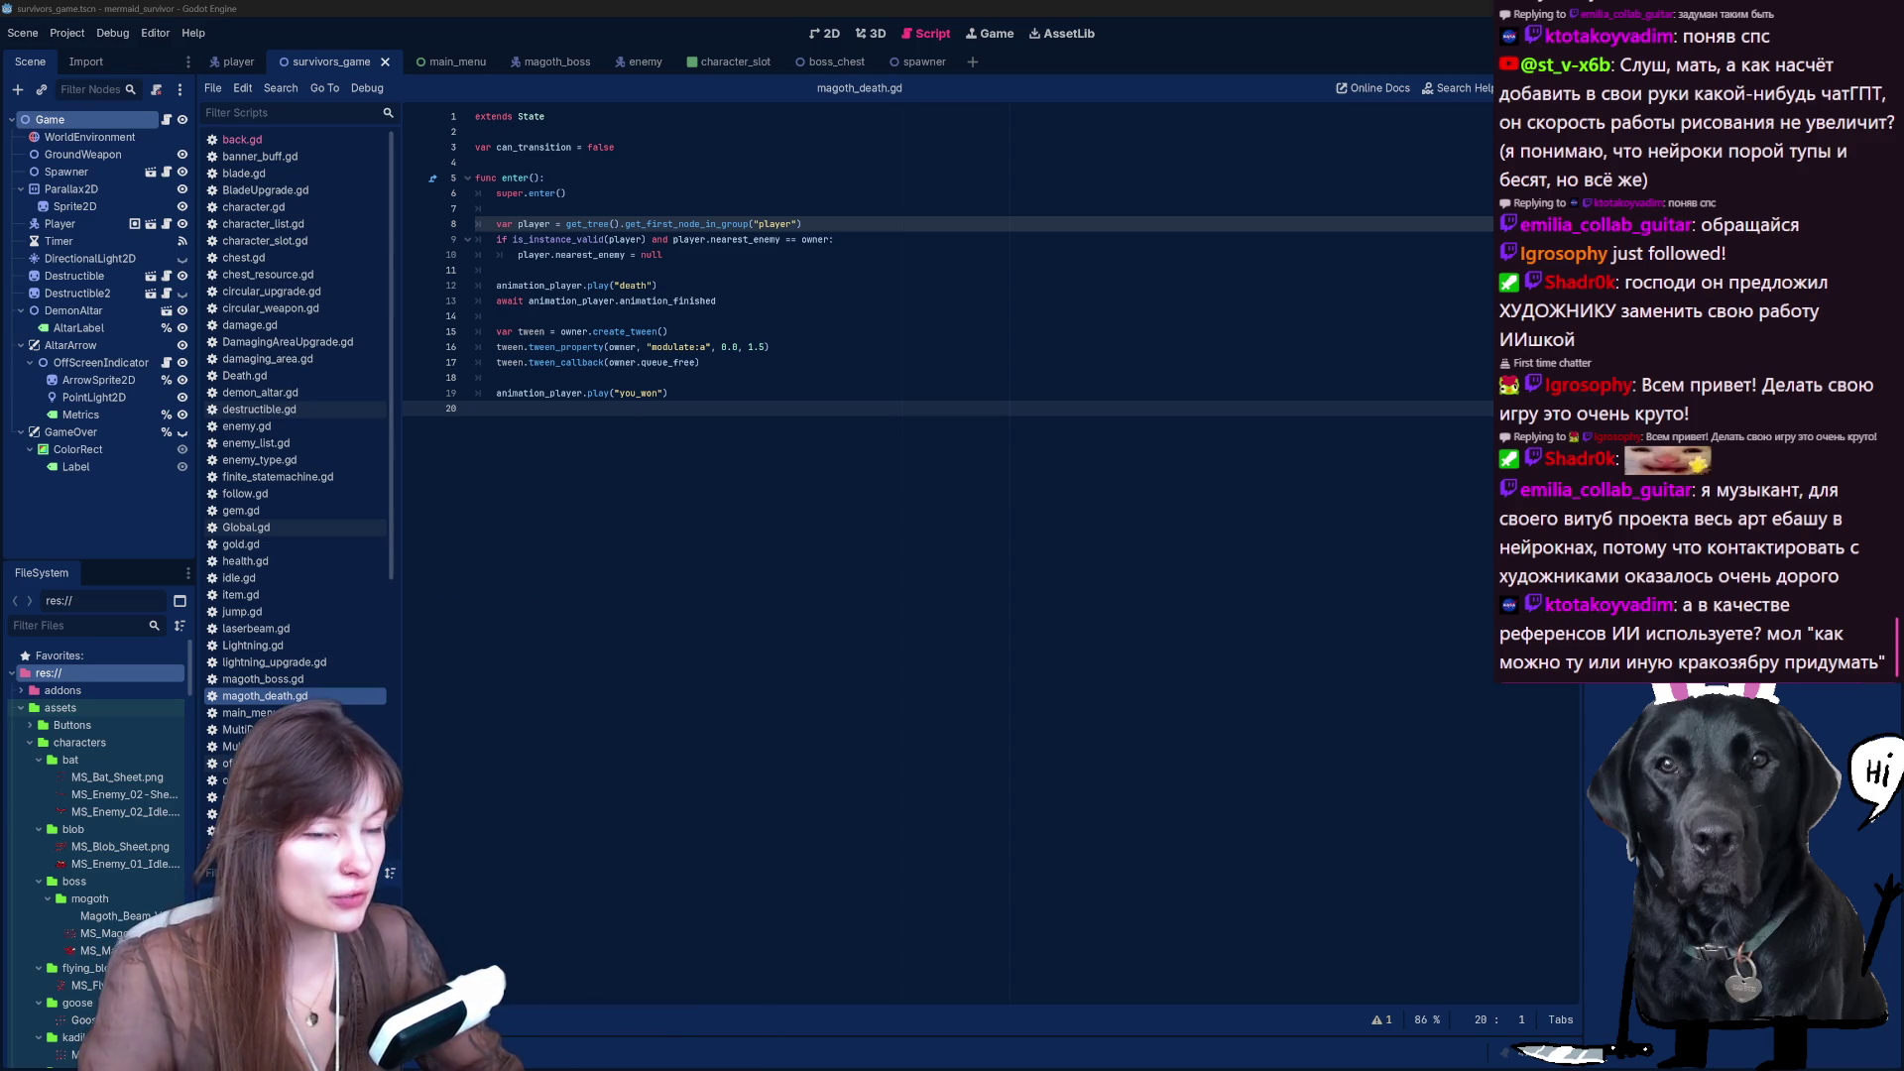
- Launch the survivors_game project with F5 from the magoth_death.gd script
key(F5)
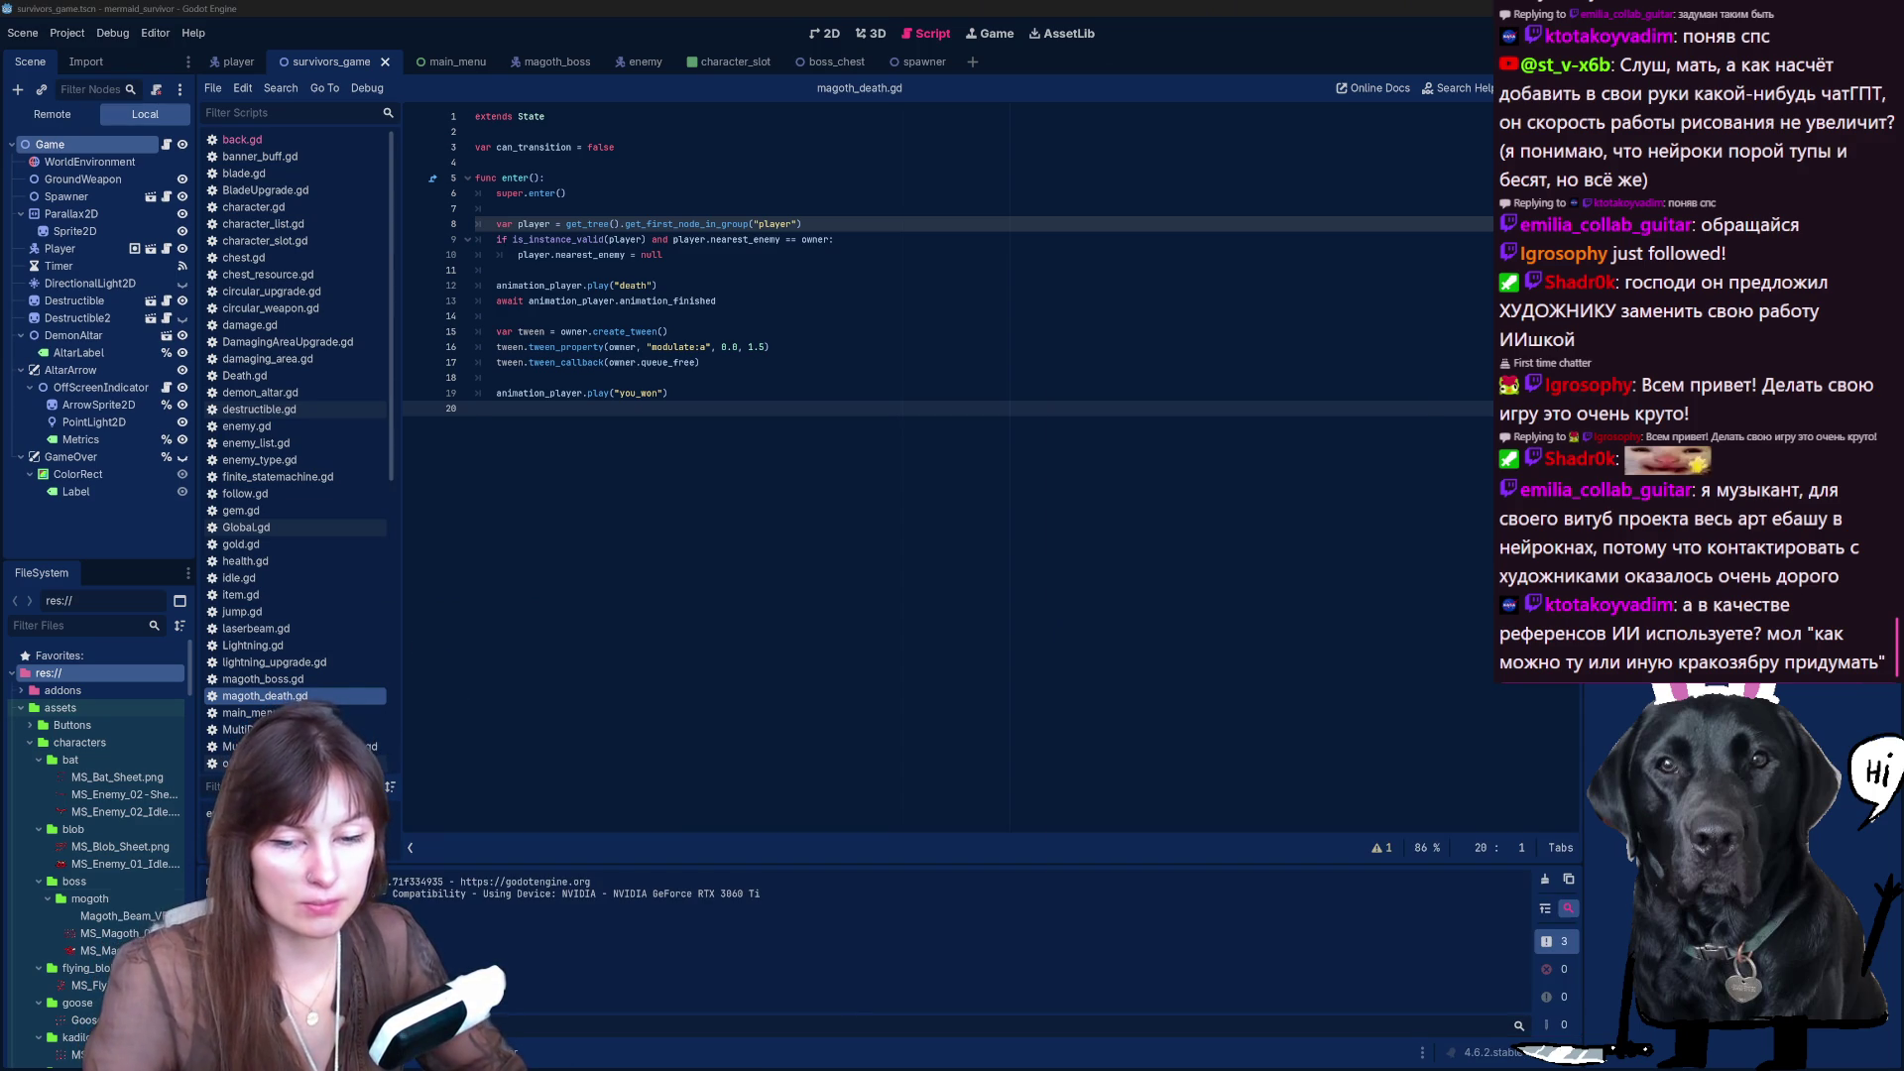
- Turn the game's Music volume all the way down, then start a level with the mermaid
click(1300, 325)
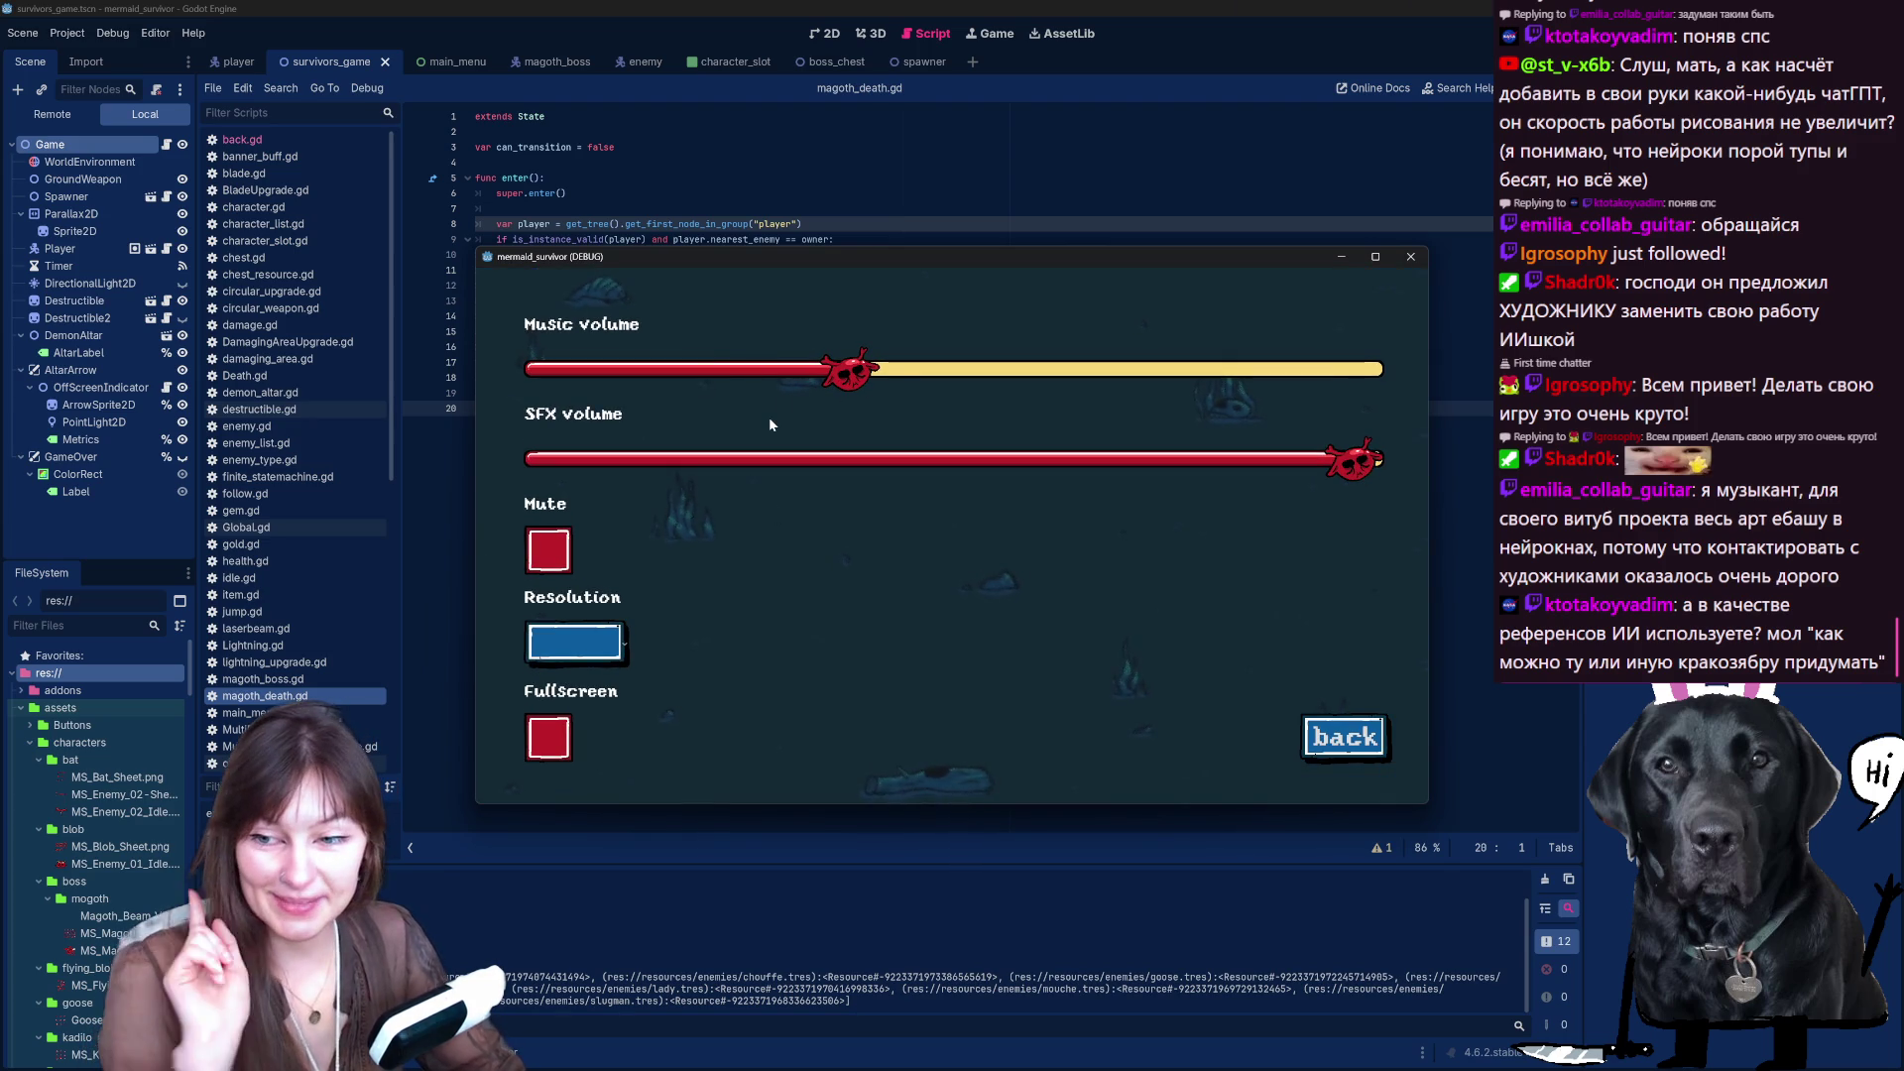
drag(851, 369, 550, 369)
click(1347, 739)
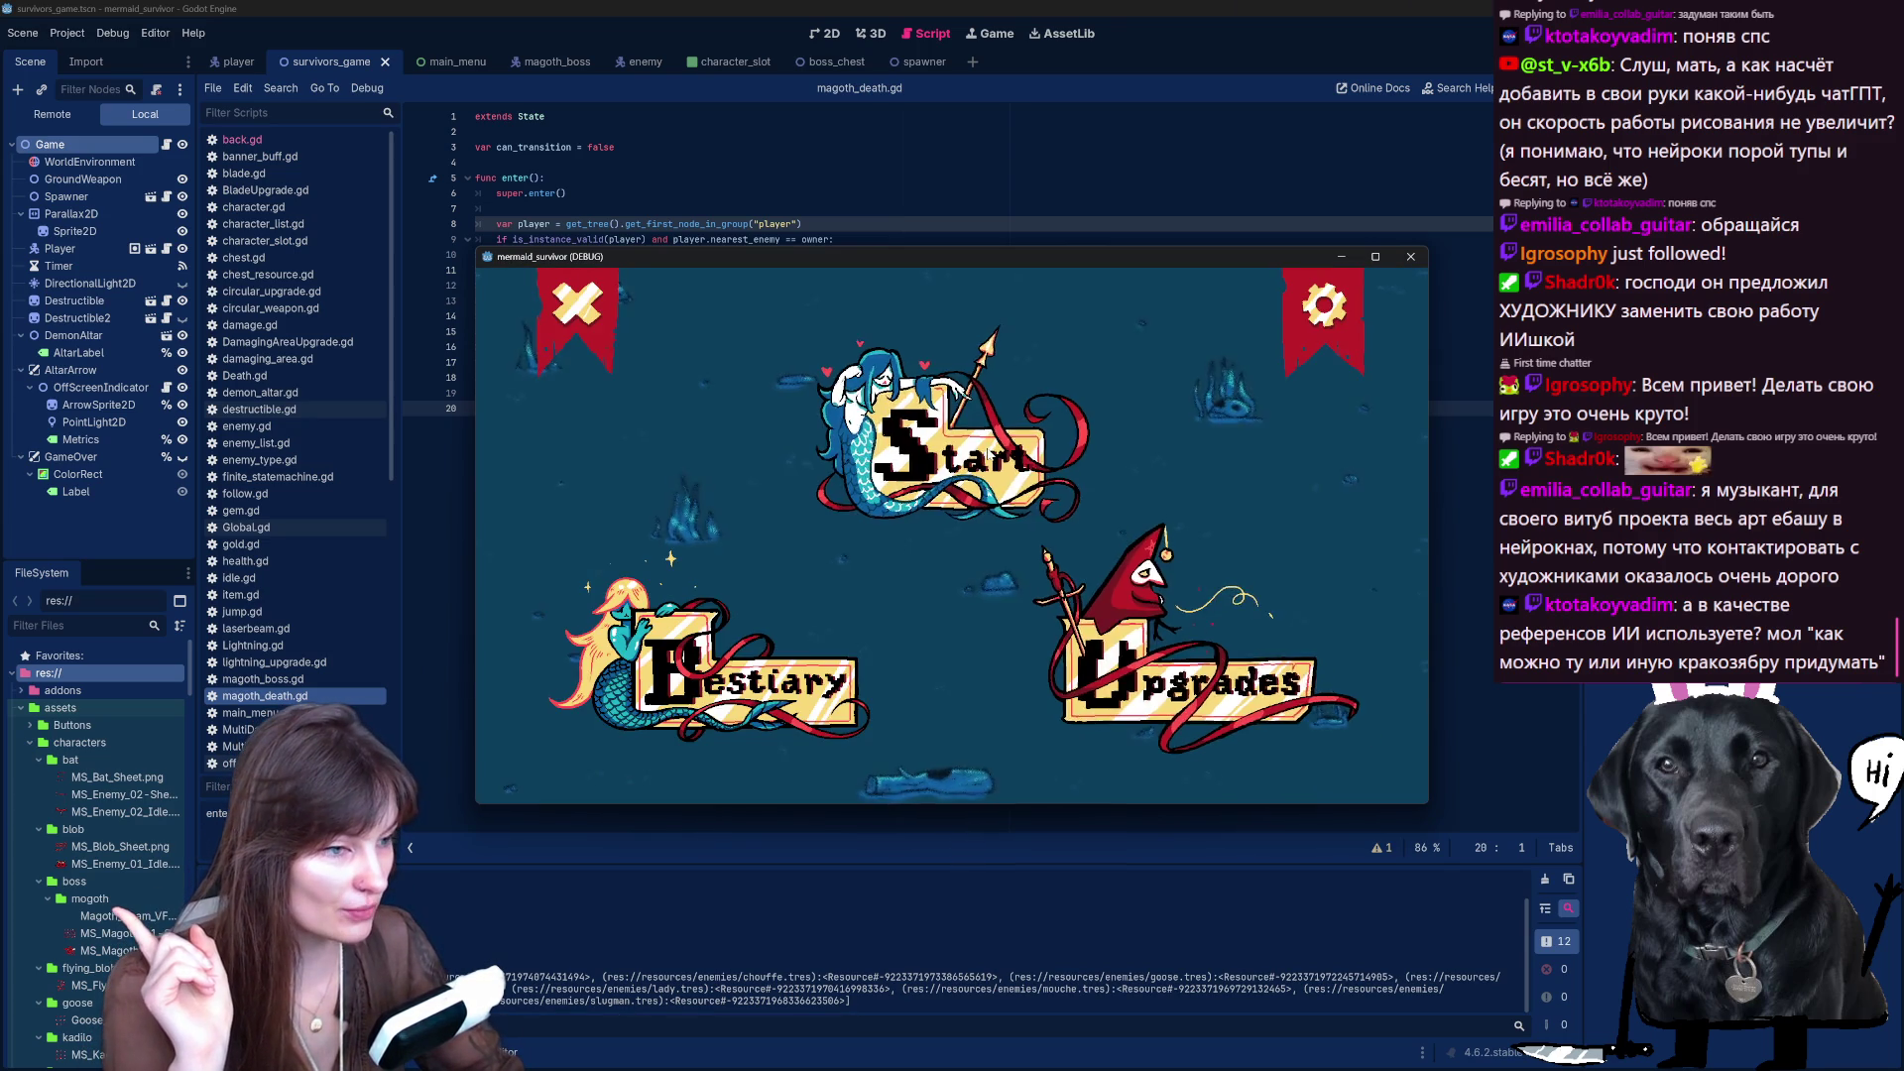
key(Return)
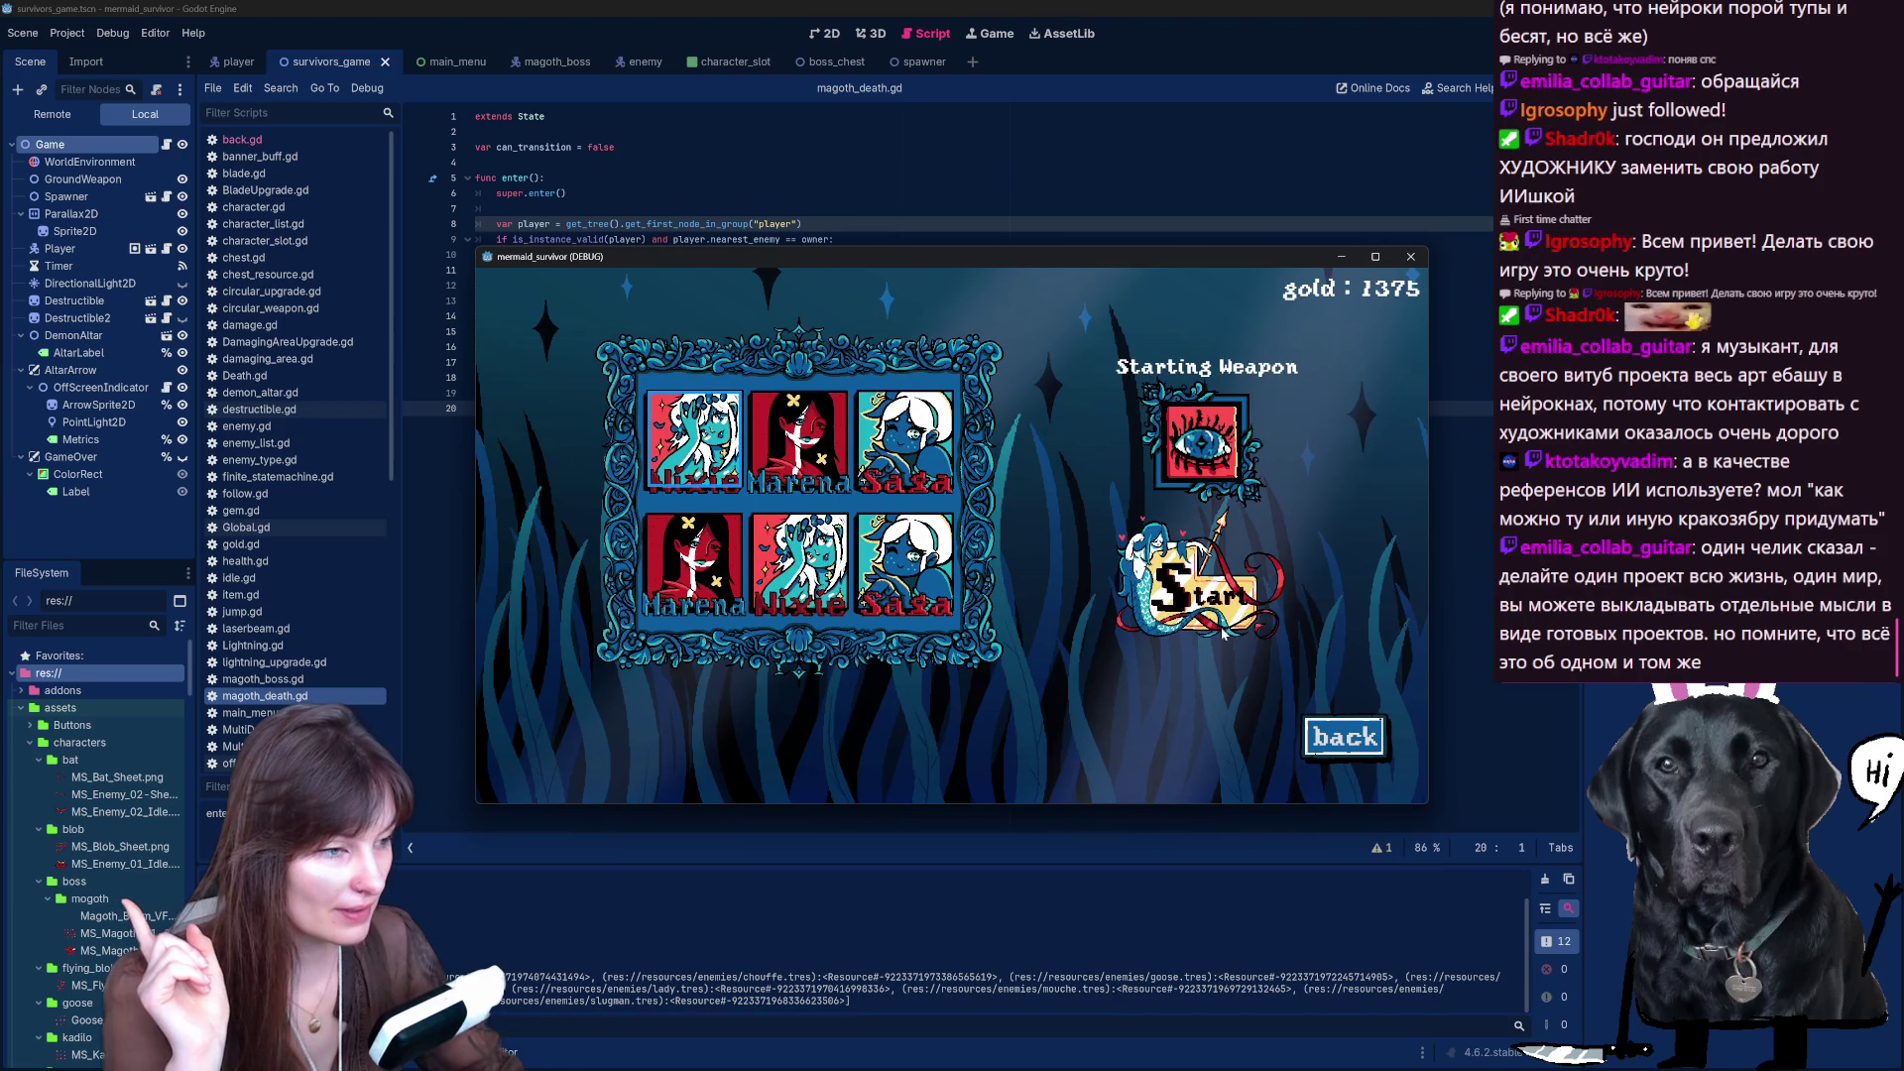
key(Return)
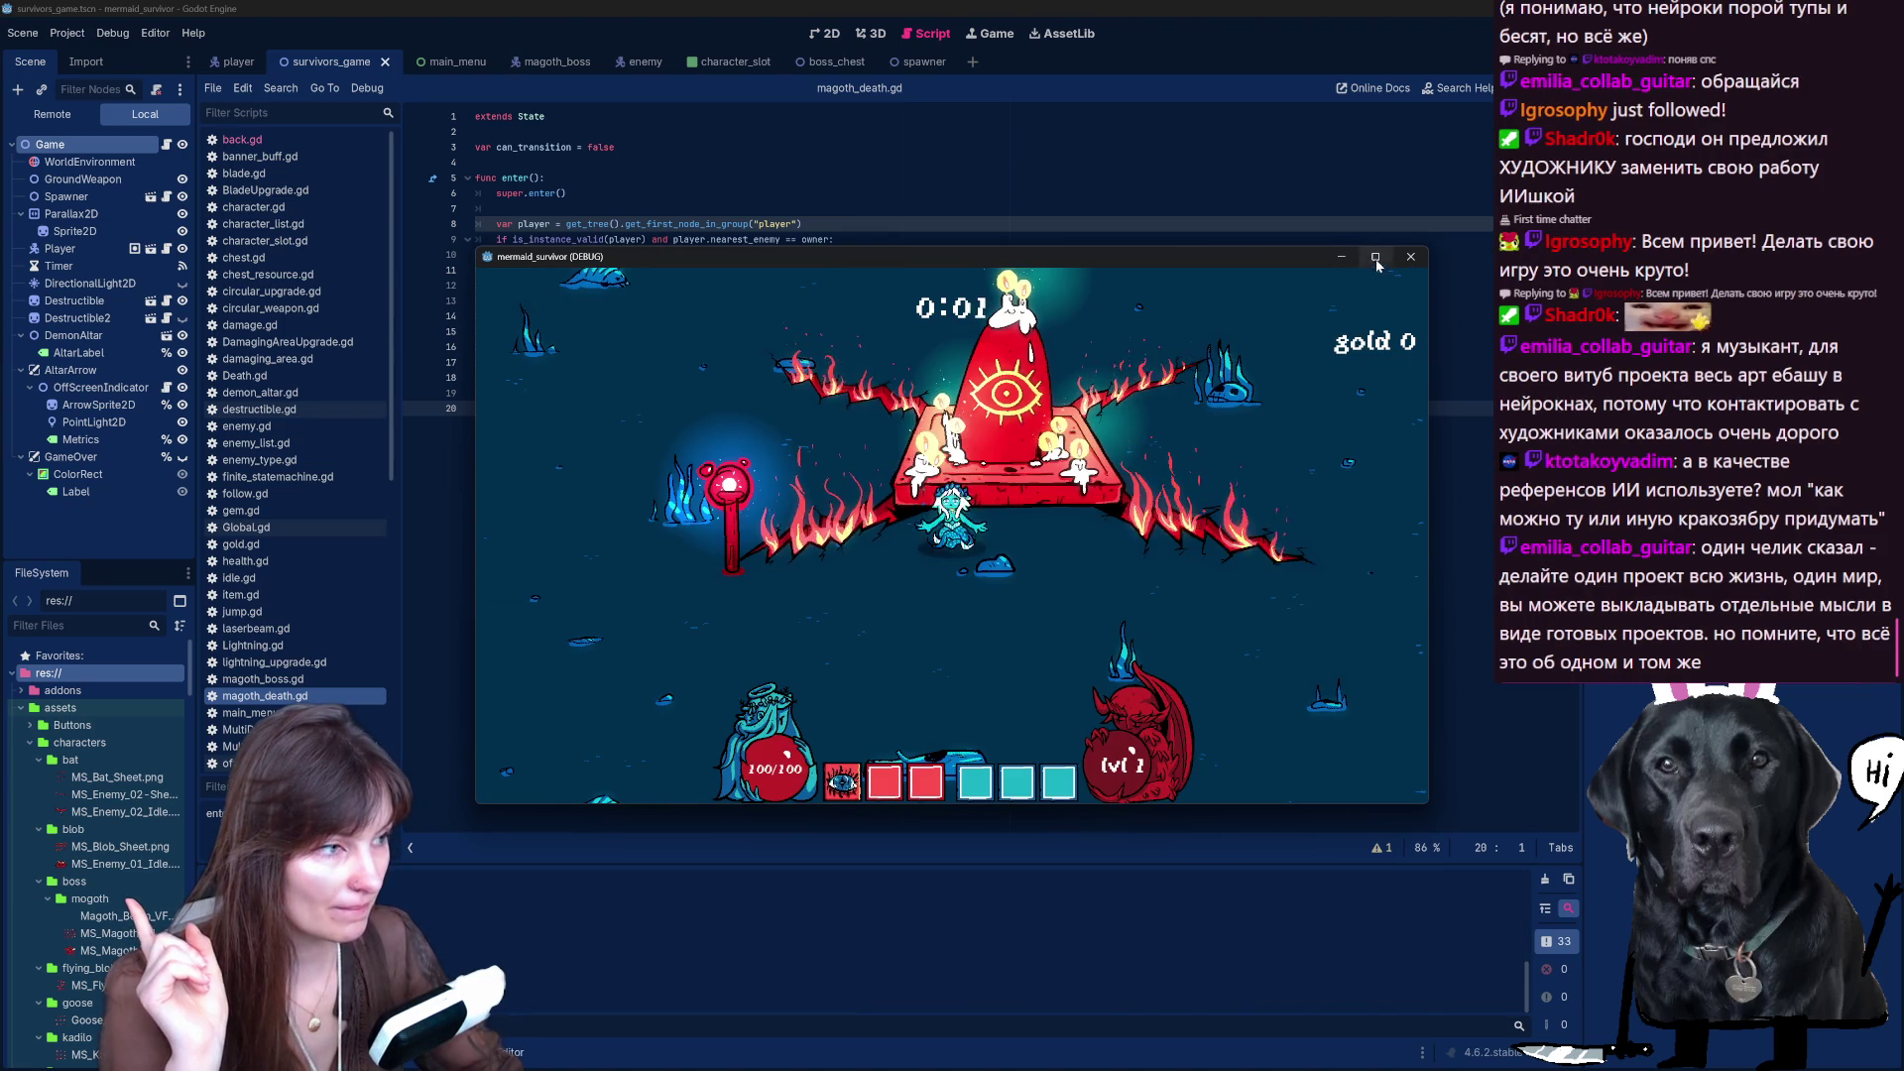
- Maximize the game window and swim the mermaid around, briefly pausing to peek at audio settings
click(1375, 256)
key(a)
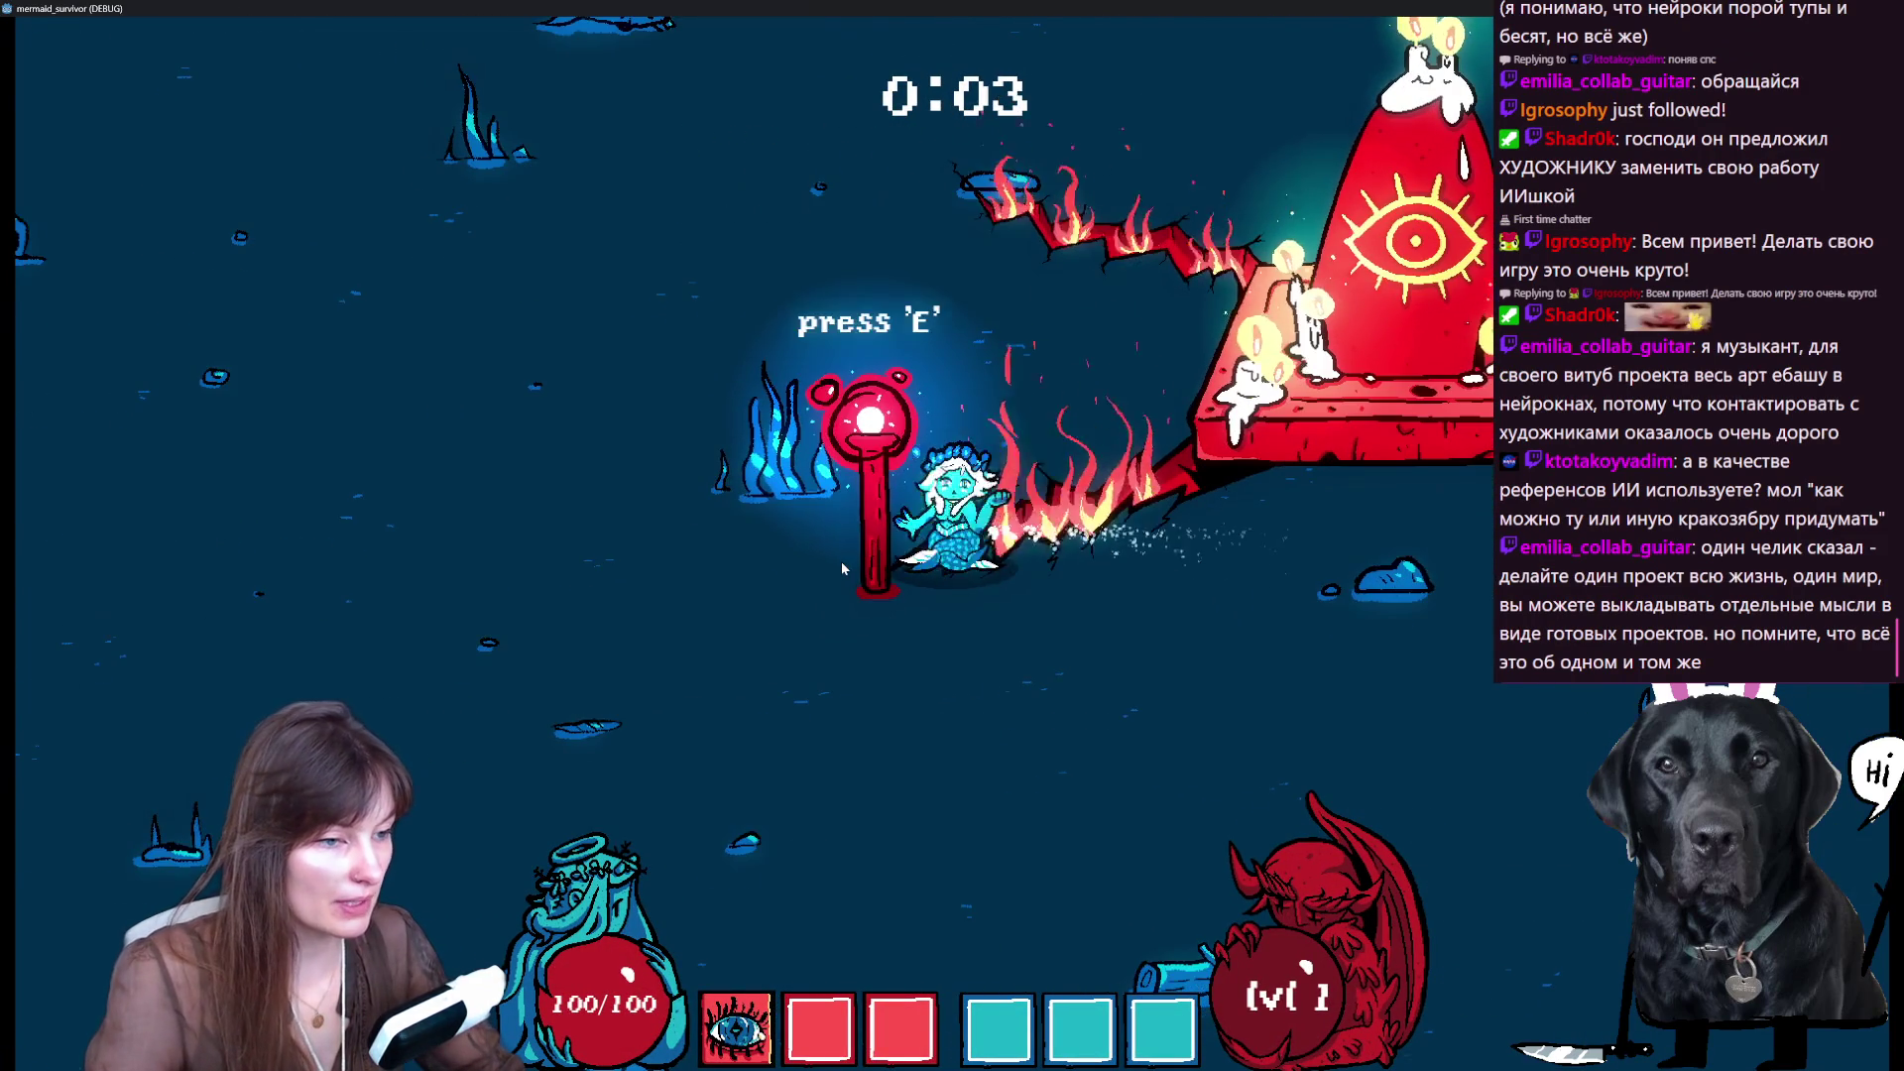
key(s)
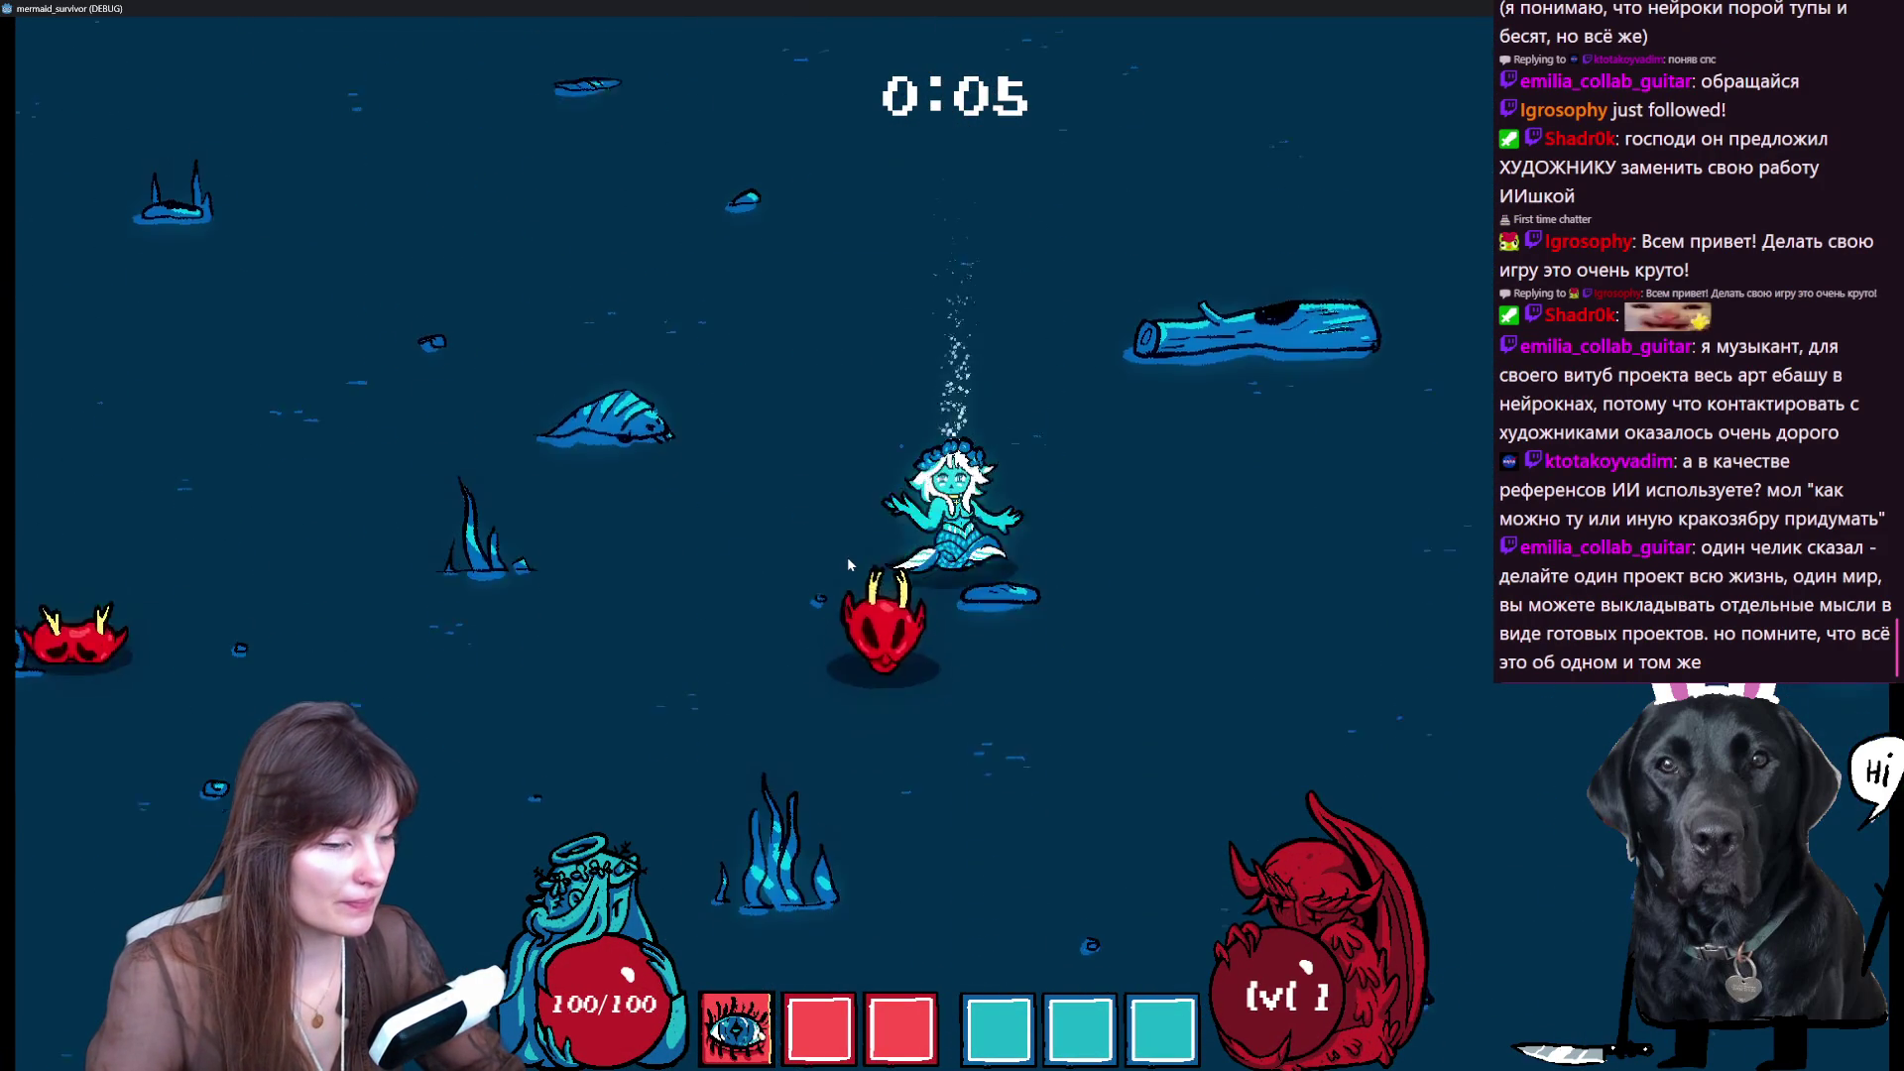
key(a)
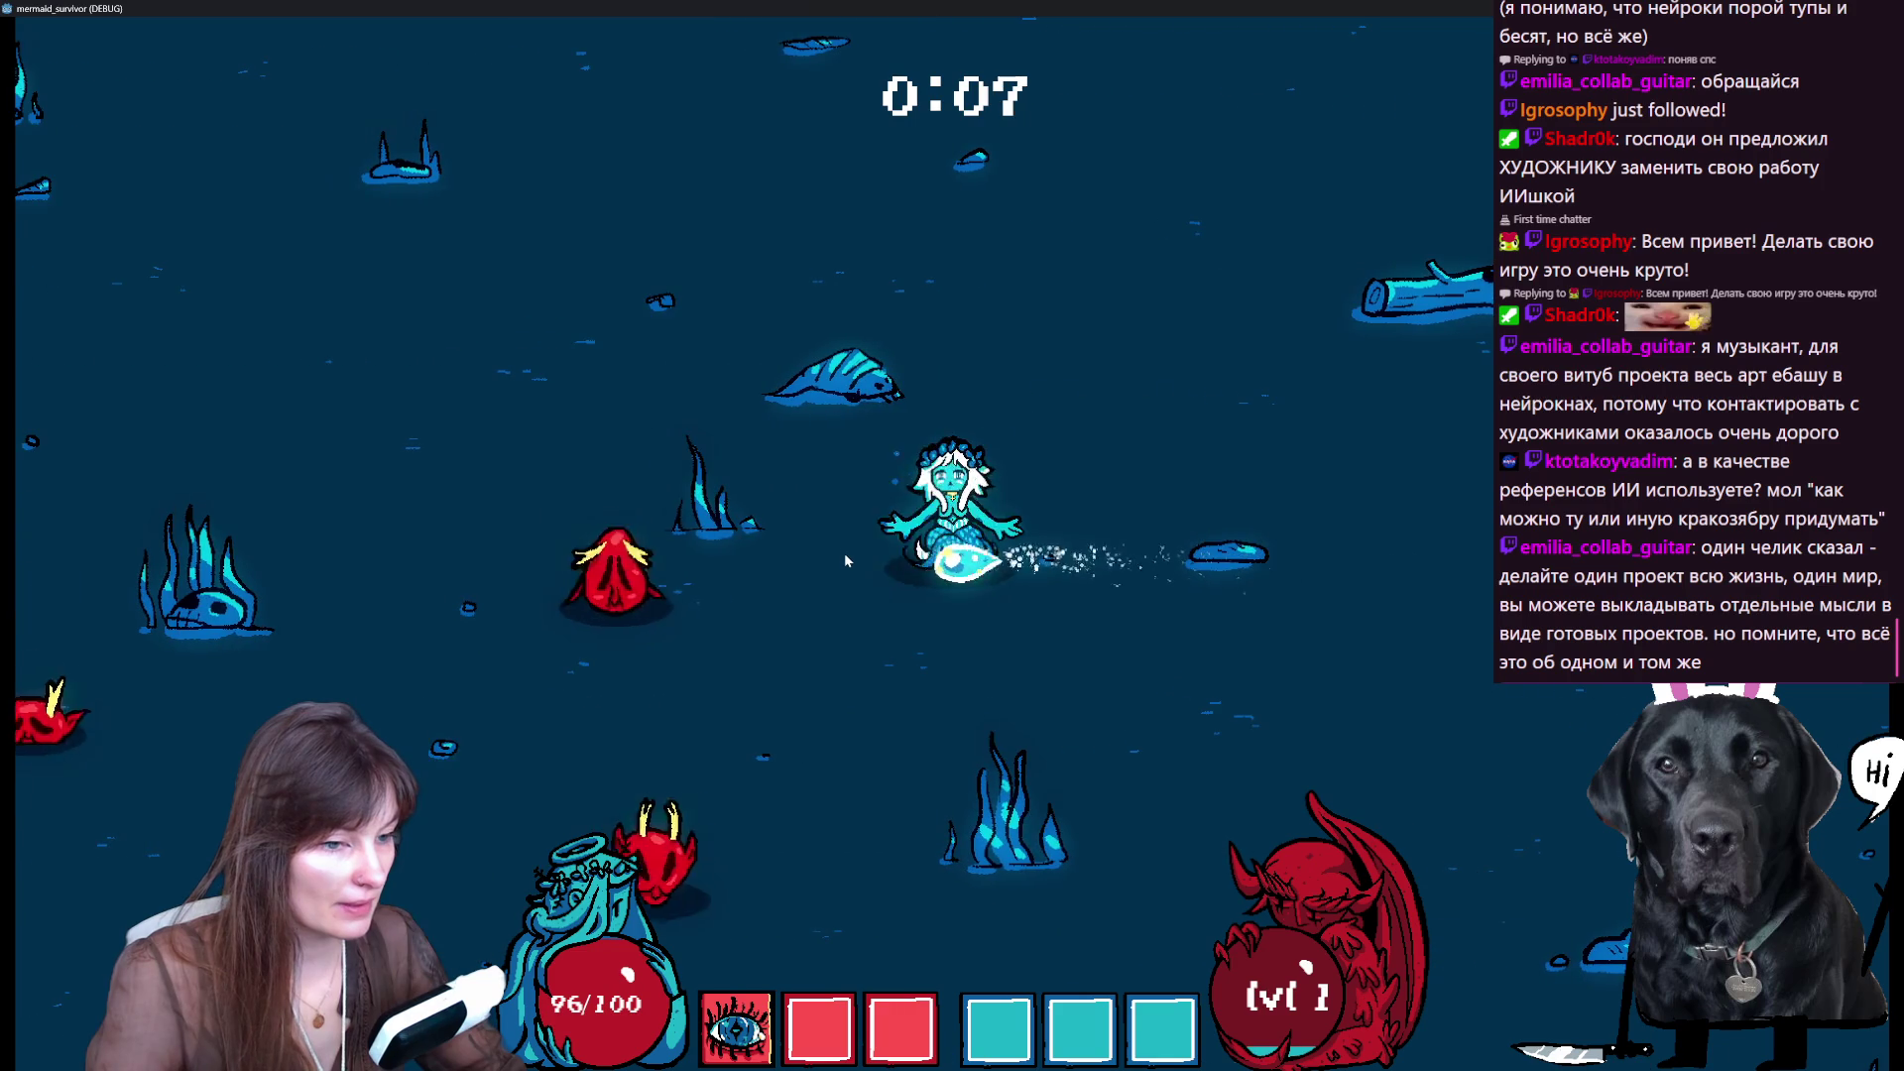
key(s)
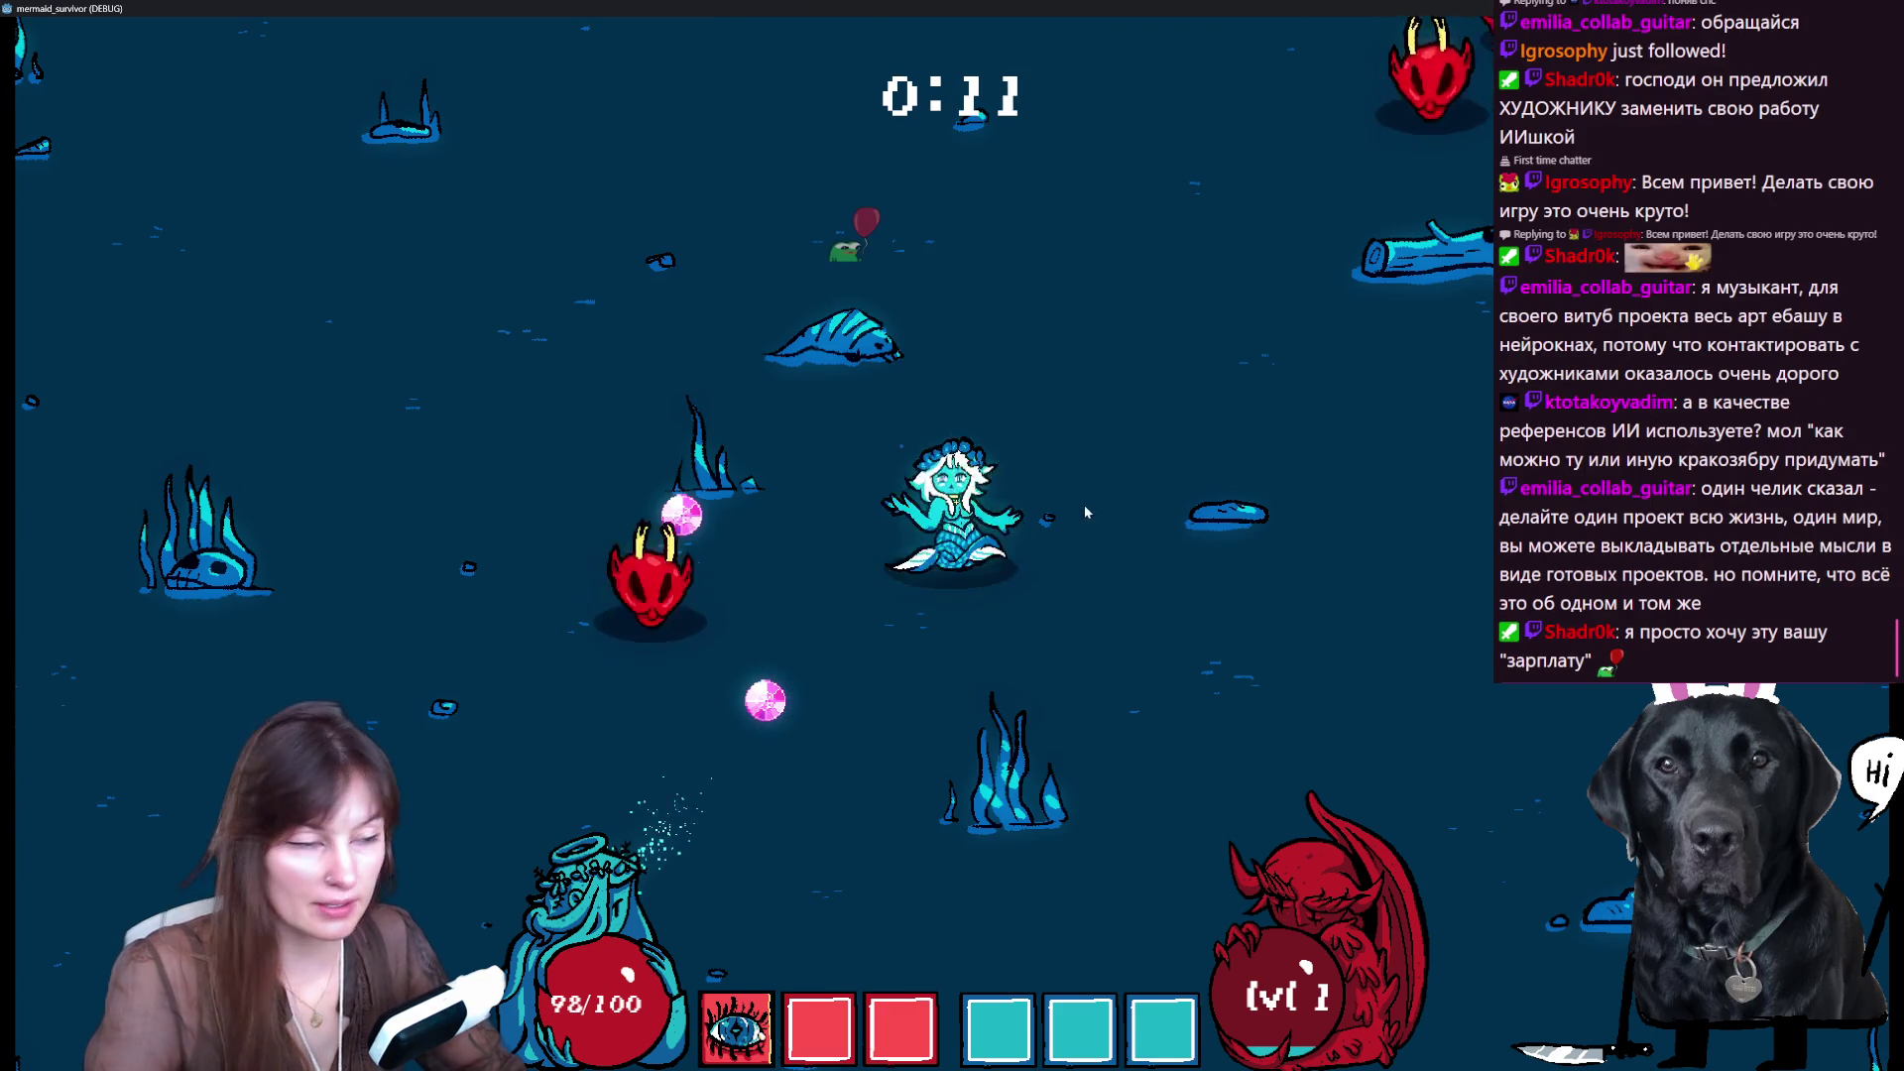
key(a)
key(s)
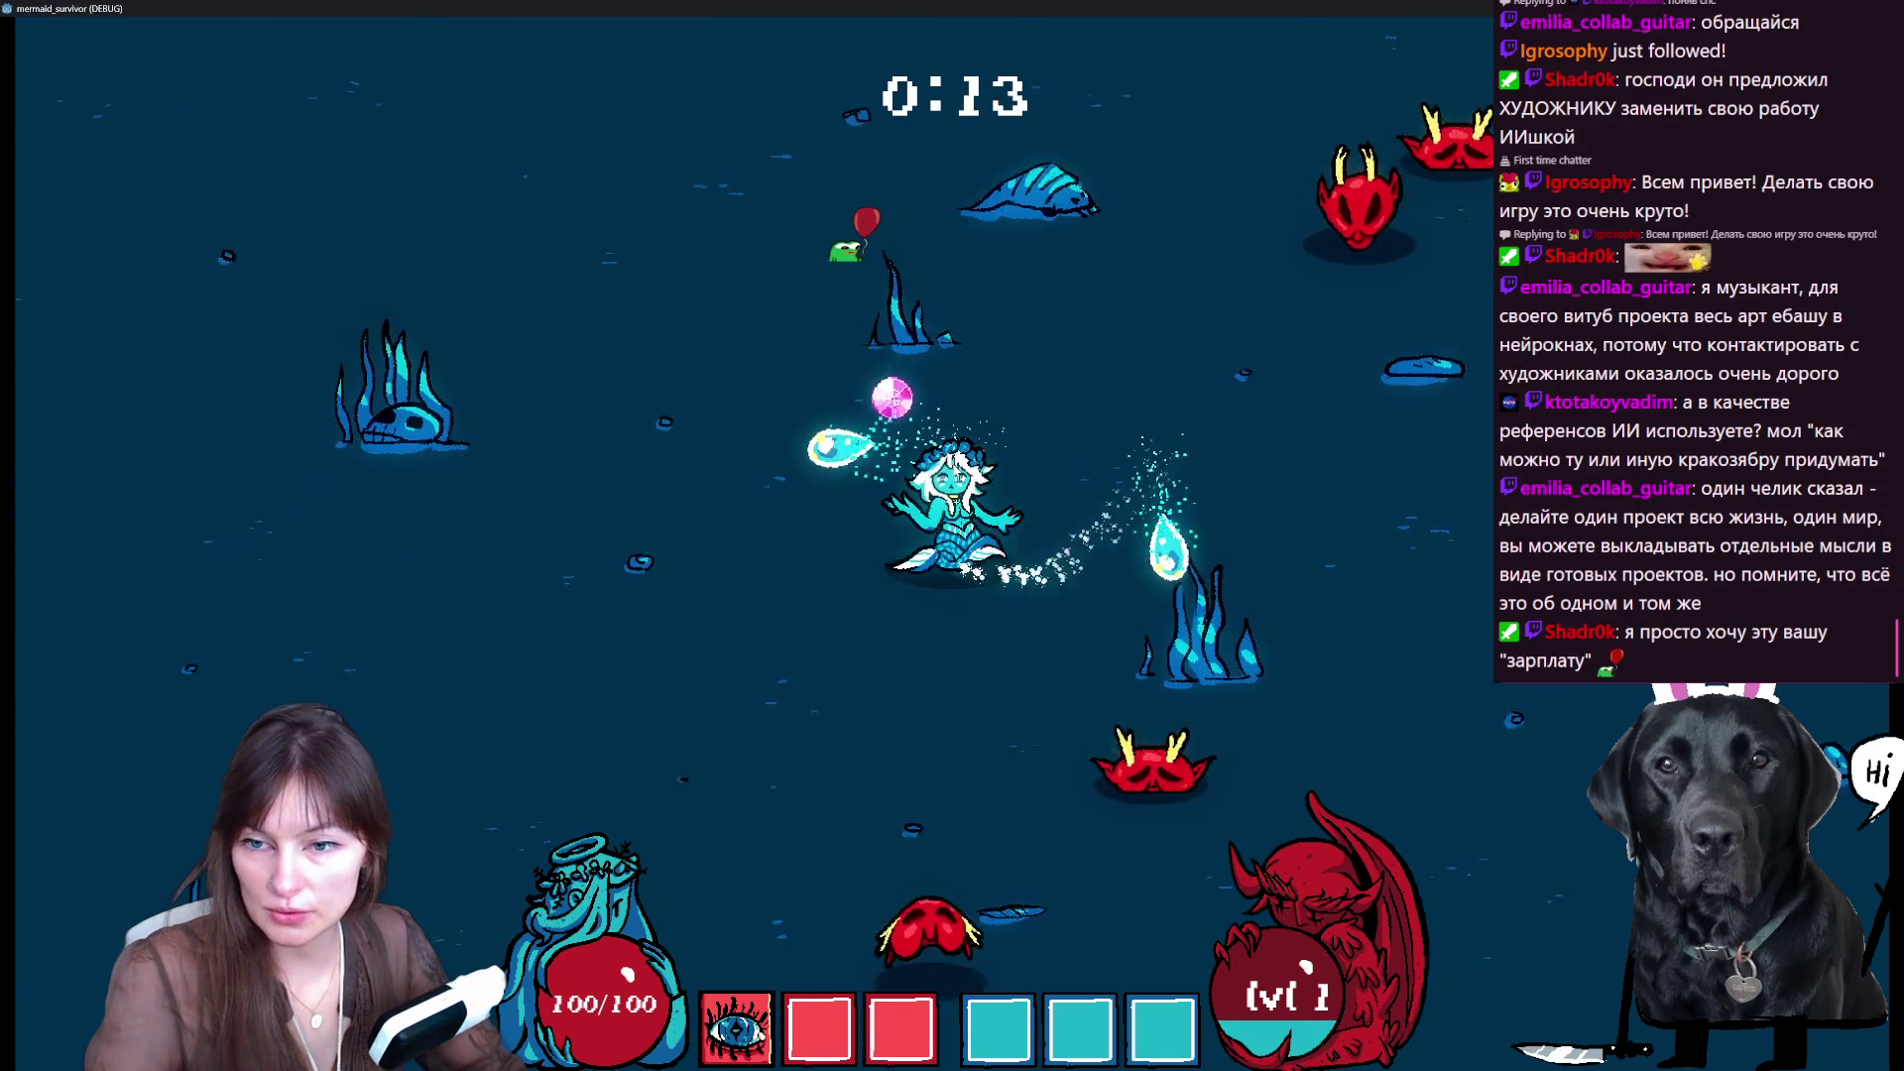
key(a)
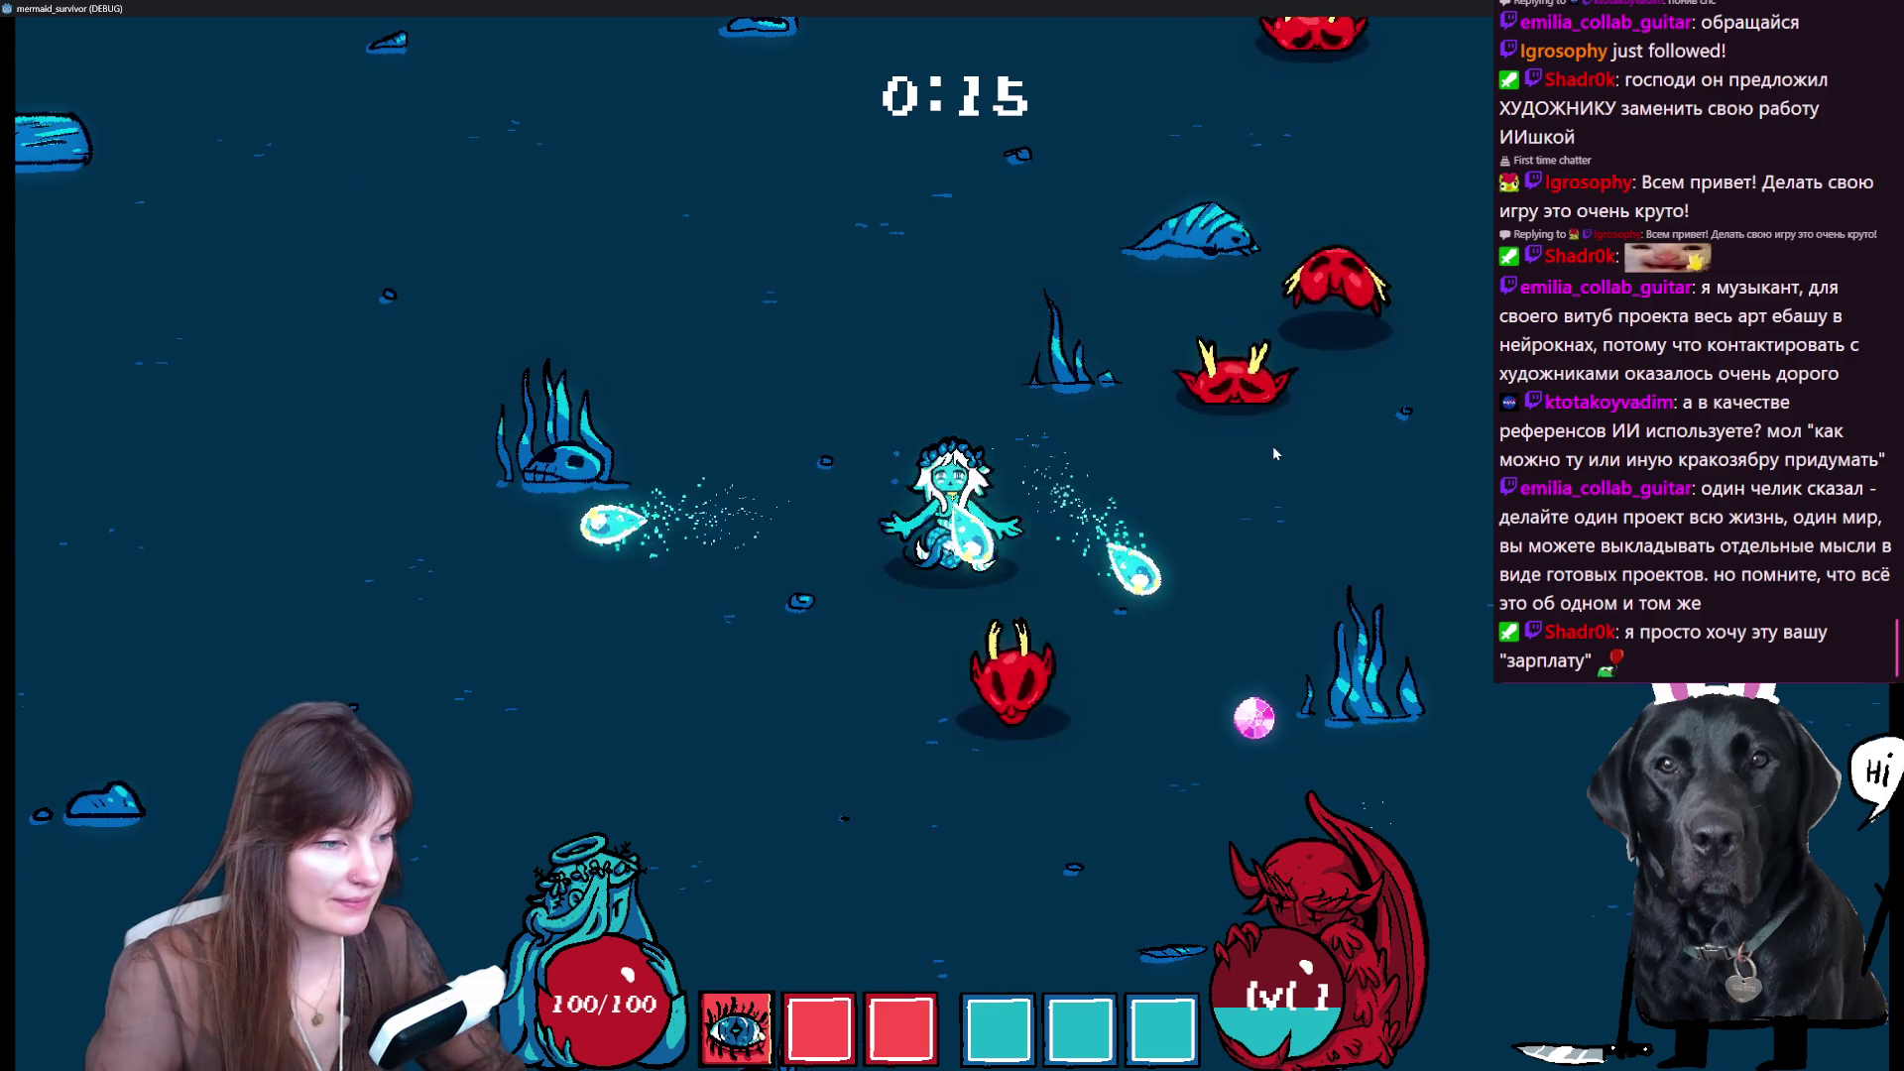
key(d)
key(s)
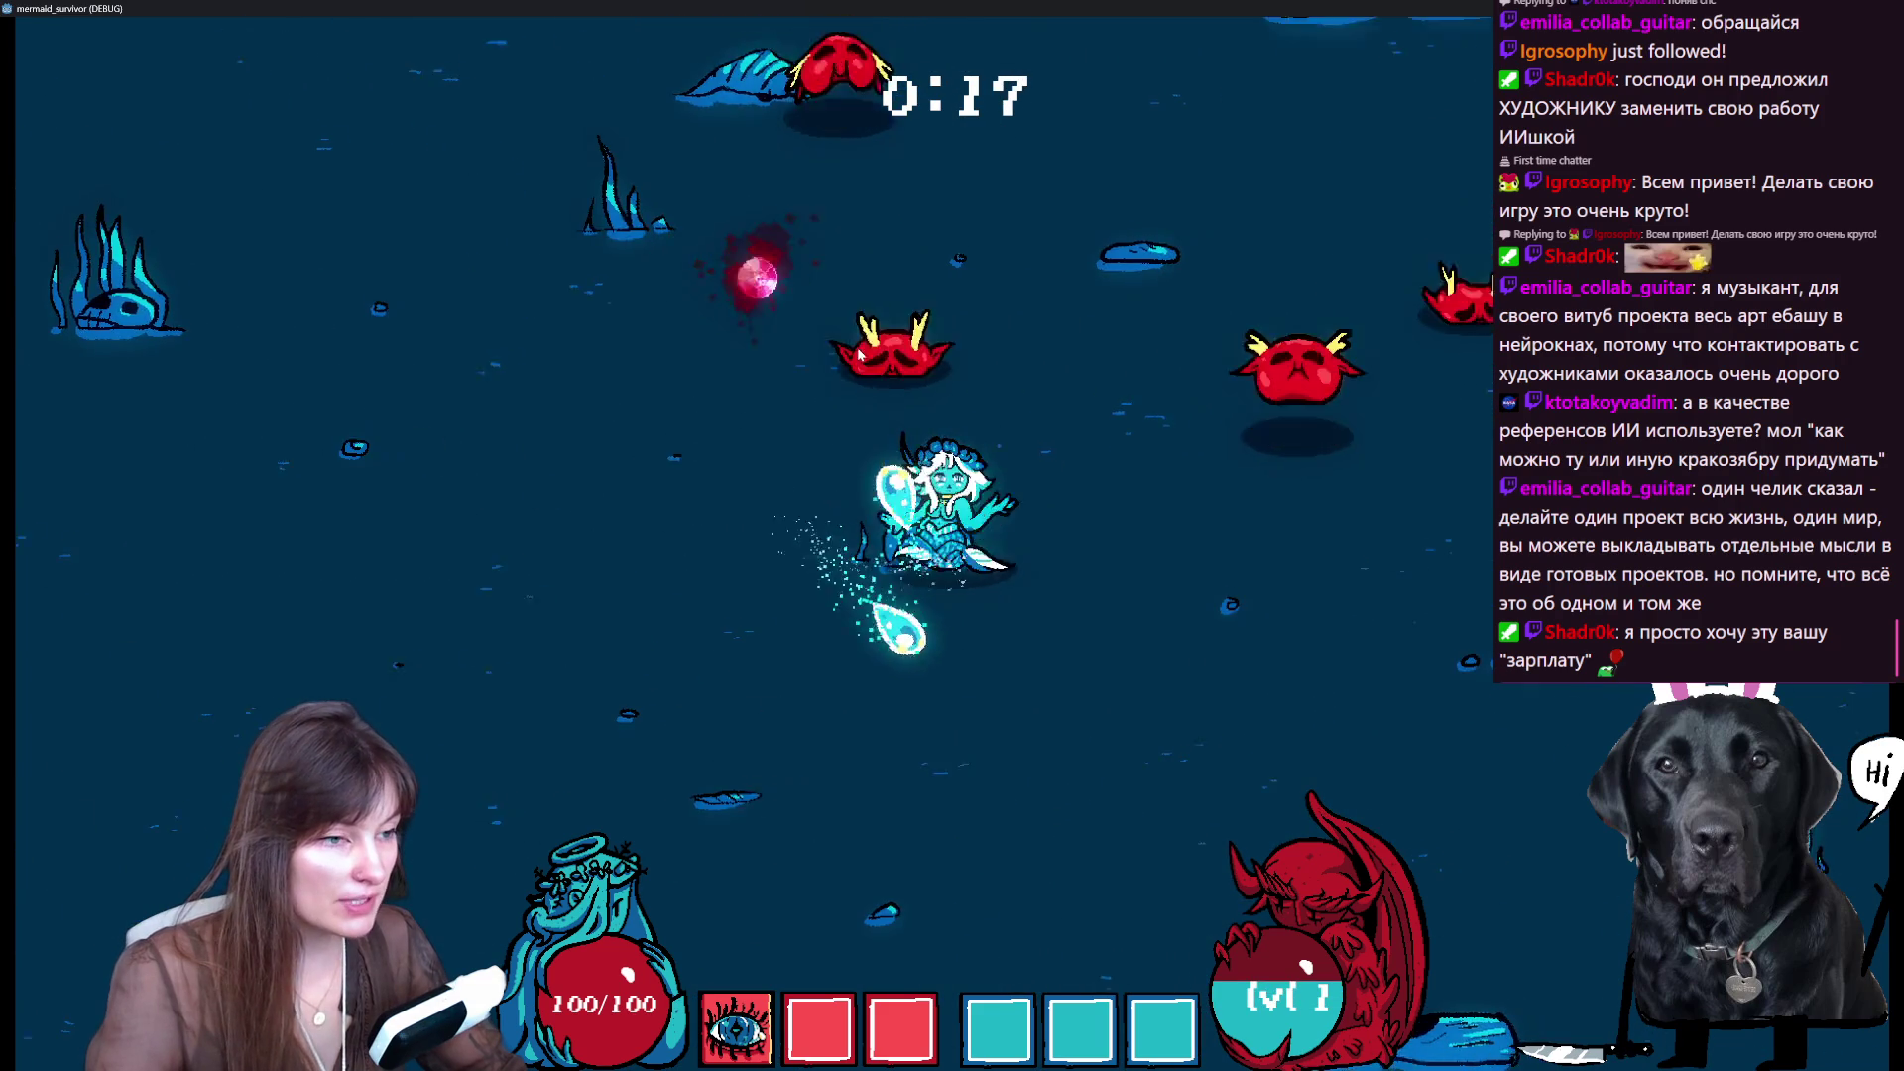
key(a)
key(w)
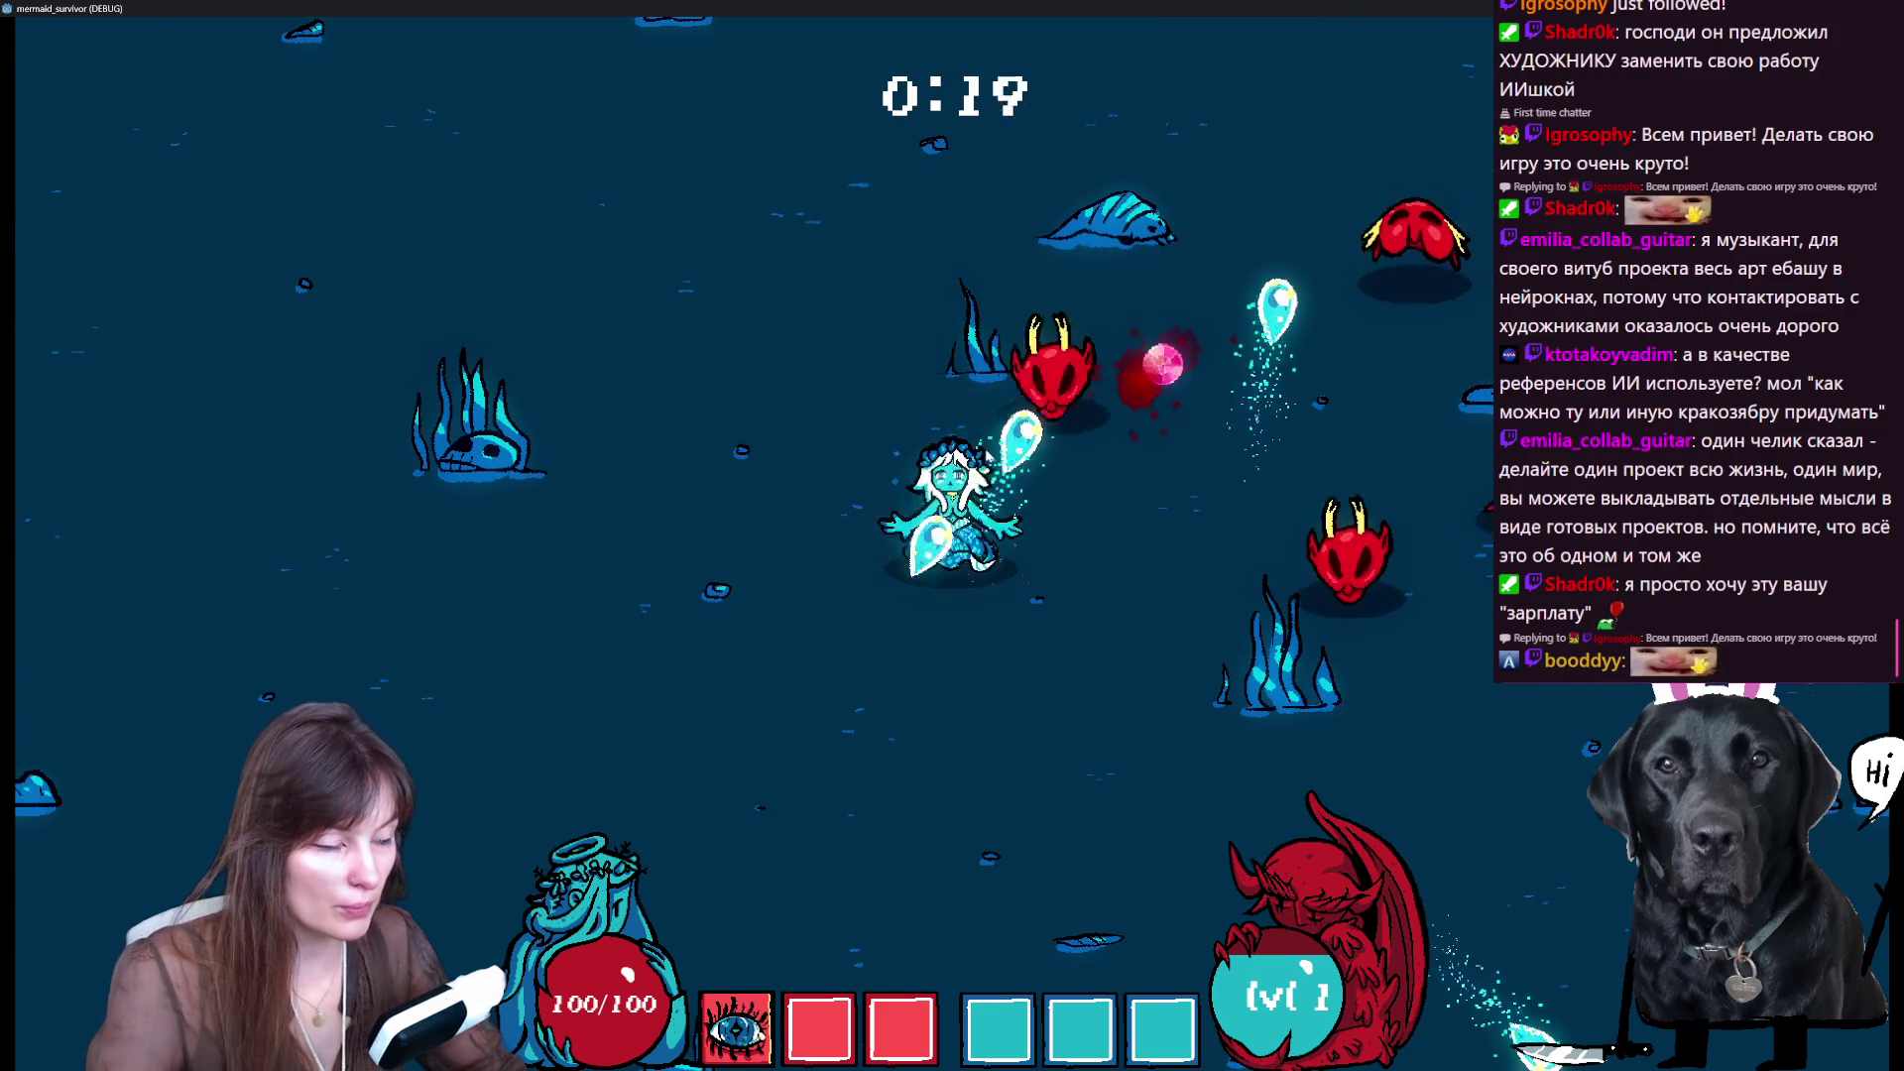
key(Escape)
key(Escape)
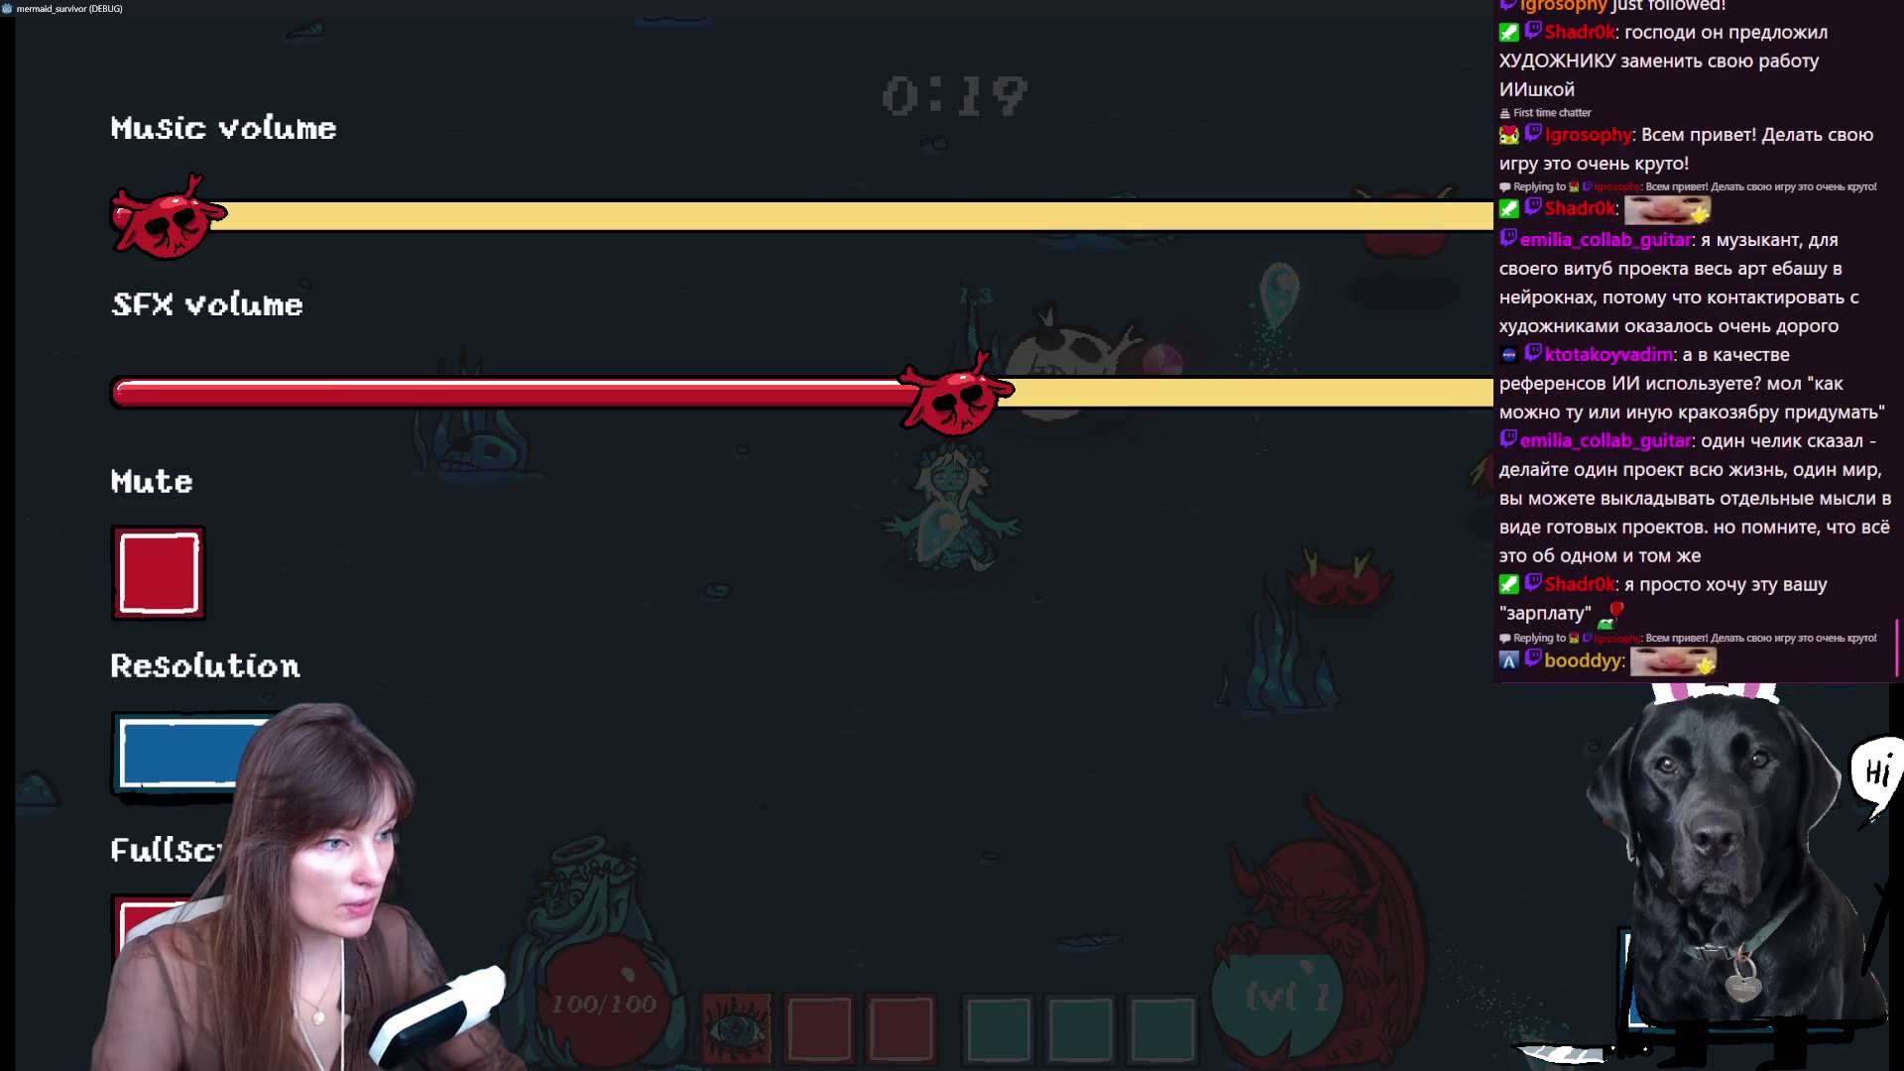
key(Escape)
key(Escape)
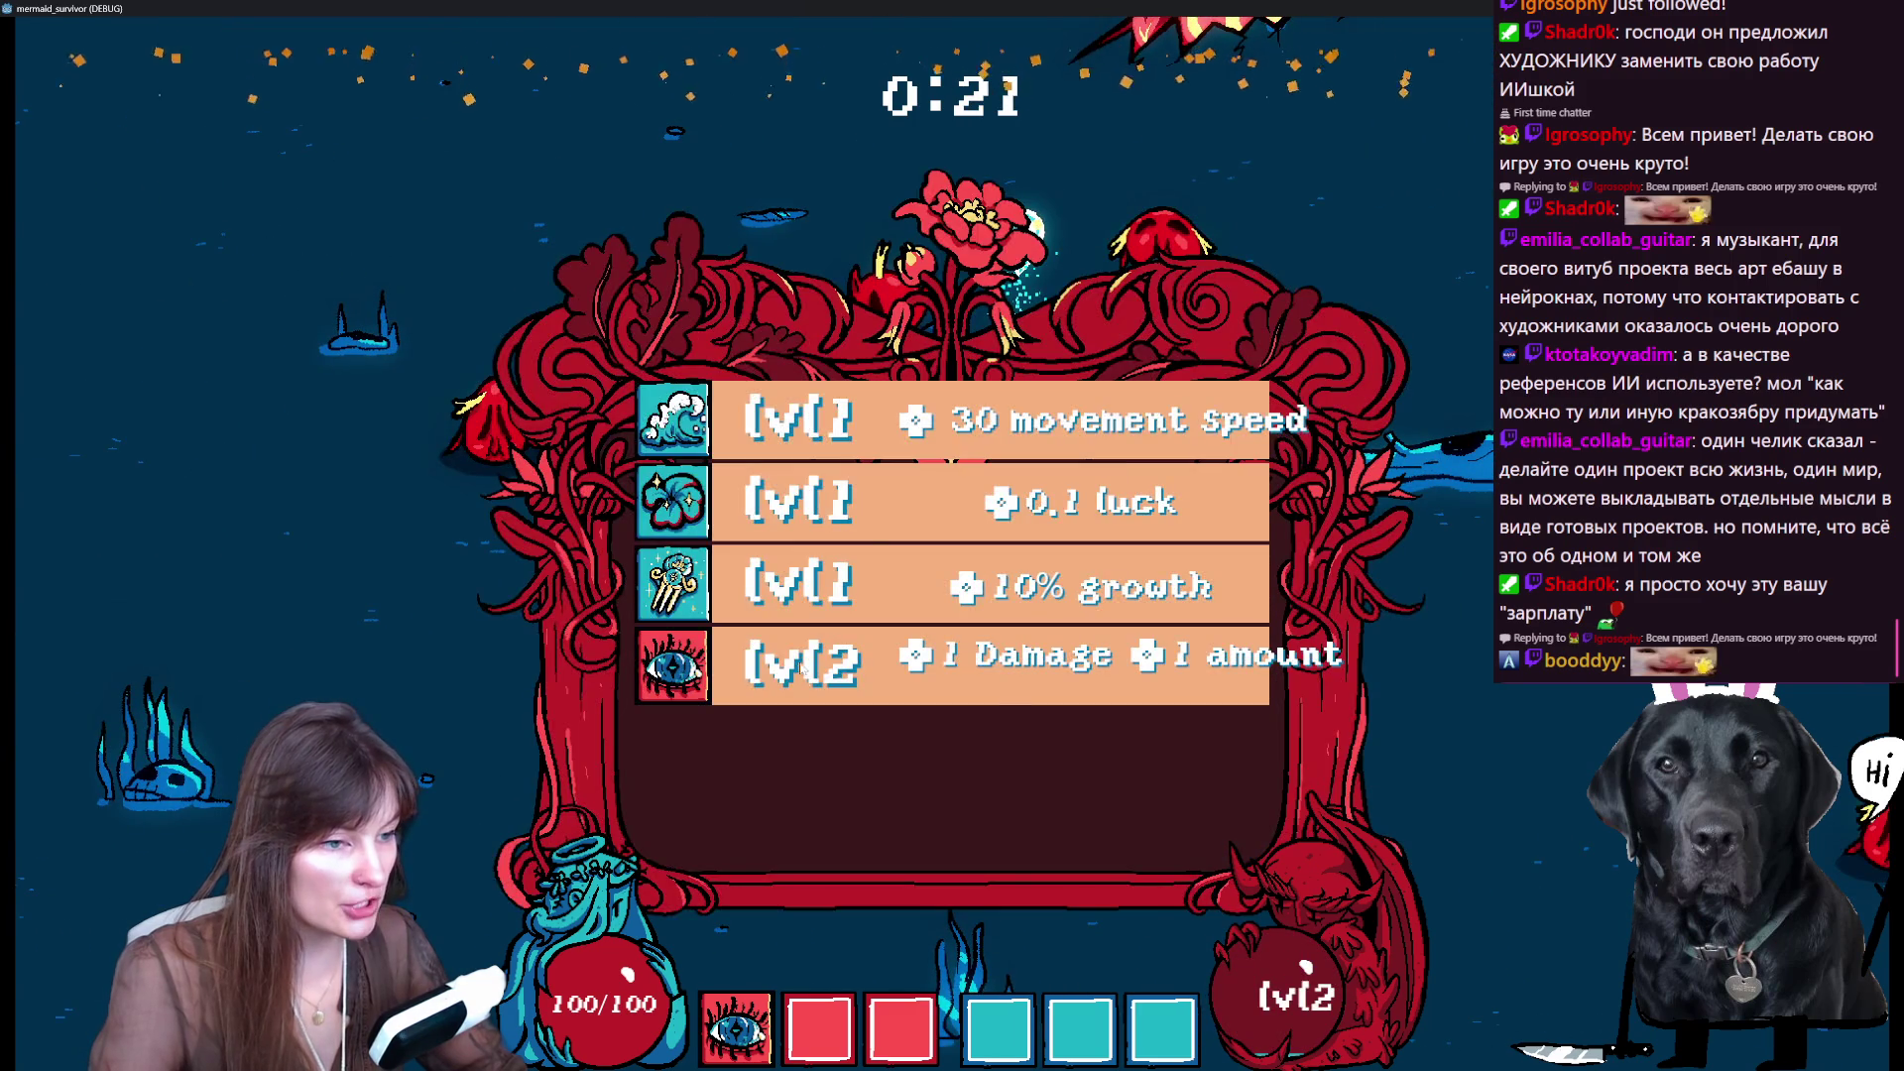
- Take the extra damage and projectile upgrade, then dodge enemies while collecting XP orbs
click(815, 651)
key(d)
key(s)
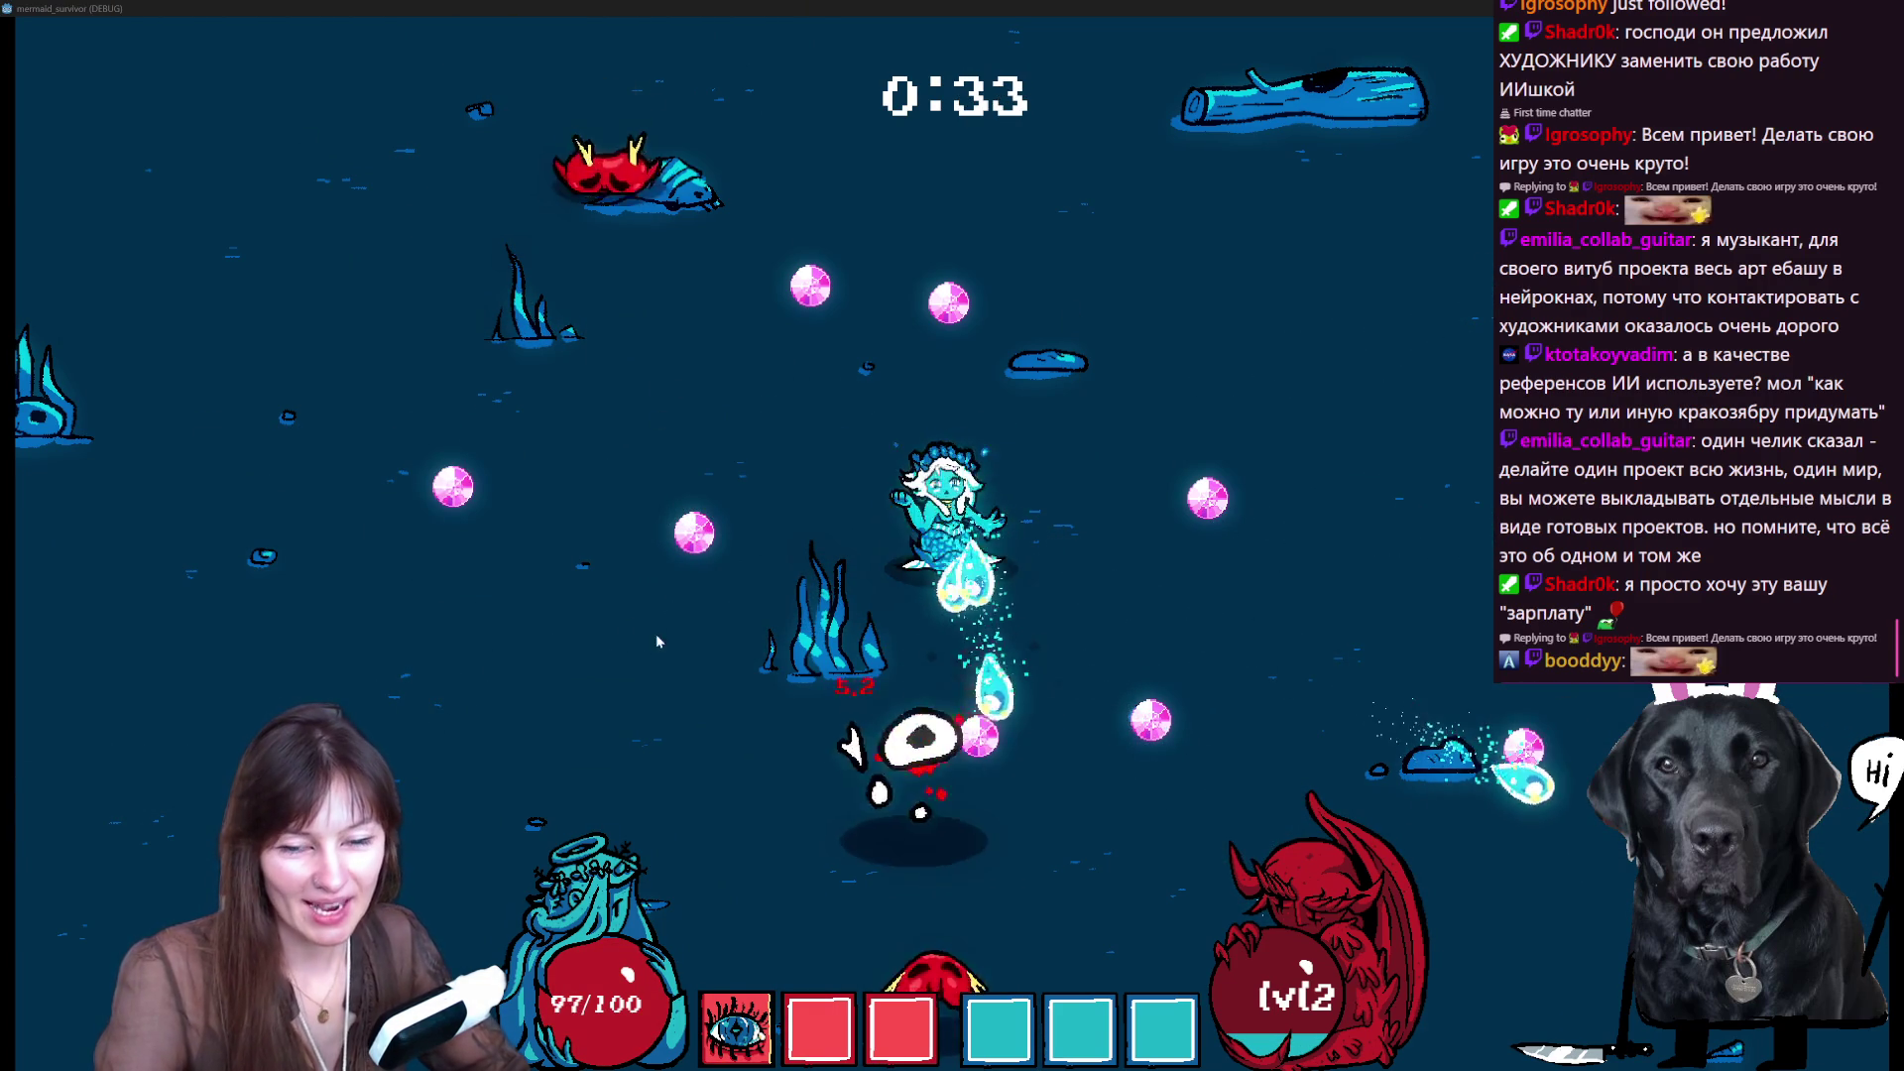
key(w)
key(a)
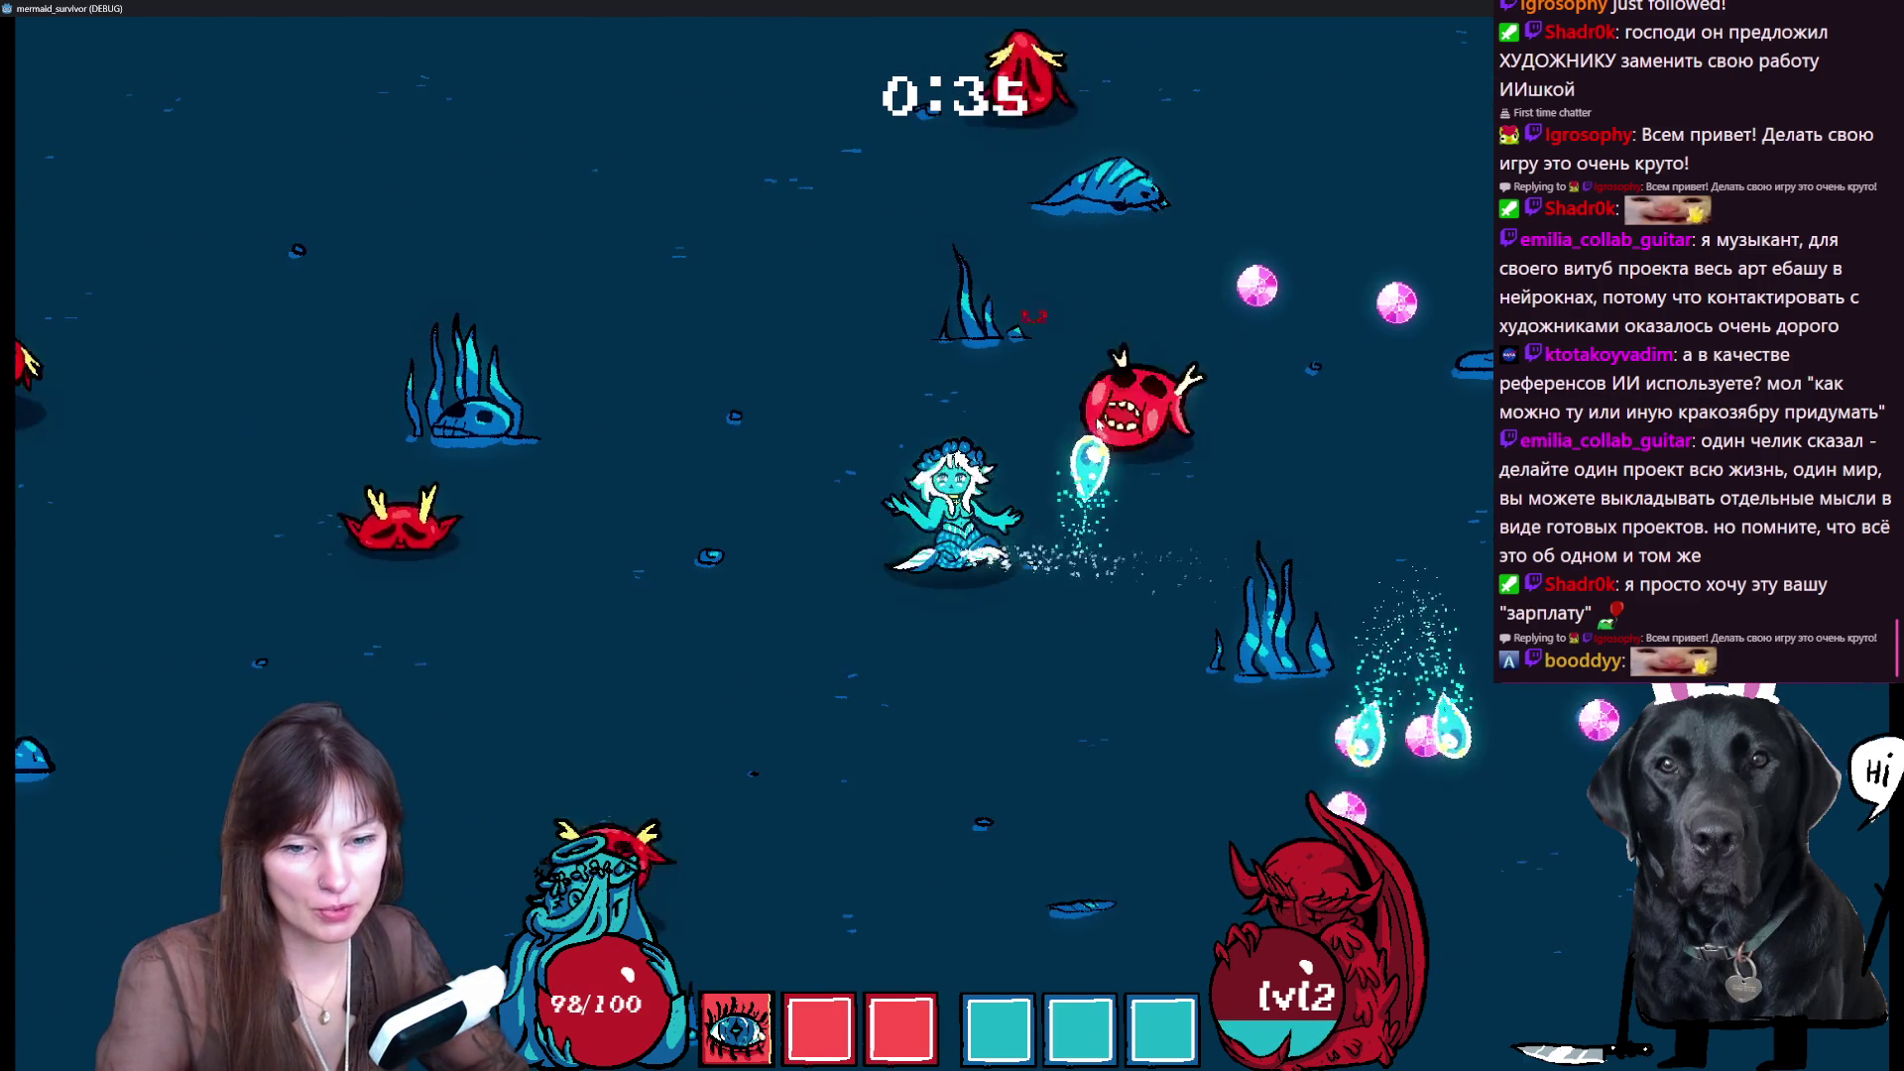
key(w)
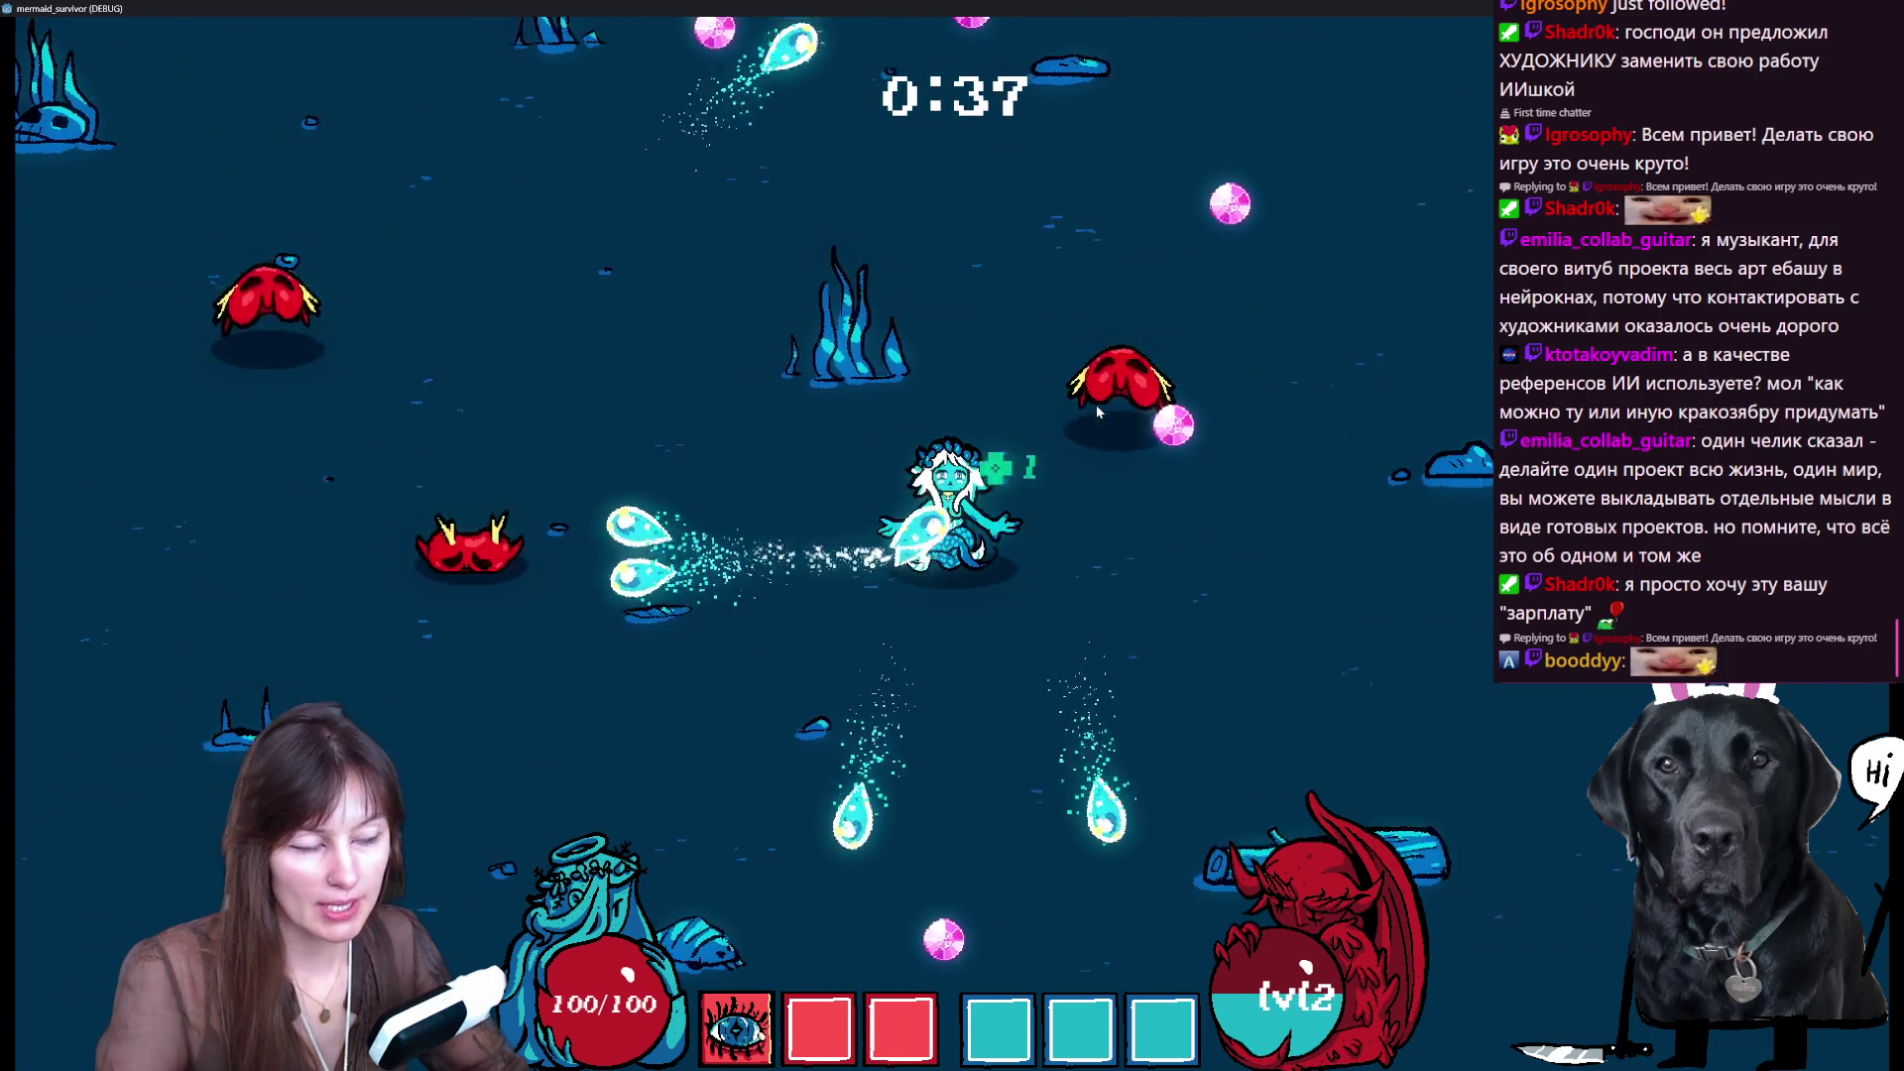
key(s)
key(d)
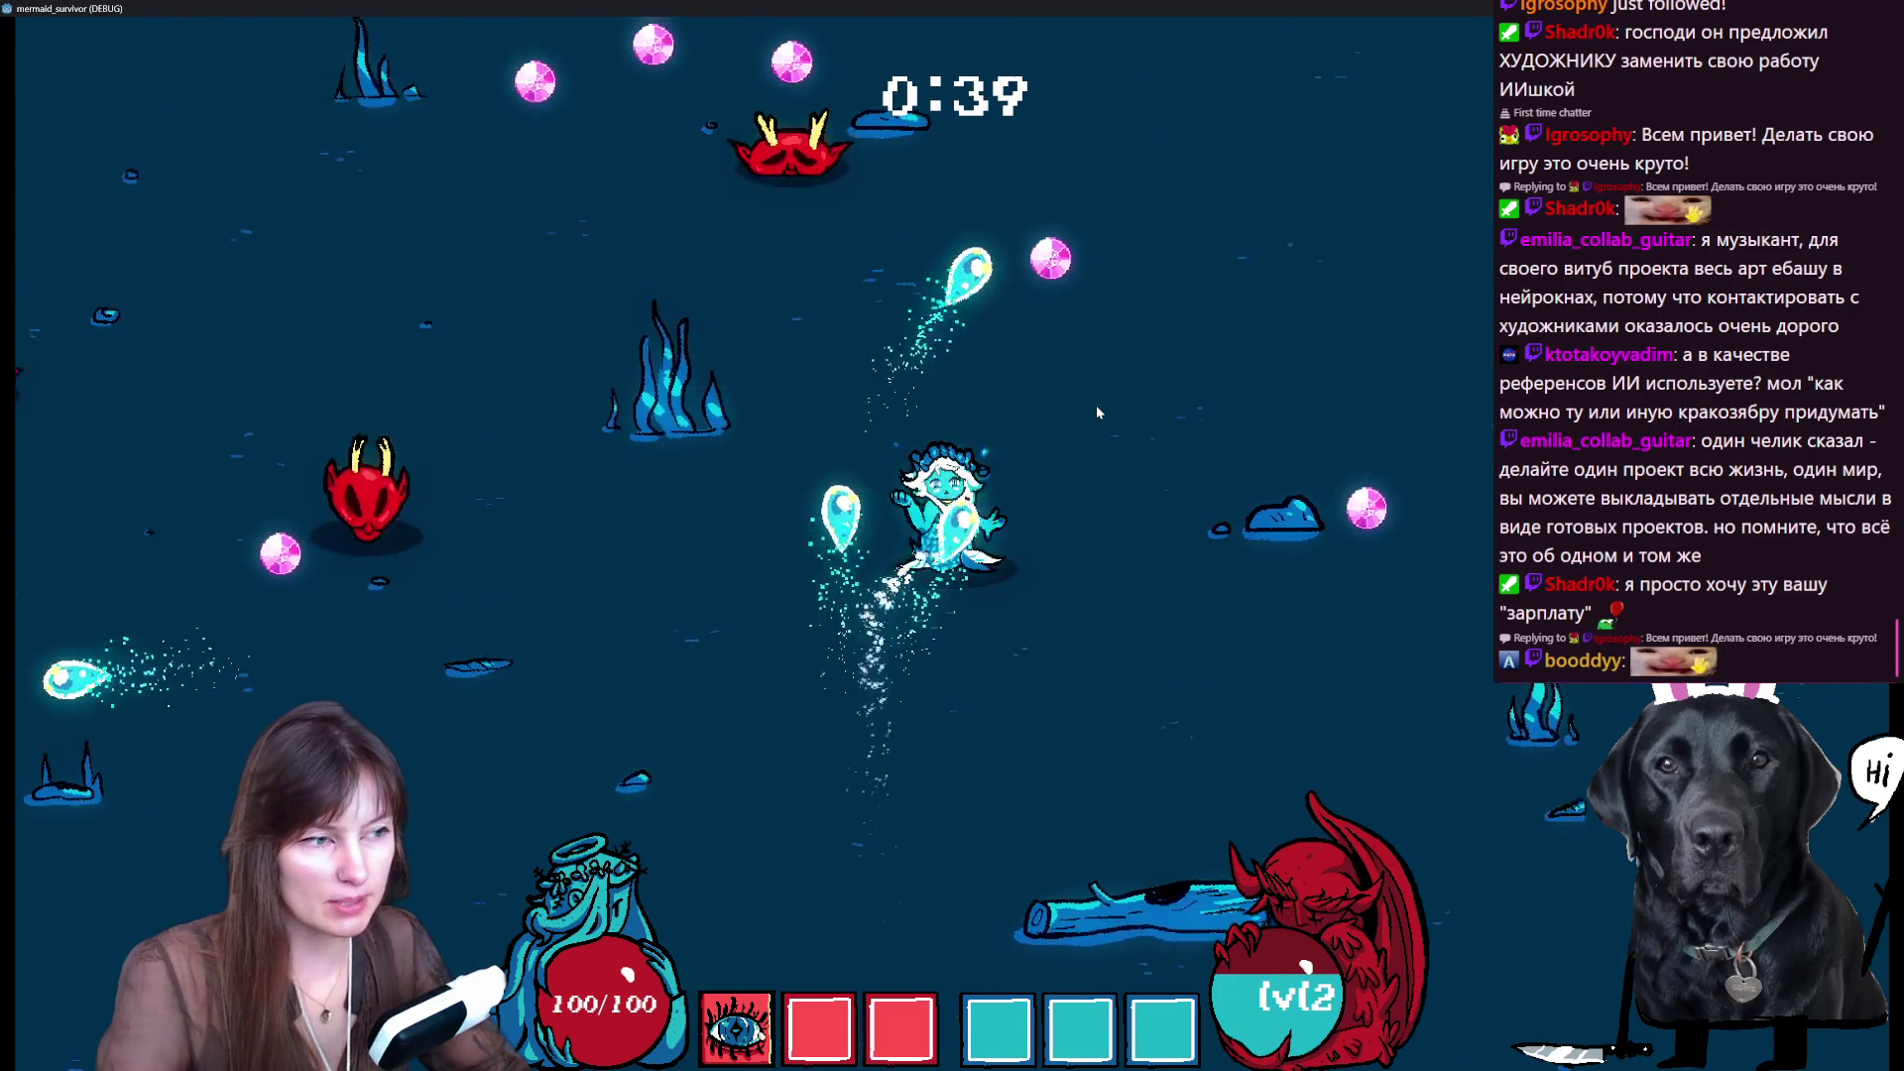
key(w)
key(a)
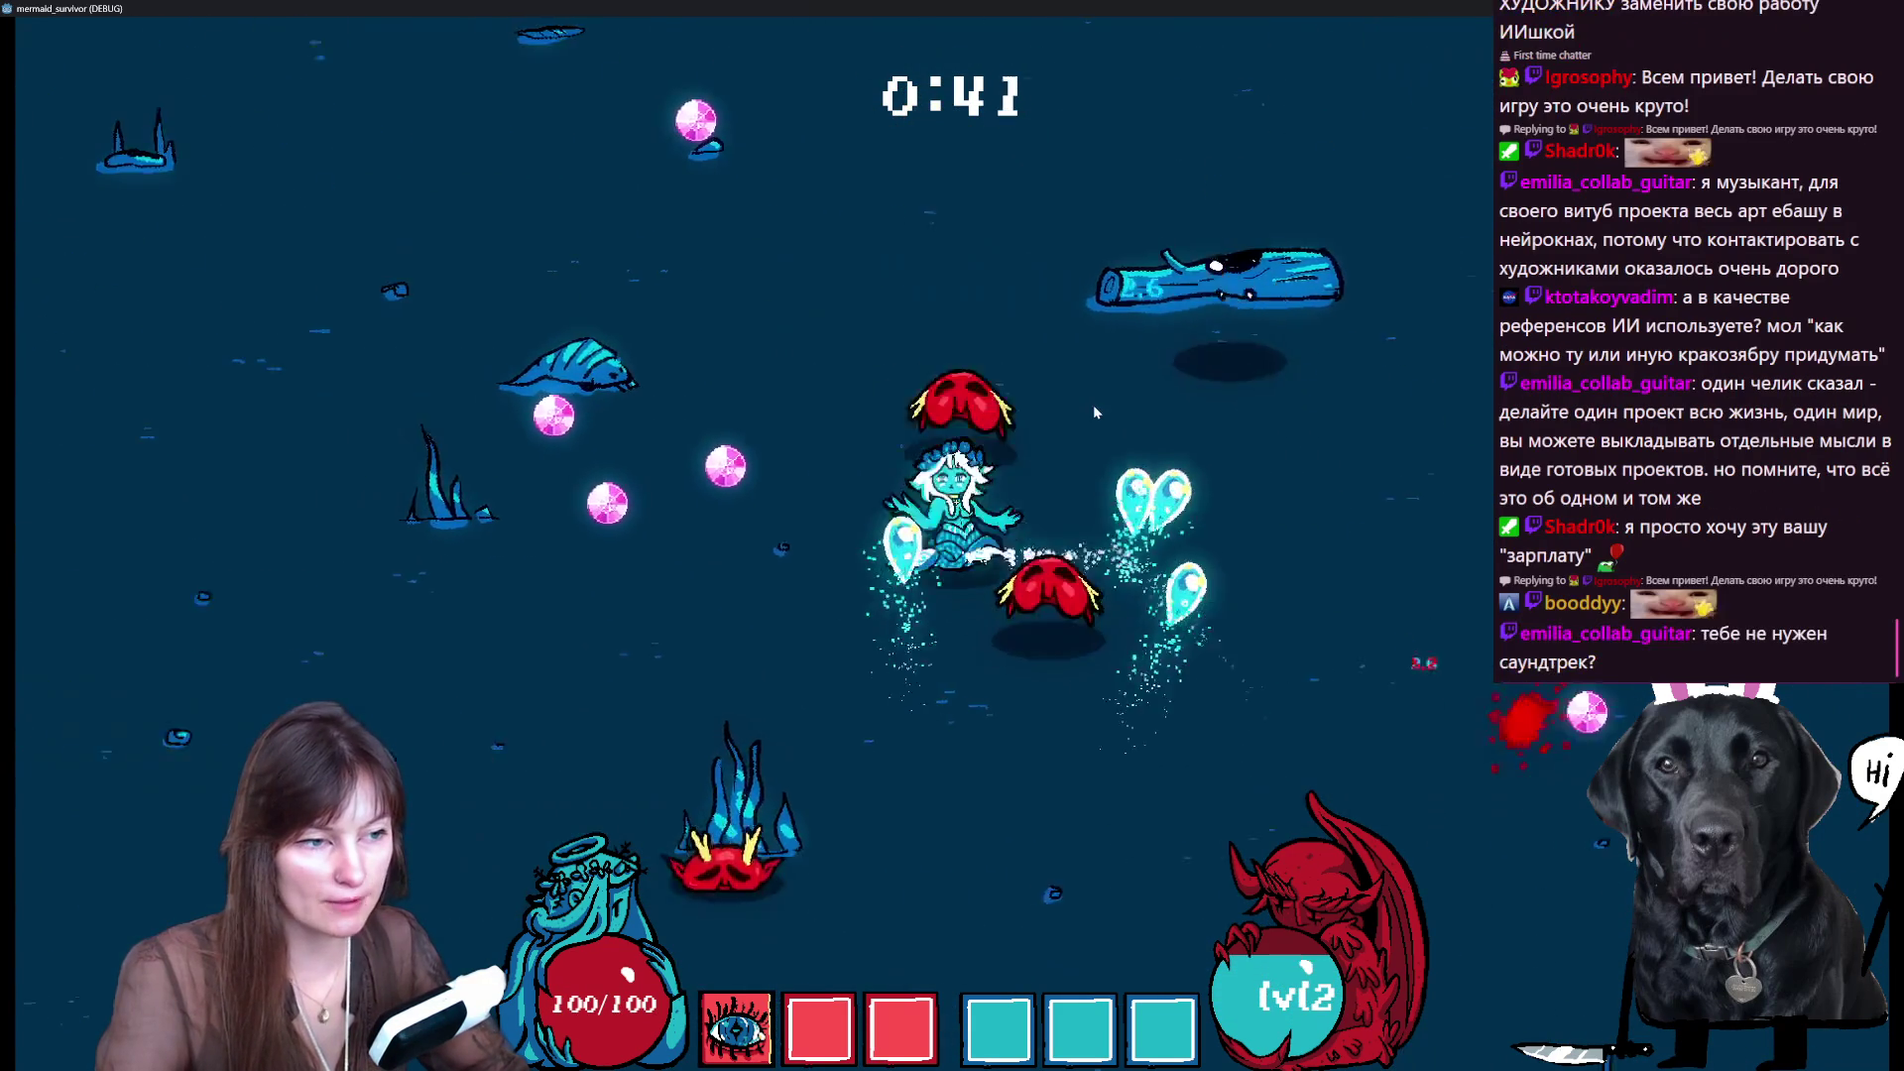
key(d)
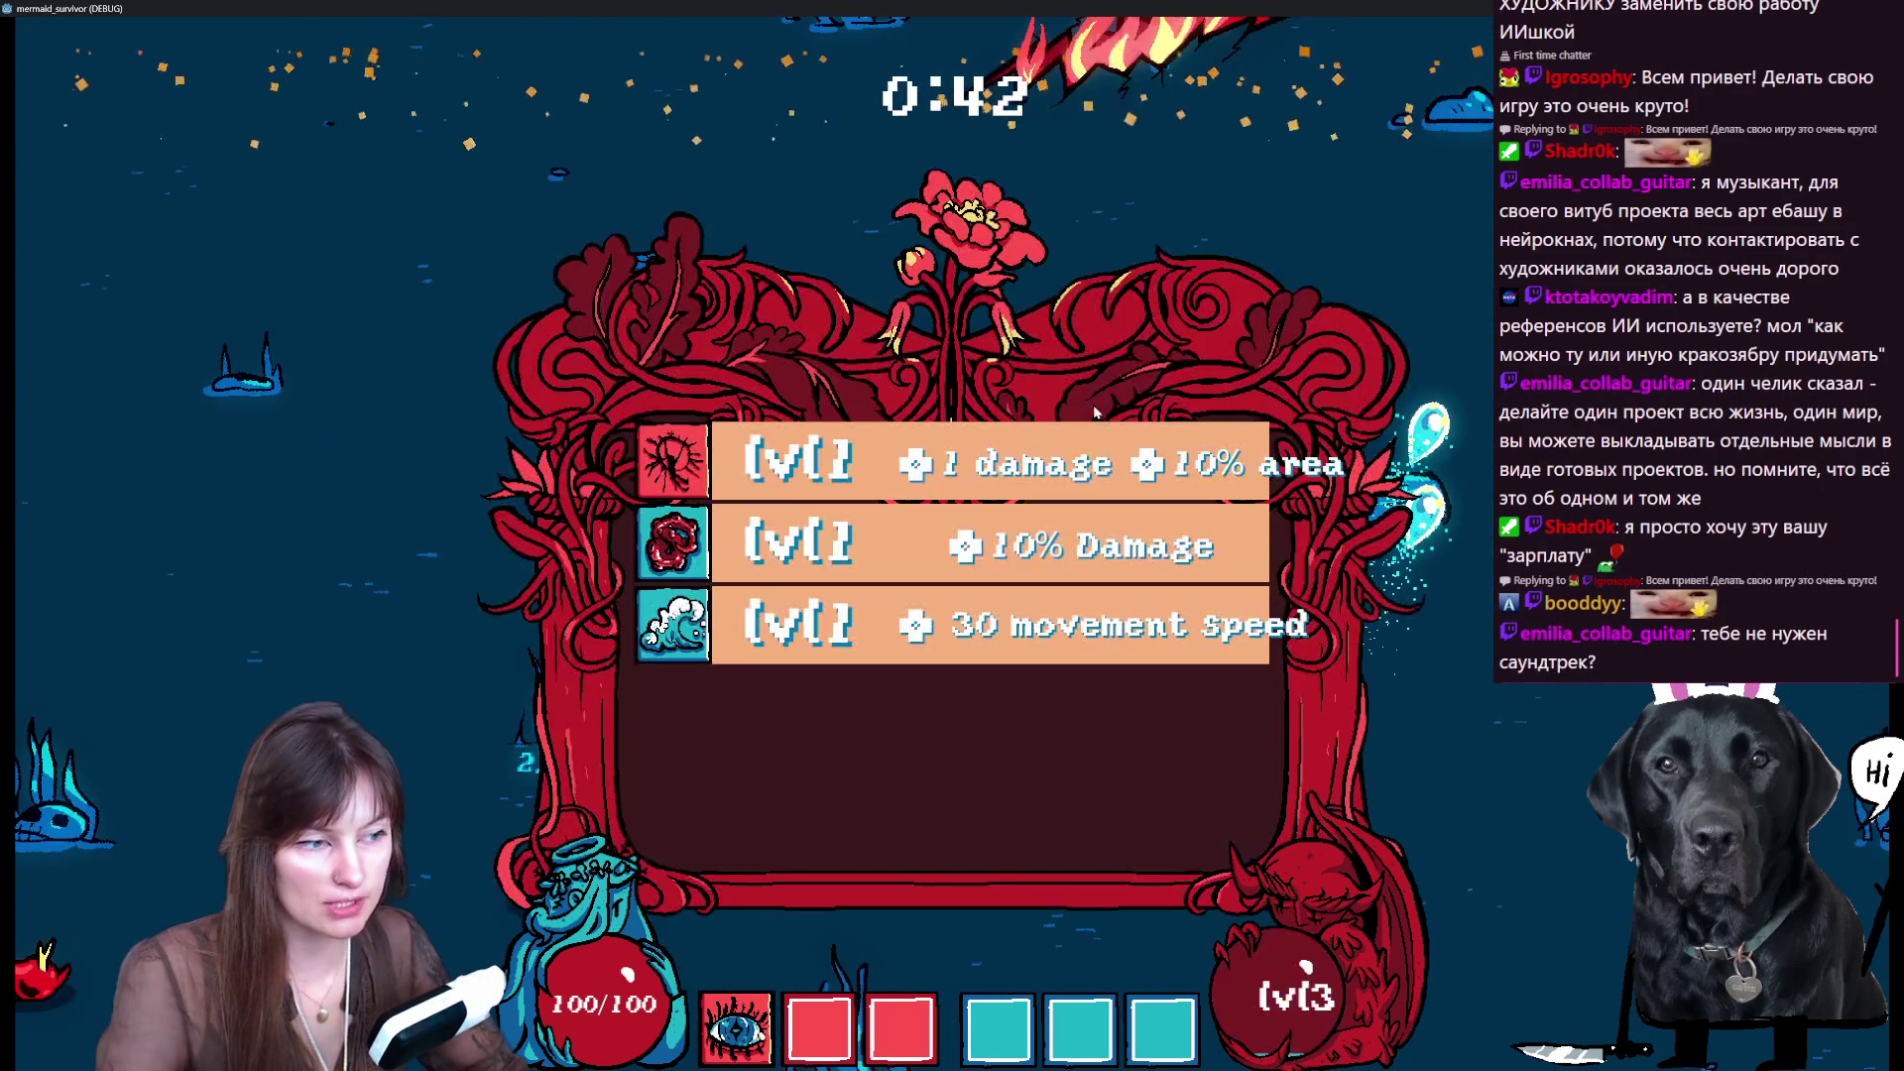
- Take the +1 damage, +10% area upgrade and swim on until the level 4 choice appears
click(1084, 447)
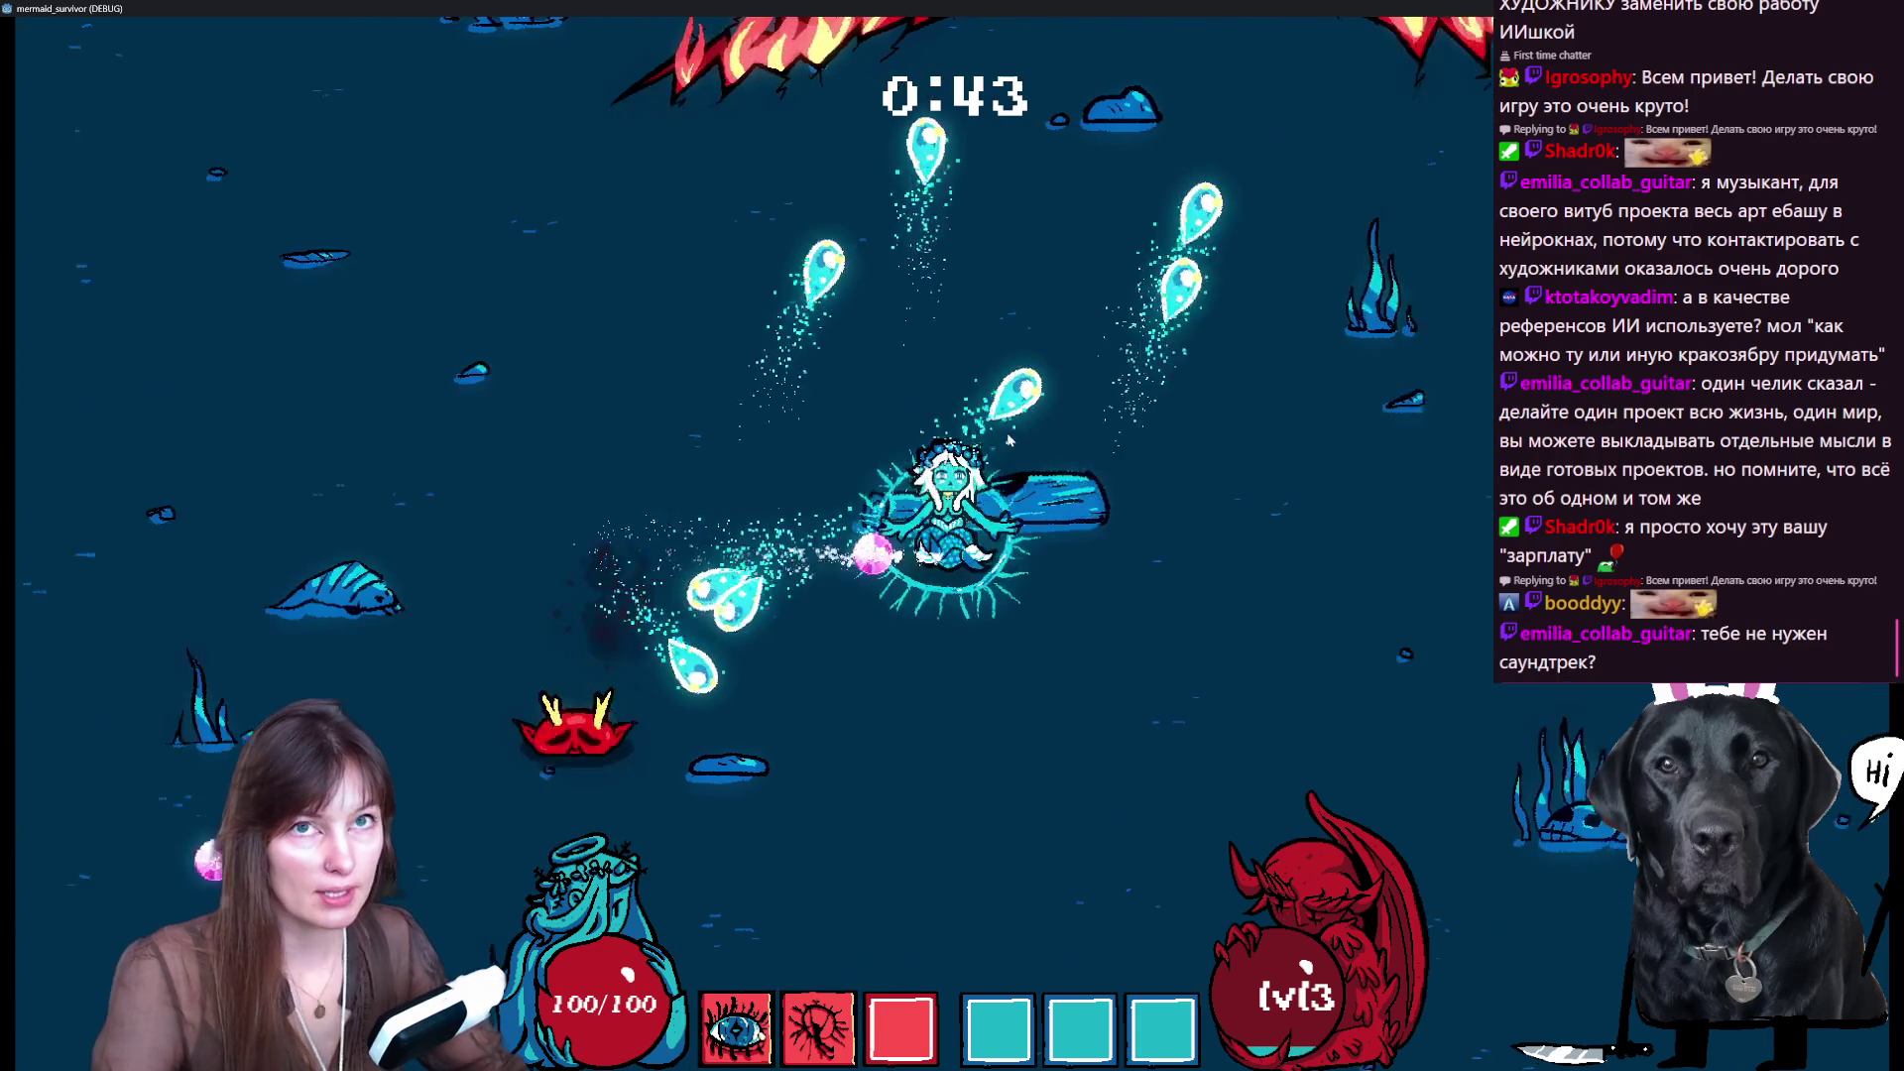
key(s)
key(d)
key(a)
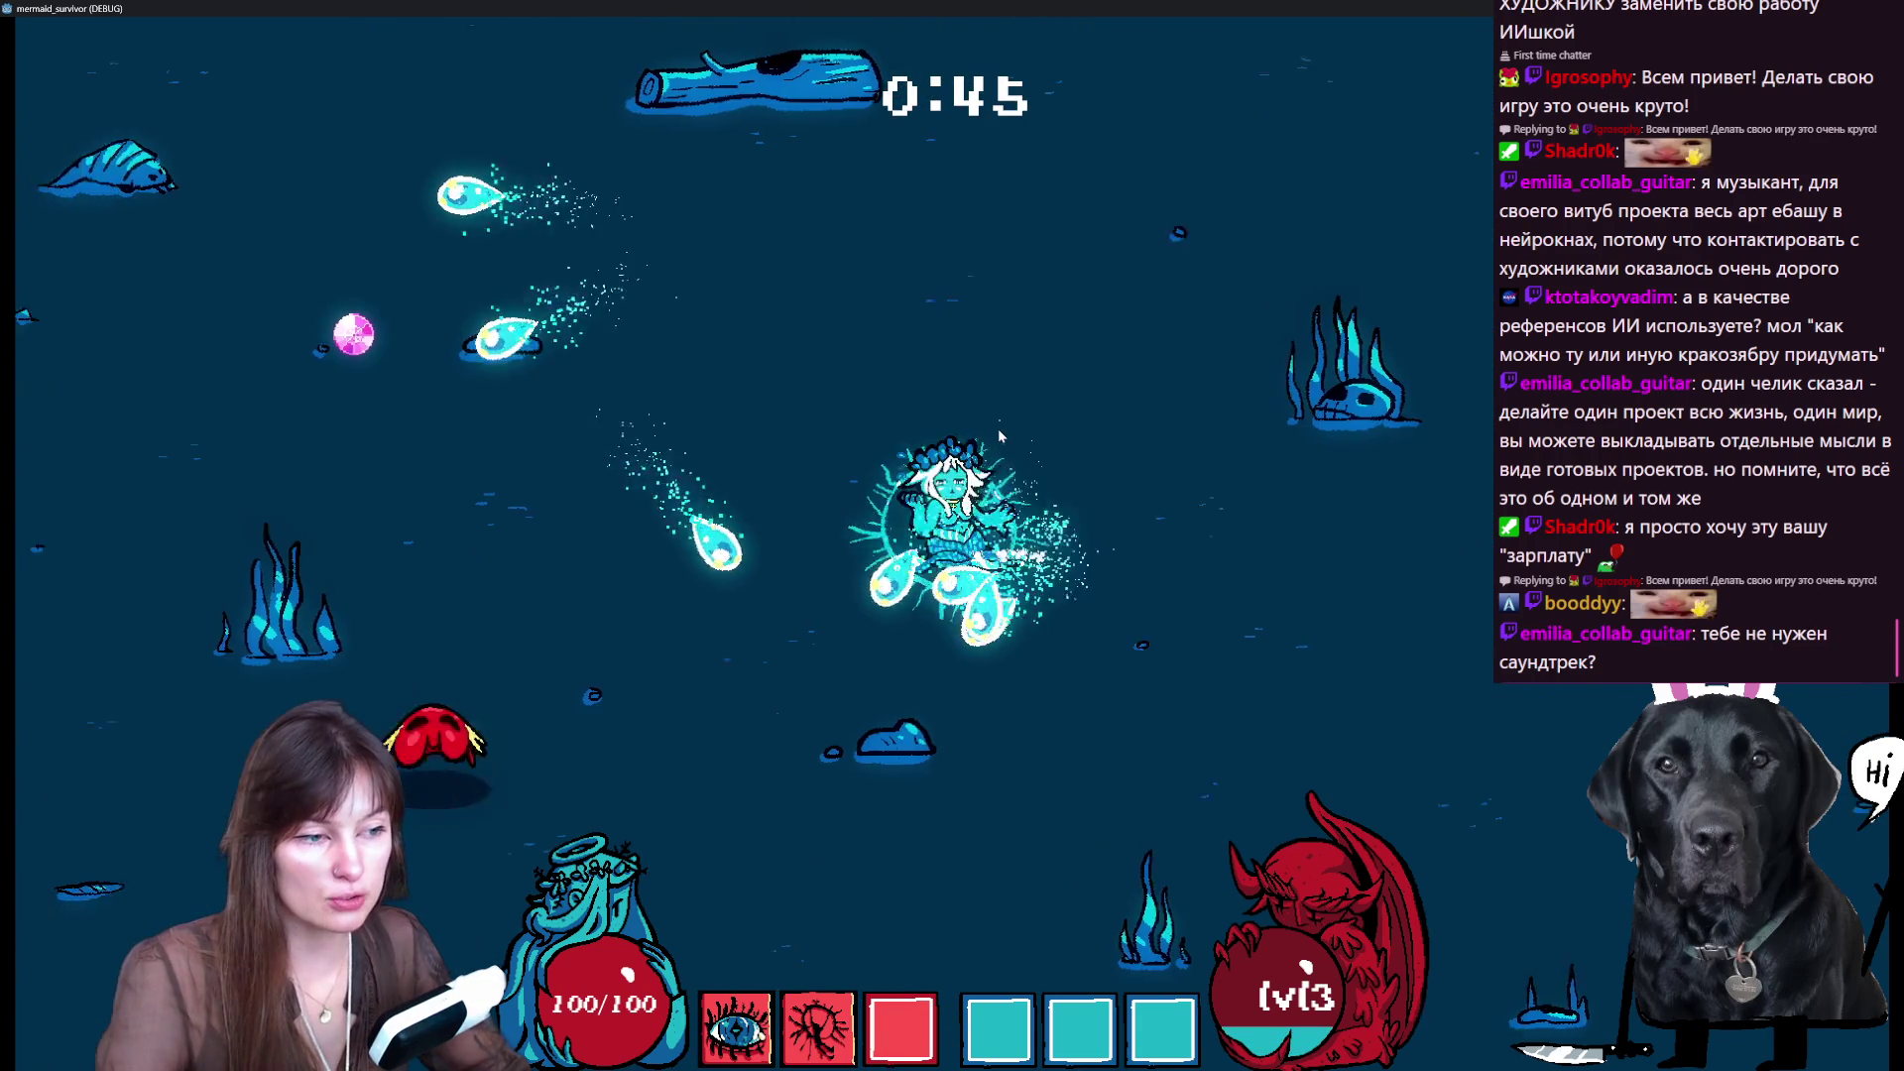
key(w)
key(a)
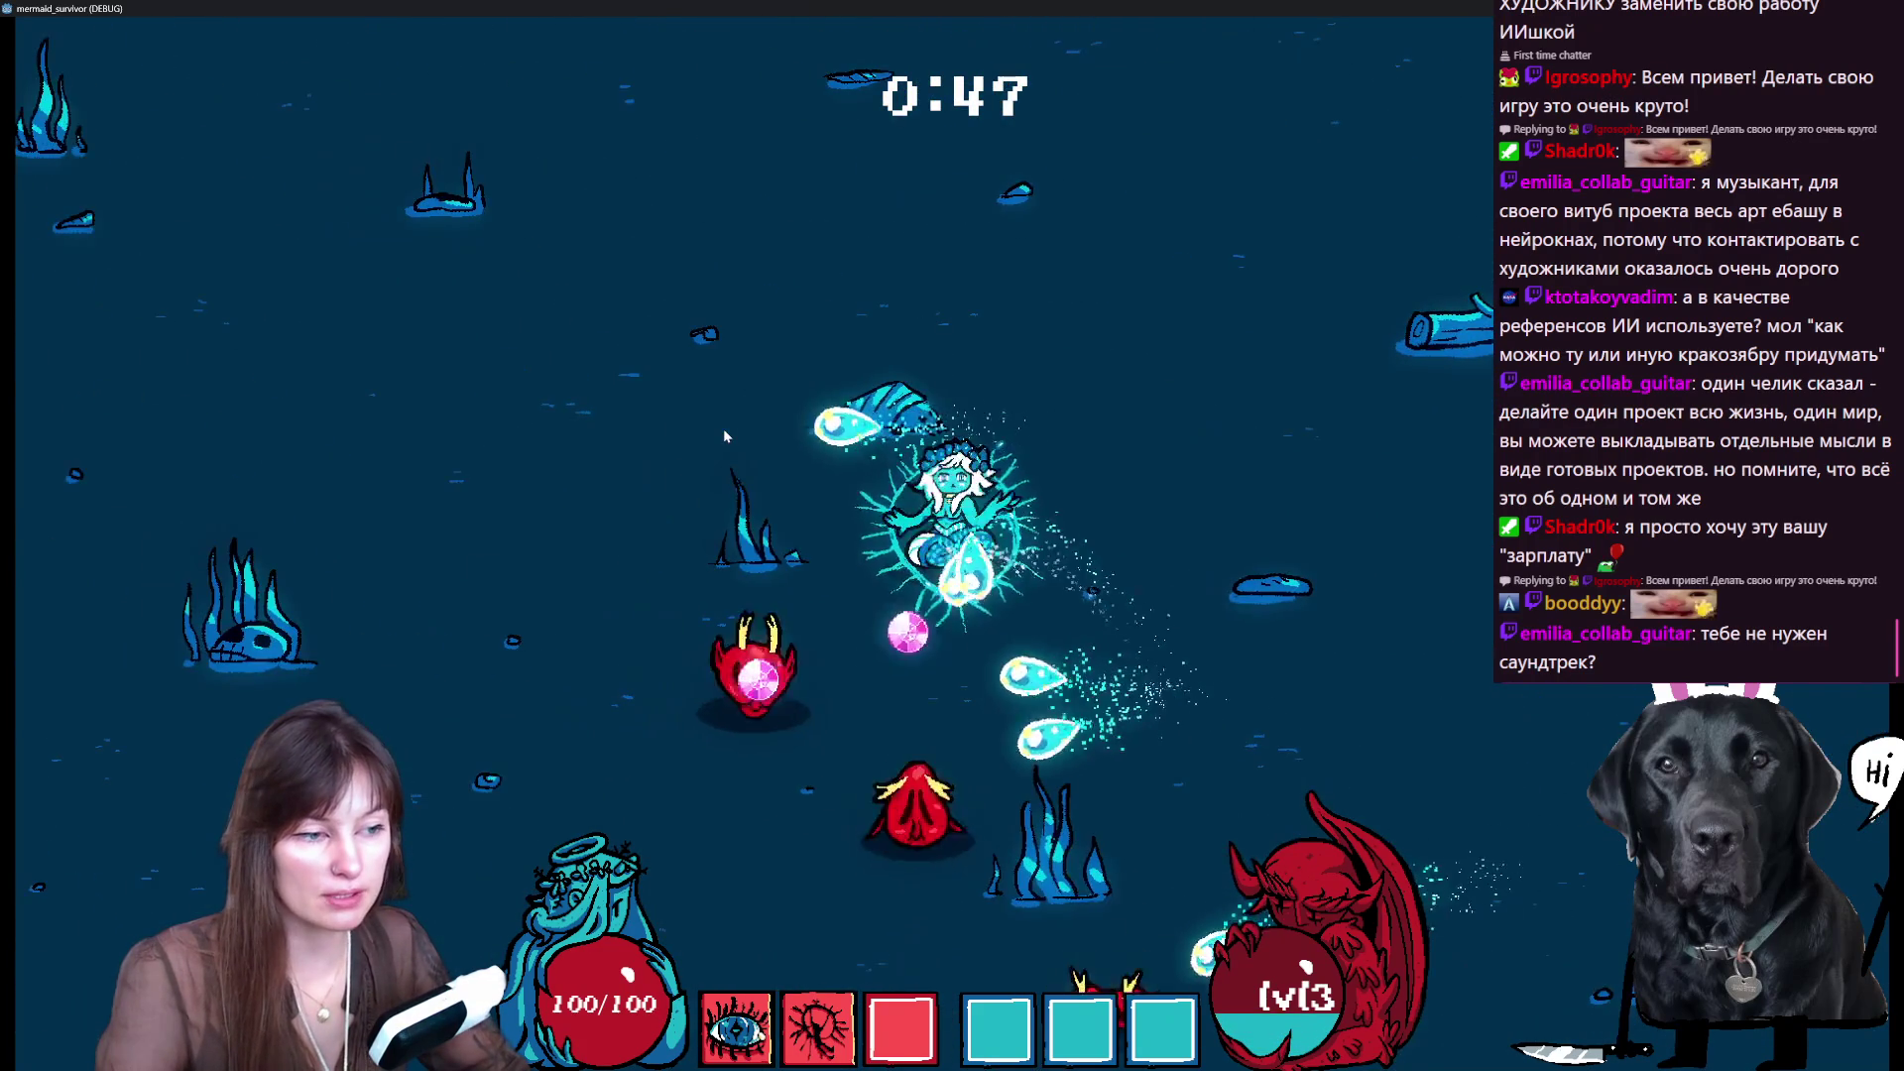
key(s)
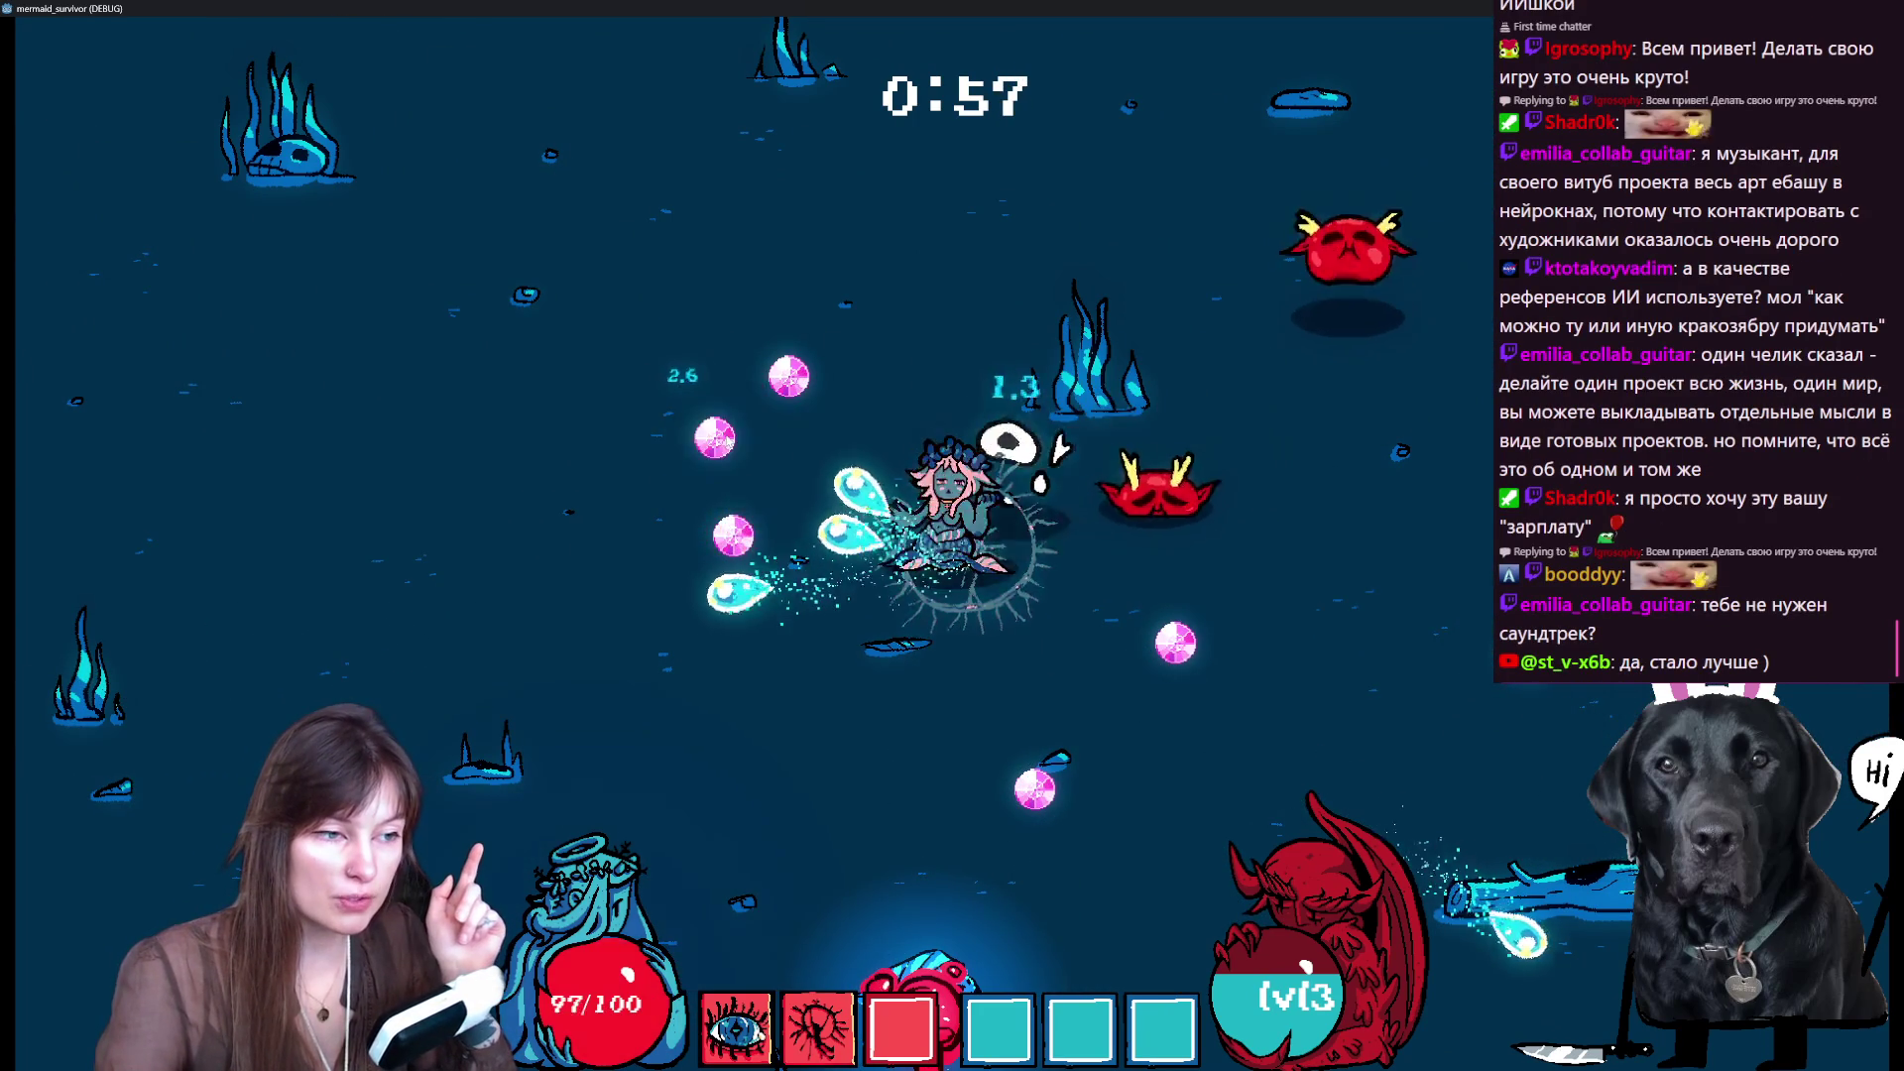
key(a)
key(s)
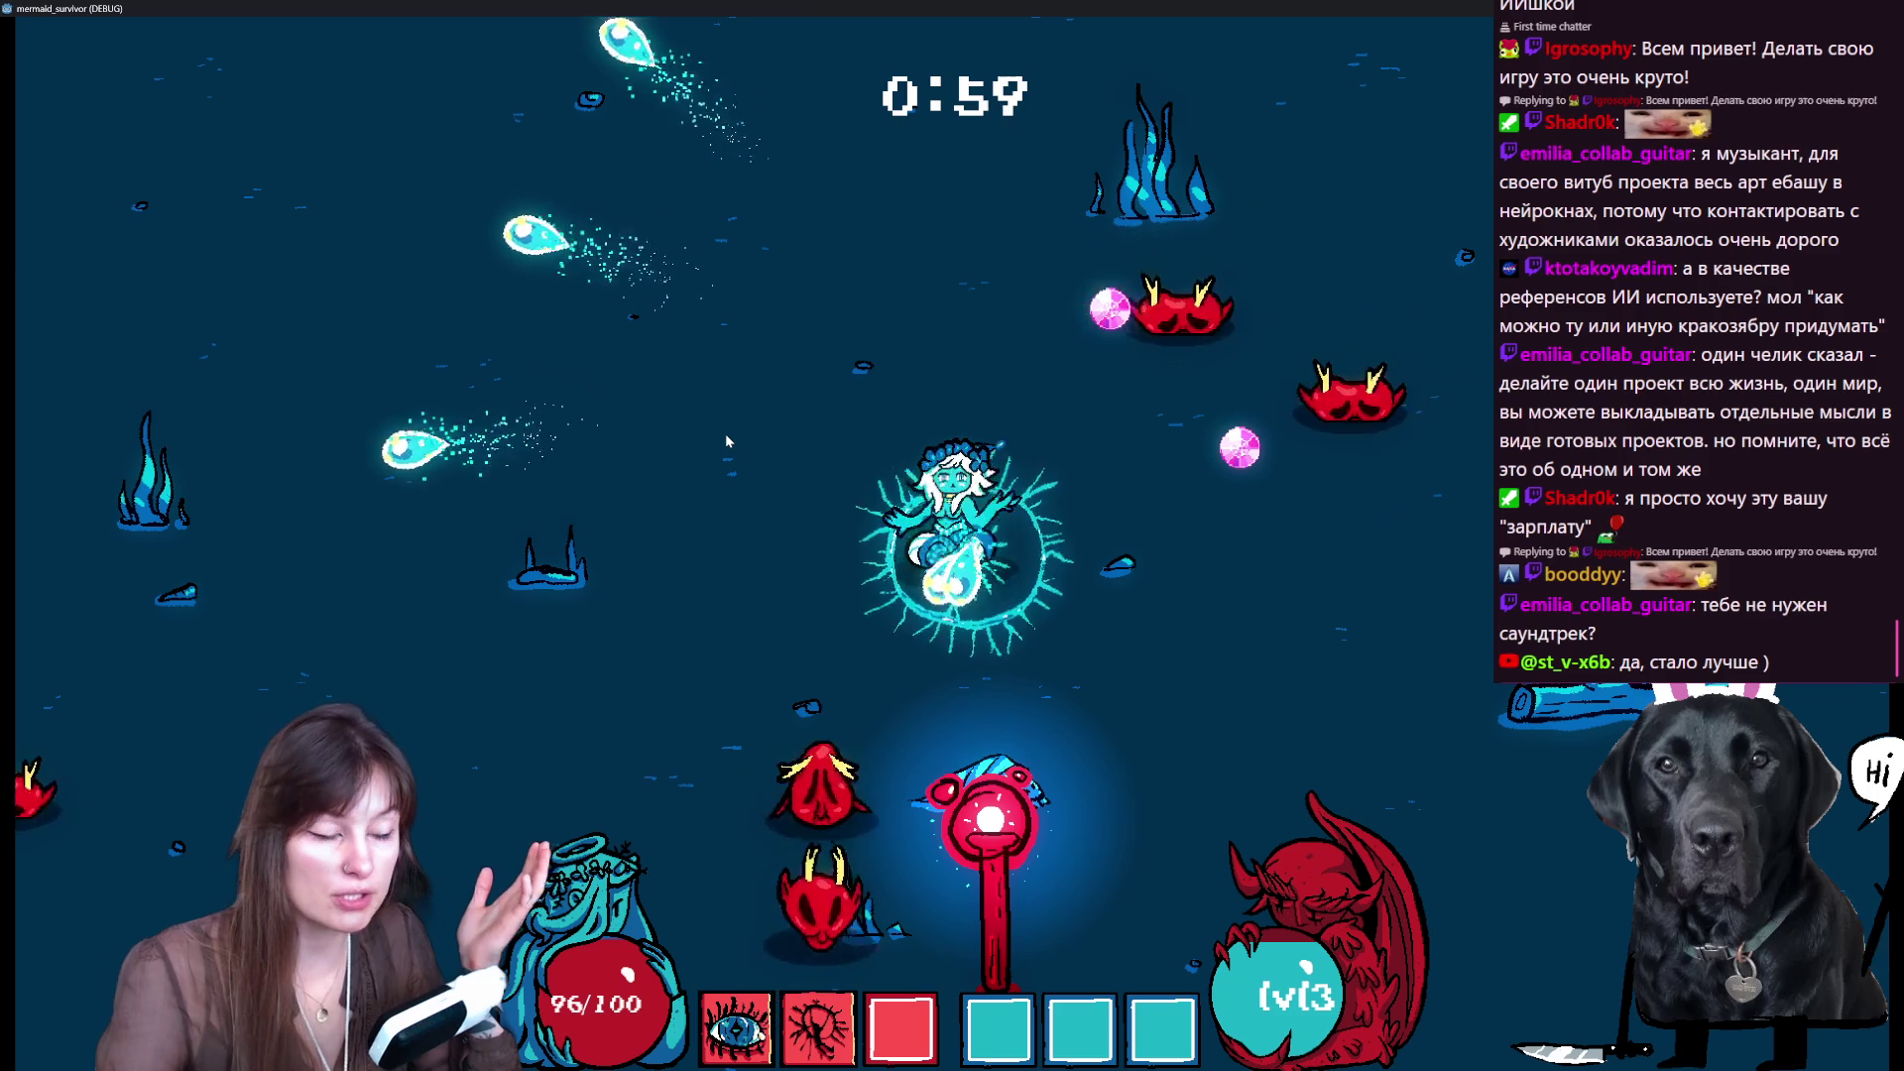
key(s)
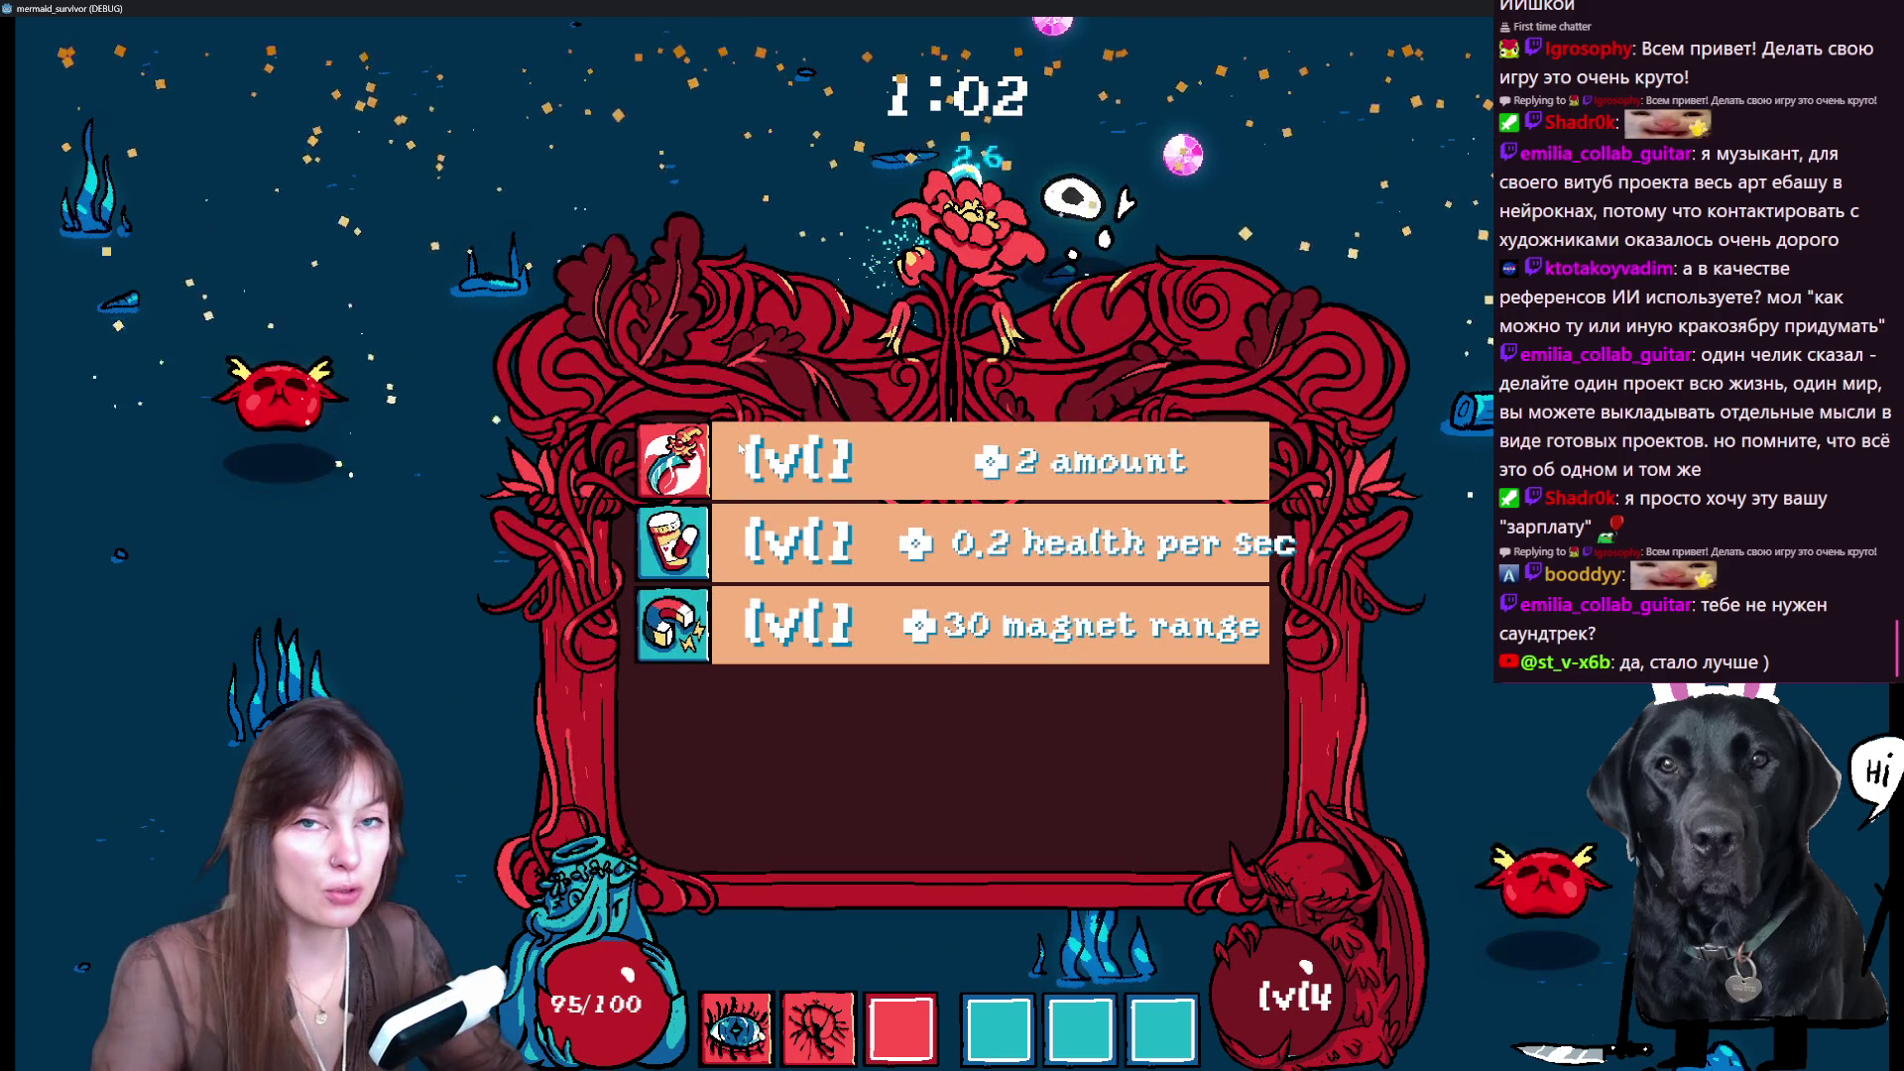
- Take the +2 amount dagger upgrade and swim the mermaid around dodging enemies
click(736, 446)
key(w)
key(w)
key(d)
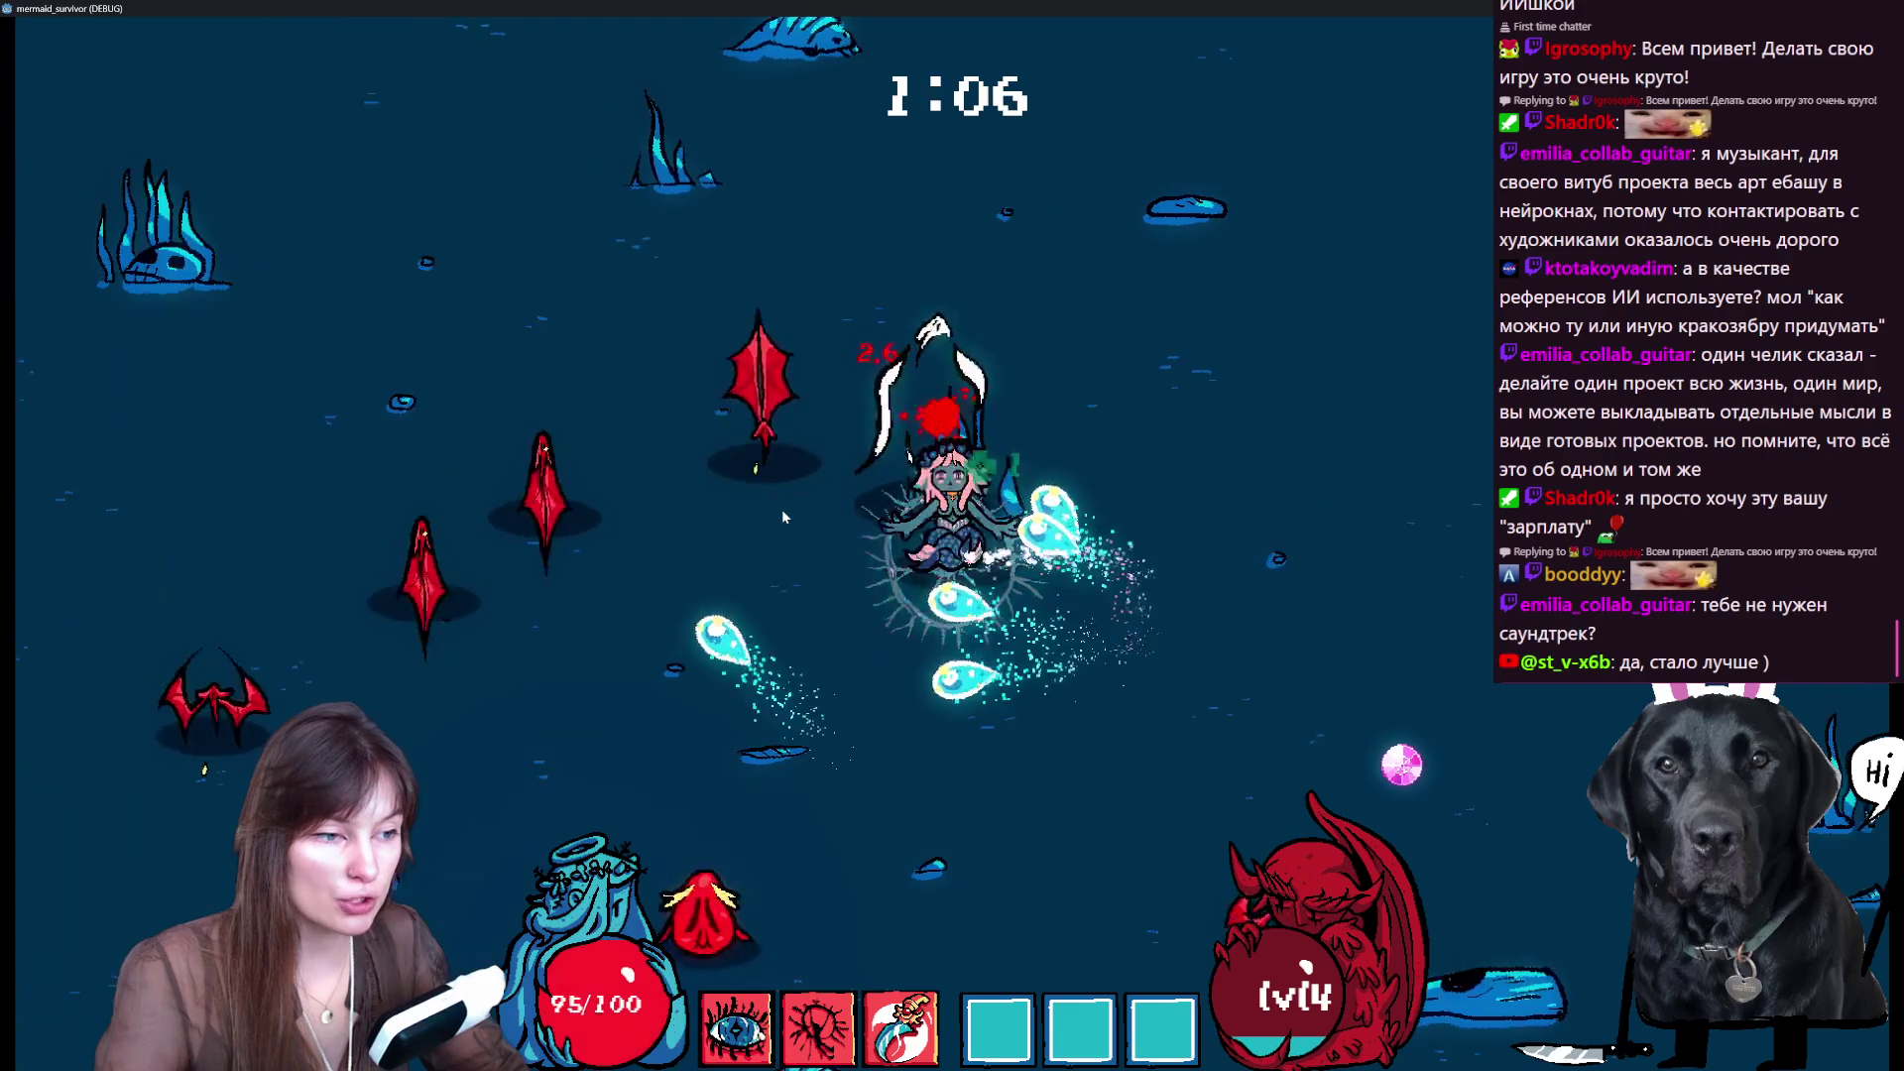
key(a)
key(a)
key(s)
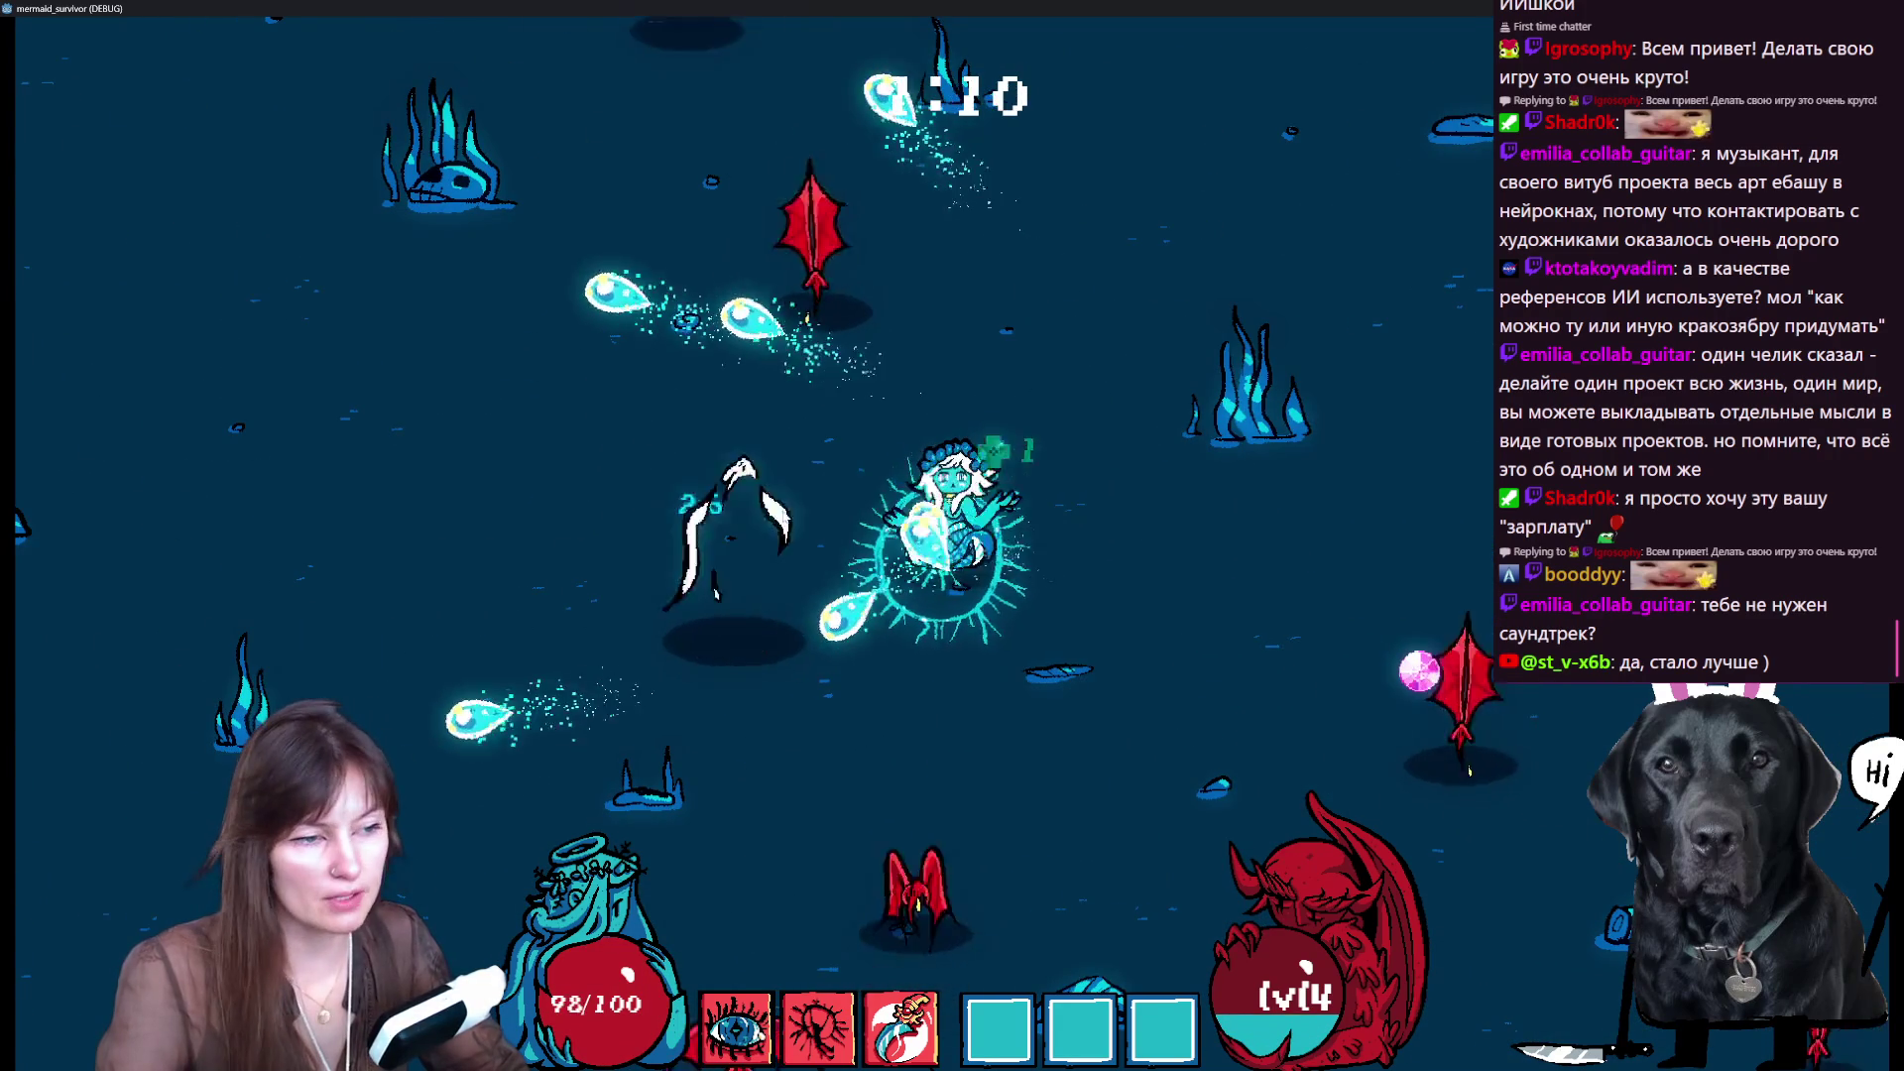
key(a)
key(s)
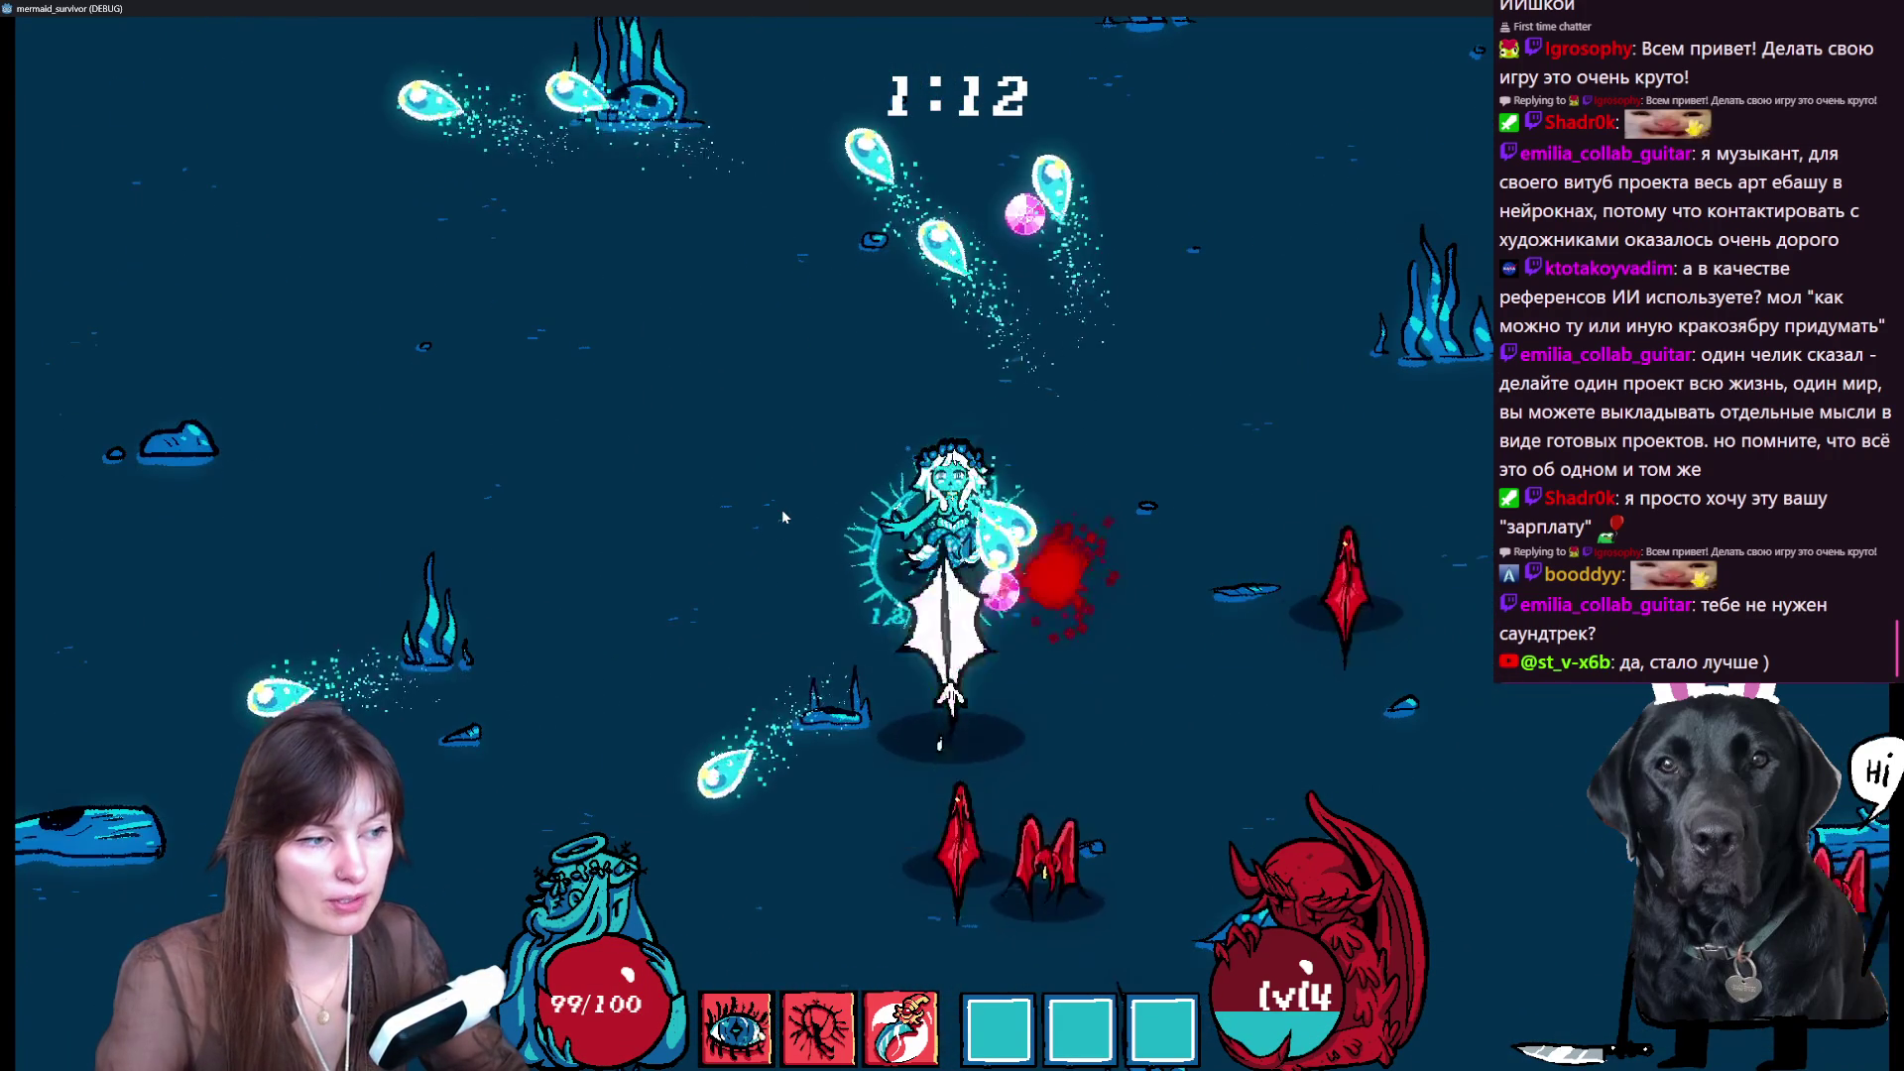
key(s)
key(s)
key(d)
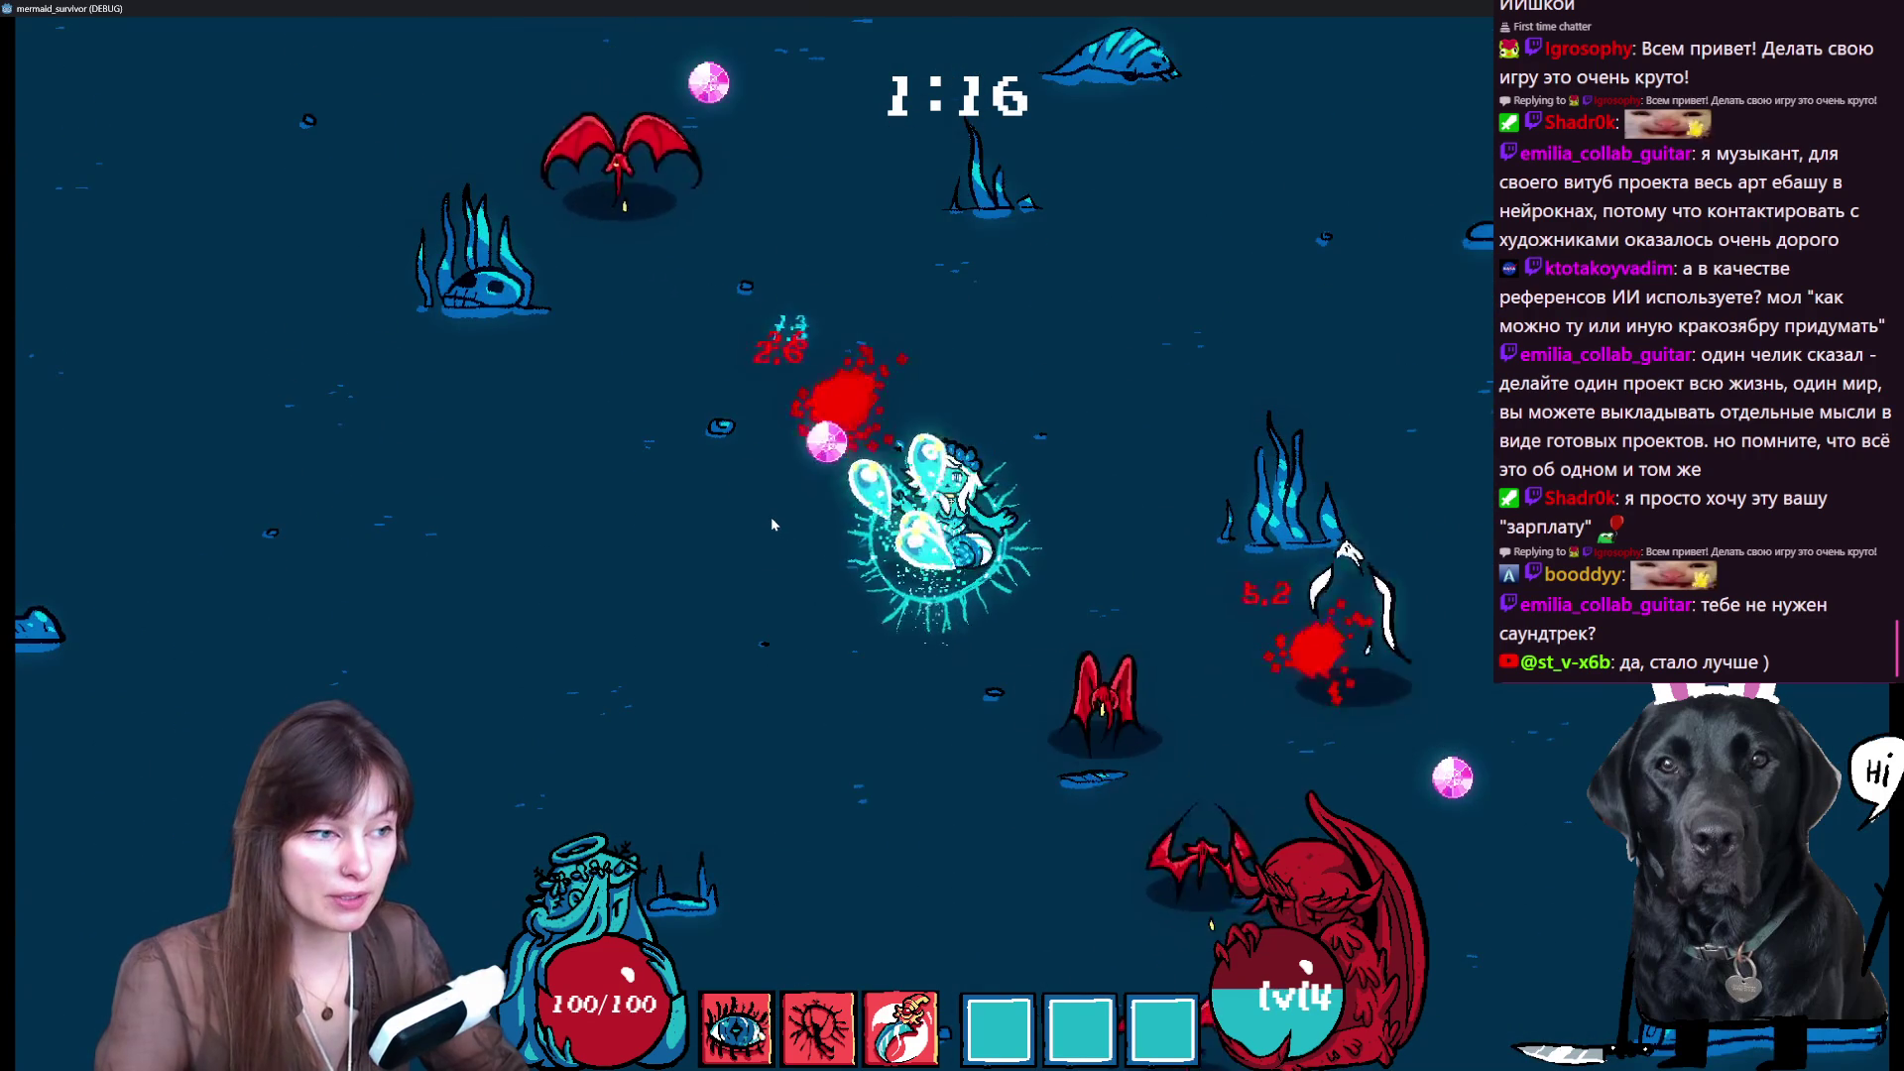
- Collect orbs to level up, pick an upgrade, then pause to view the three weapons' damage stats
key(w)
key(s)
key(d)
key(s)
key(d)
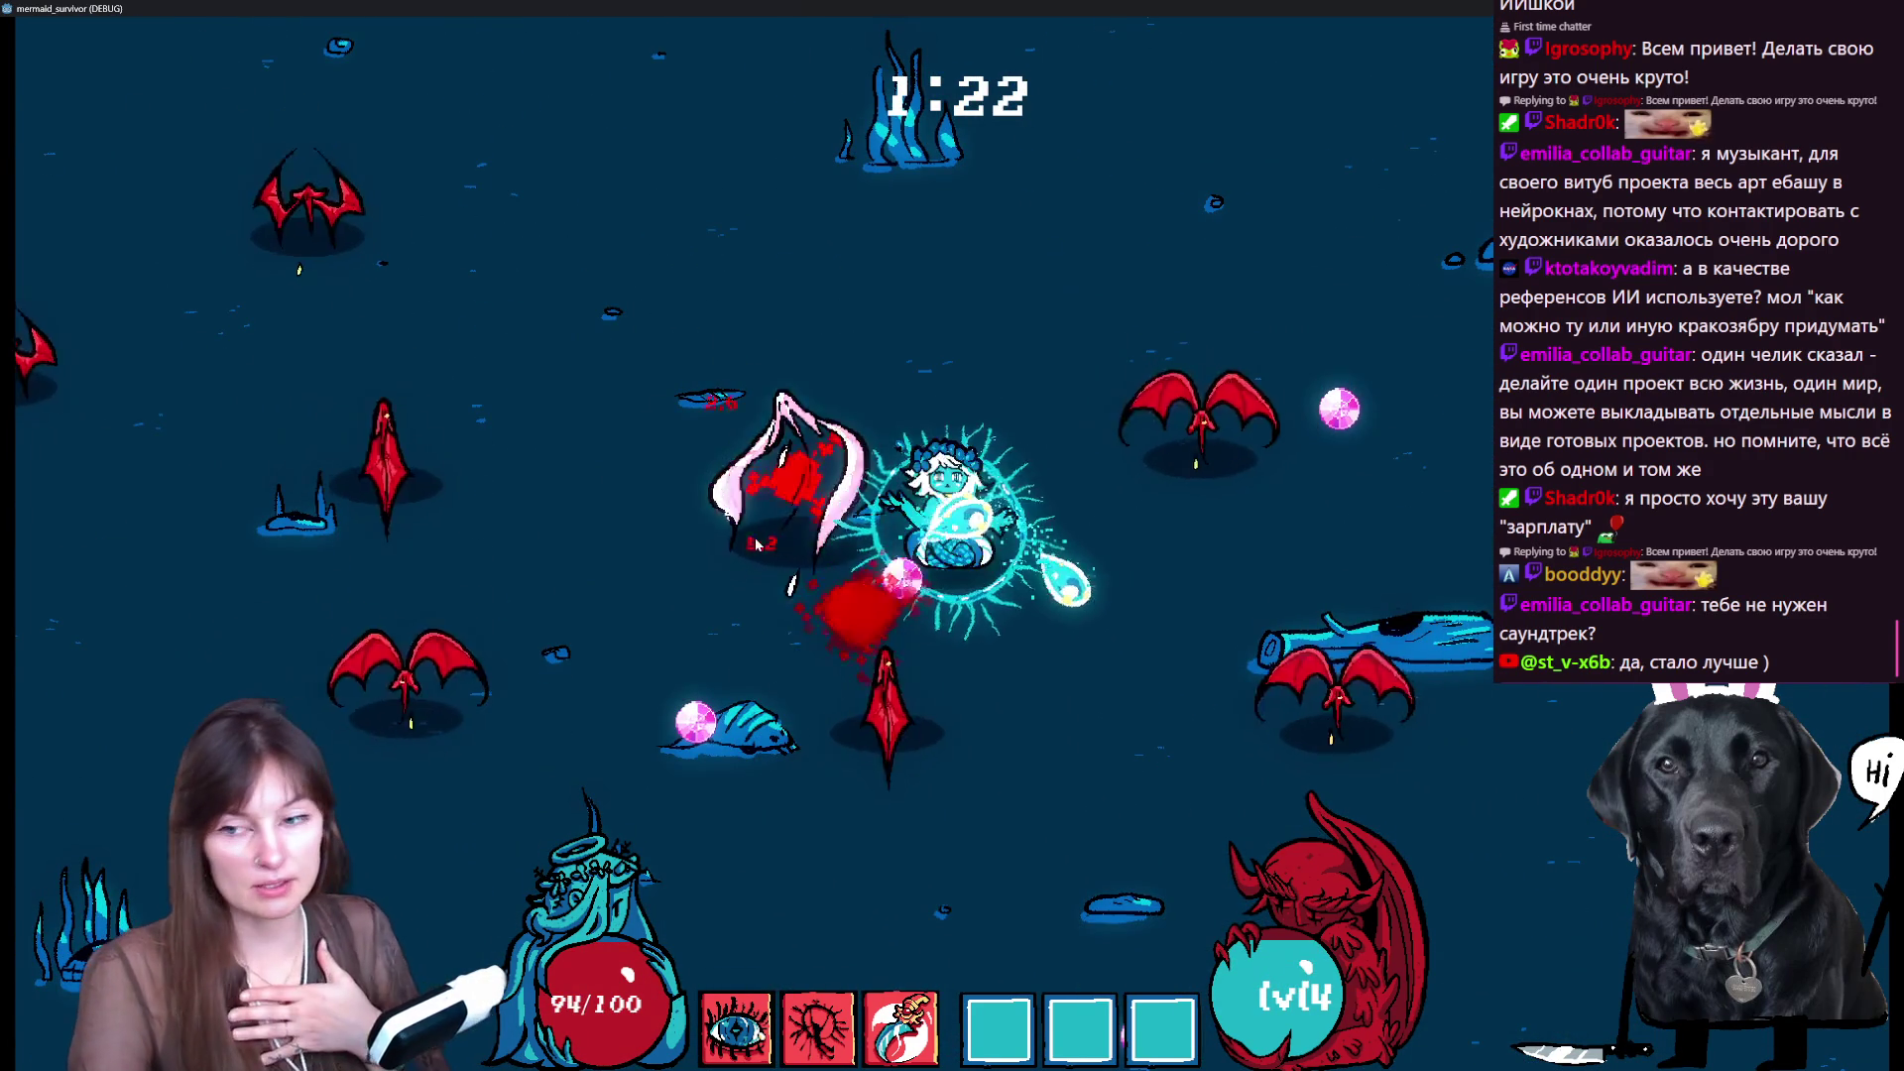
key(d)
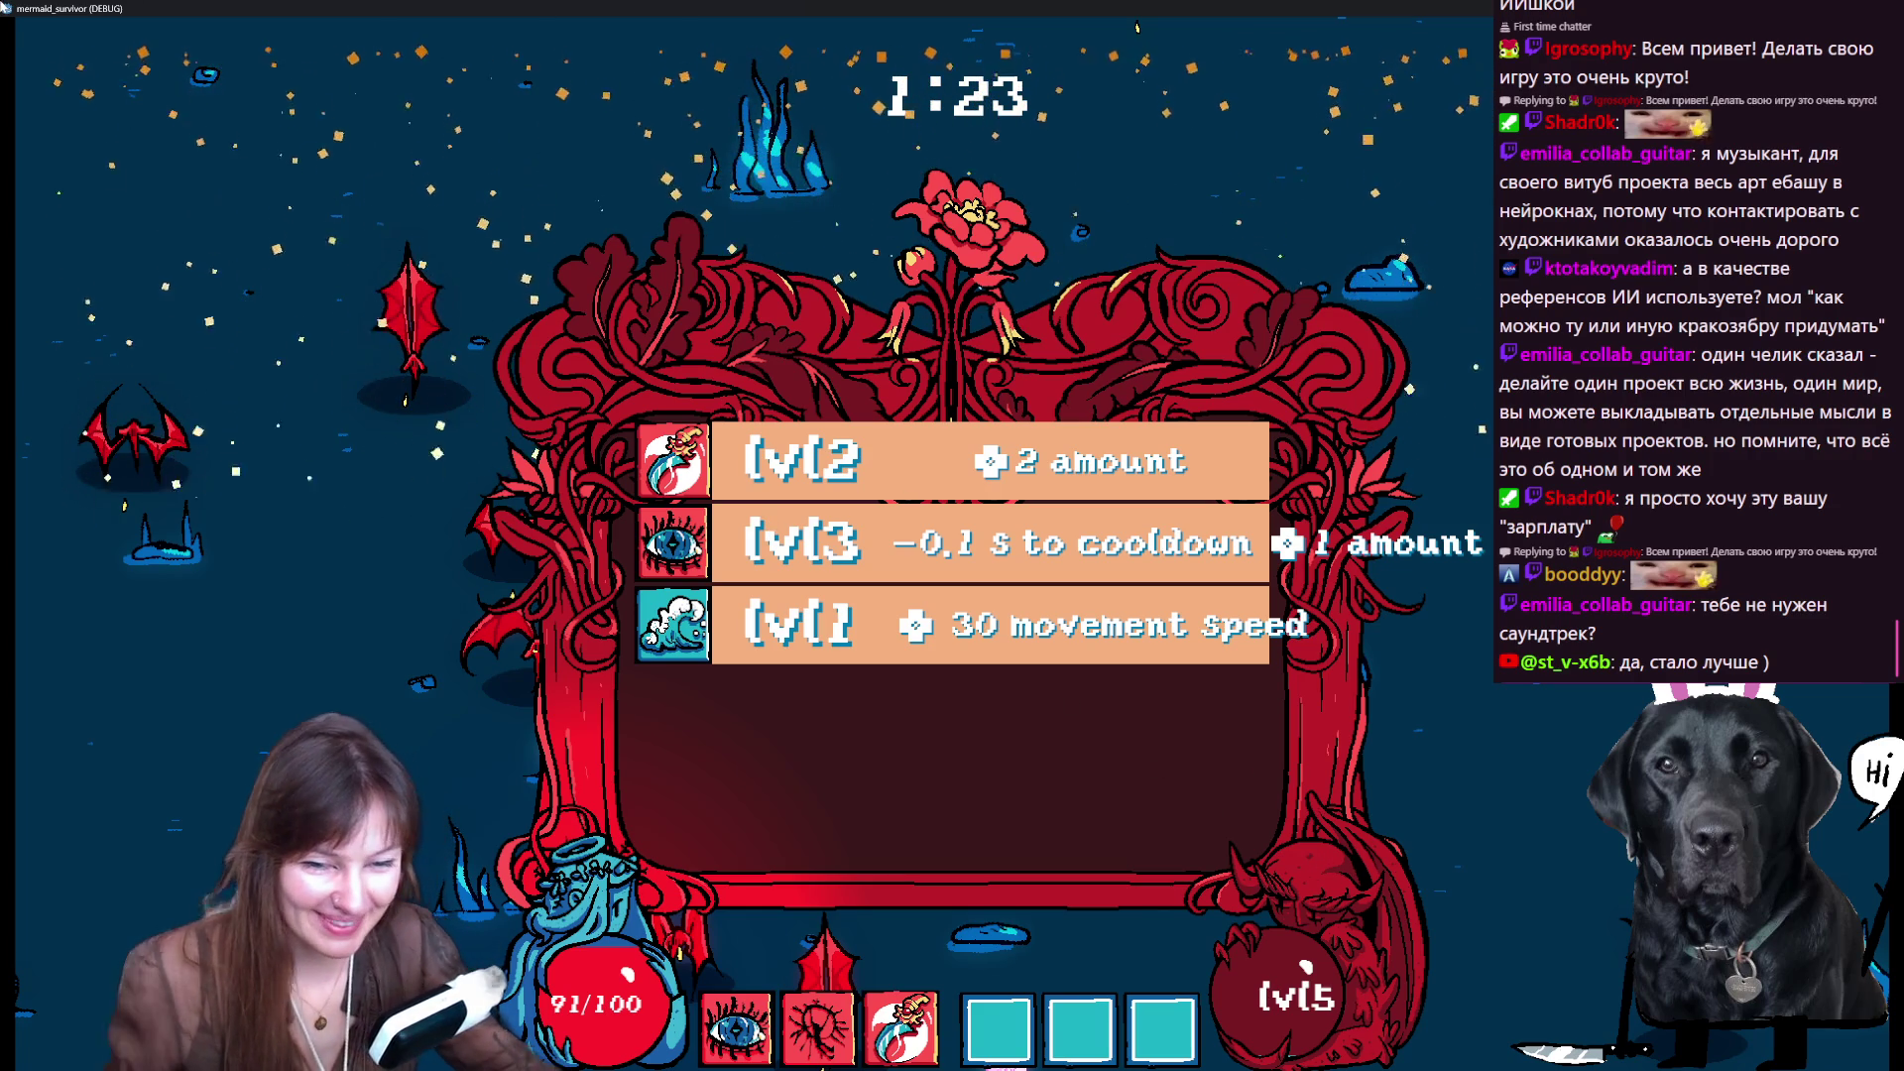
click(868, 491)
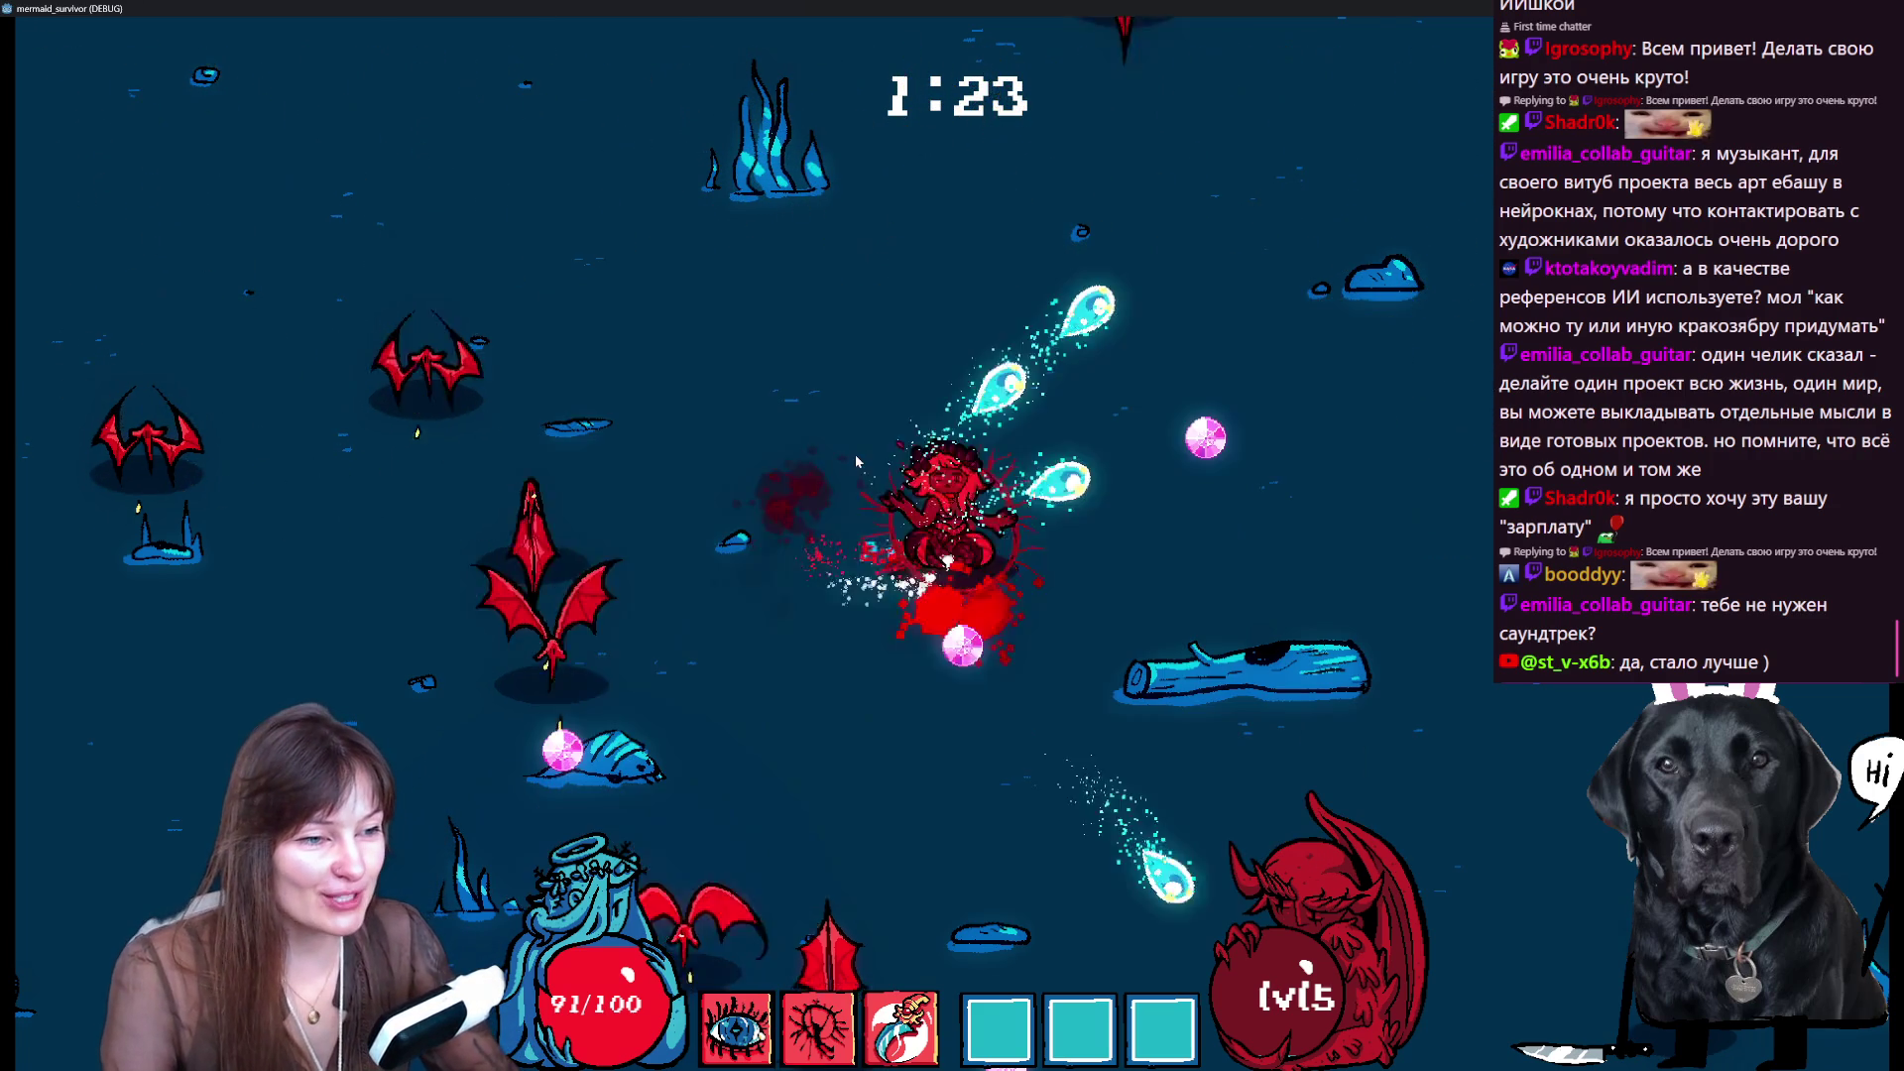
key(s)
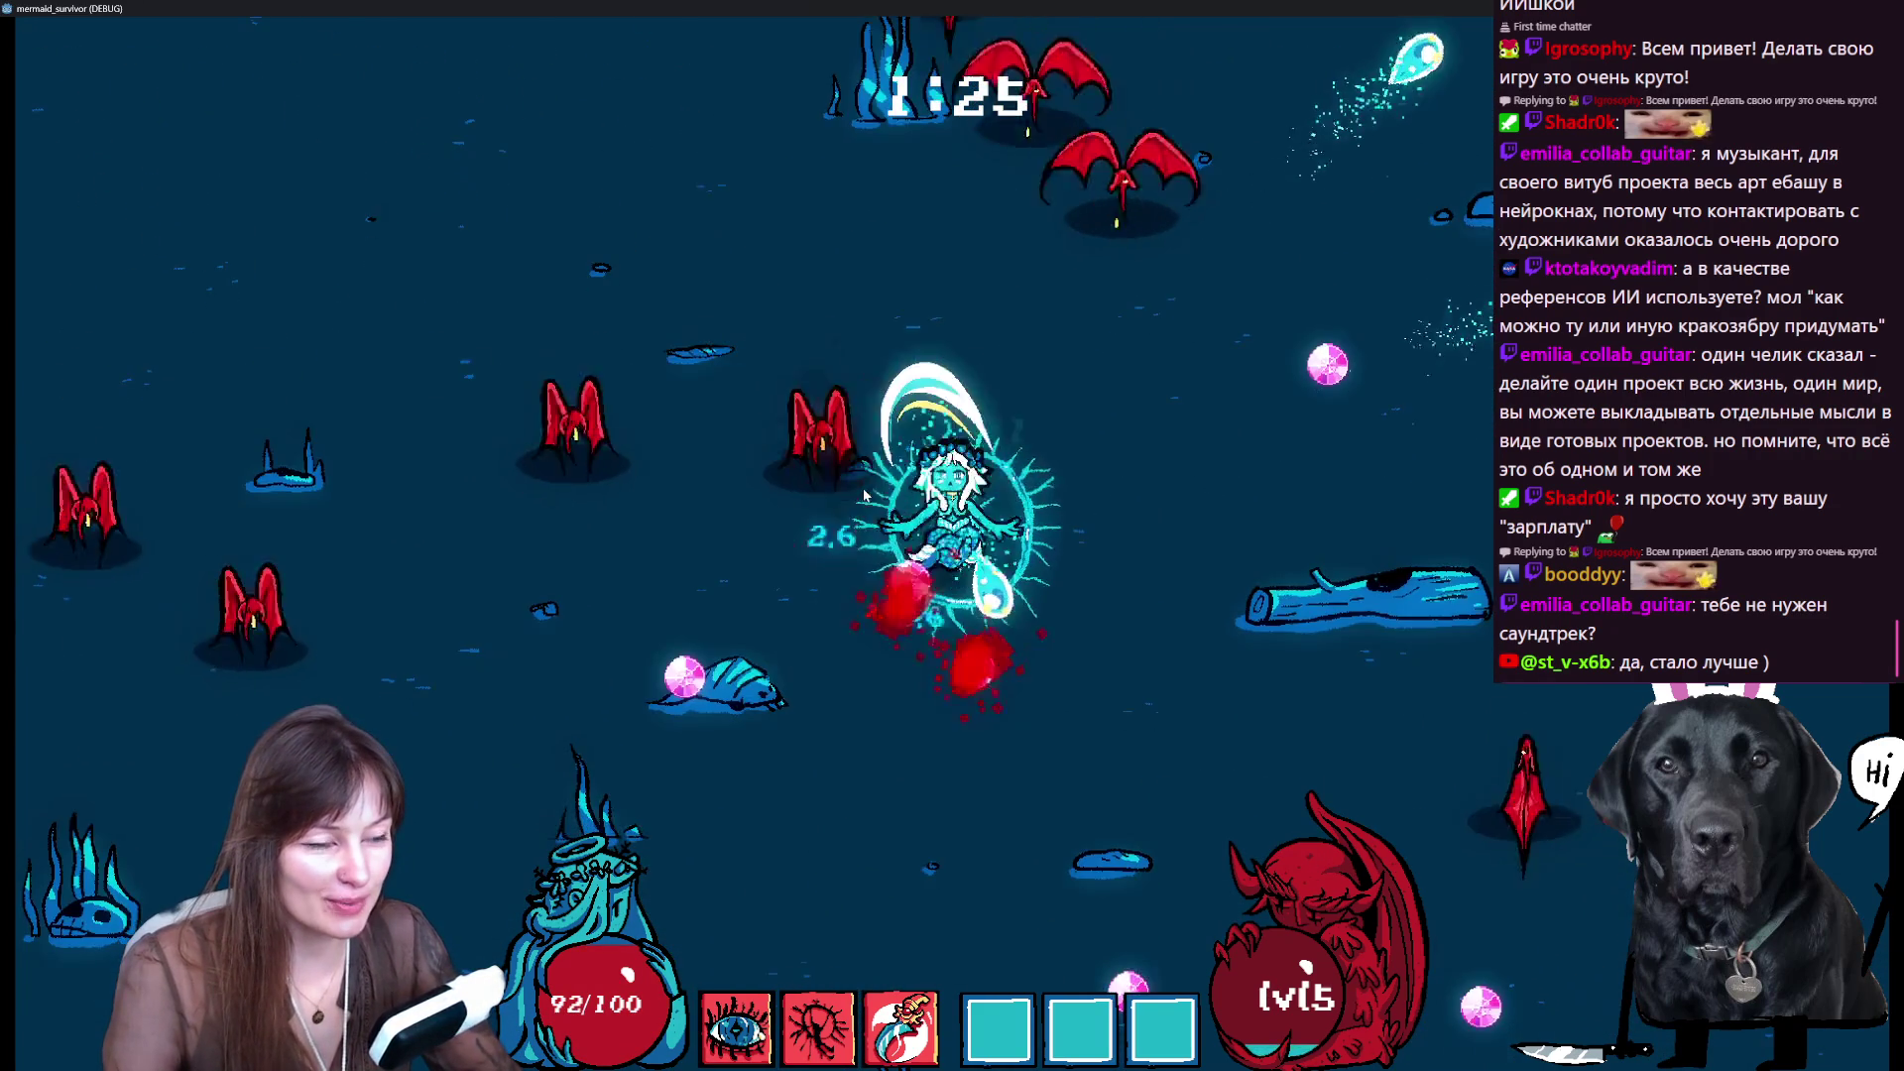
key(Escape)
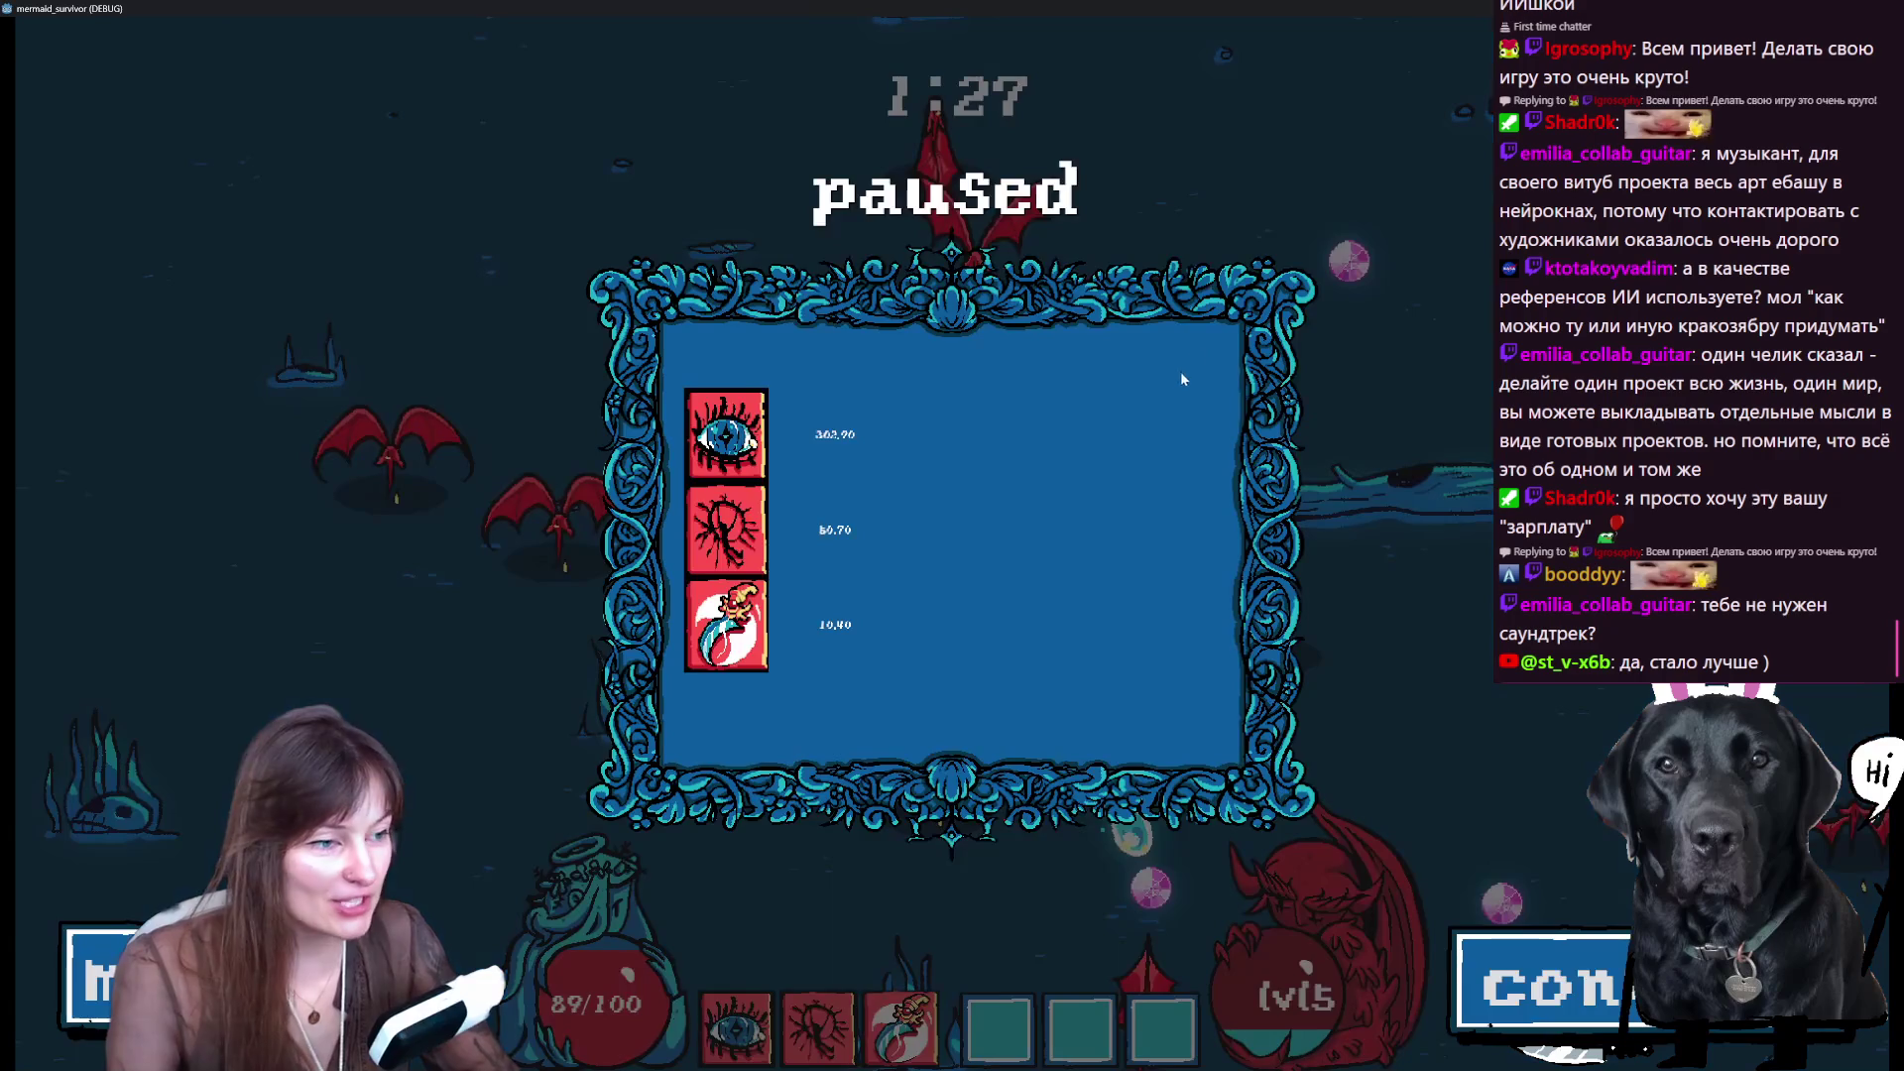
- Open the audio and display options from the pause screen, then close them to resume play
click(94, 977)
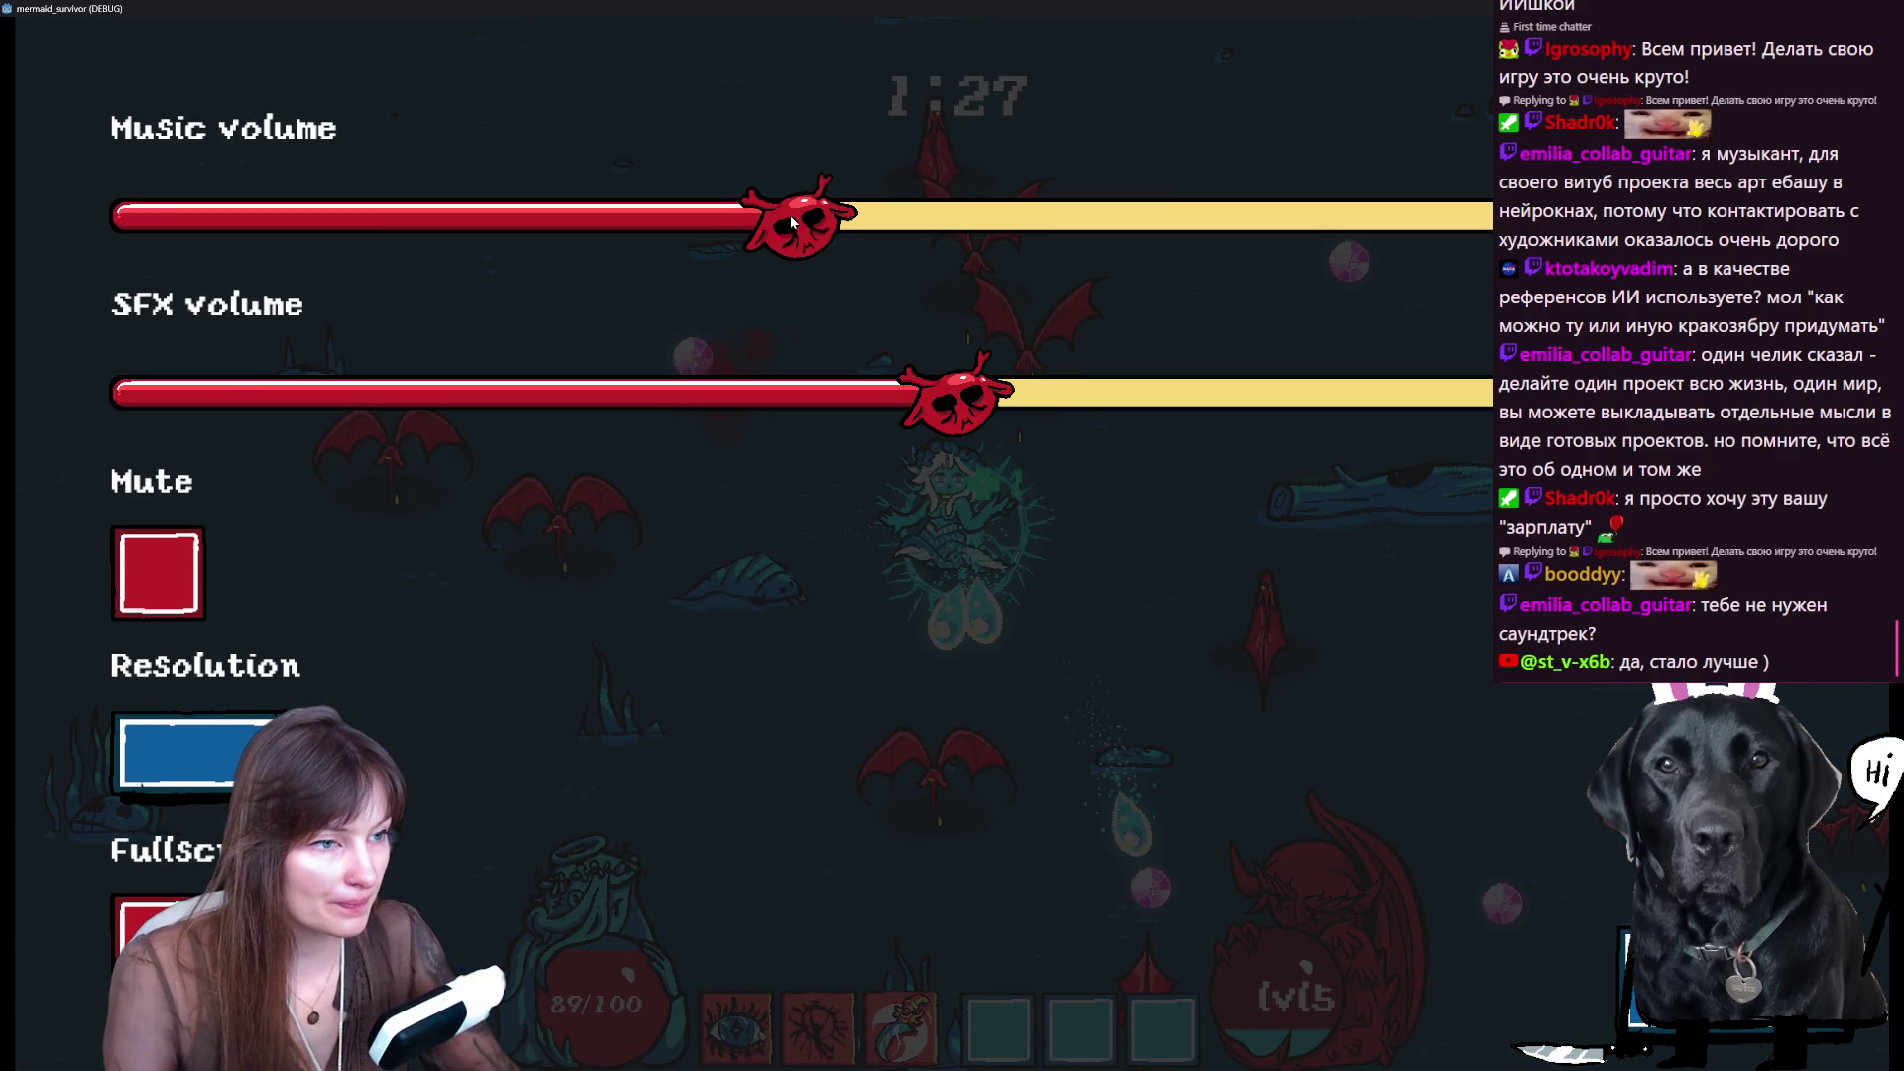
key(Escape)
key(Escape)
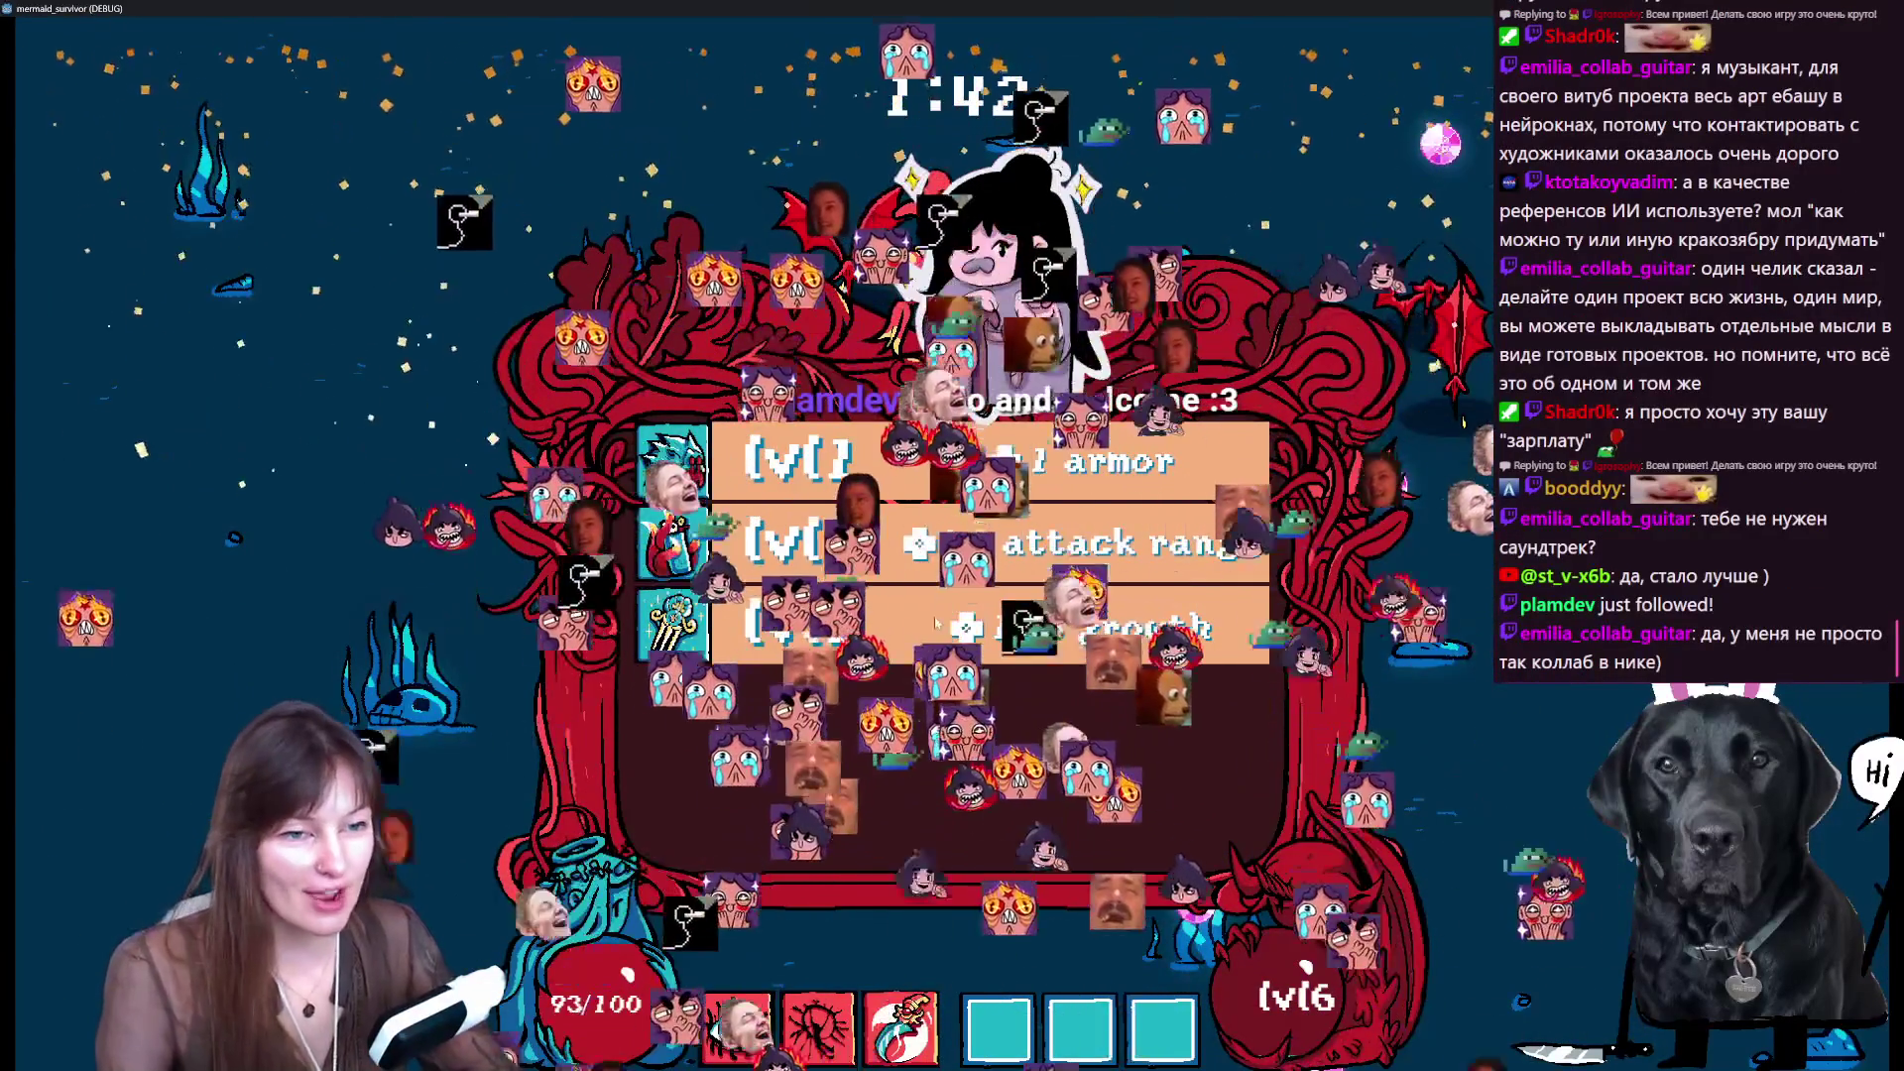
- Take the -0.2s cooldown, +10% area upgrade and swim around dodging enemies
click(817, 472)
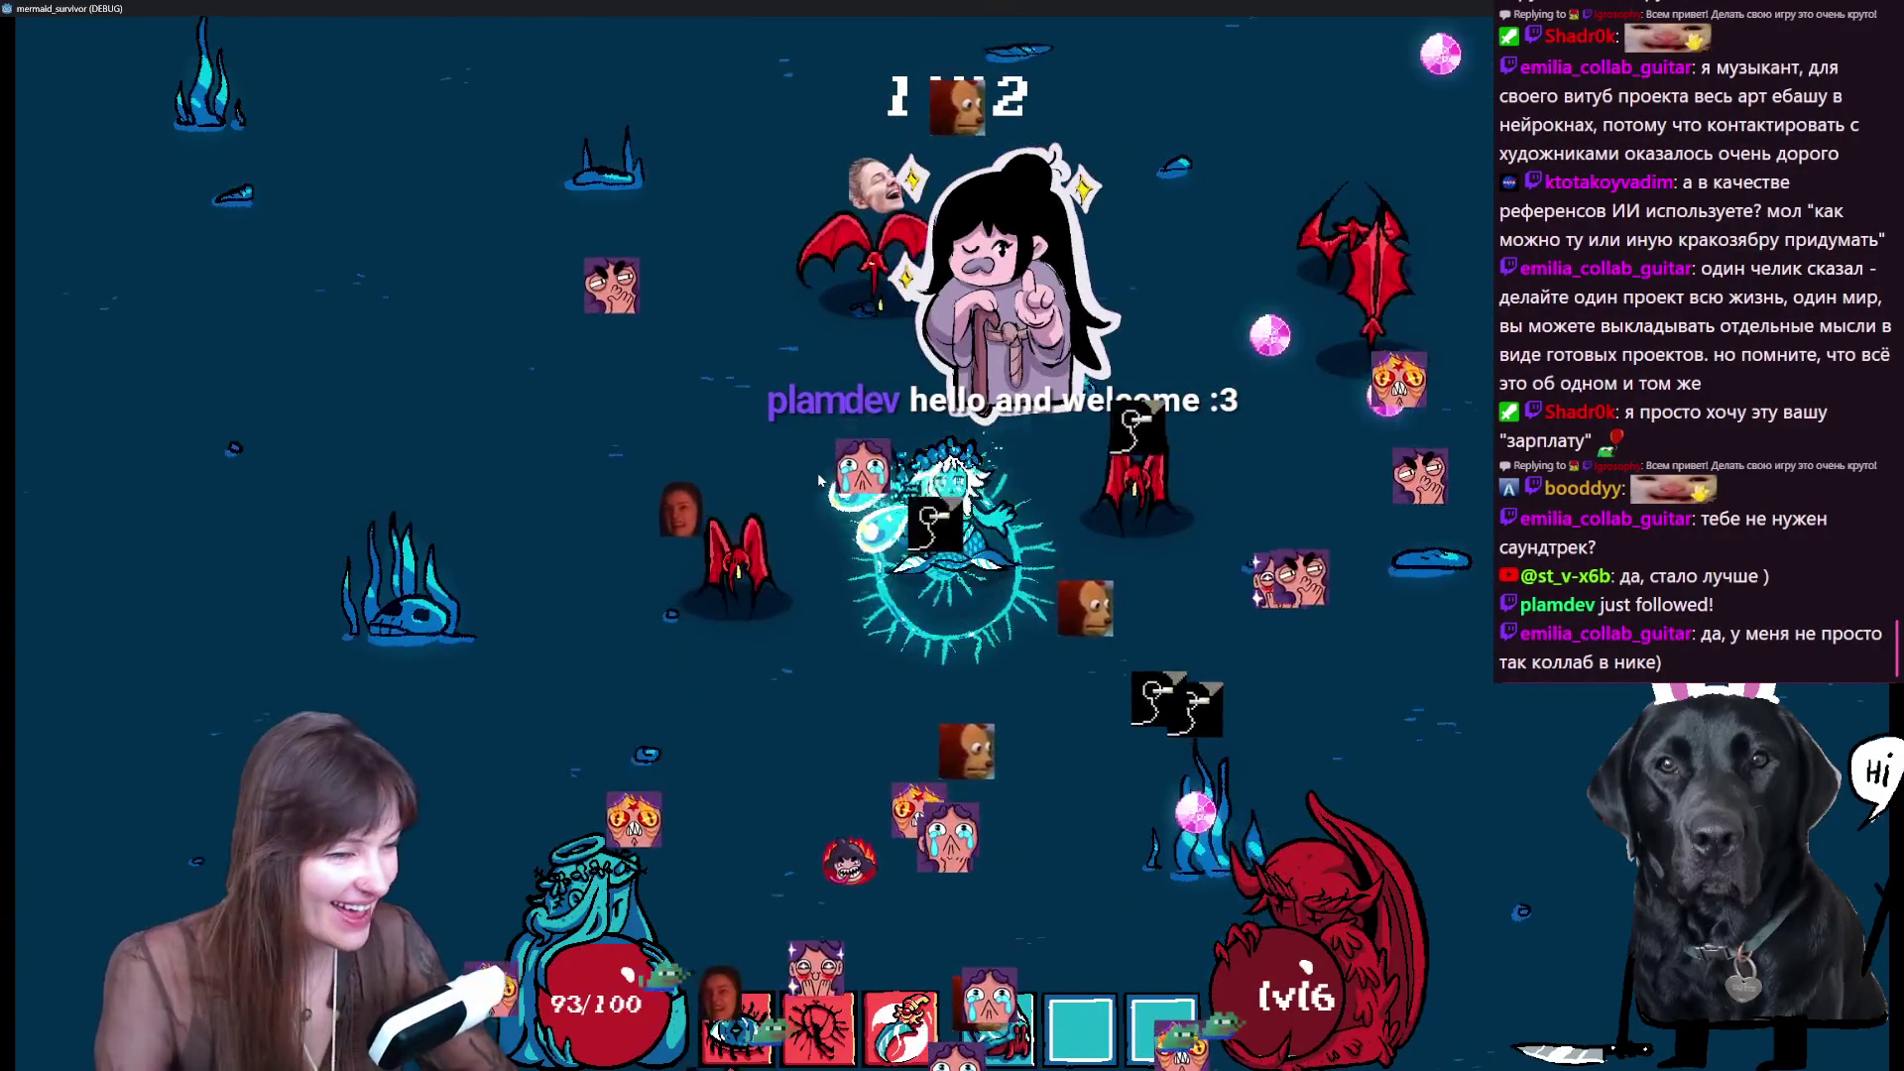
key(a)
key(s)
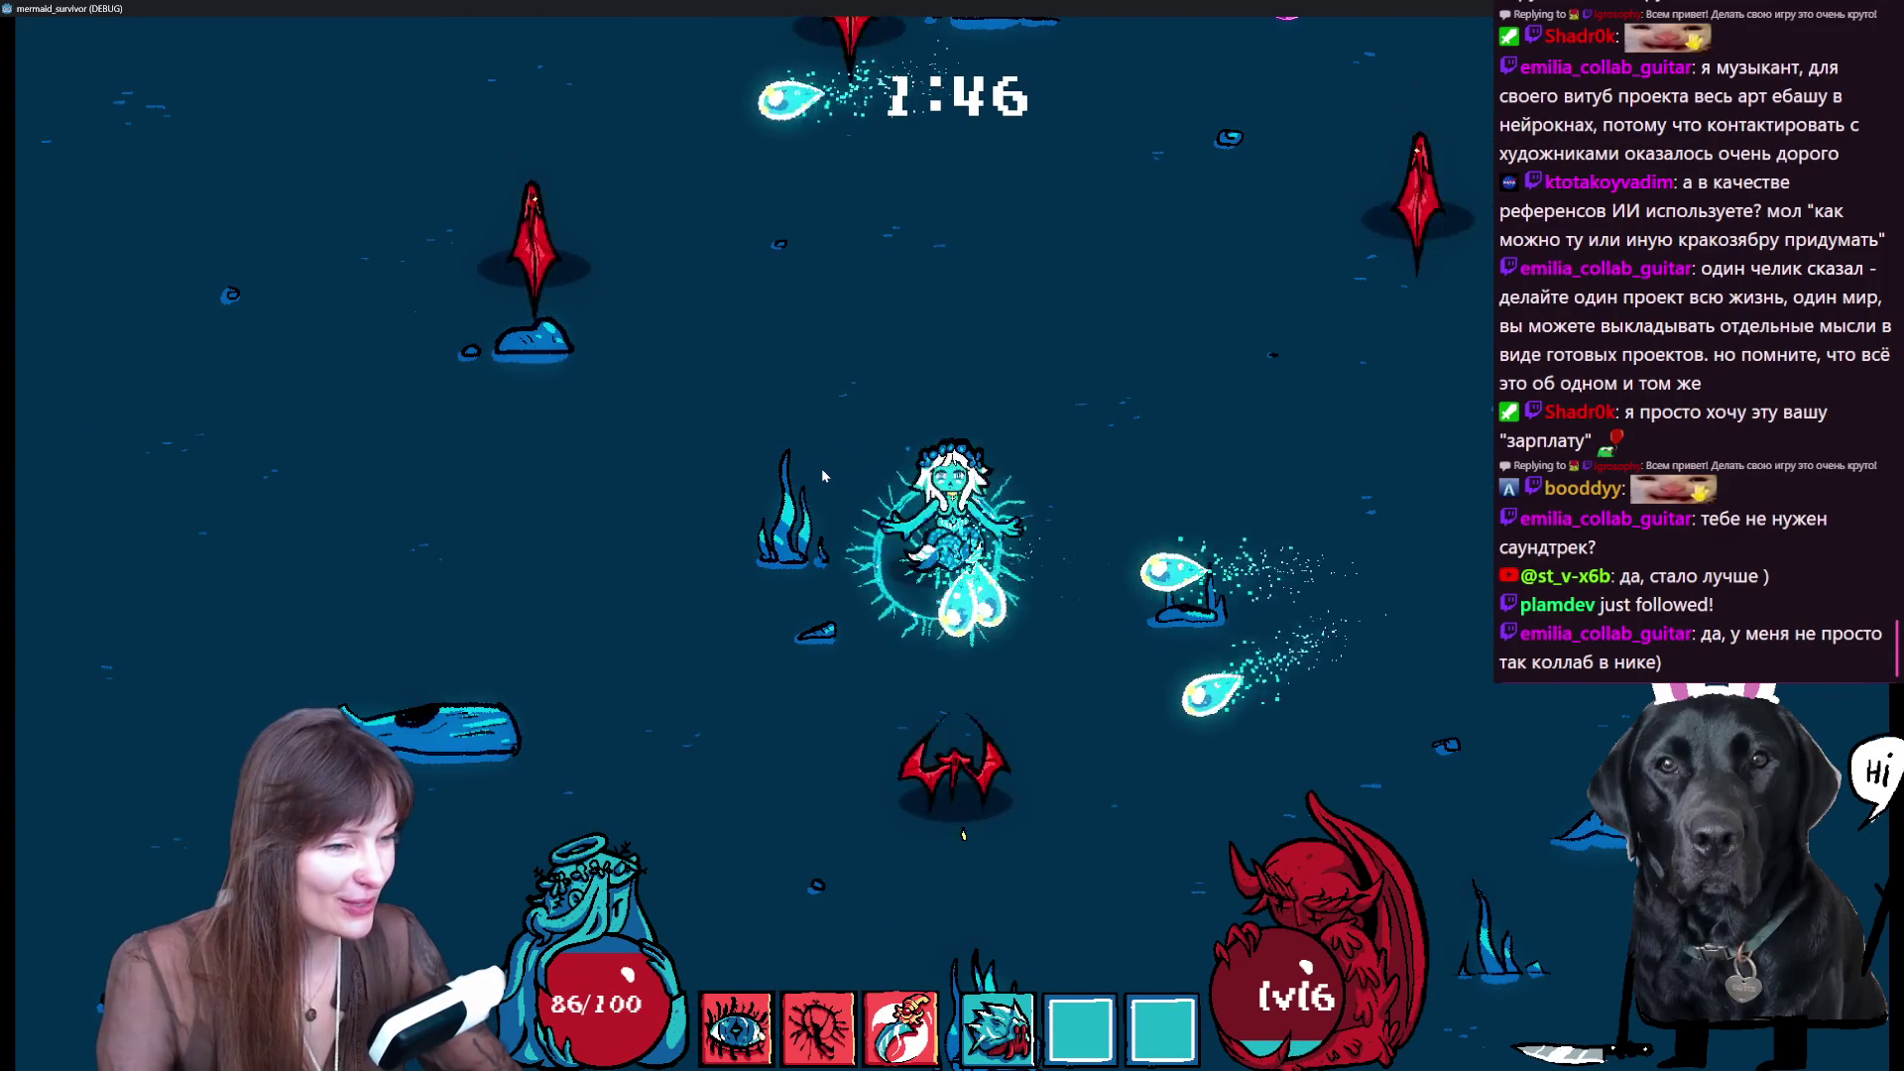
key(s)
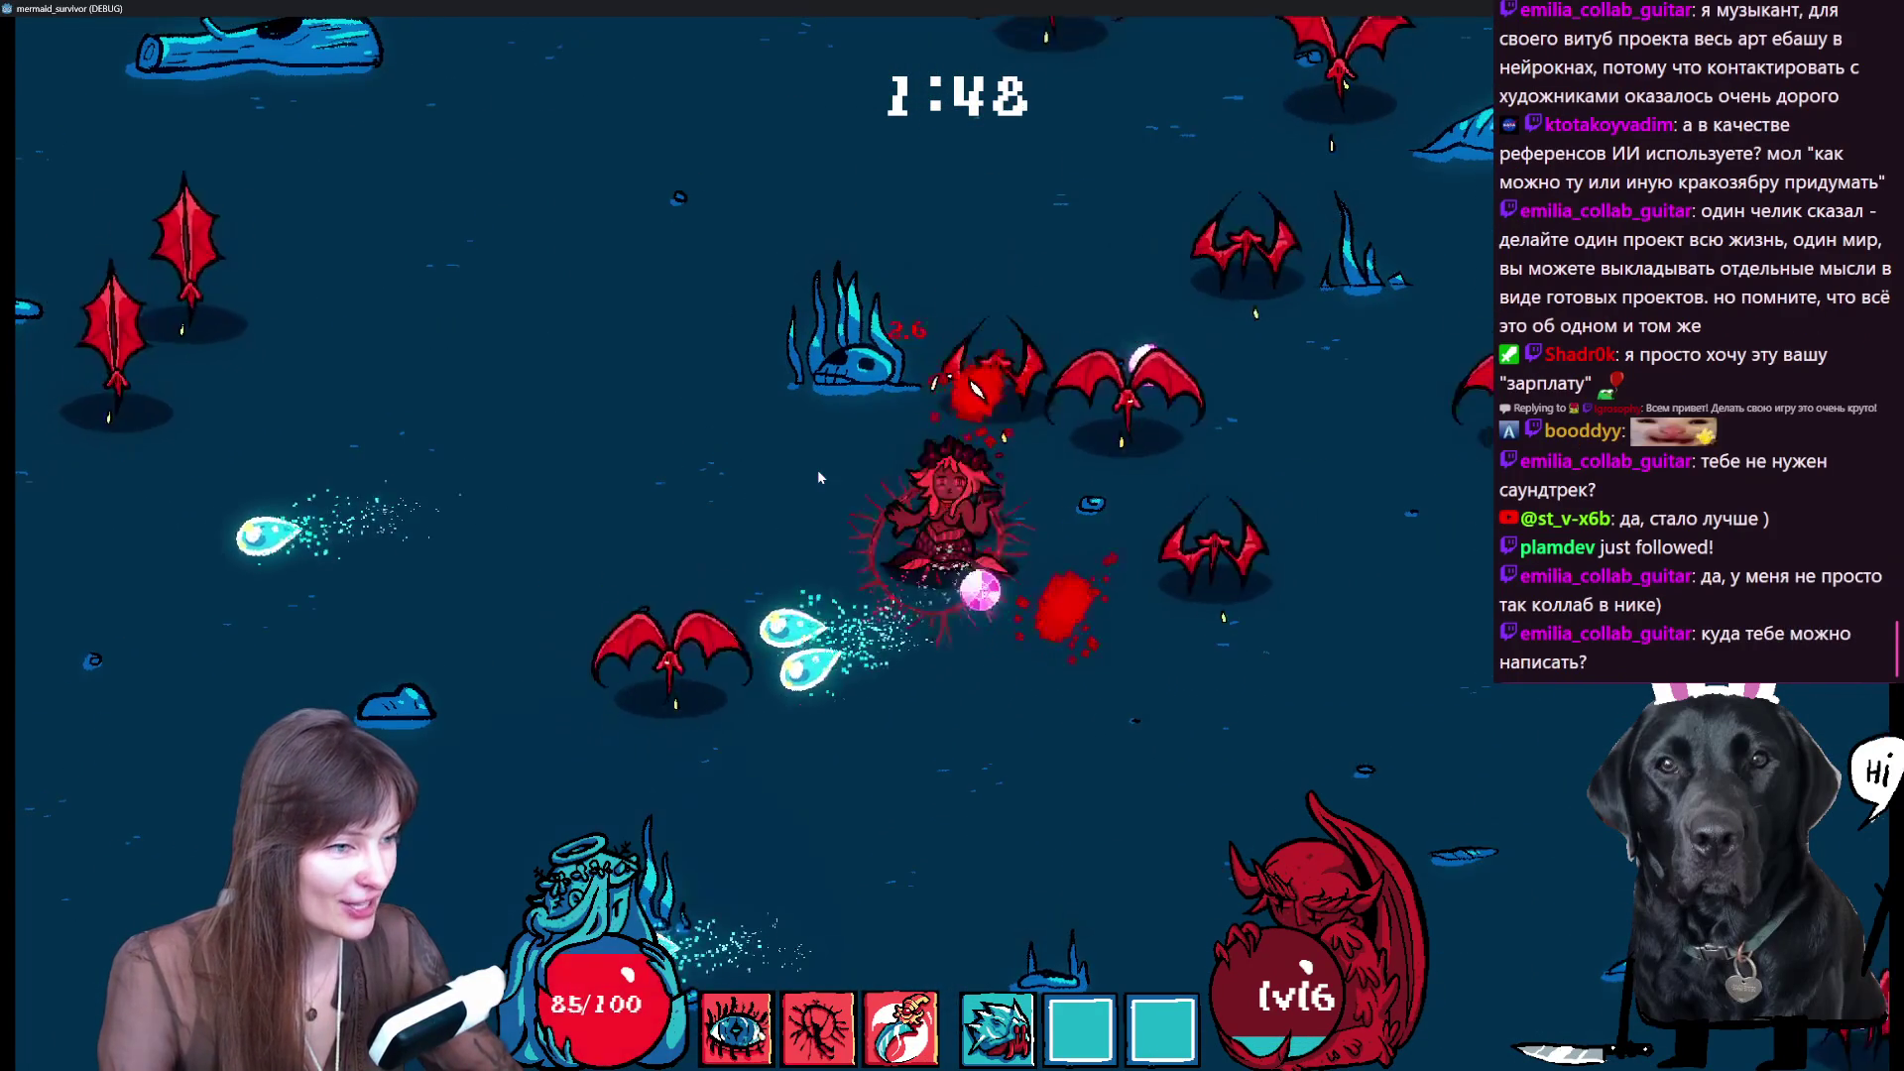
key(w)
key(d)
key(a)
key(w)
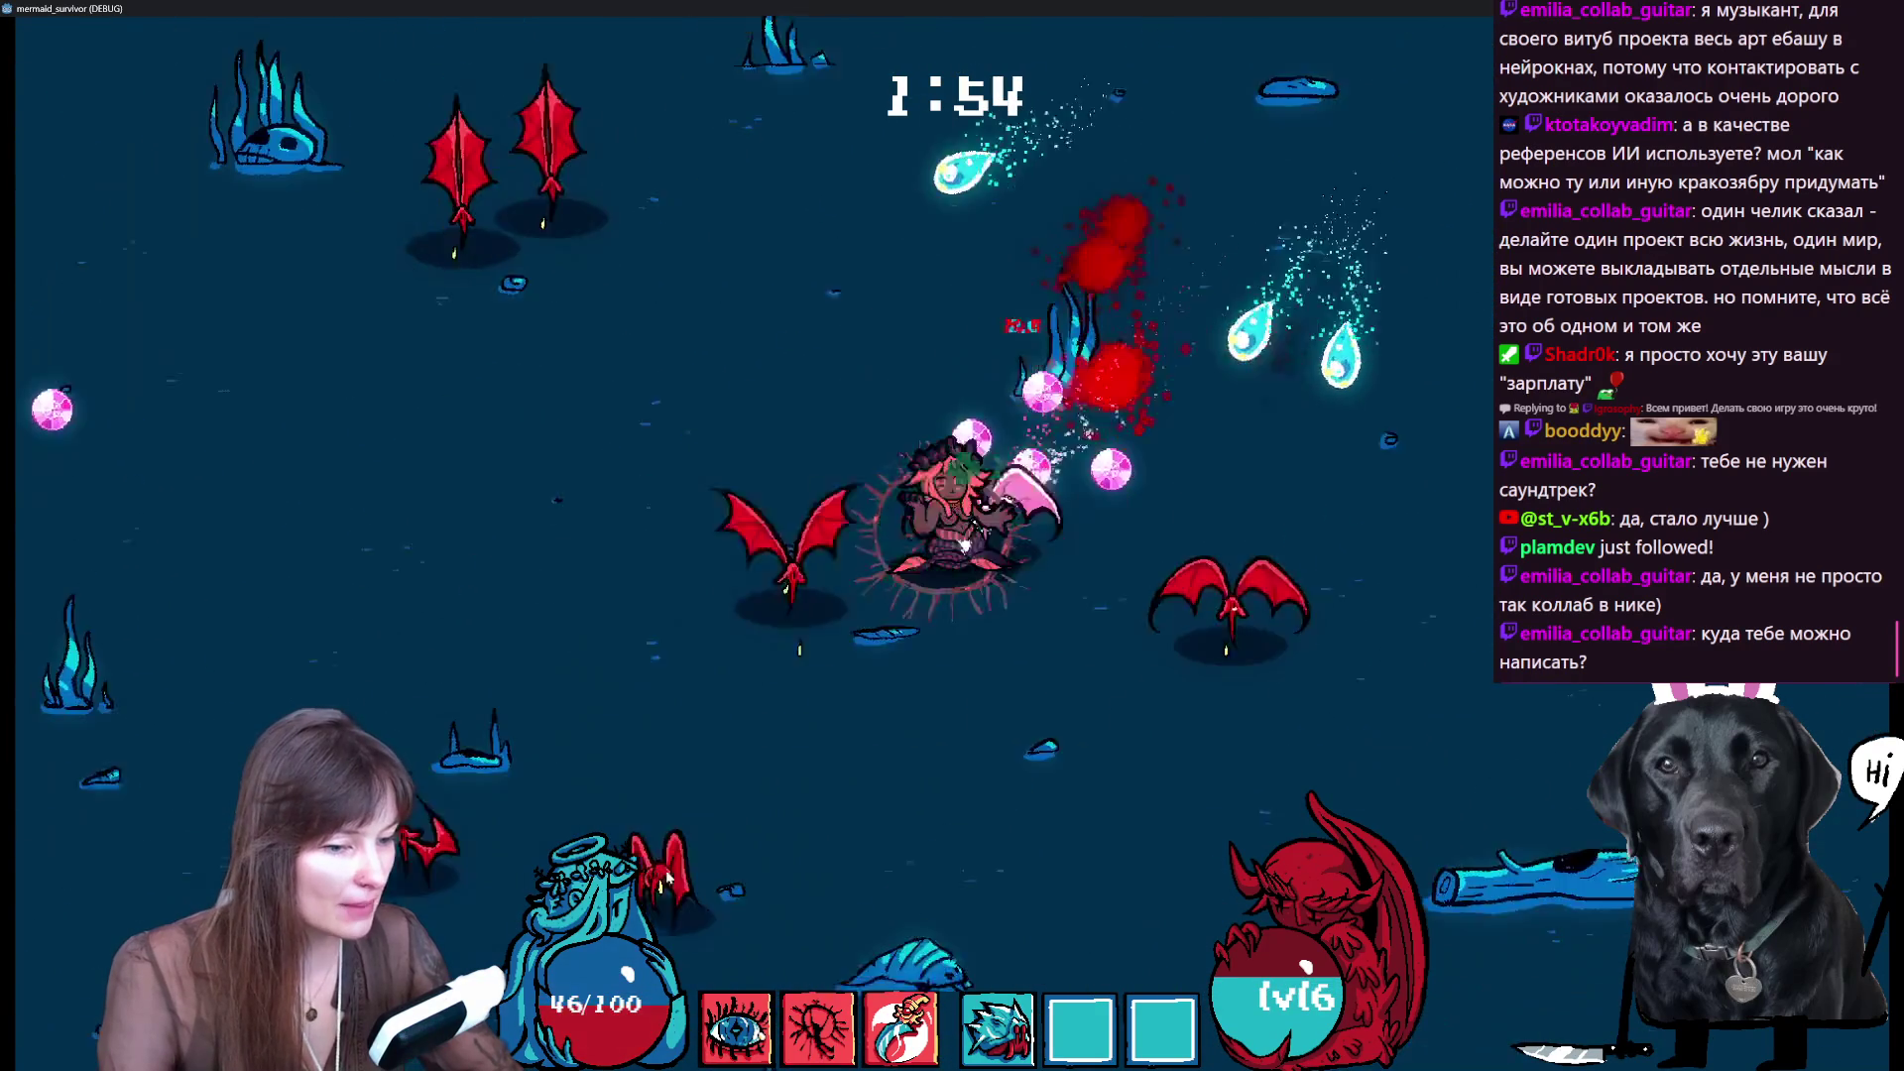
key(s)
key(s)
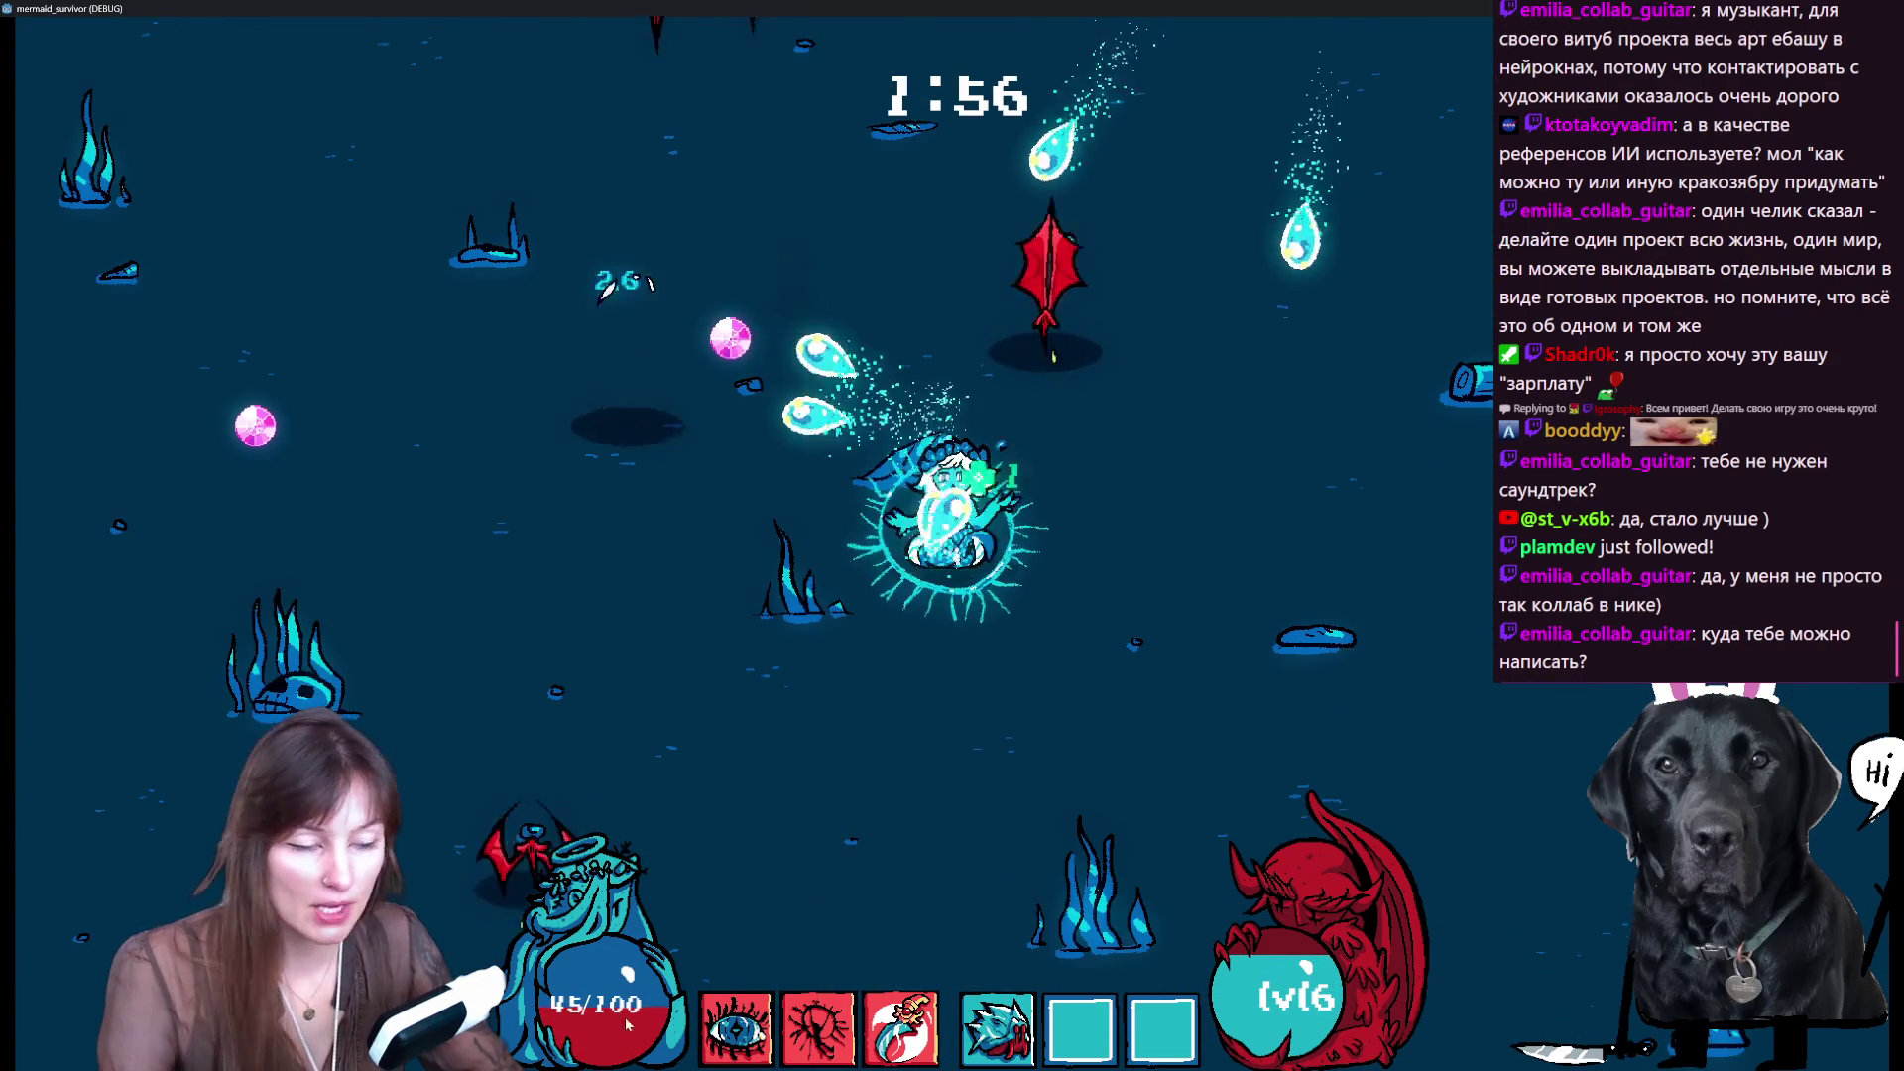
key(w)
key(a)
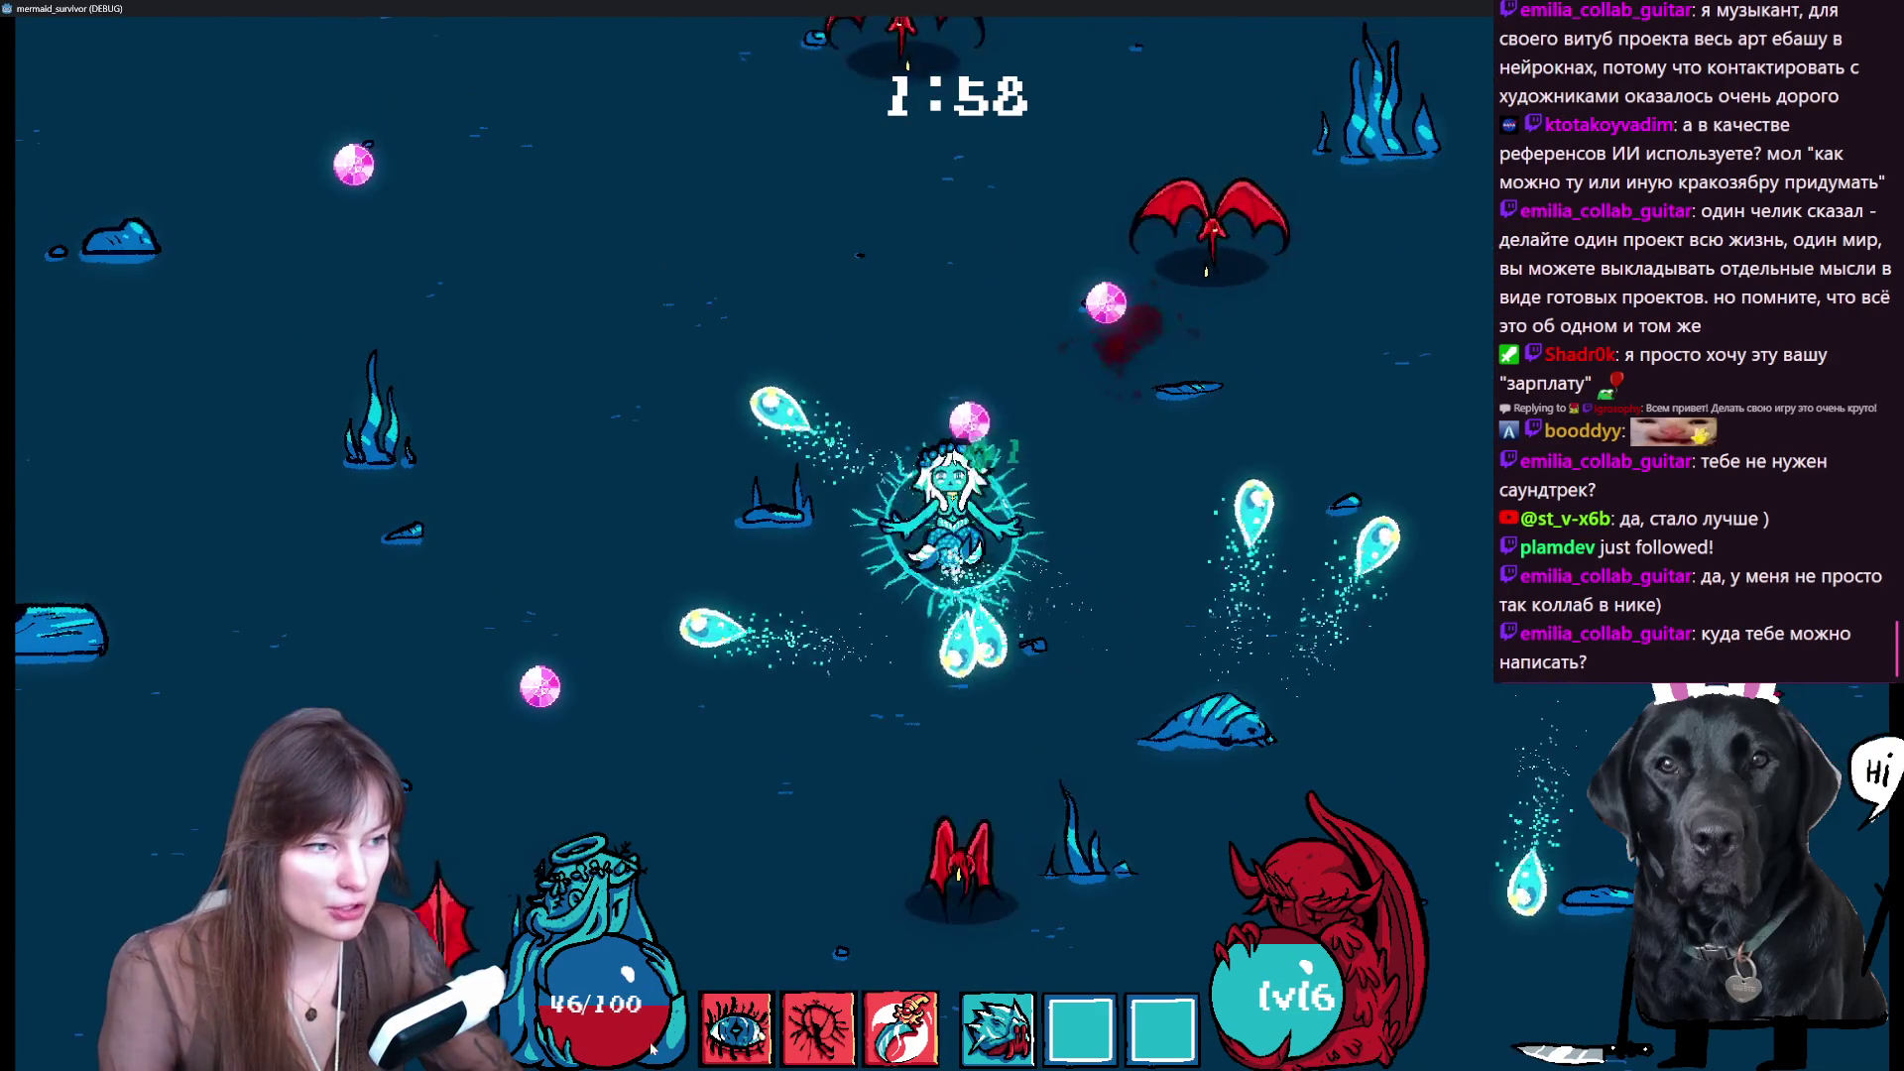
key(w)
key(d)
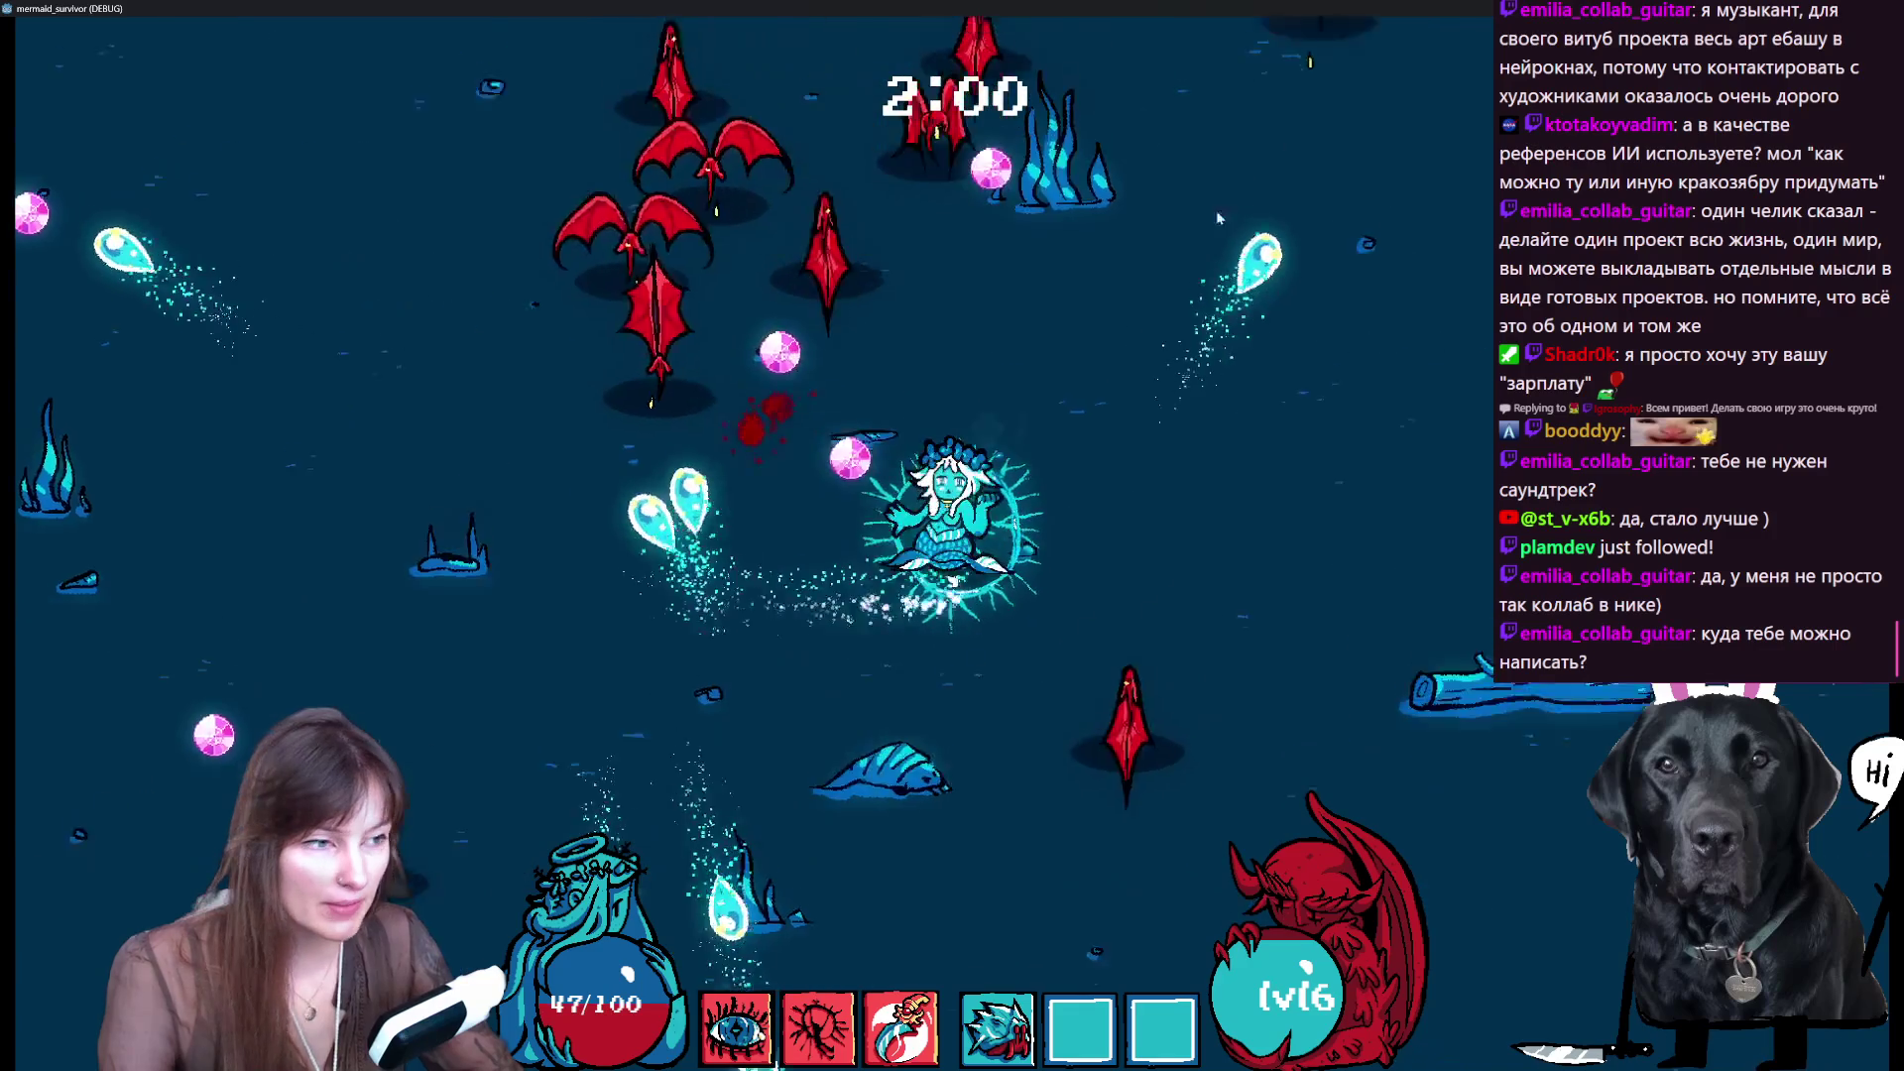
- Pick the level 7 upgrade, glance at audio and display settings, then swim to collect gems
click(823, 426)
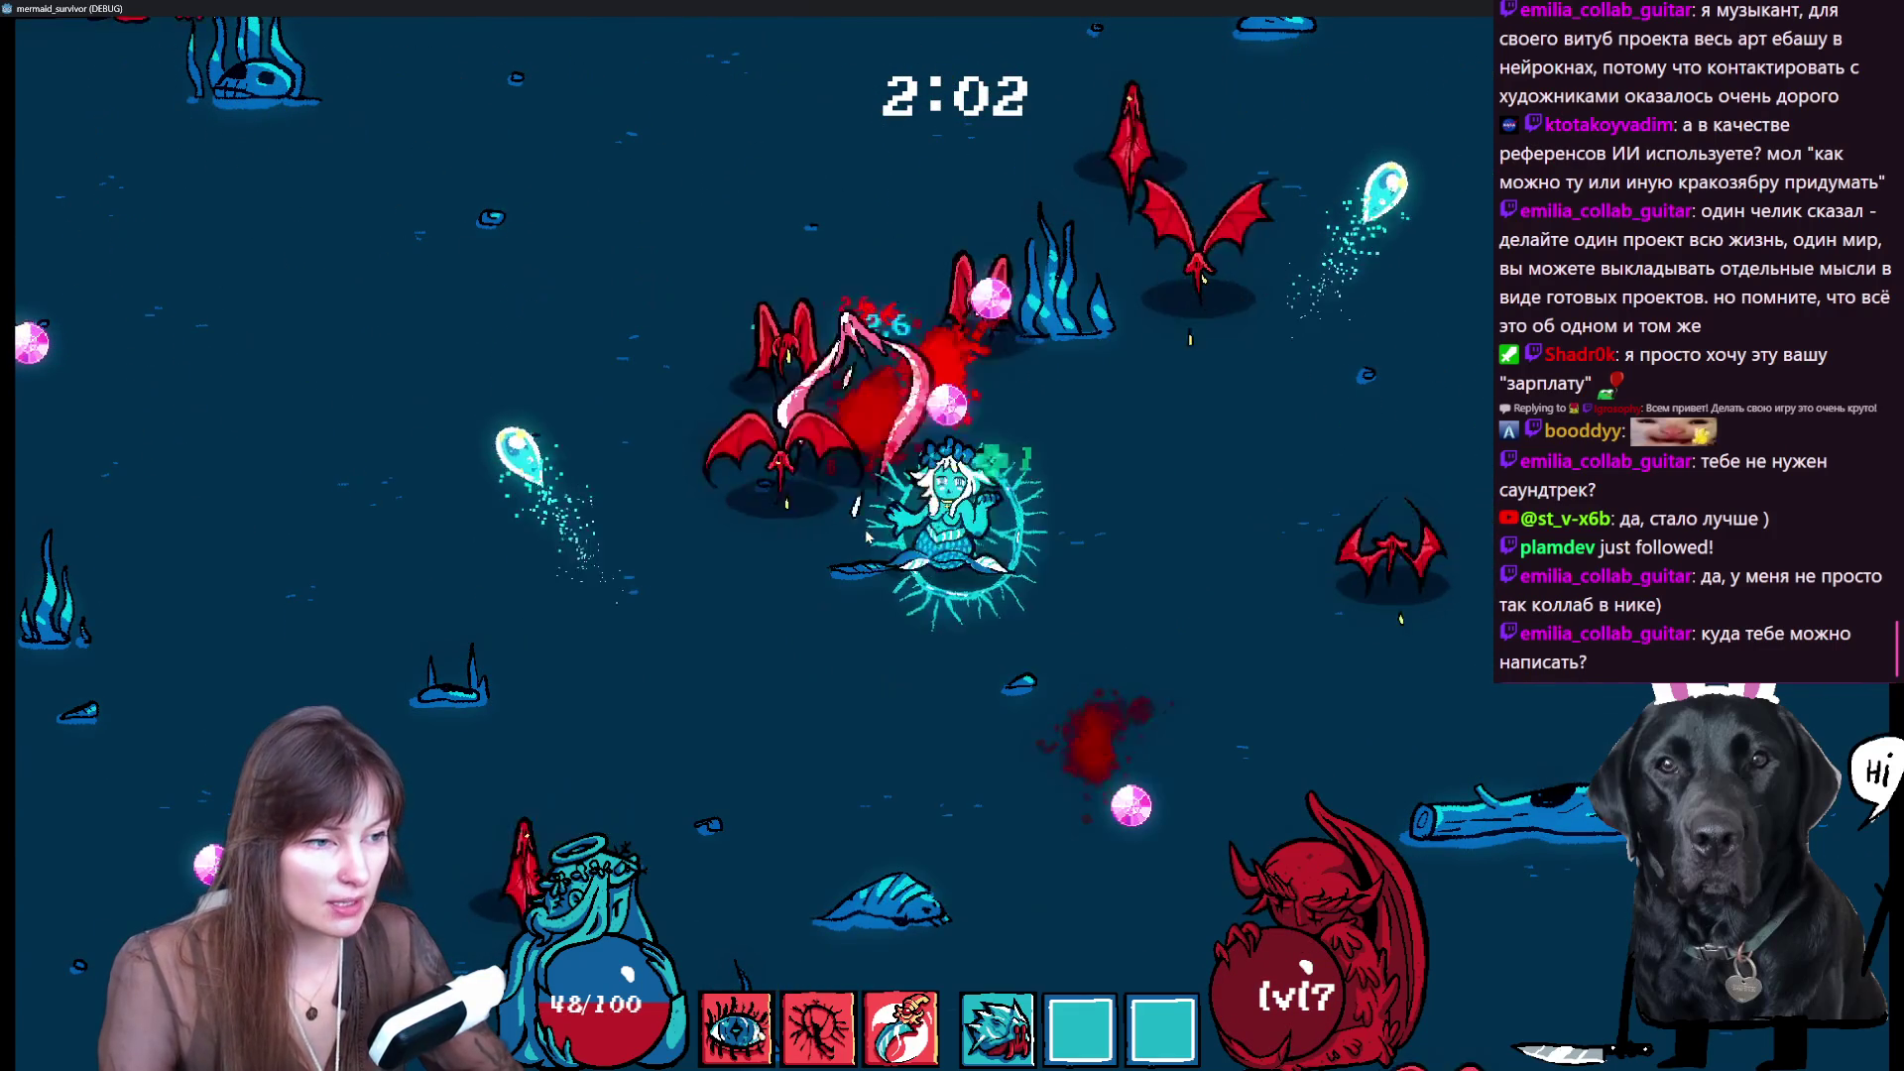
key(Escape)
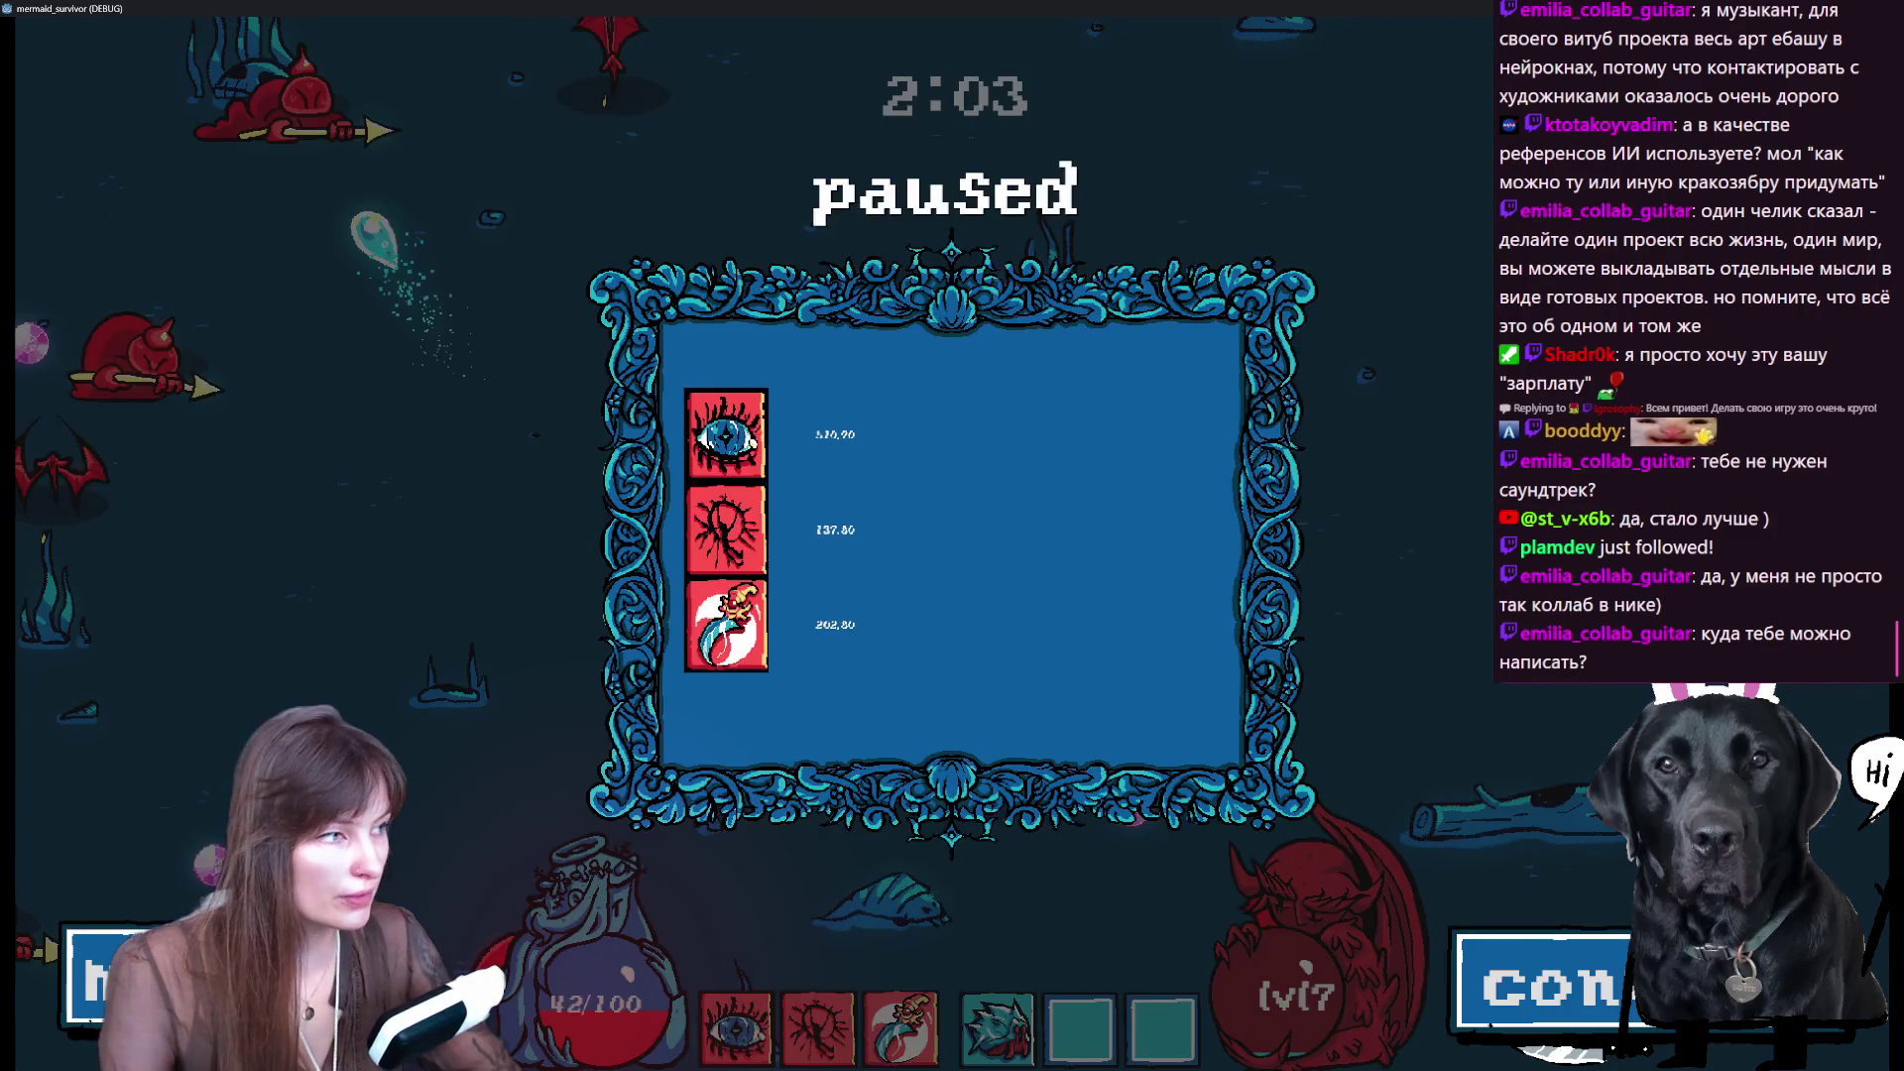
click(99, 977)
key(Escape)
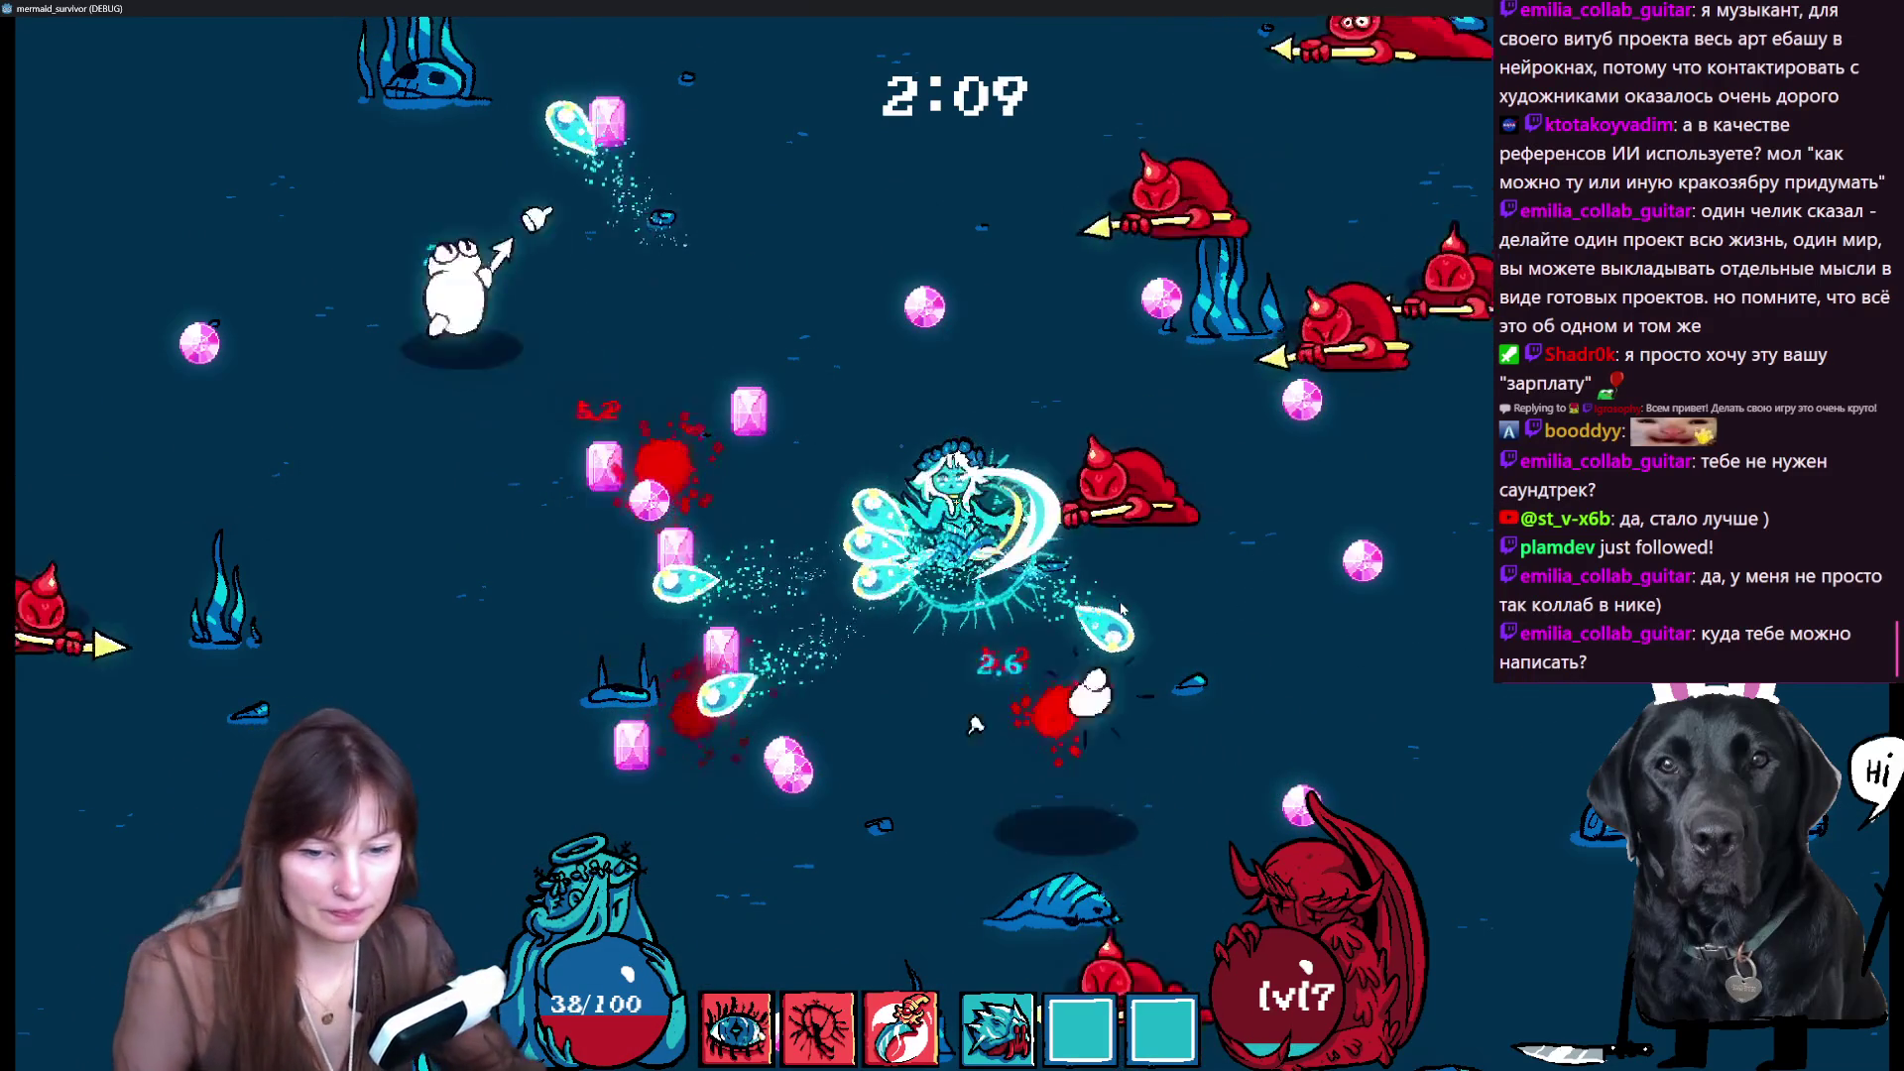
key(w)
key(w)
key(d)
key(d)
key(s)
key(a)
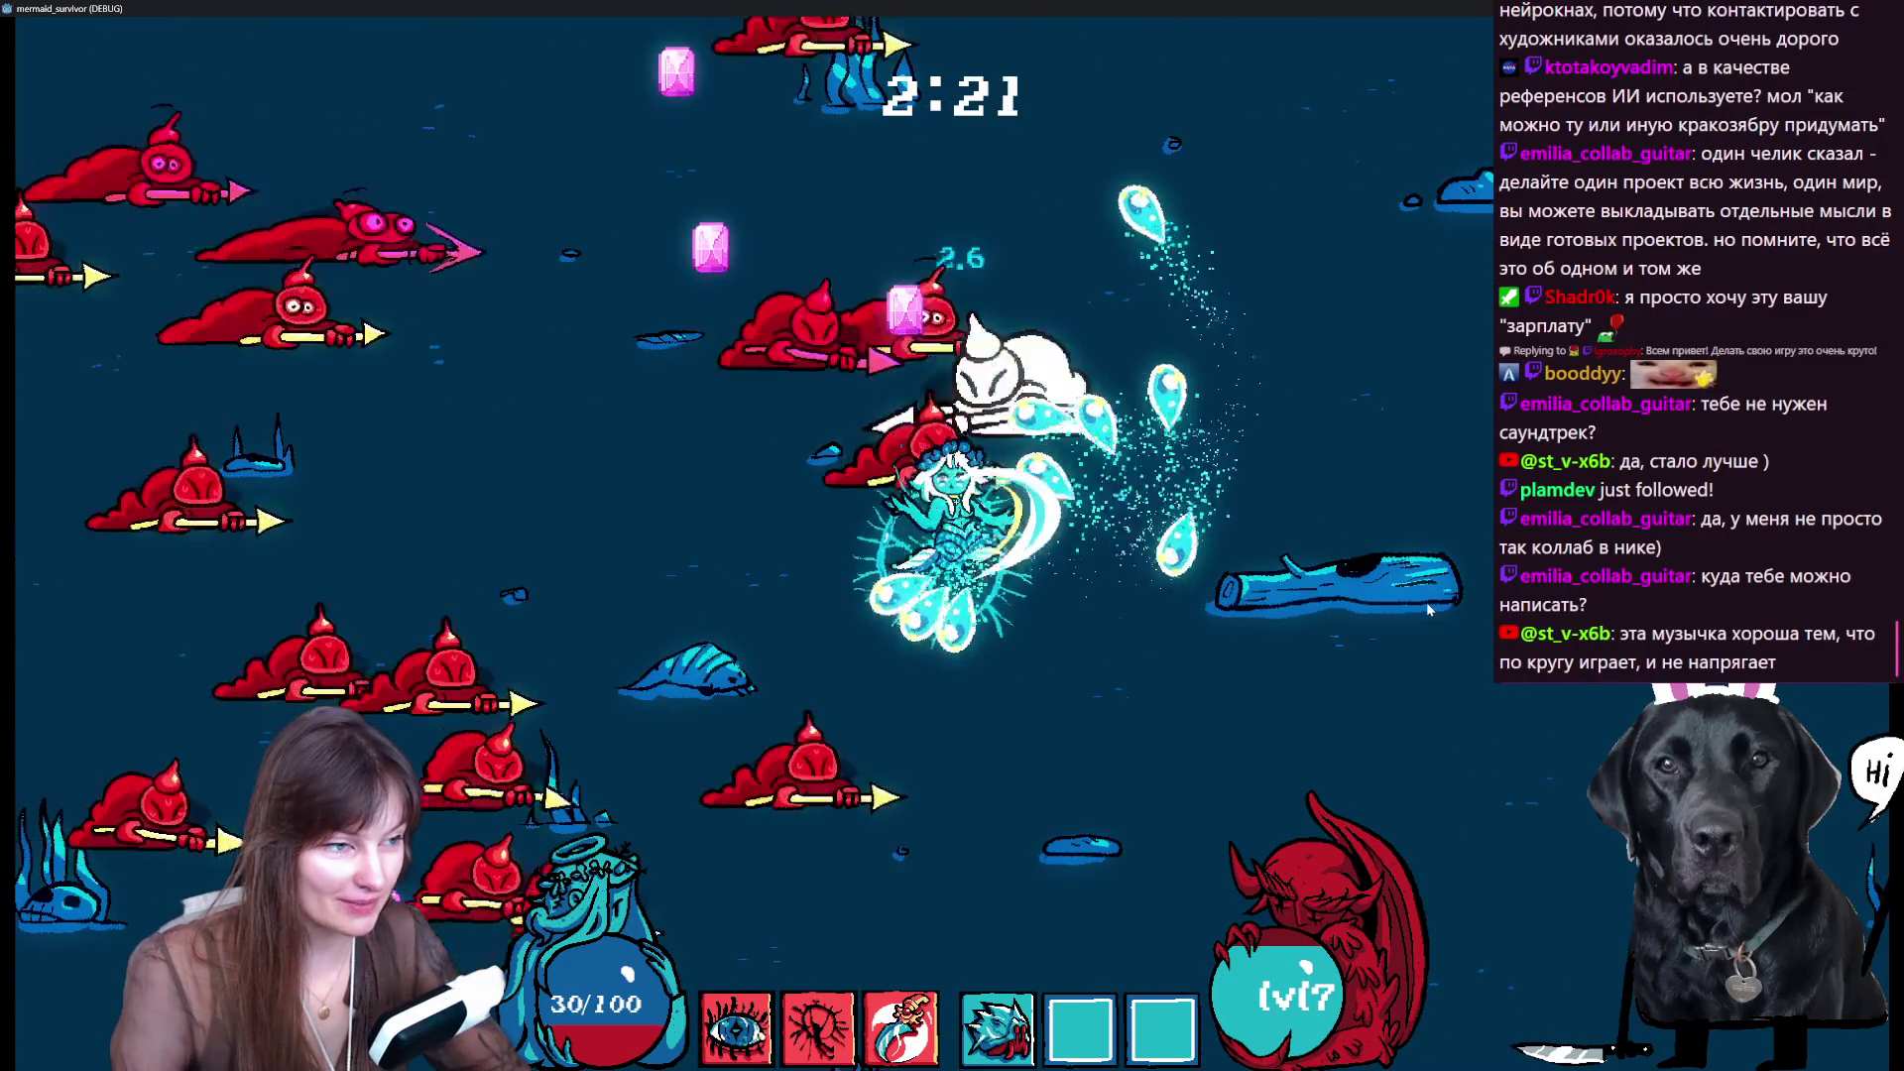
key(w)
key(d)
key(s)
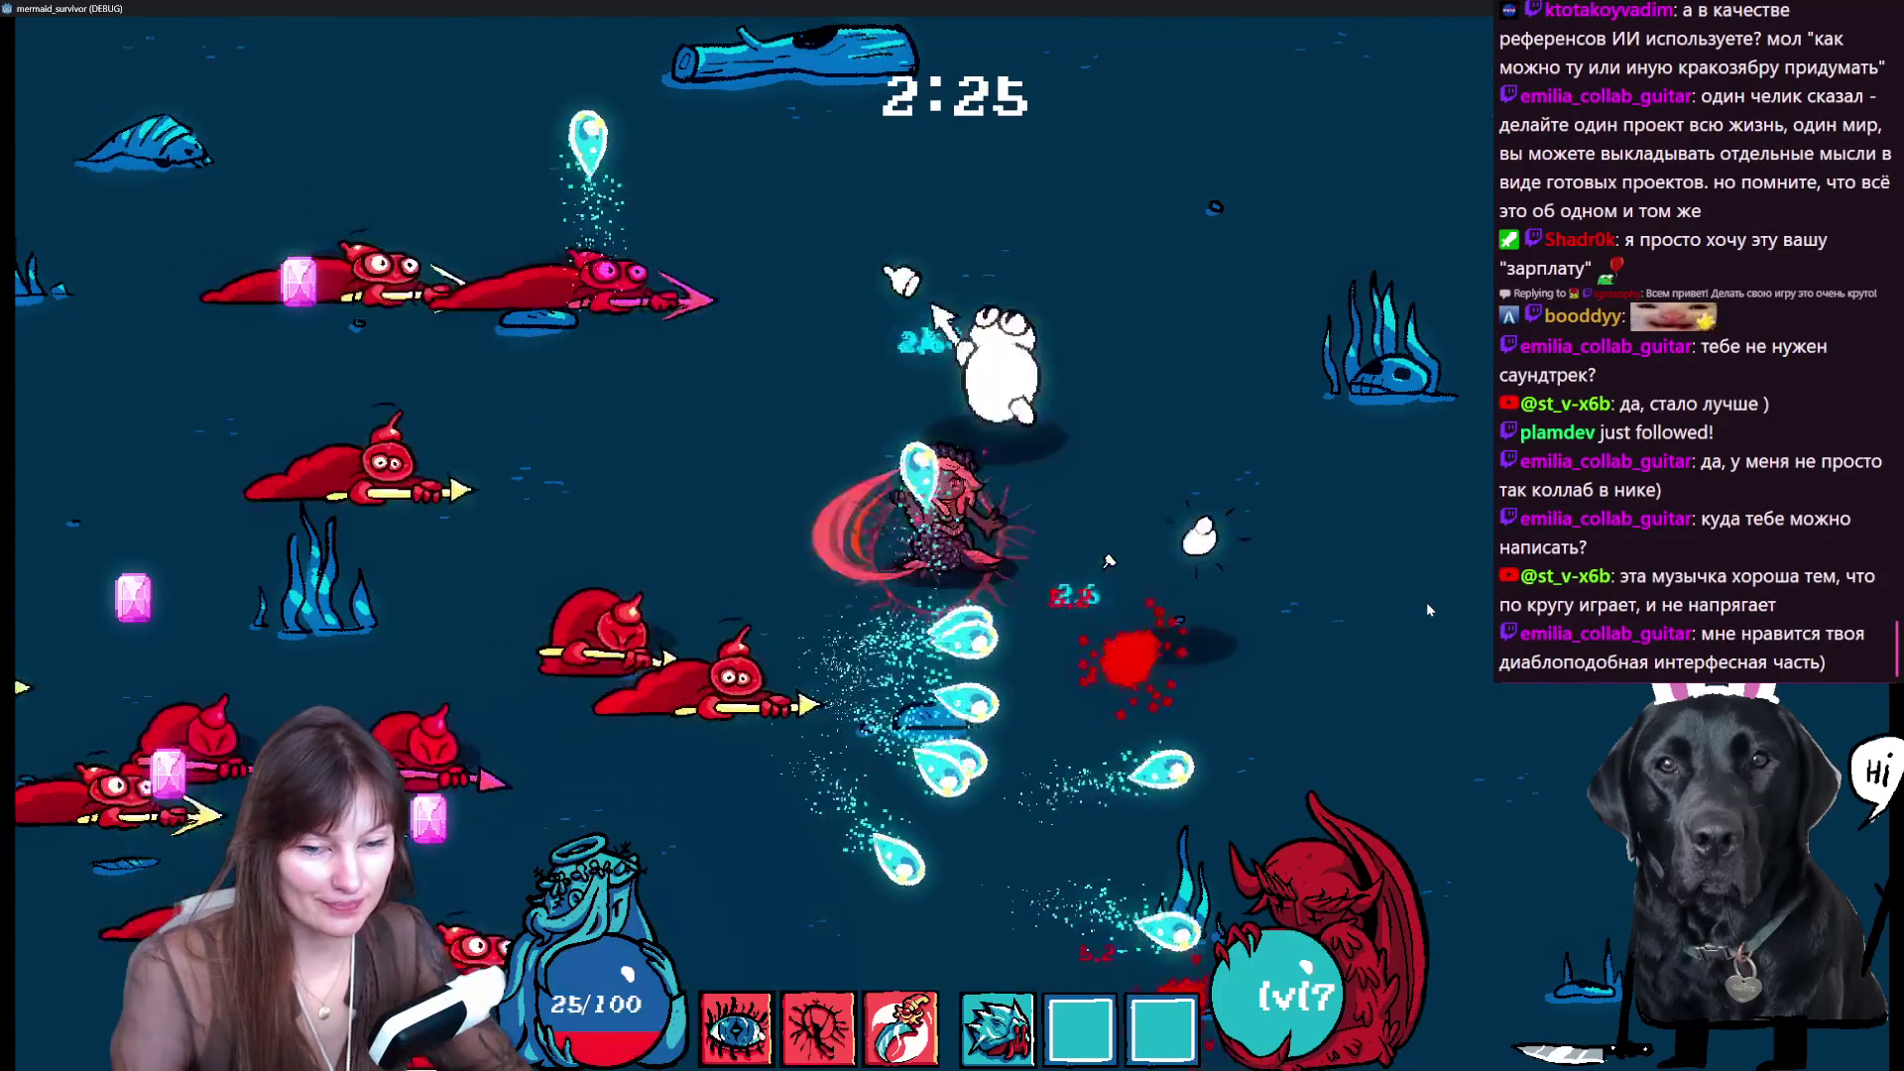
key(d)
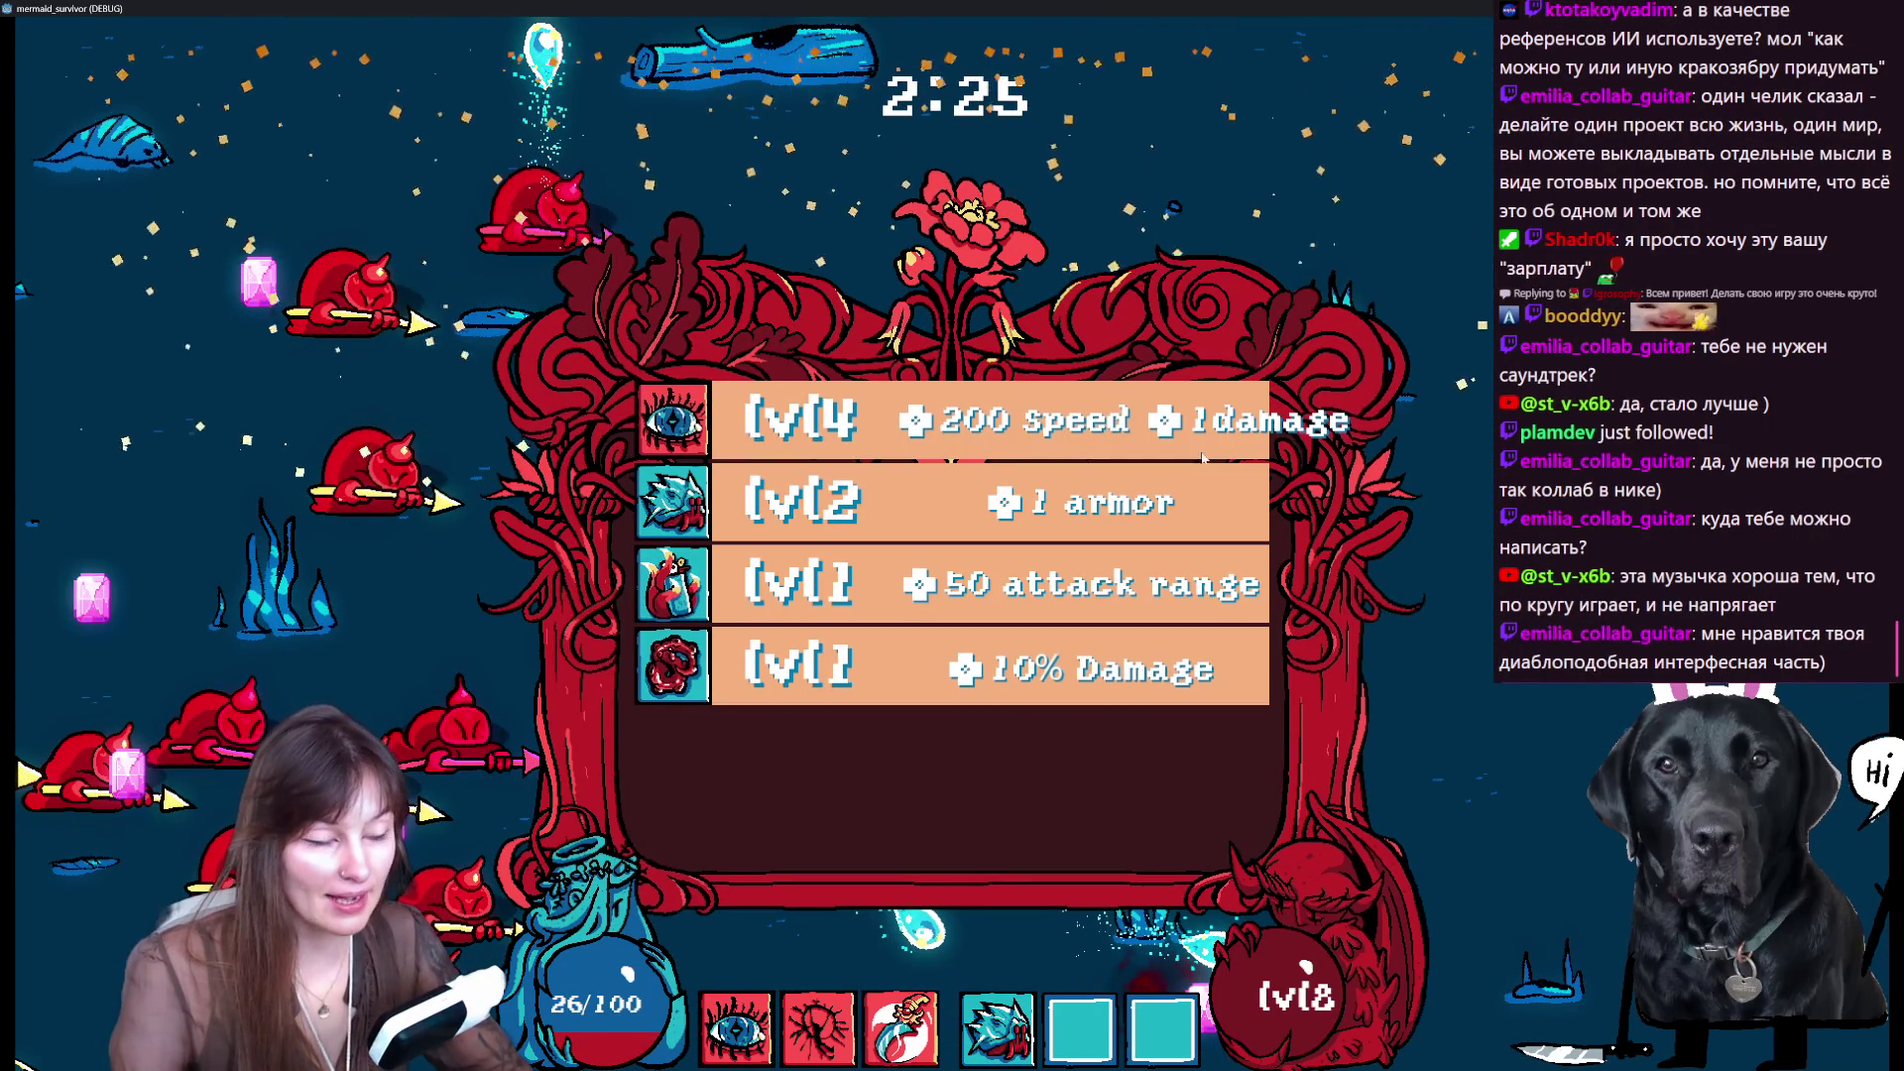
- Choose the lvl4 speed and damage upgrade, swim up to open the treasure chest, and collect gems
click(844, 424)
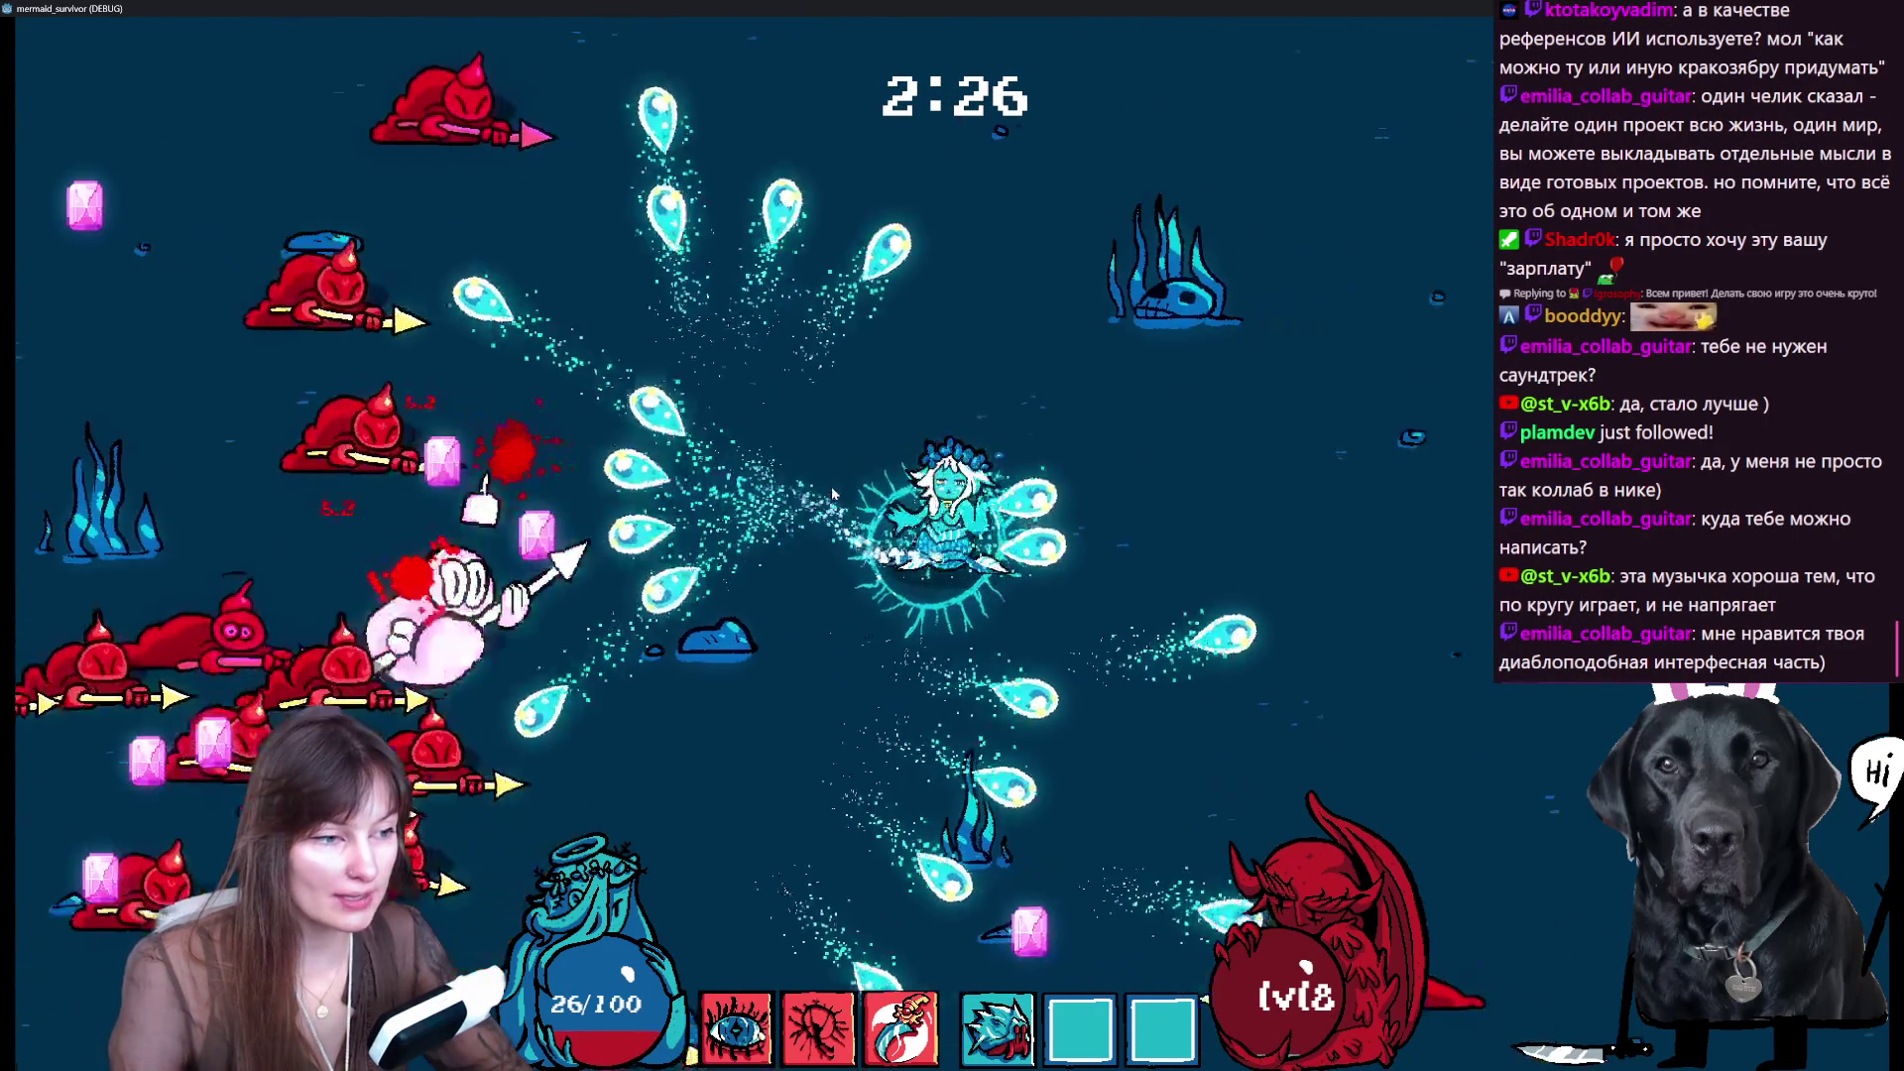
key(a)
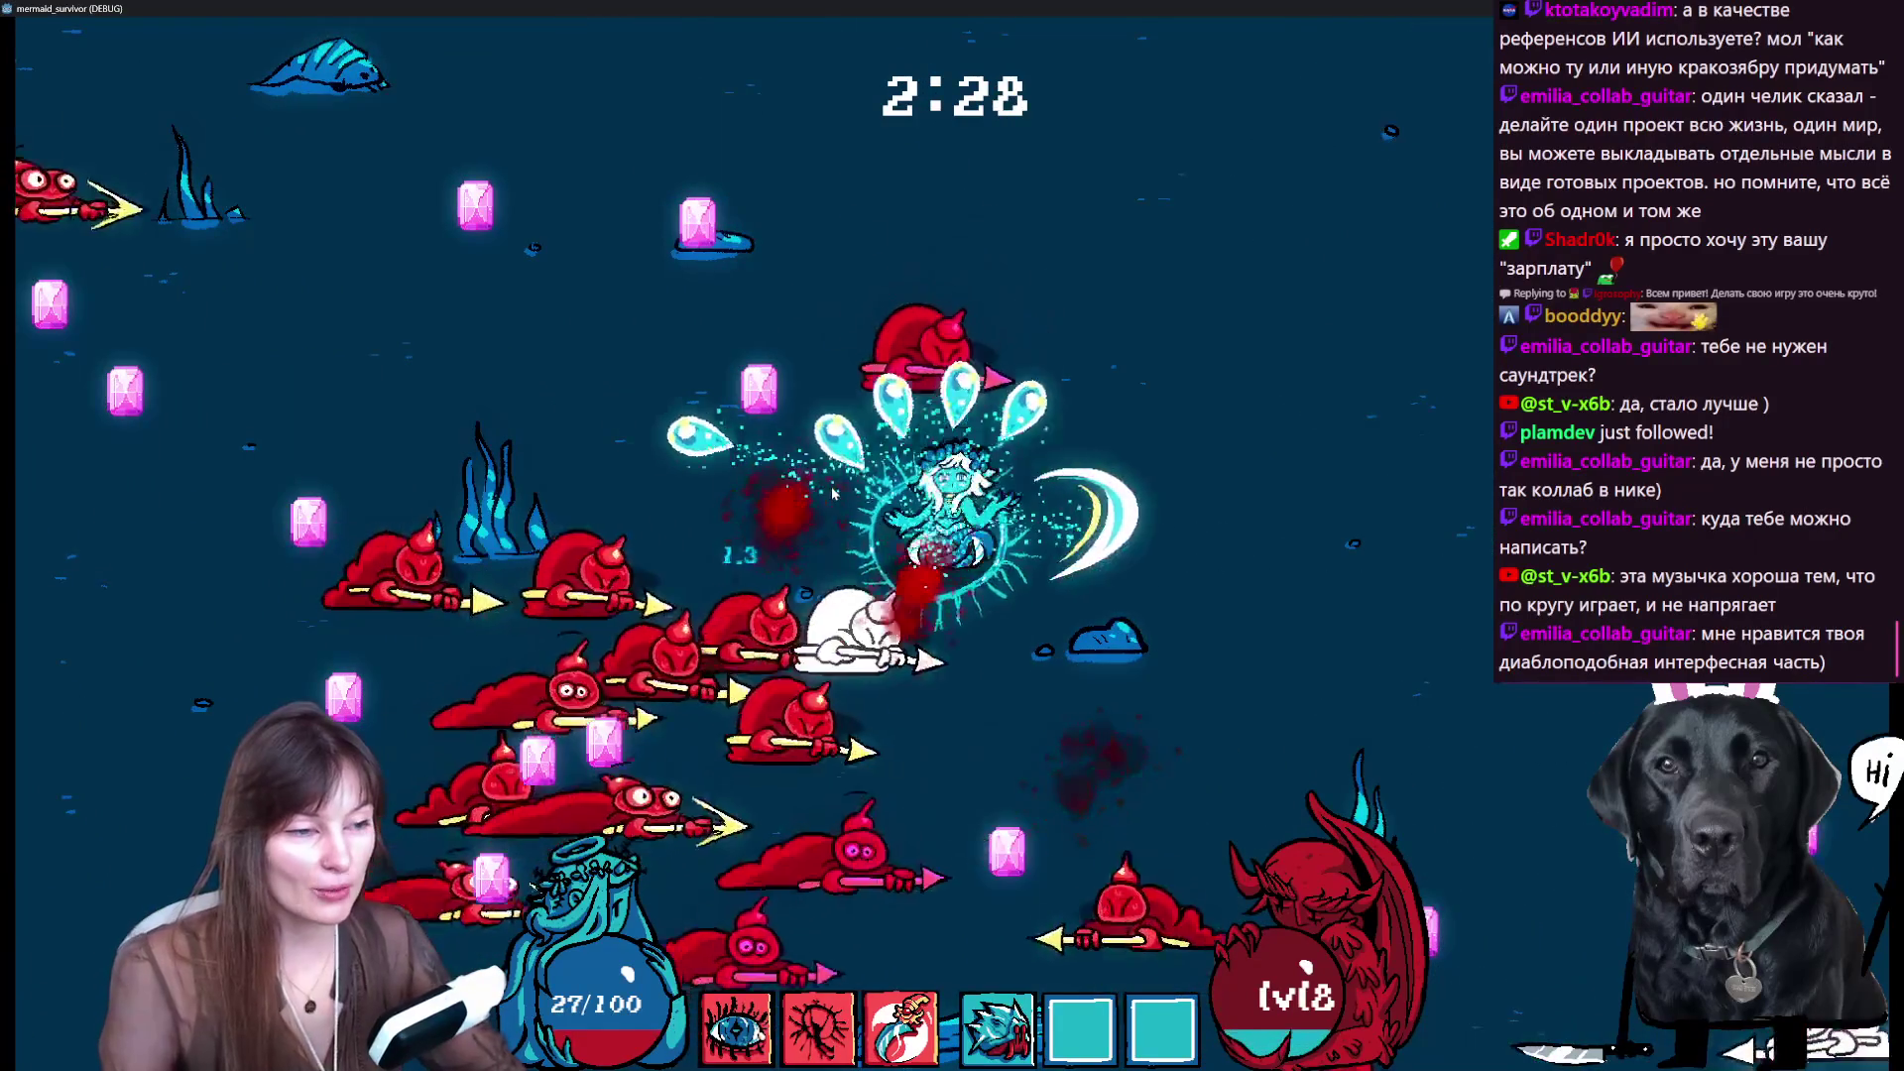
key(w)
key(a)
key(w)
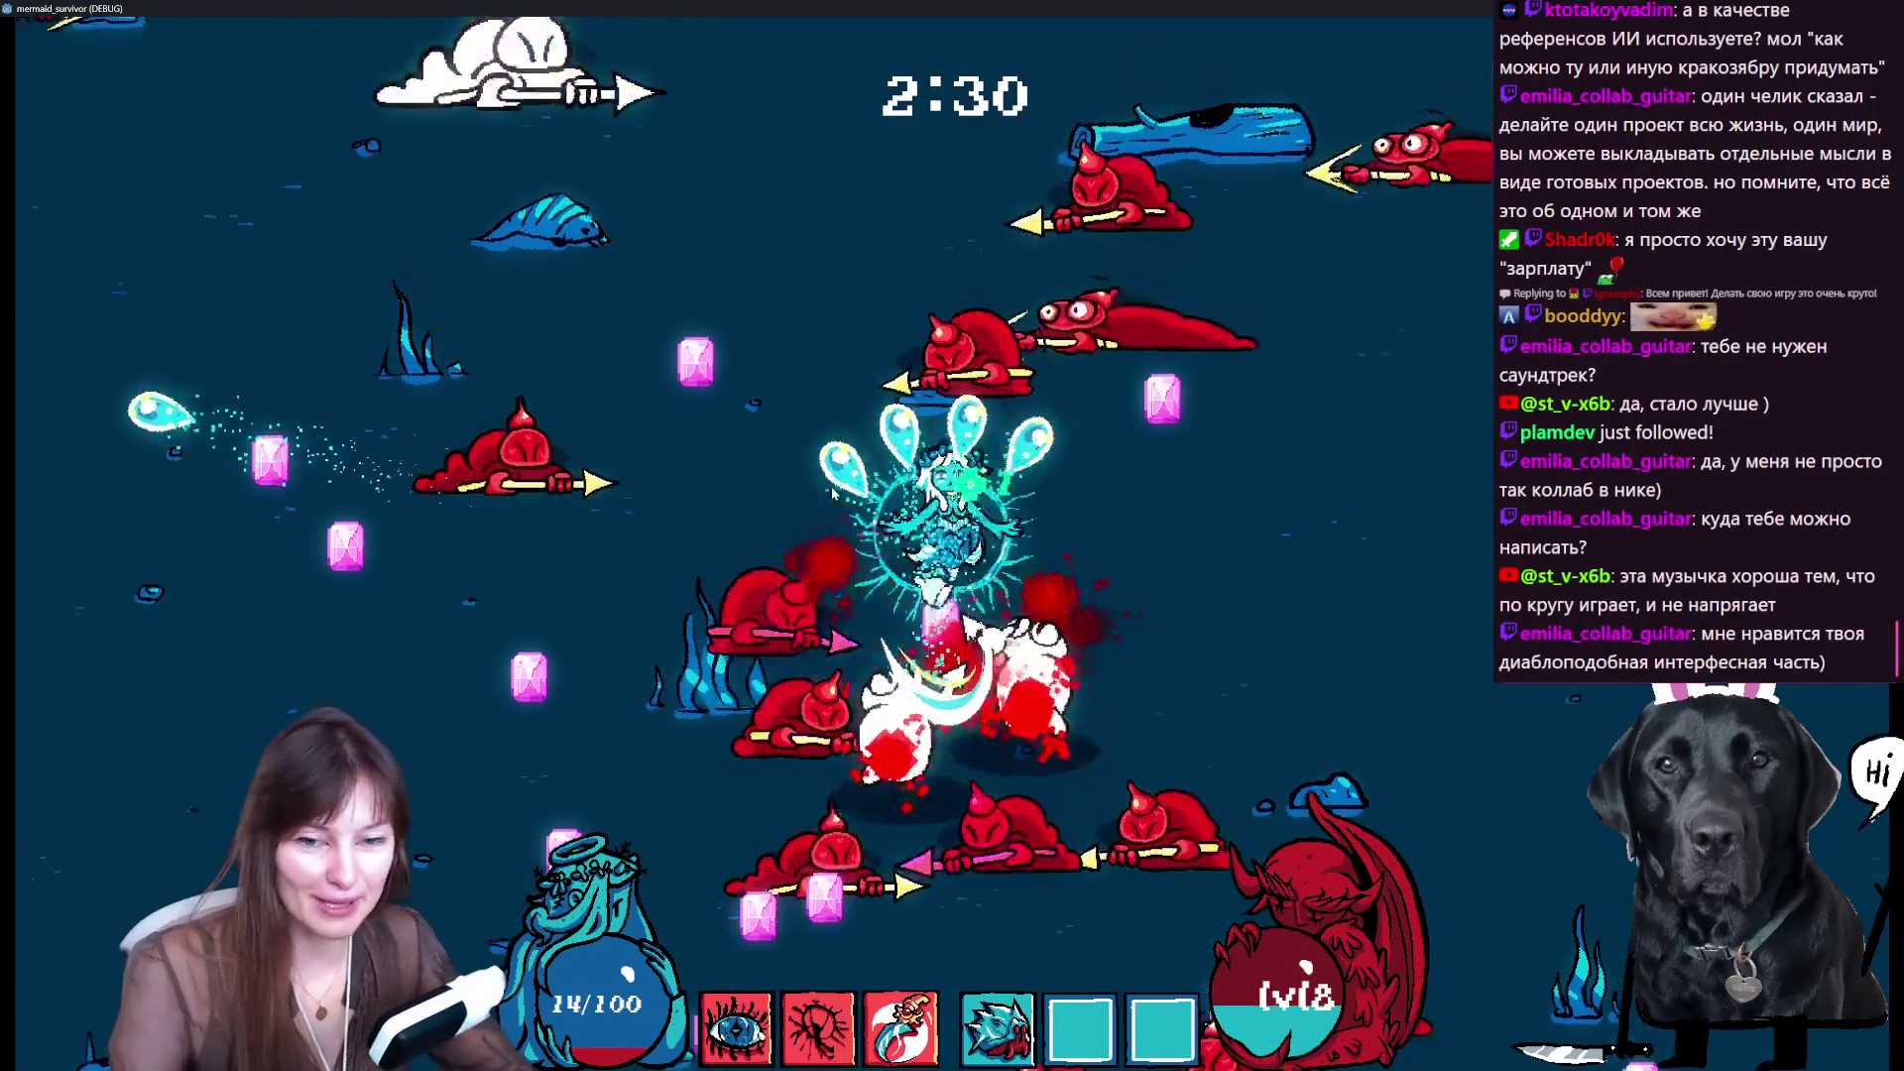
key(w)
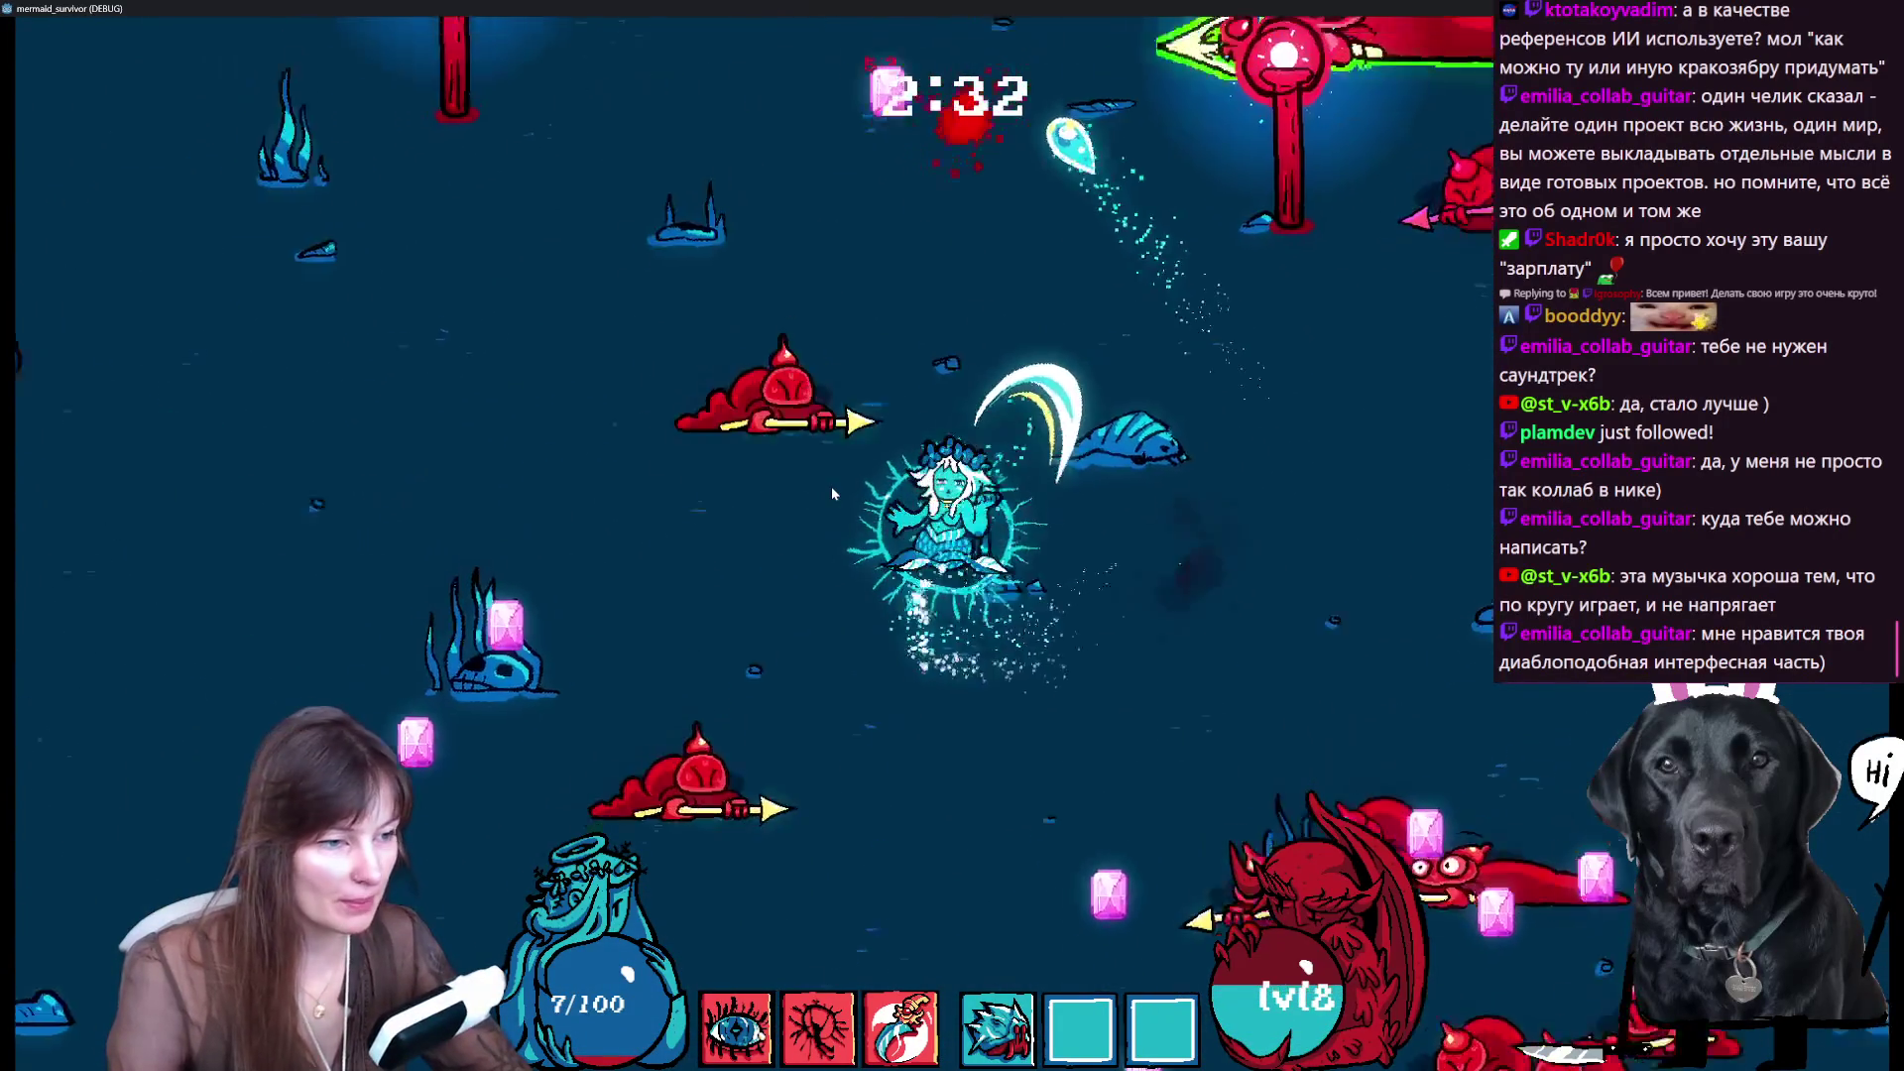
key(w)
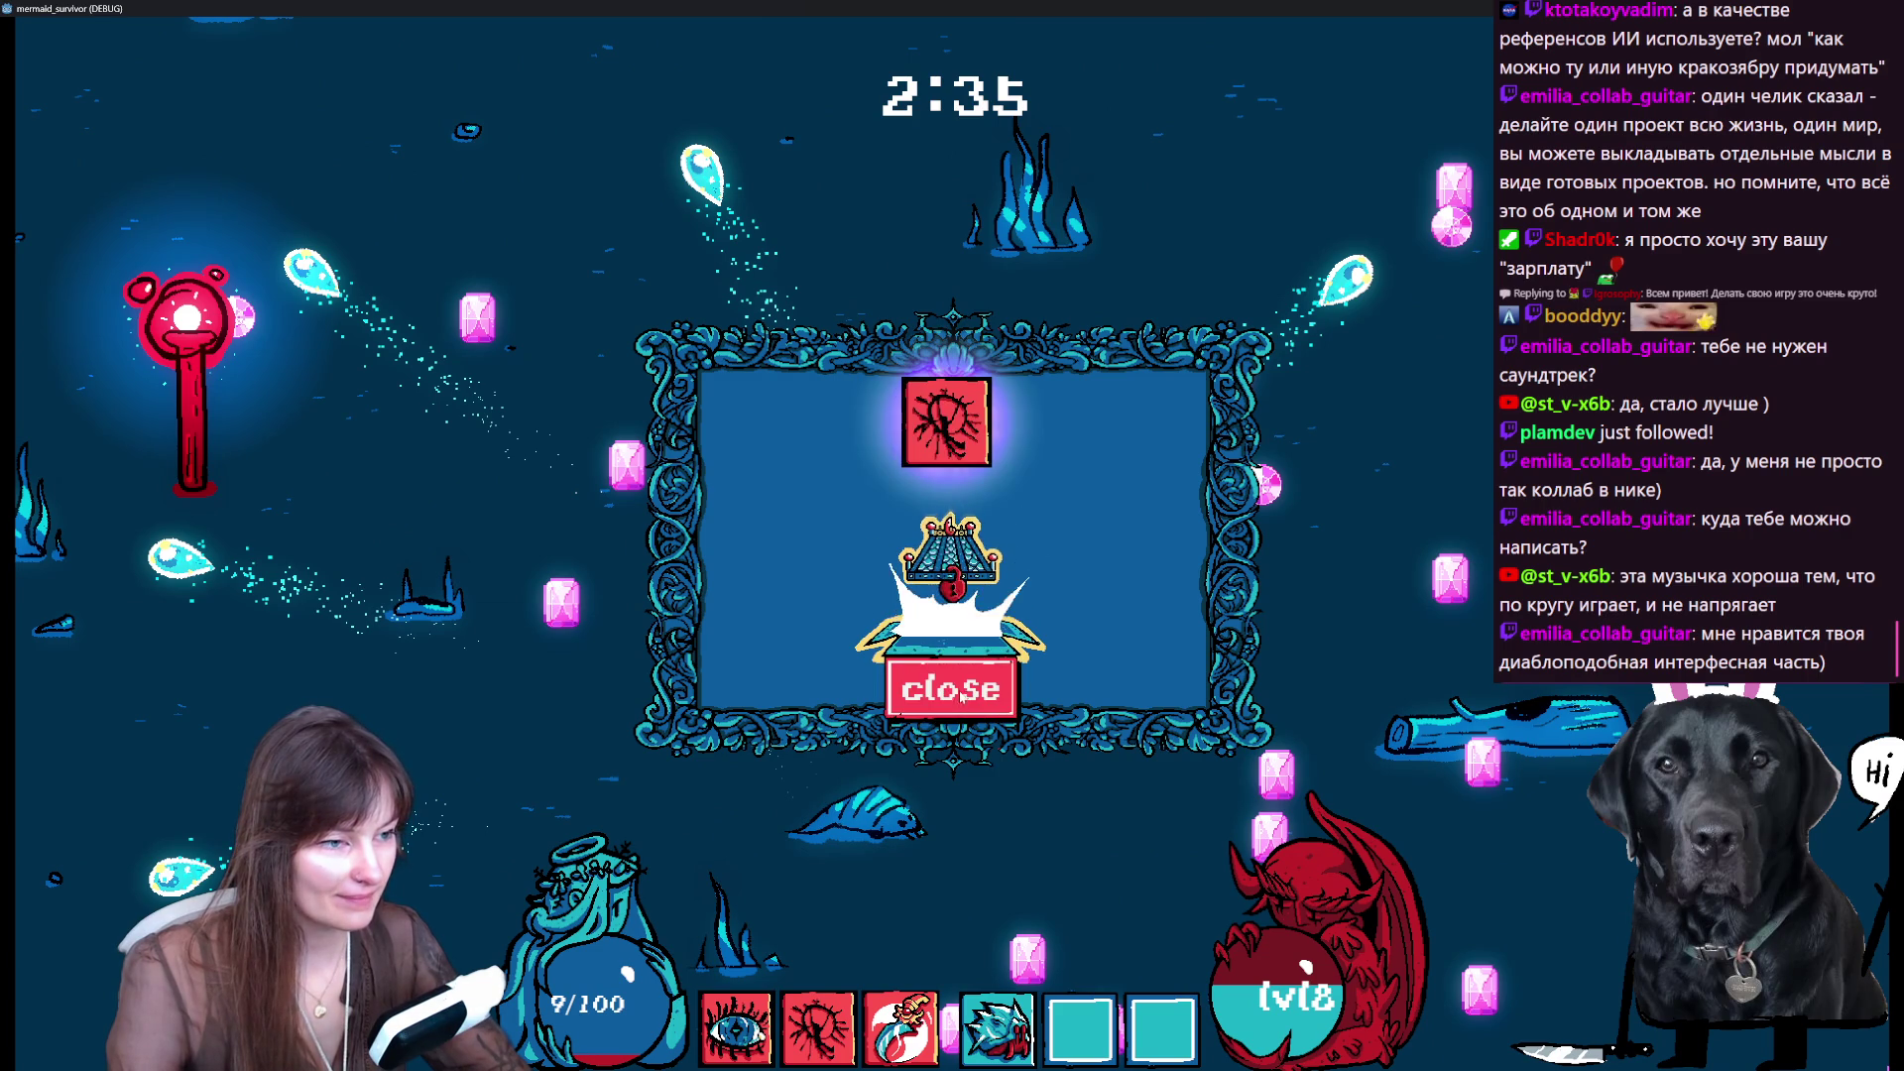
click(961, 685)
key(d)
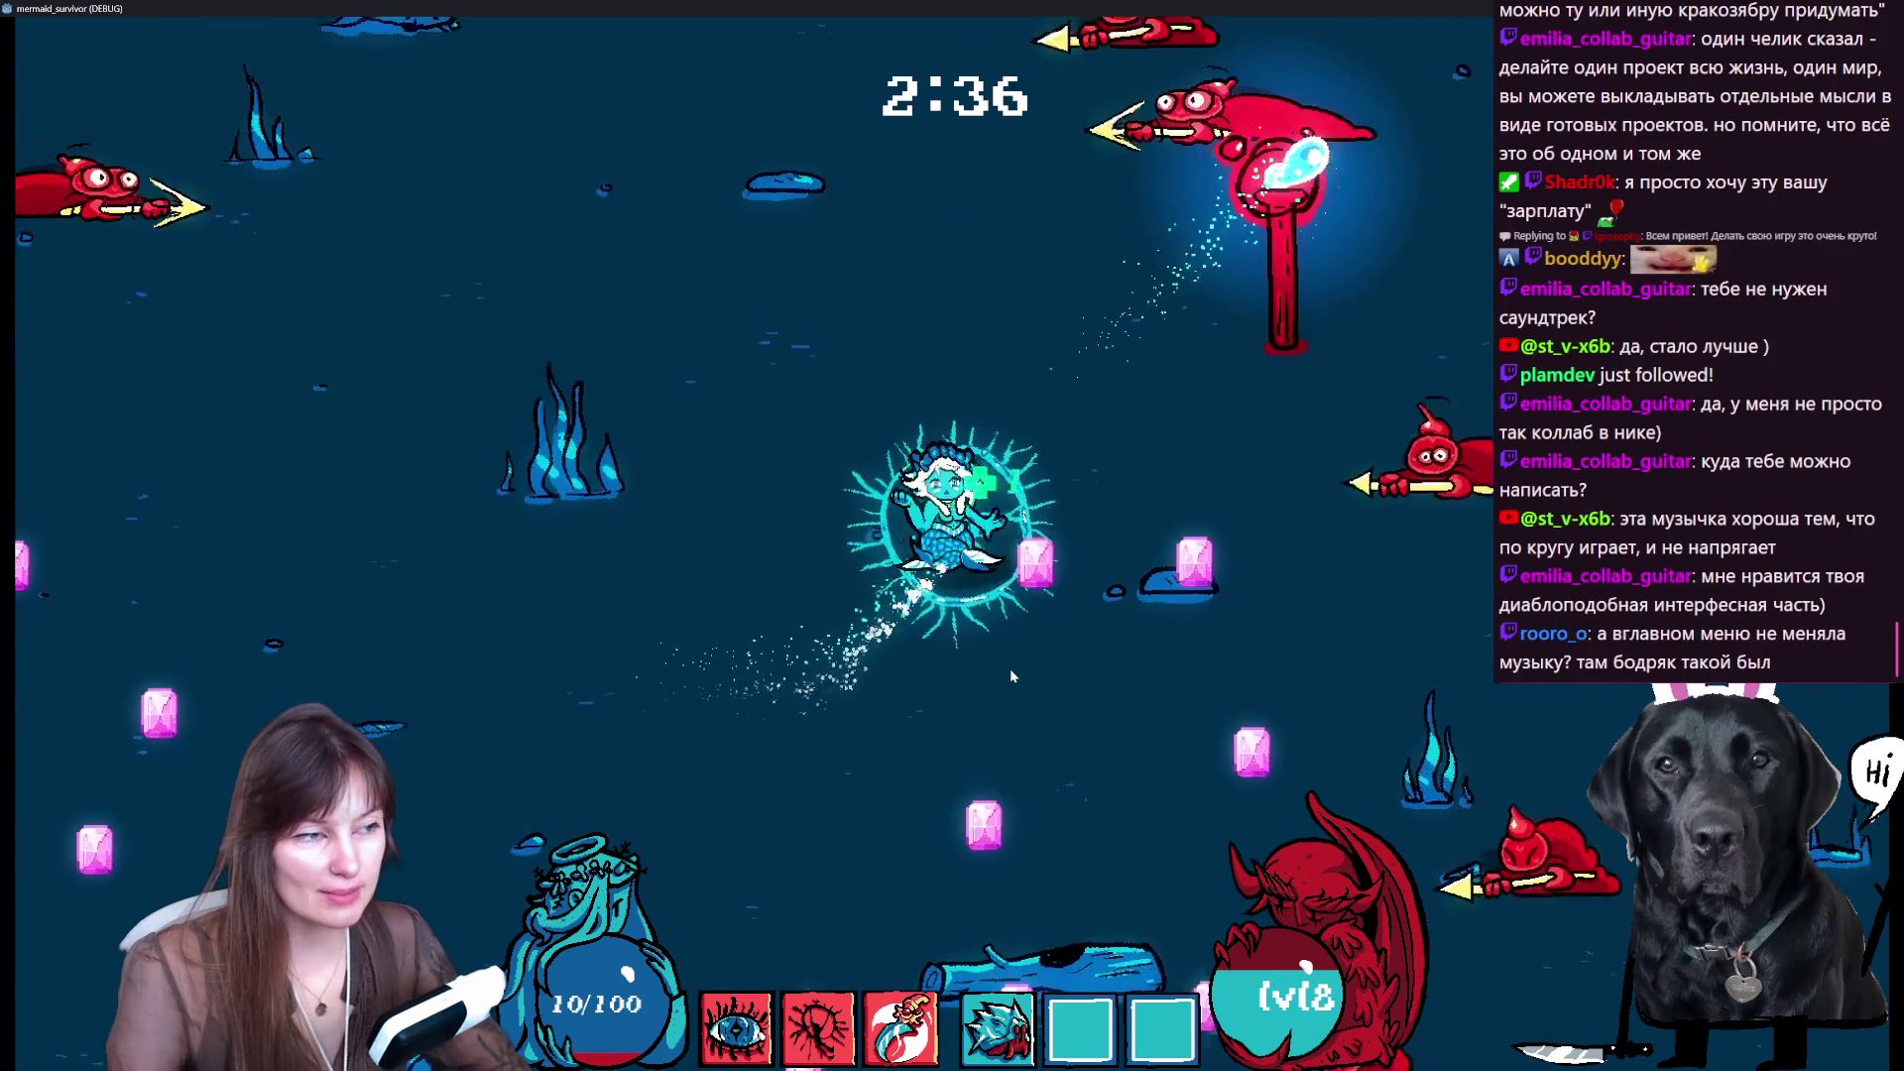
key(s)
key(a)
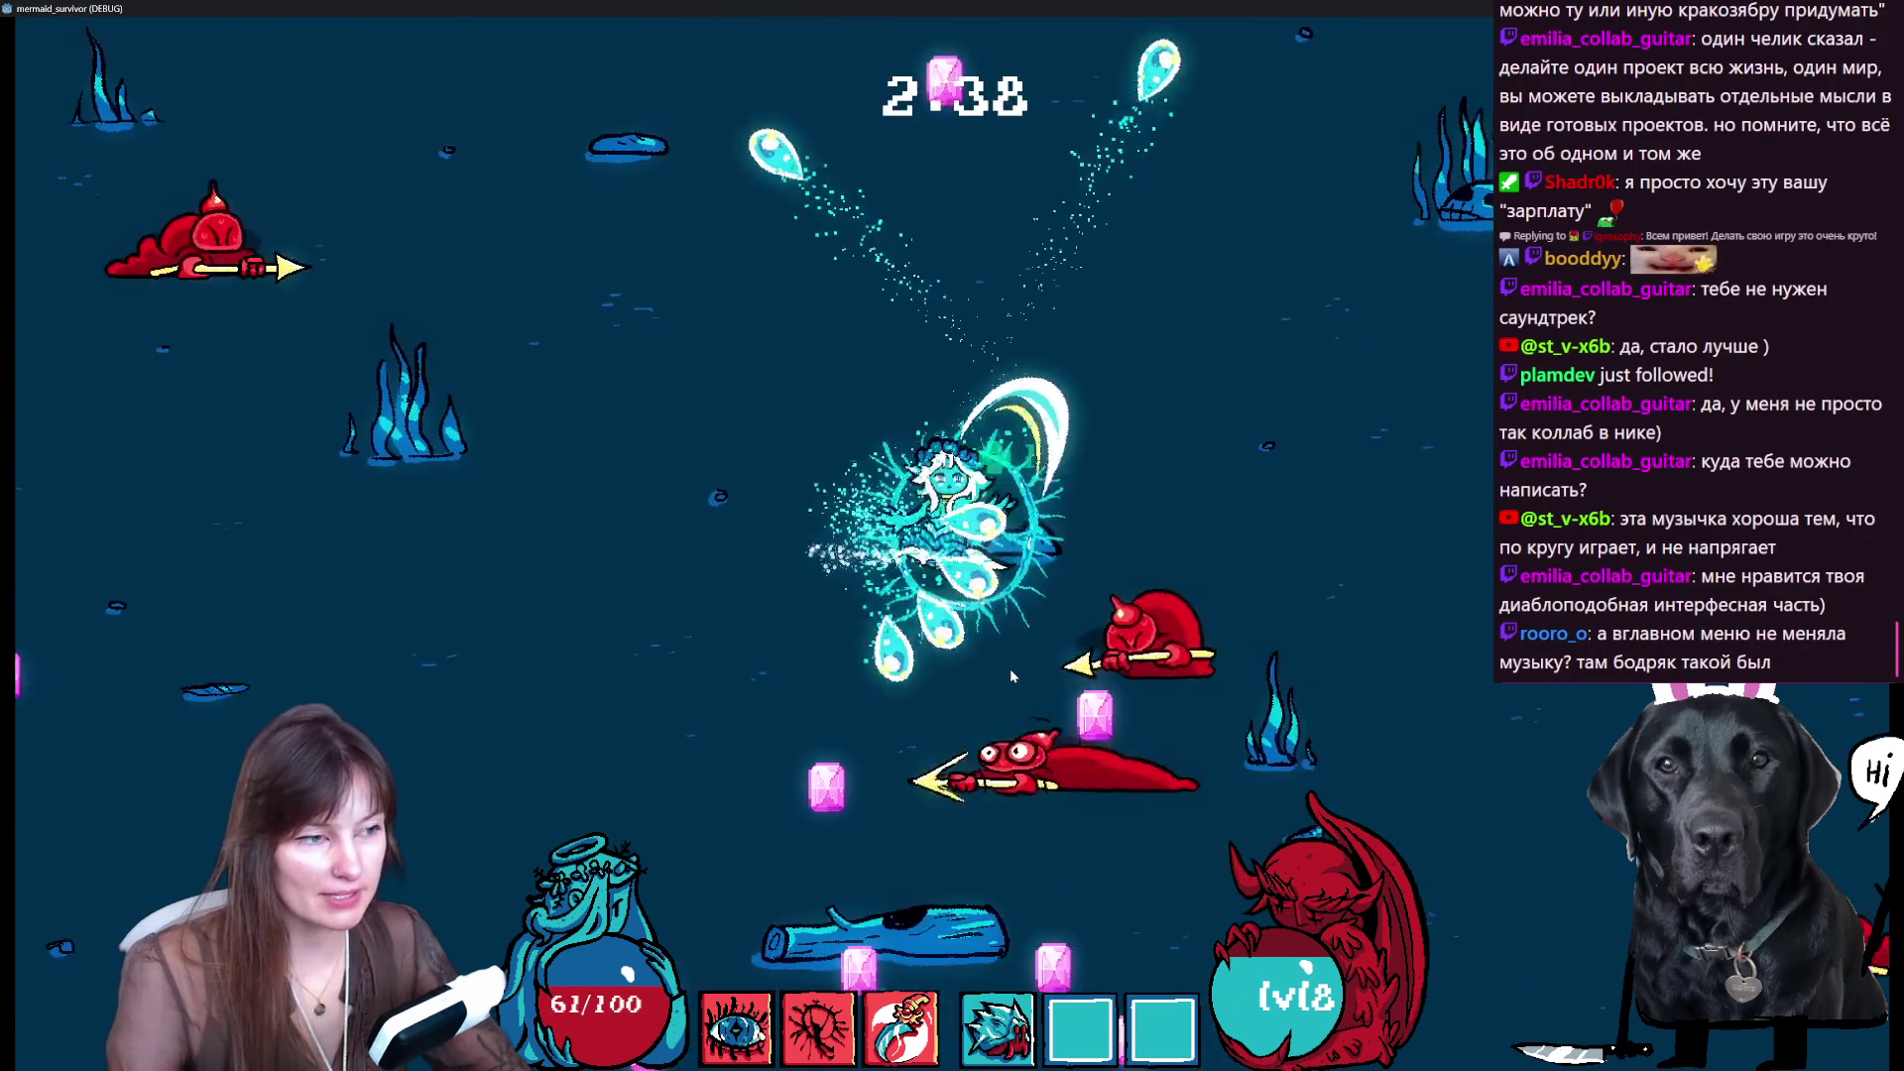
key(s)
key(a)
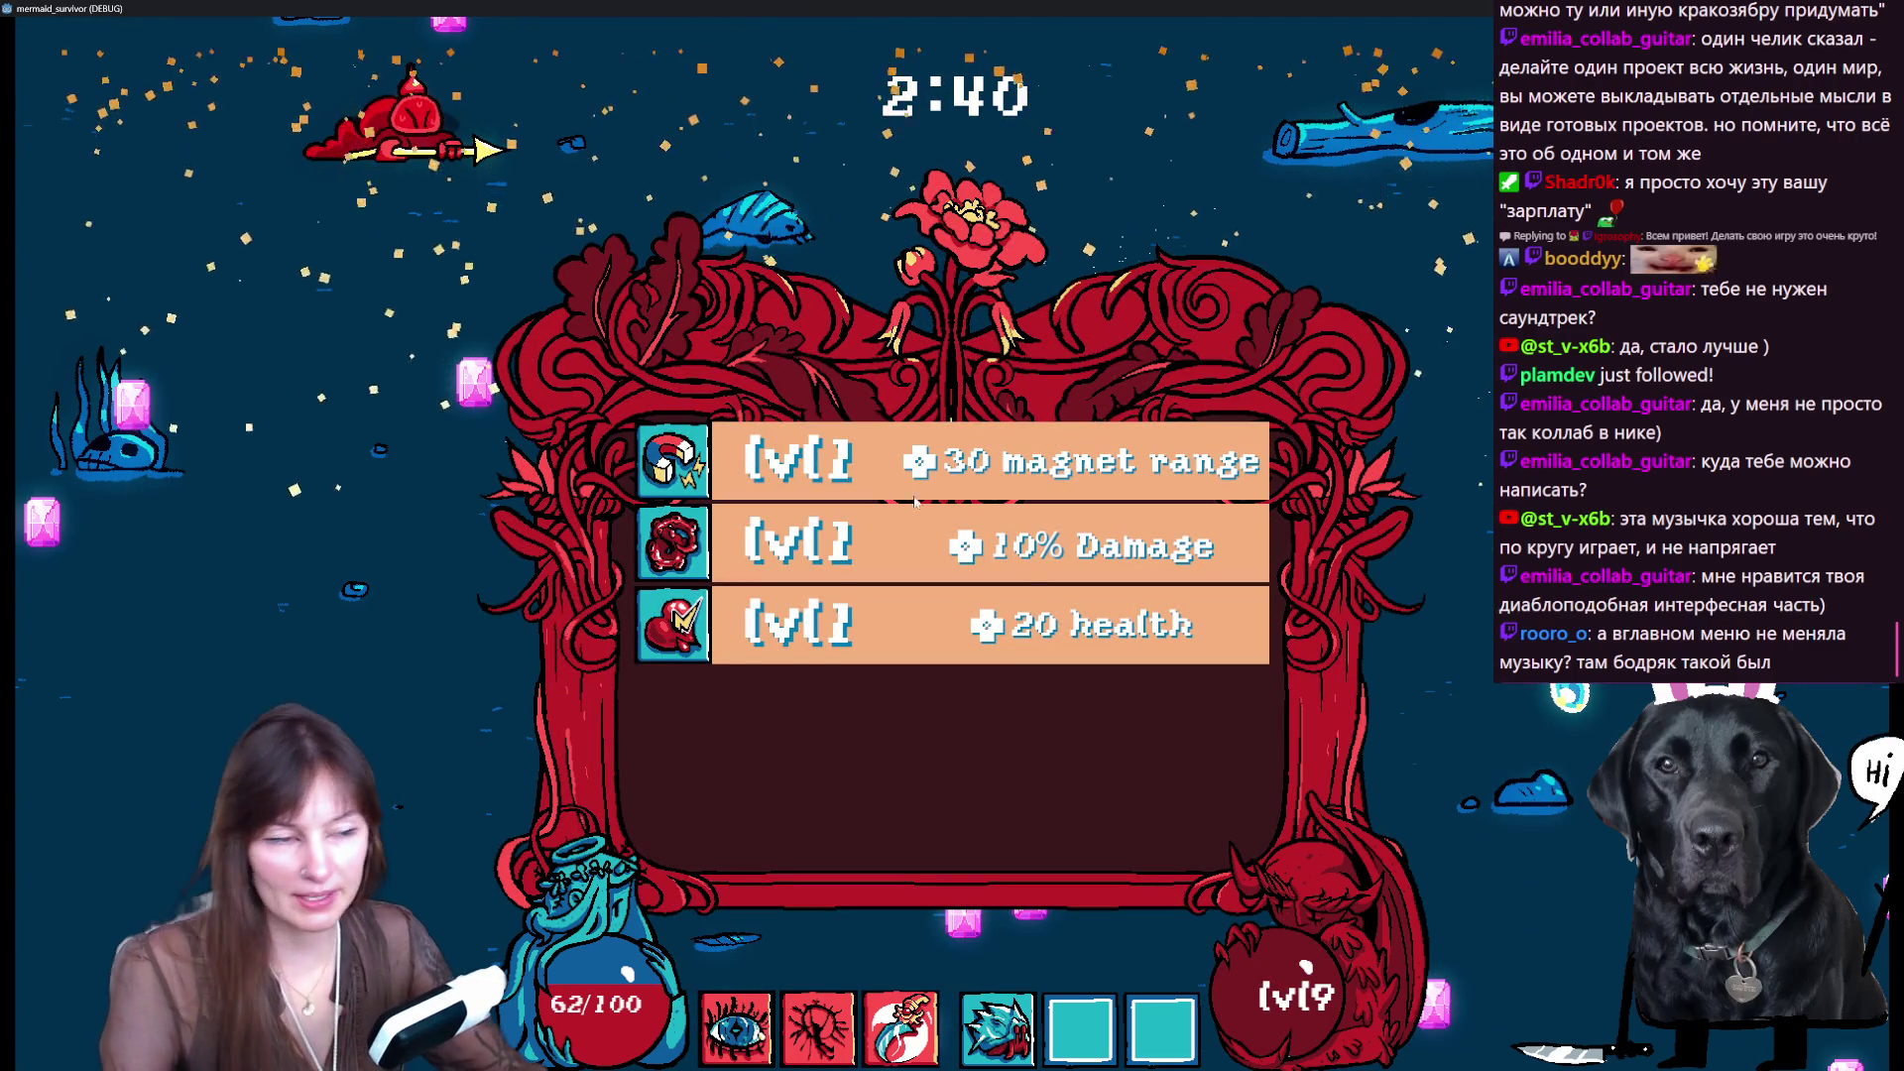
- Take the magnet range upgrade and keep swimming around the arena
click(809, 455)
key(w)
key(s)
key(d)
key(w)
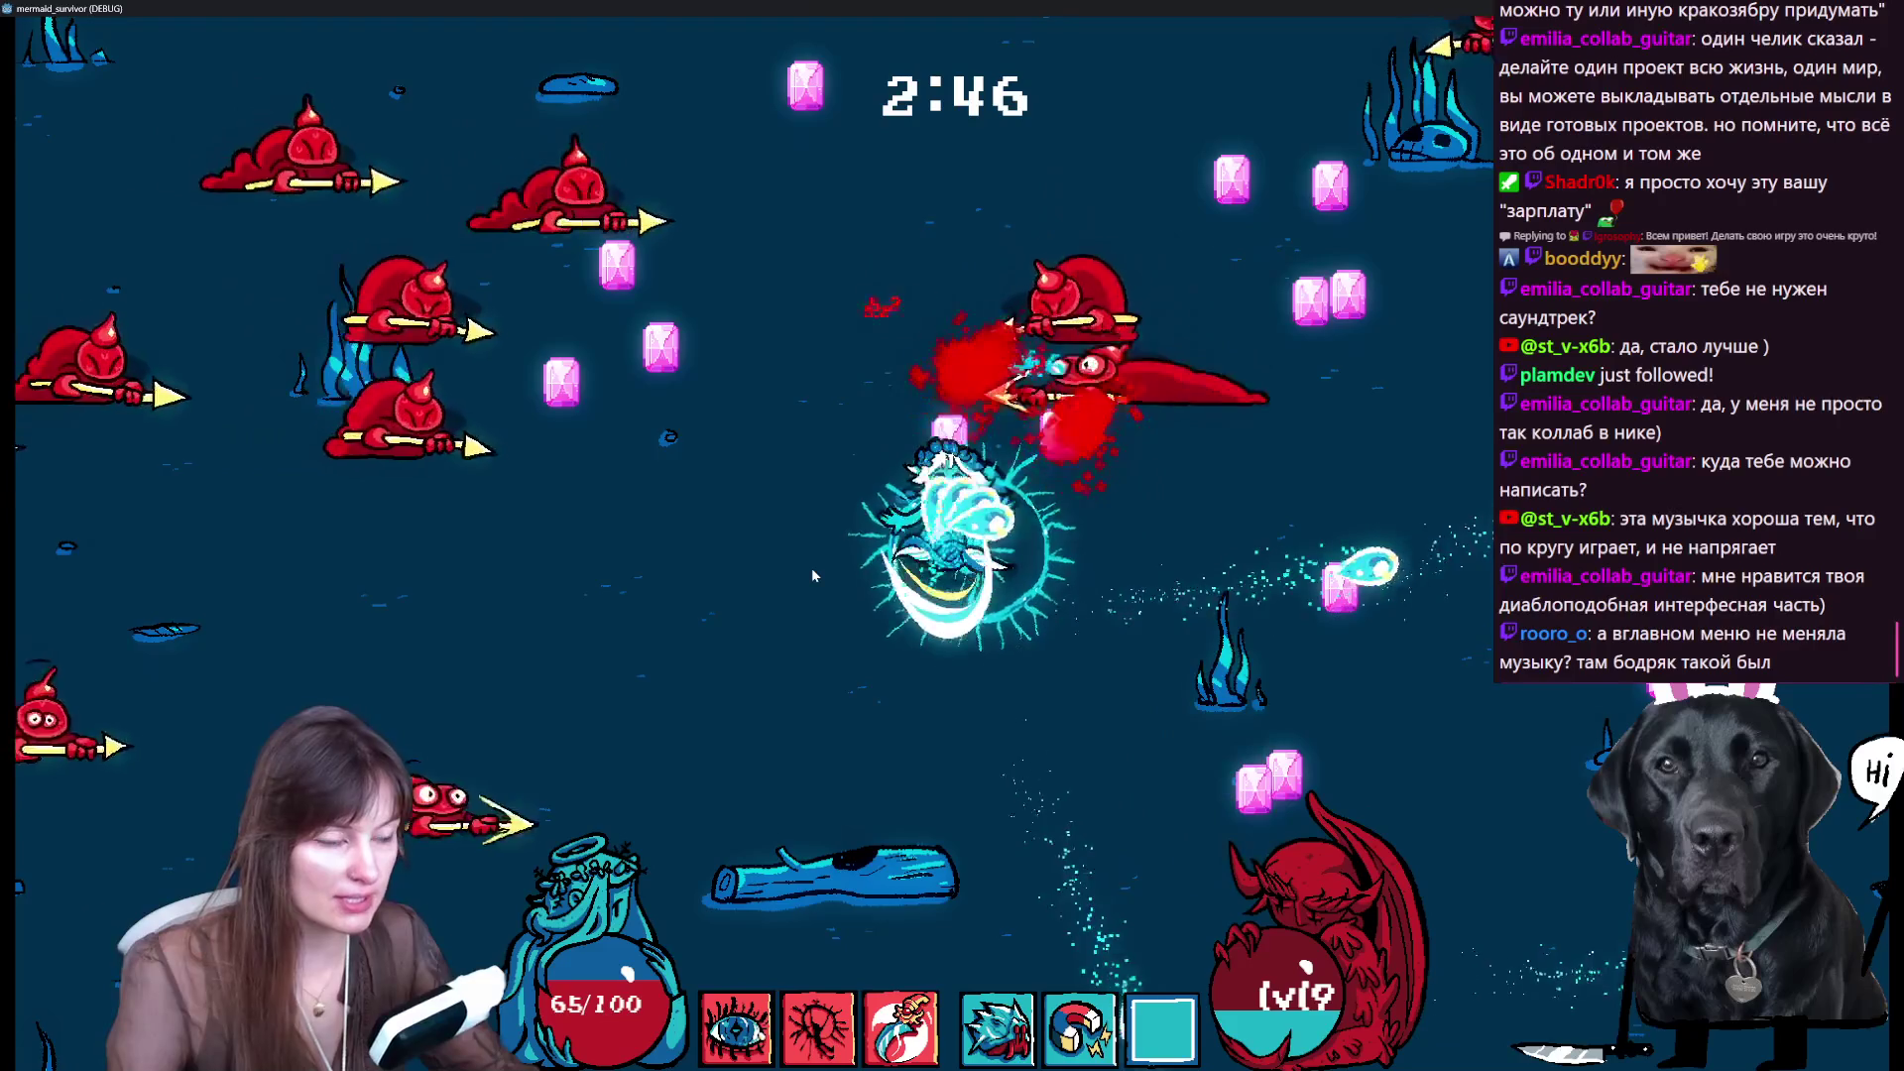
key(w)
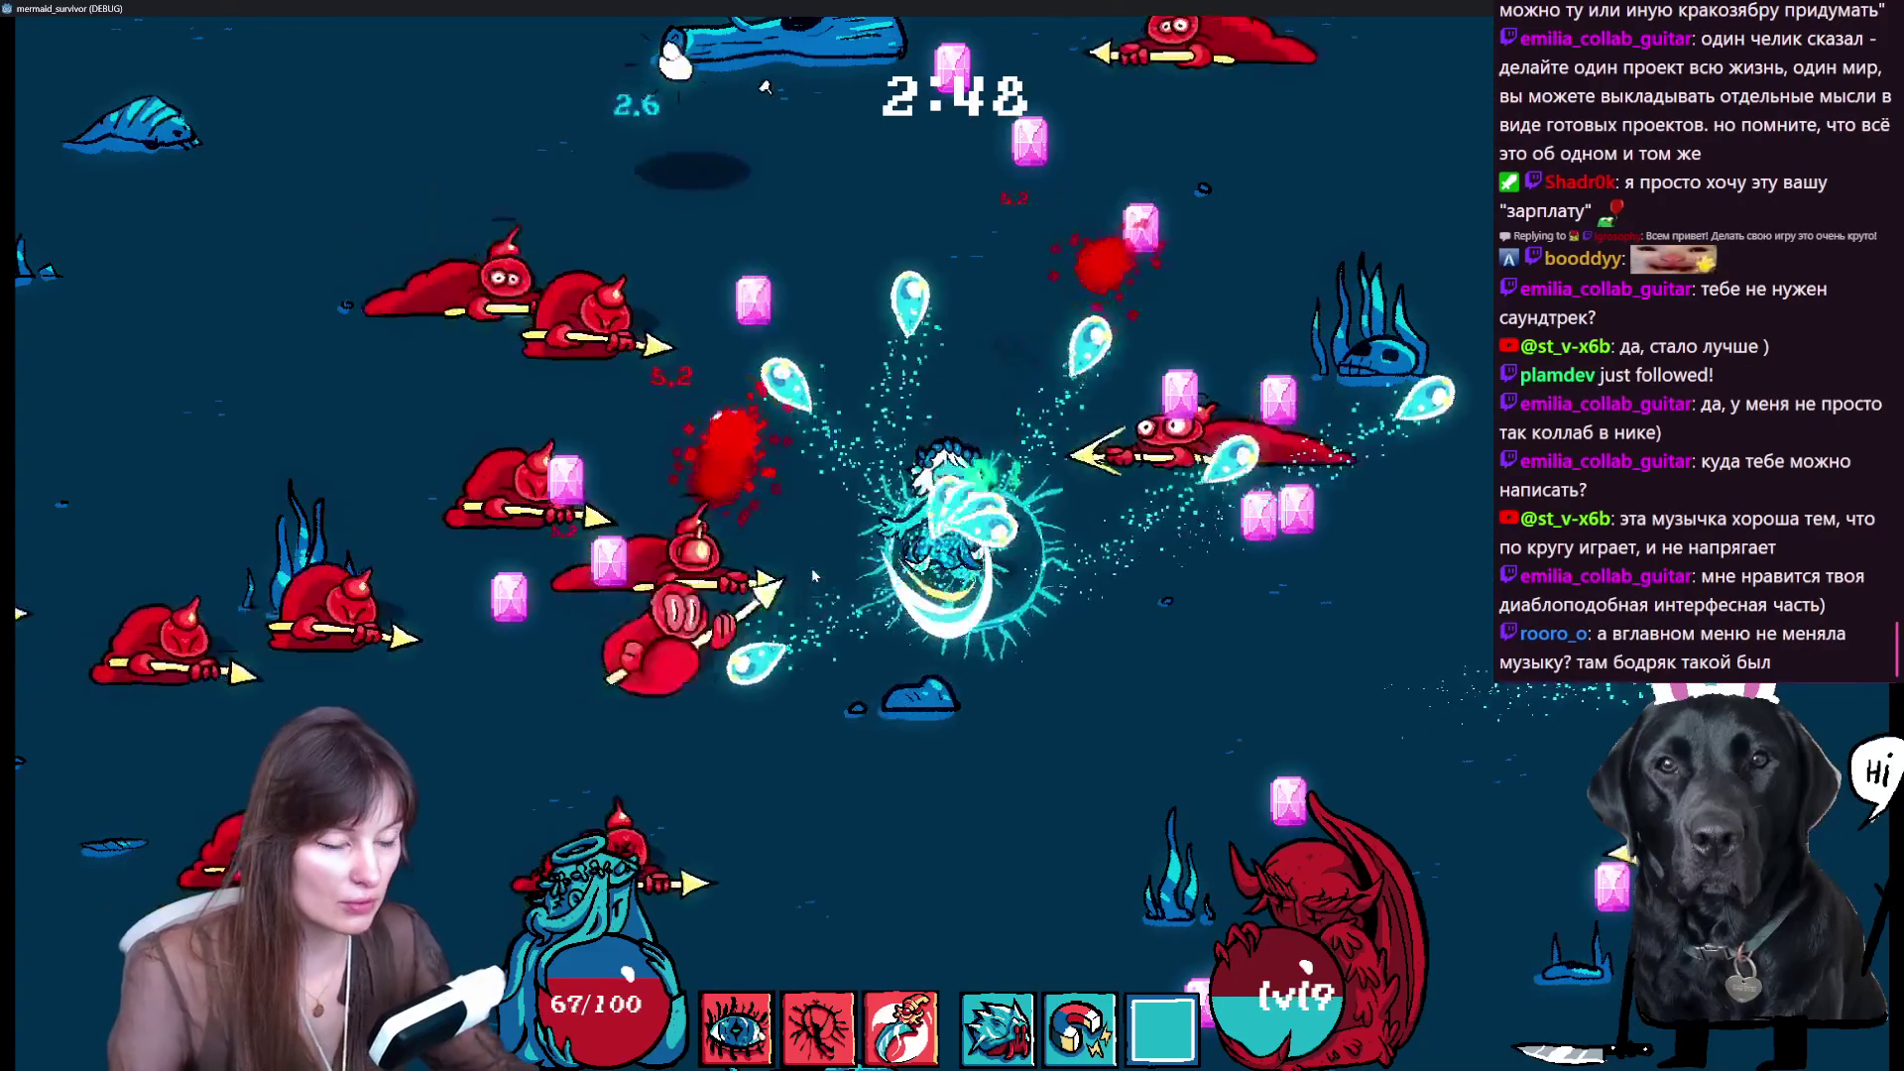
key(w)
key(a)
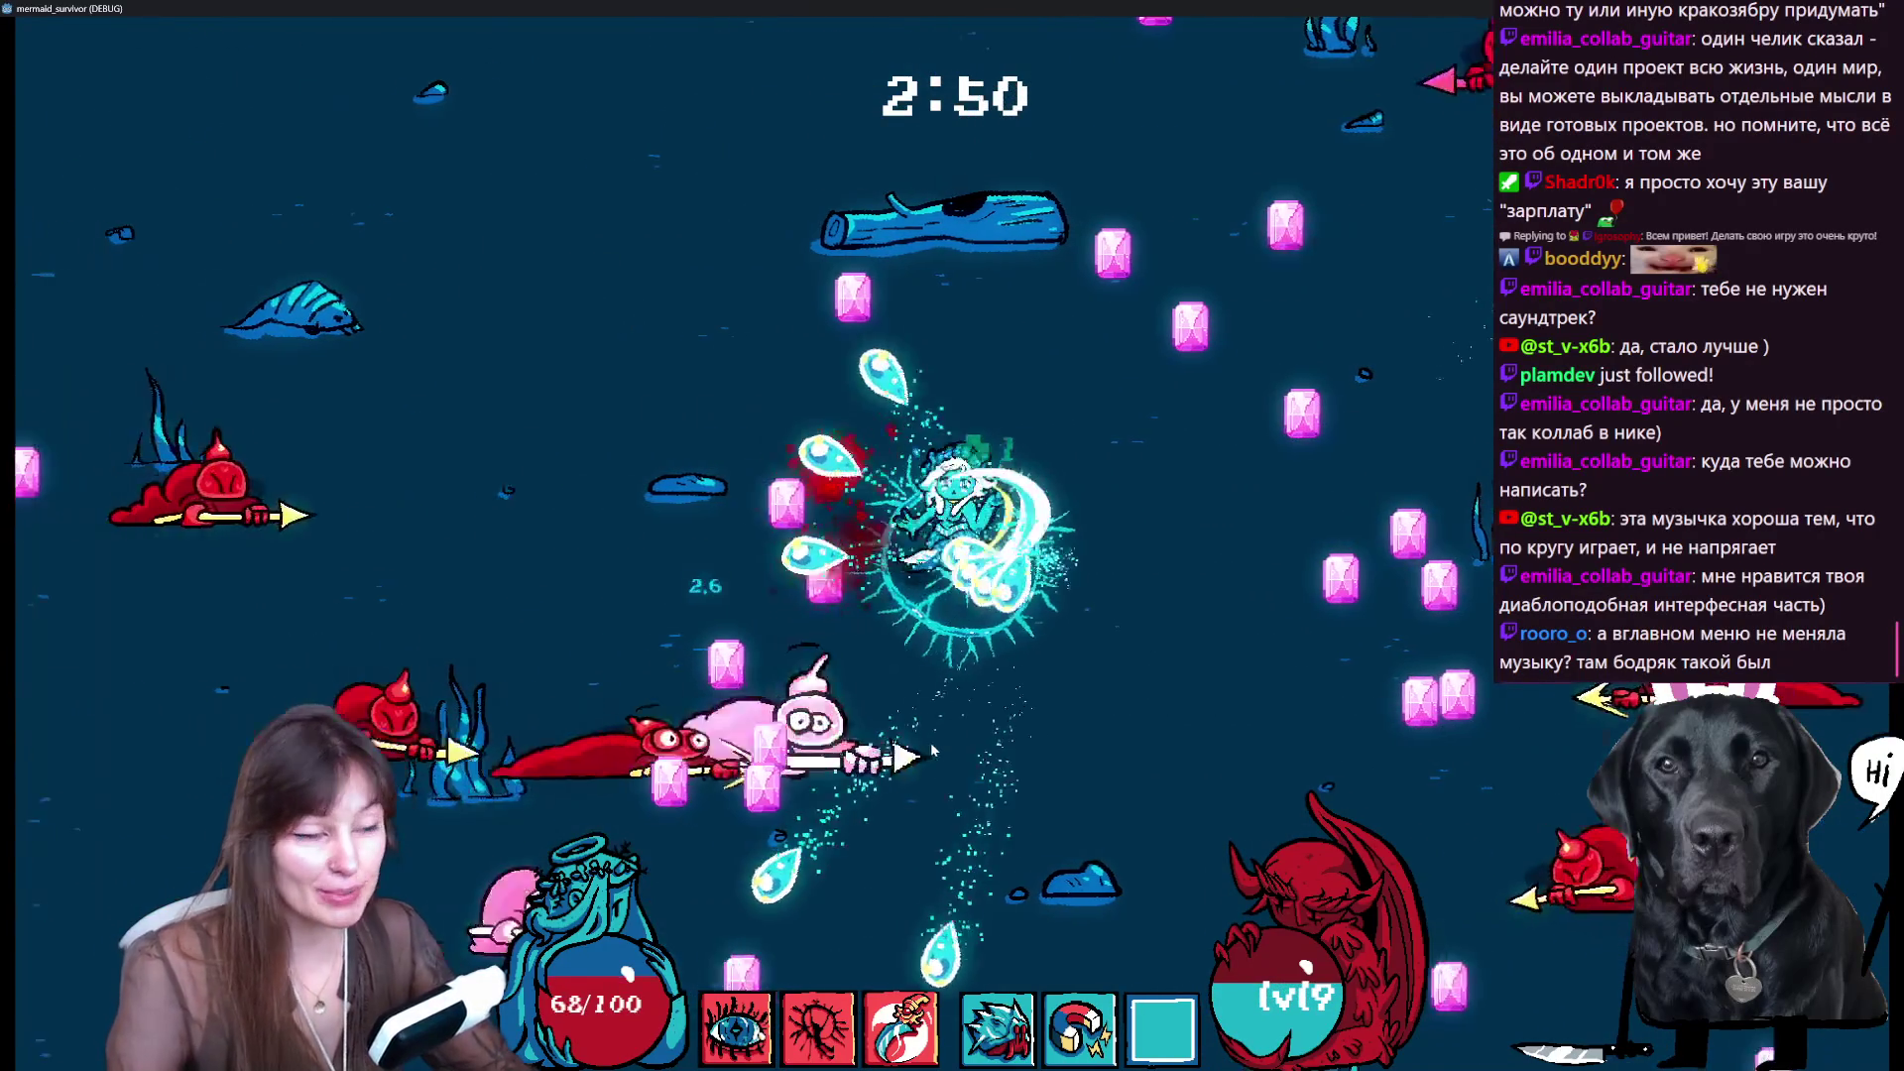
key(a)
key(s)
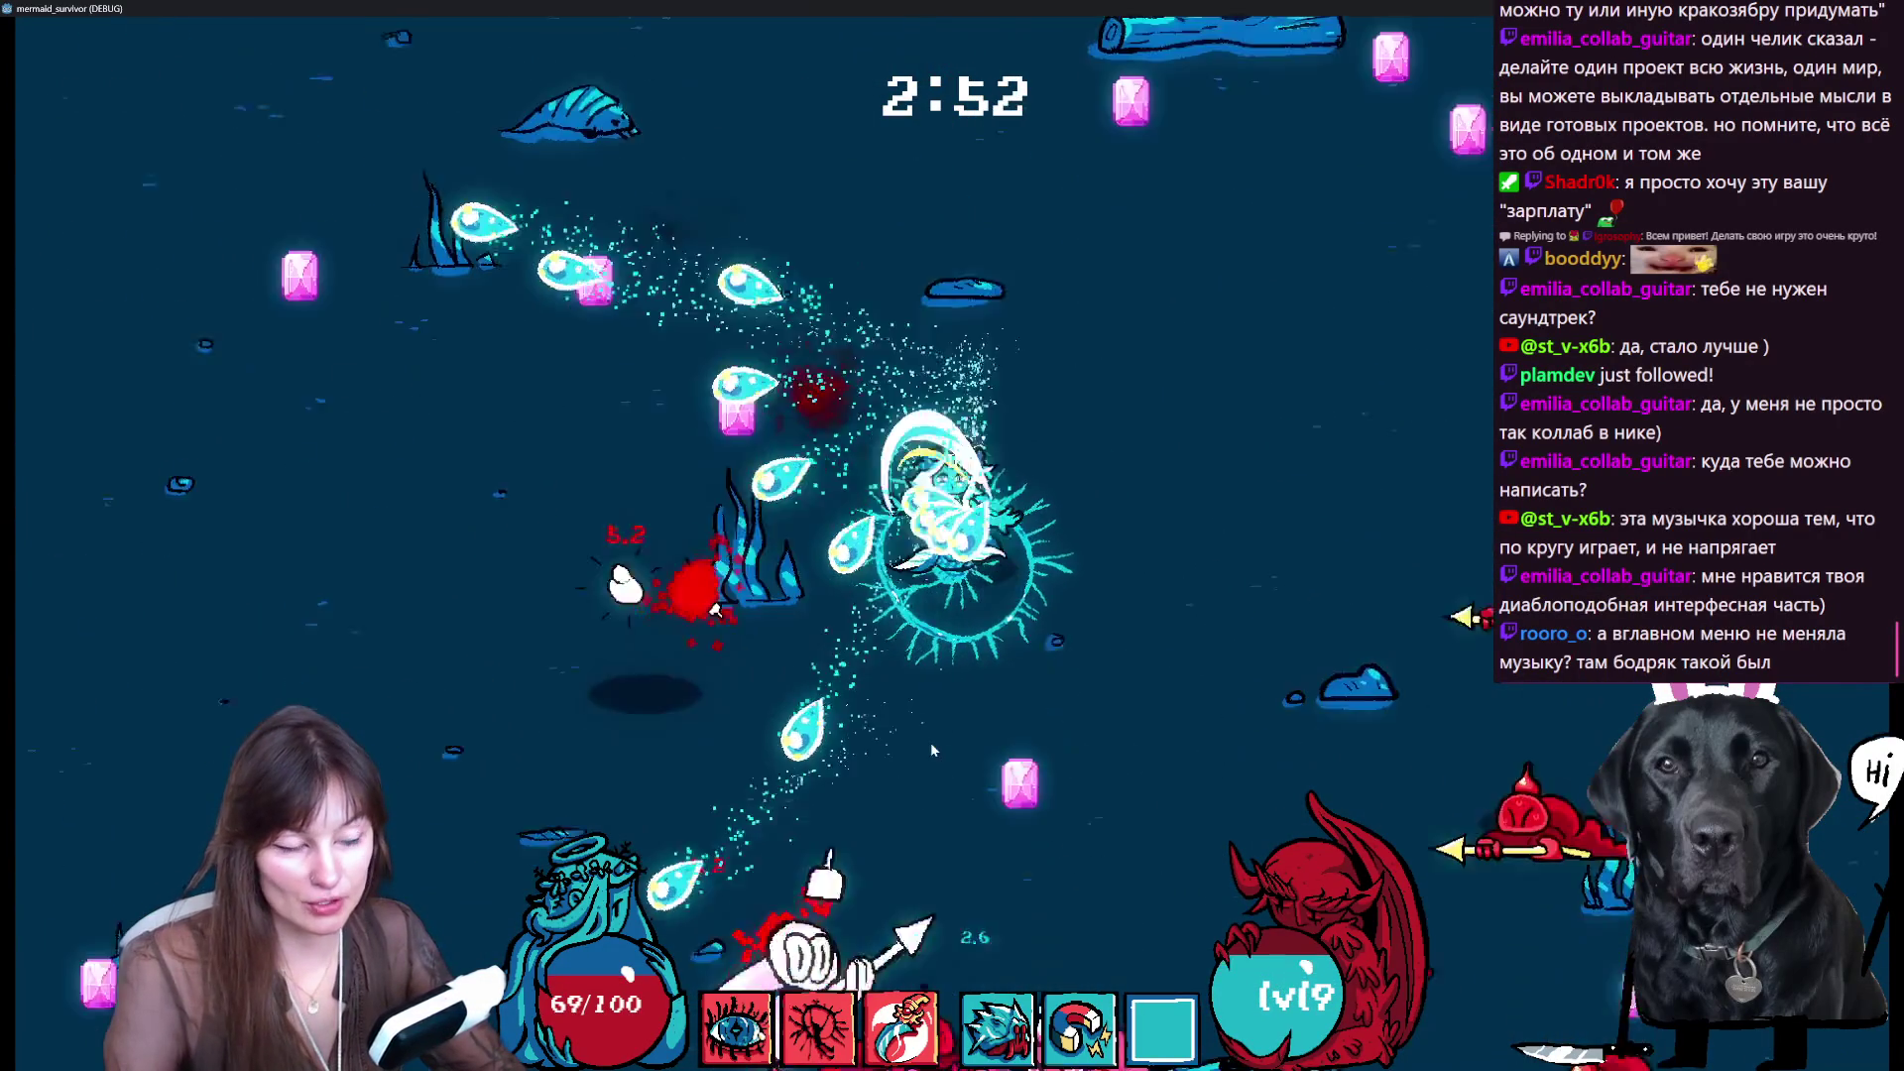
key(a)
key(w)
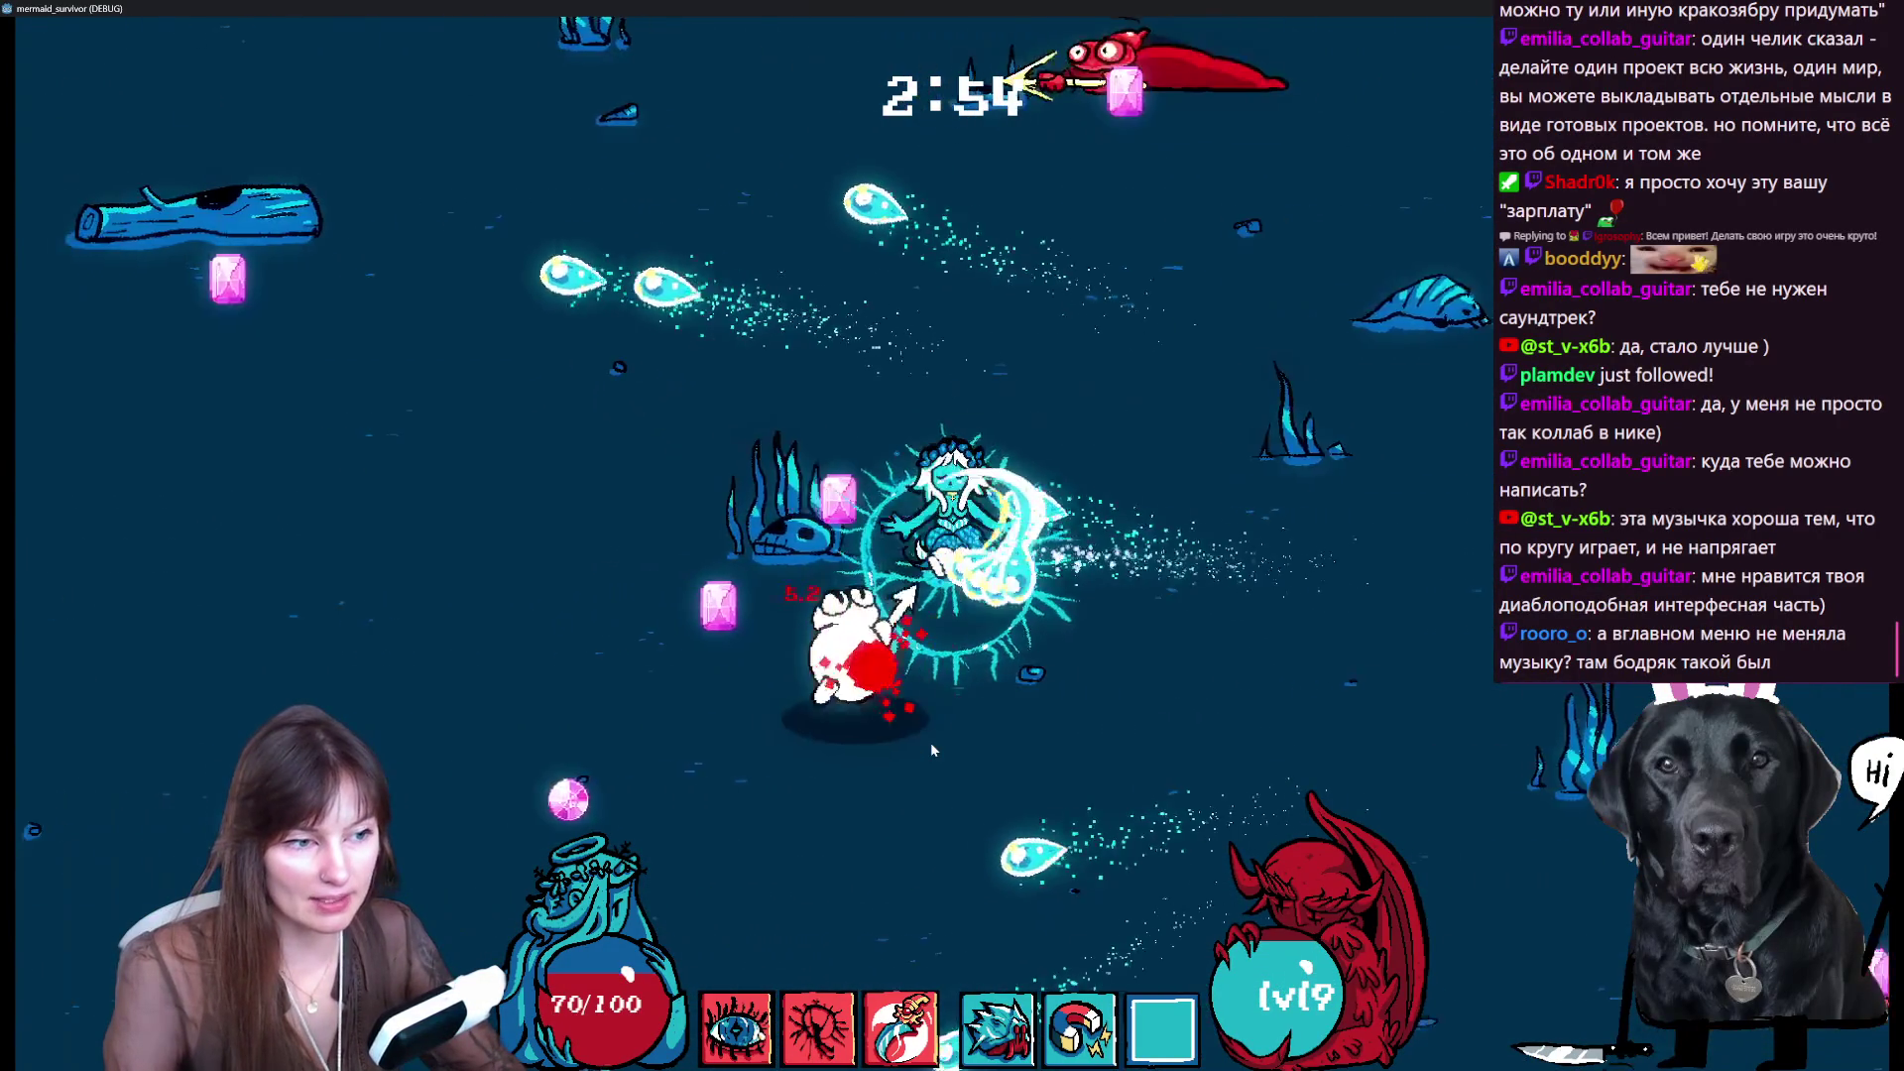
key(a)
key(w)
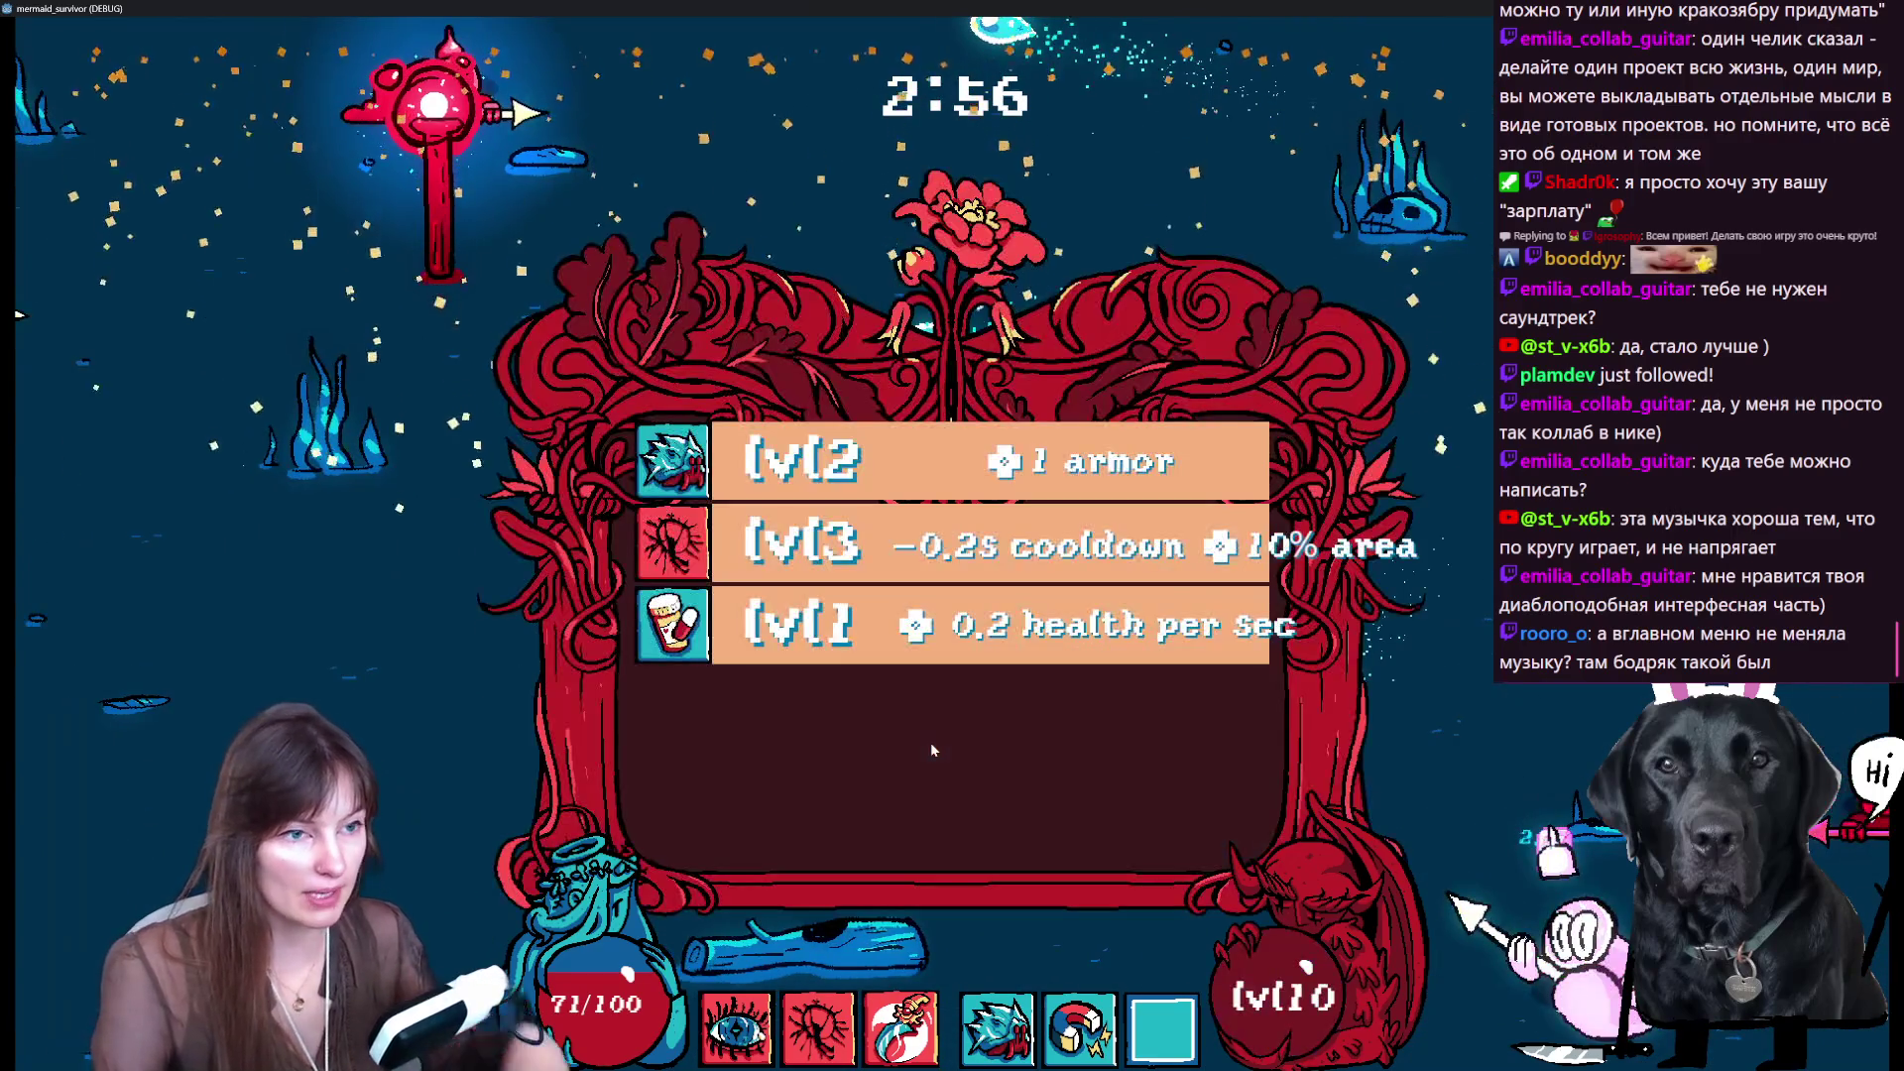
- Choose another -0.2s cooldown, 10% area upgrade and swim on past three minutes
click(850, 550)
key(w)
key(a)
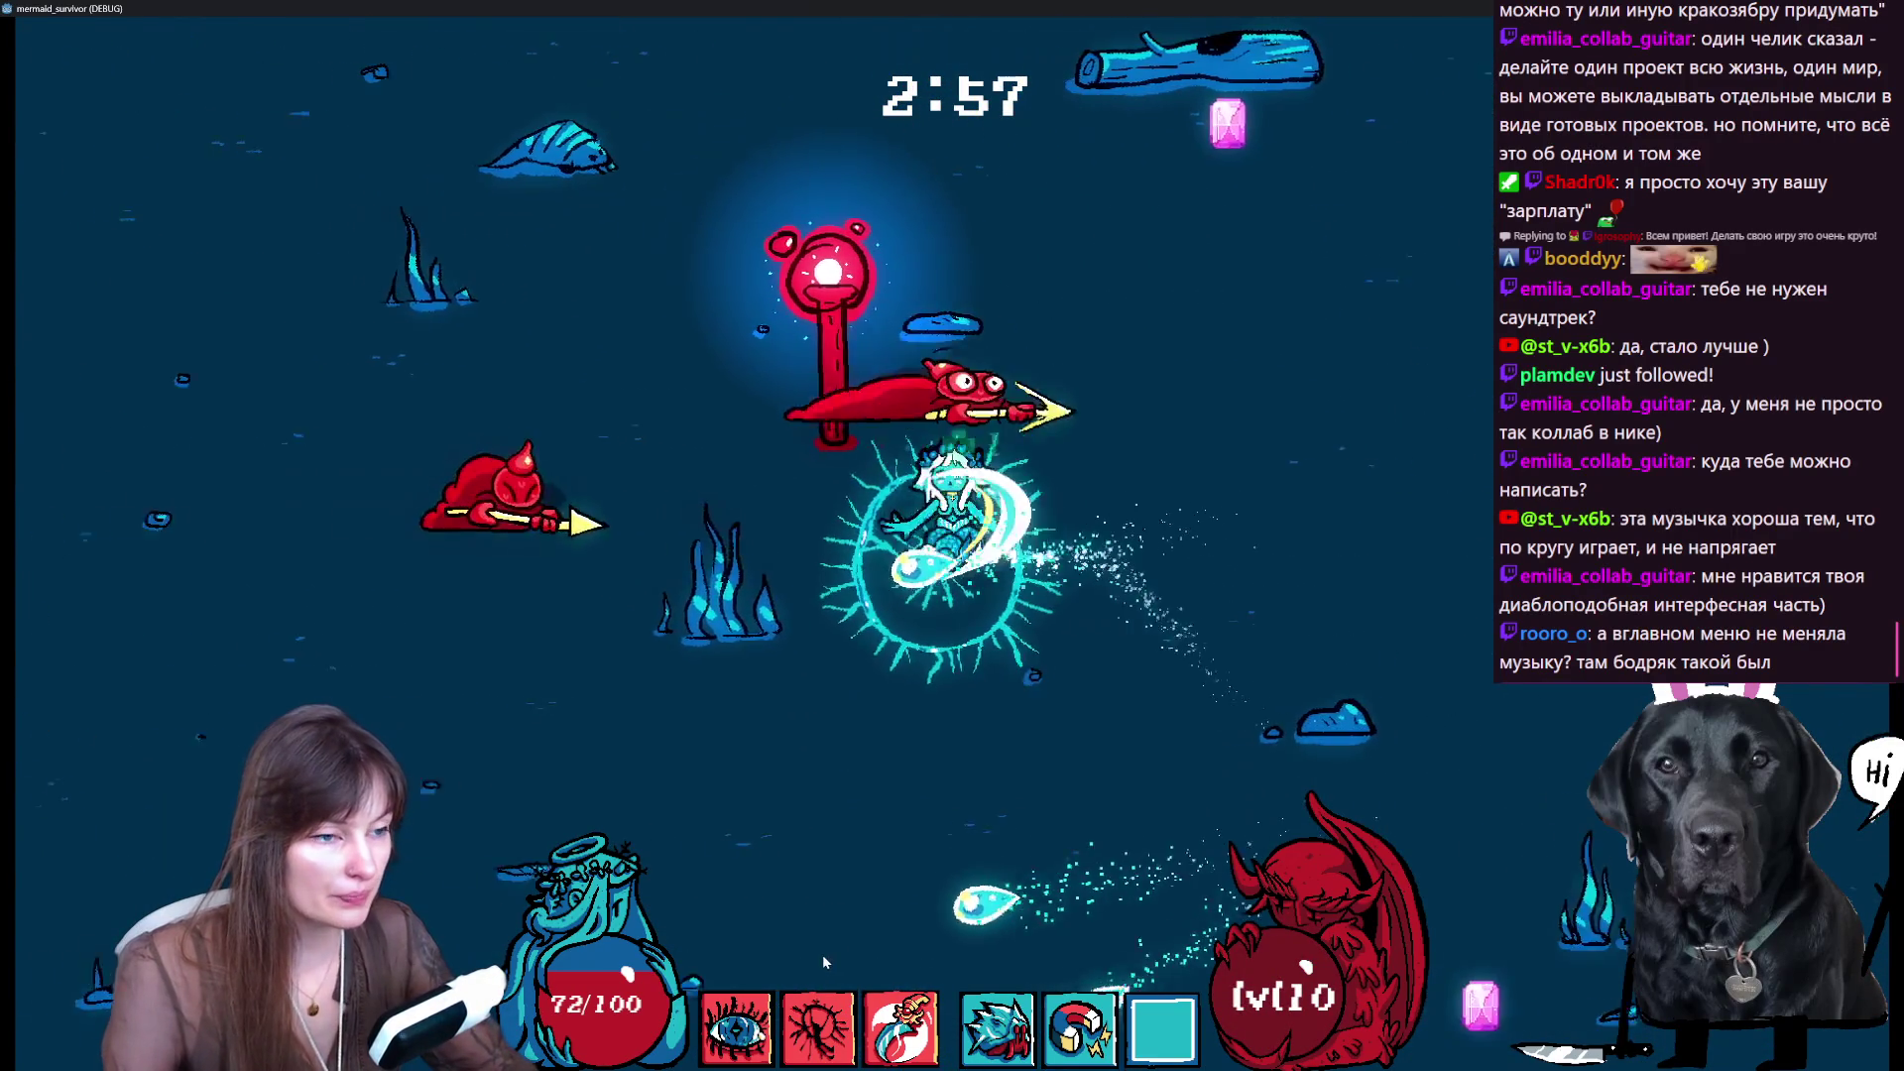
key(w)
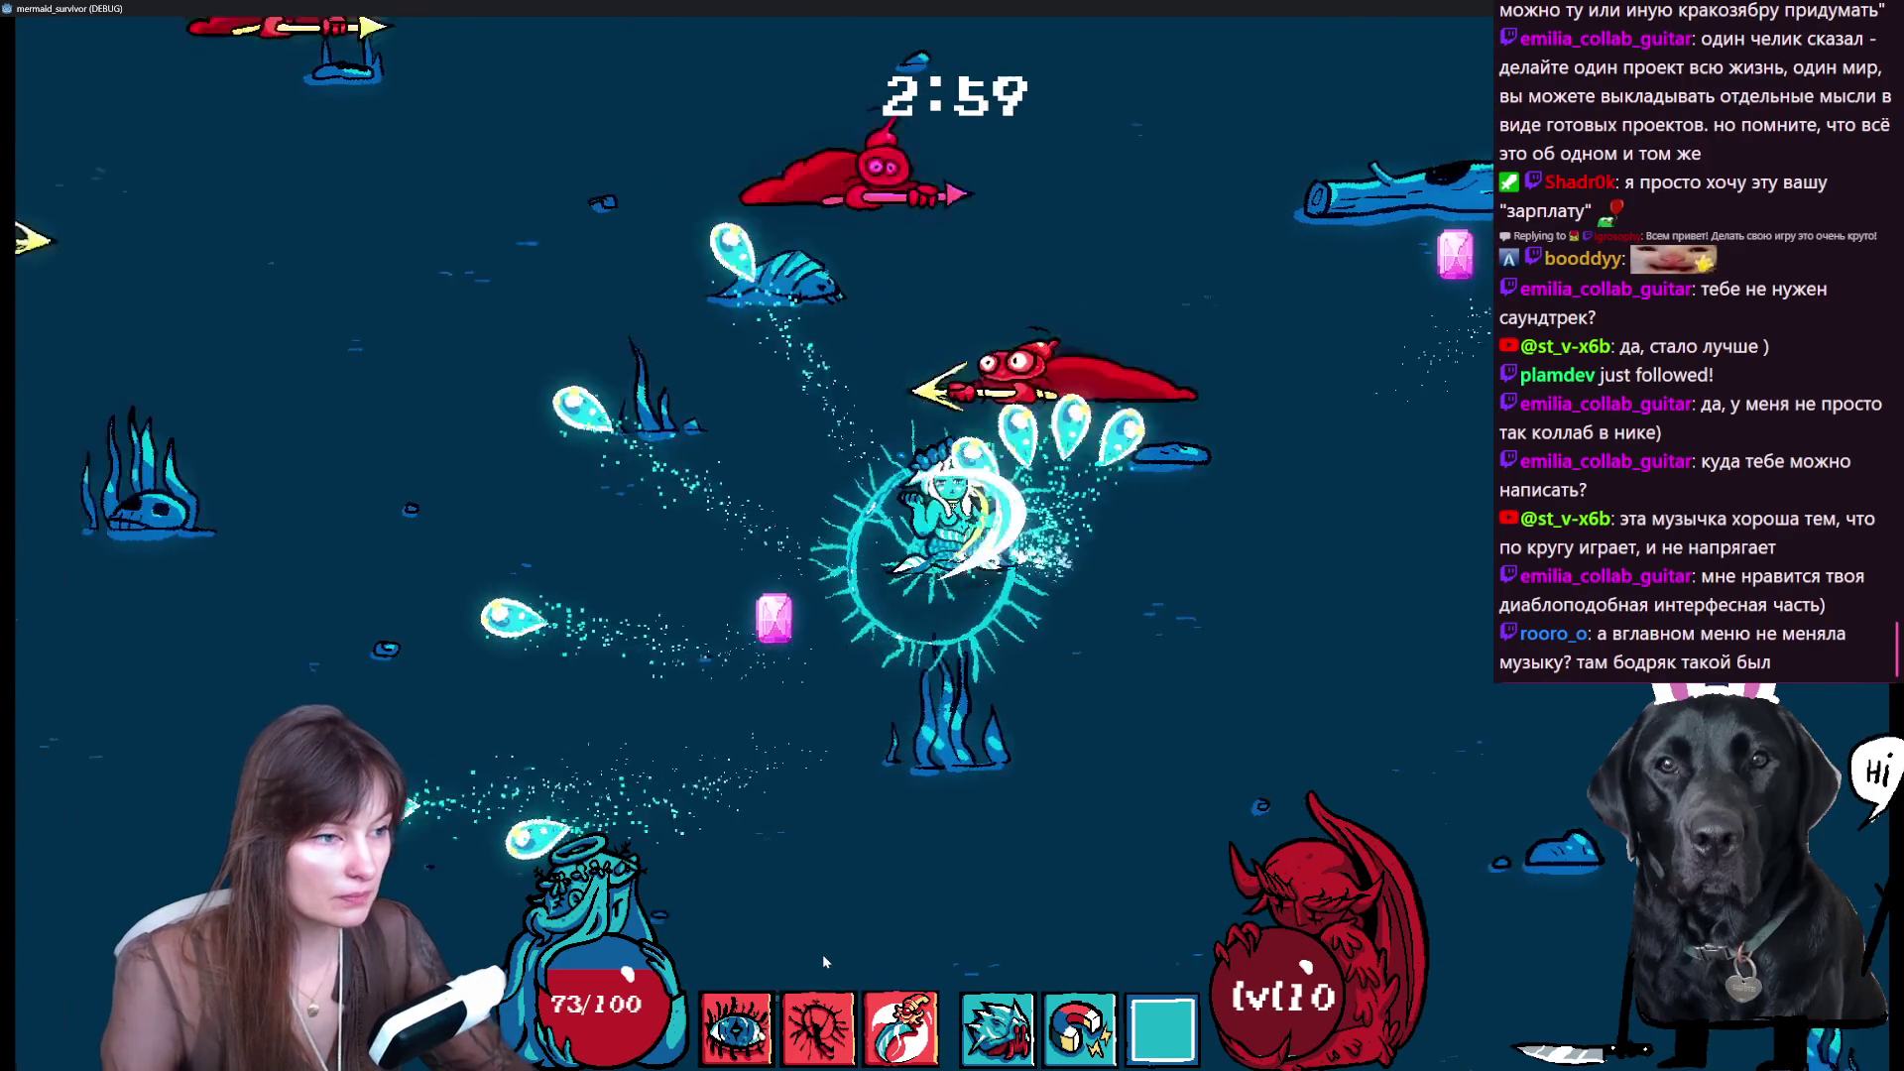
key(d)
key(w)
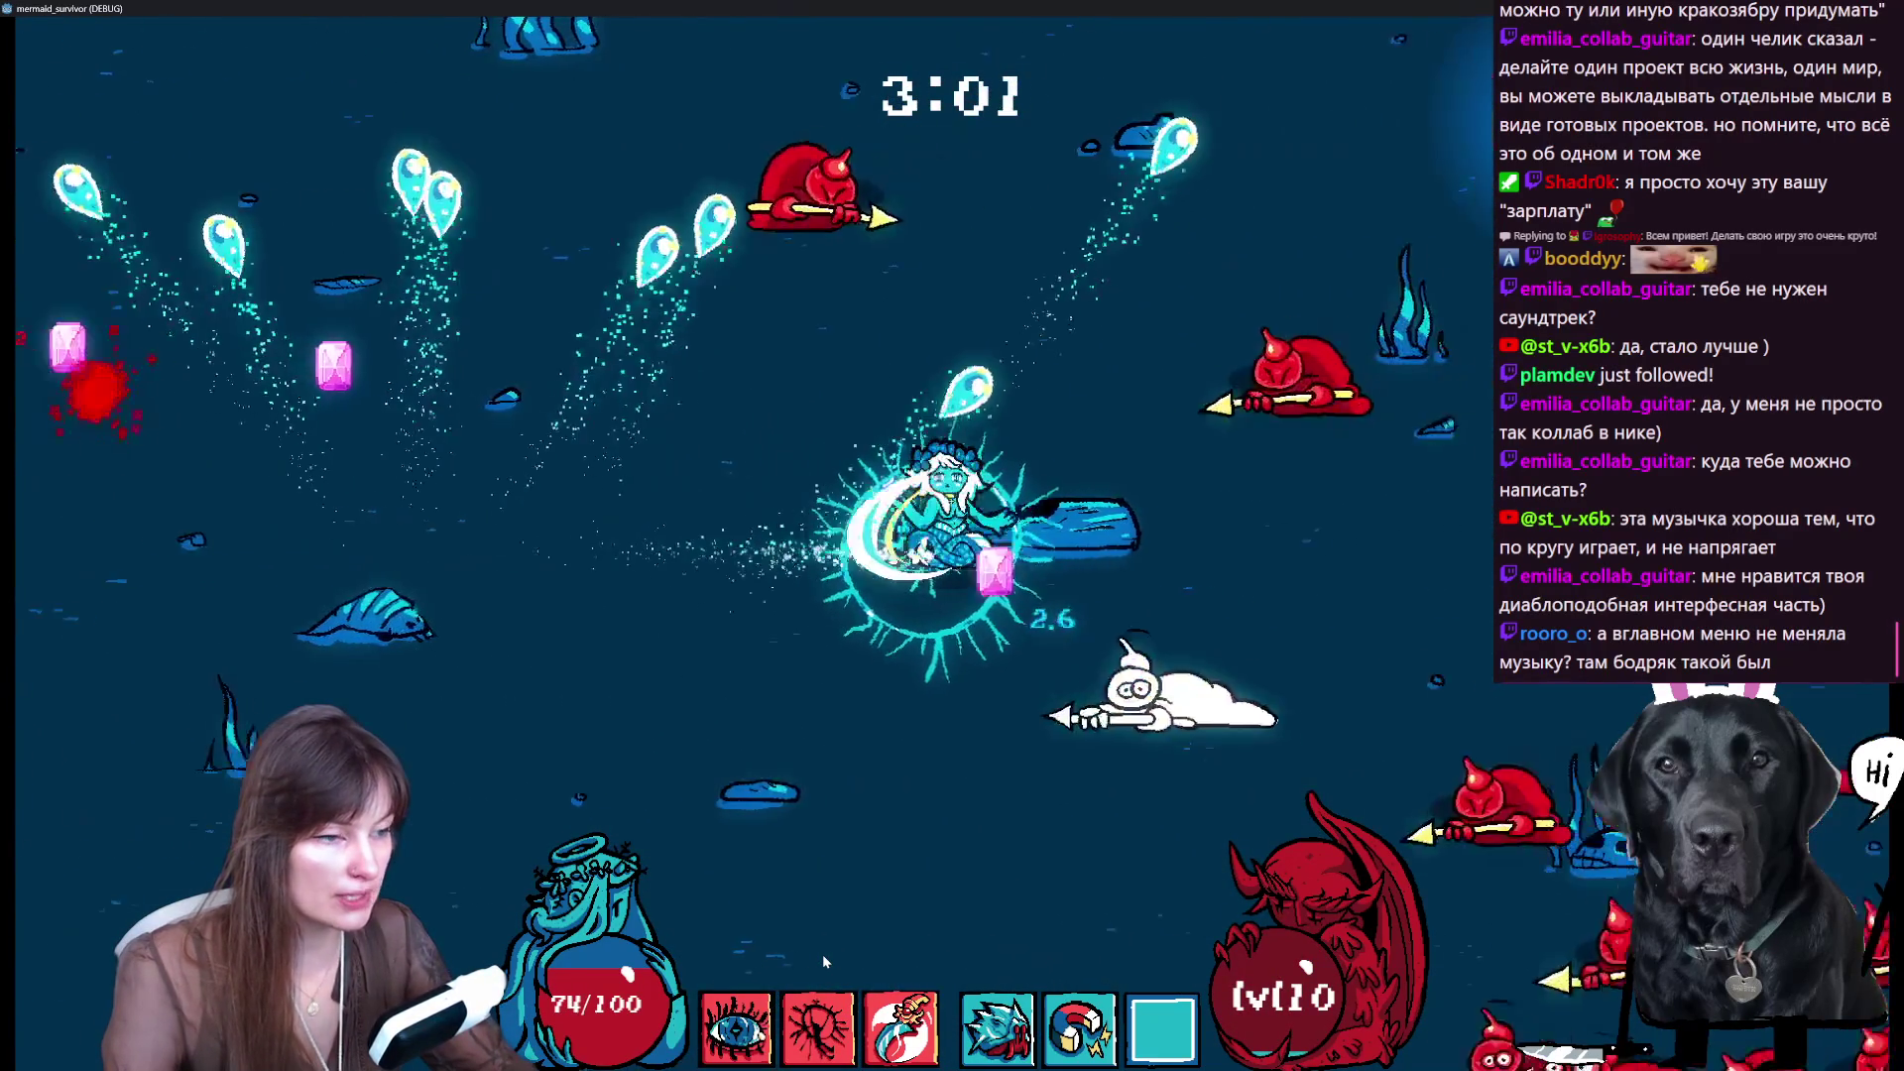
key(d)
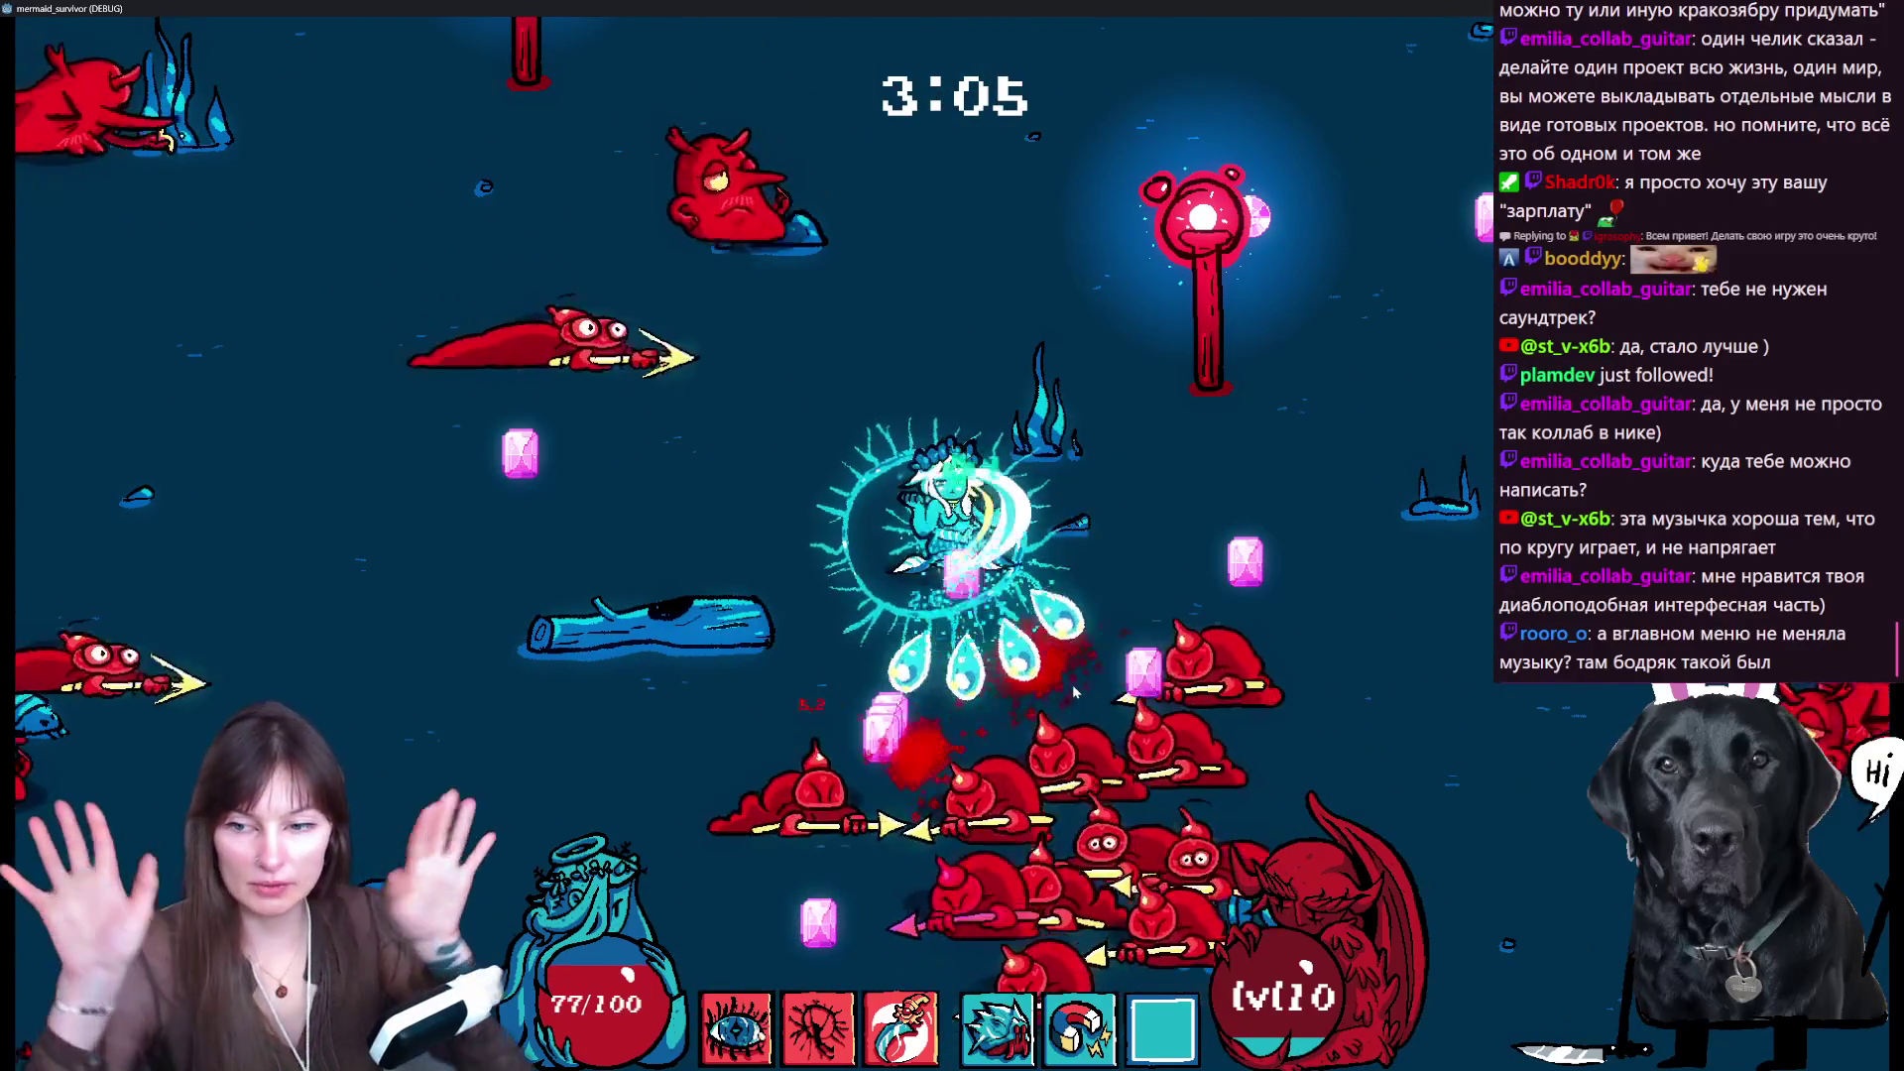
- Dodge the enemies and take the Damage upgrade
key(w)
key(d)
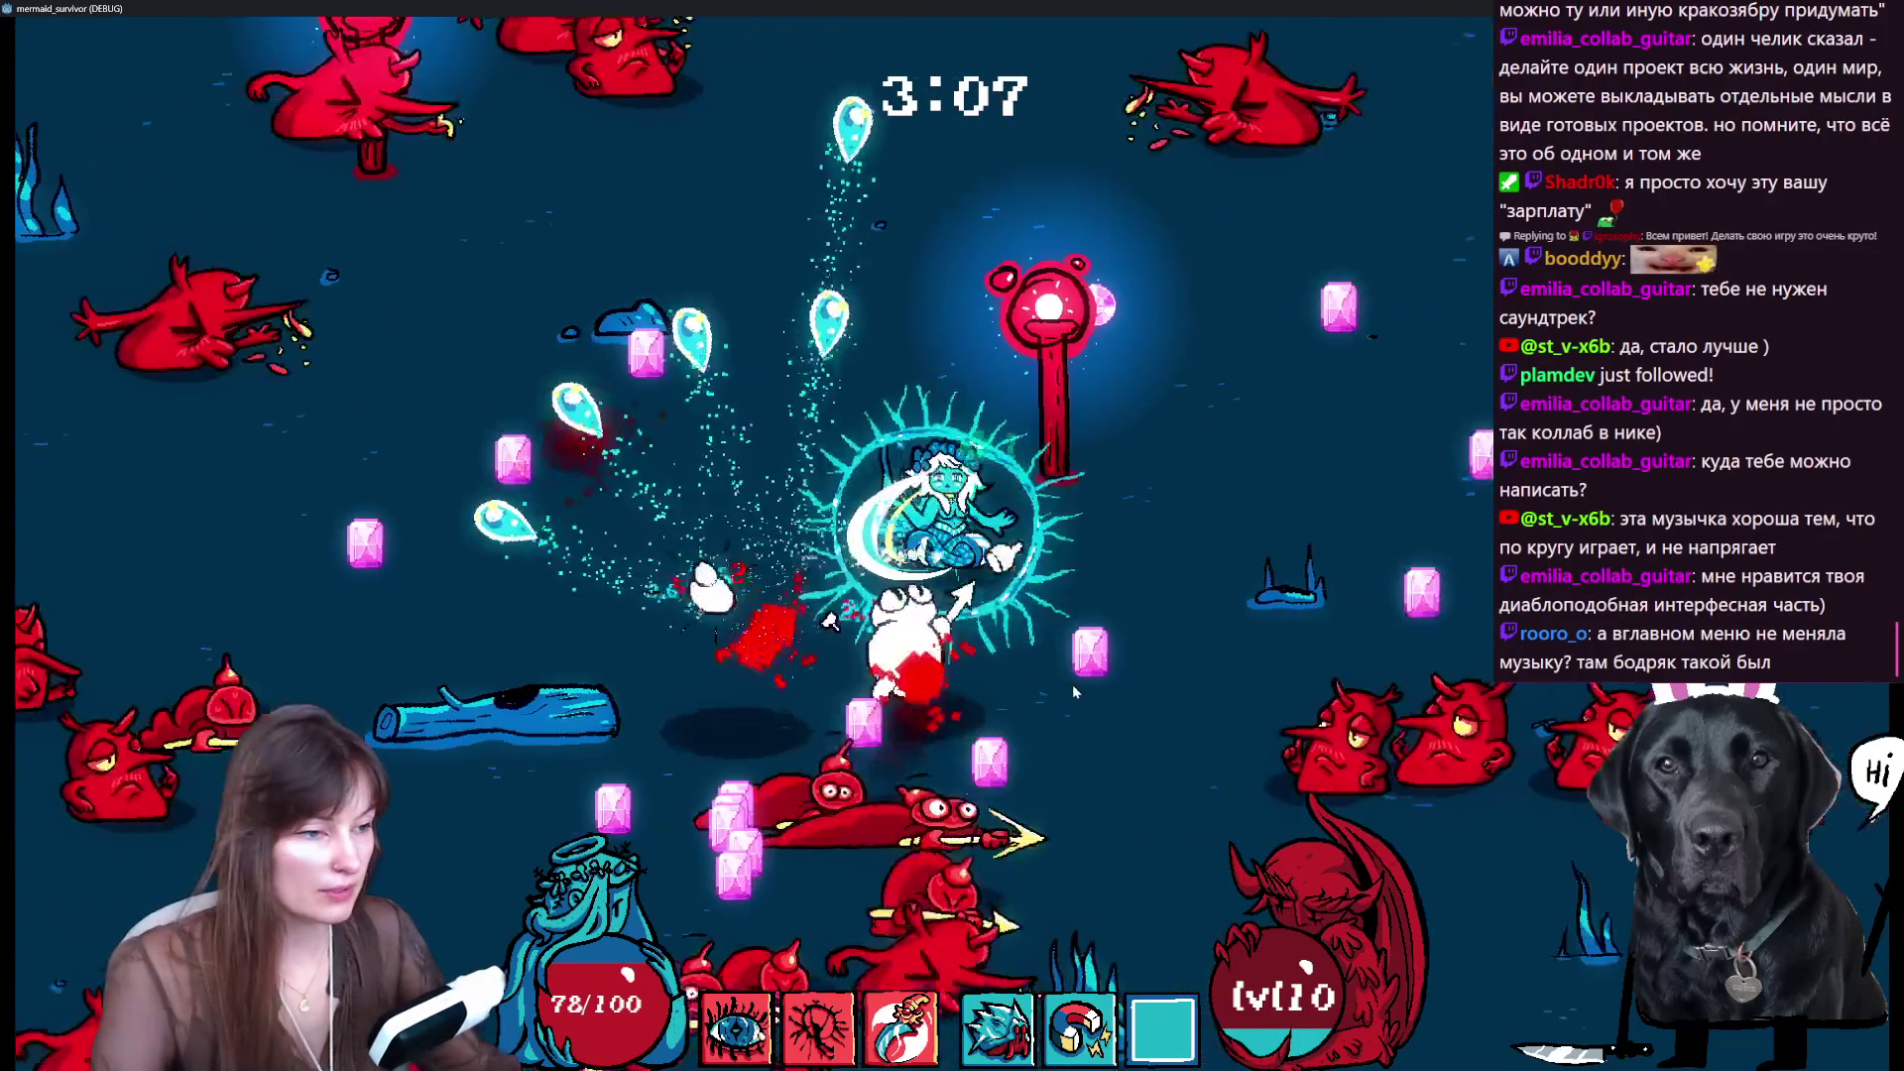
key(s)
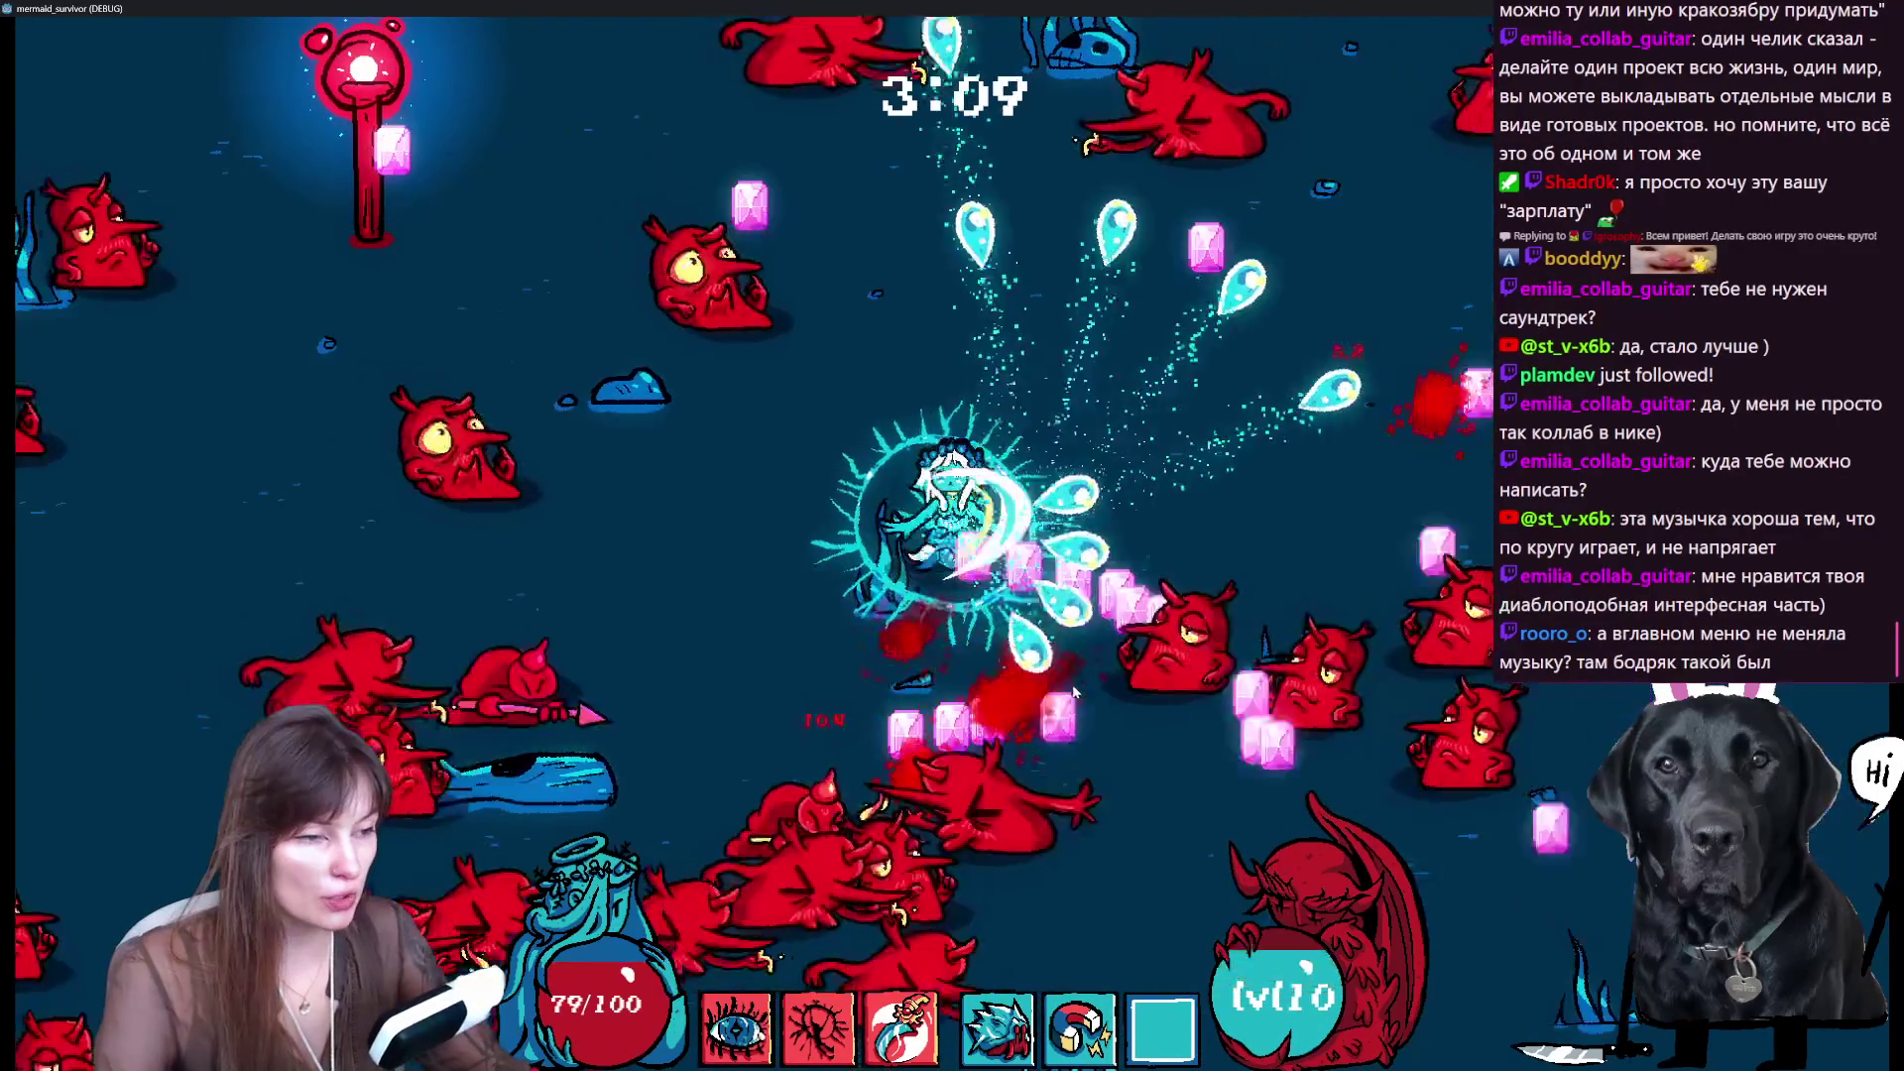
click(799, 421)
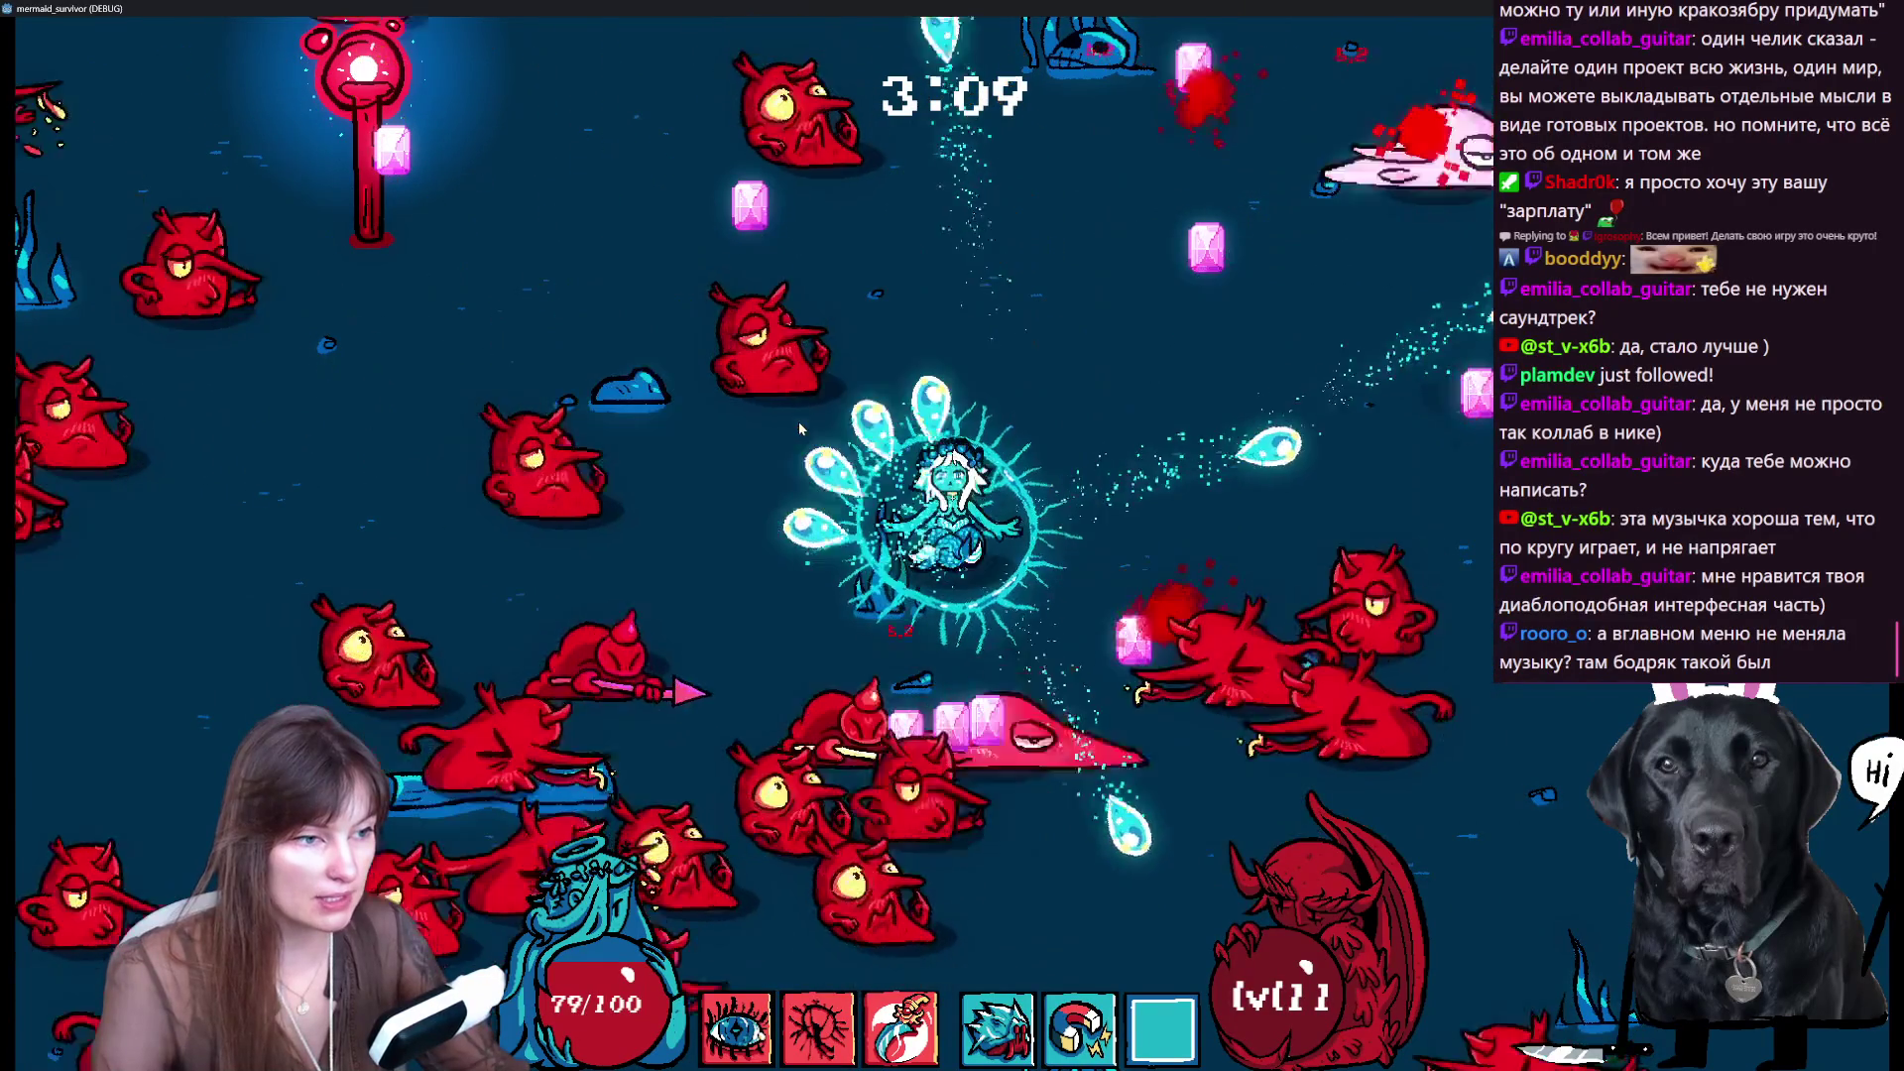
- Swim the mermaid around the arena with WASD, evading enemies and collecting gems
key(d)
key(w)
key(s)
key(d)
key(w)
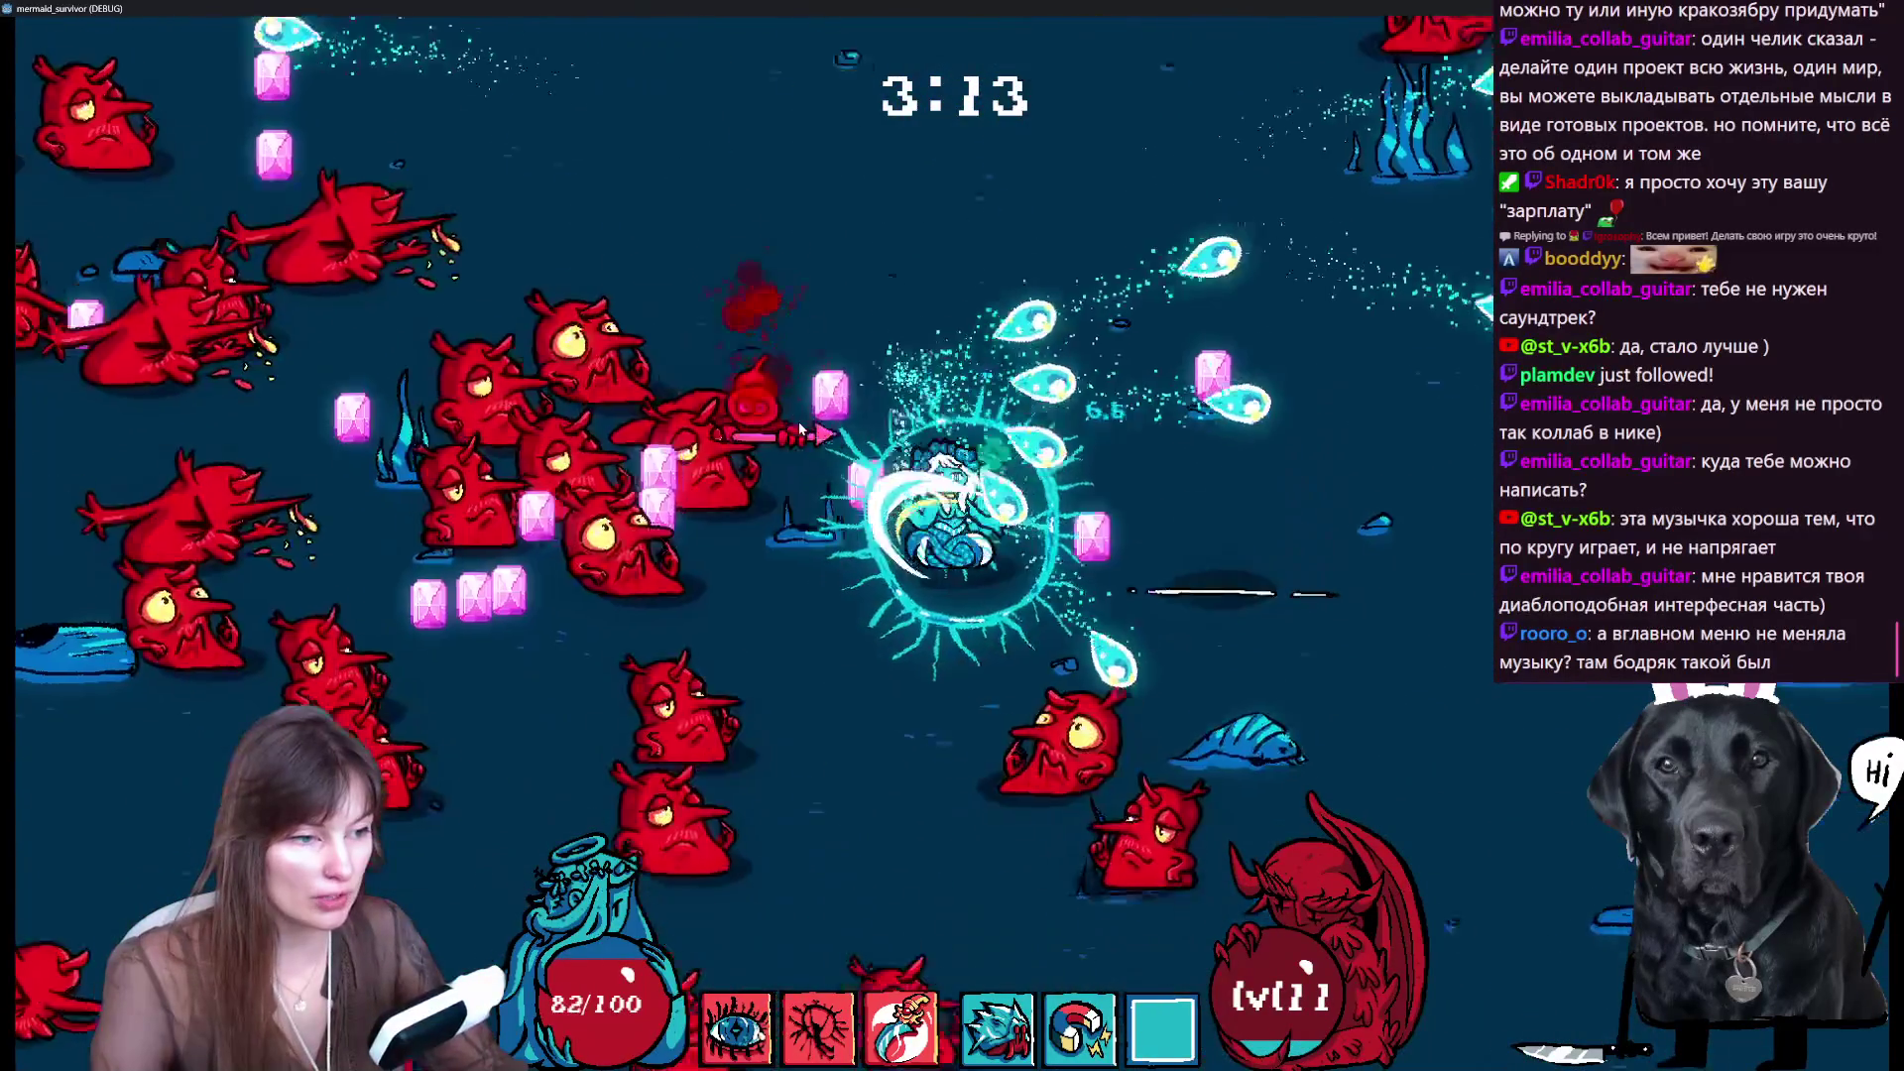
key(s)
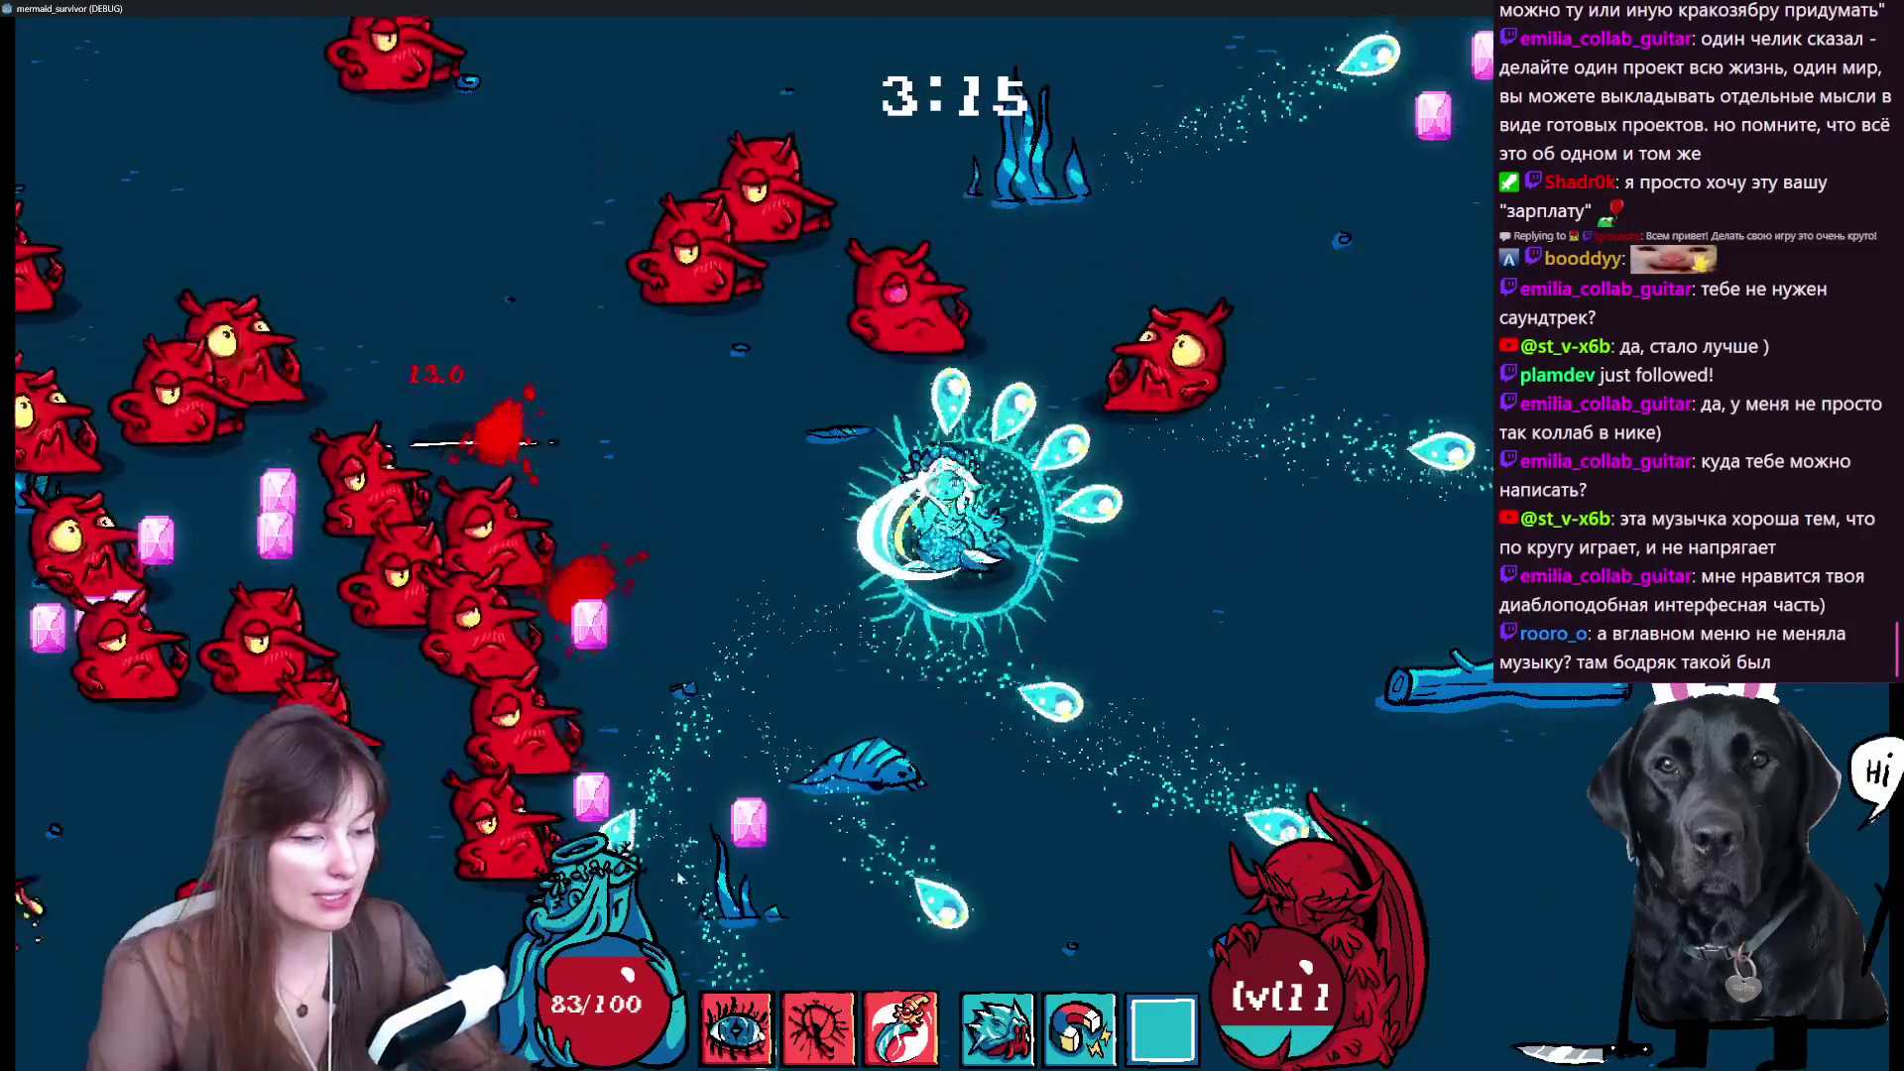
key(s)
key(a)
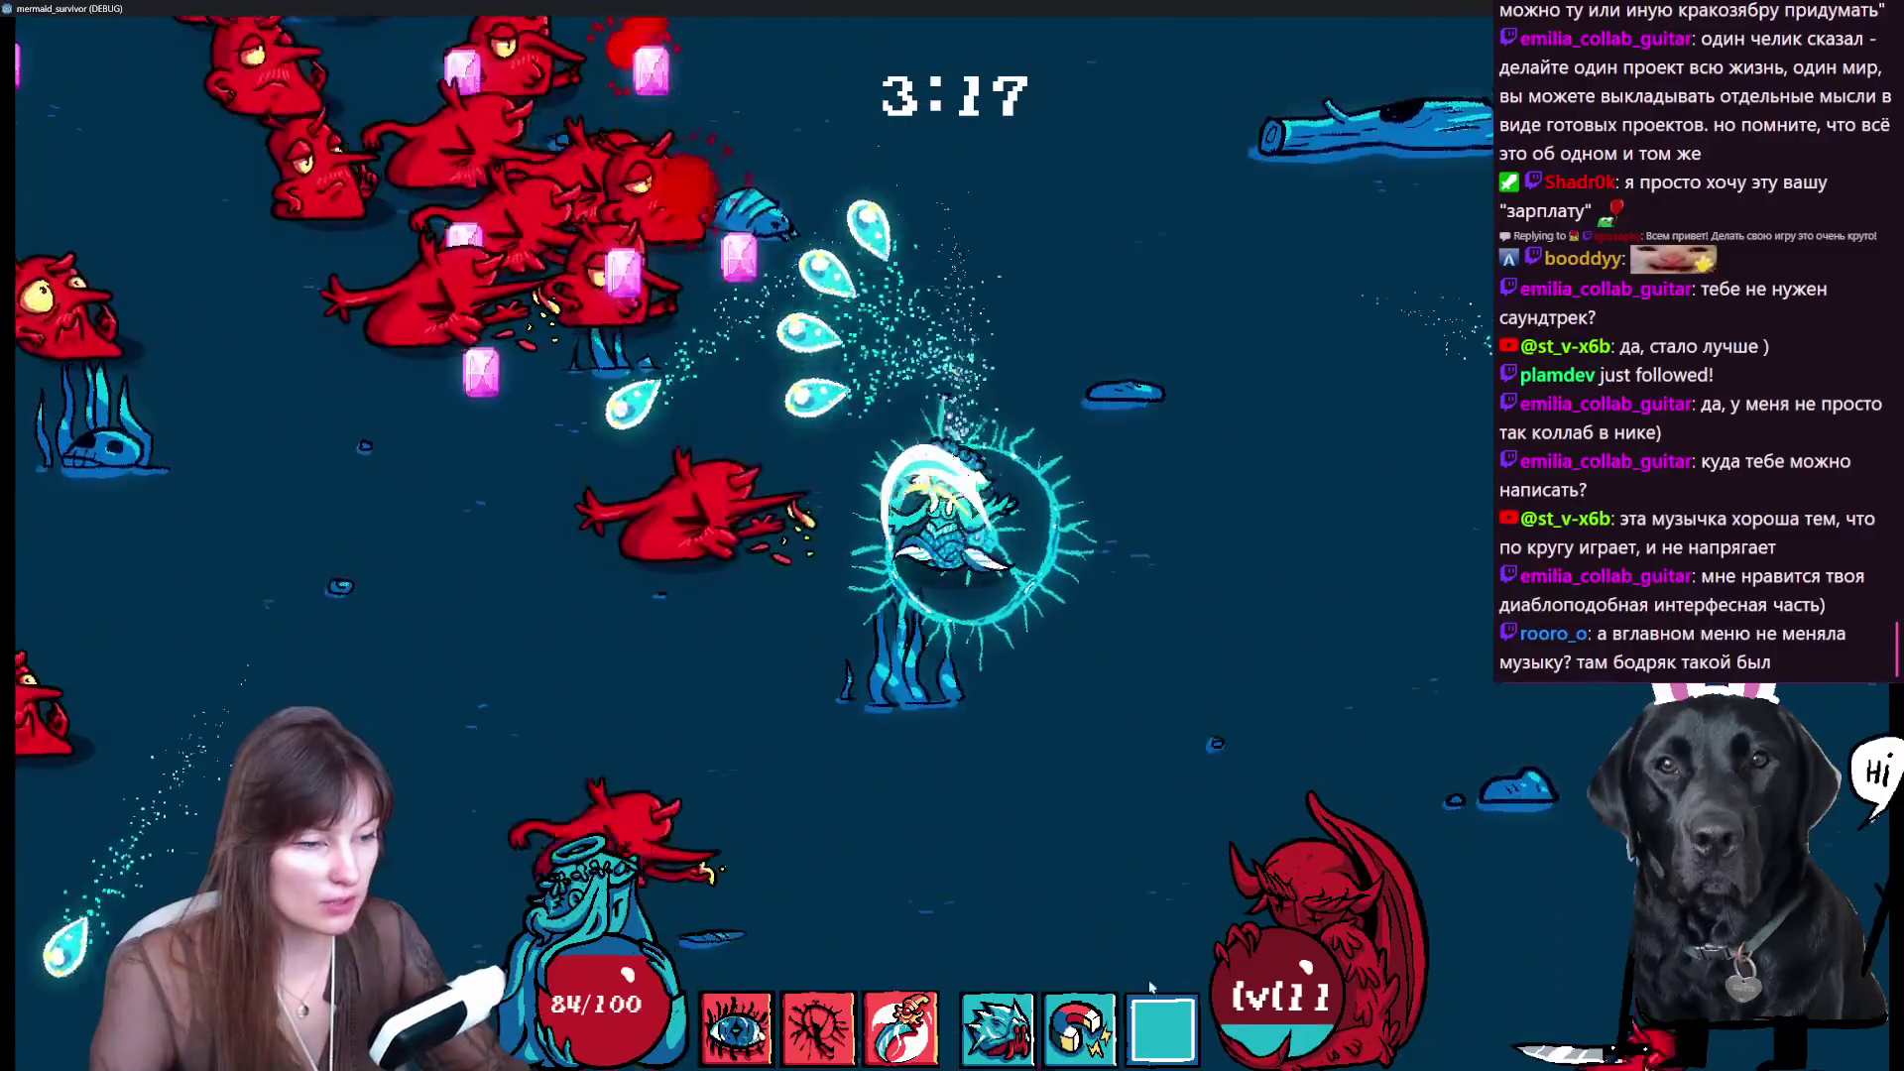
key(s)
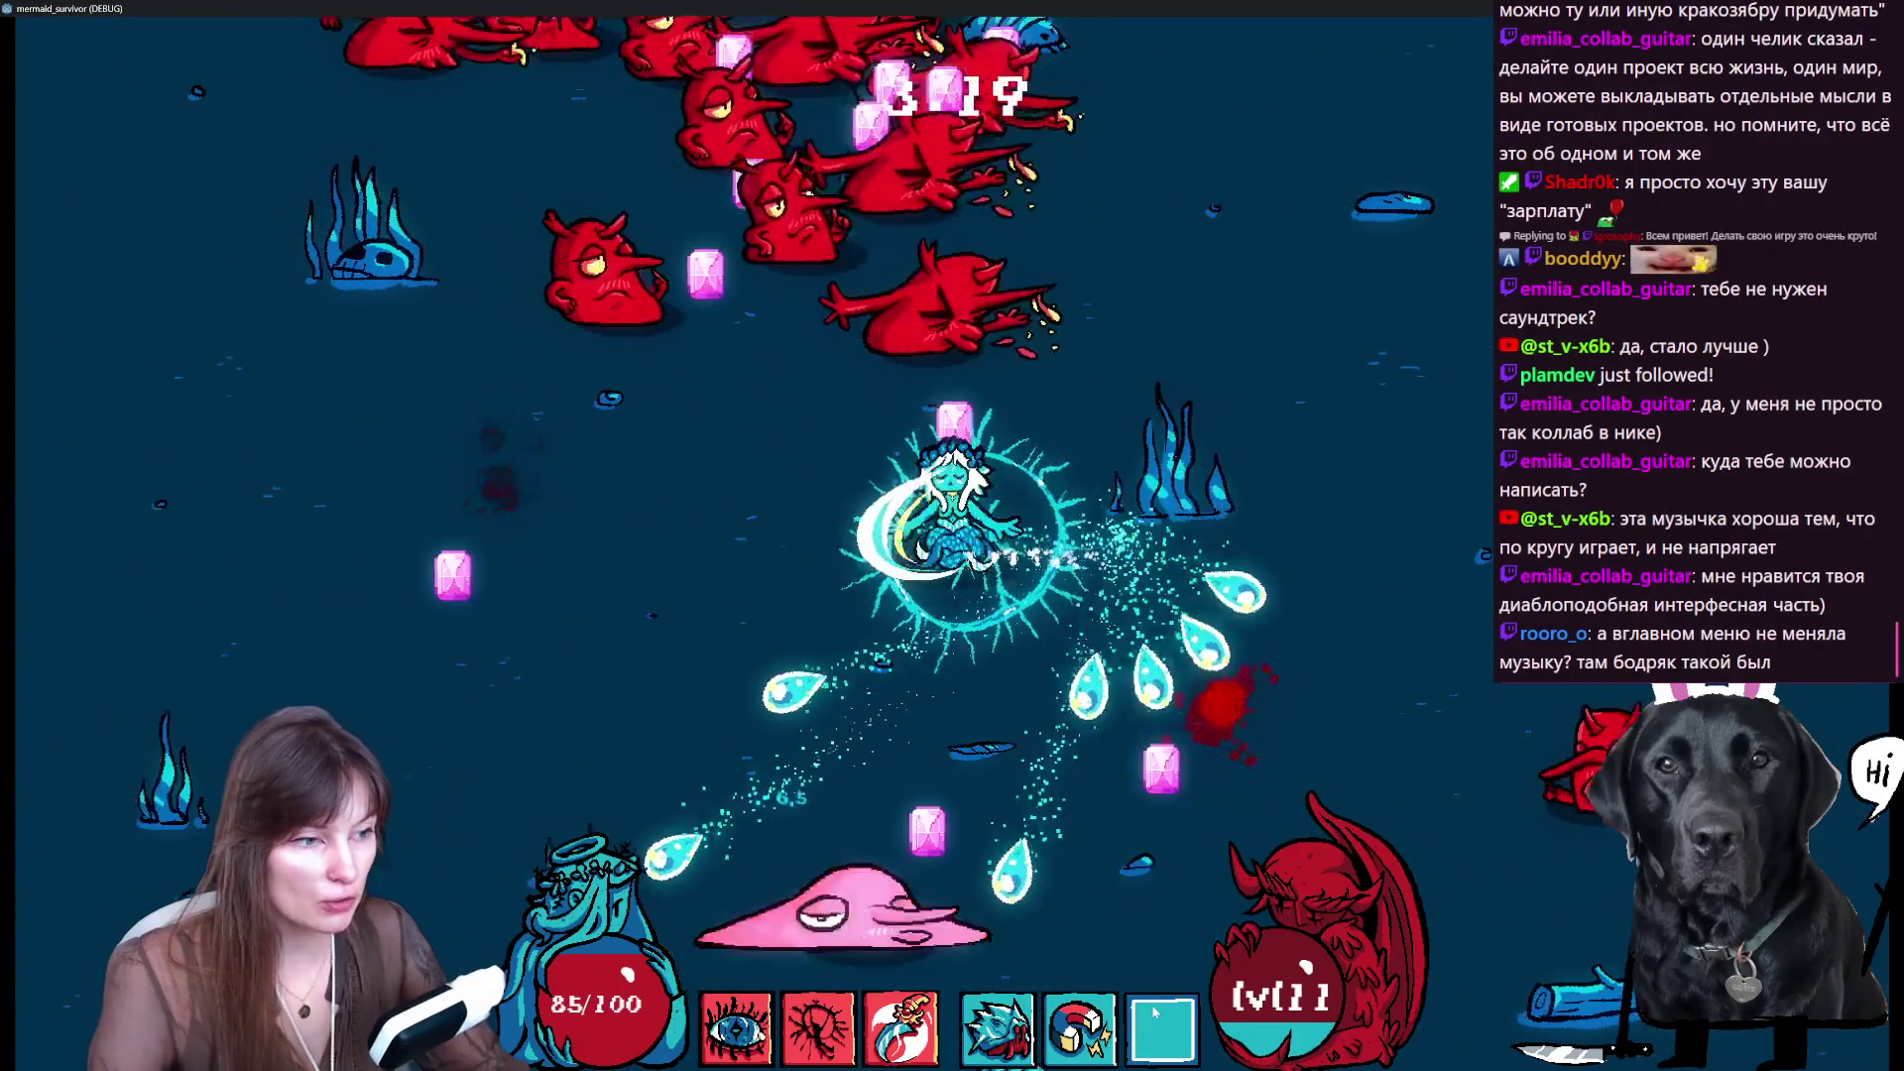
key(w)
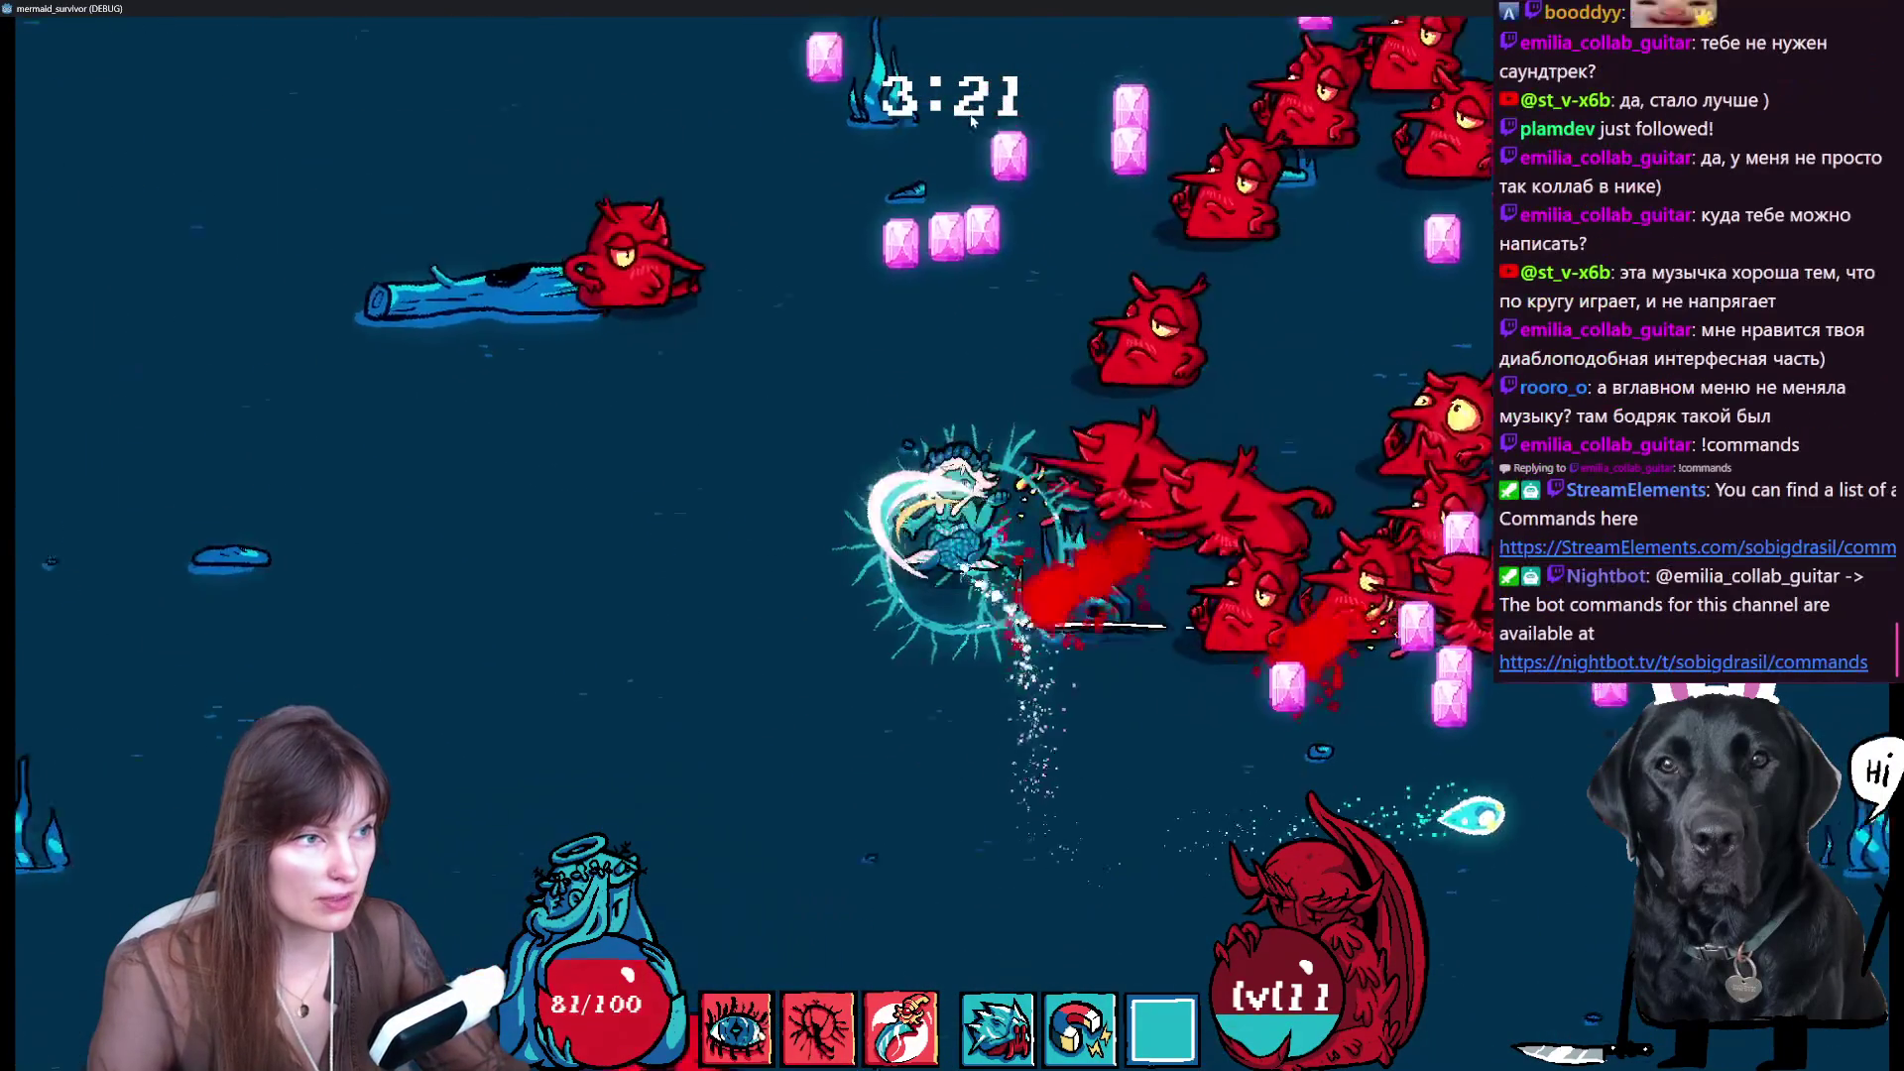
- Reach two red lamps and use E at each to restore health
key(w)
key(a)
key(s)
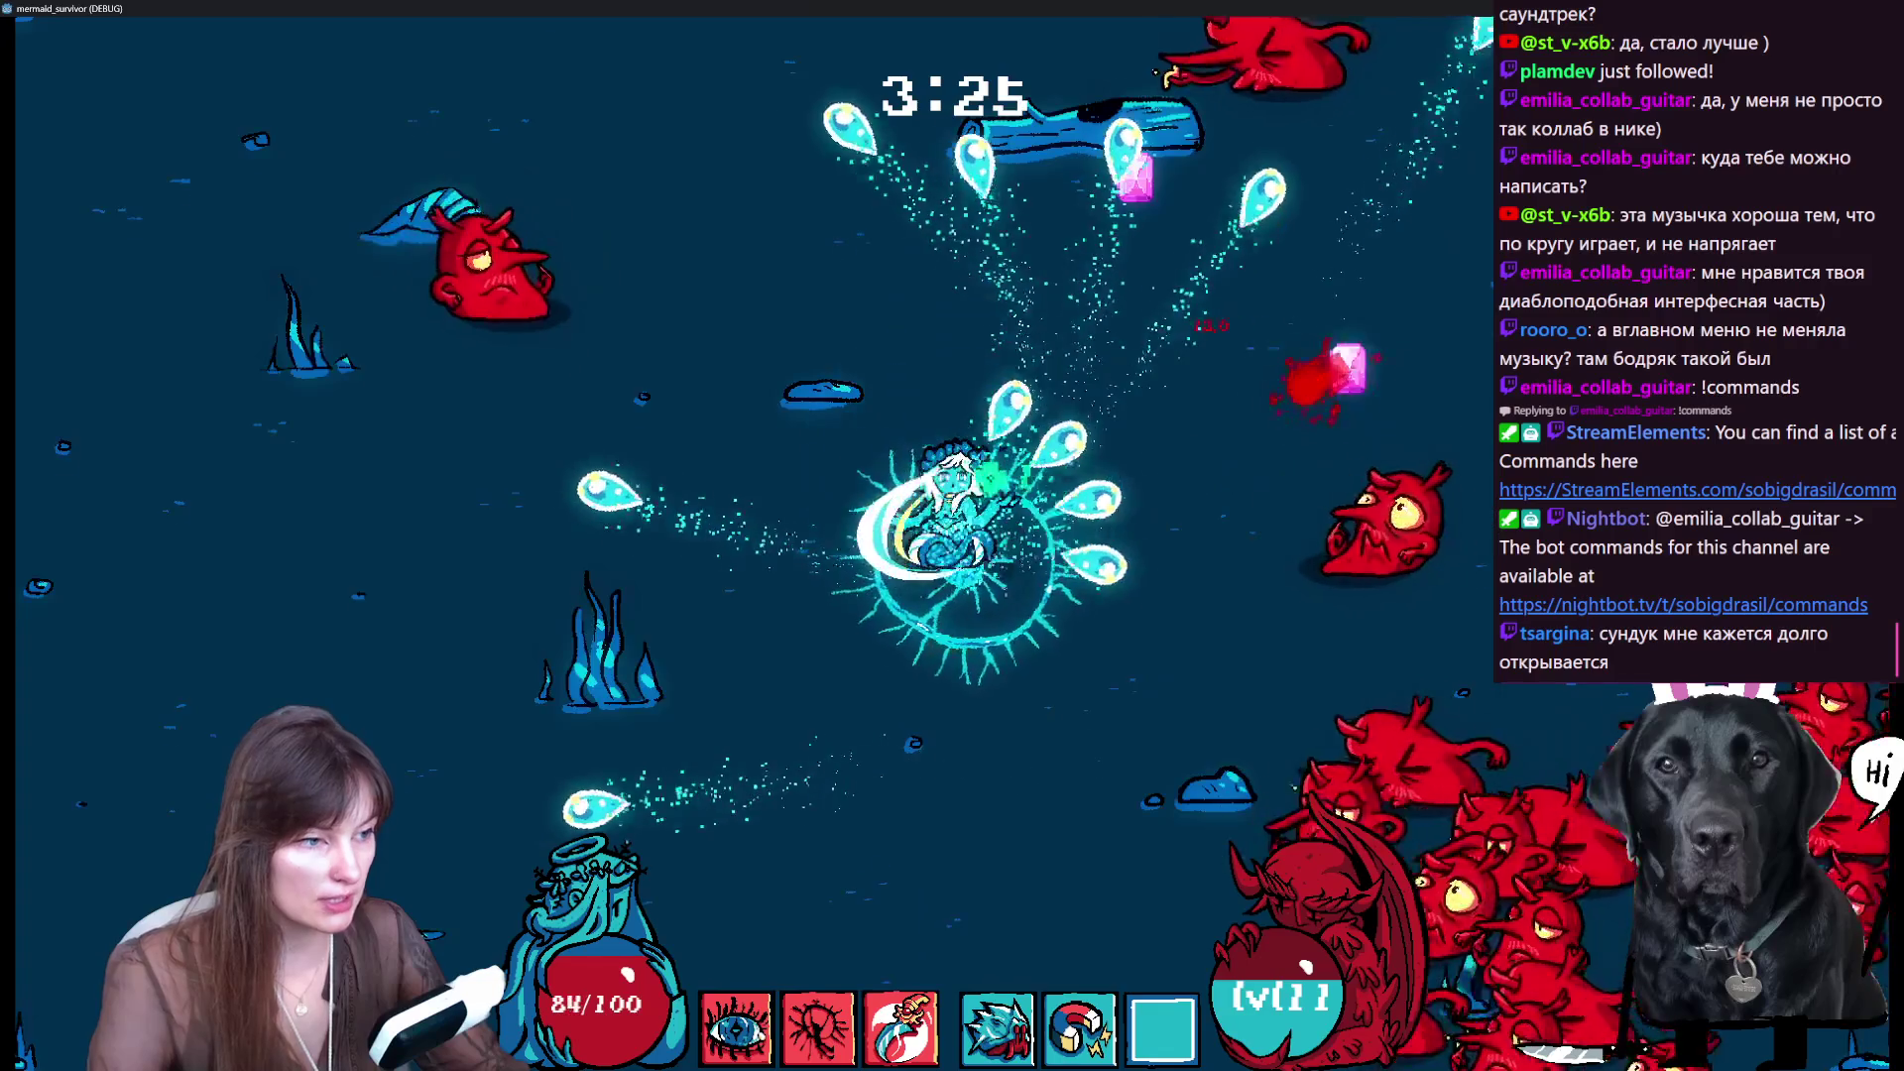
key(d)
key(w)
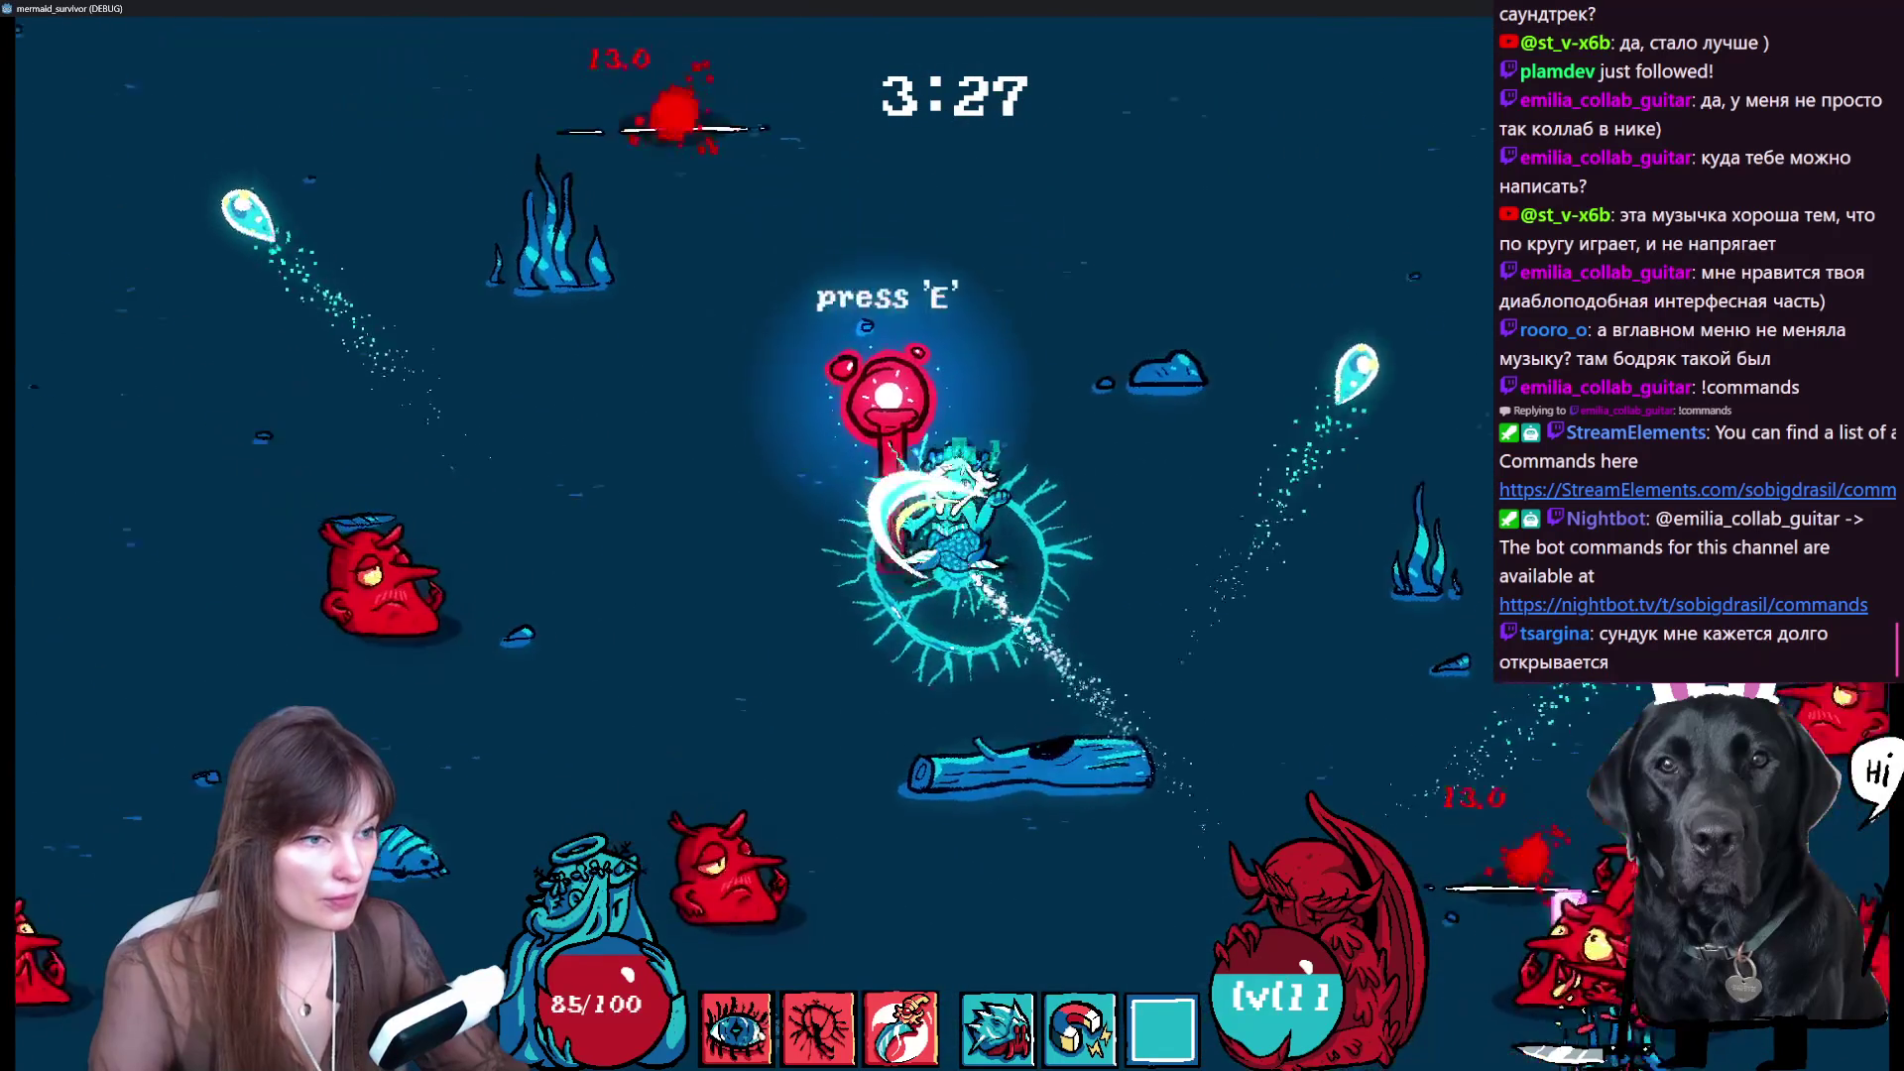
key(e)
key(s)
key(d)
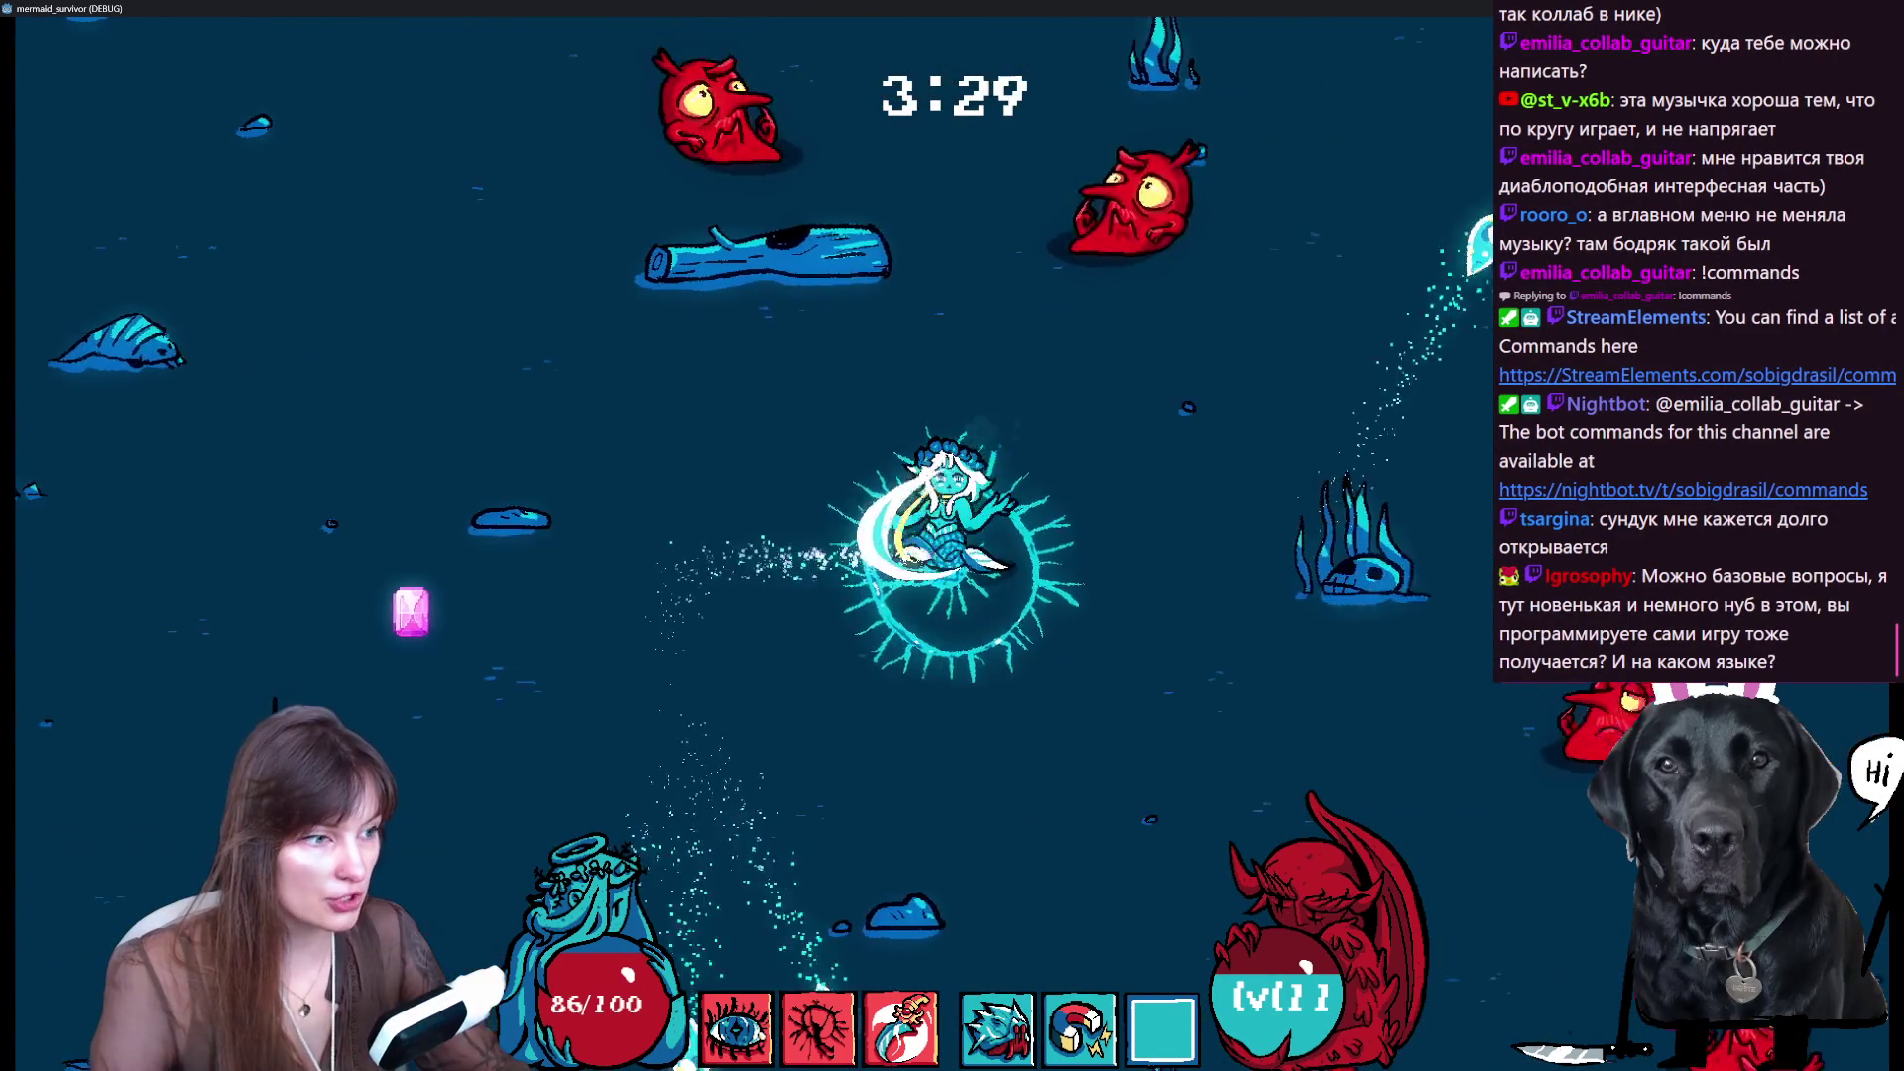
key(d)
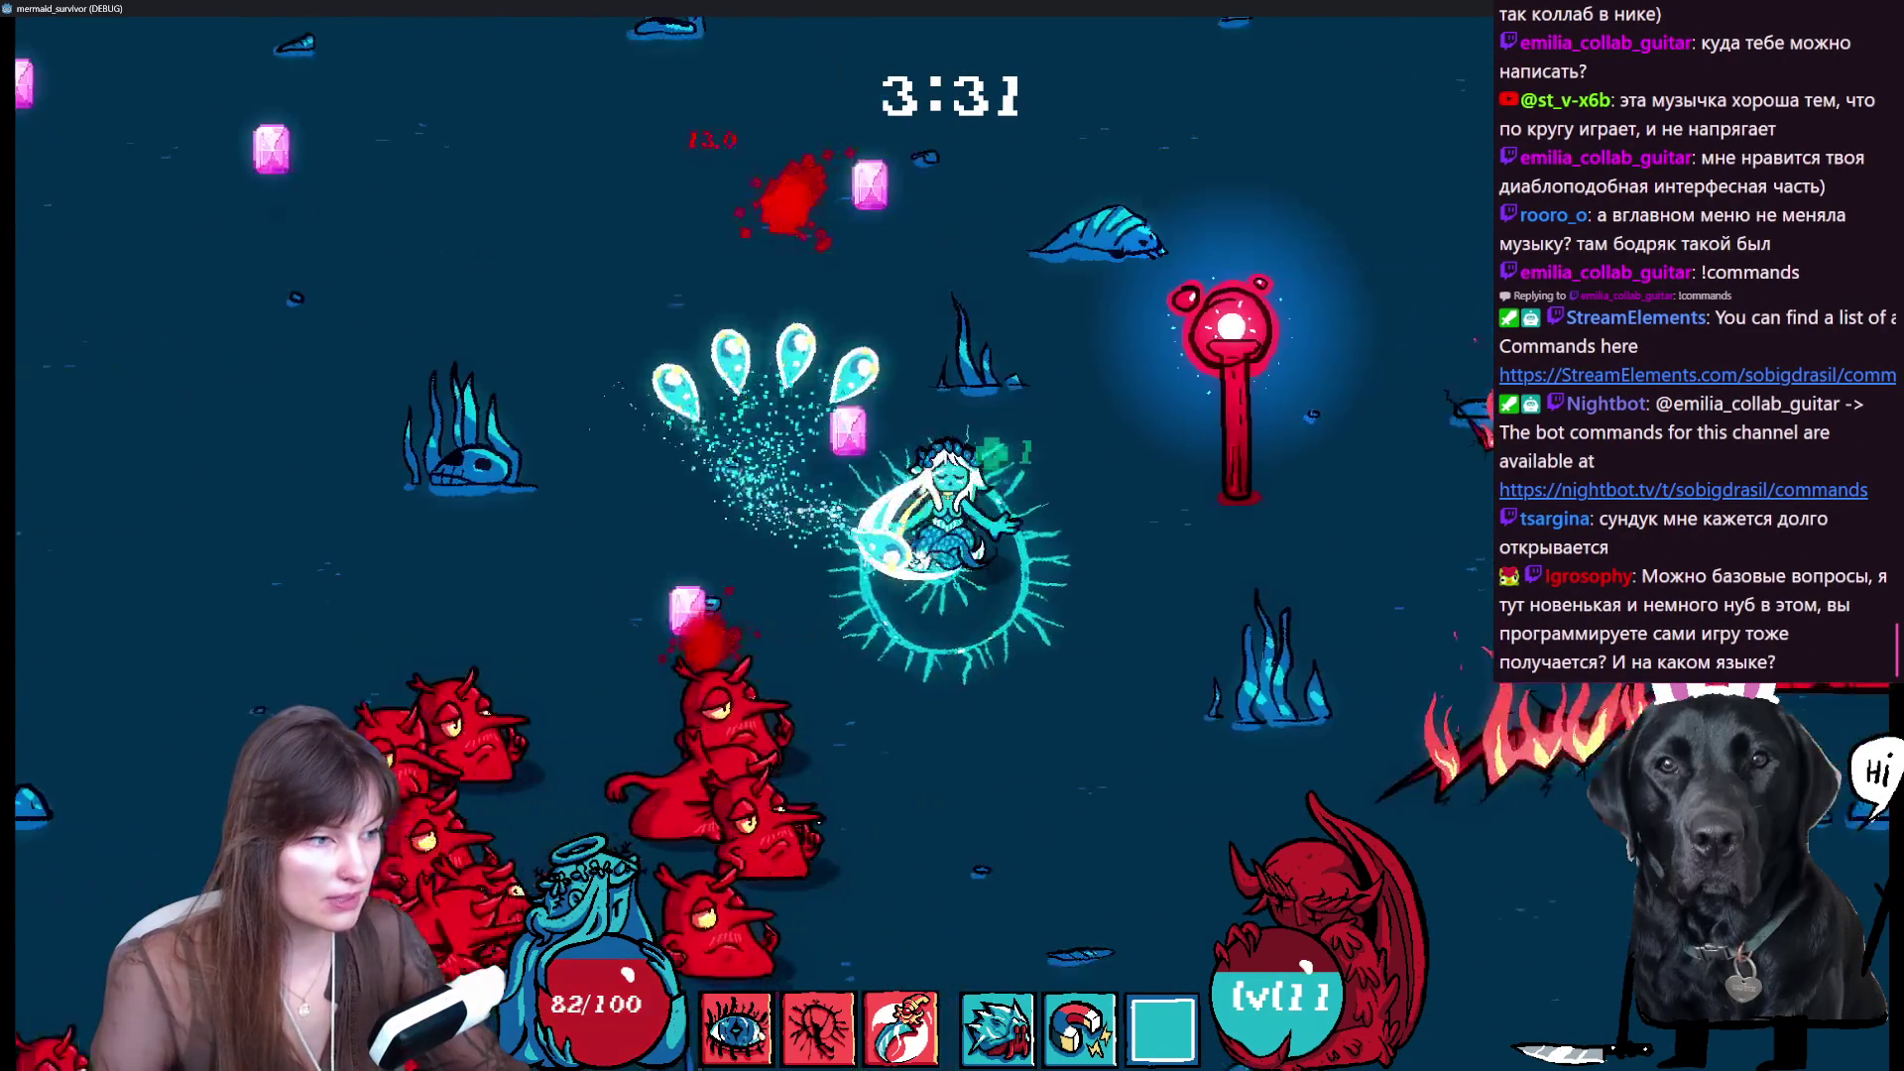
key(s)
key(e)
- Swim down past the devil swarm, gathering gems until reaching level 12
key(a)
key(s)
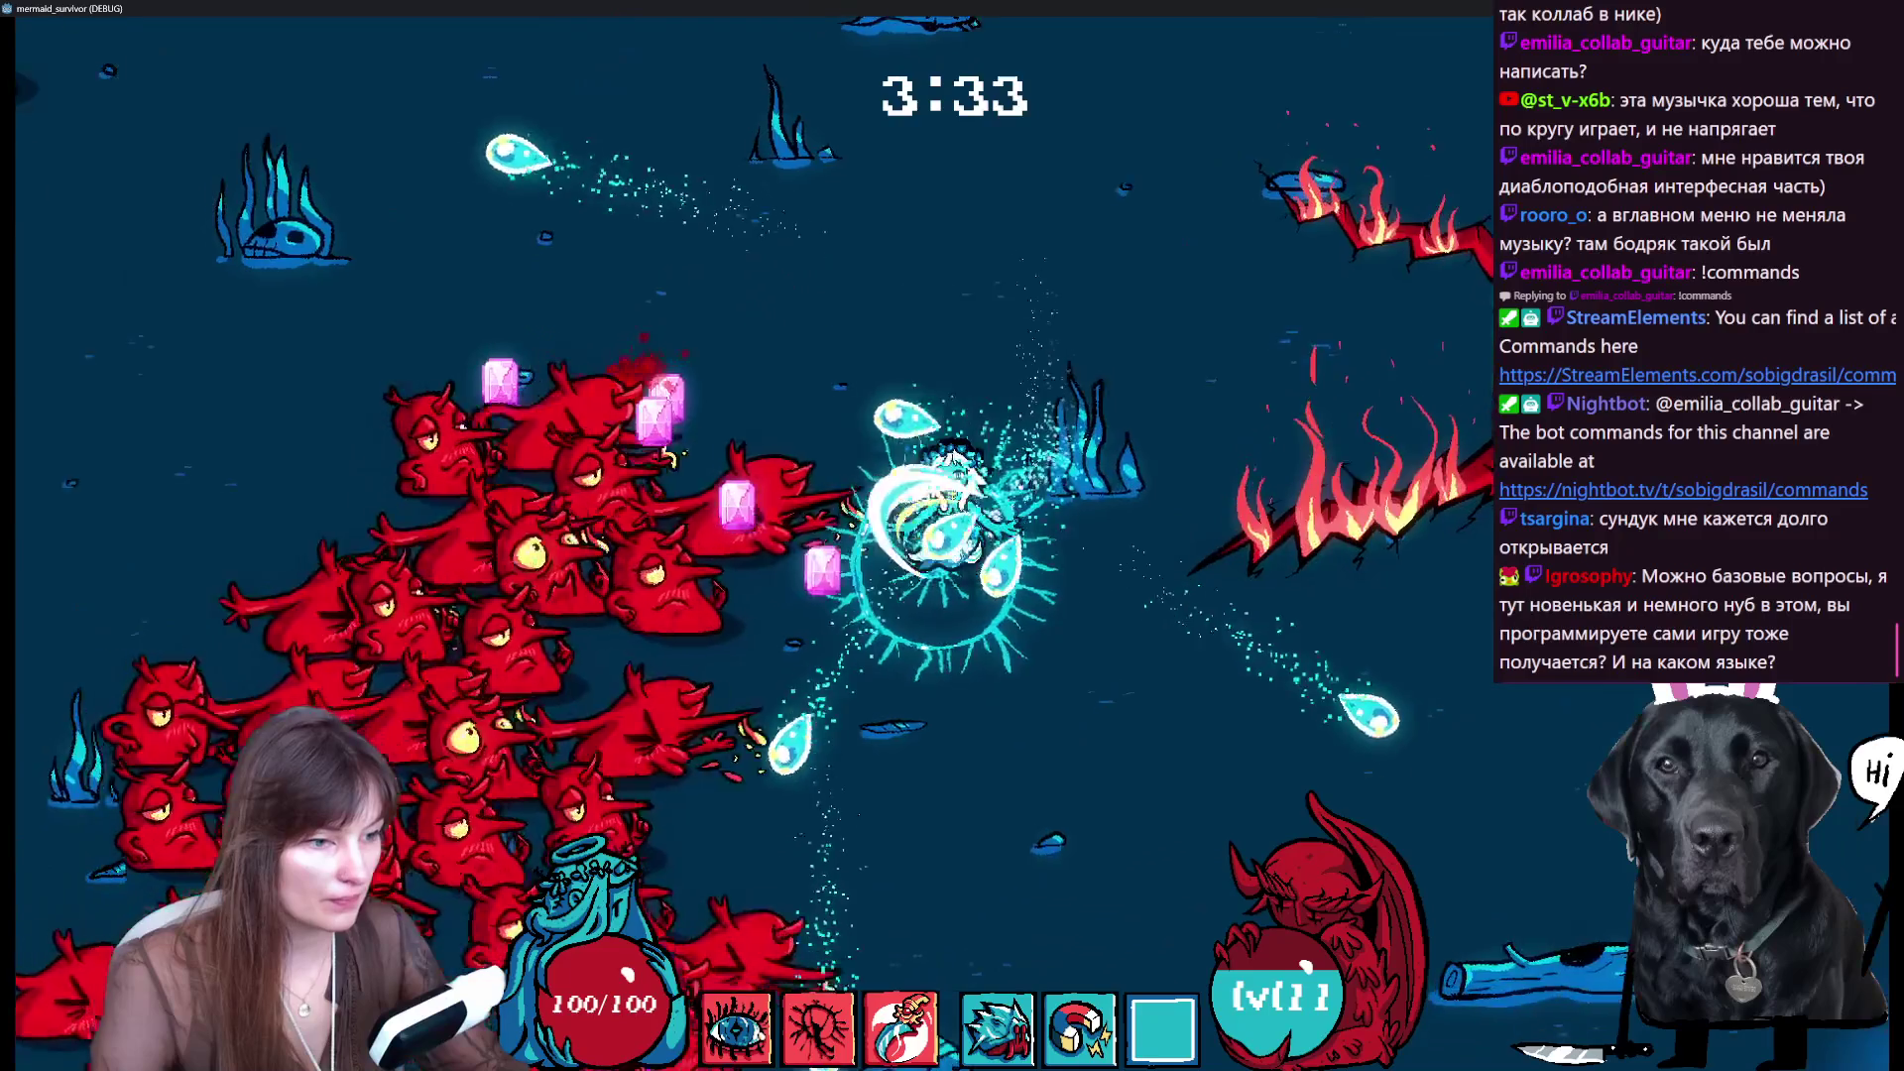
key(s)
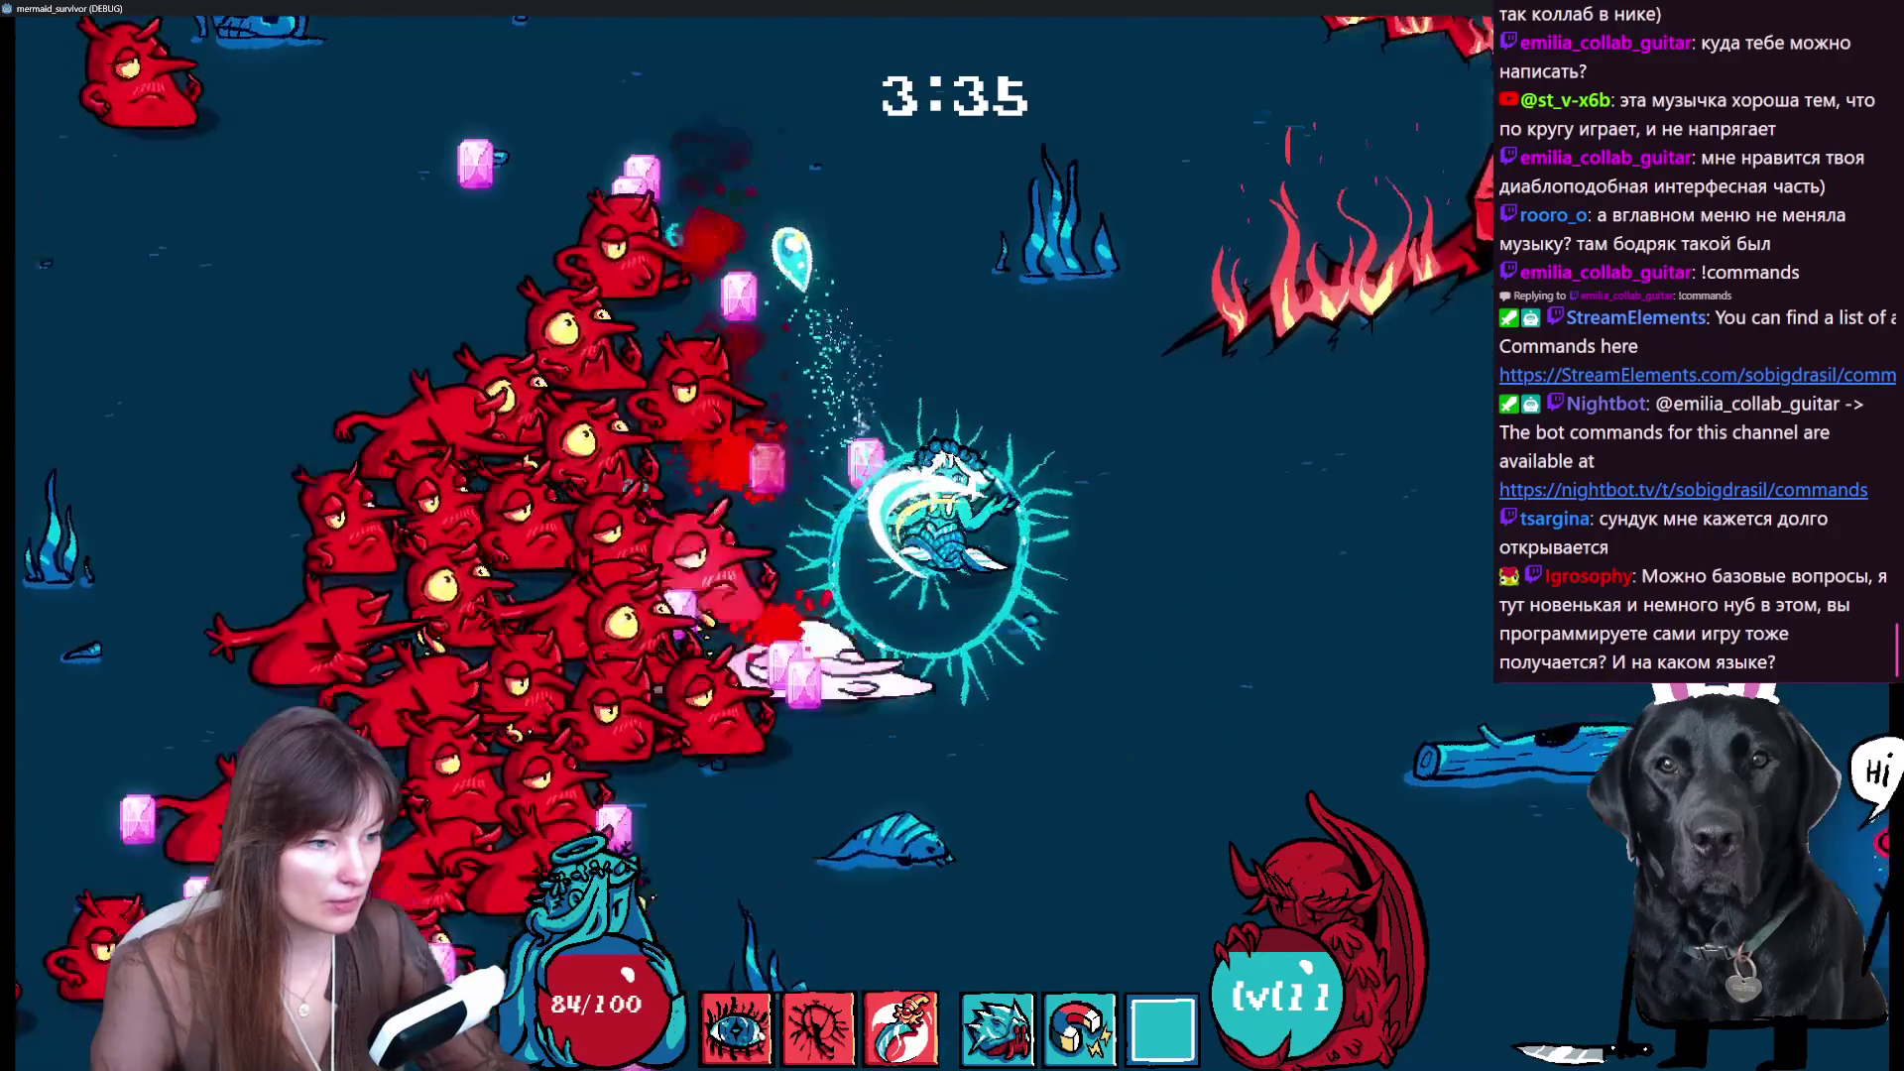
key(s)
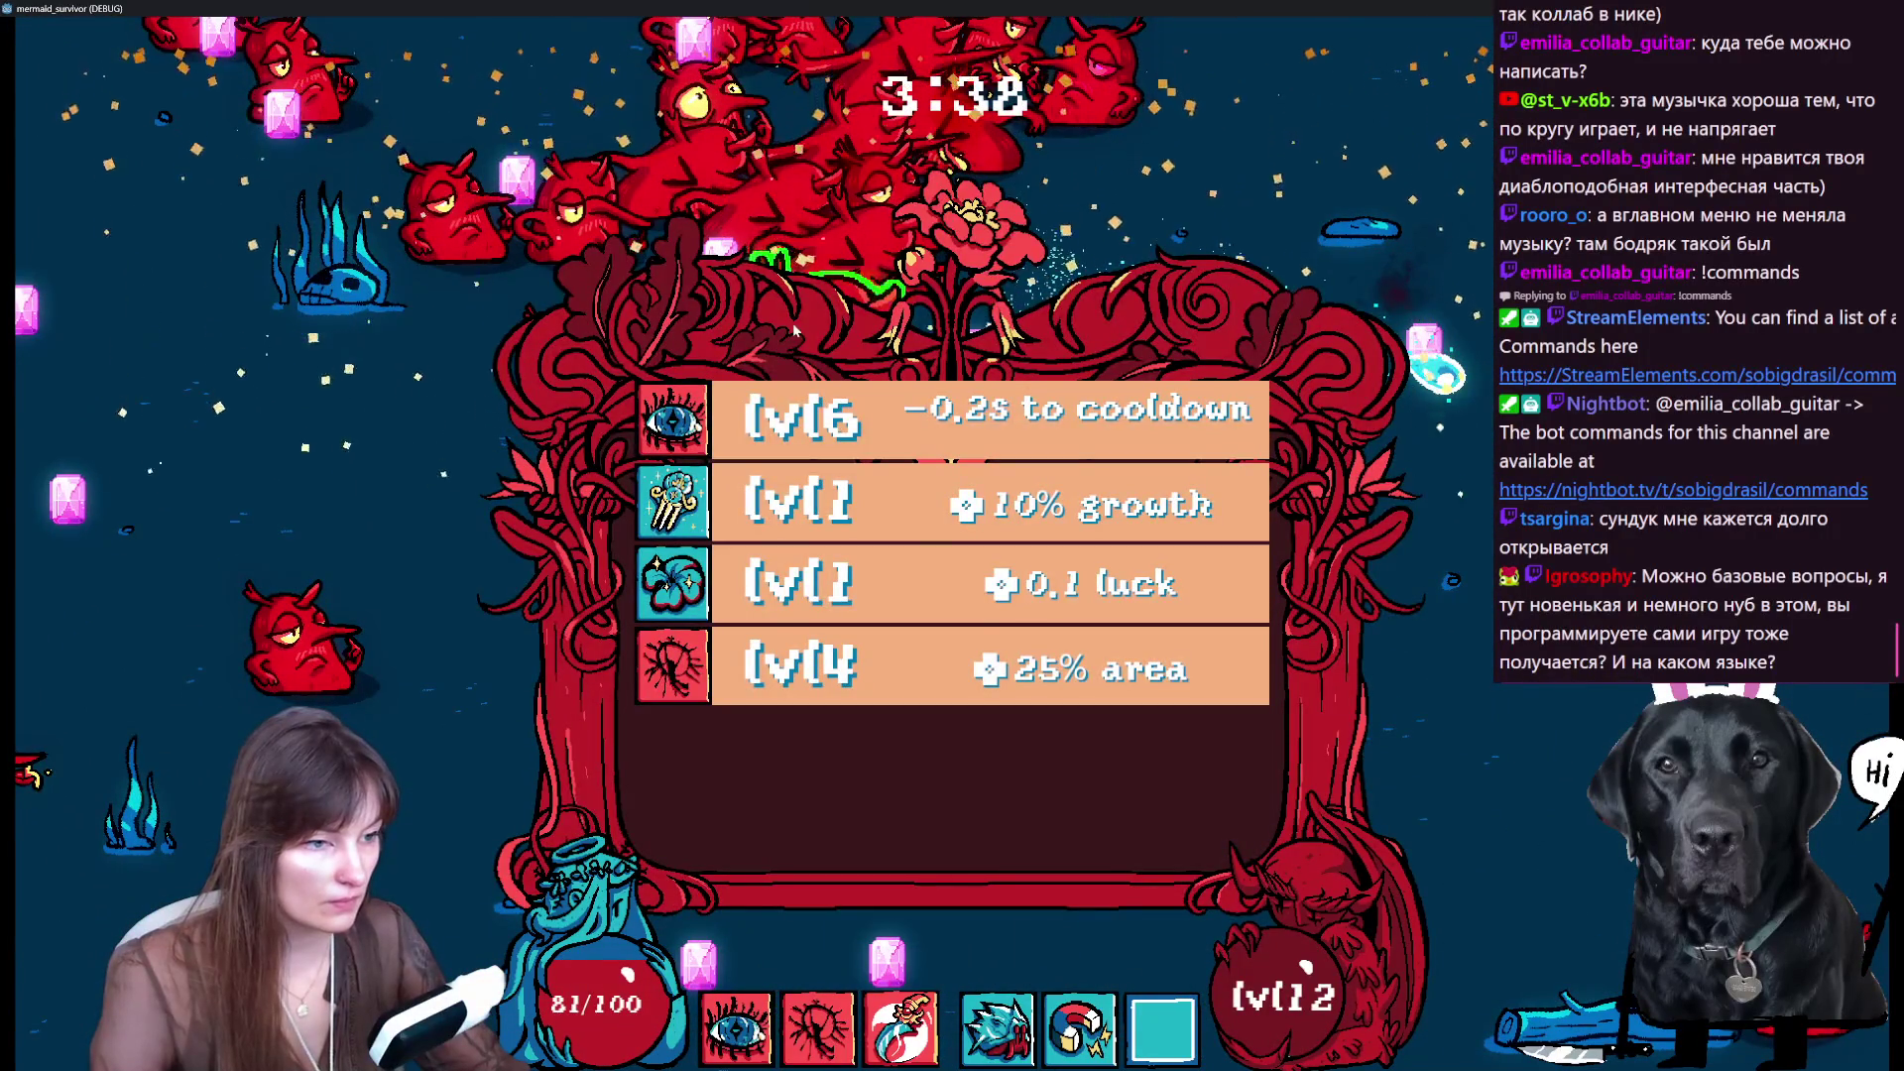
- Take the -0.2s cooldown upgrade and open a treasure chest for an item
click(855, 404)
key(a)
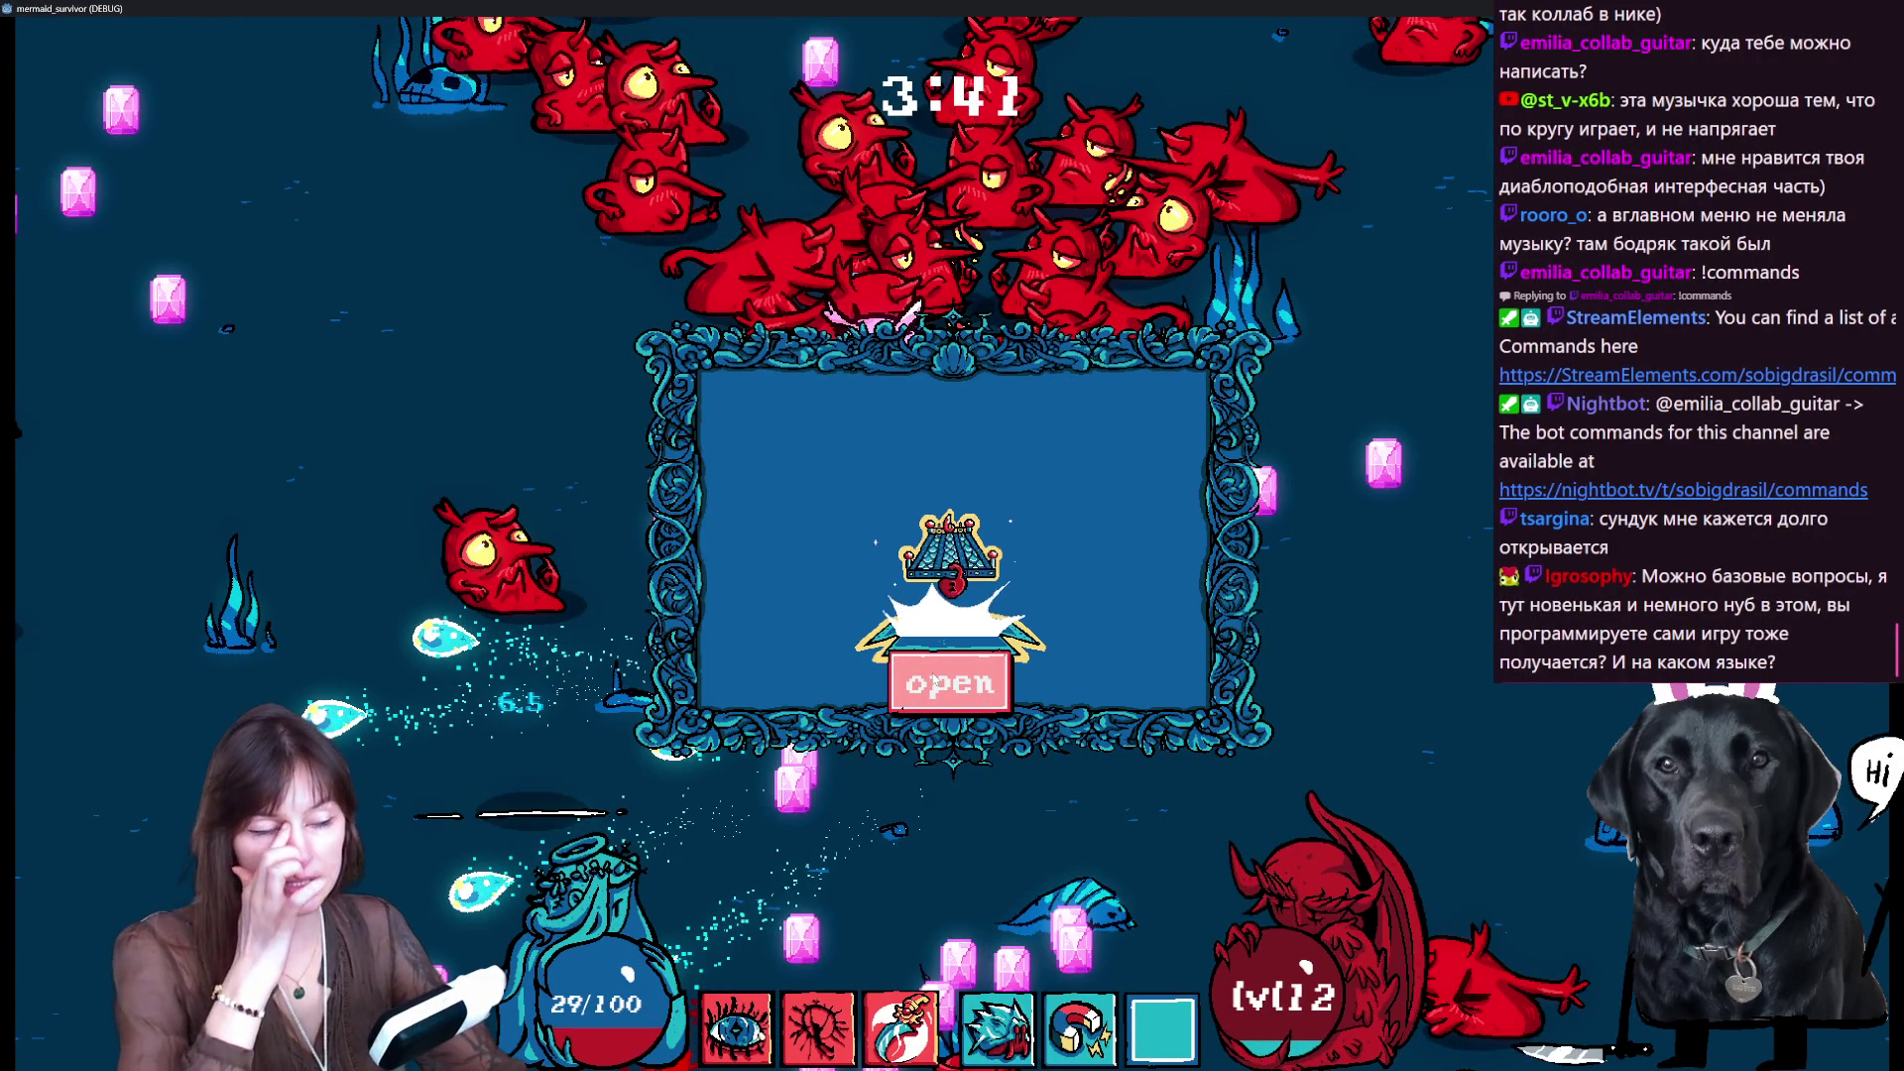
click(957, 683)
click(962, 680)
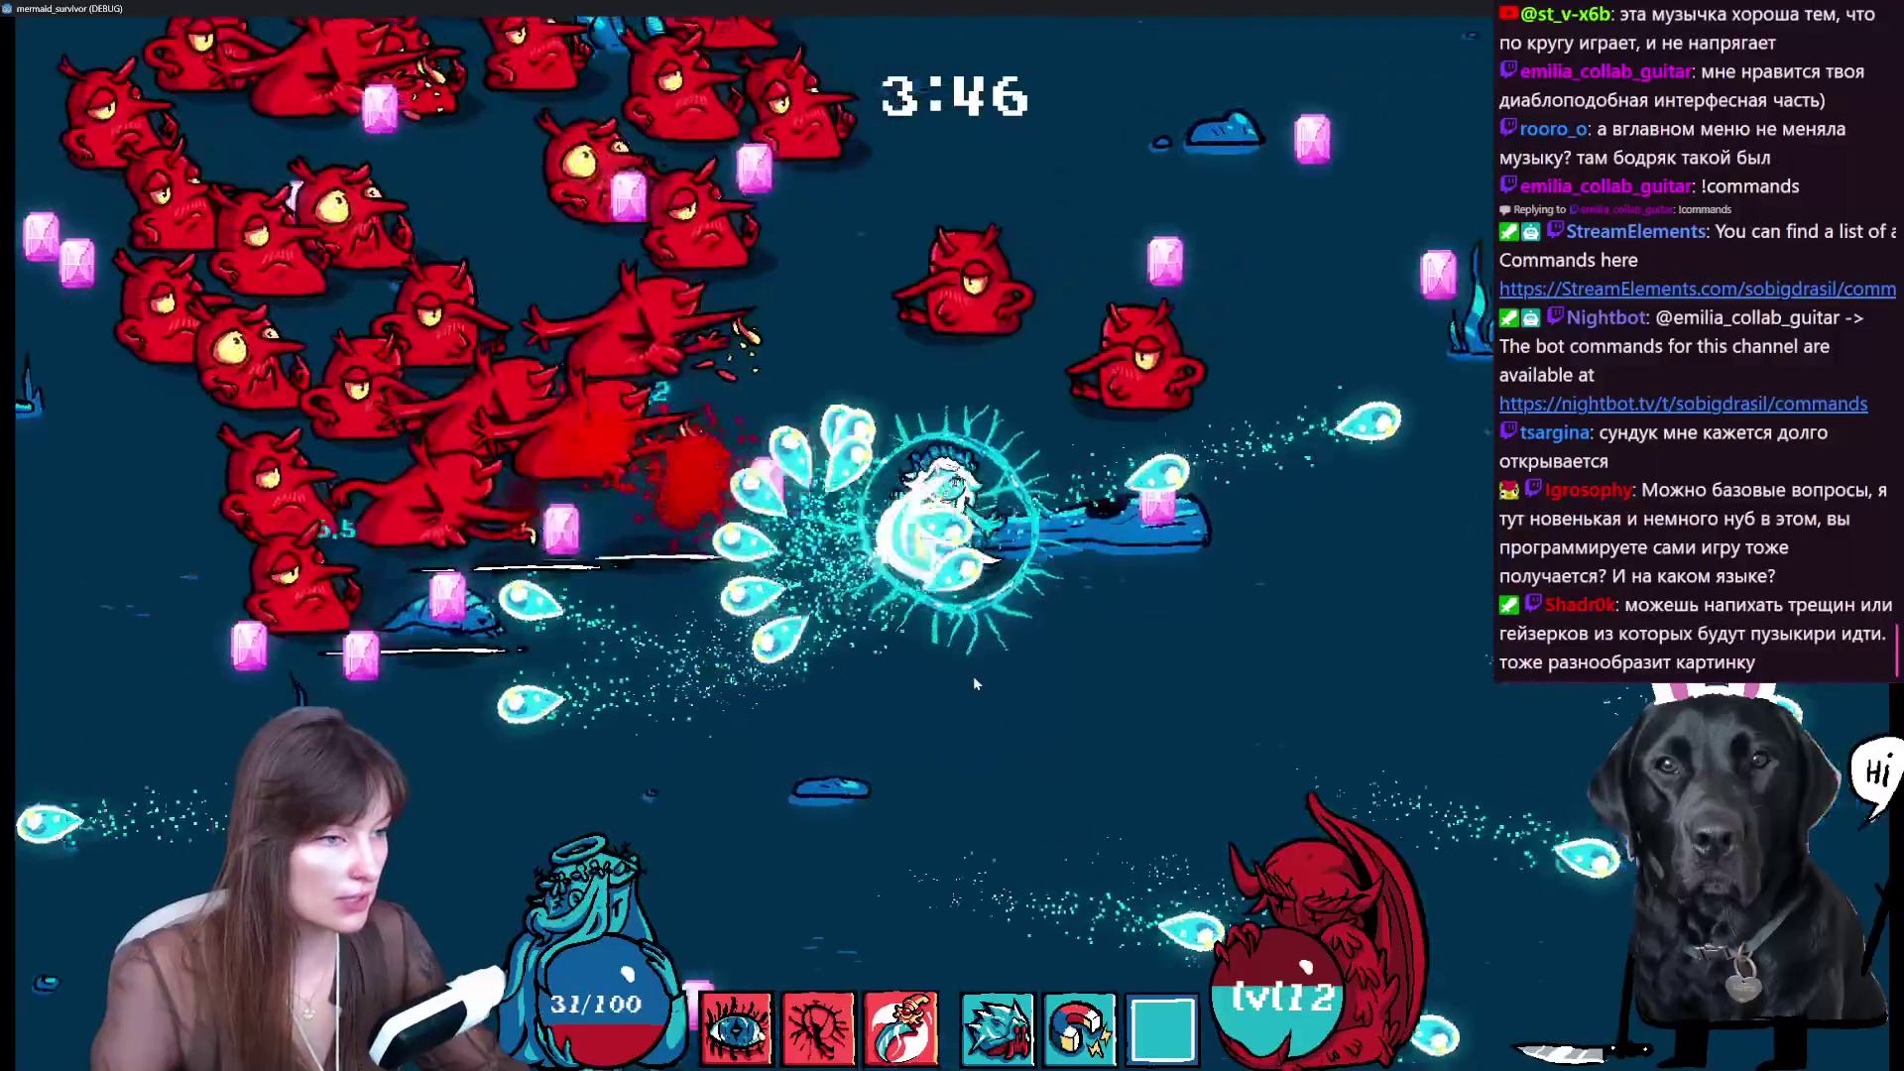
- Heal at a red pickup, then keep swimming away from the swarm
key(w)
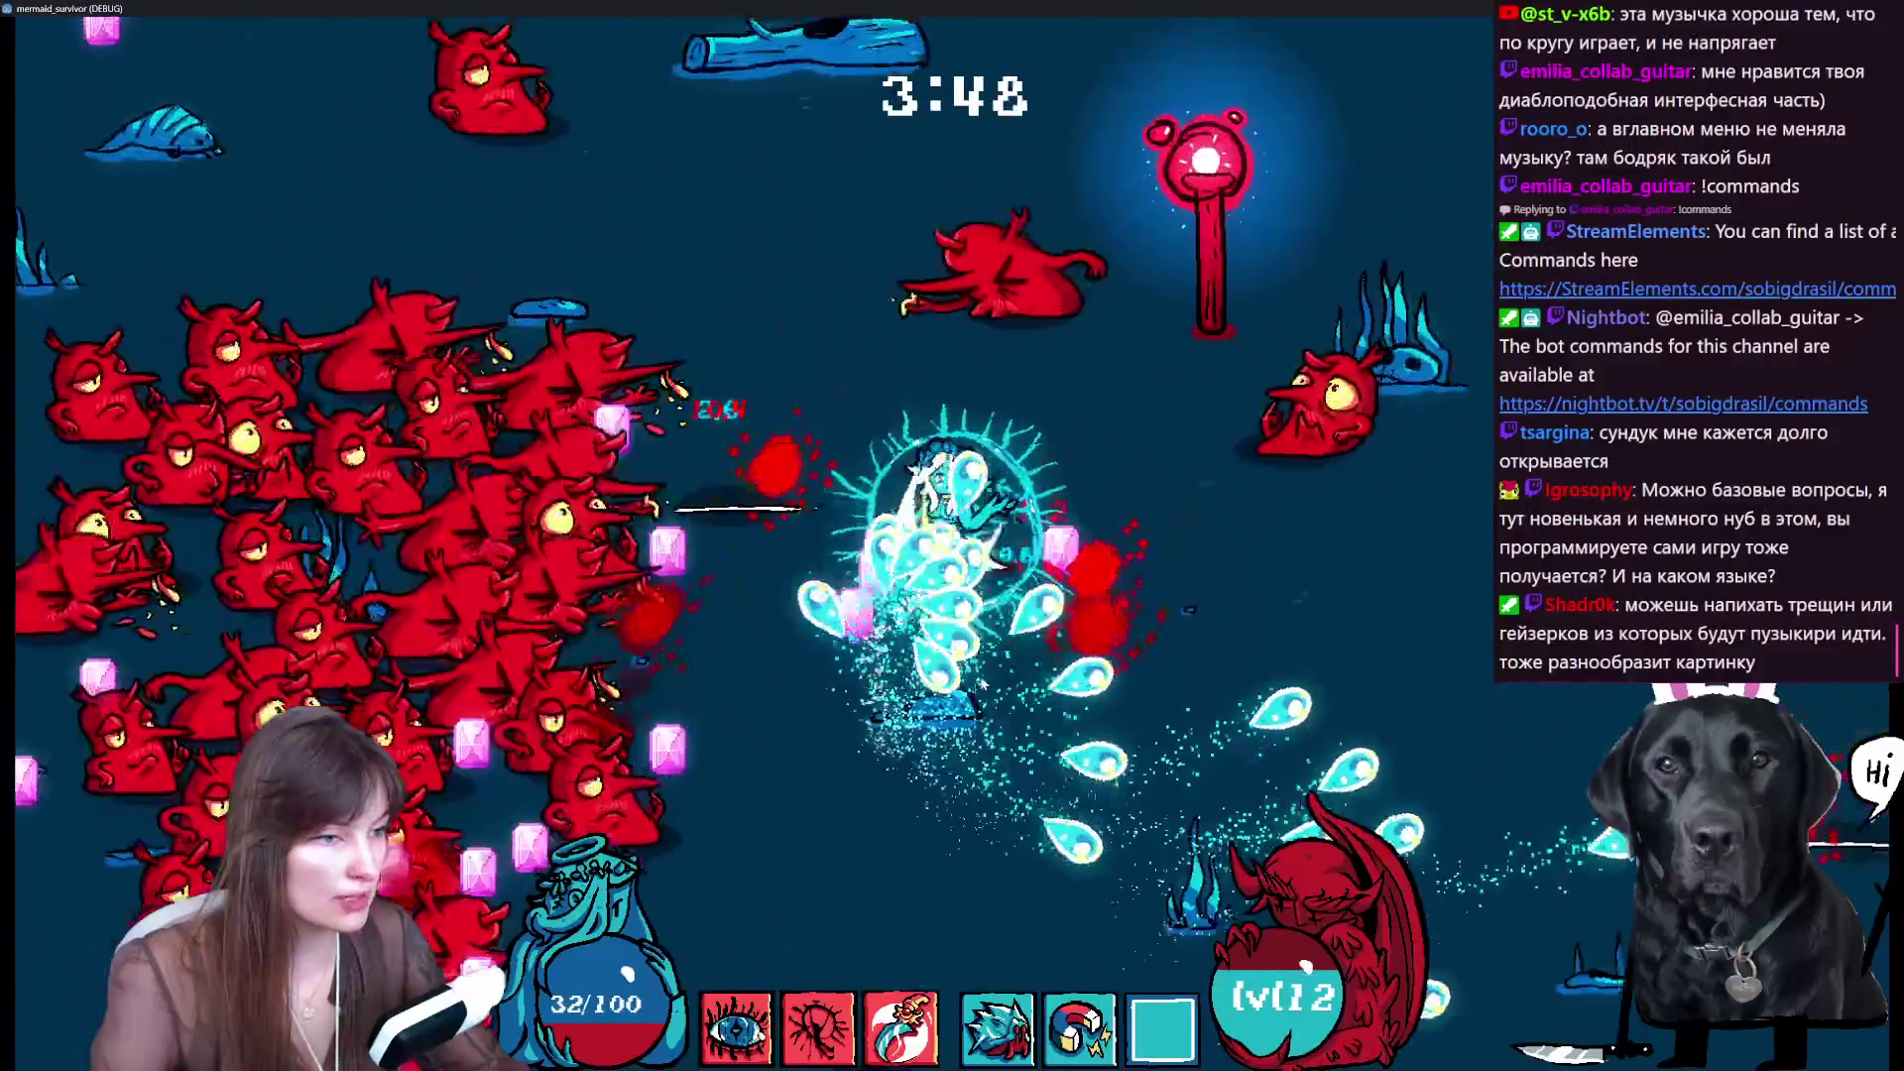
key(e)
key(w)
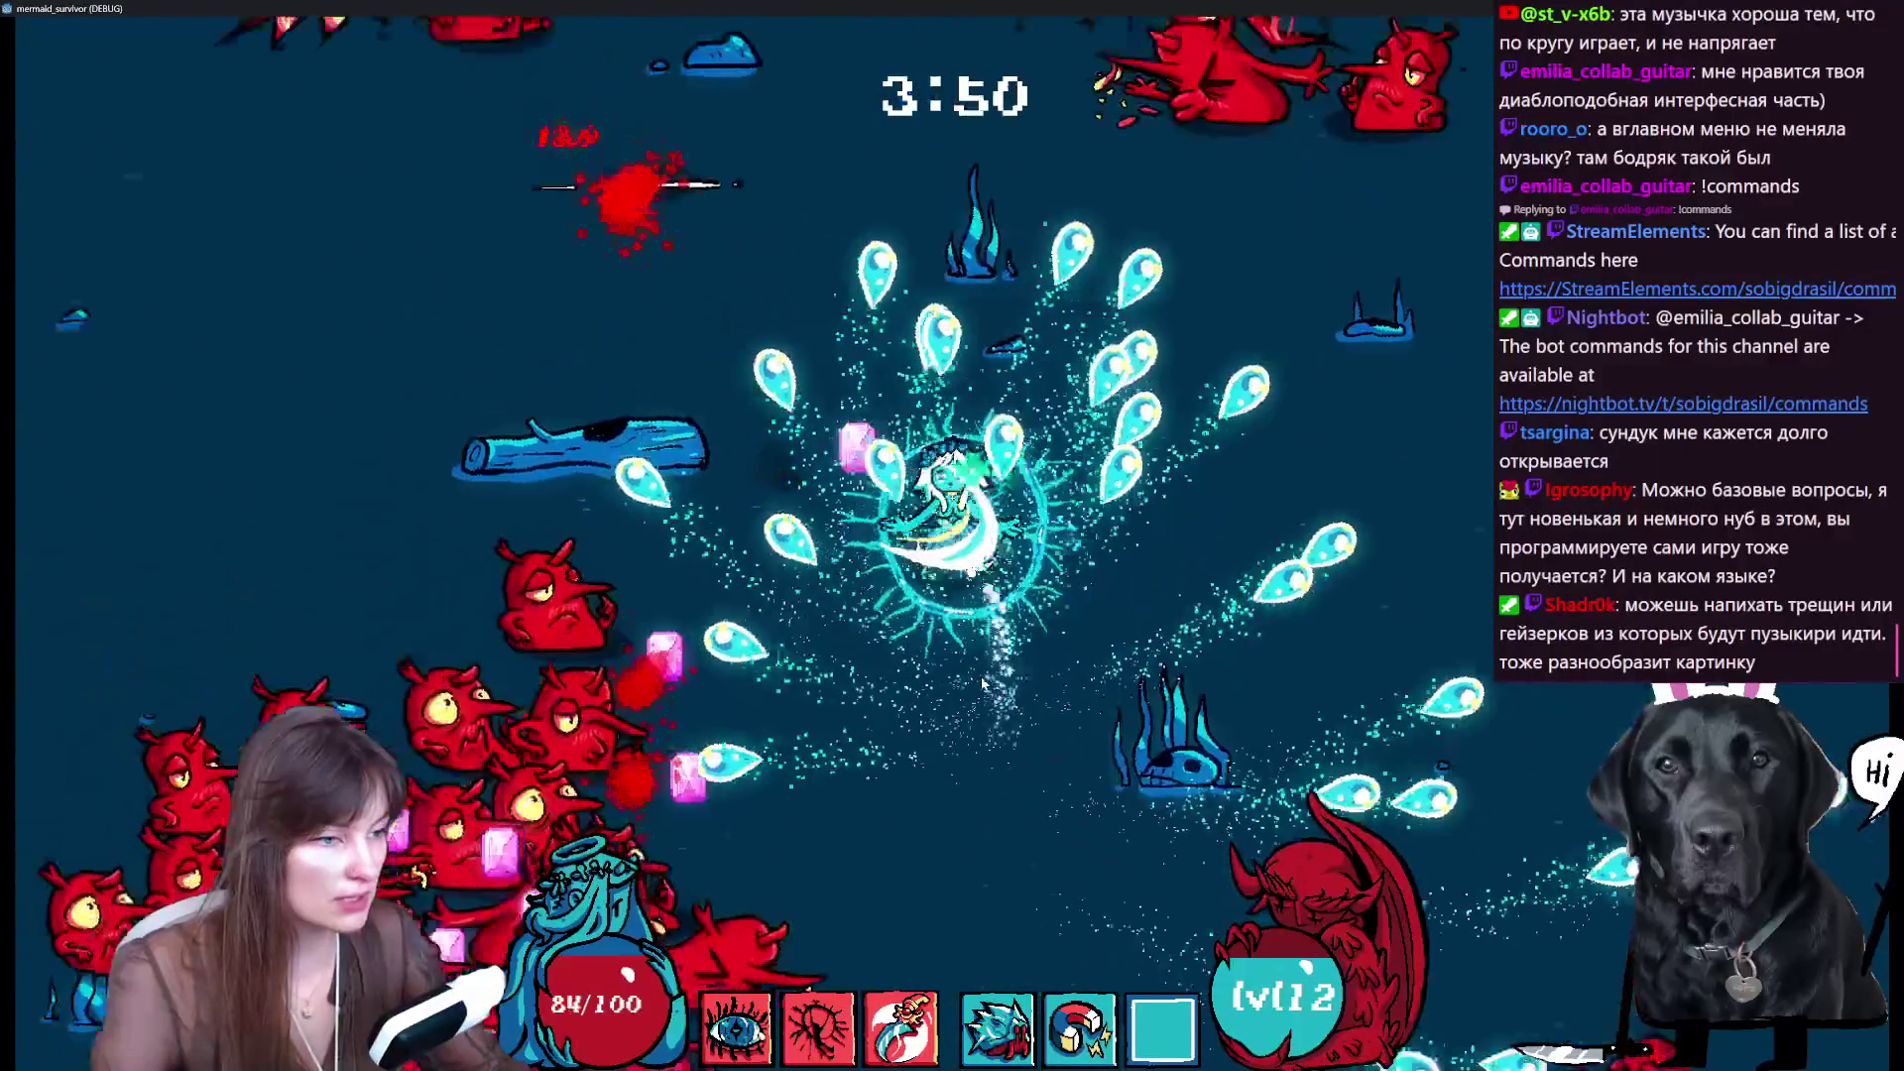
key(a)
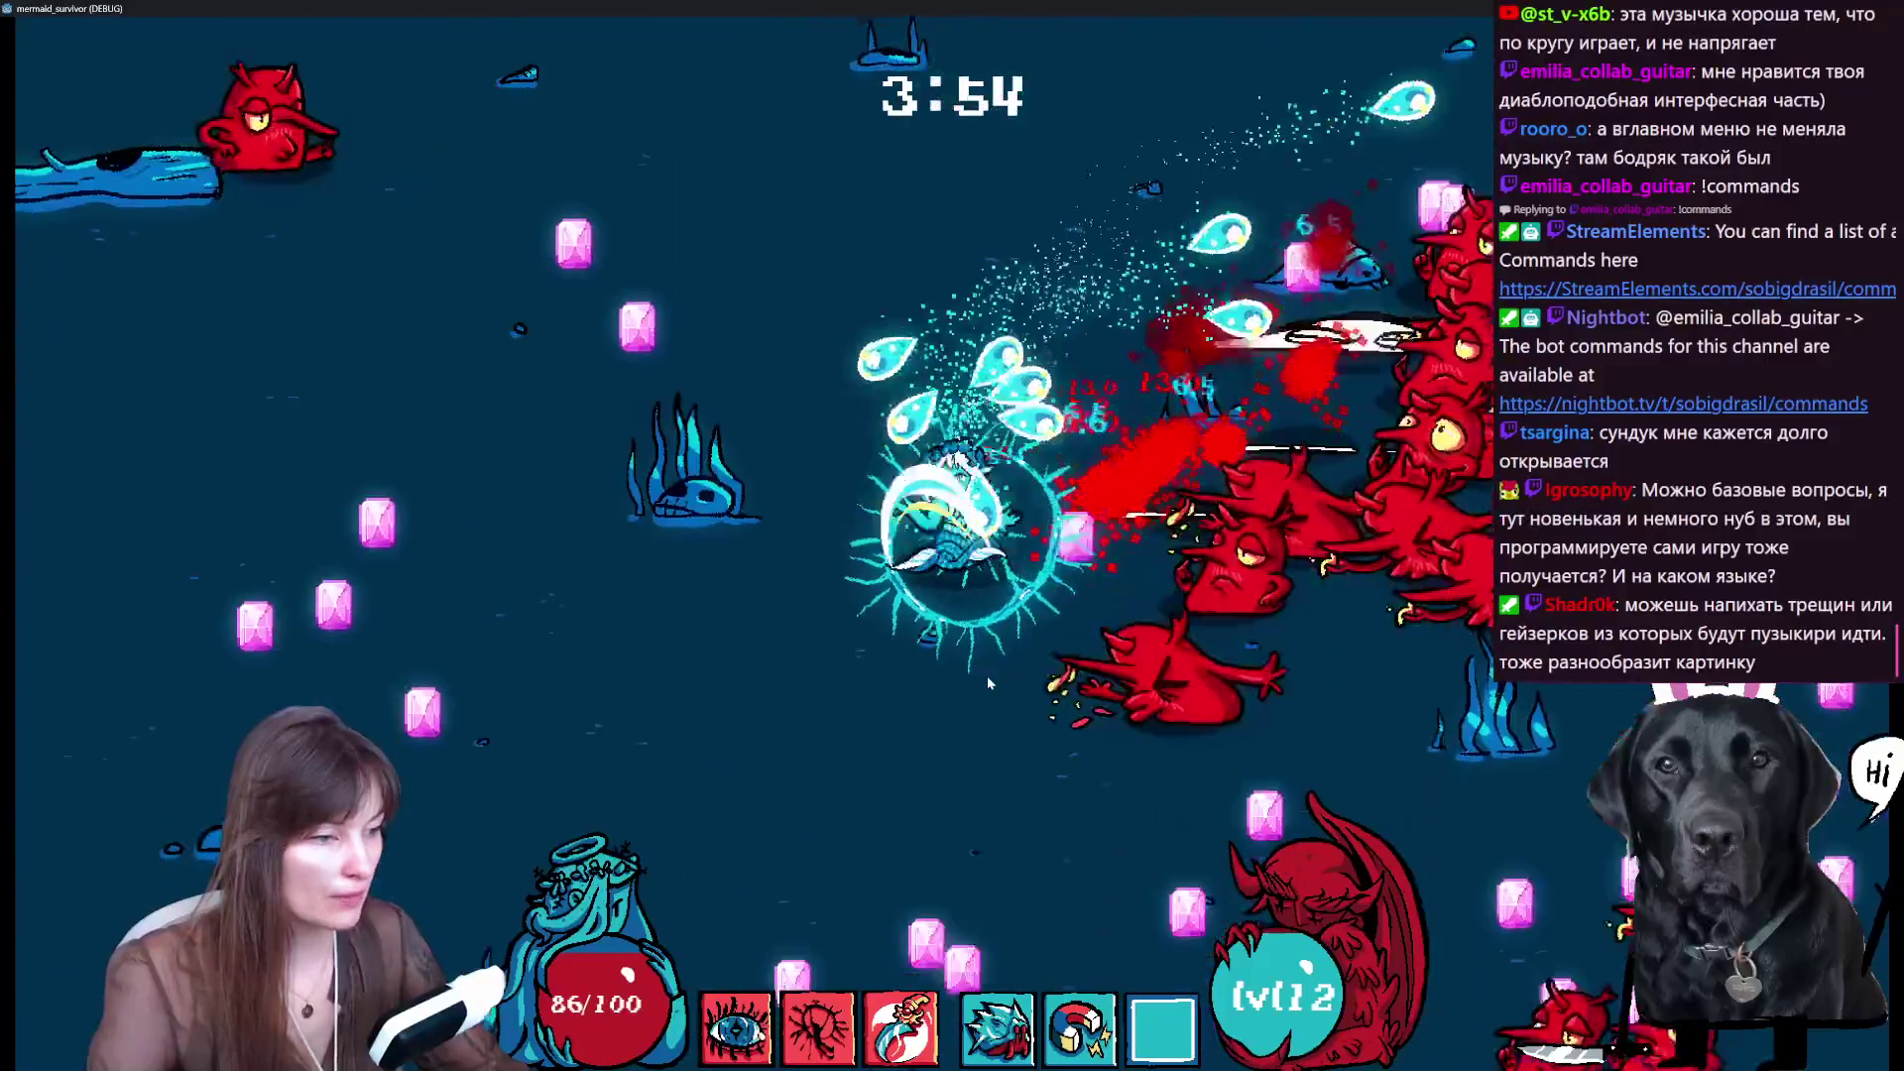
- Pause the run, quit to the main menu, and stop the debug game with F8
key(Escape)
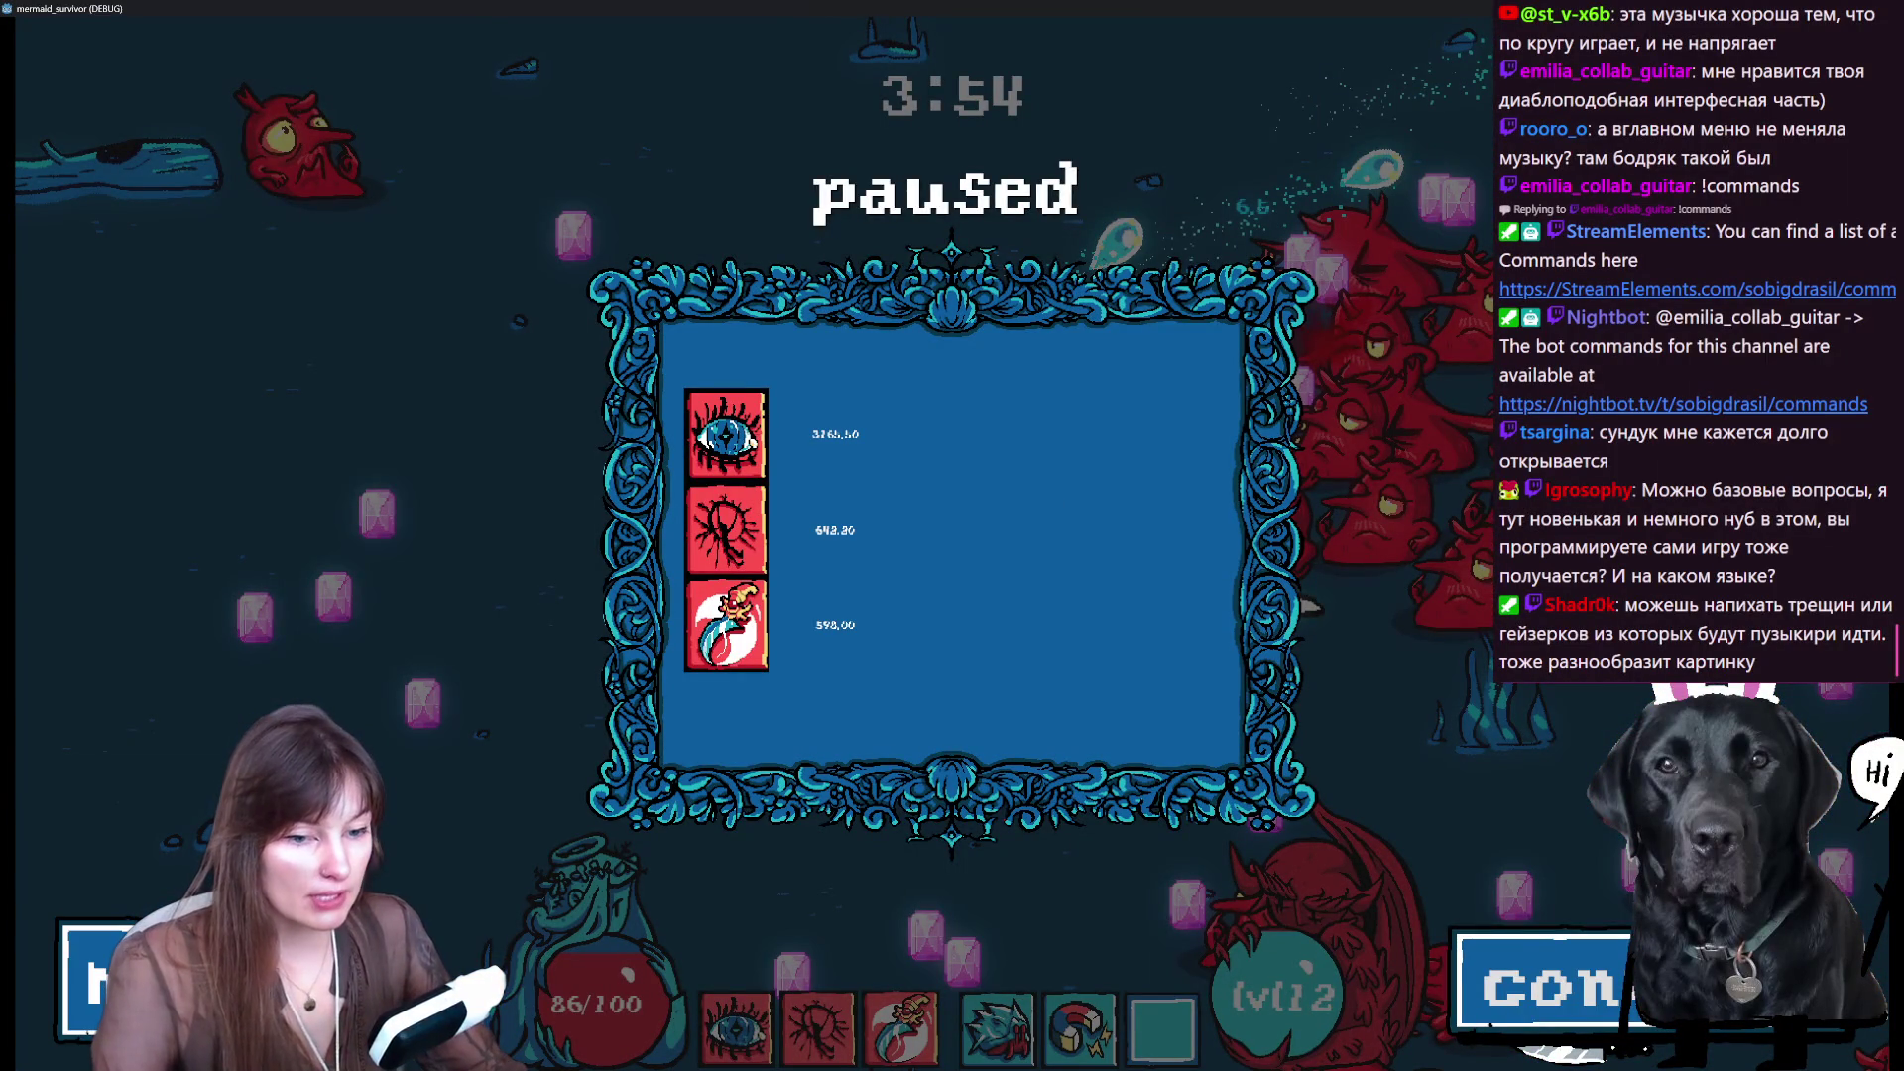
key(Return)
key(F8)
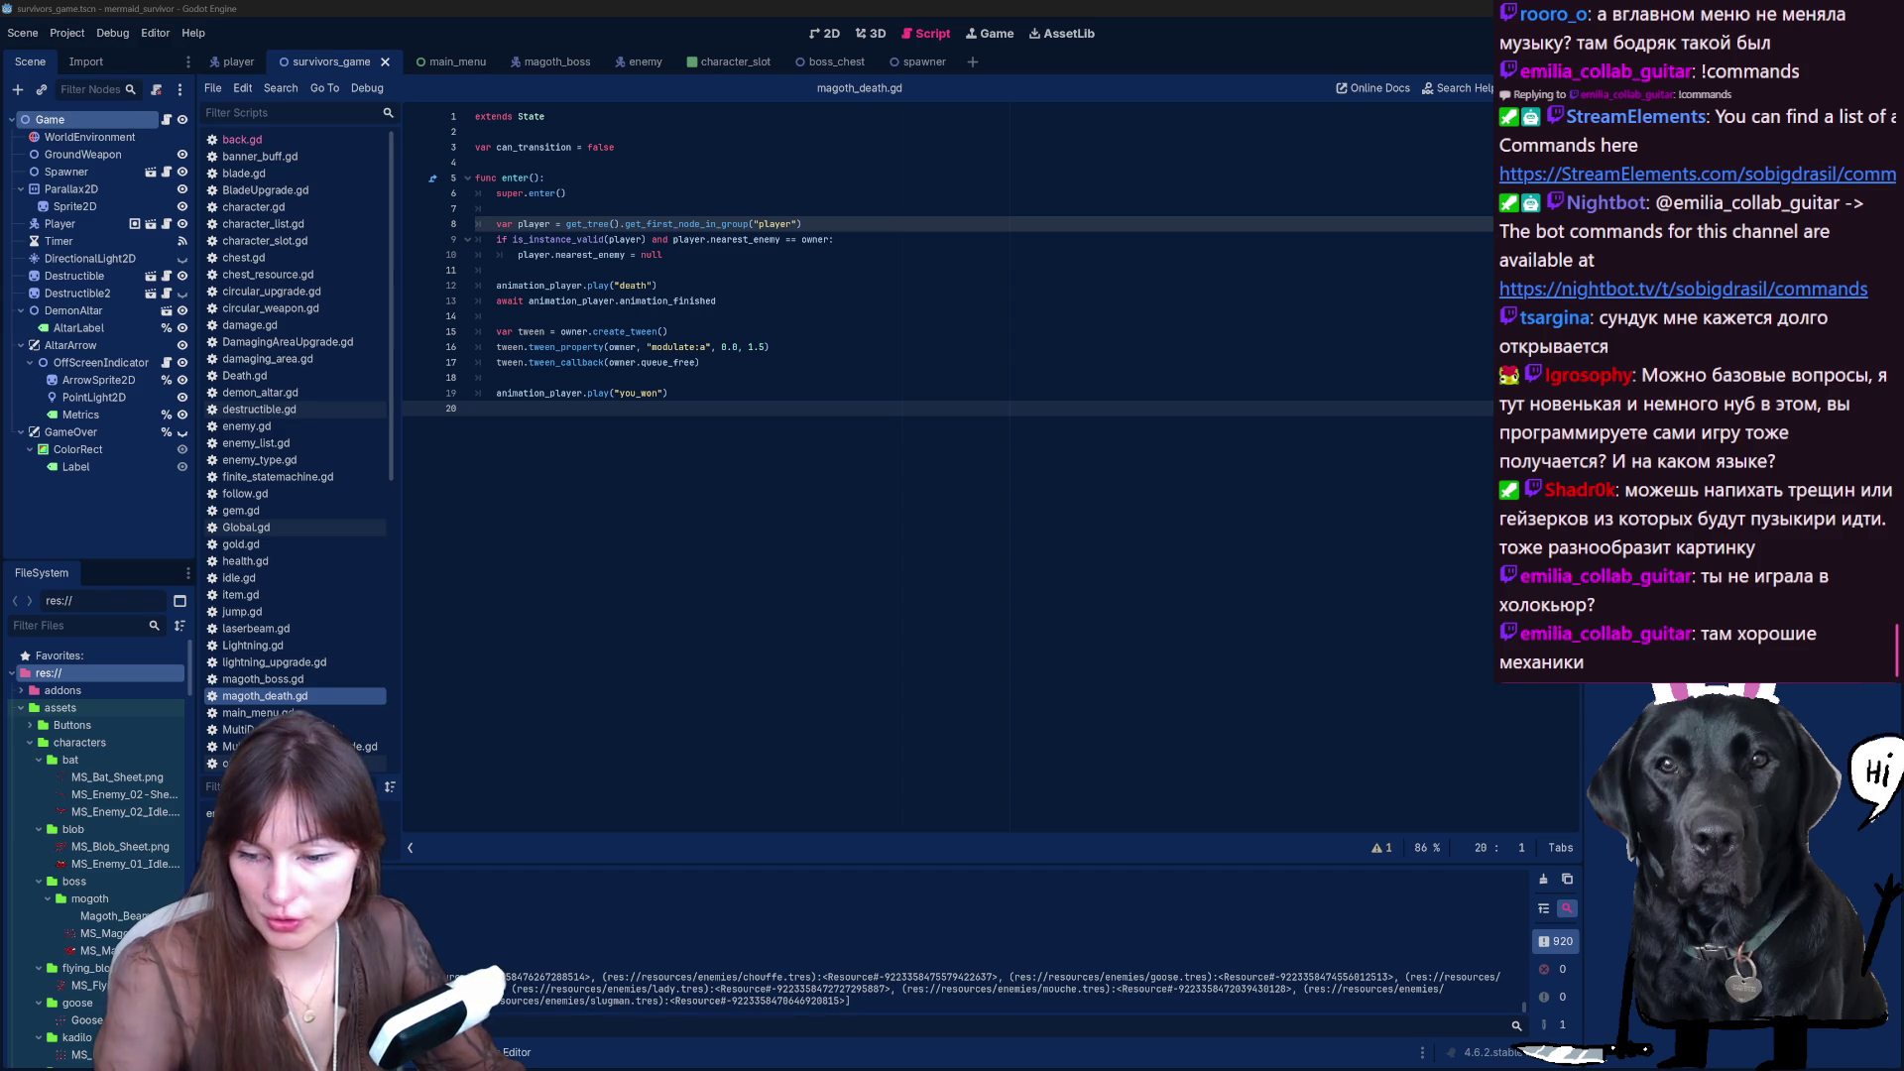
- Search the Steam store for HoloCure, retyping the wrong-layout query, then open a new tab
key(alt+Tab)
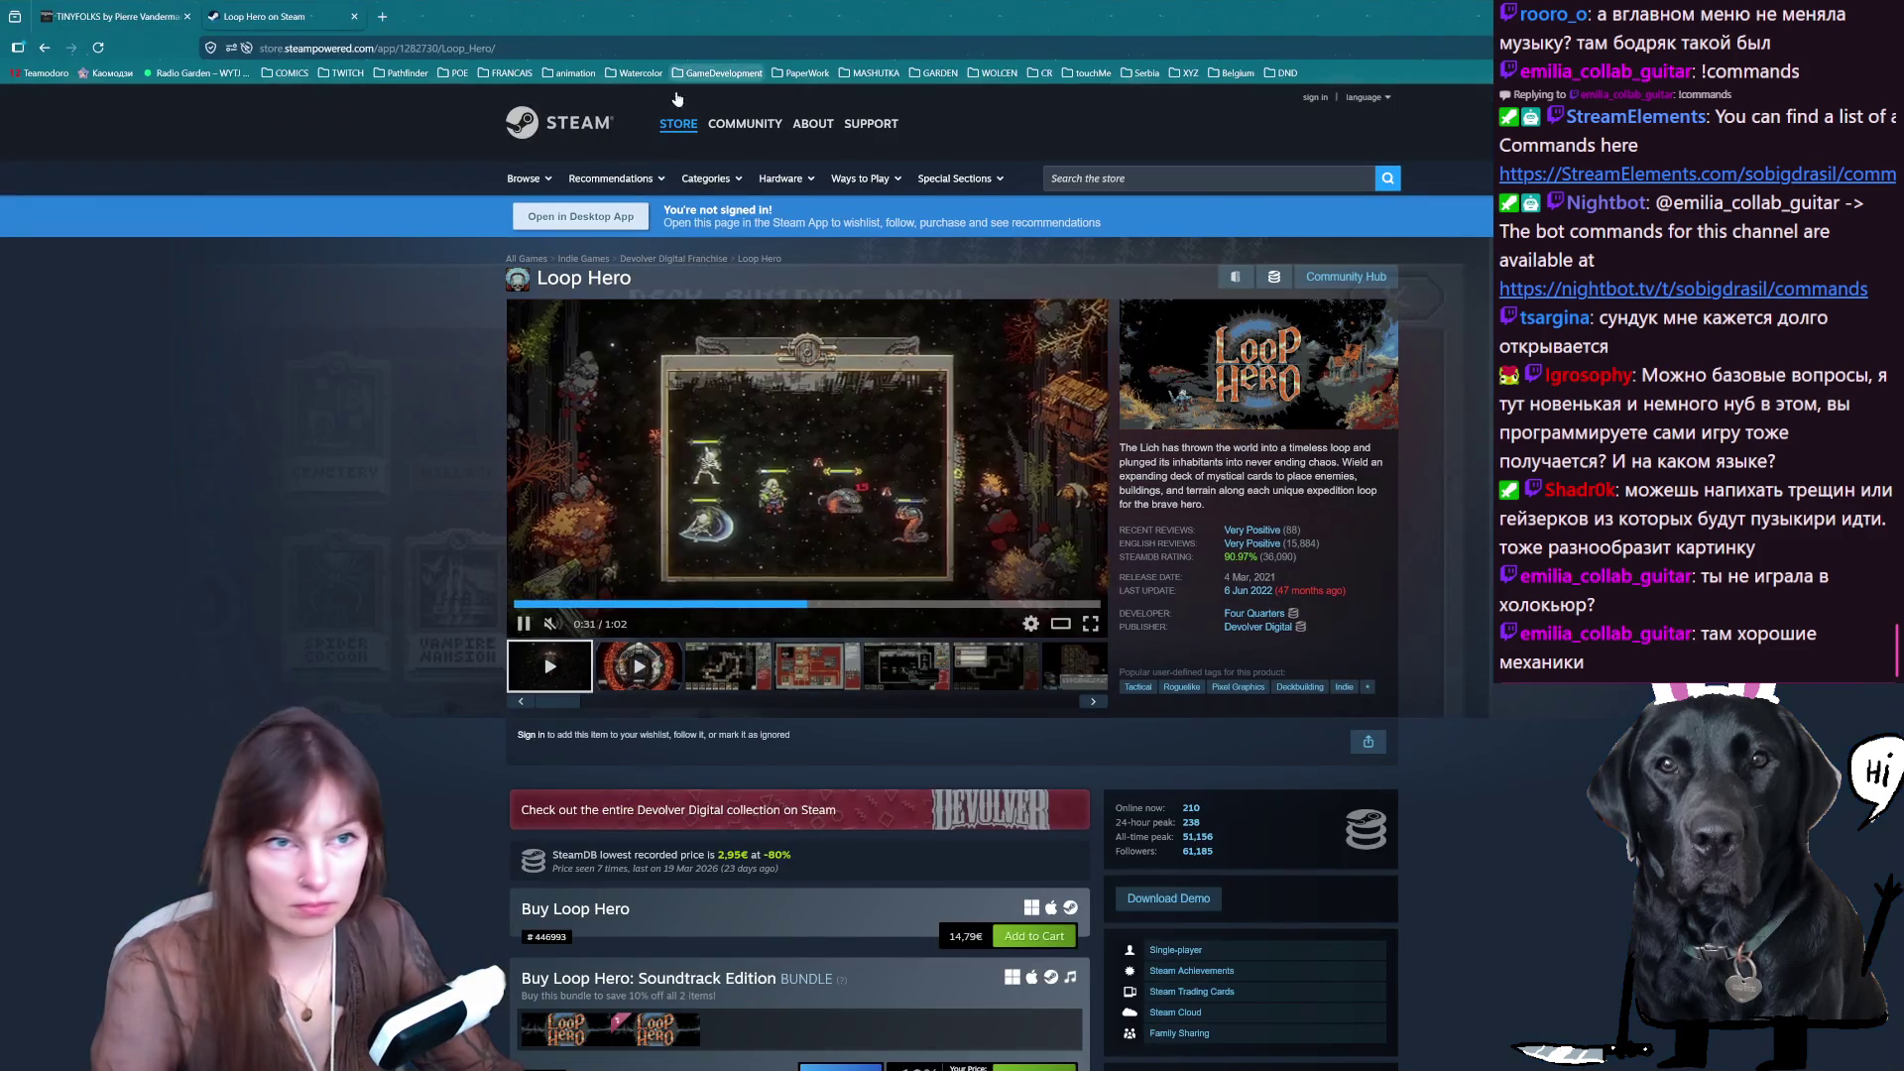
click(1200, 178)
text(холокьюр)
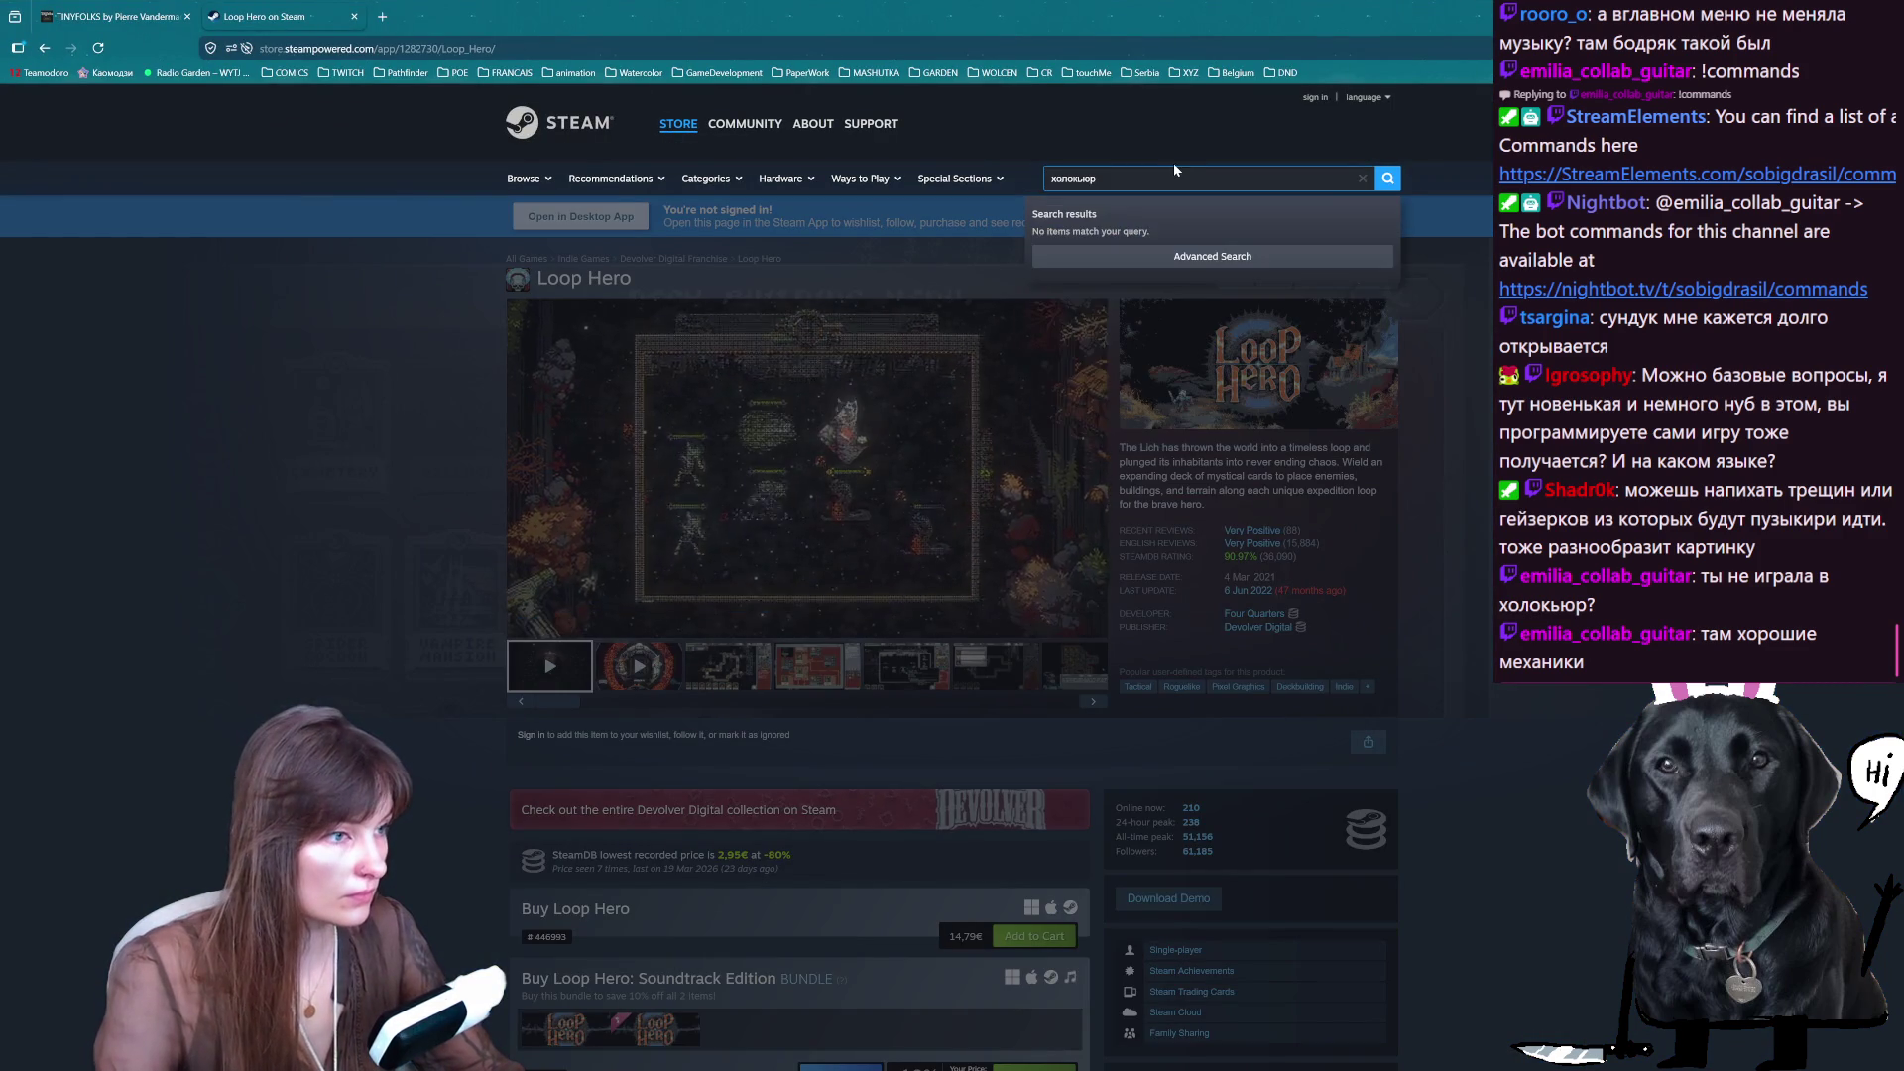
key(ctrl+a)
text(рщдщсгку)
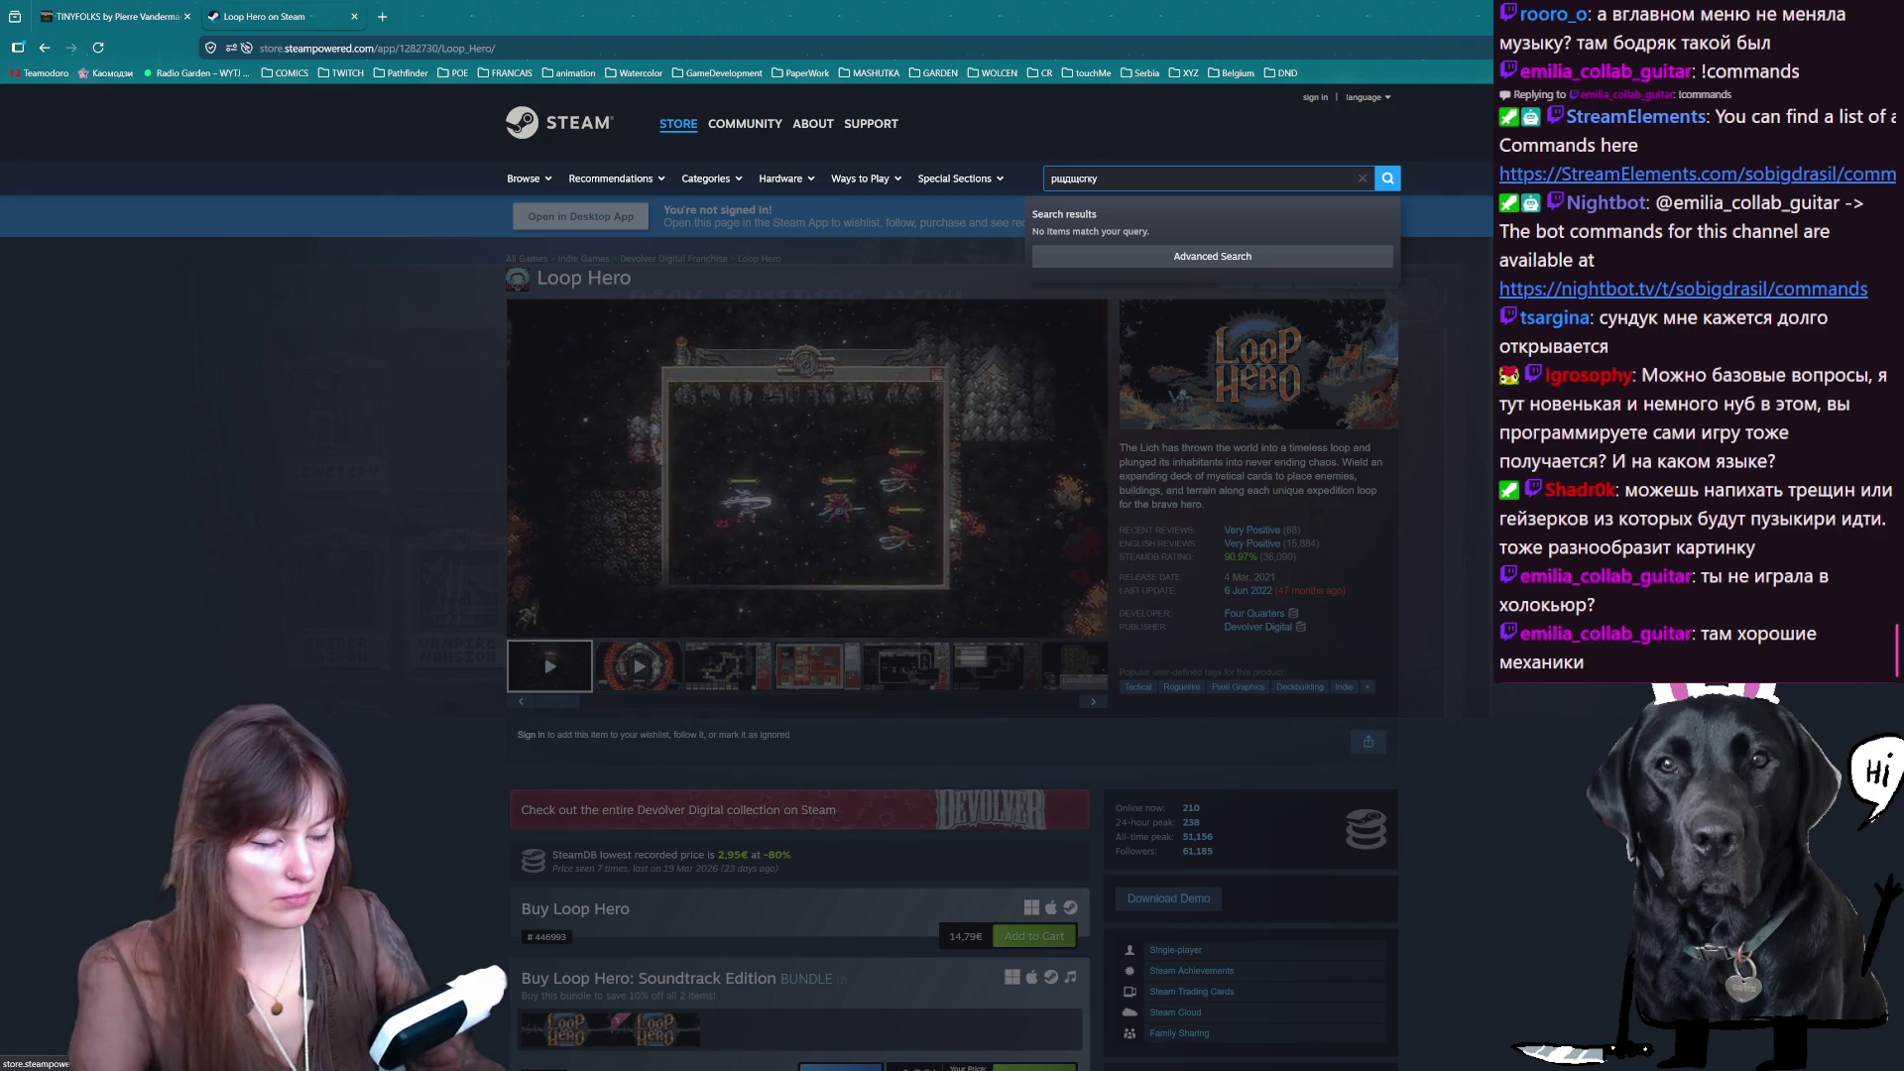
key(ctrl+a)
key(BackSpace)
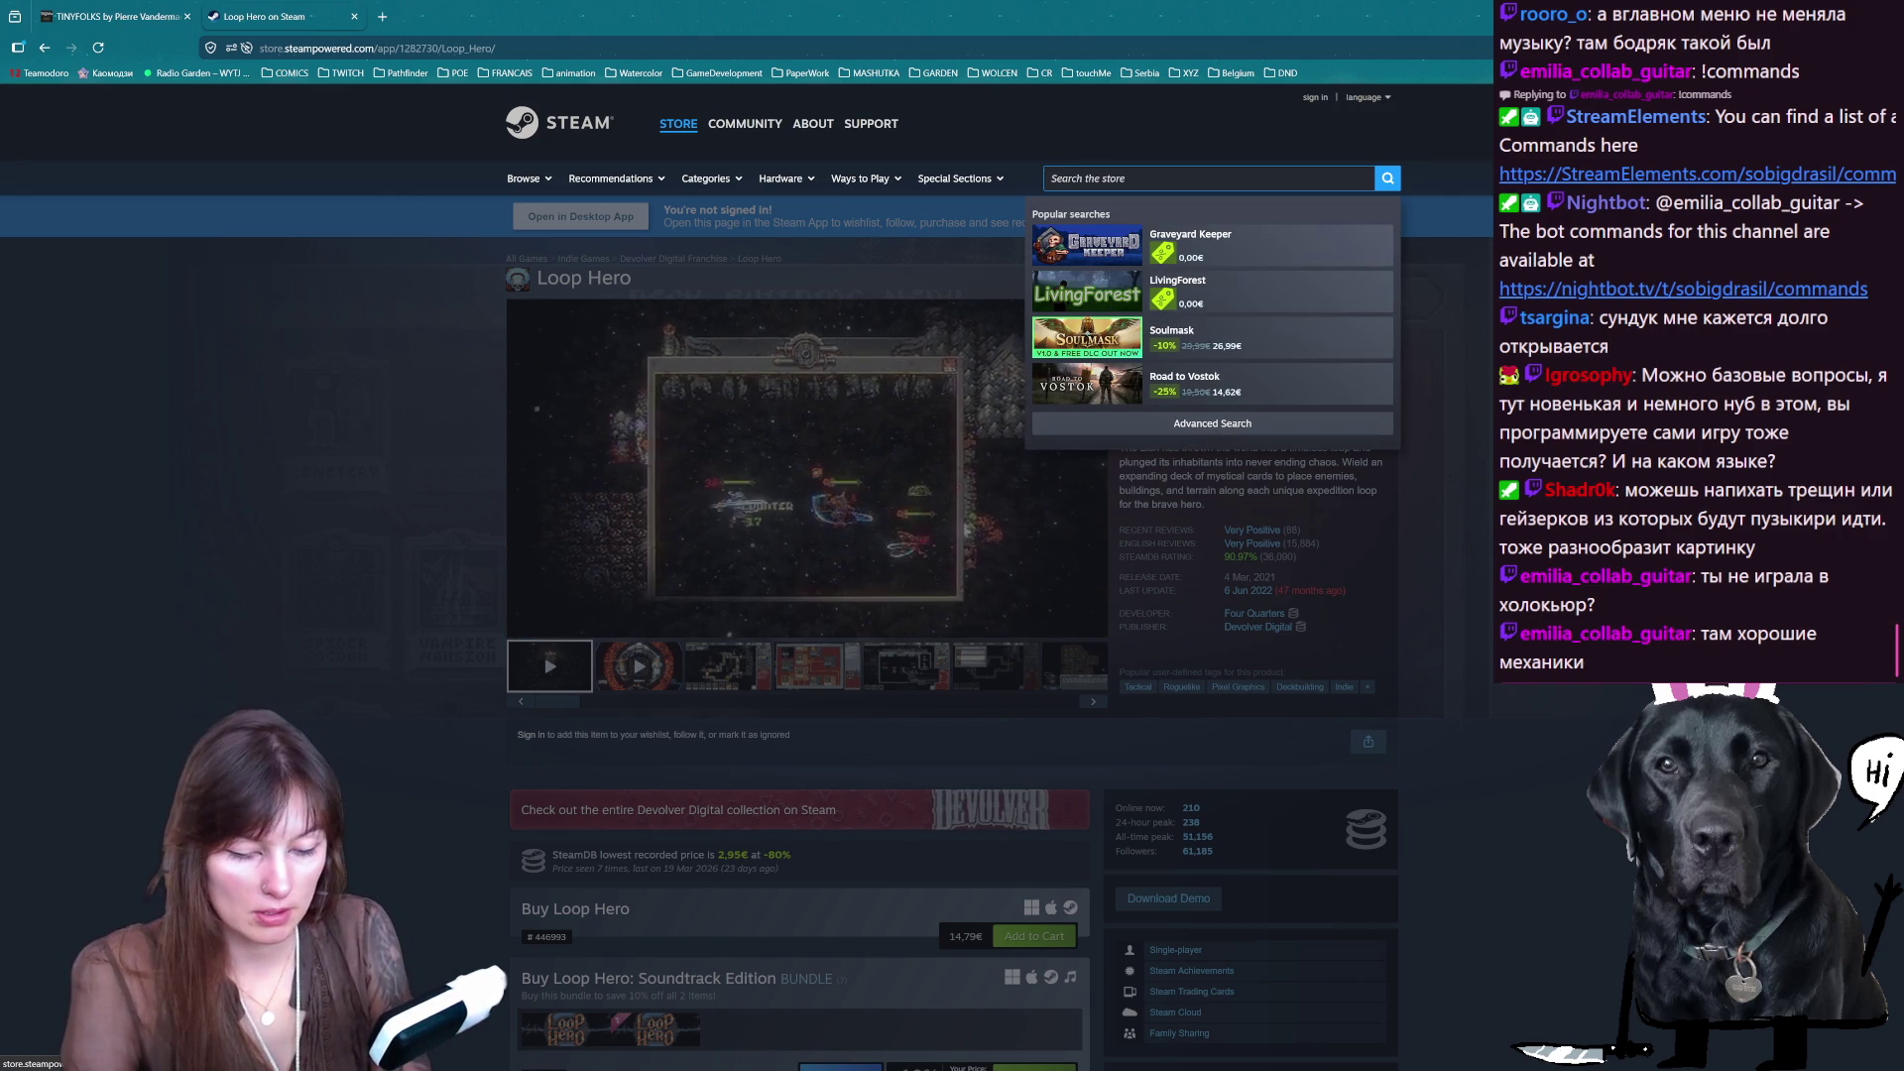
text(owcu)
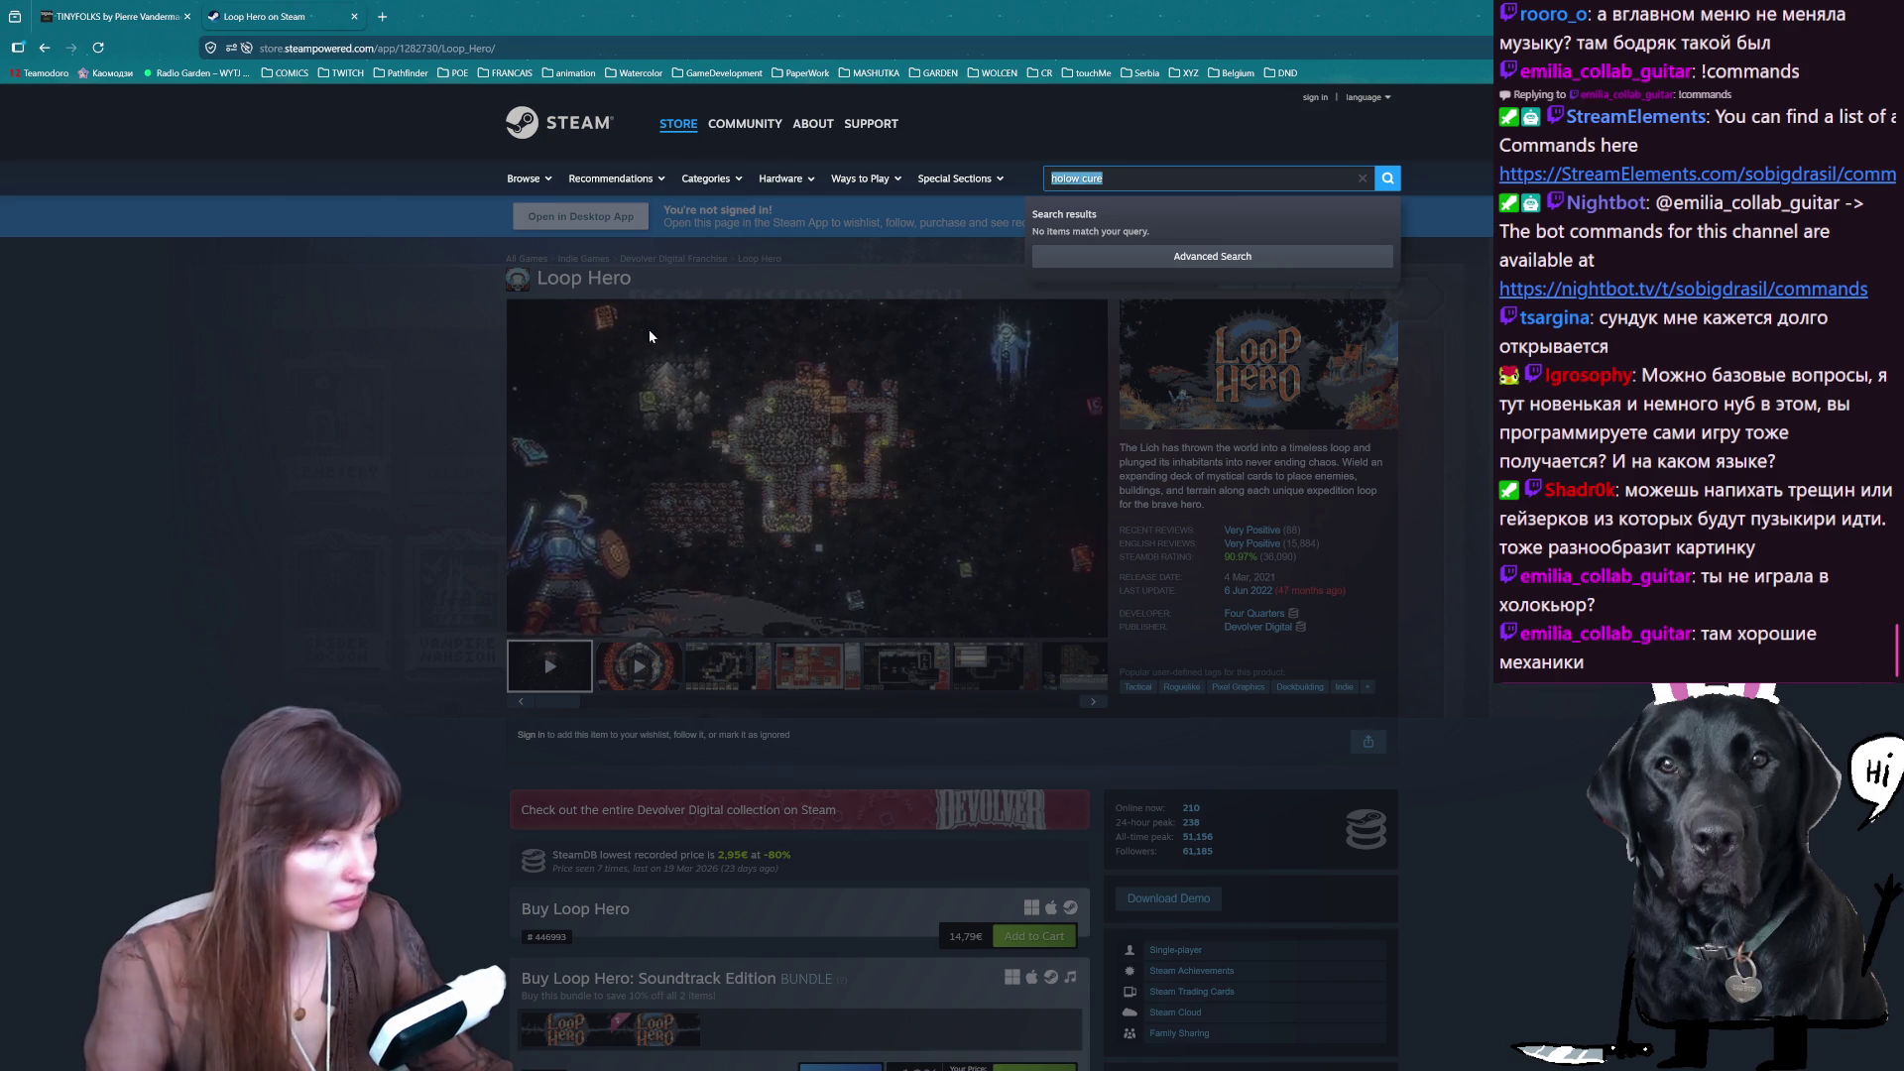
click(383, 17)
- Search Google for 'holow cure' and dismiss the suggestions to view the results
text(holow cure)
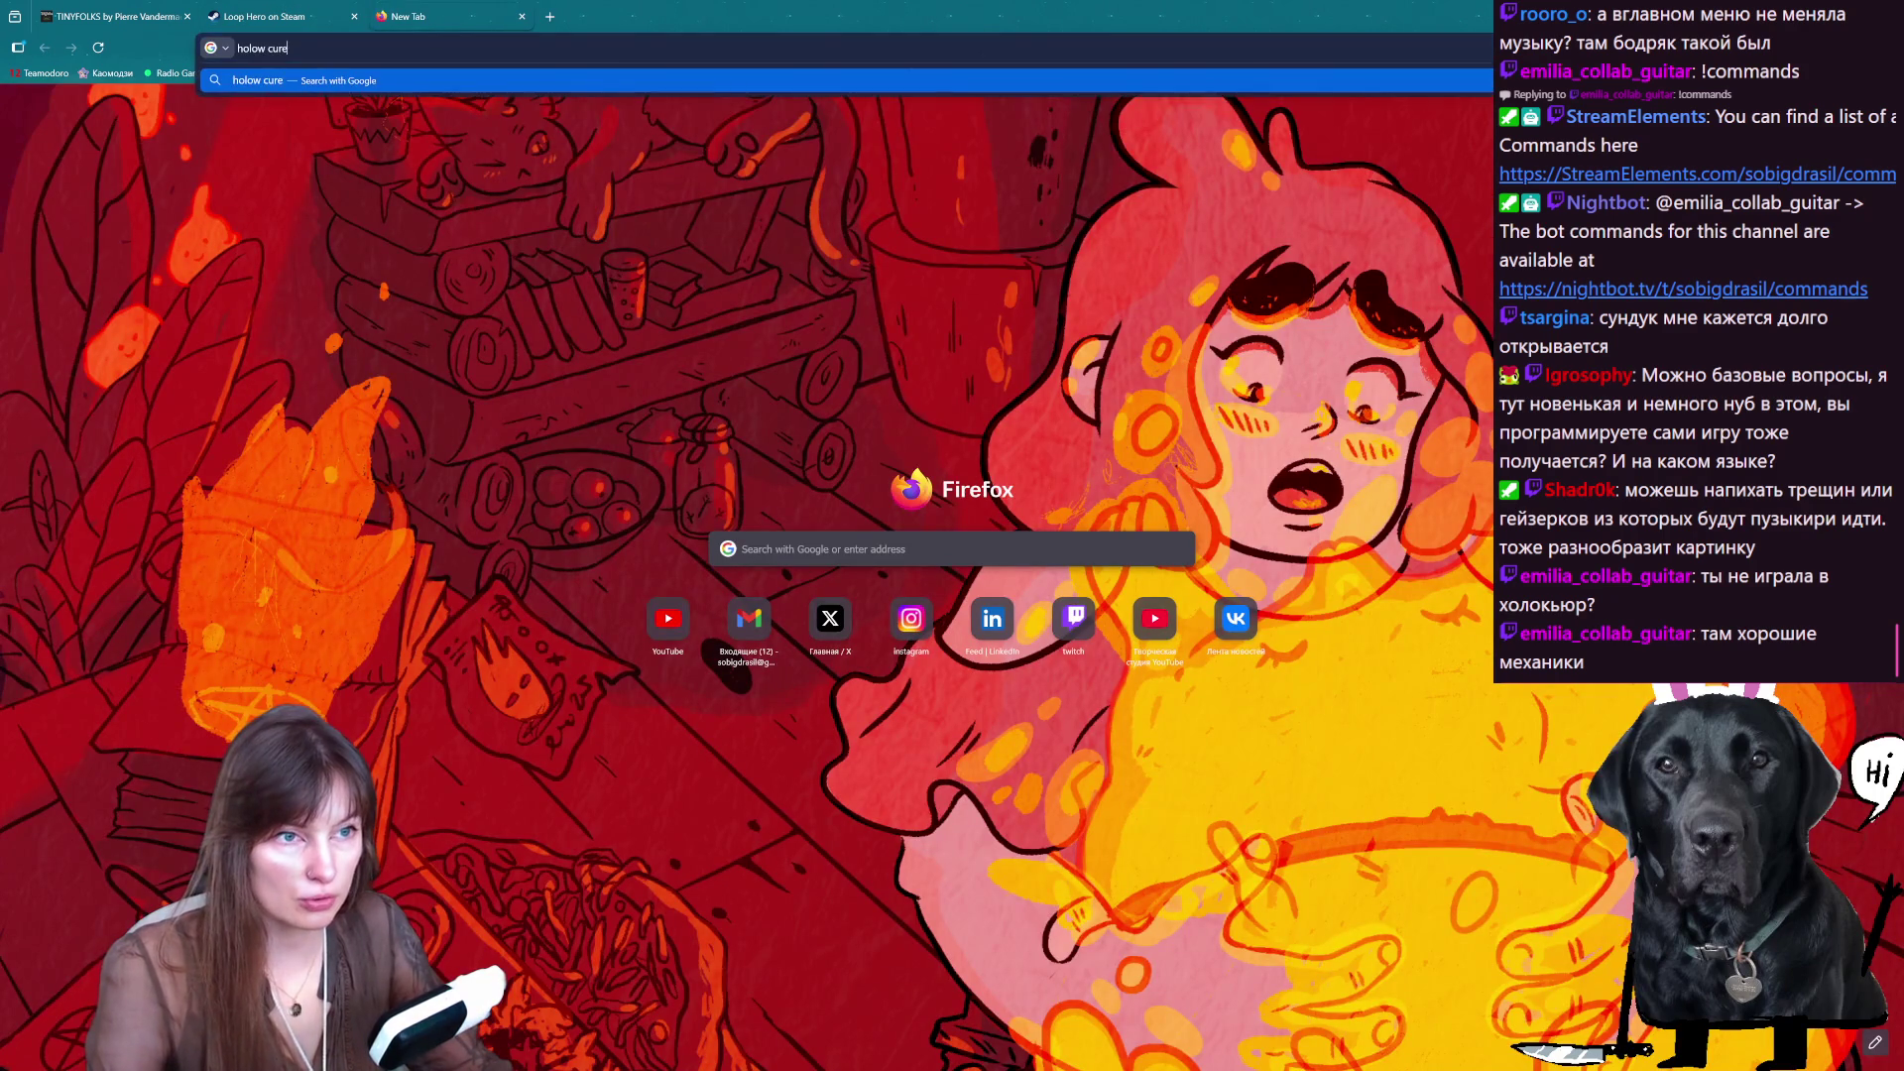
key(Return)
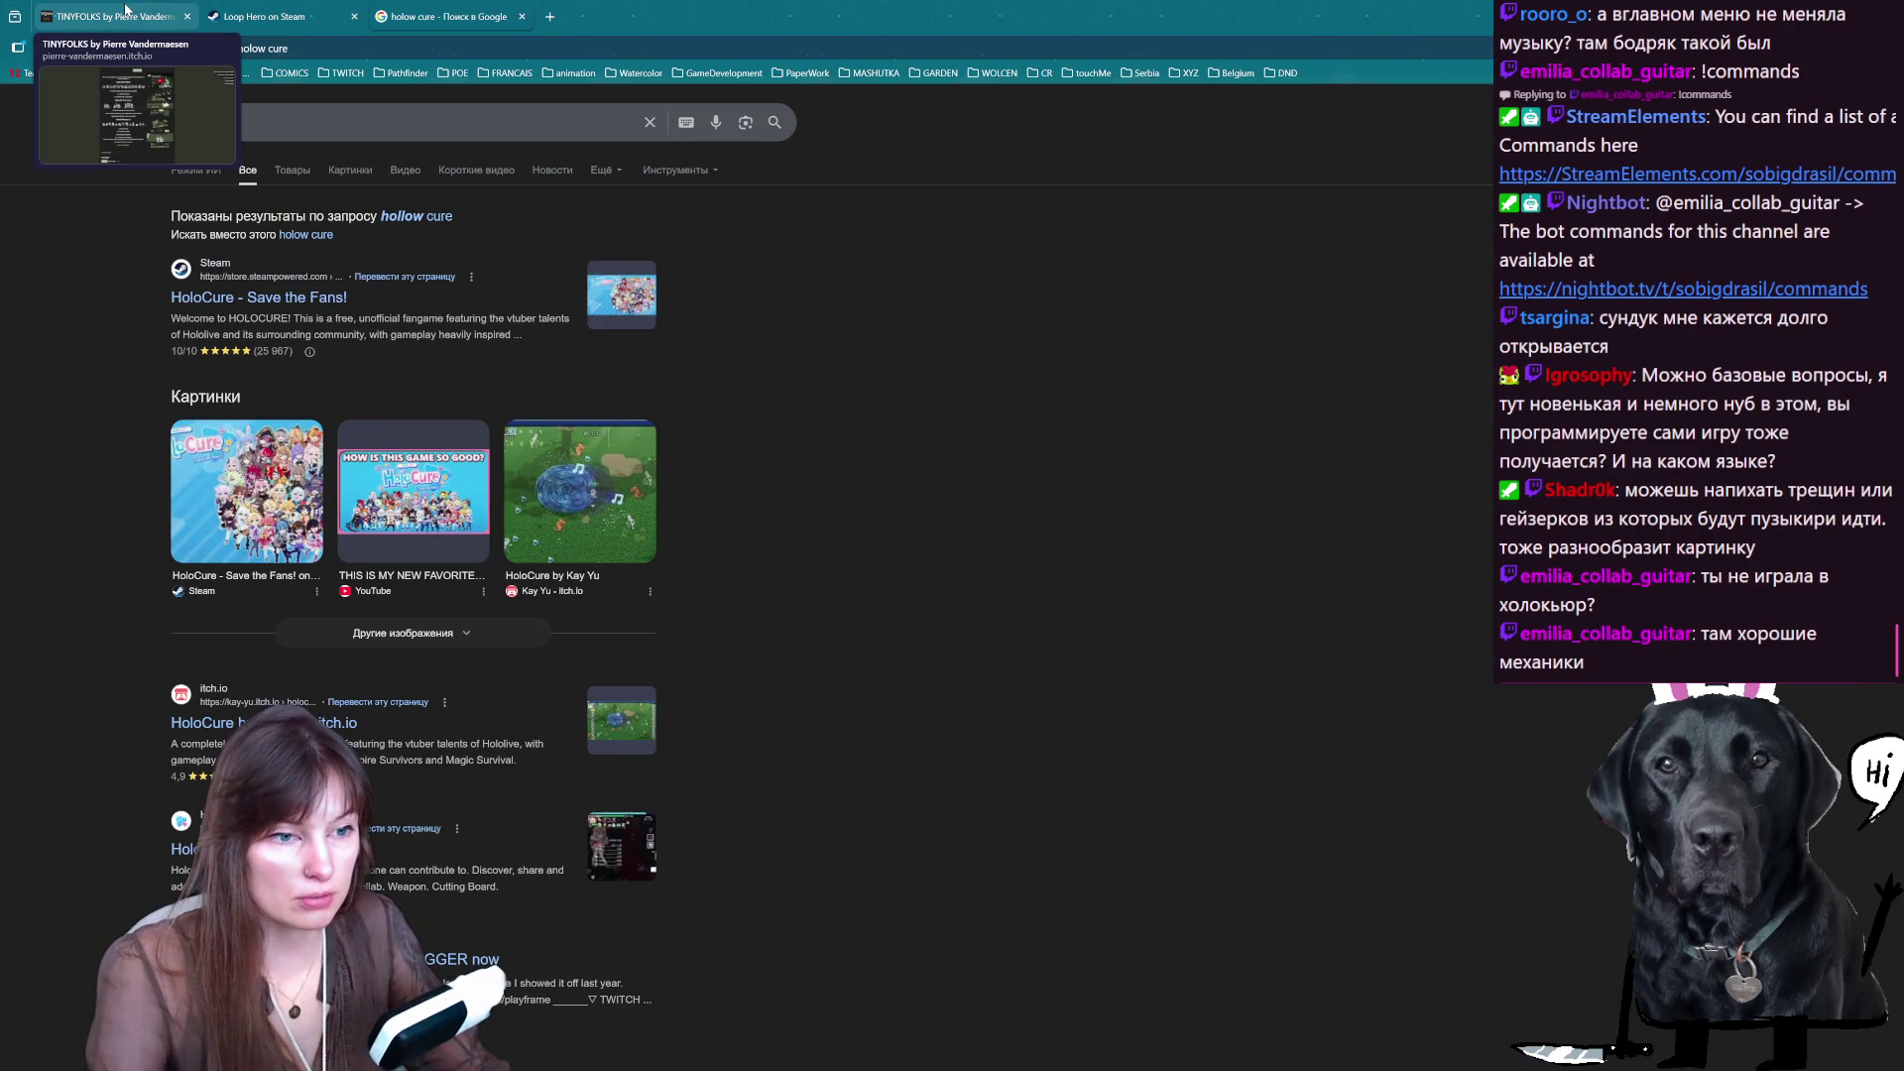
click(298, 122)
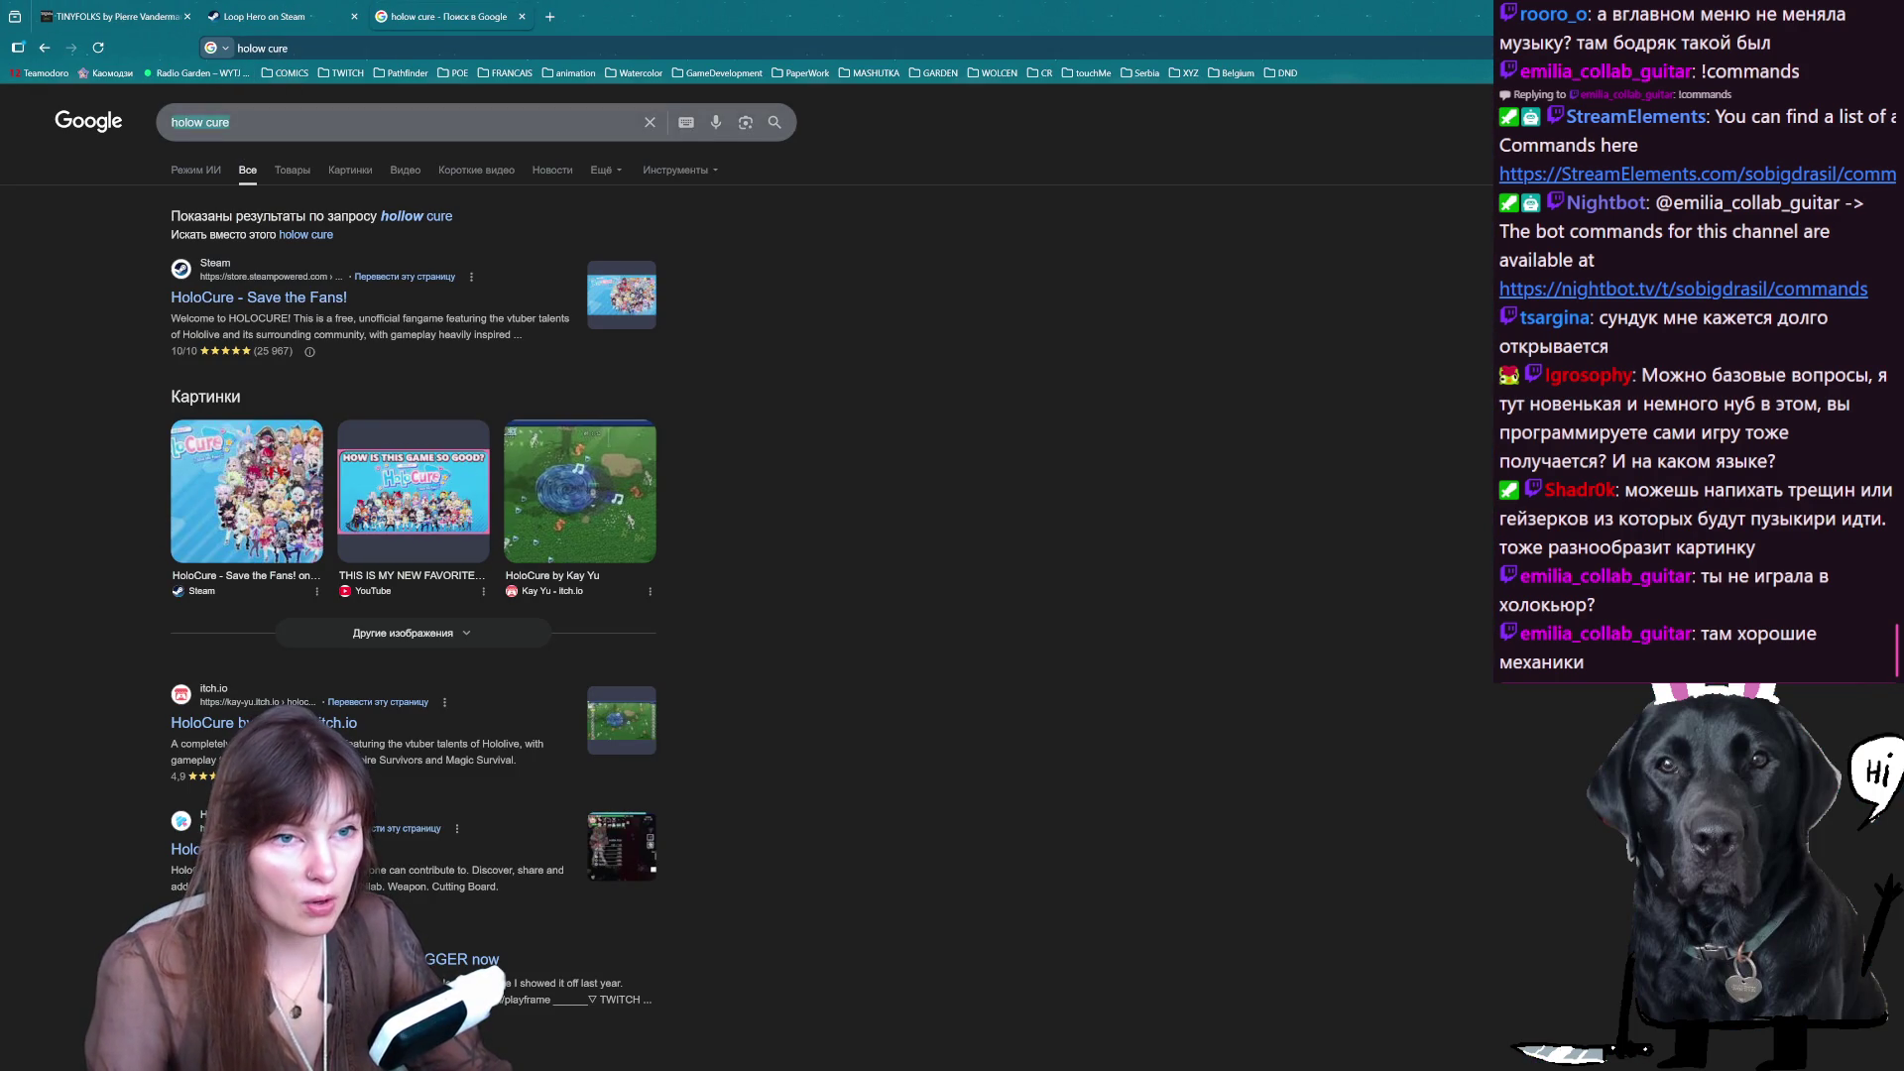
click(1466, 575)
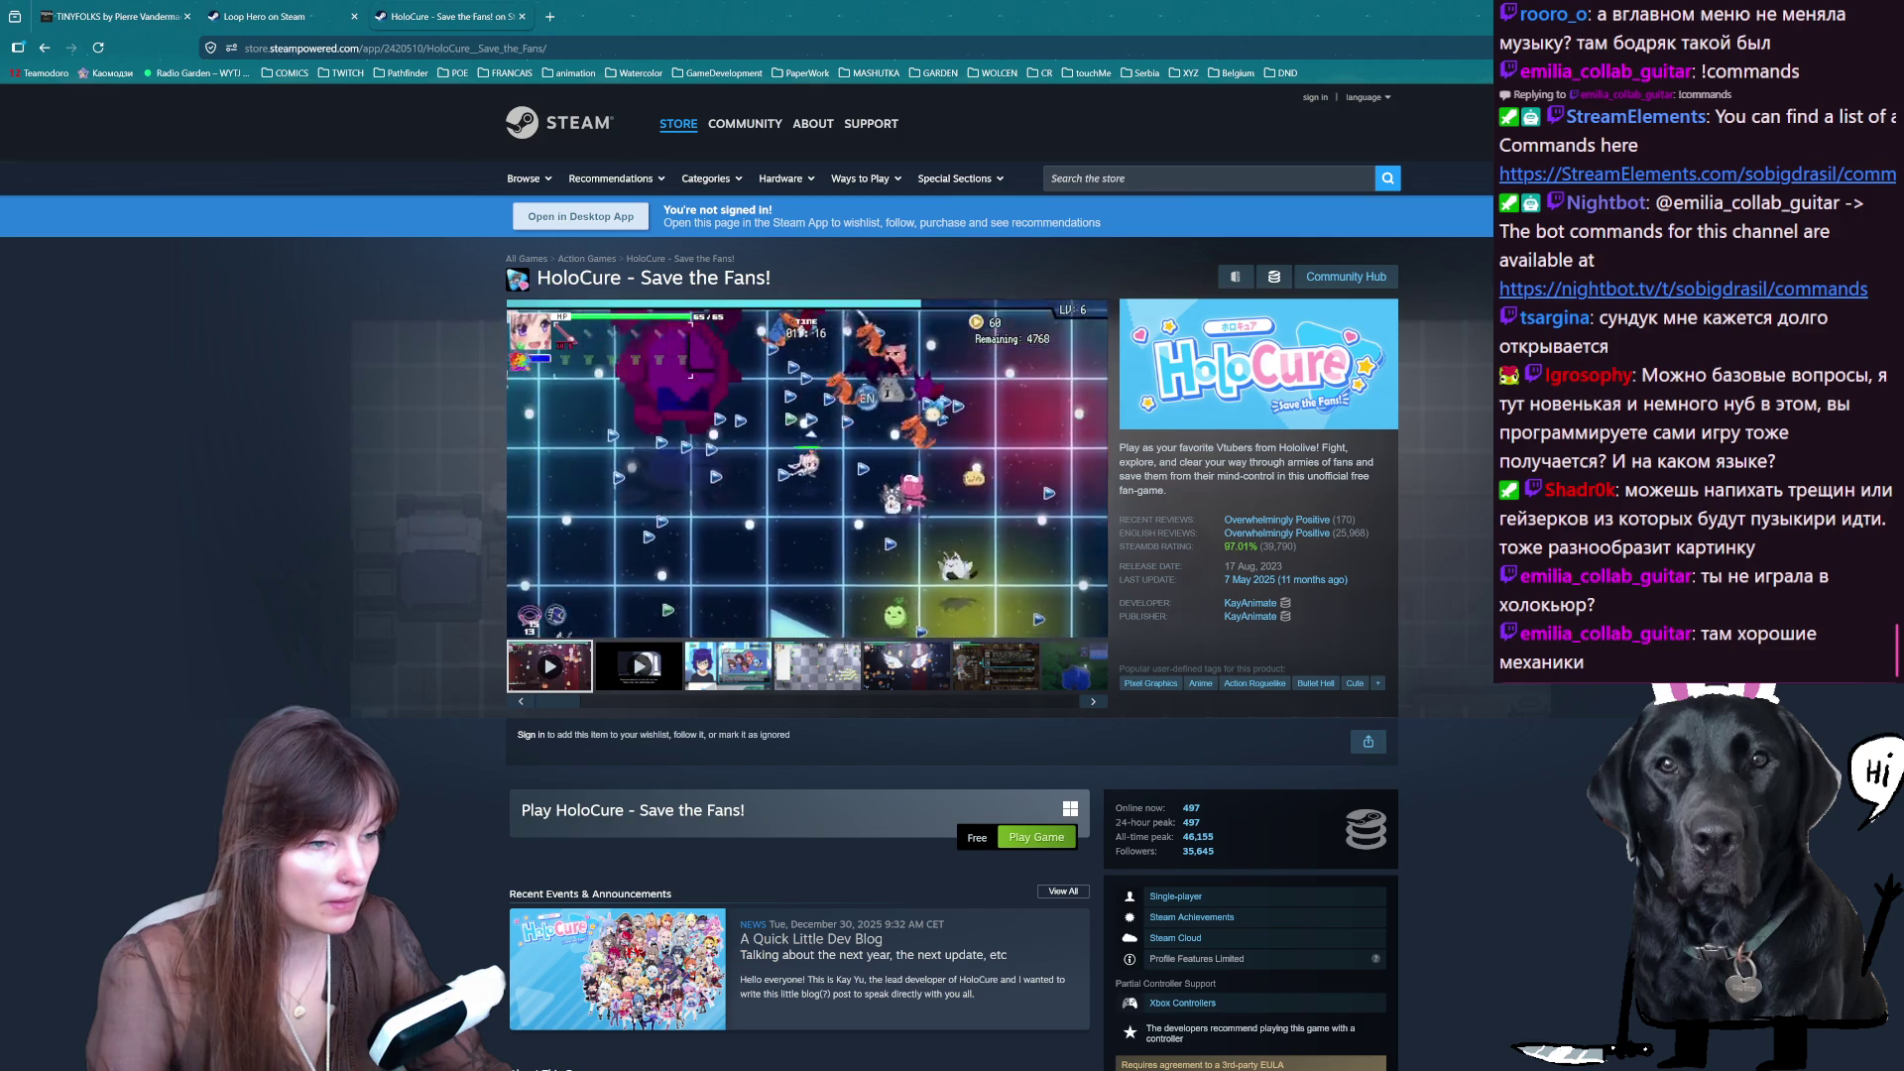
- Browse HoloCure's gameplay screenshots, including the arena, LEVEL UP, farm shop and gacha shots
click(738, 680)
click(816, 668)
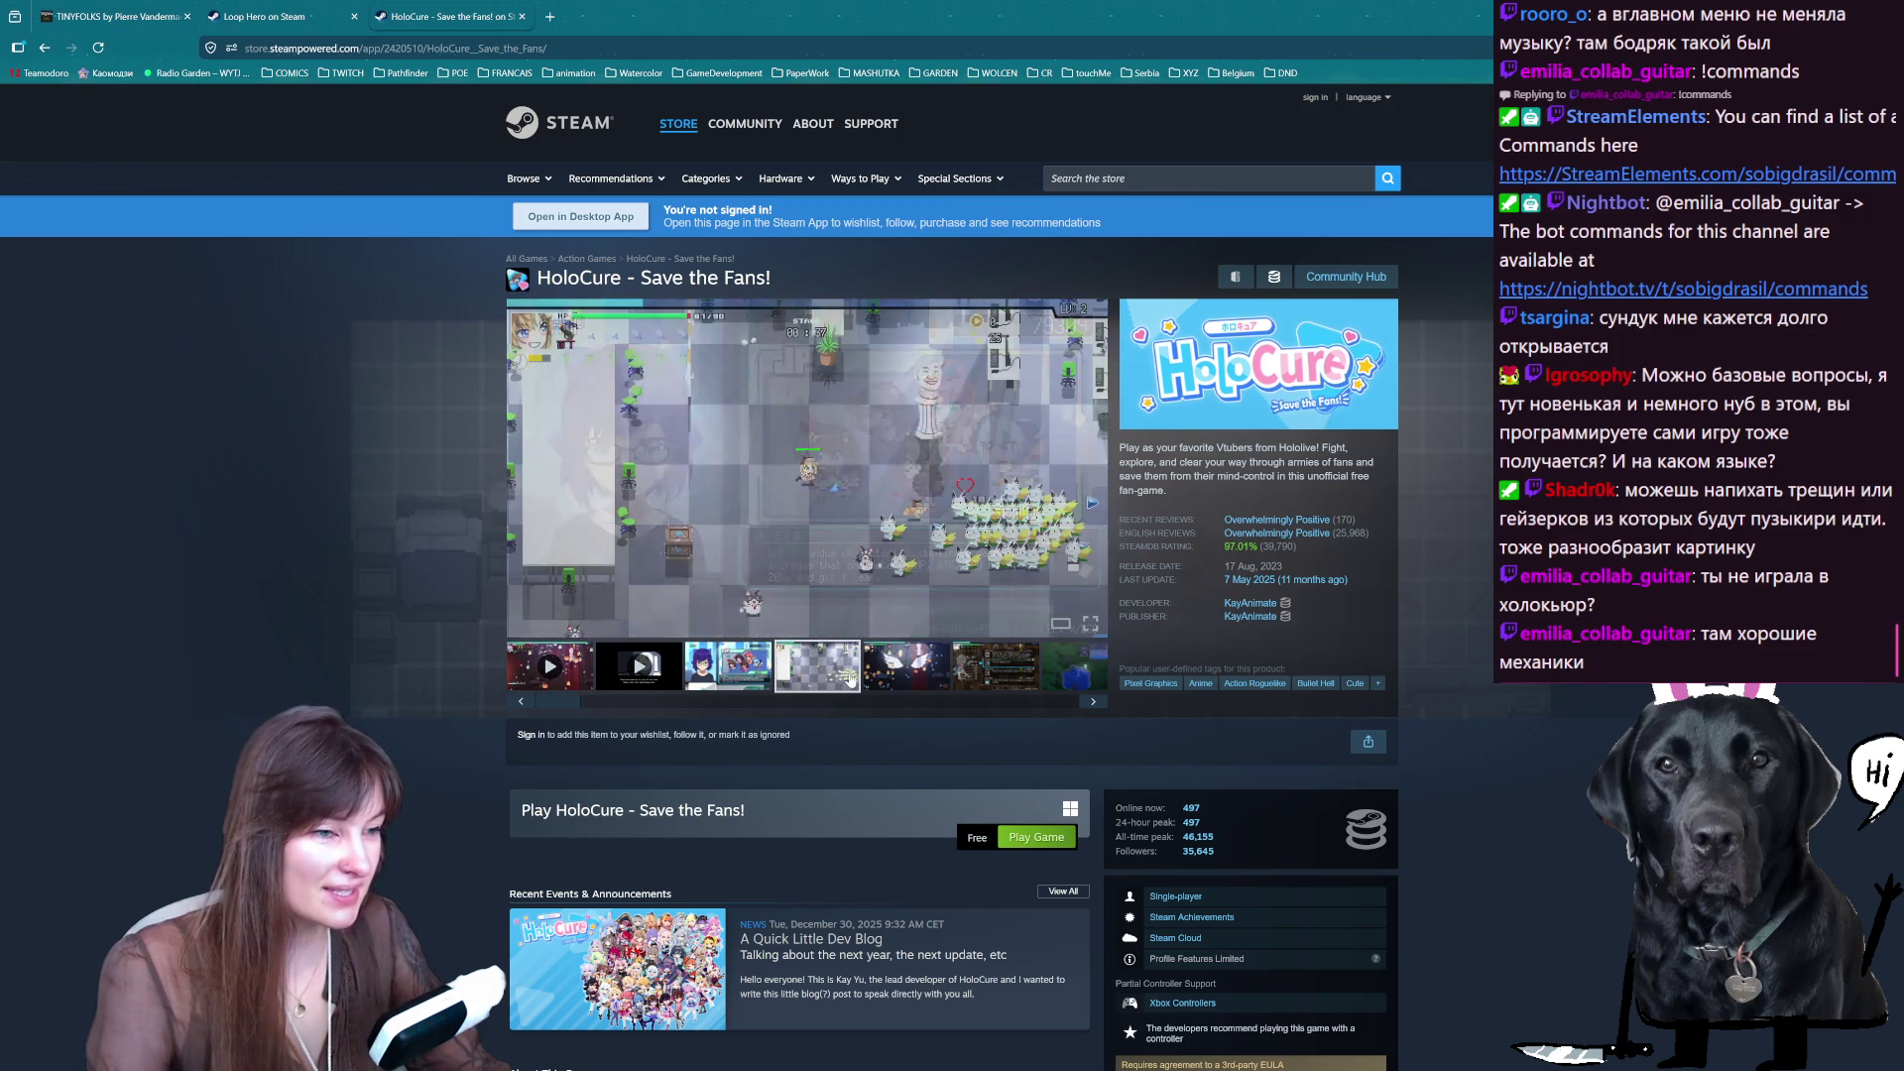
click(919, 680)
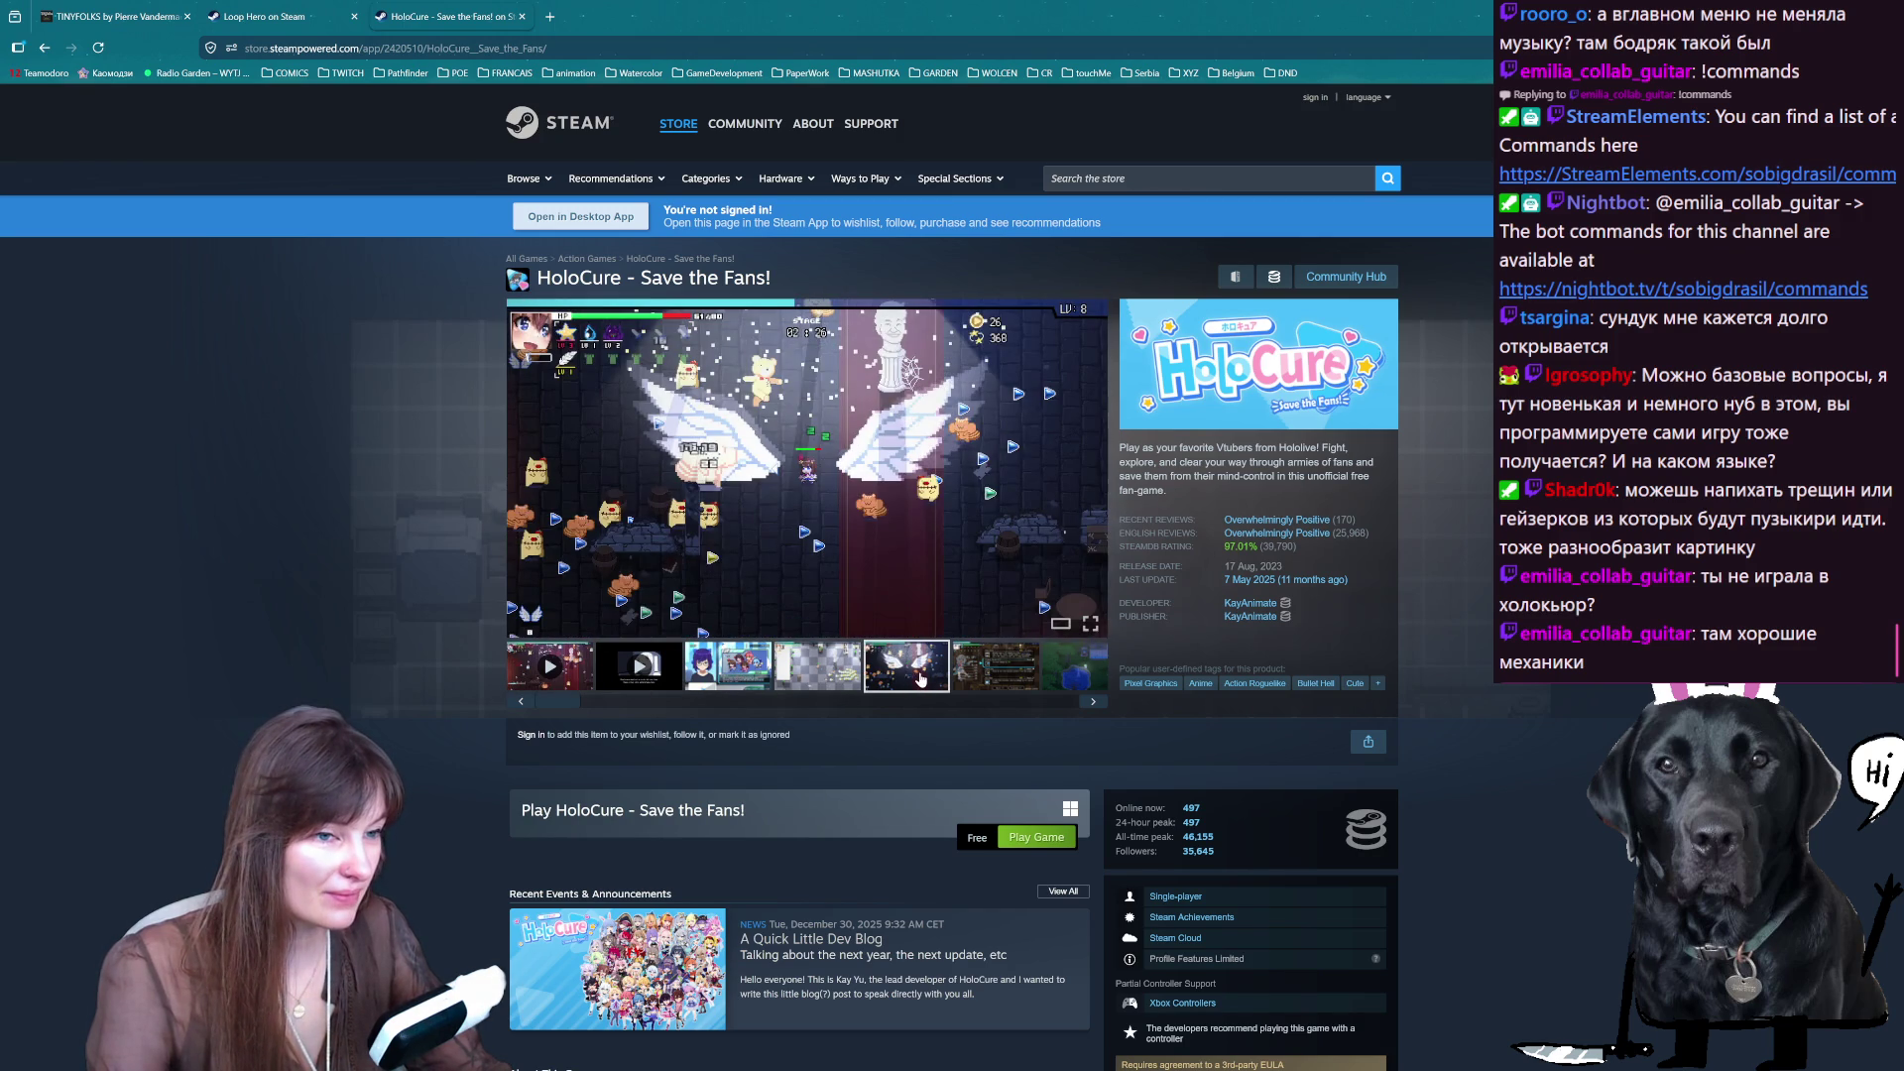
click(992, 668)
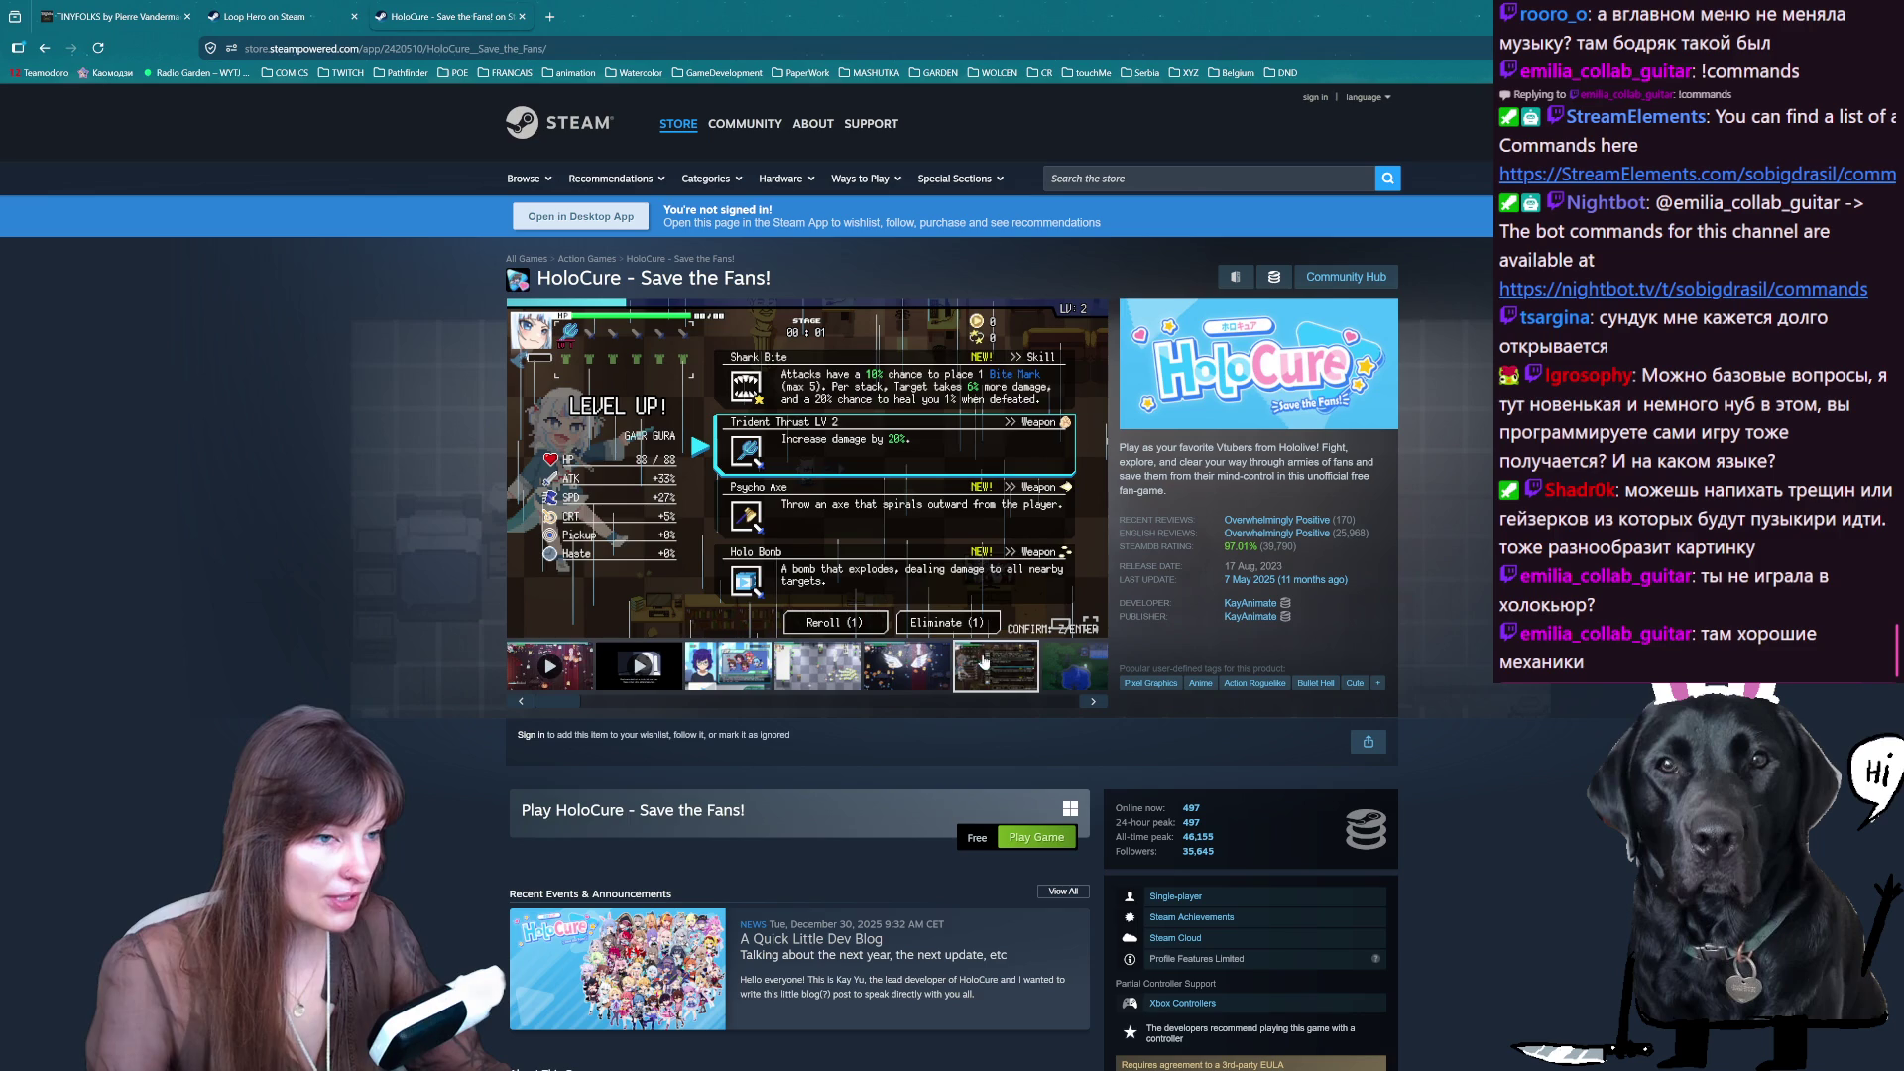
click(1050, 671)
click(853, 680)
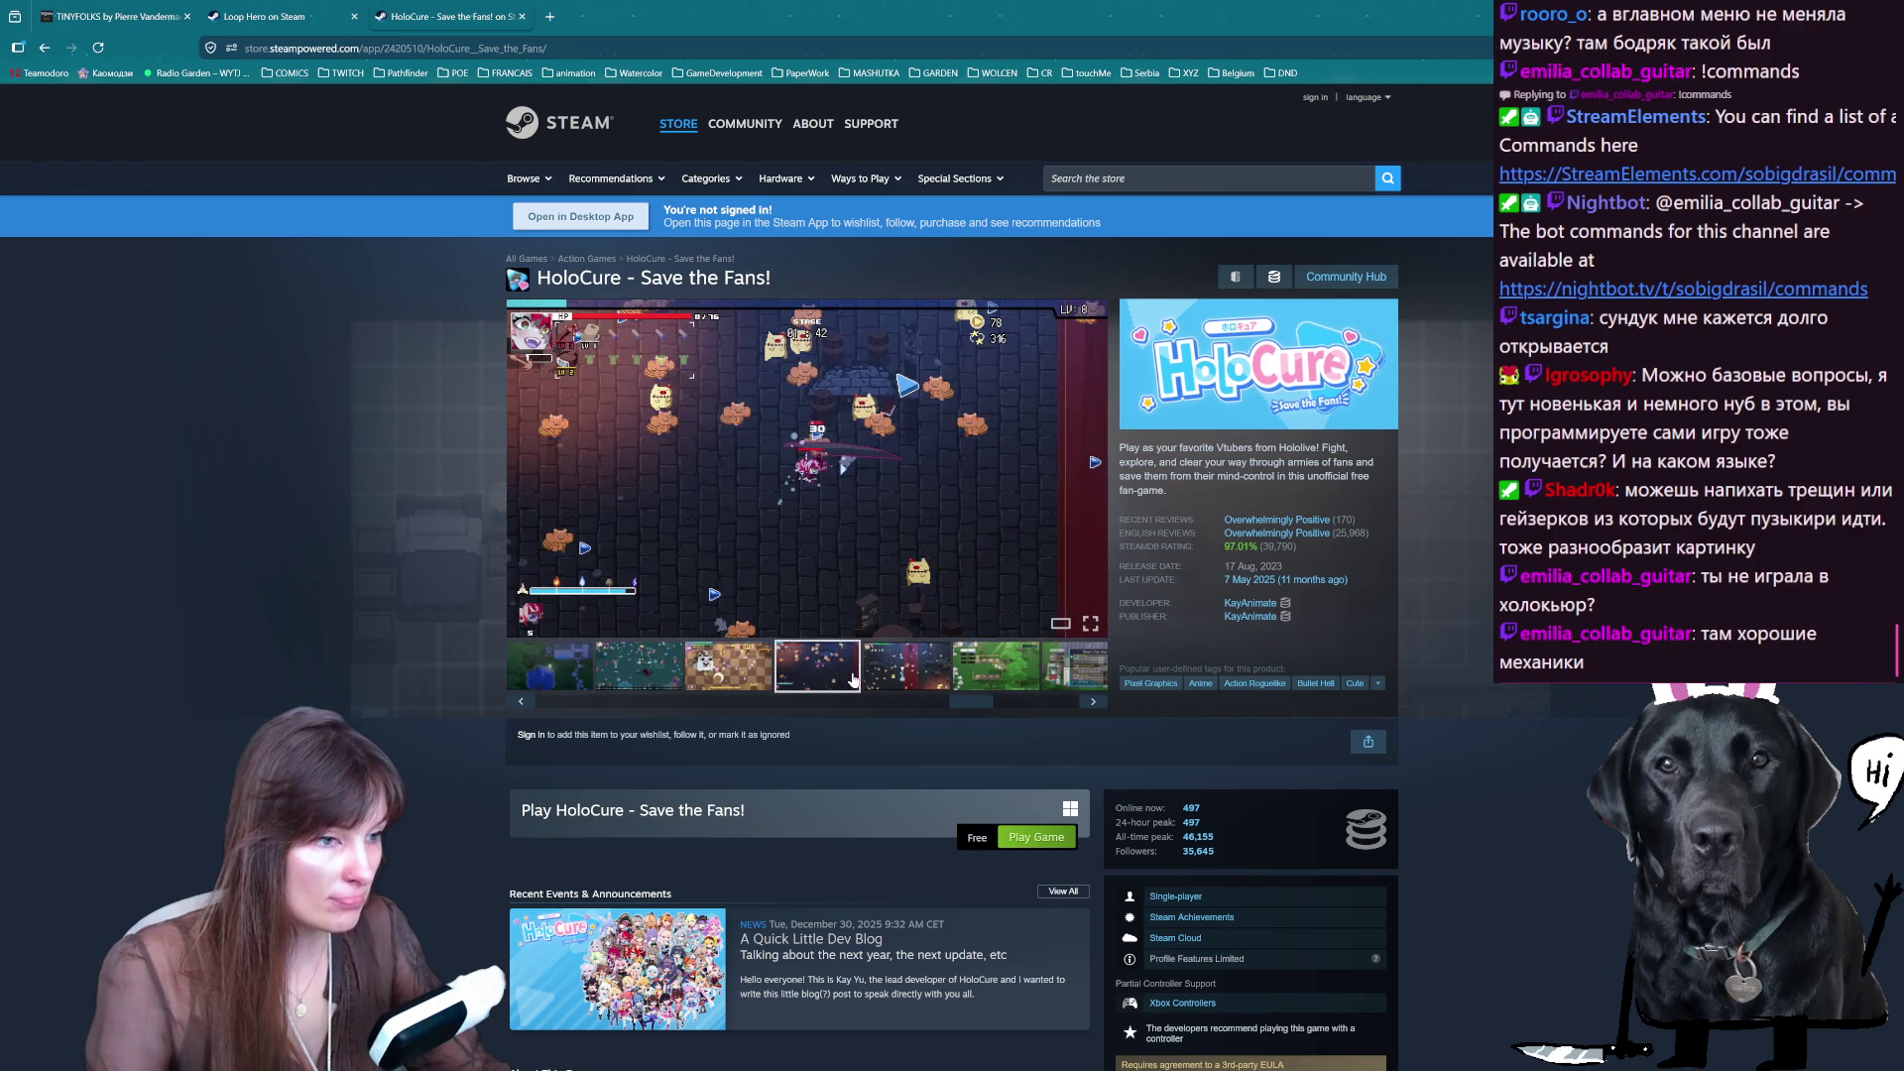
click(904, 673)
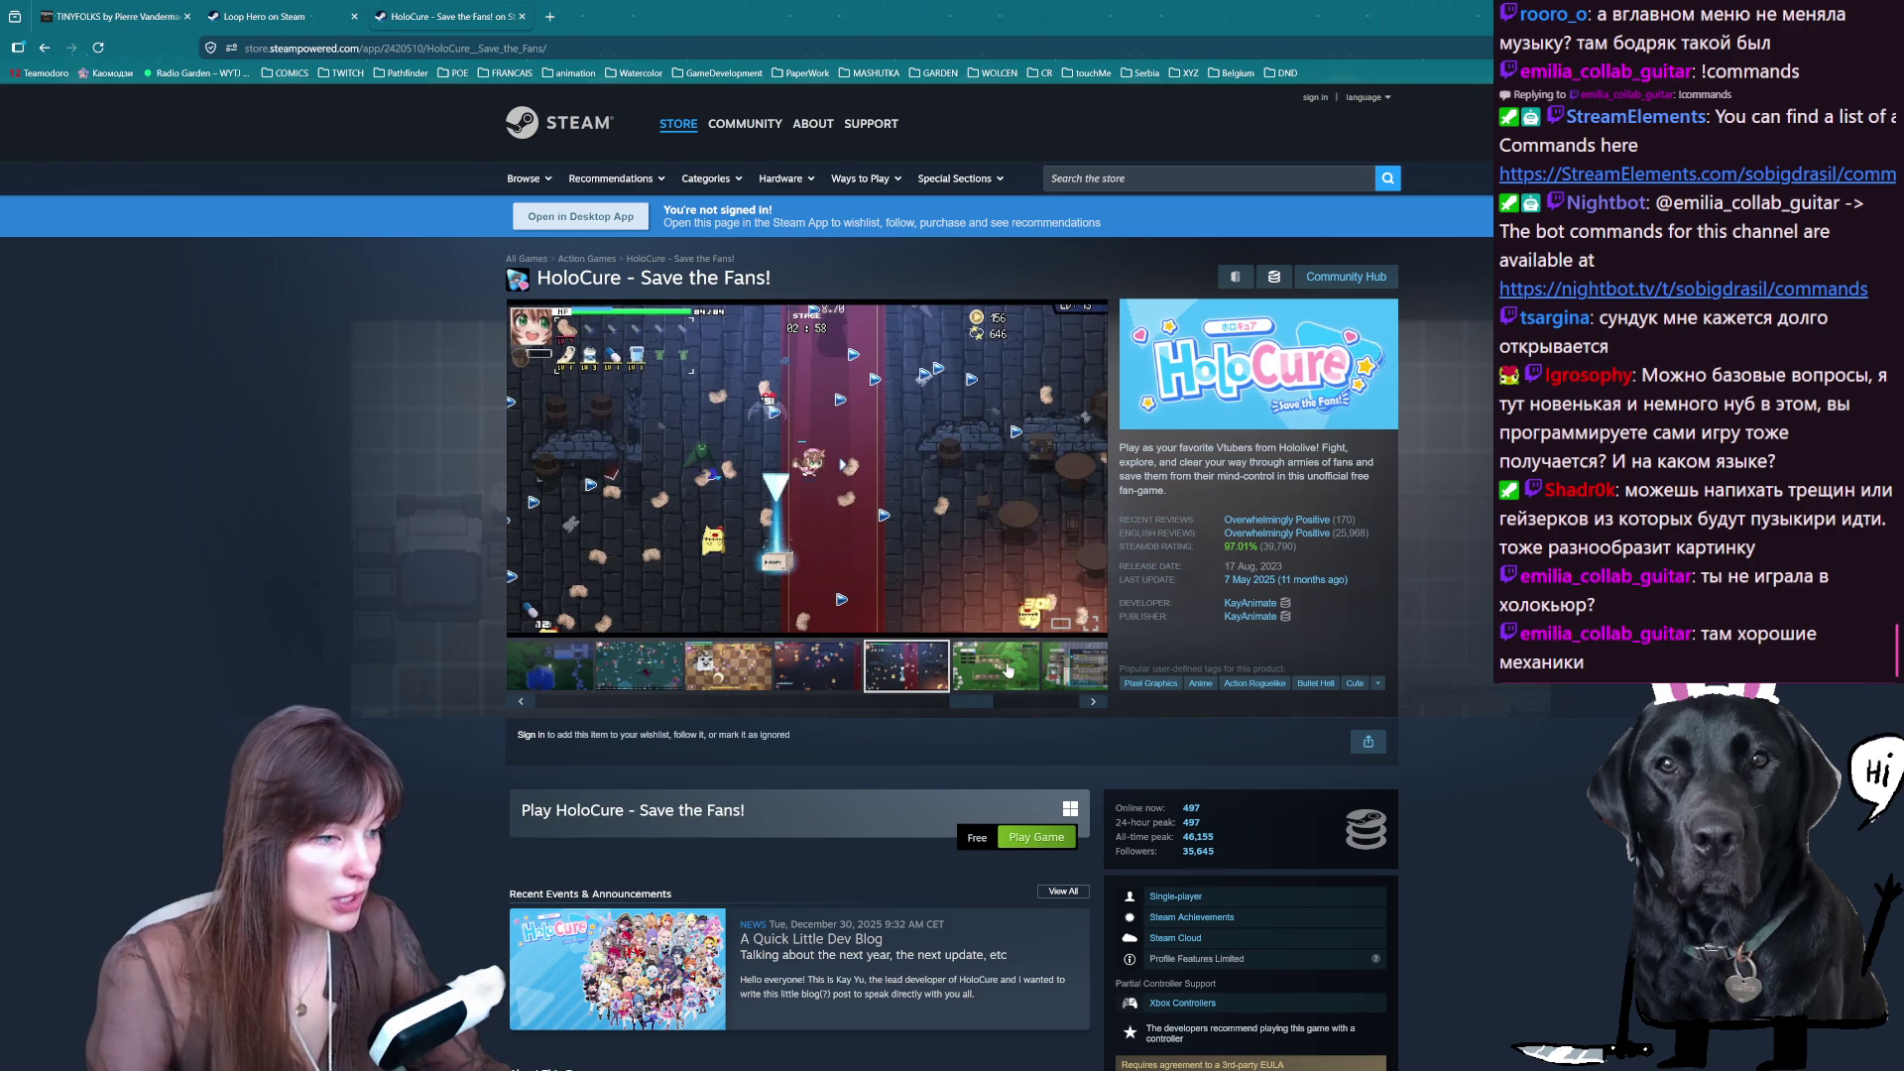
click(1008, 671)
drag(1298, 568, 1222, 571)
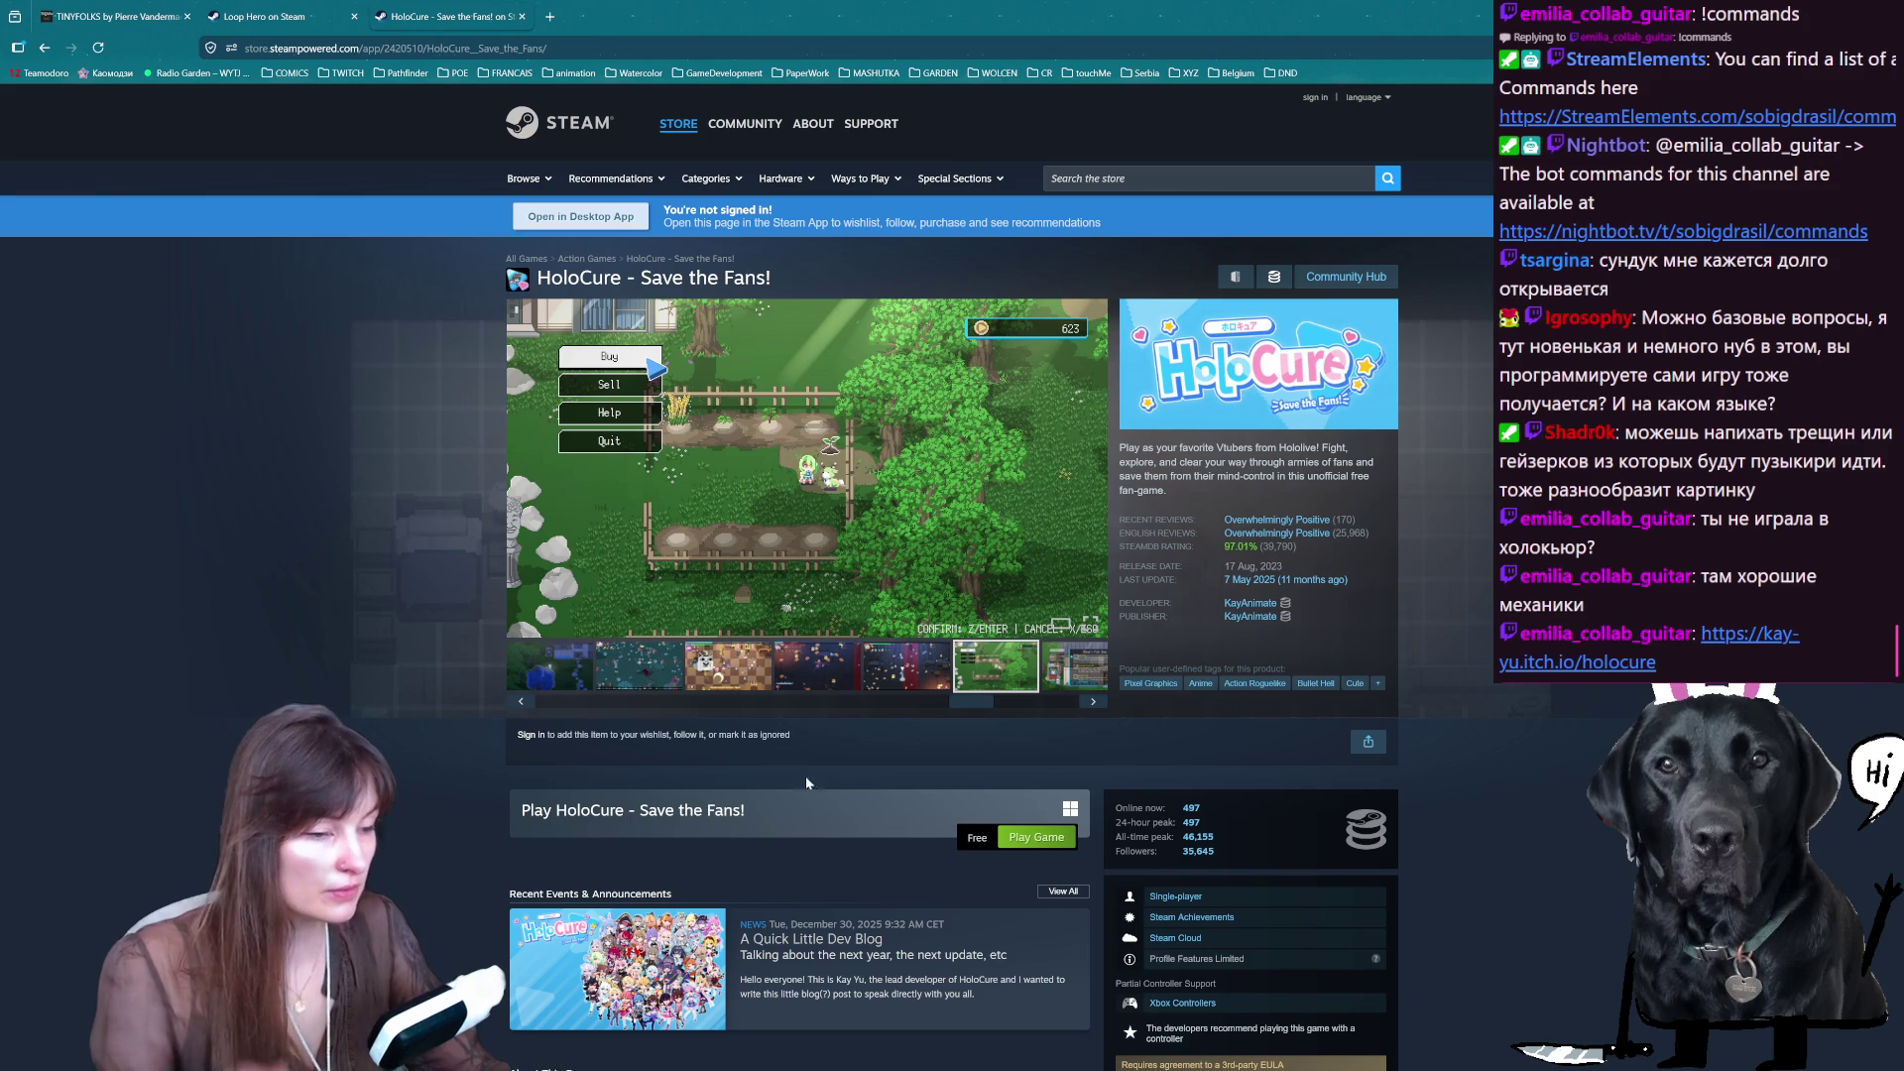
click(1075, 707)
mouse_move(1075, 707)
mouse_down()
mouse_move(955, 744)
mouse_move(531, 740)
mouse_up()
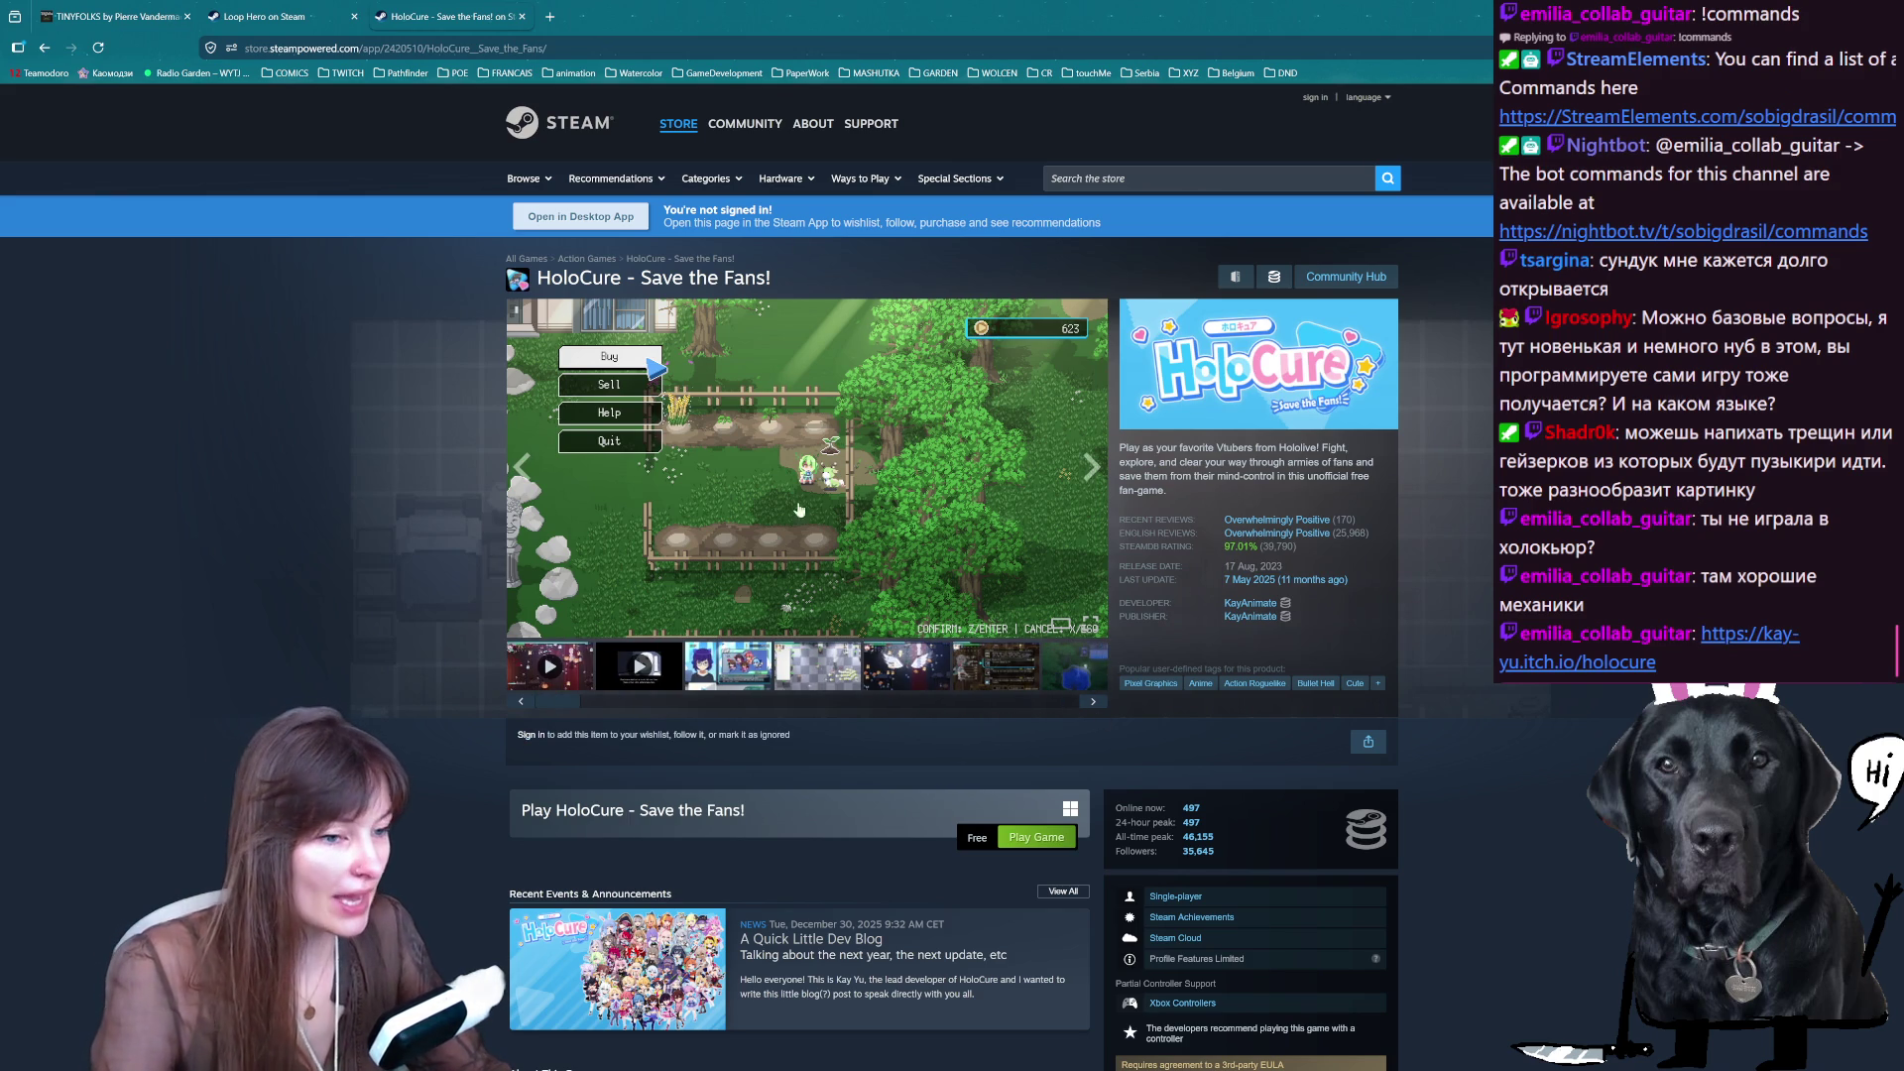
click(730, 682)
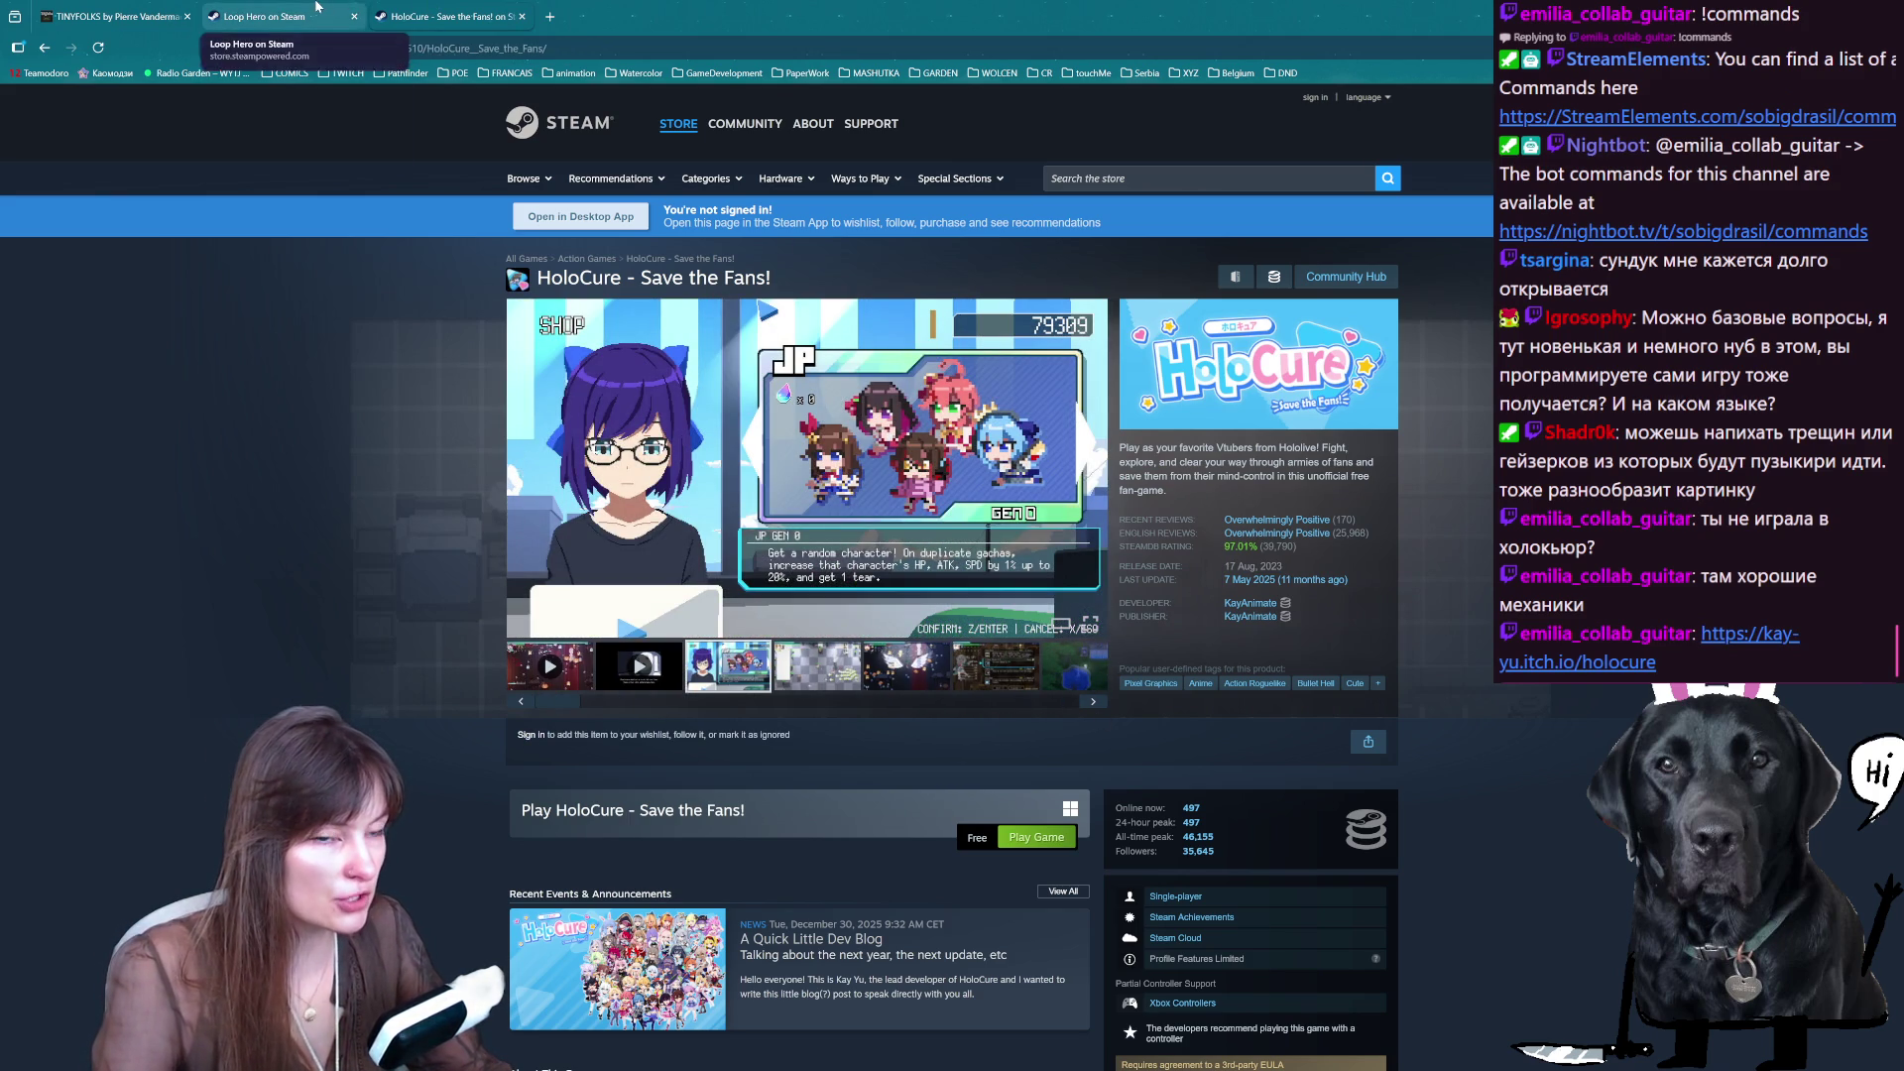
- Close the Loop Hero and HoloCure tabs
click(310, 8)
click(354, 16)
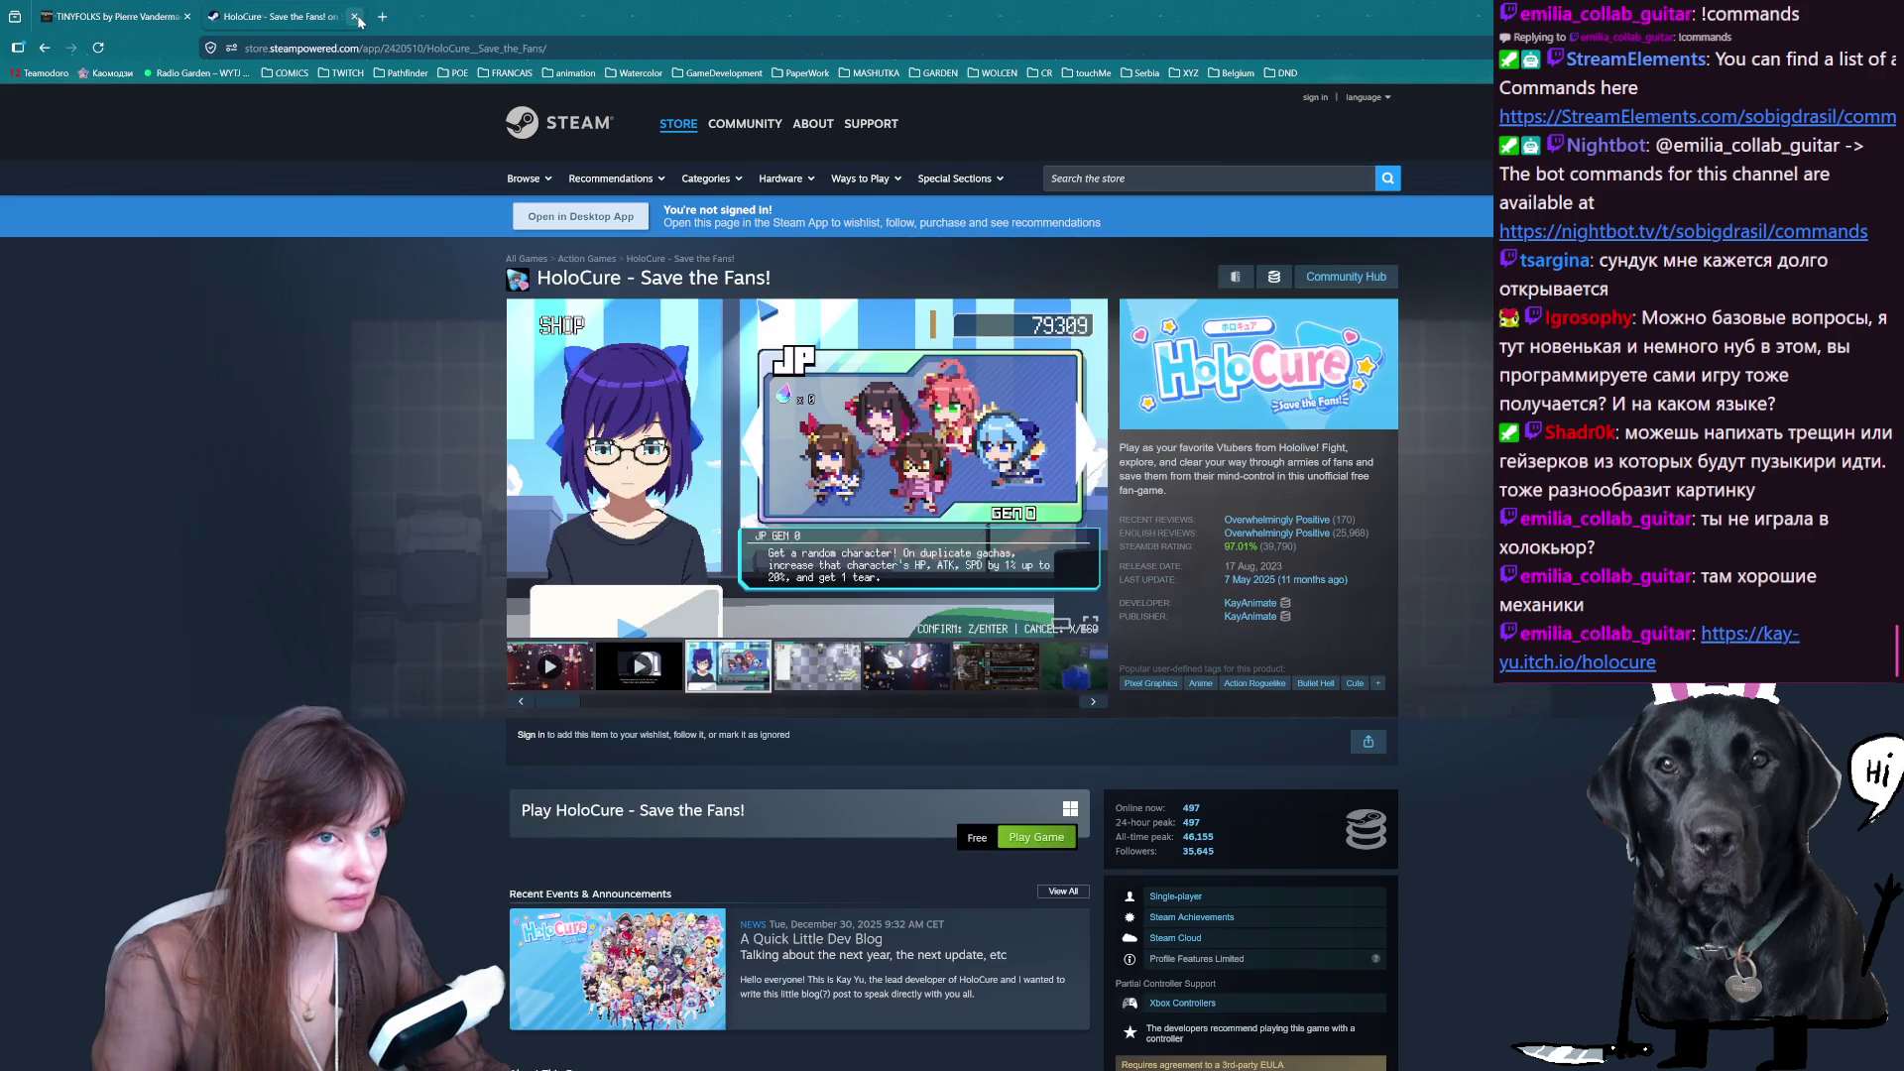
click(353, 16)
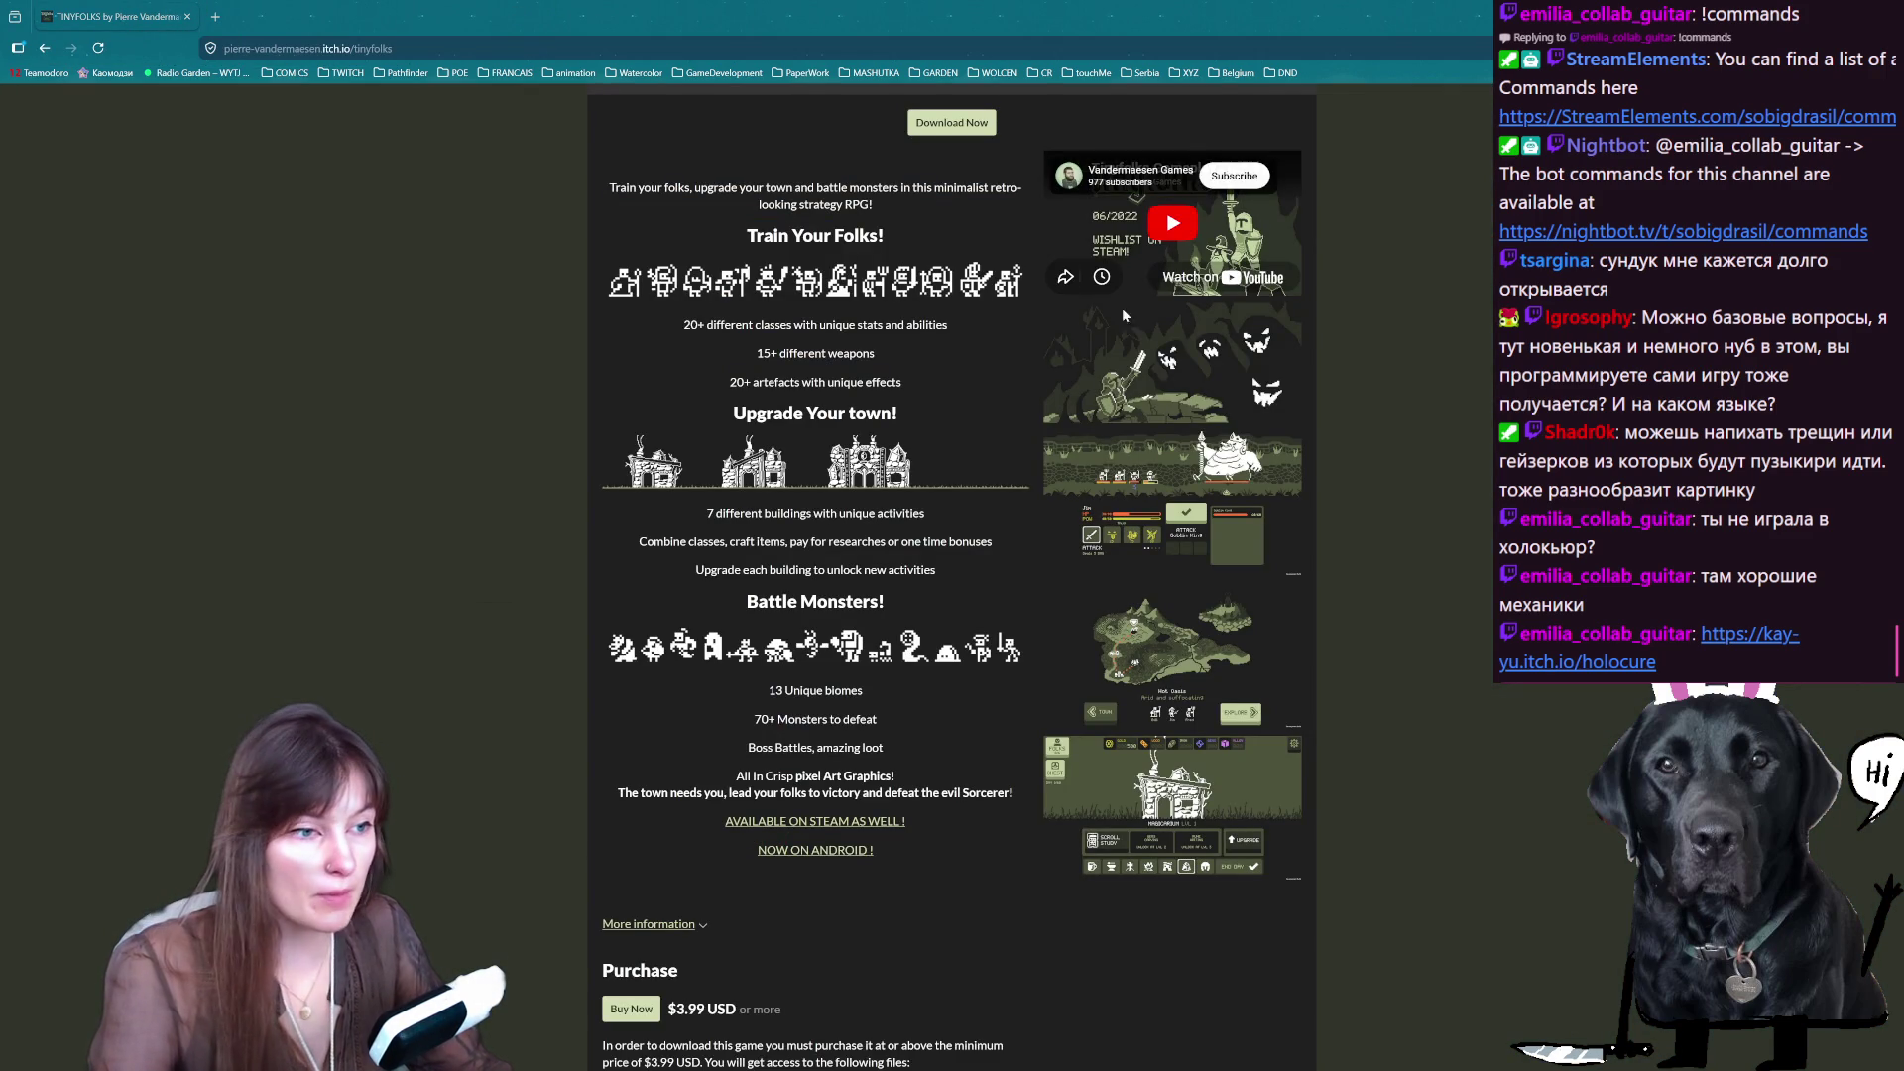
- Leave the Tinyfolks page via the Godot editor for the Trello board and start a Backlog card
scroll(940, 708, up, 2)
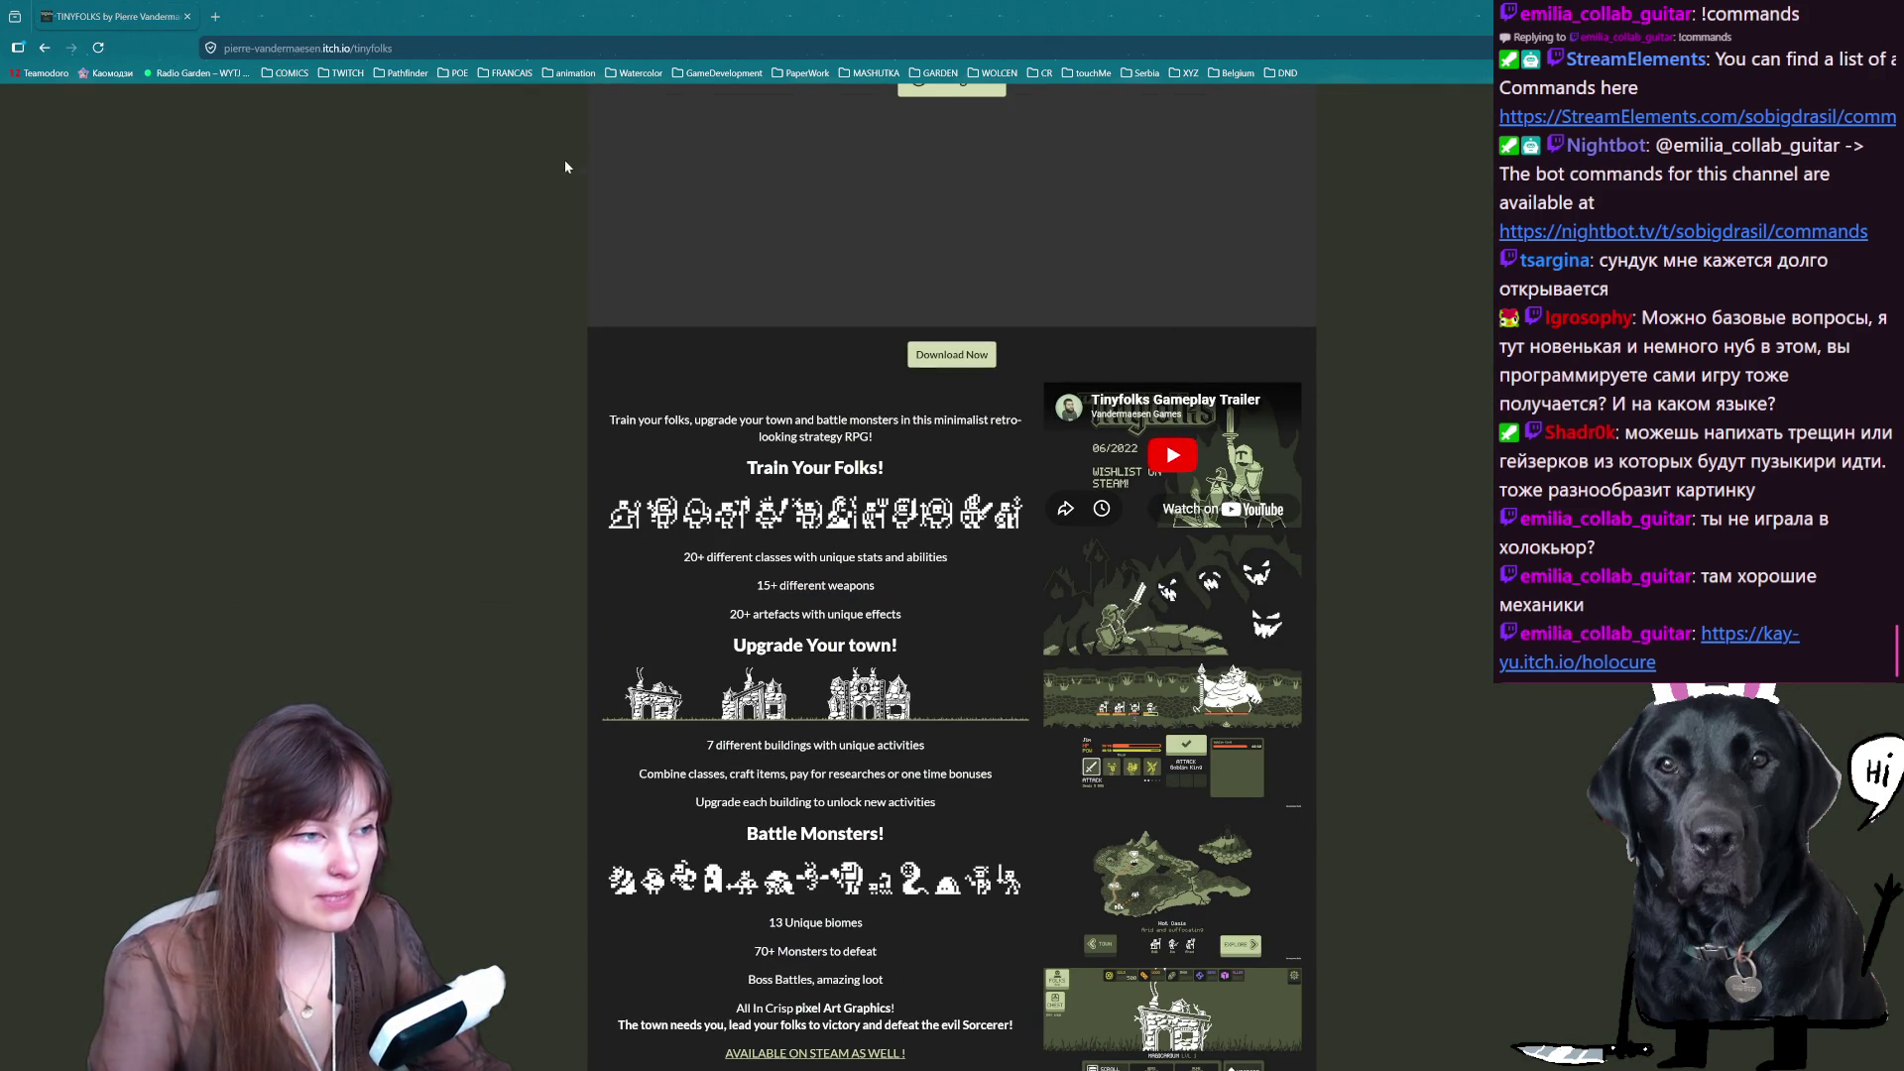
key(alt+Tab)
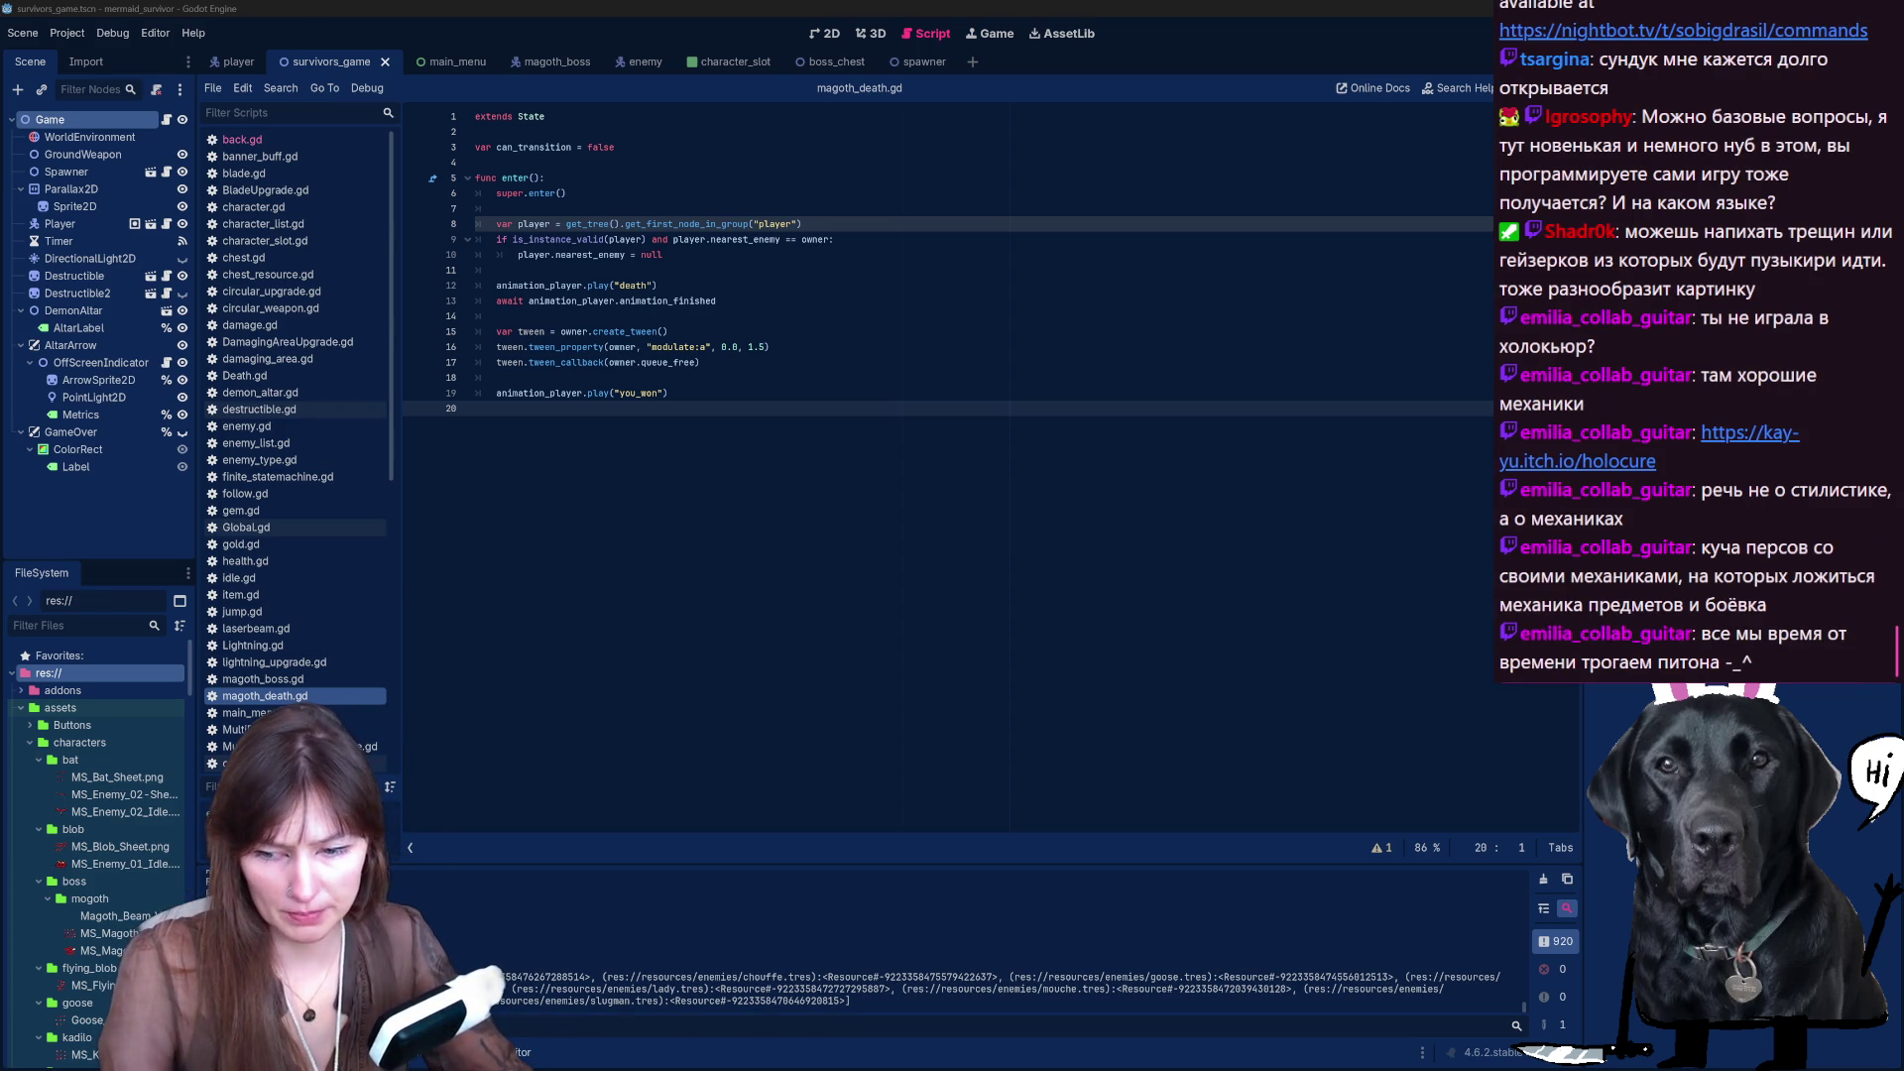
key(alt+Tab)
click(60, 558)
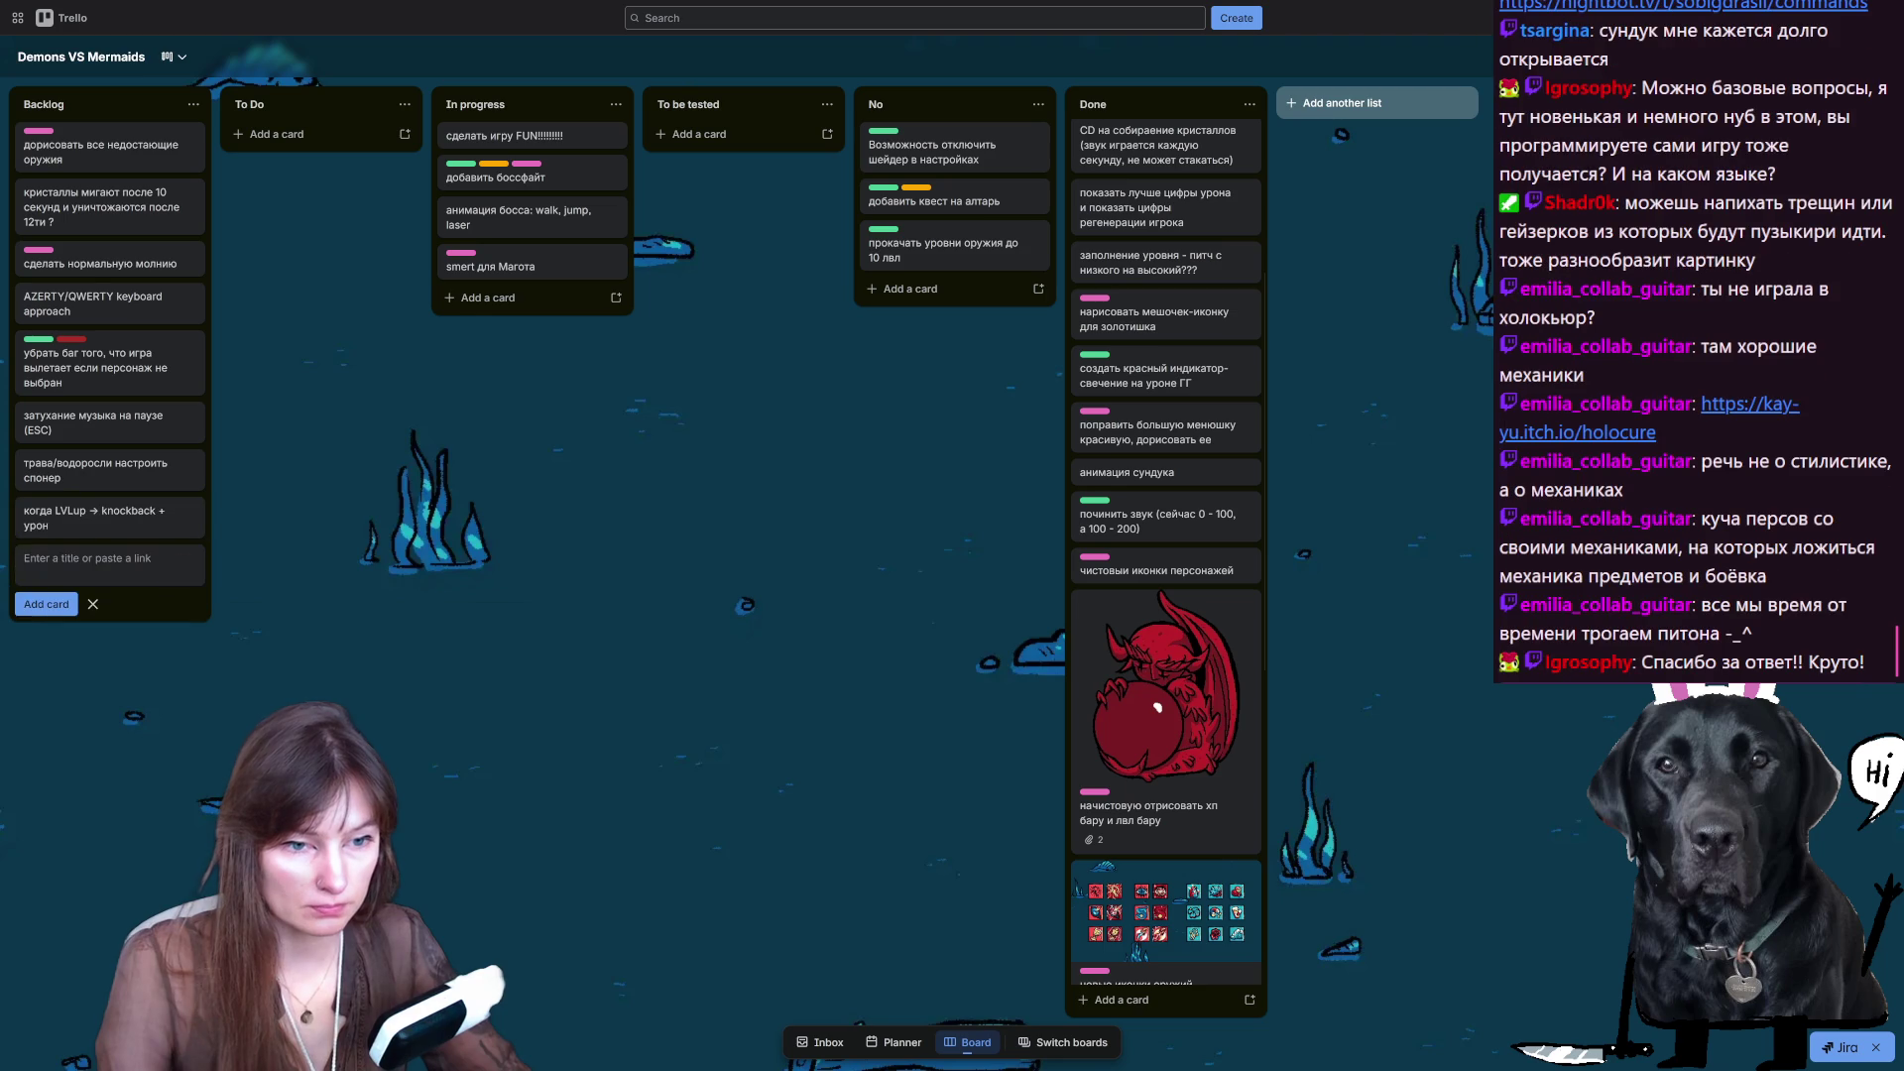
- Enter the card text 'гейзеры + пузырики, водоросли для разнообразия игры' and save it
text(re)
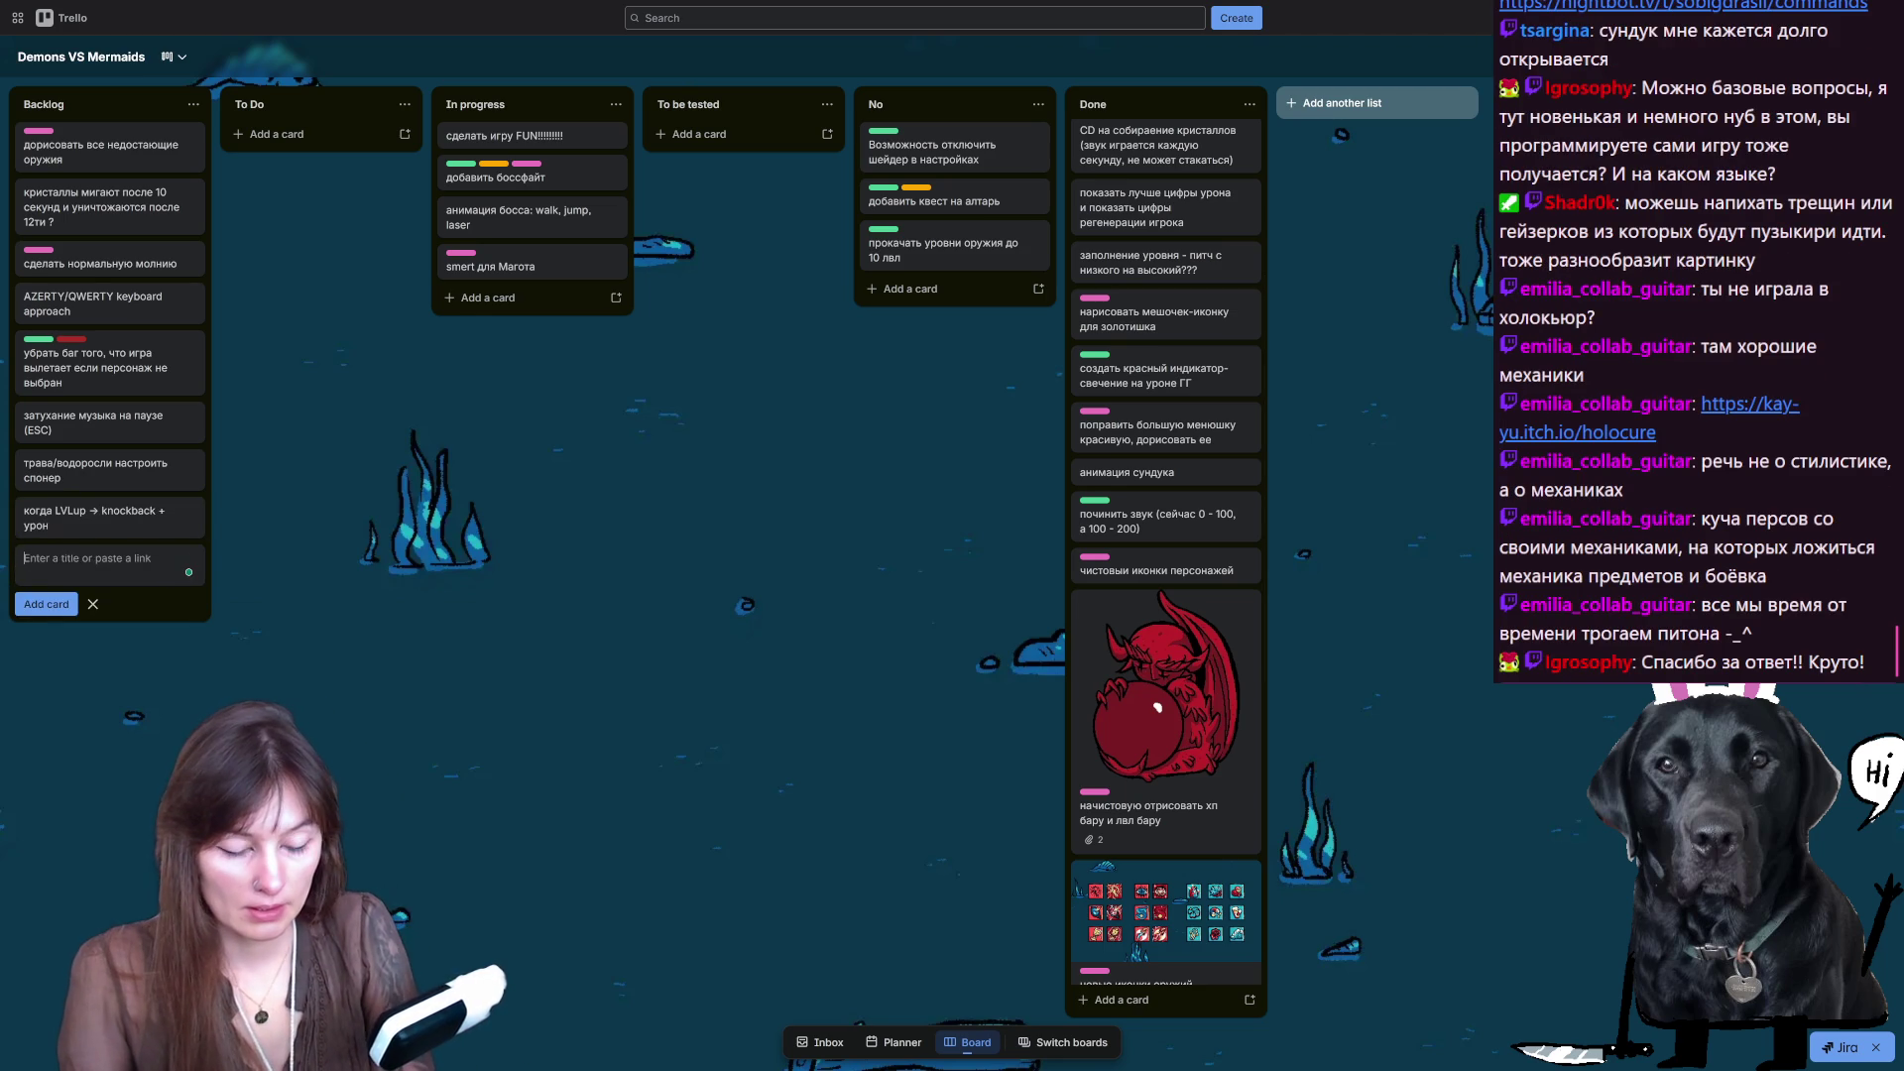
text(йзеры)
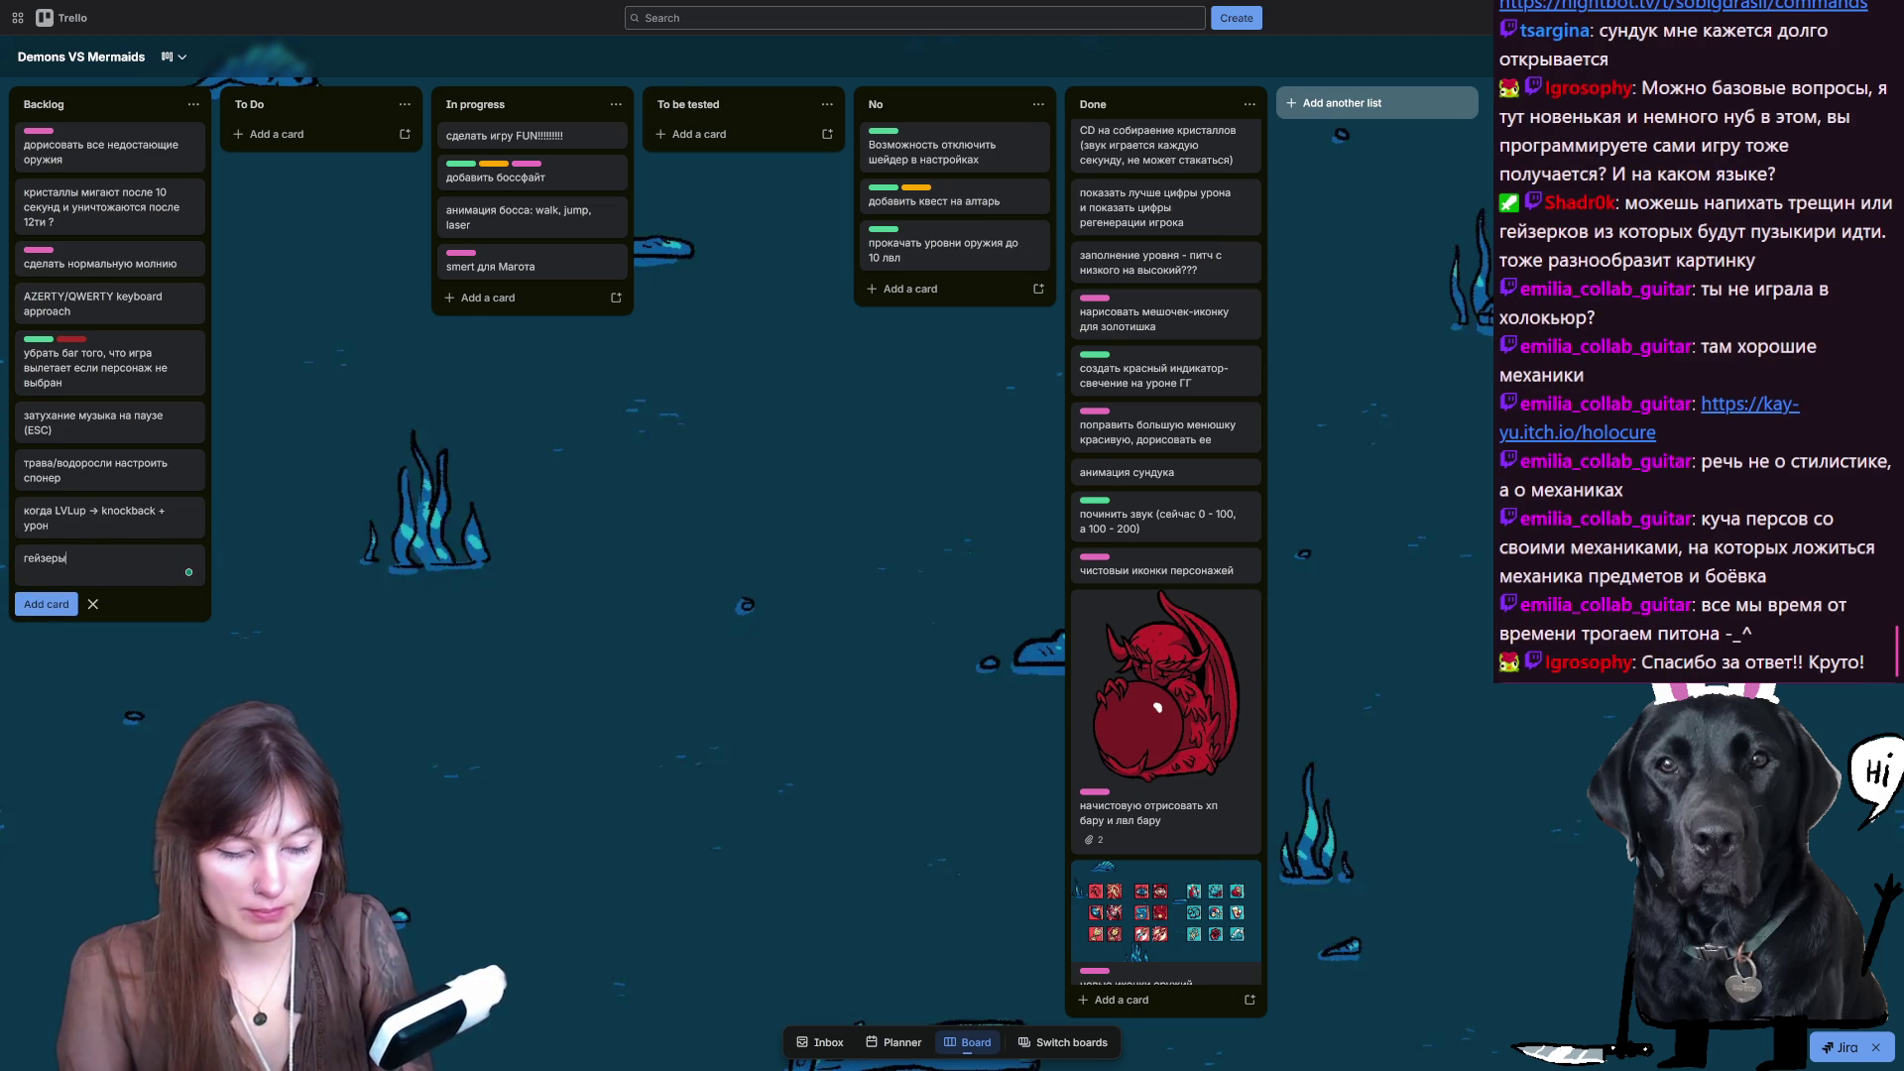
text( + пузырики)
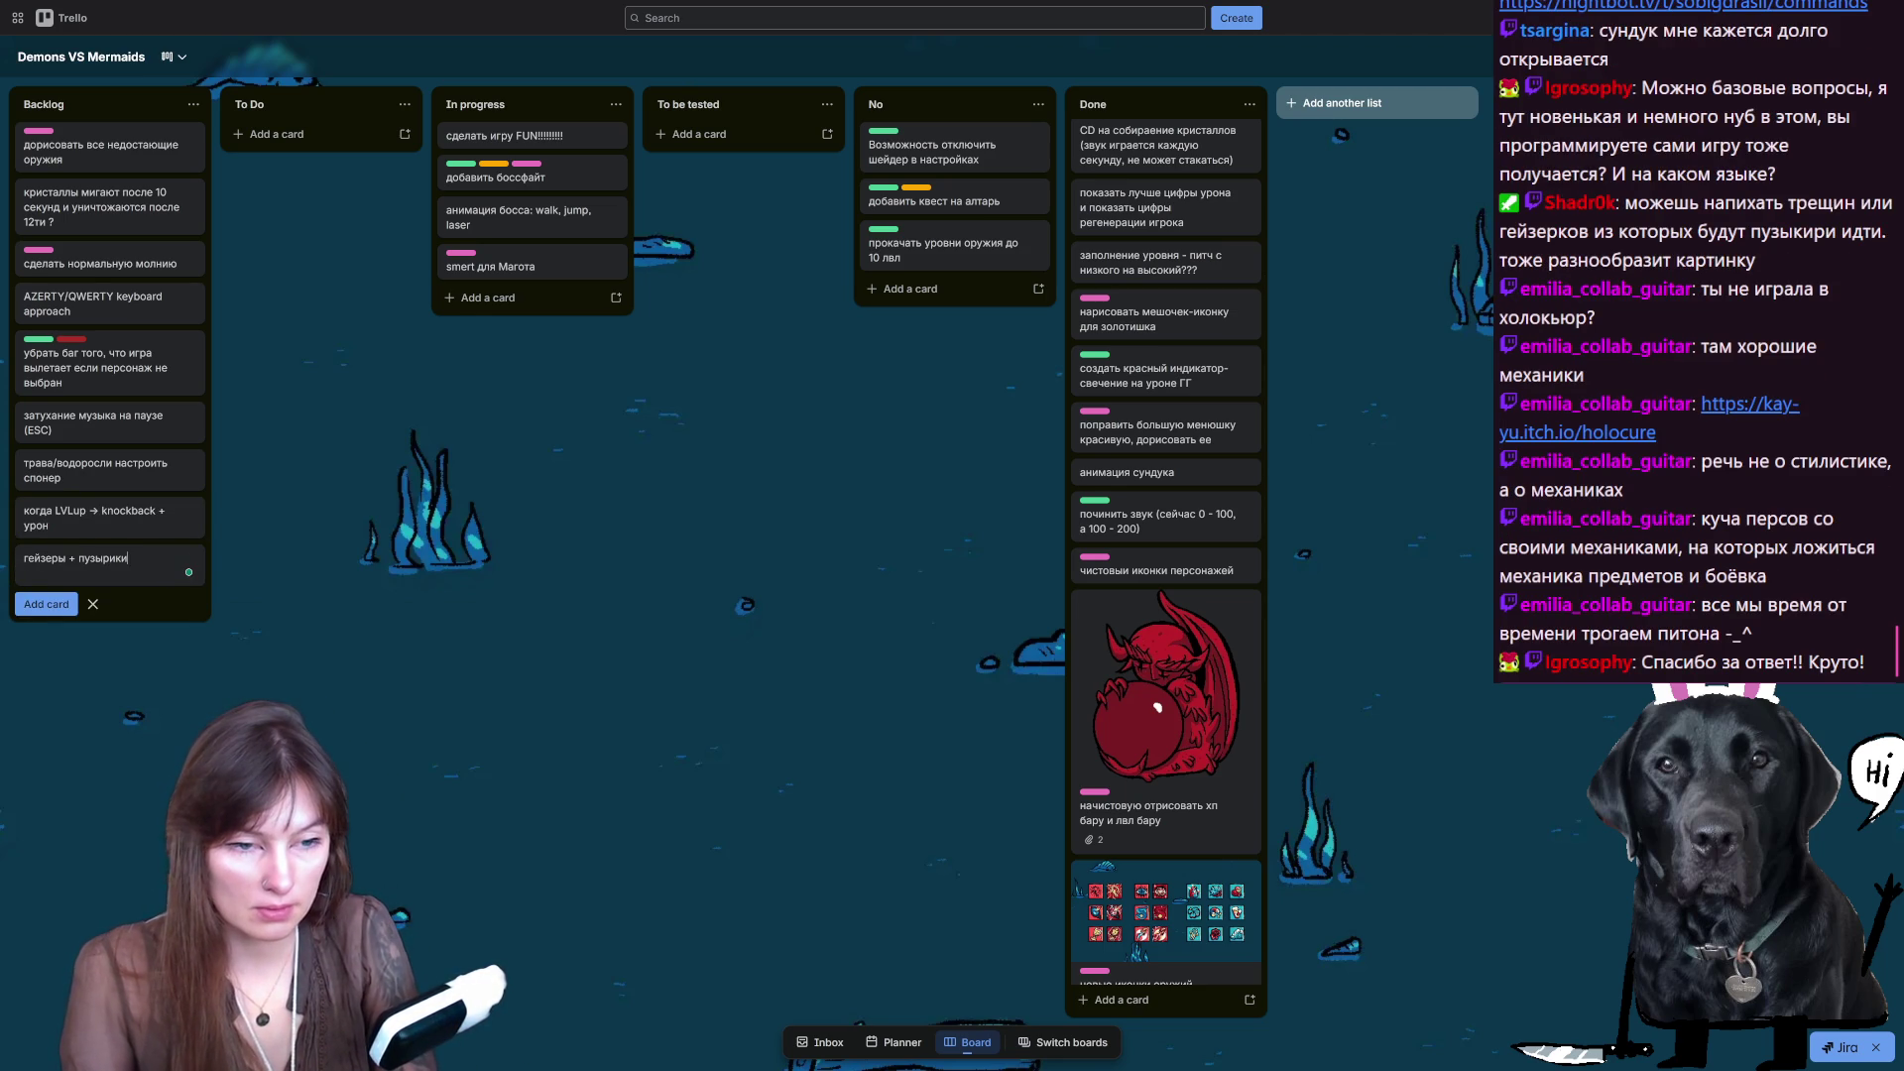
text(, )
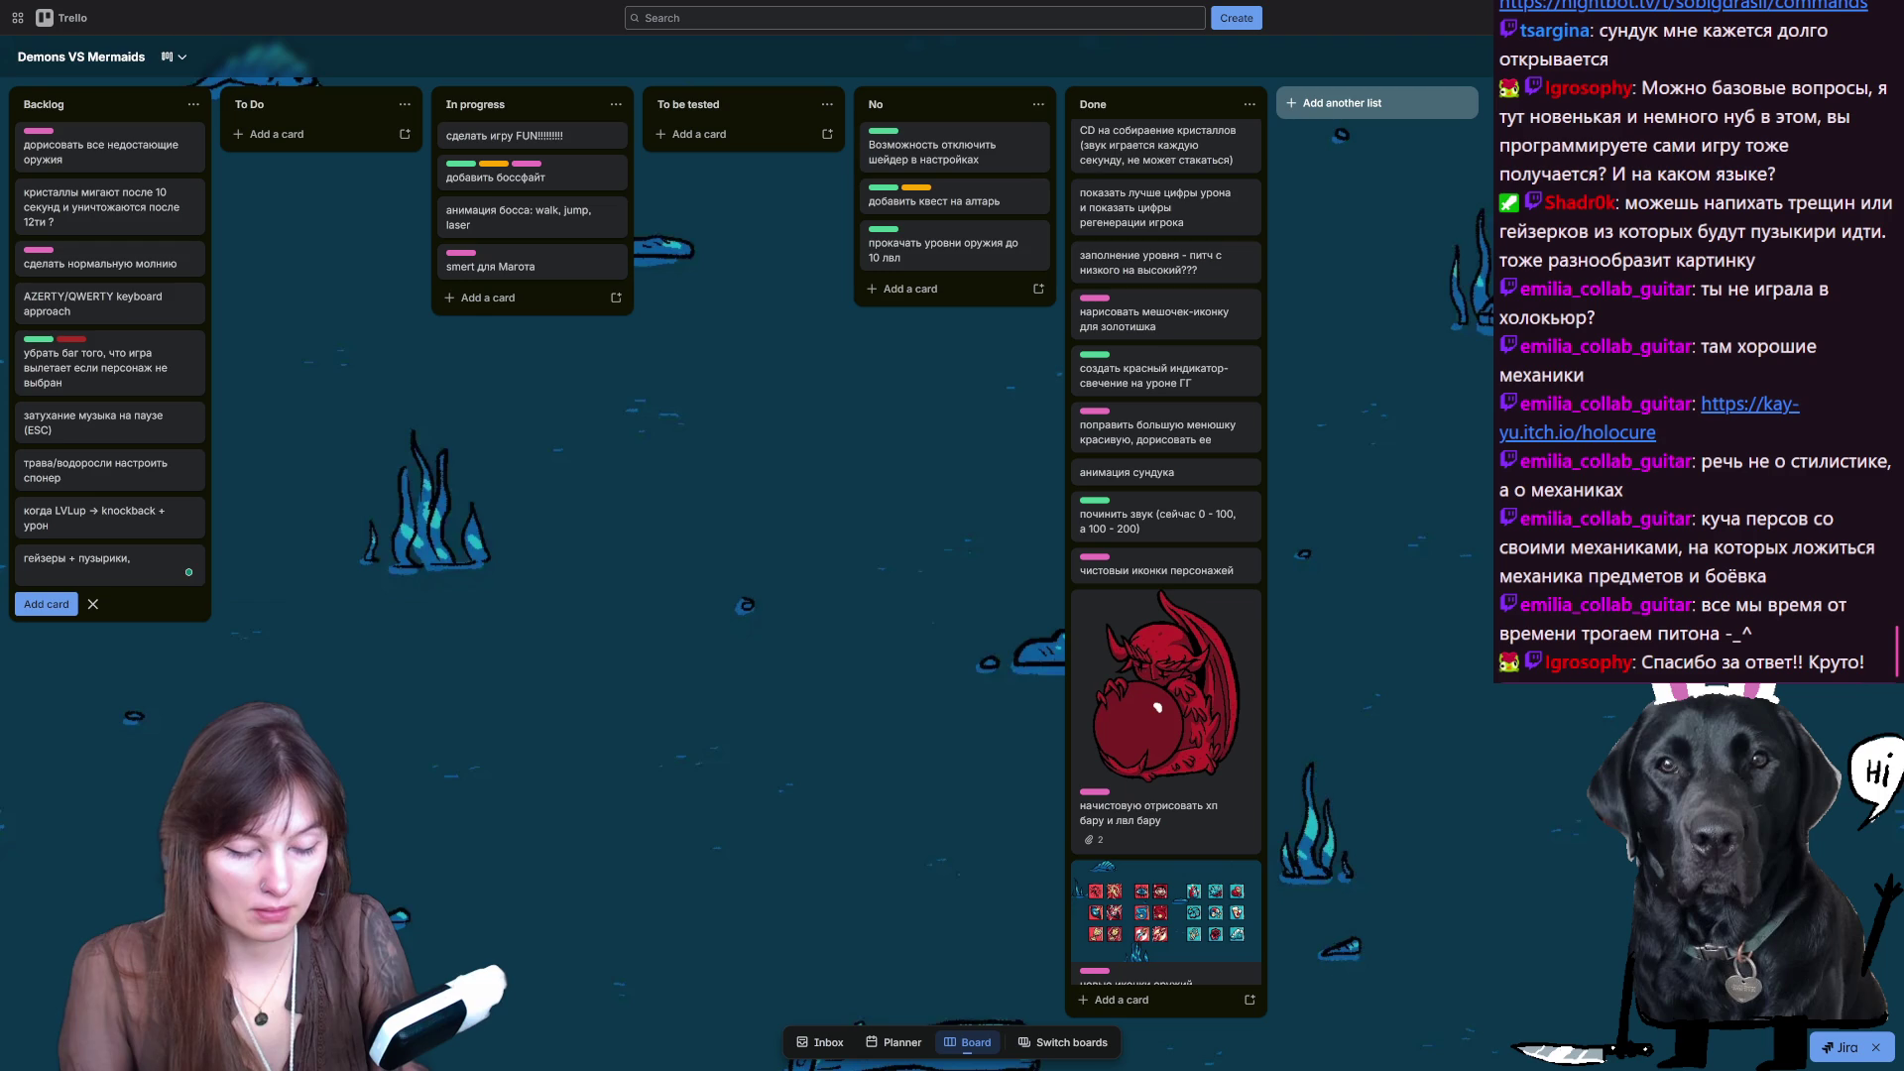
text(водоросли для)
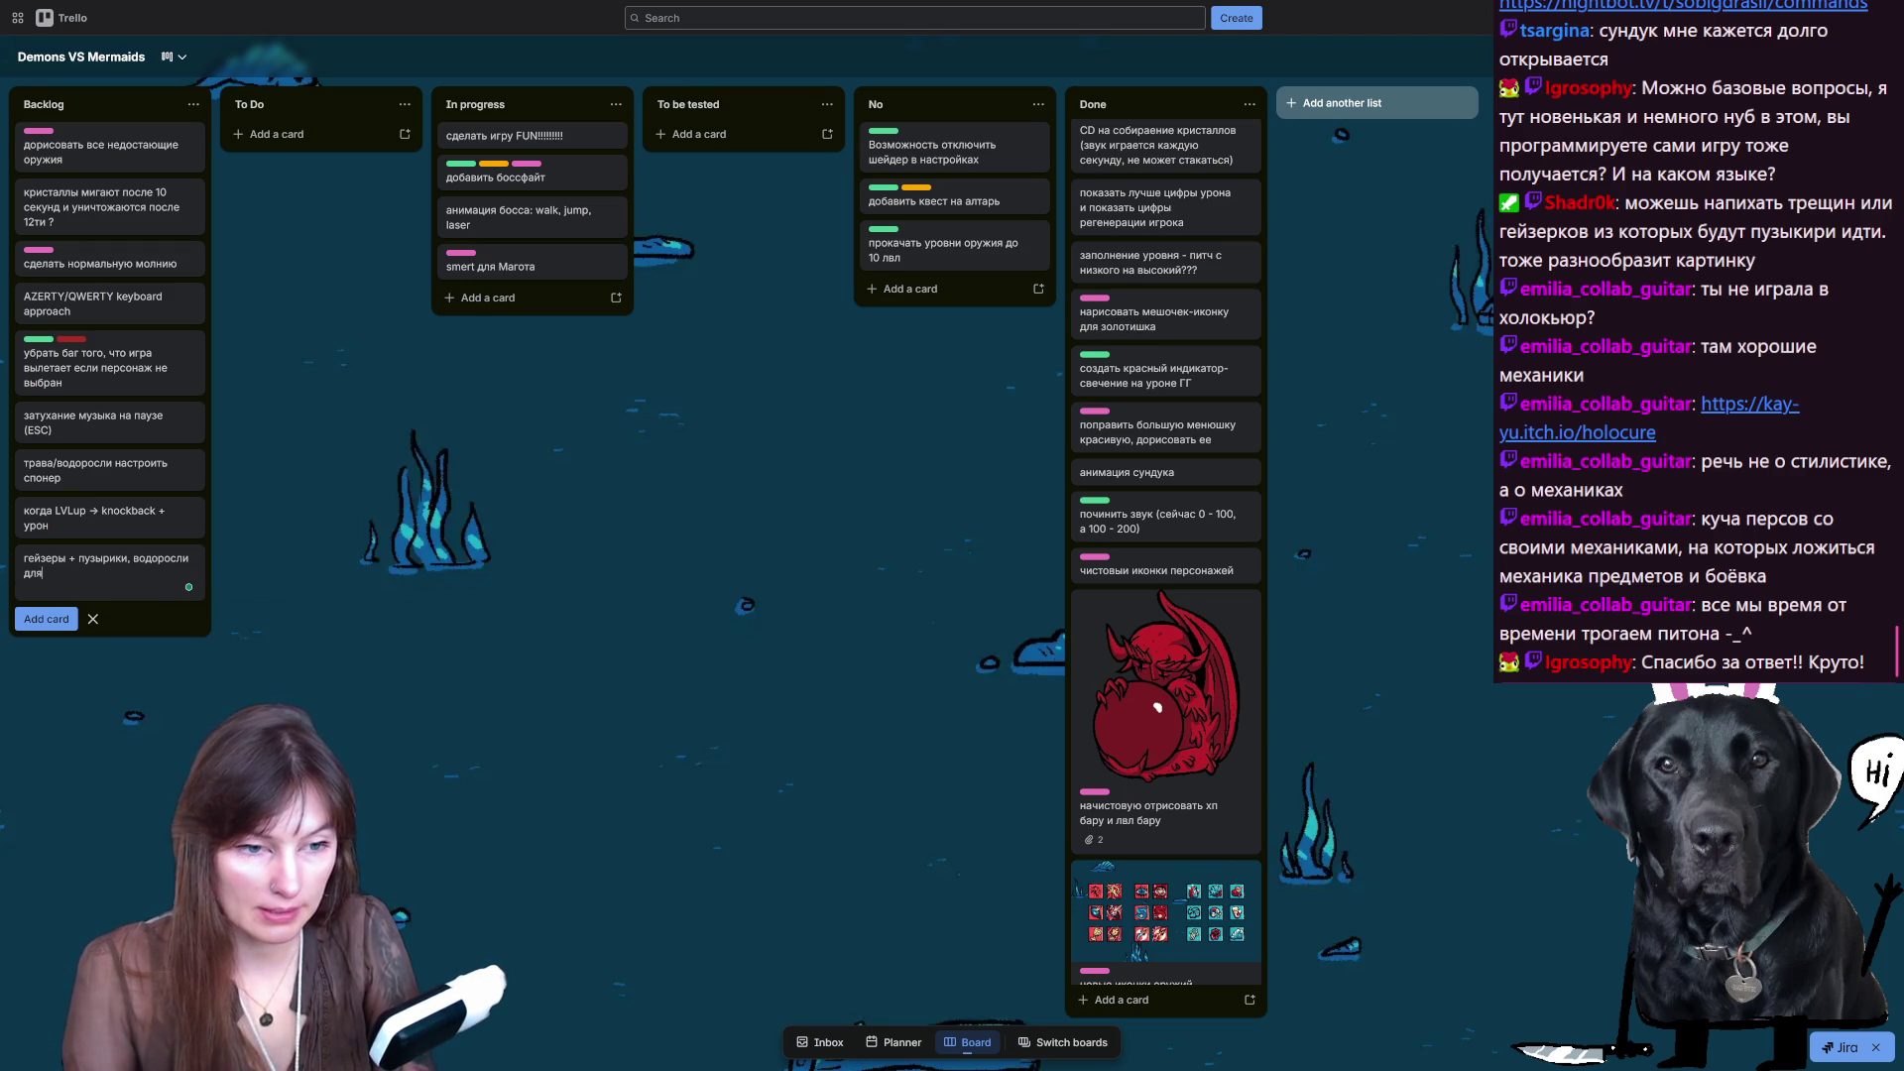
text( разнообразия и)
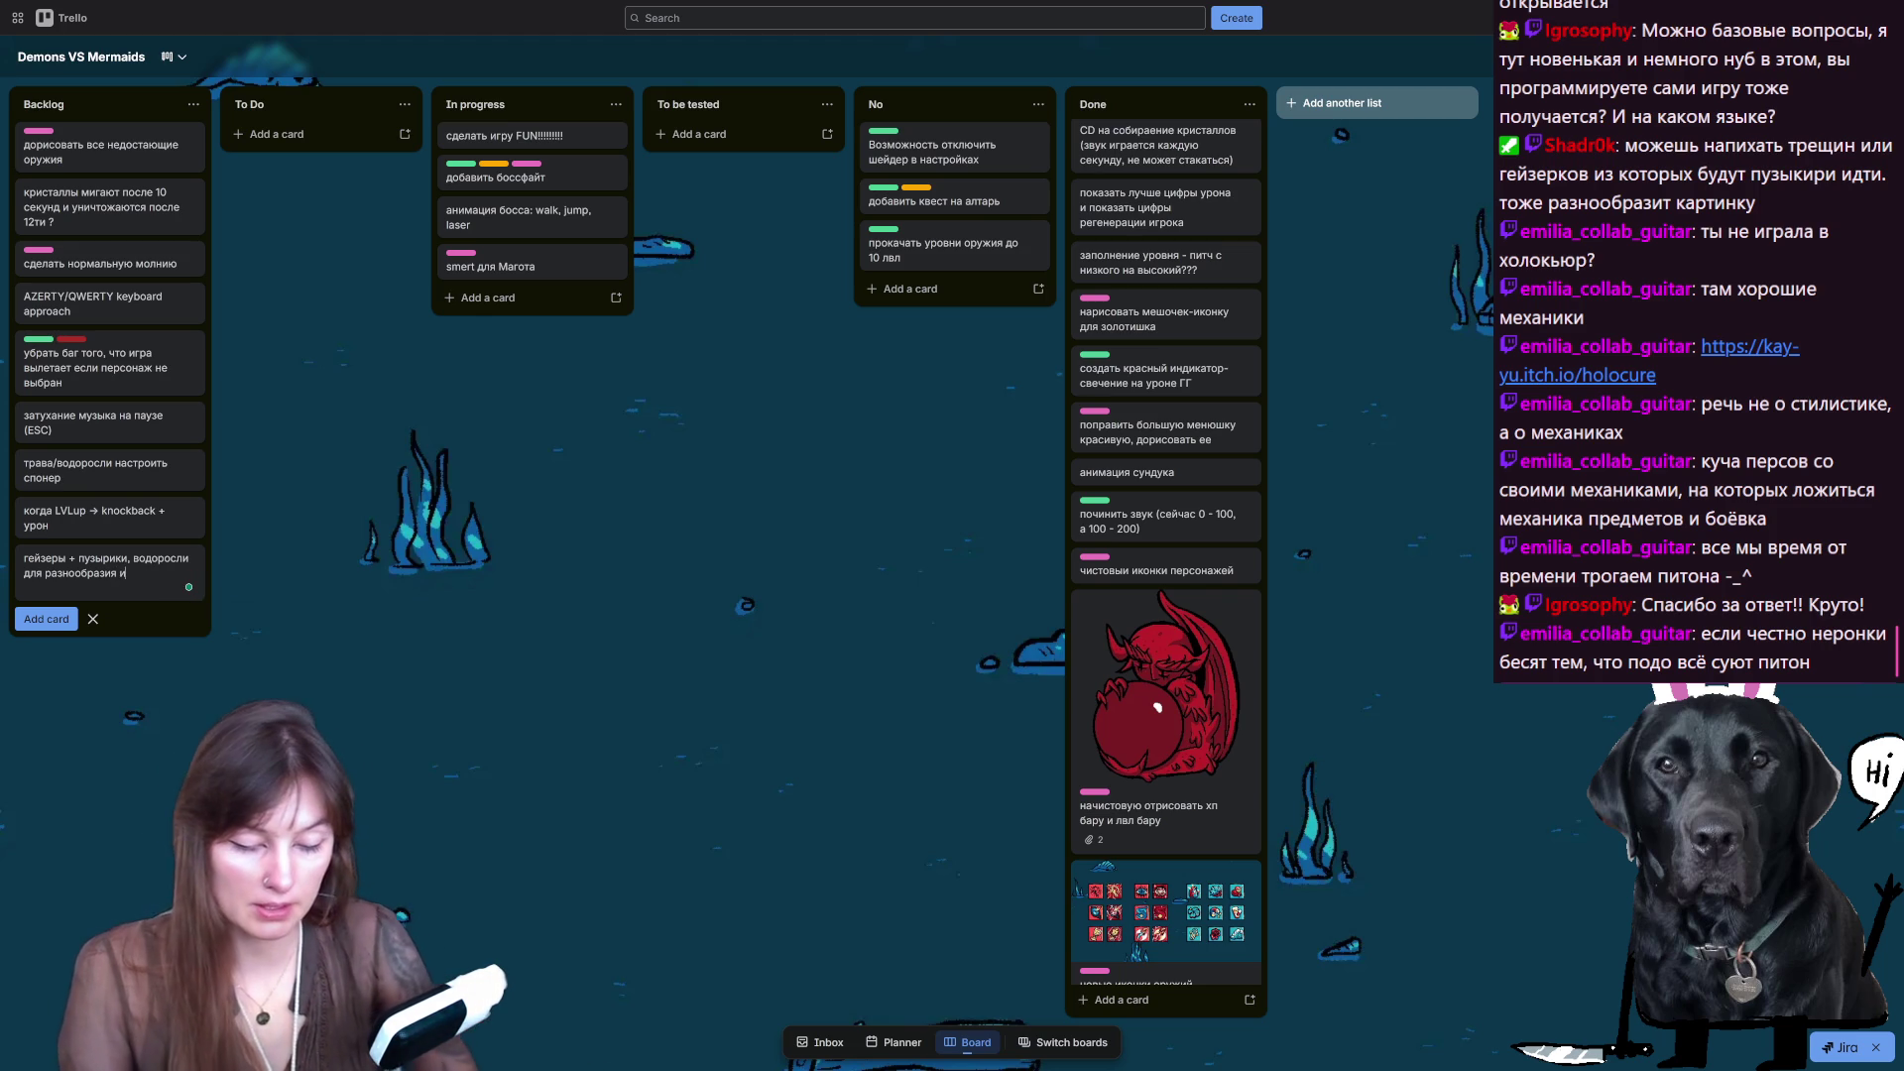
text(гры)
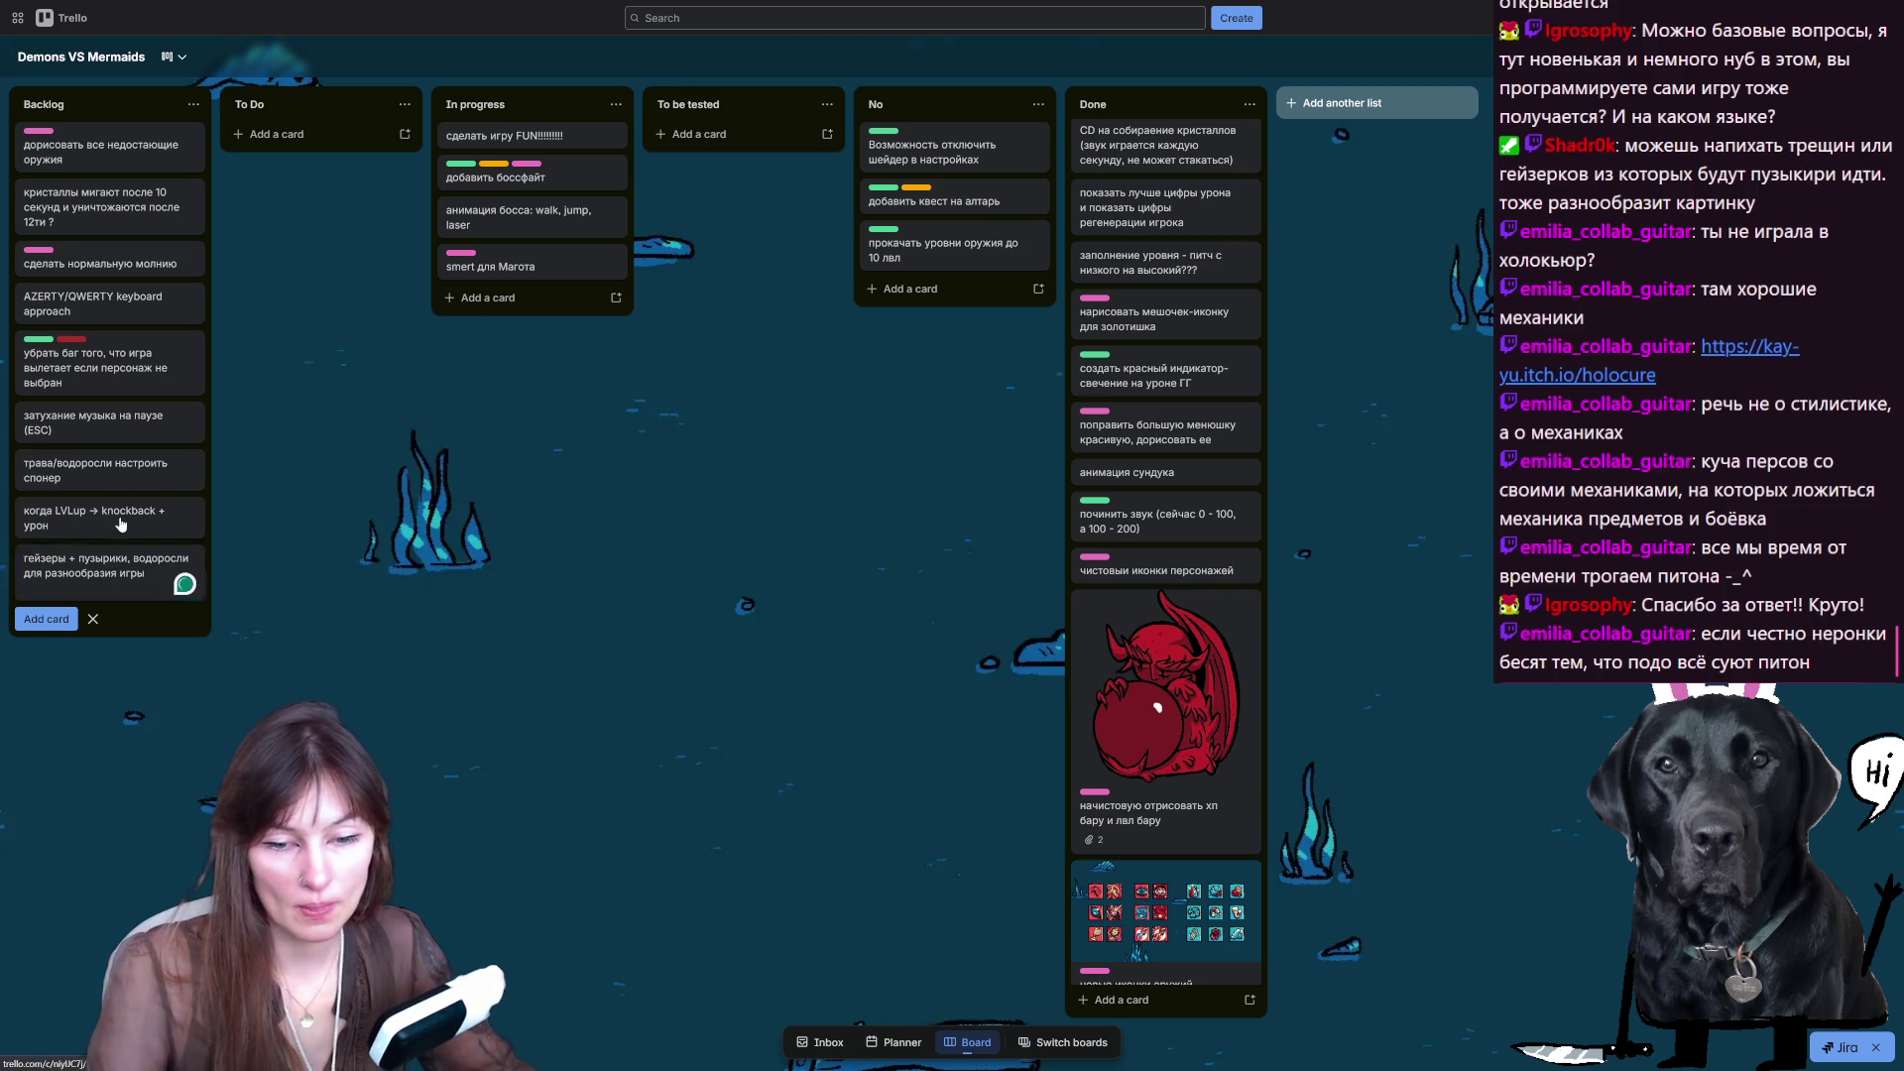
click(46, 619)
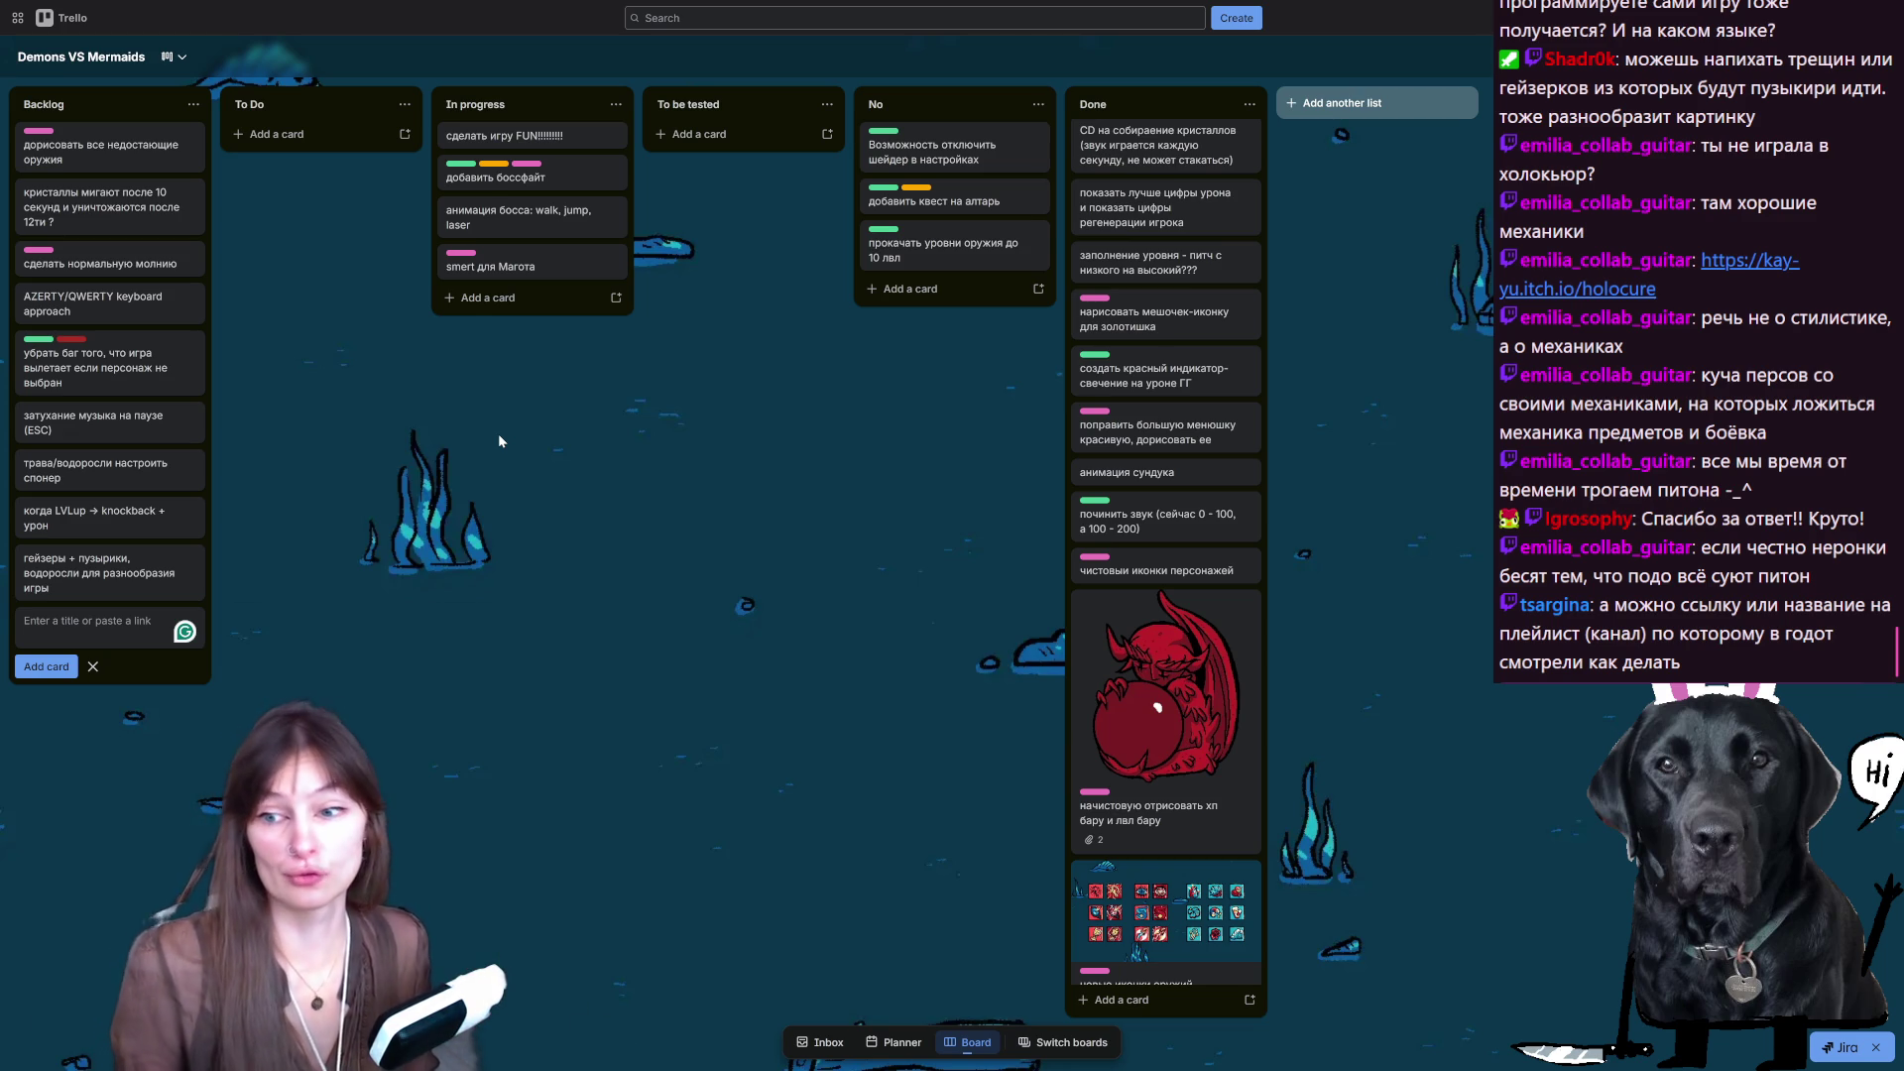
- Review the Demons VS Mermaids board with the geysers card now ninth in Backlog
mouse_move(846, 6)
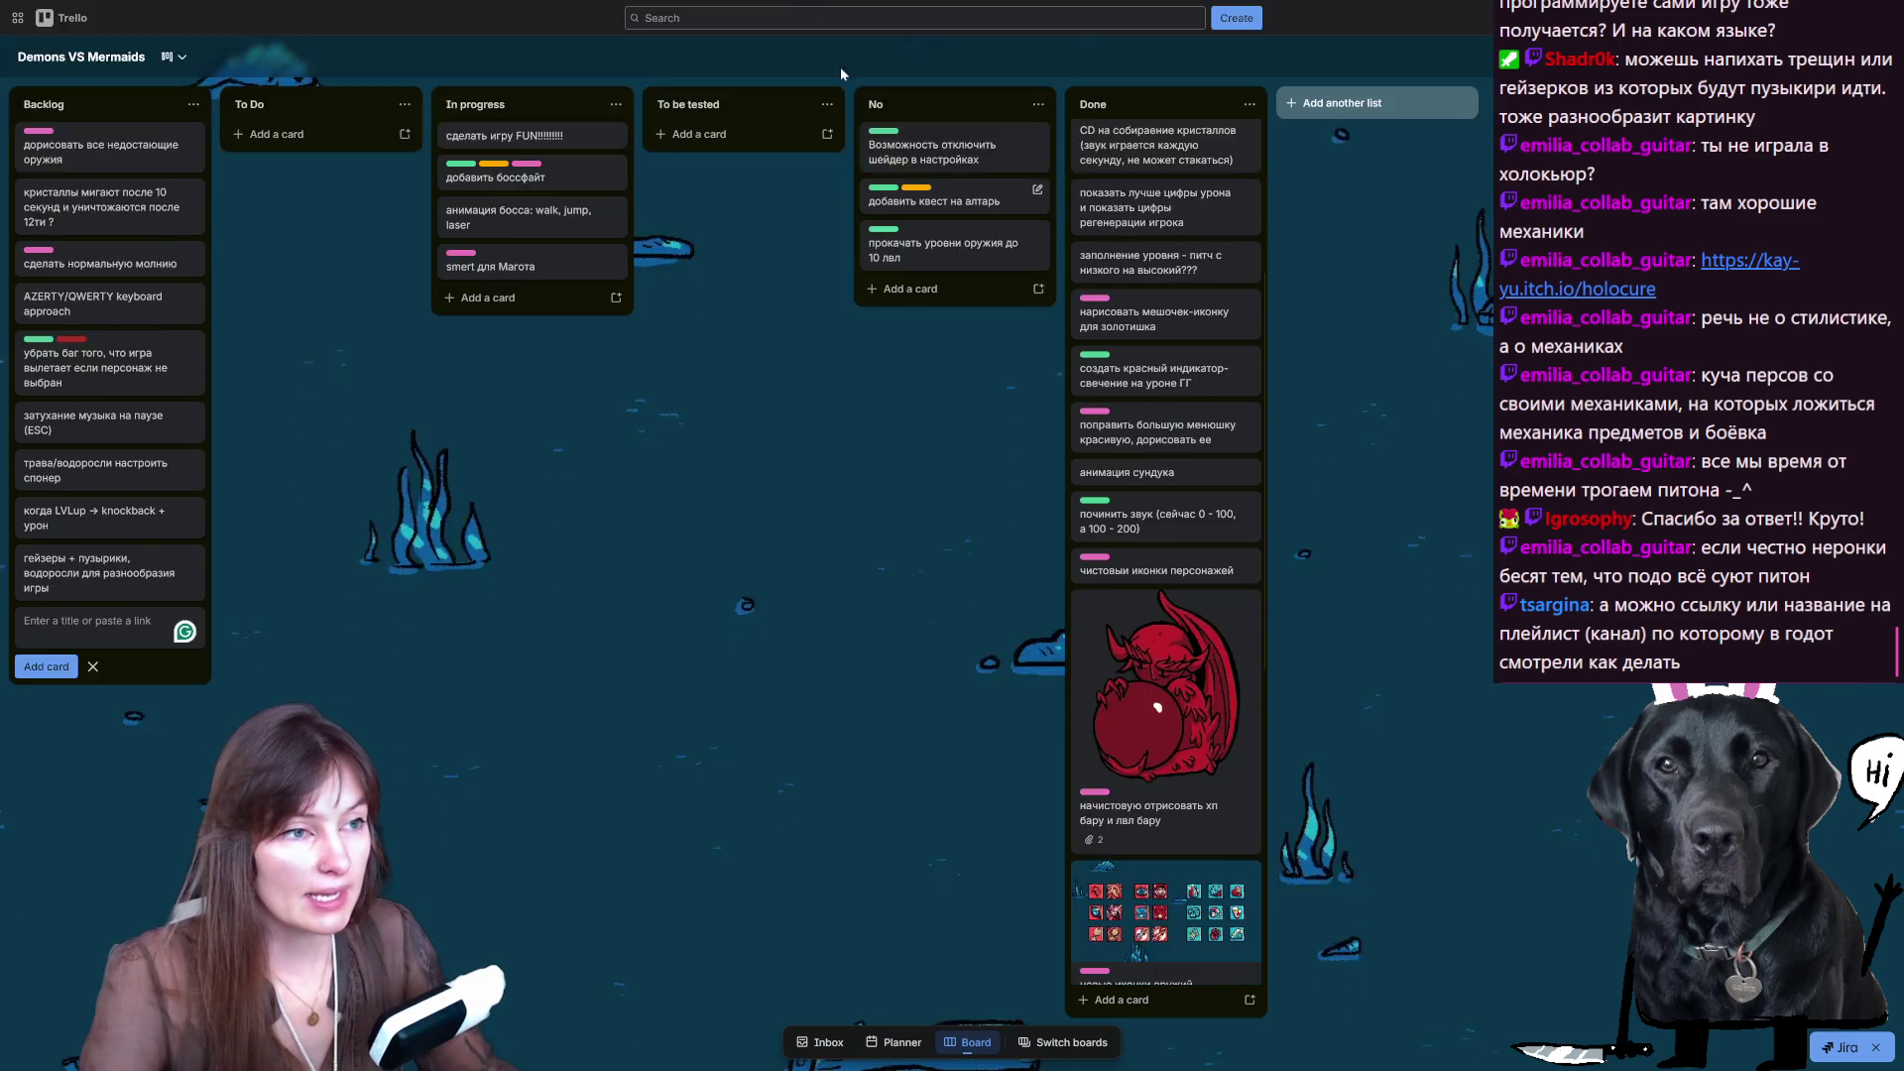
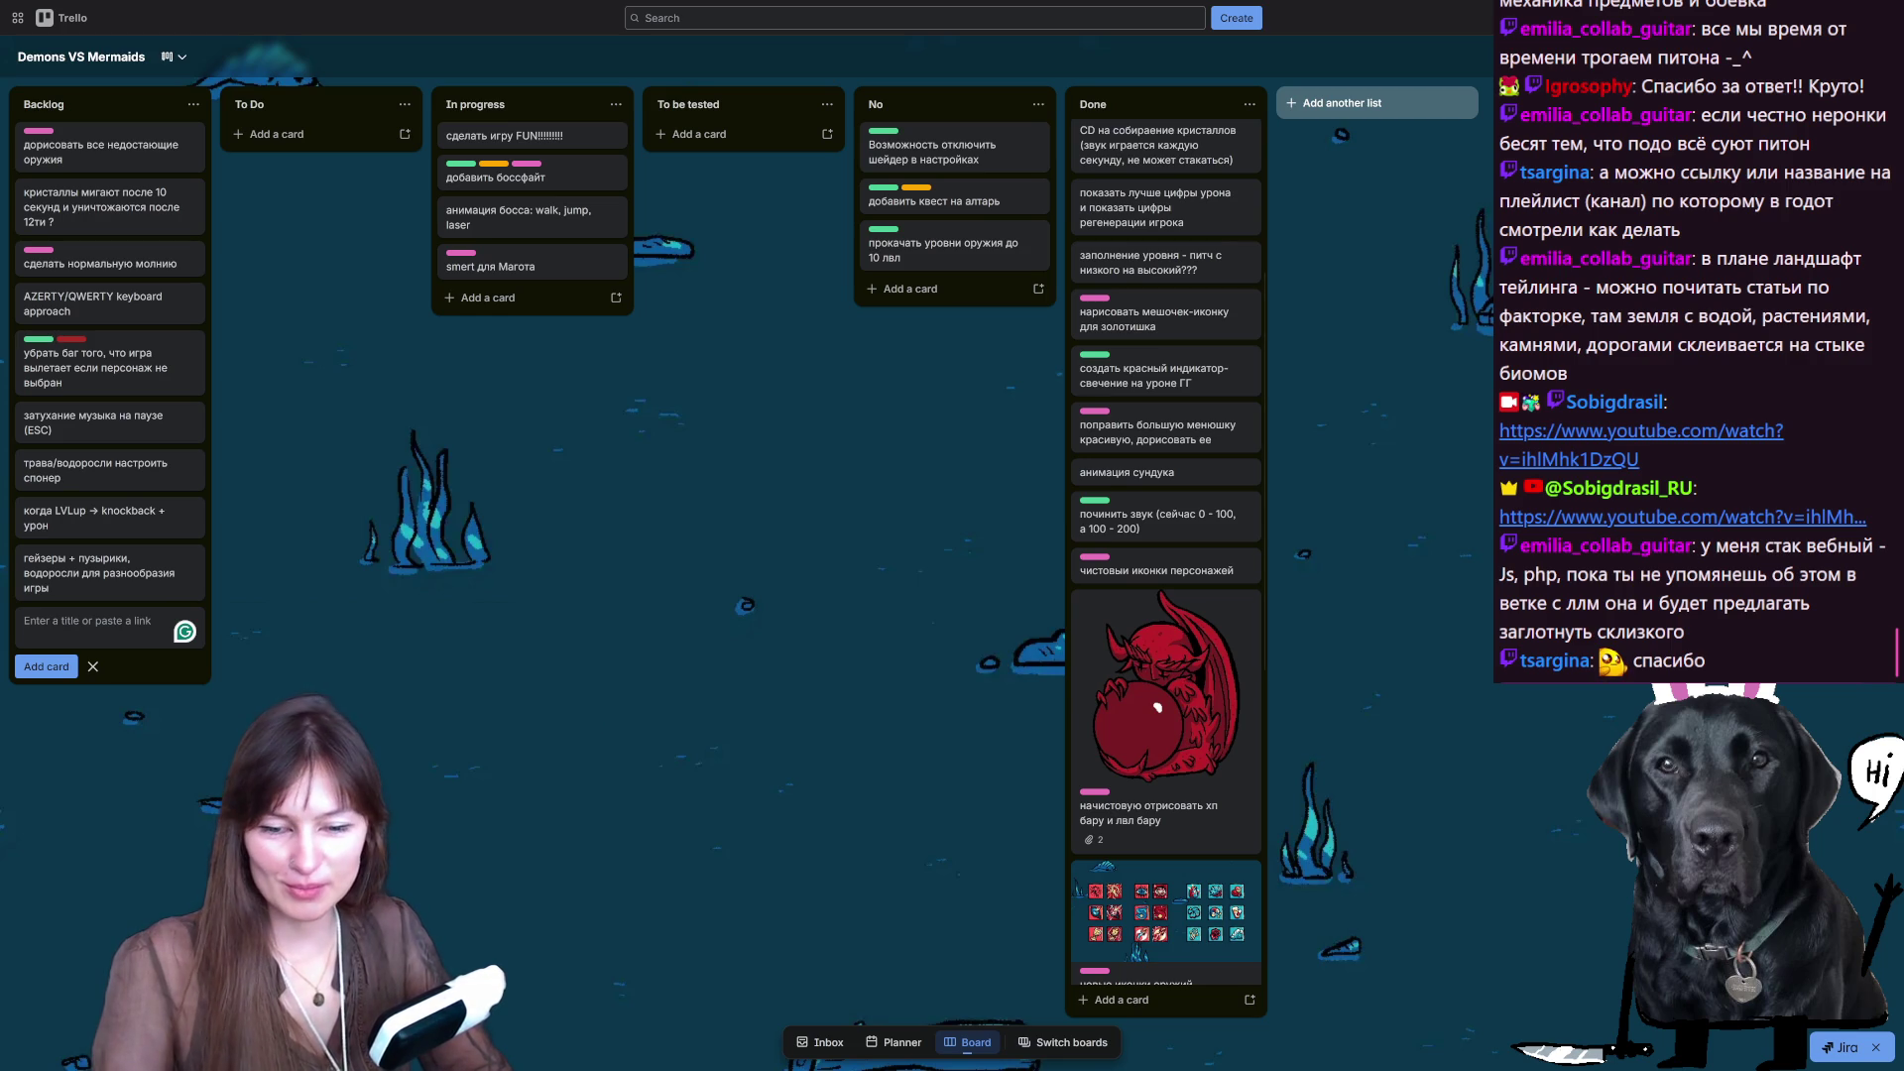
- Switch from the Demons VS Mermaids Trello board to Aseprite's home screen
key(alt+Tab)
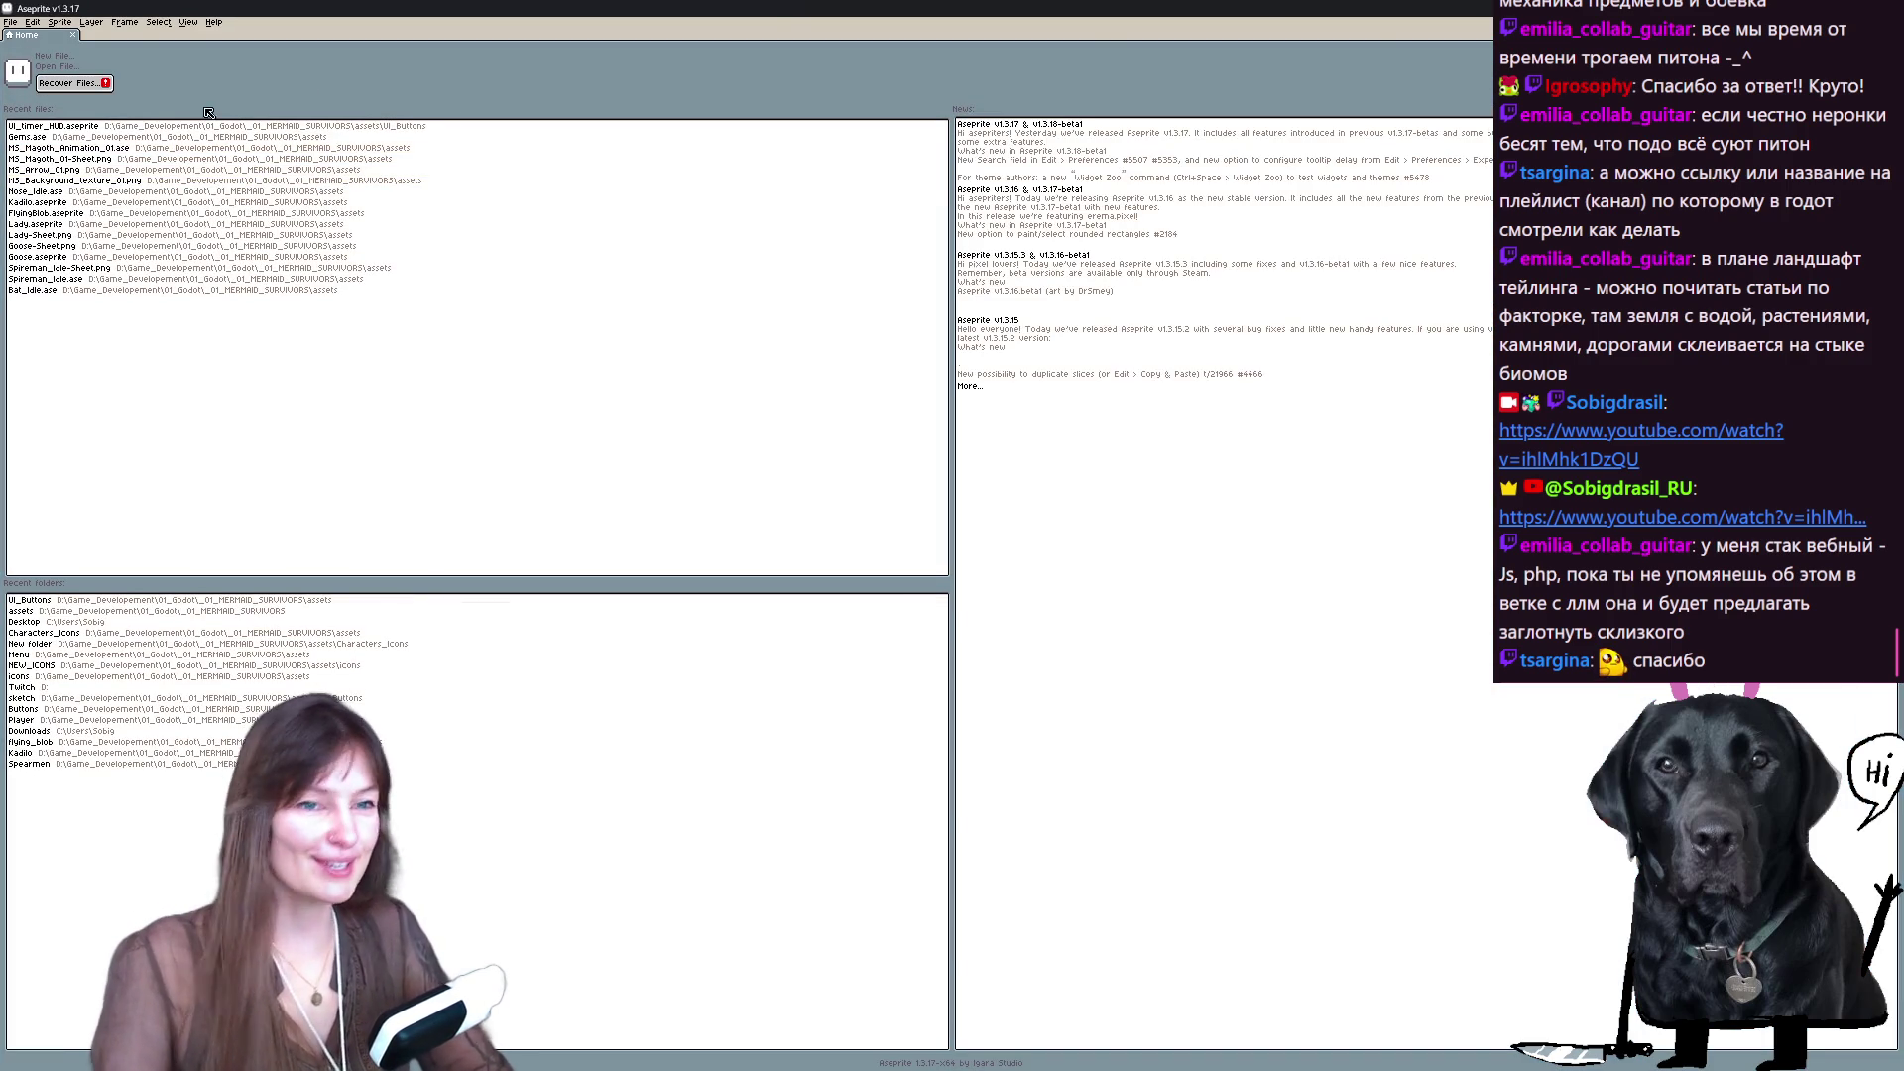
- Open UI_timer_HUD.aseprite from Recent files and bring its bottom HUD bar into view
click(156, 130)
drag(991, 755, 911, 412)
key(b)
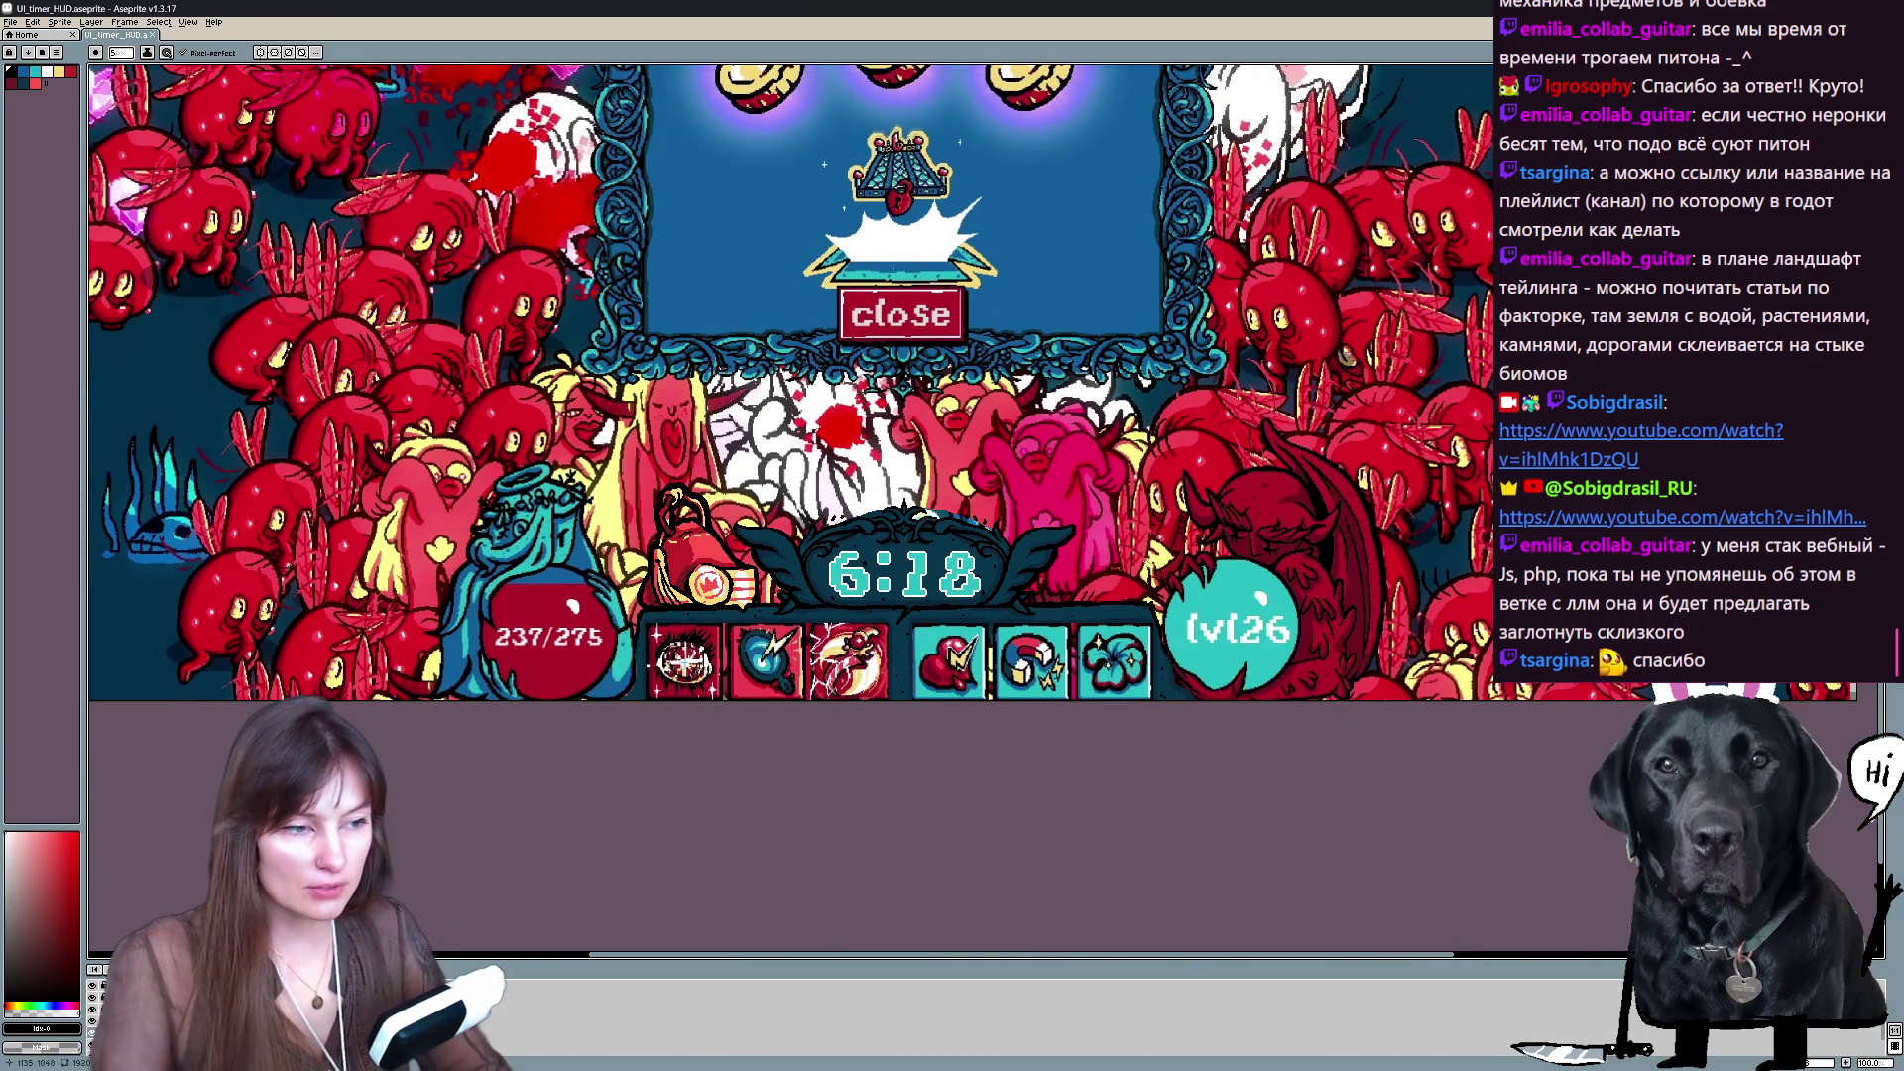
- Step through the frames to the gold HUD version and hide the Layer 1 game-scene background
key(Right)
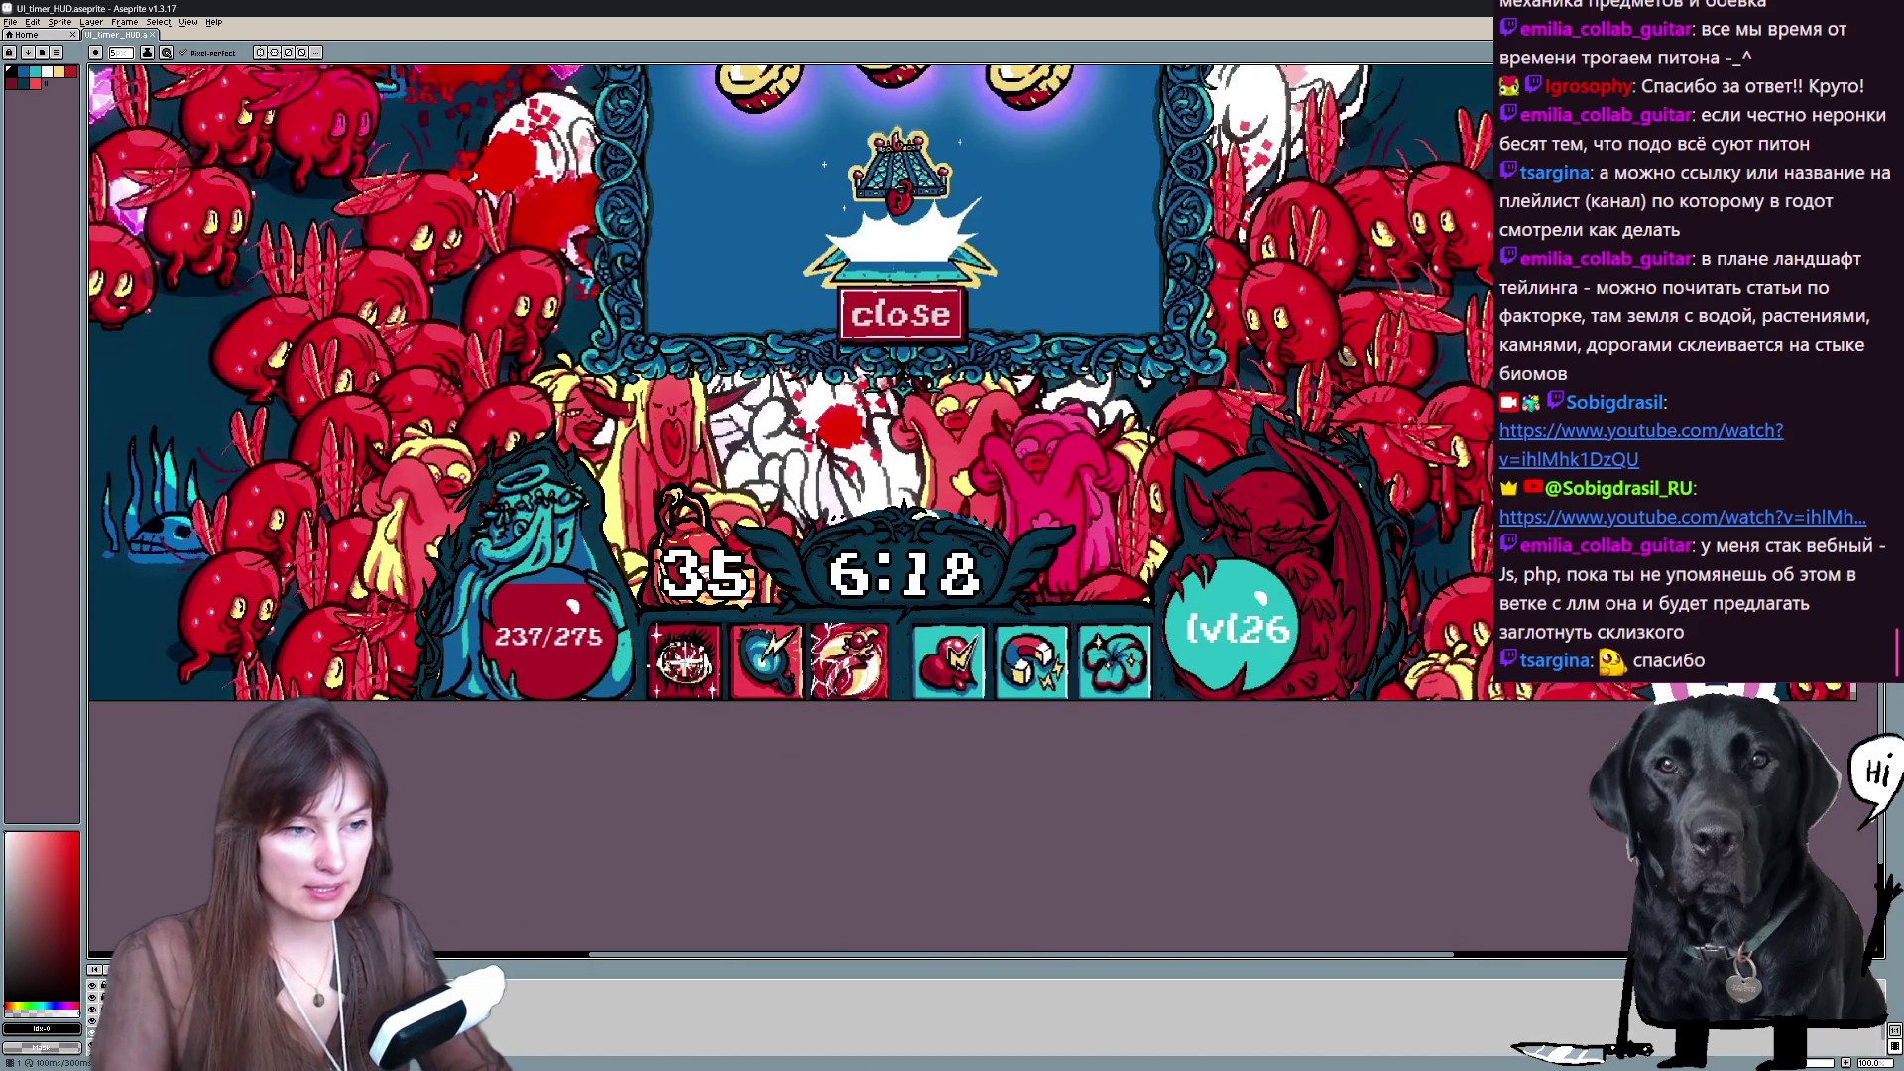
scroll(1111, 496, down, 4)
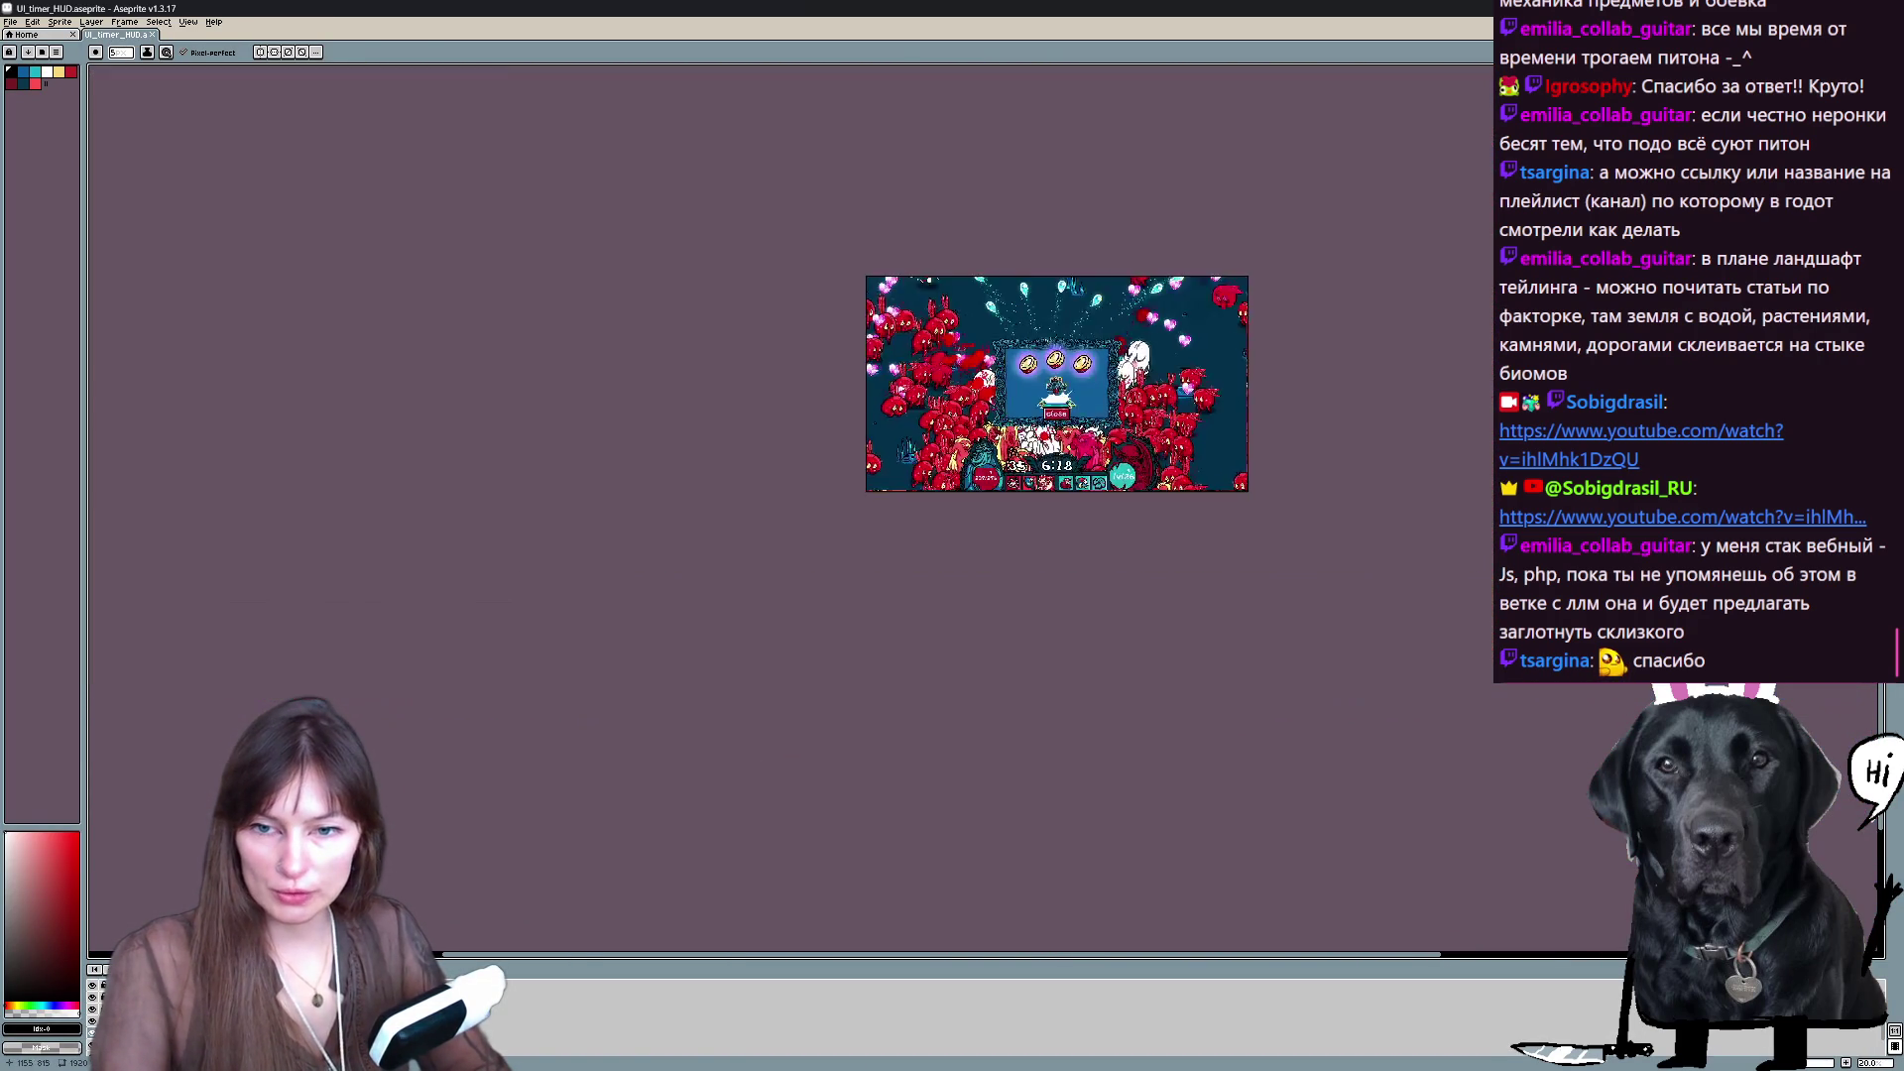
scroll(1140, 317, up, 3)
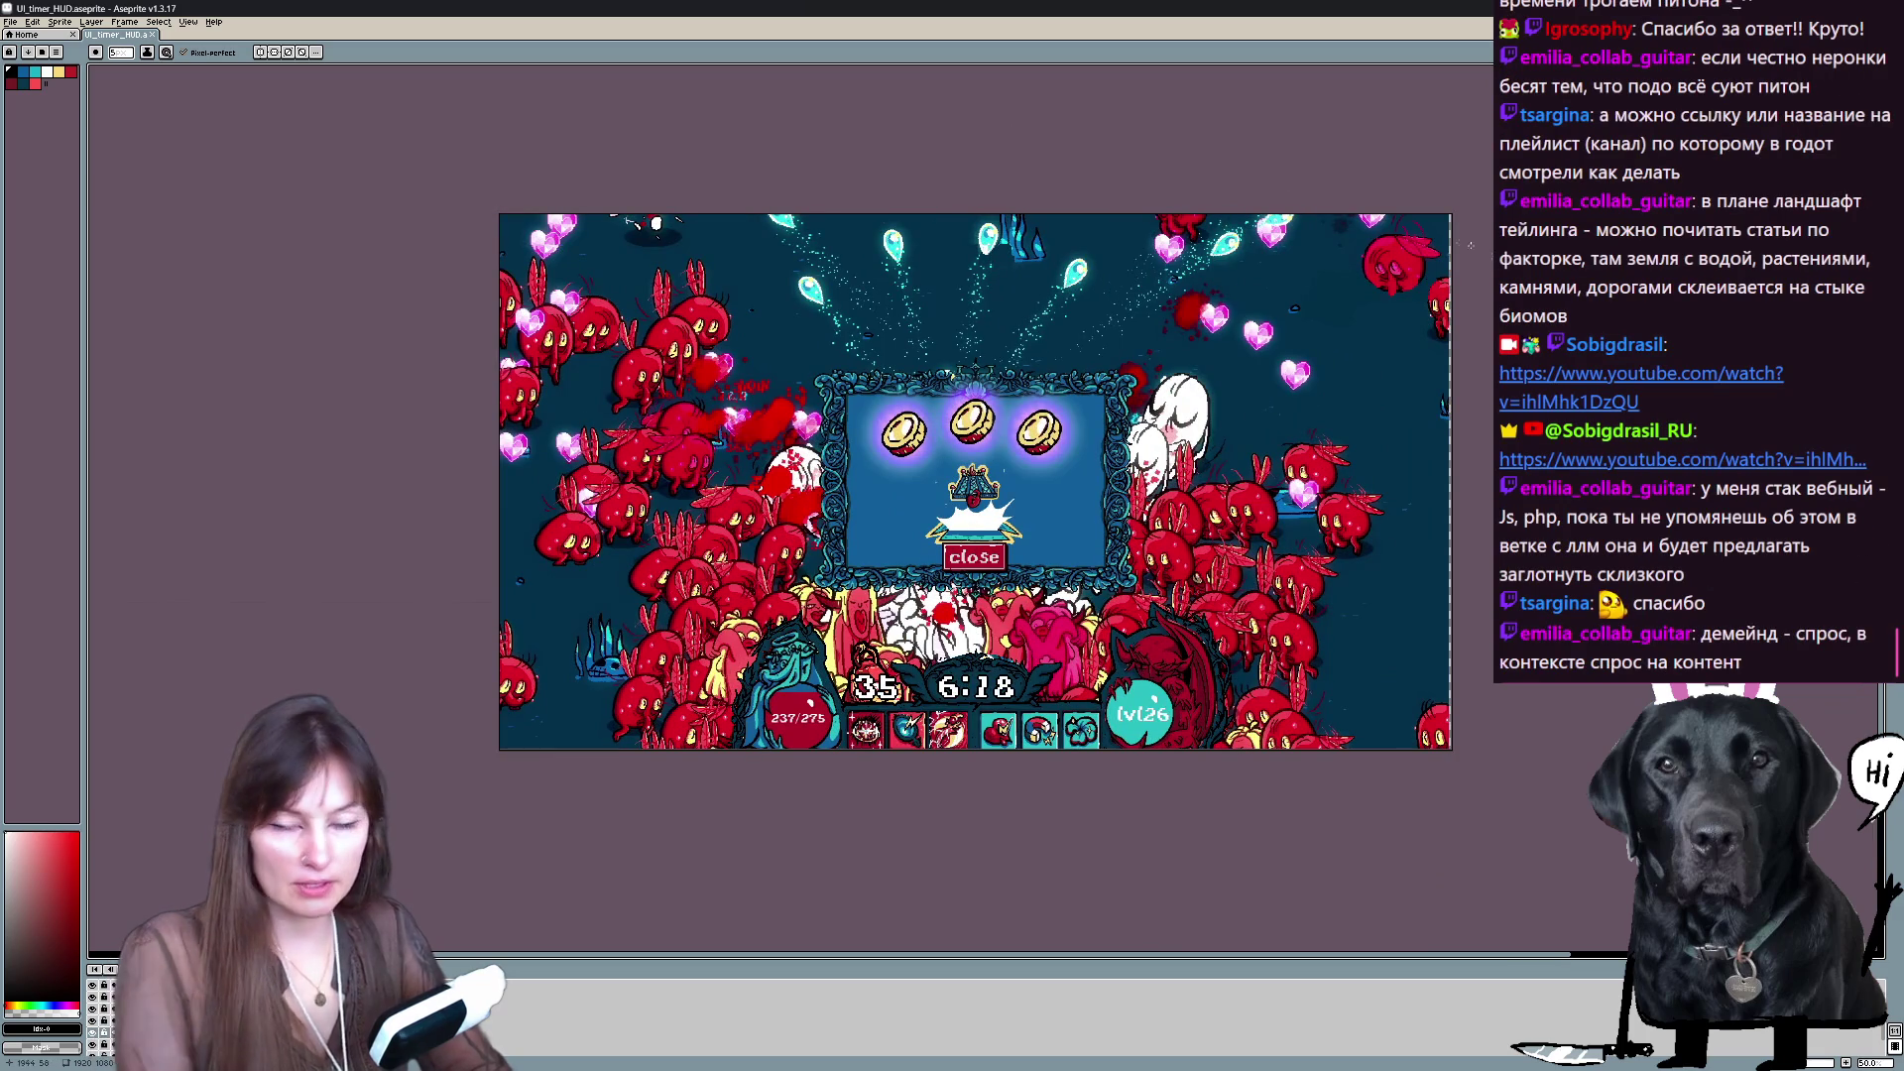
key(Right)
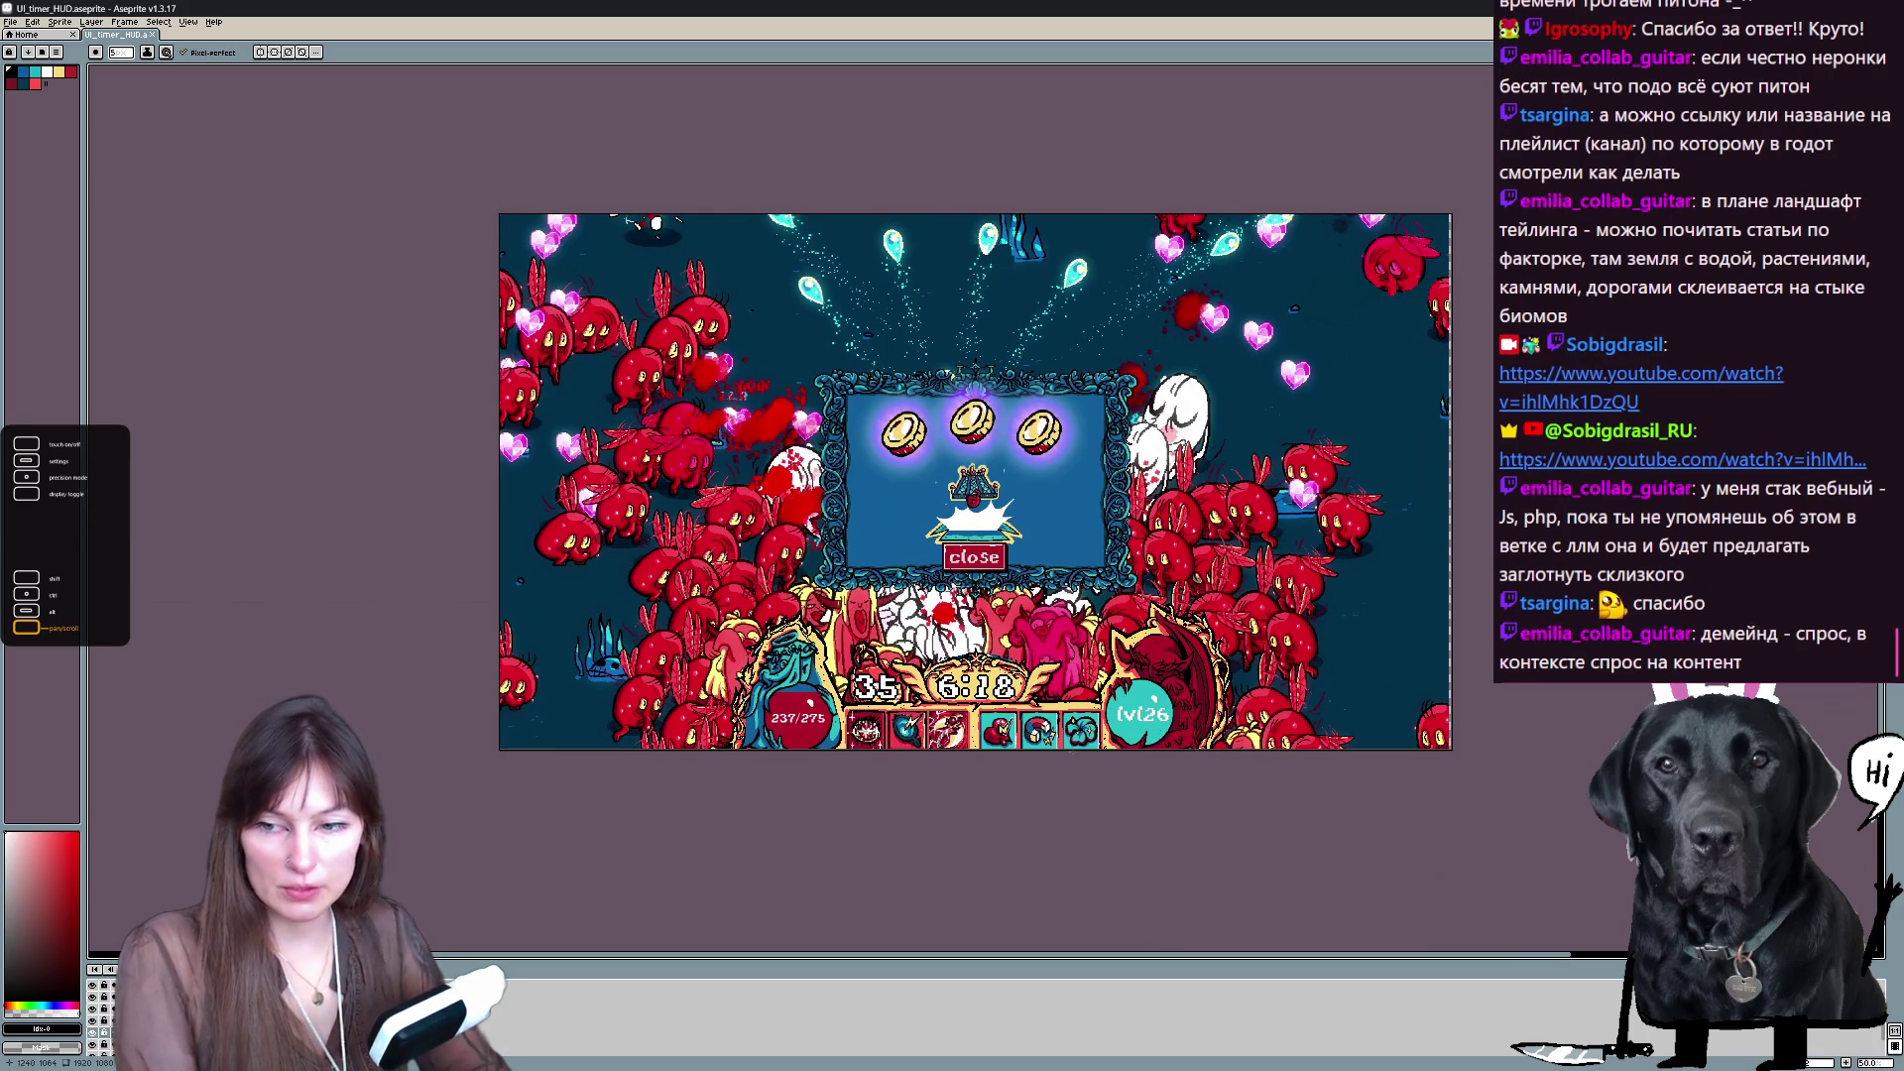
key(Right)
scroll(1104, 748, up, 1)
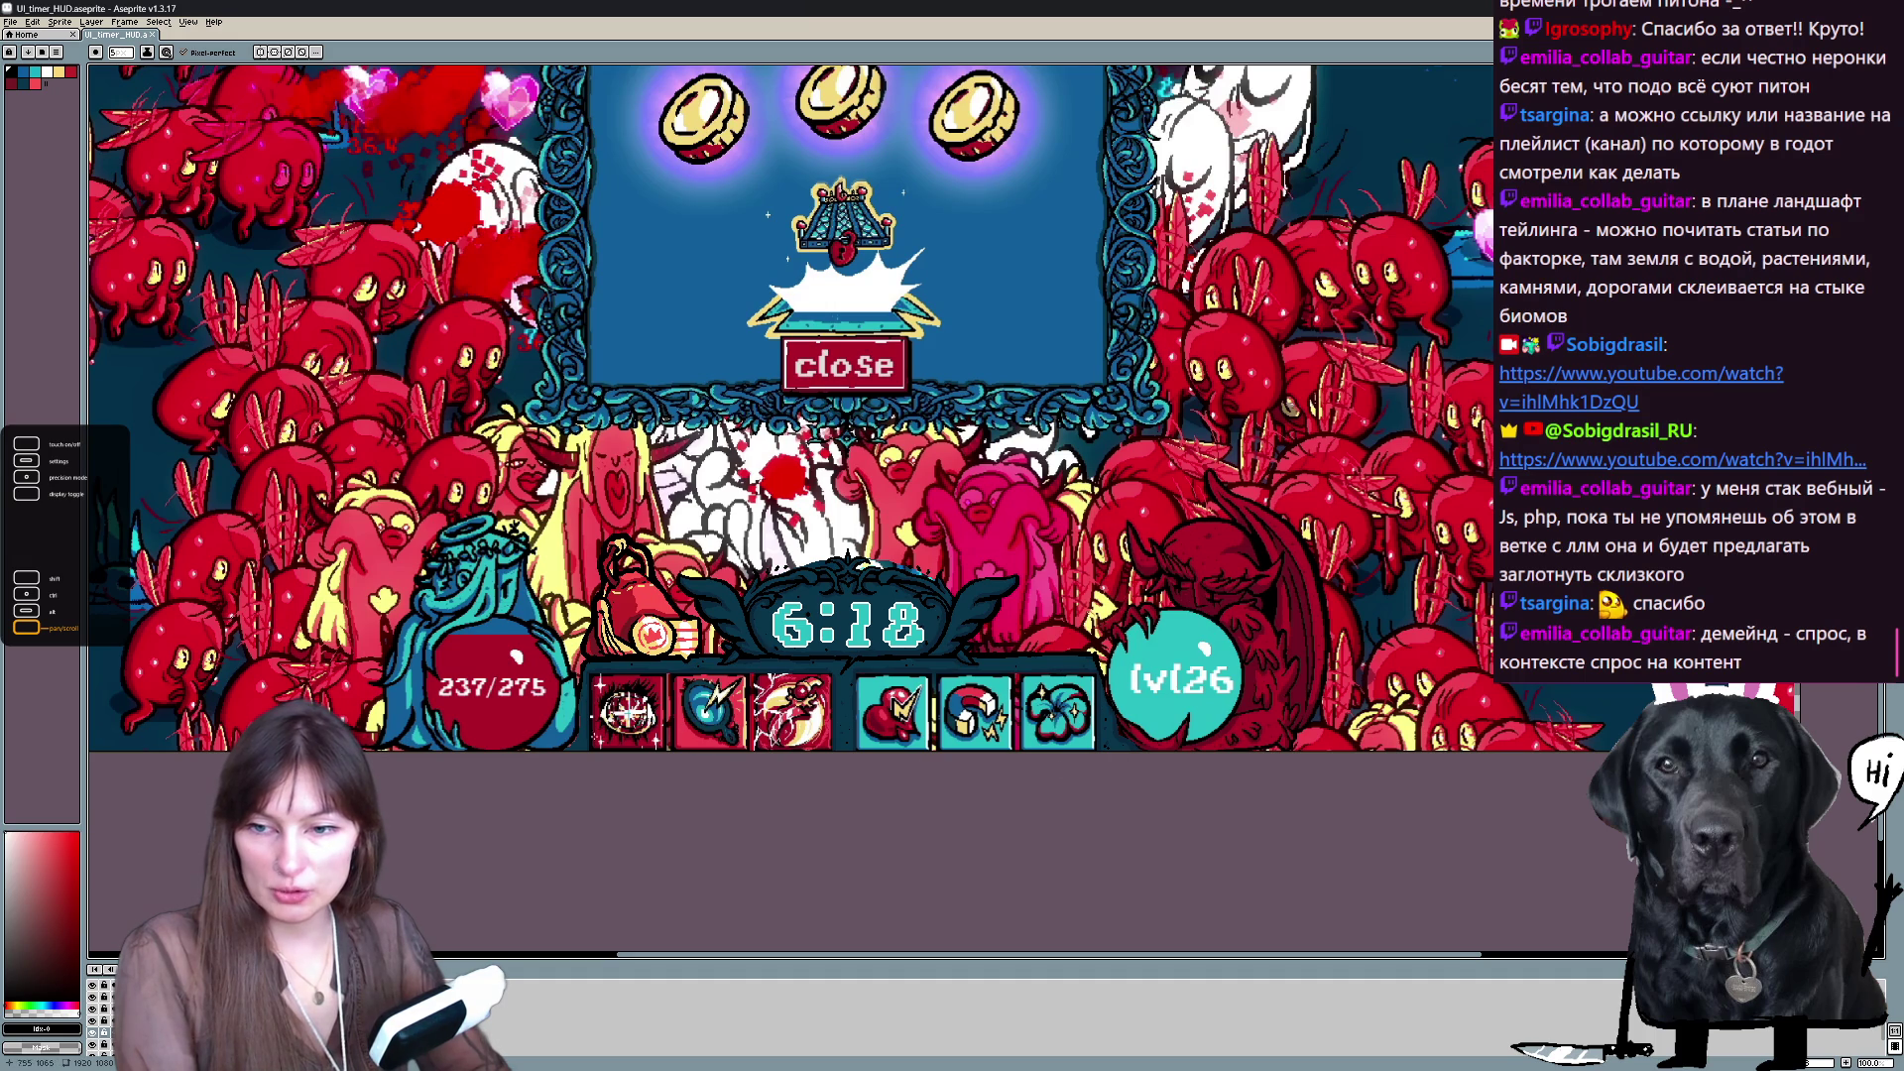
key(Right)
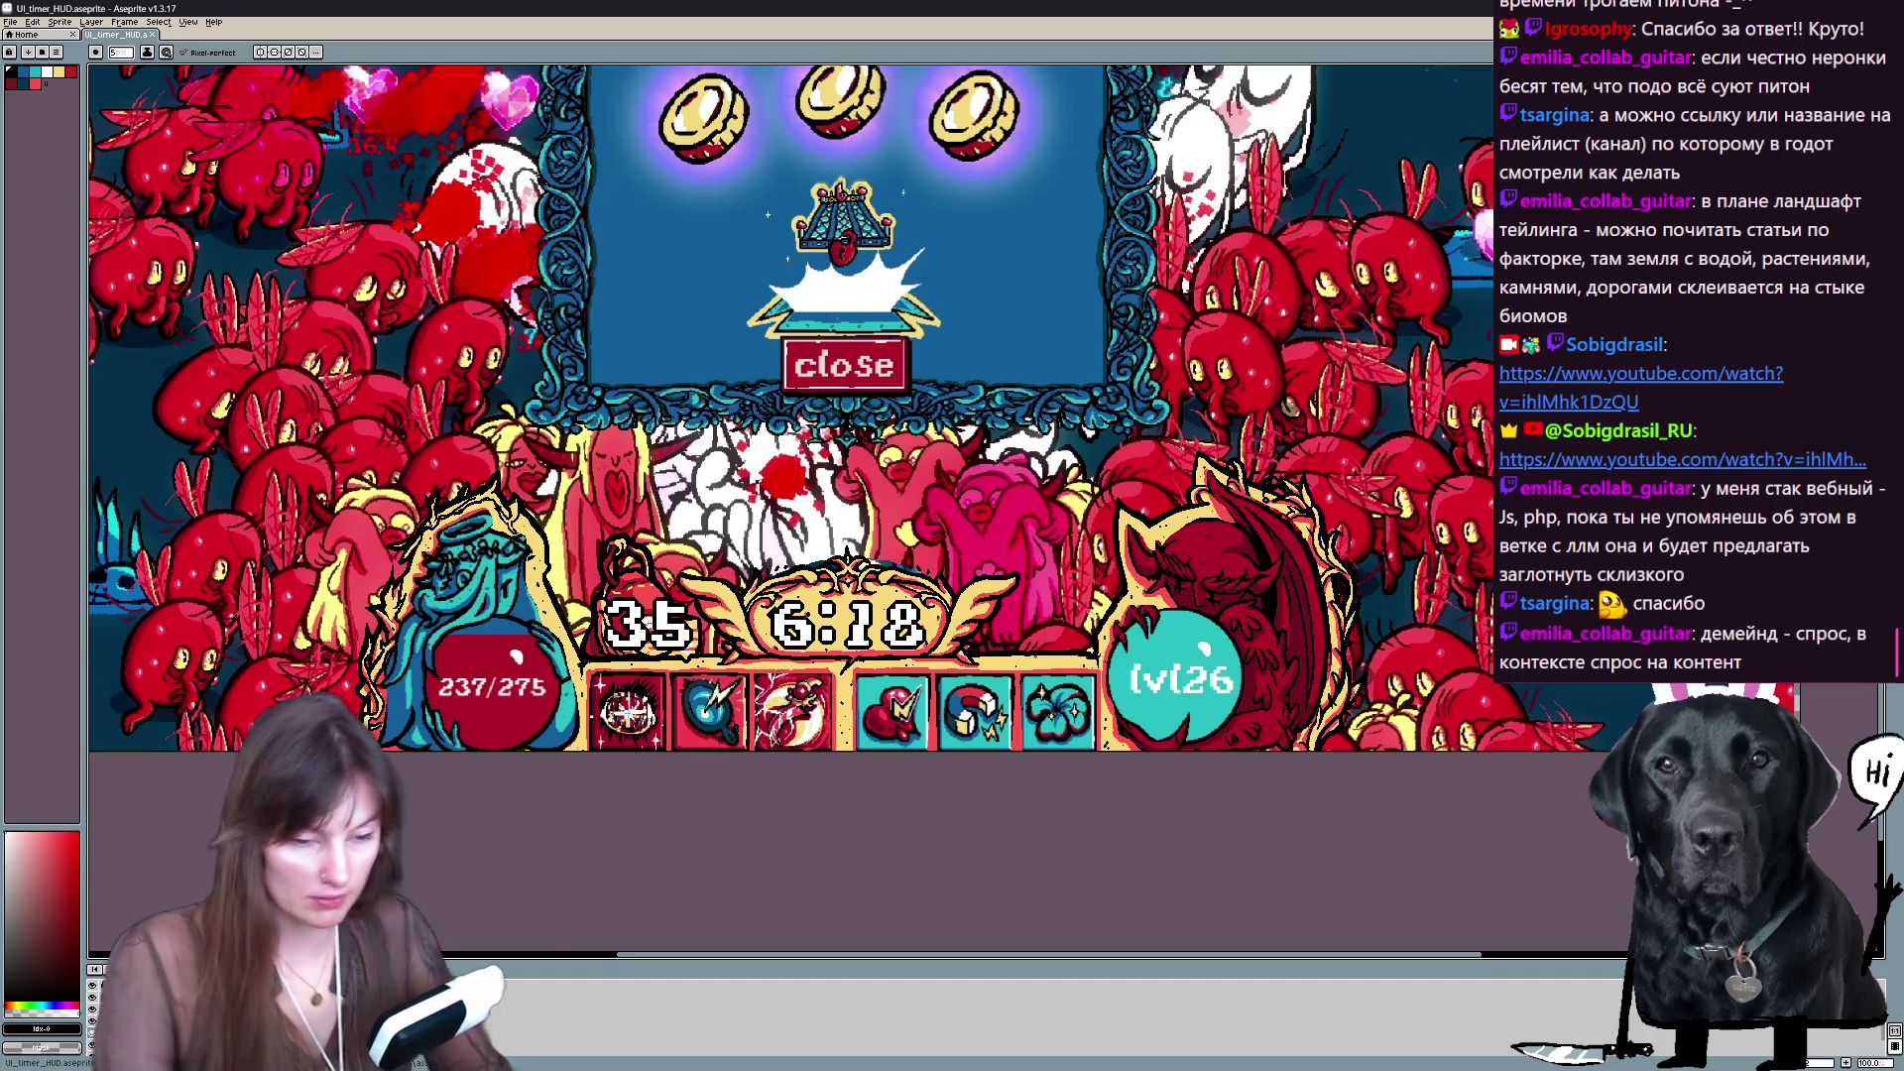
click(93, 1045)
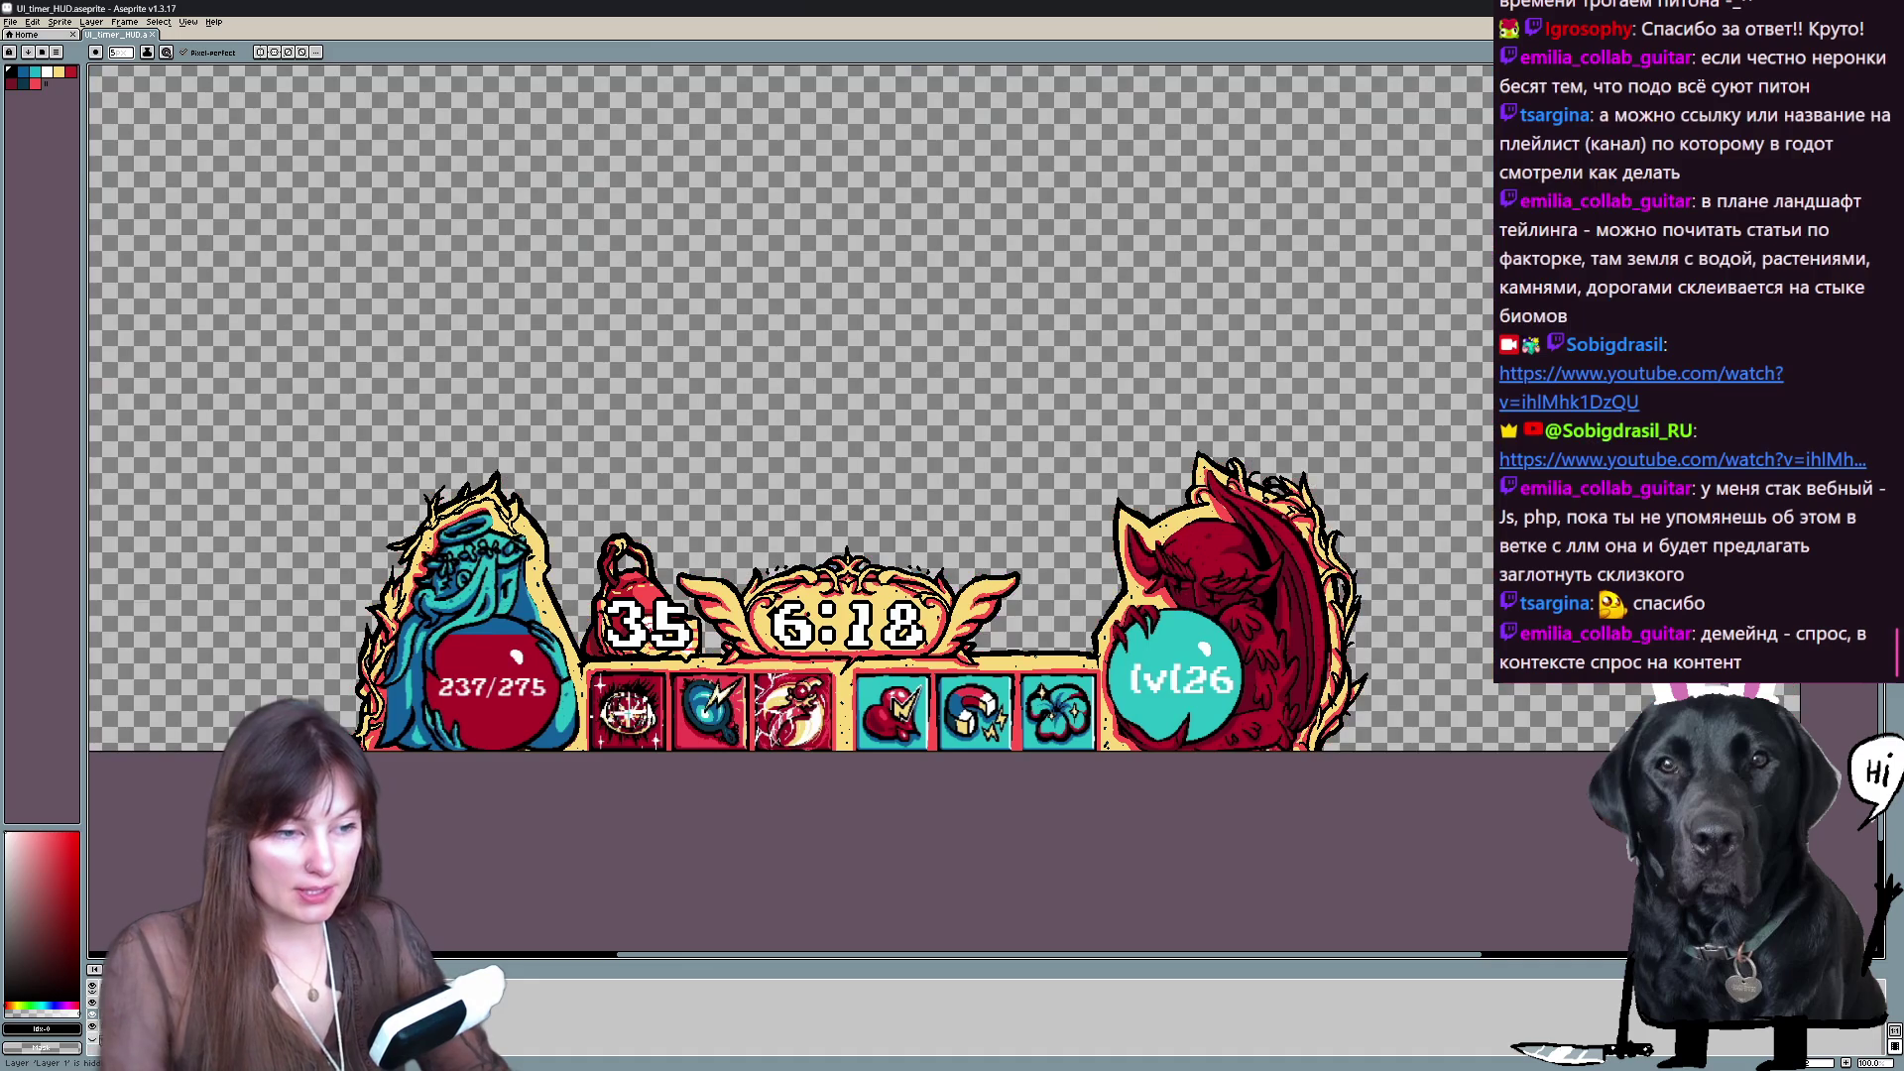
- Hide the shading layer and paint red over the dark mark by the demon's eye
click(93, 1001)
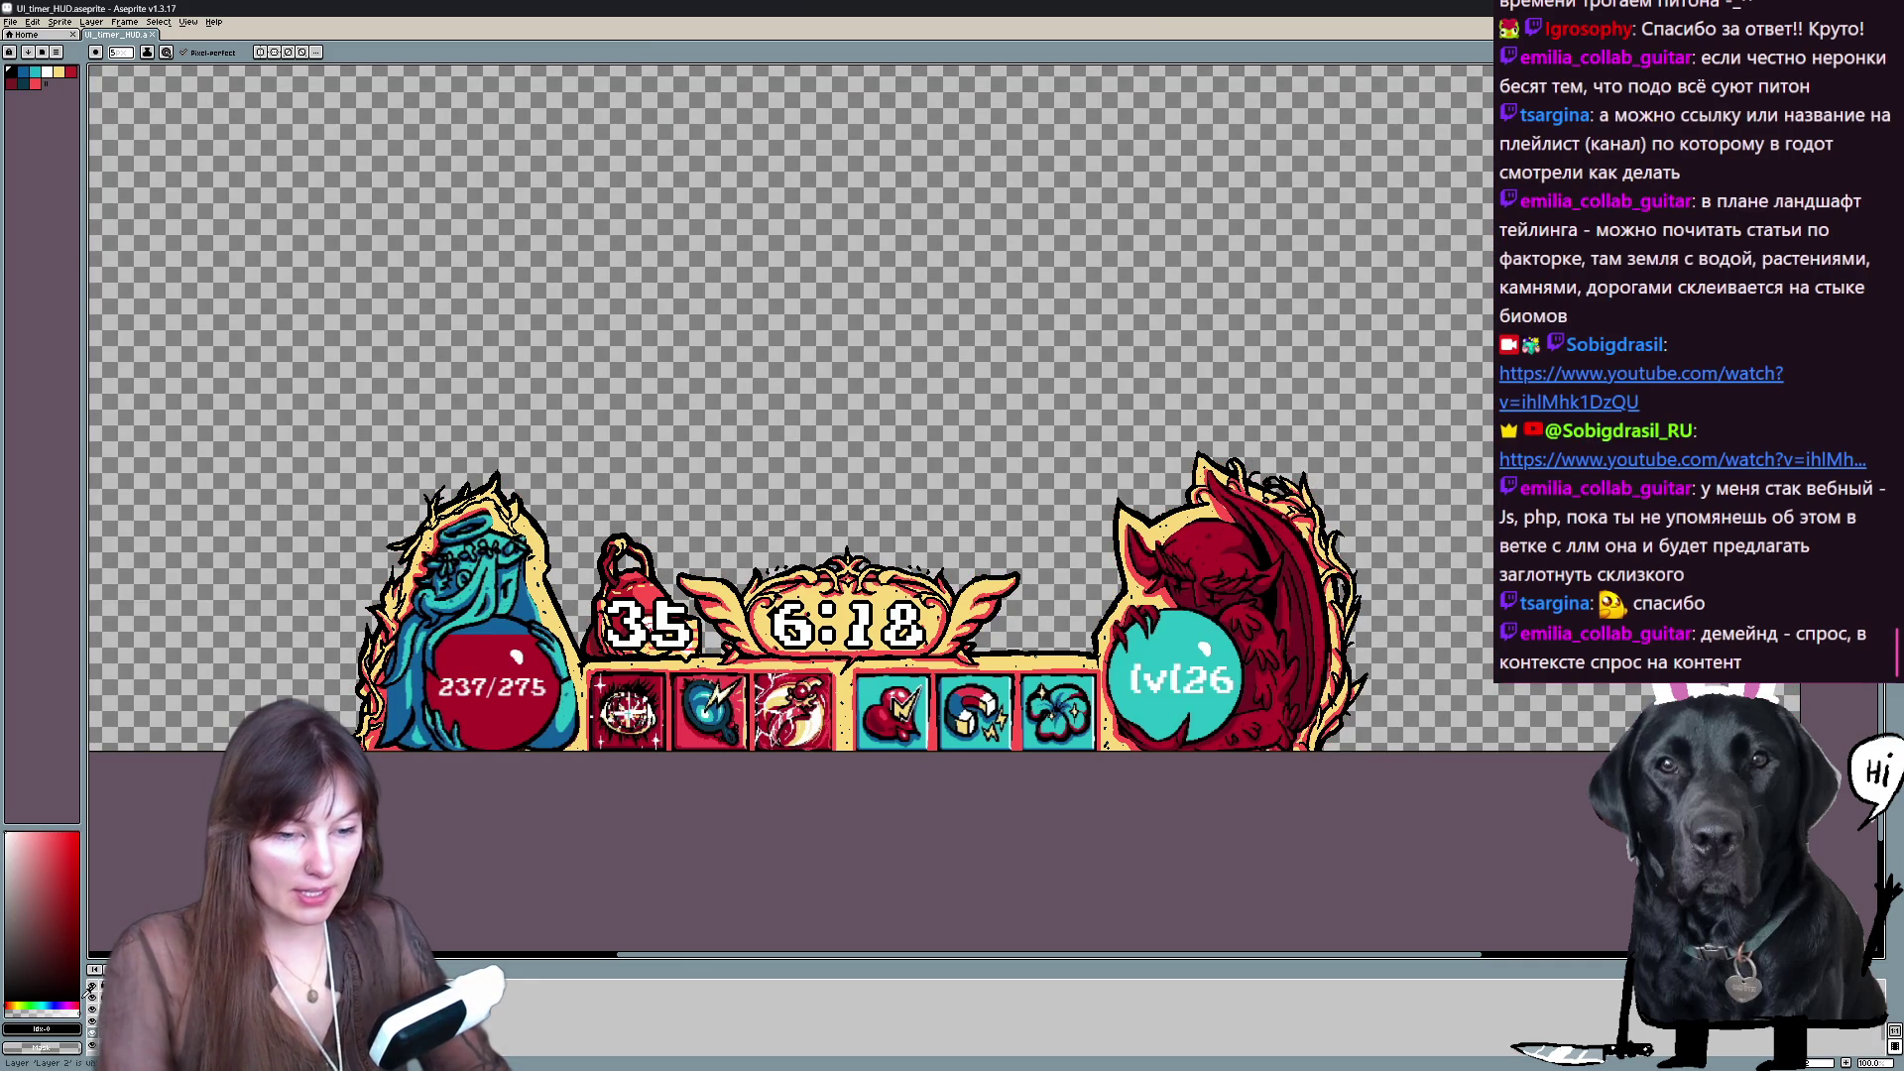
key(m)
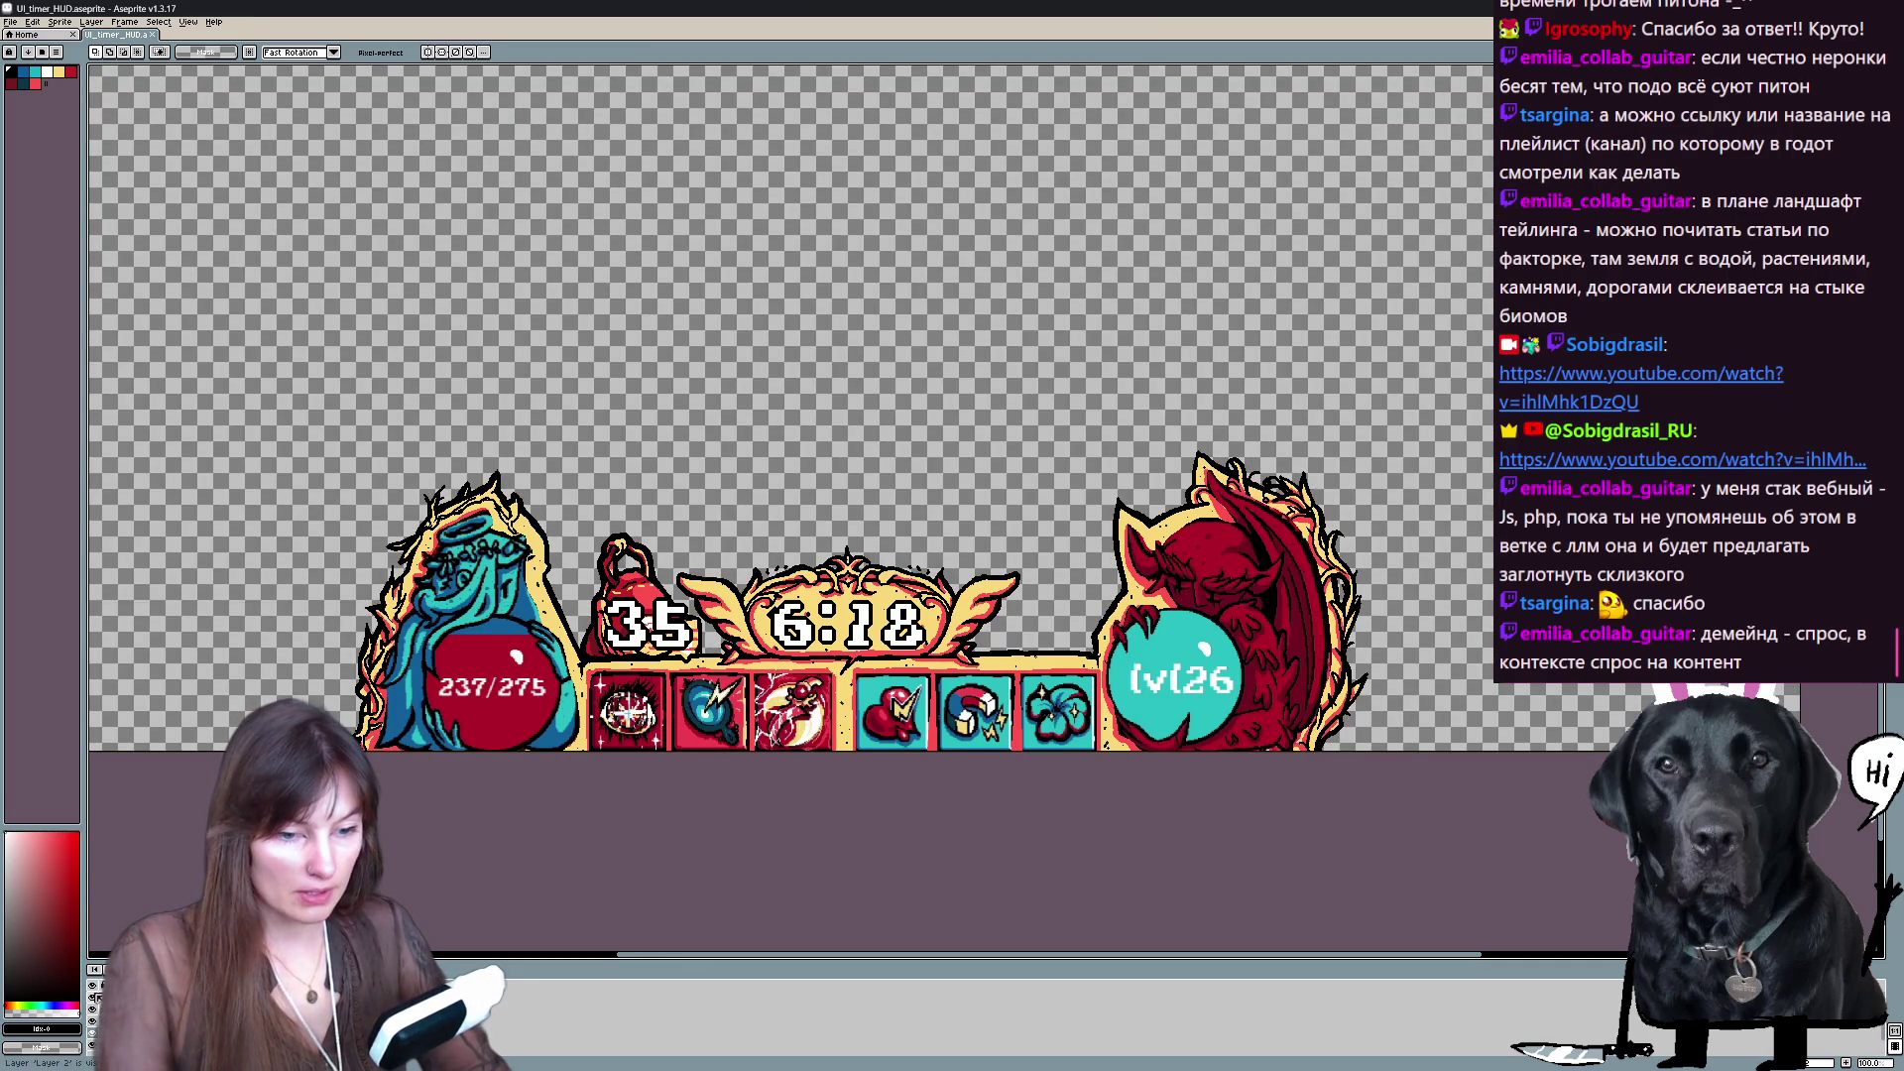
click(94, 1001)
key(b)
scroll(1275, 660, up, 2)
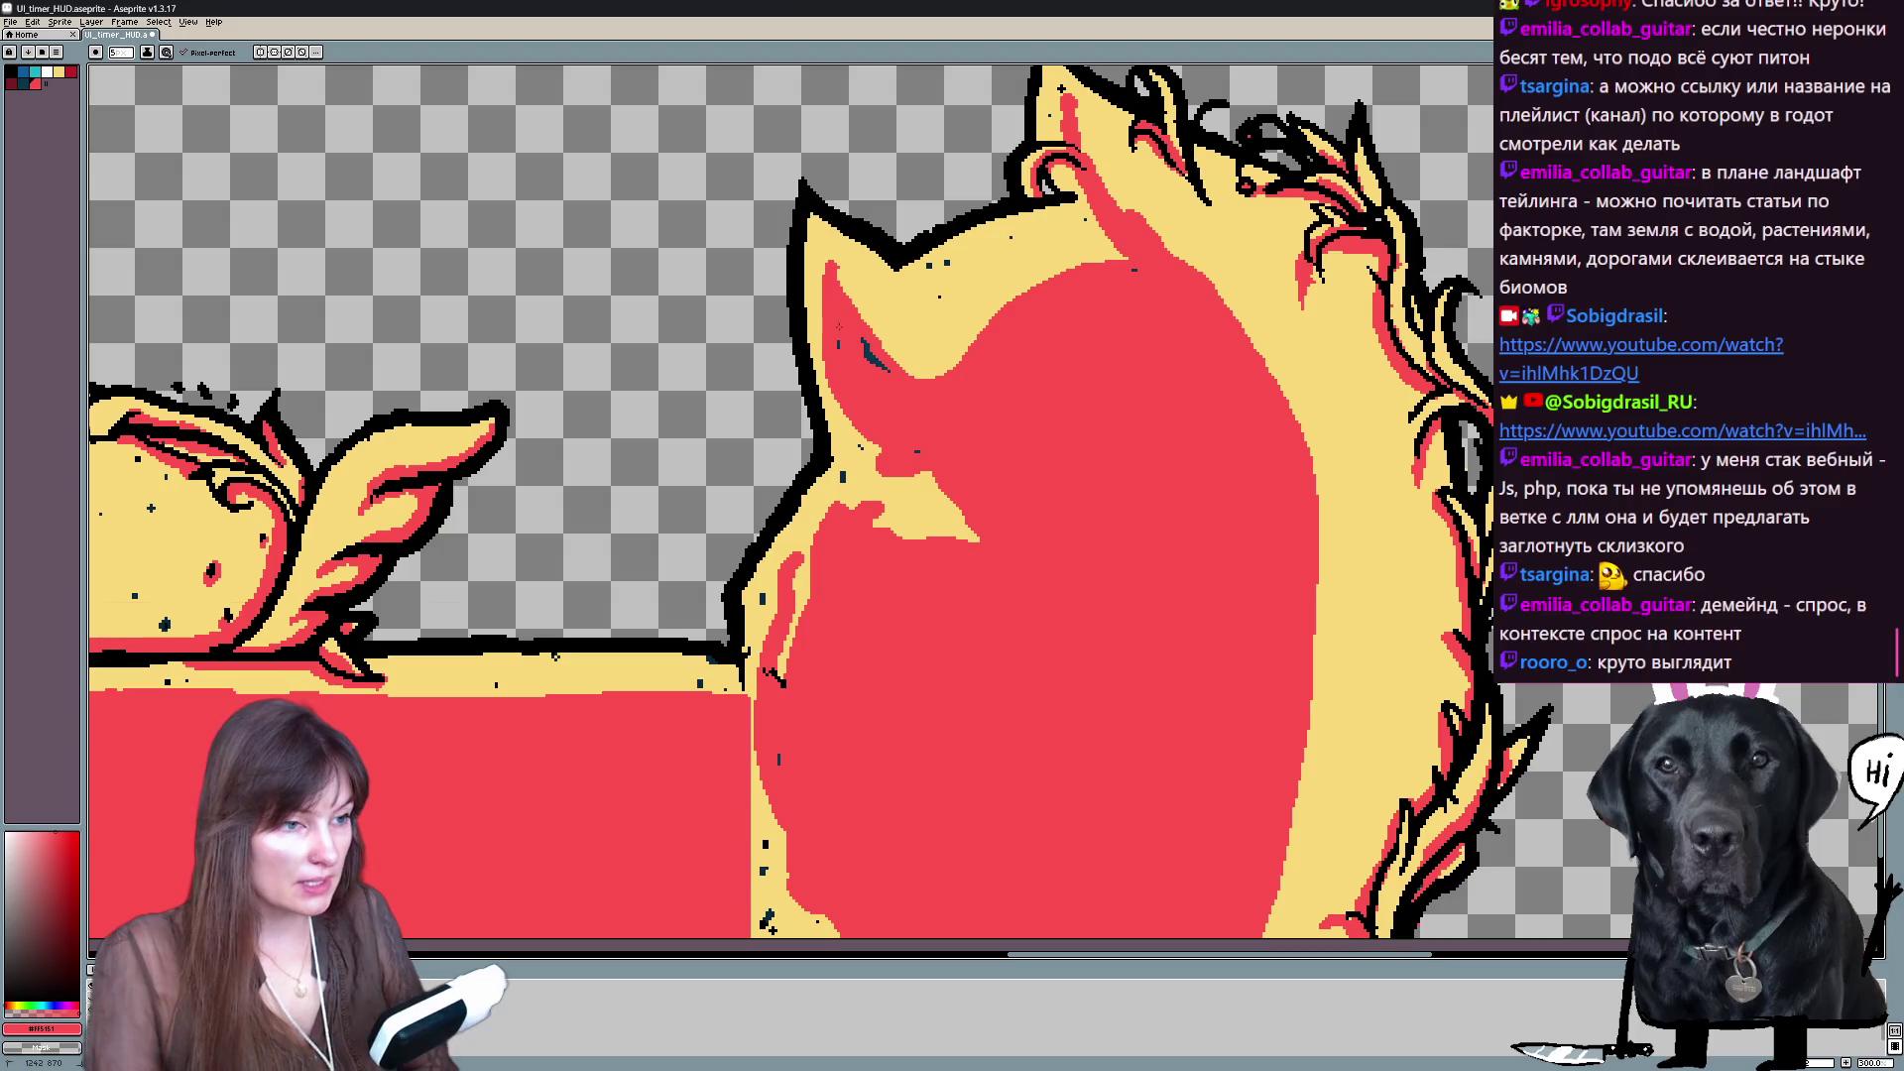
drag(885, 382, 864, 341)
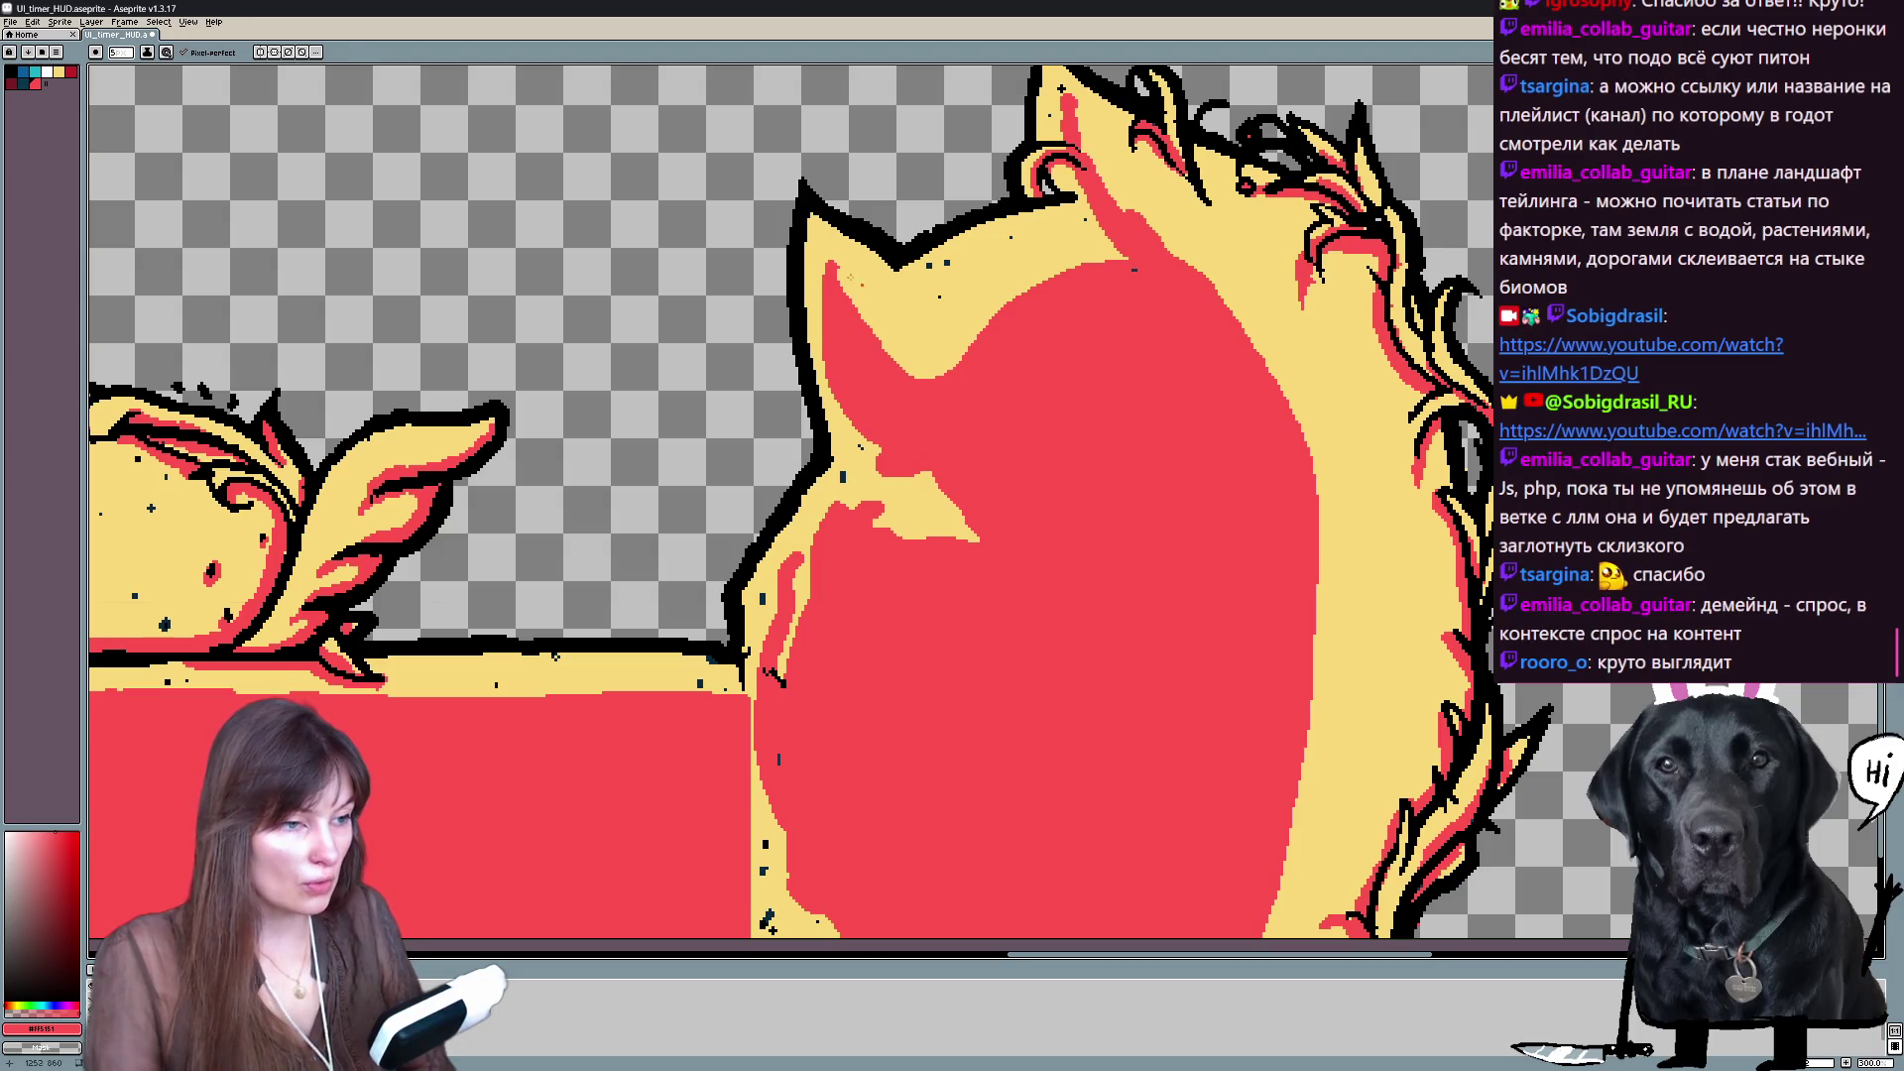
- Eyedrop yellow and red from the artwork, choose a palette colour, and view the bell and timer frame
alt+click(839, 269)
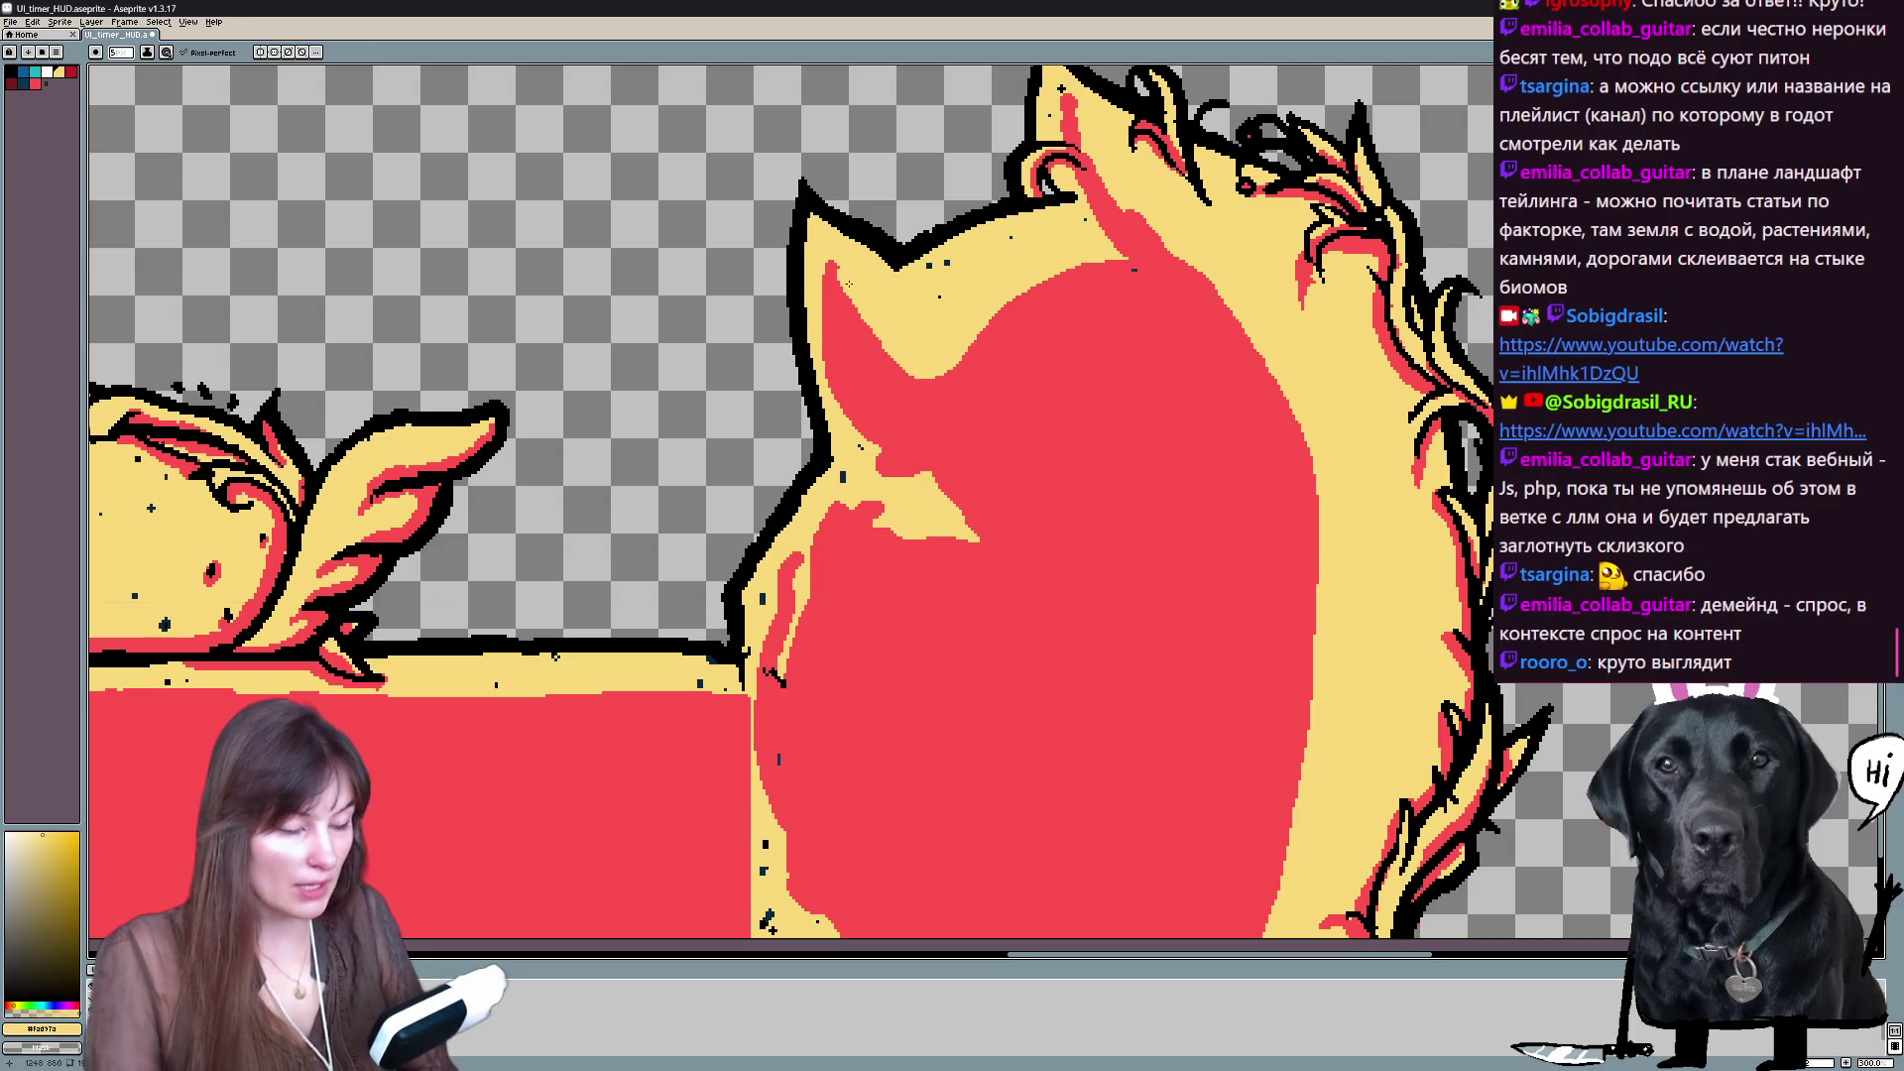
alt+click(1153, 299)
mouse_move(1049, 368)
mouse_down()
mouse_move(1185, 477)
mouse_move(1158, 487)
mouse_move(1458, 380)
mouse_up()
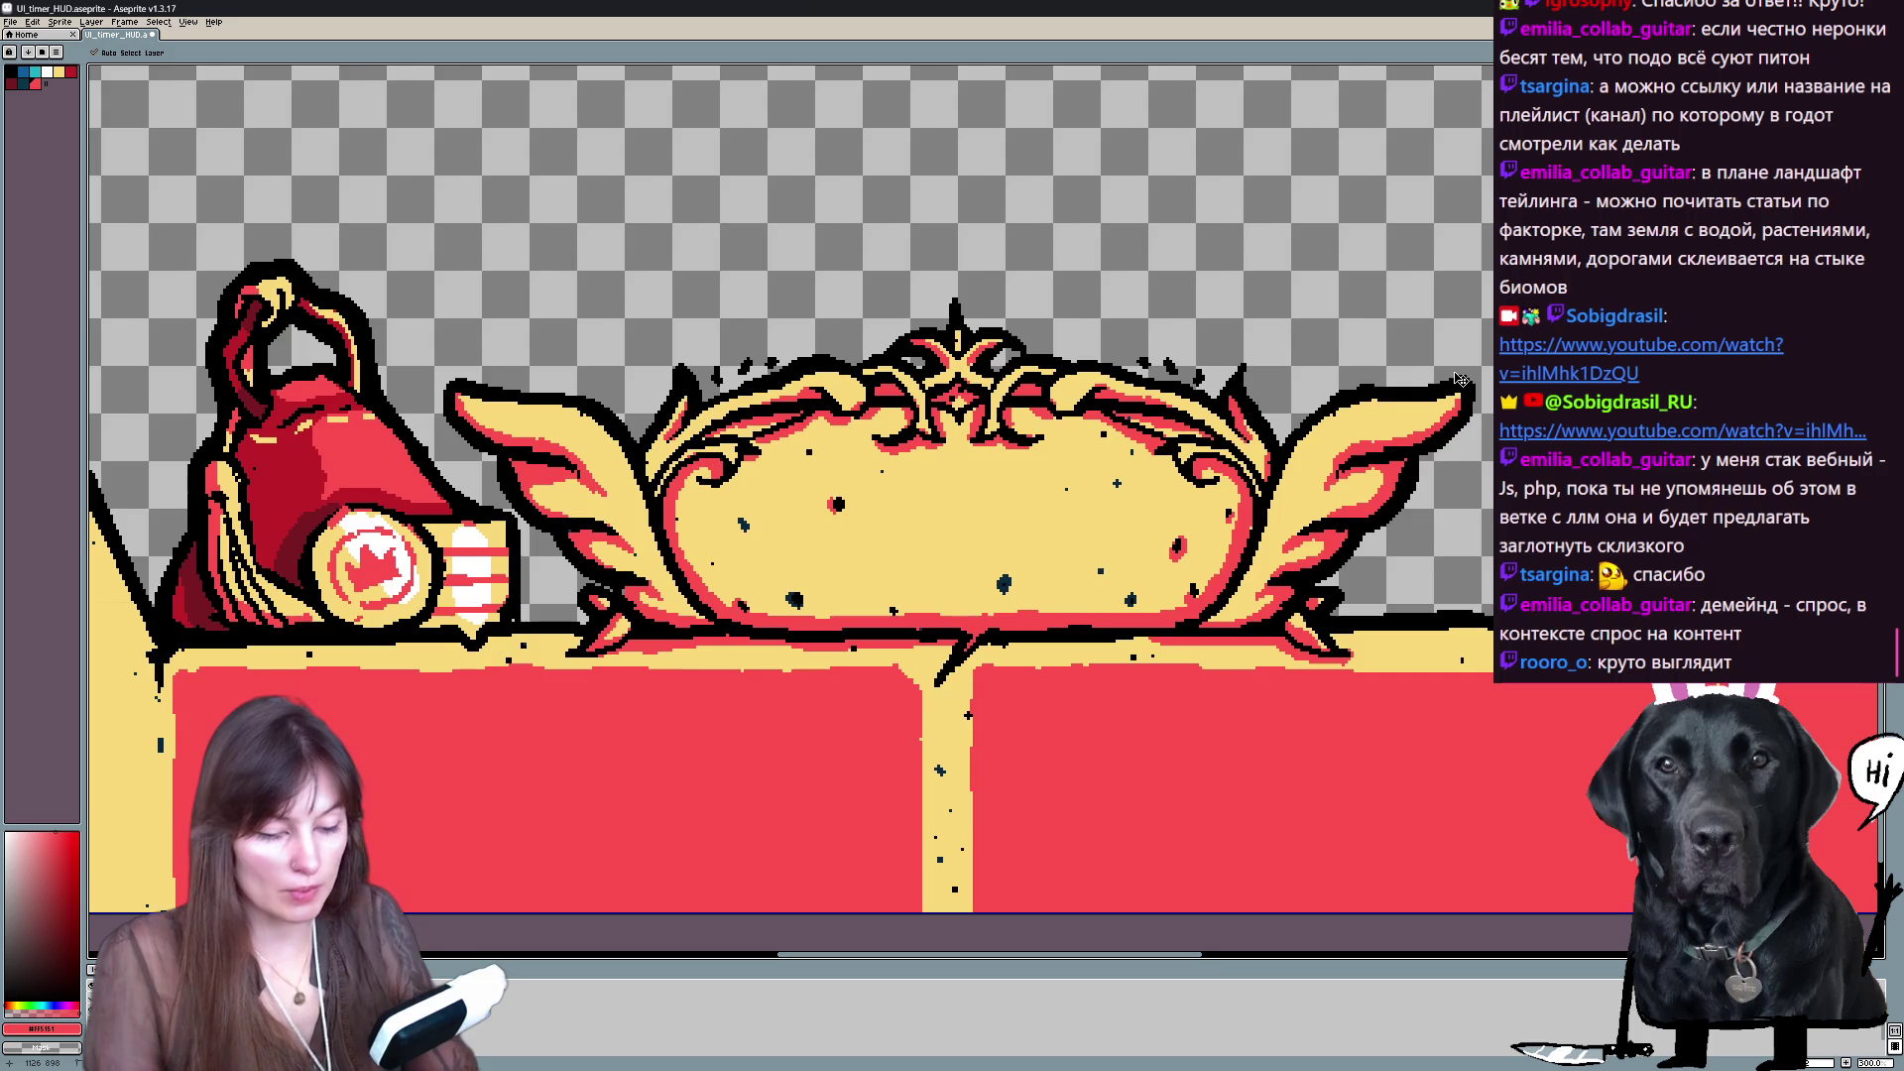
scroll(1457, 380, down, 1)
key(b)
click(21, 87)
mouse_move(635, 856)
mouse_down()
mouse_move(194, 873)
mouse_move(297, 873)
mouse_up()
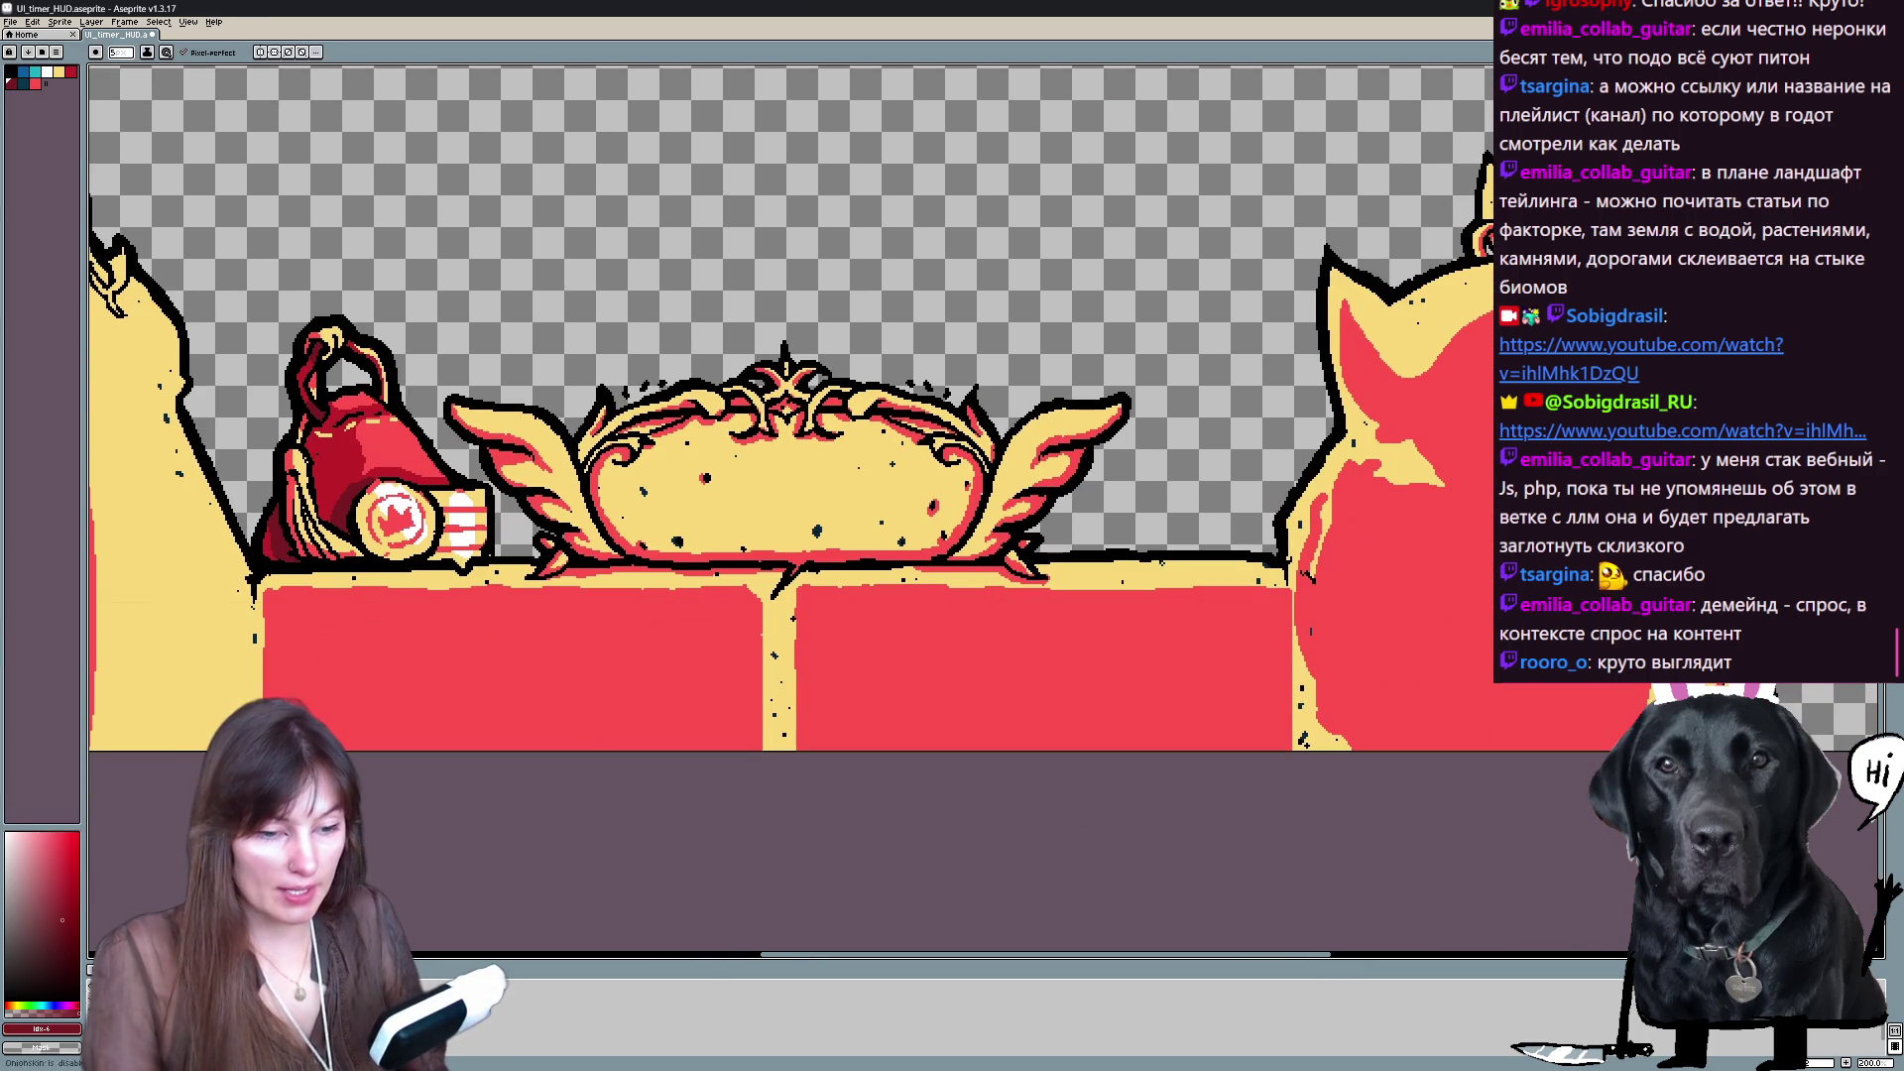
- Undo the stray pencil stroke and set the Pencil ink mode to Lock Alpha
key(ctrl+z)
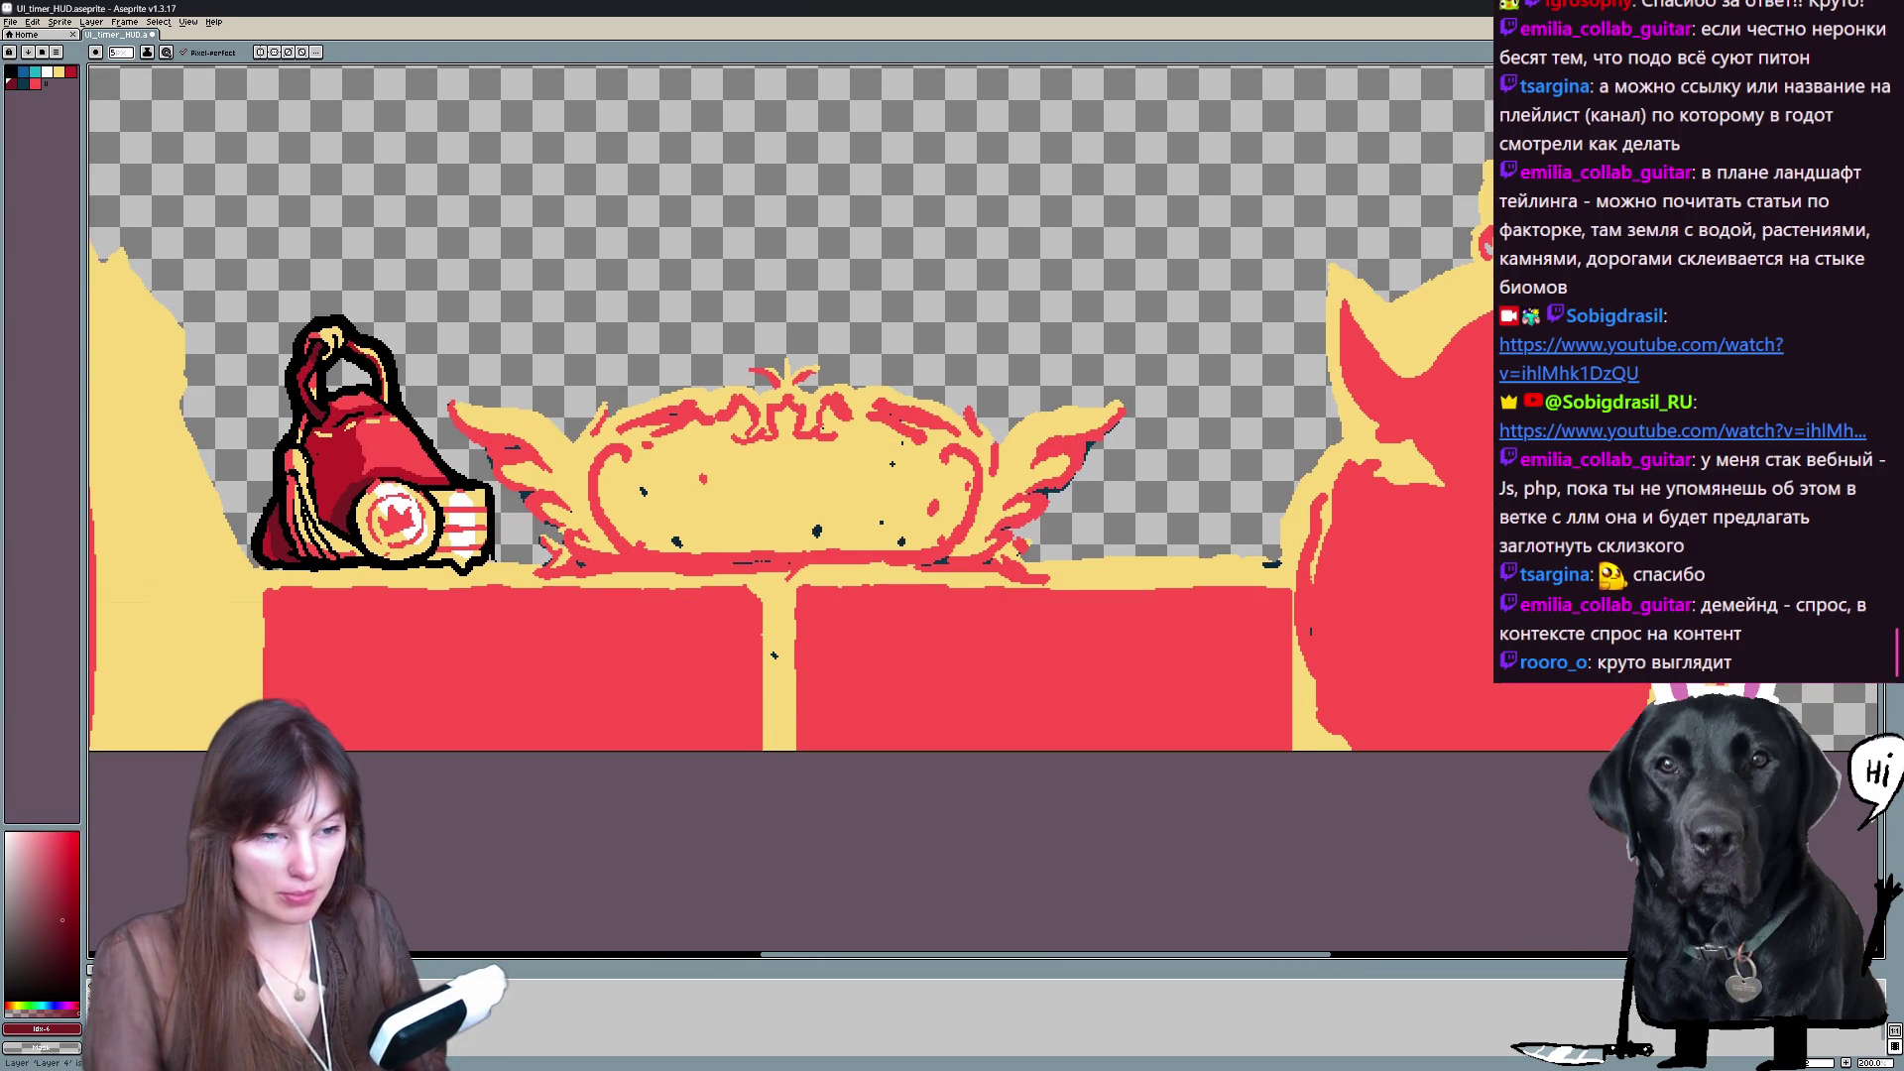
key(Right)
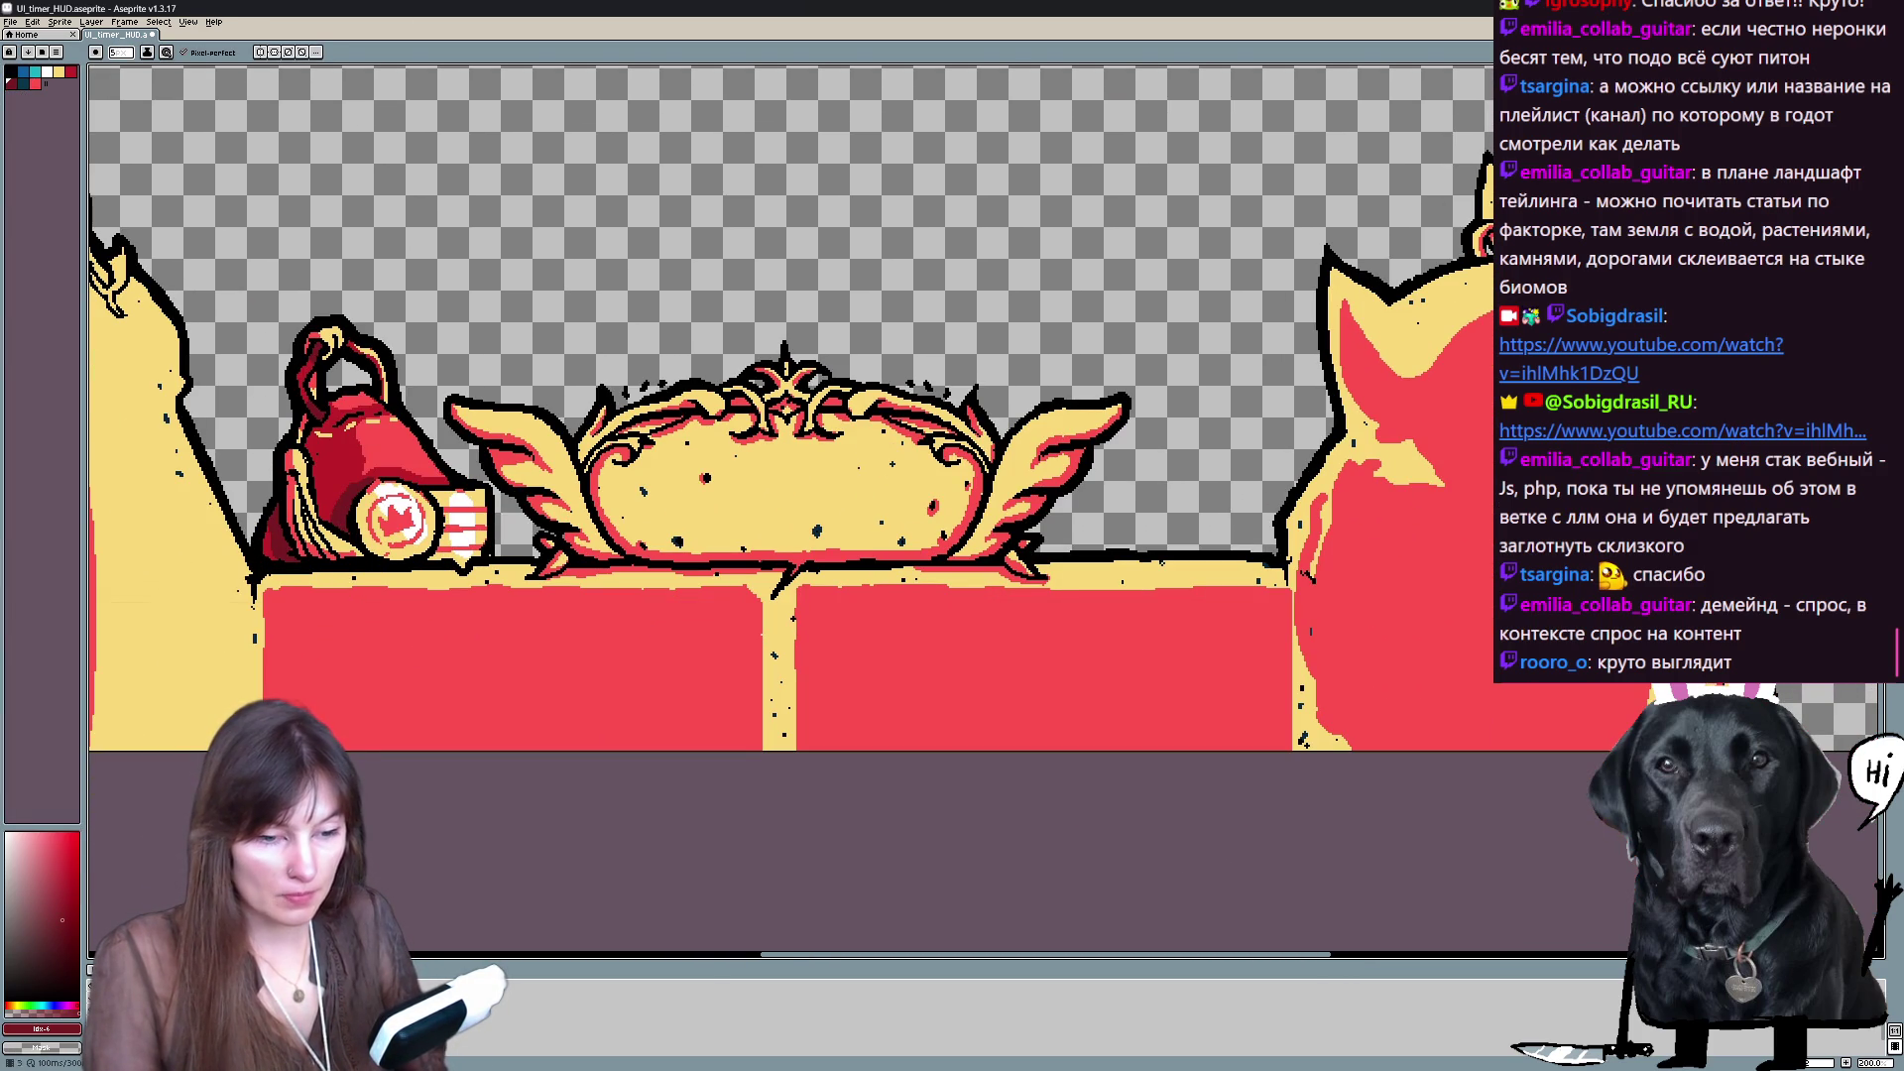
key(ctrl+z)
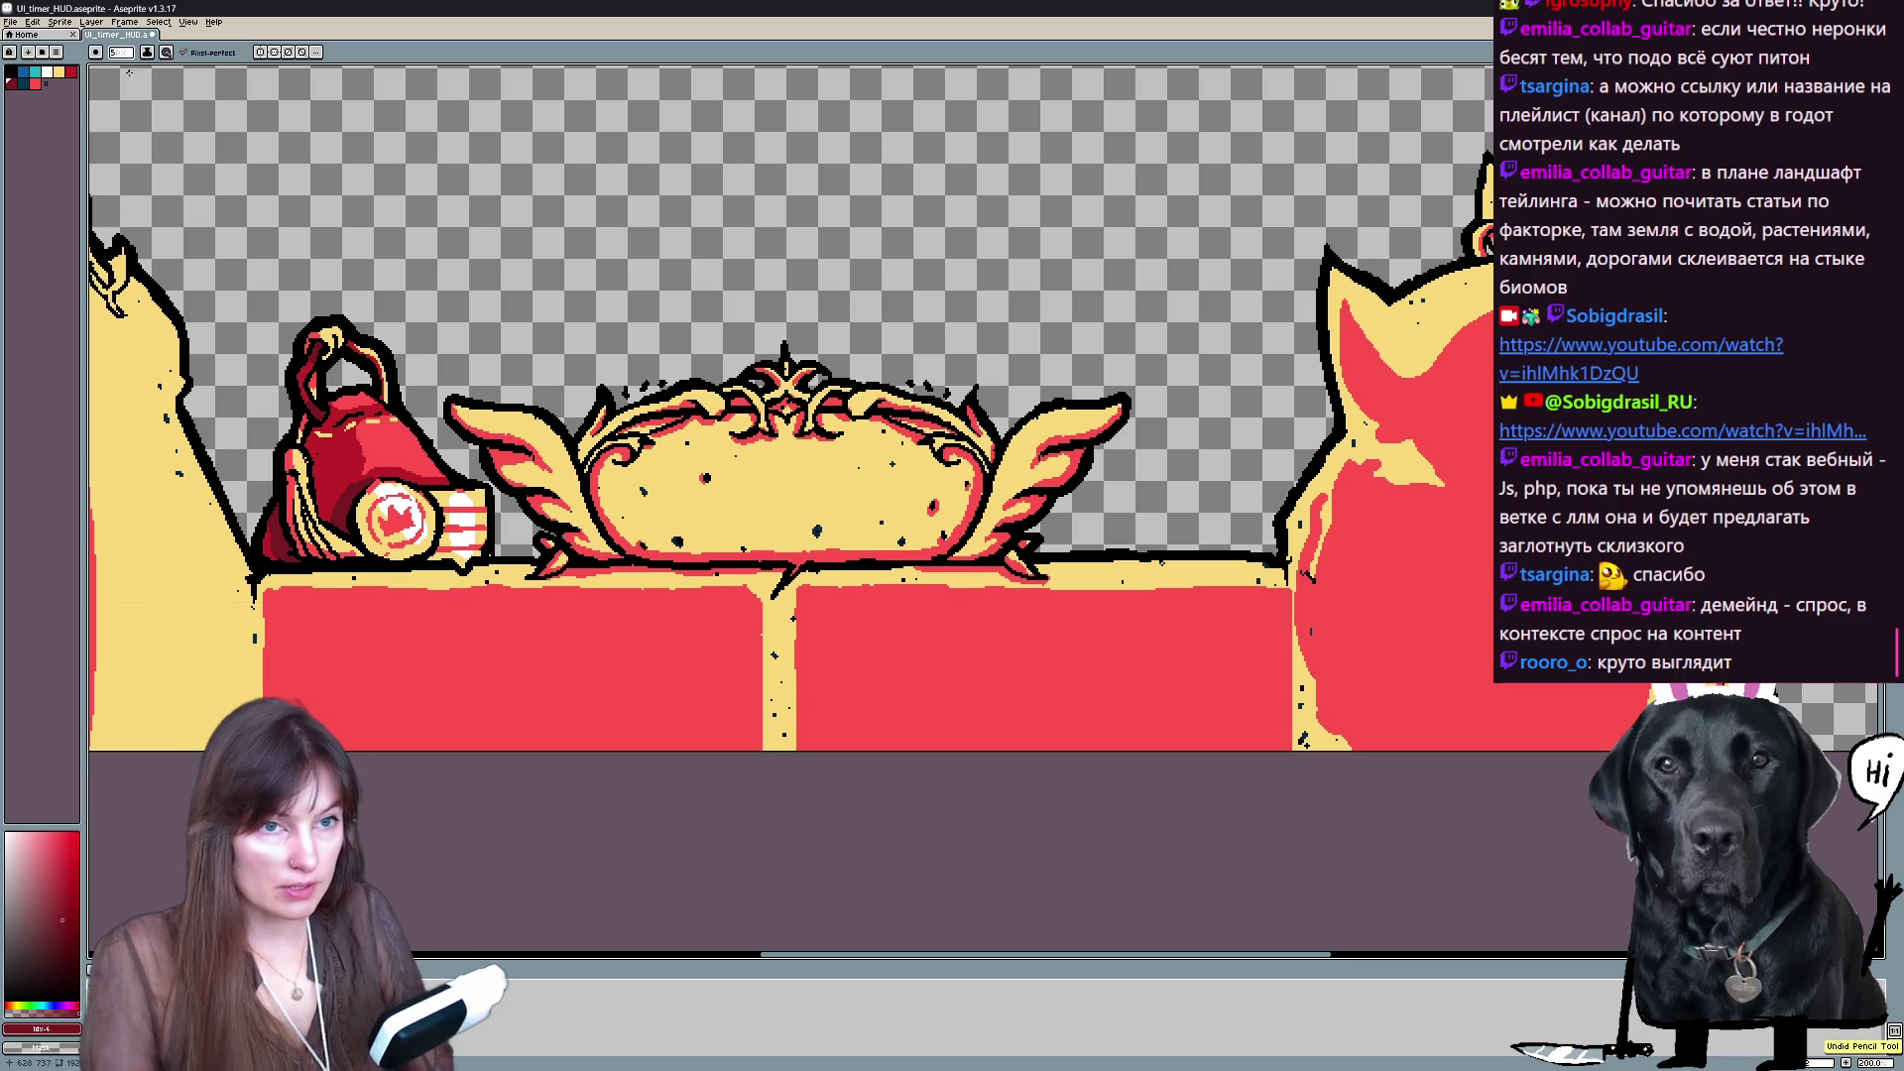
click(147, 53)
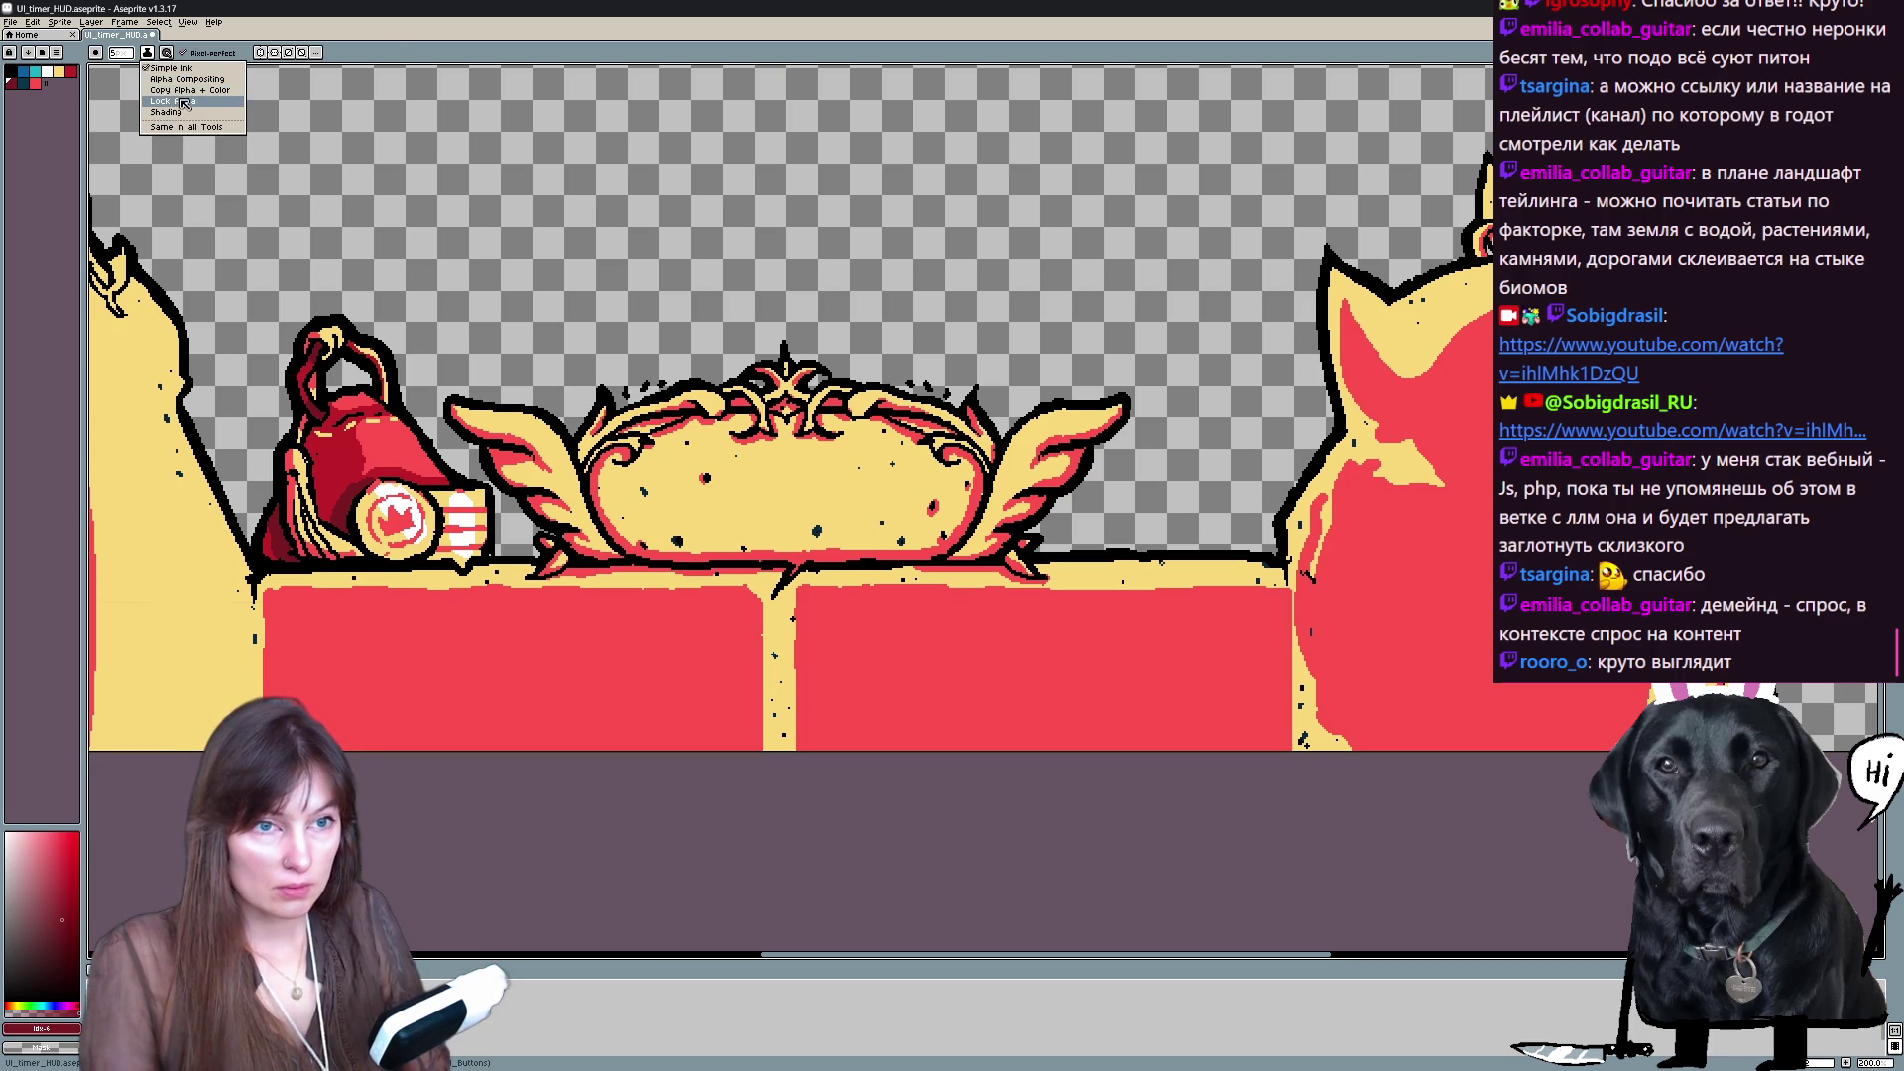
click(184, 102)
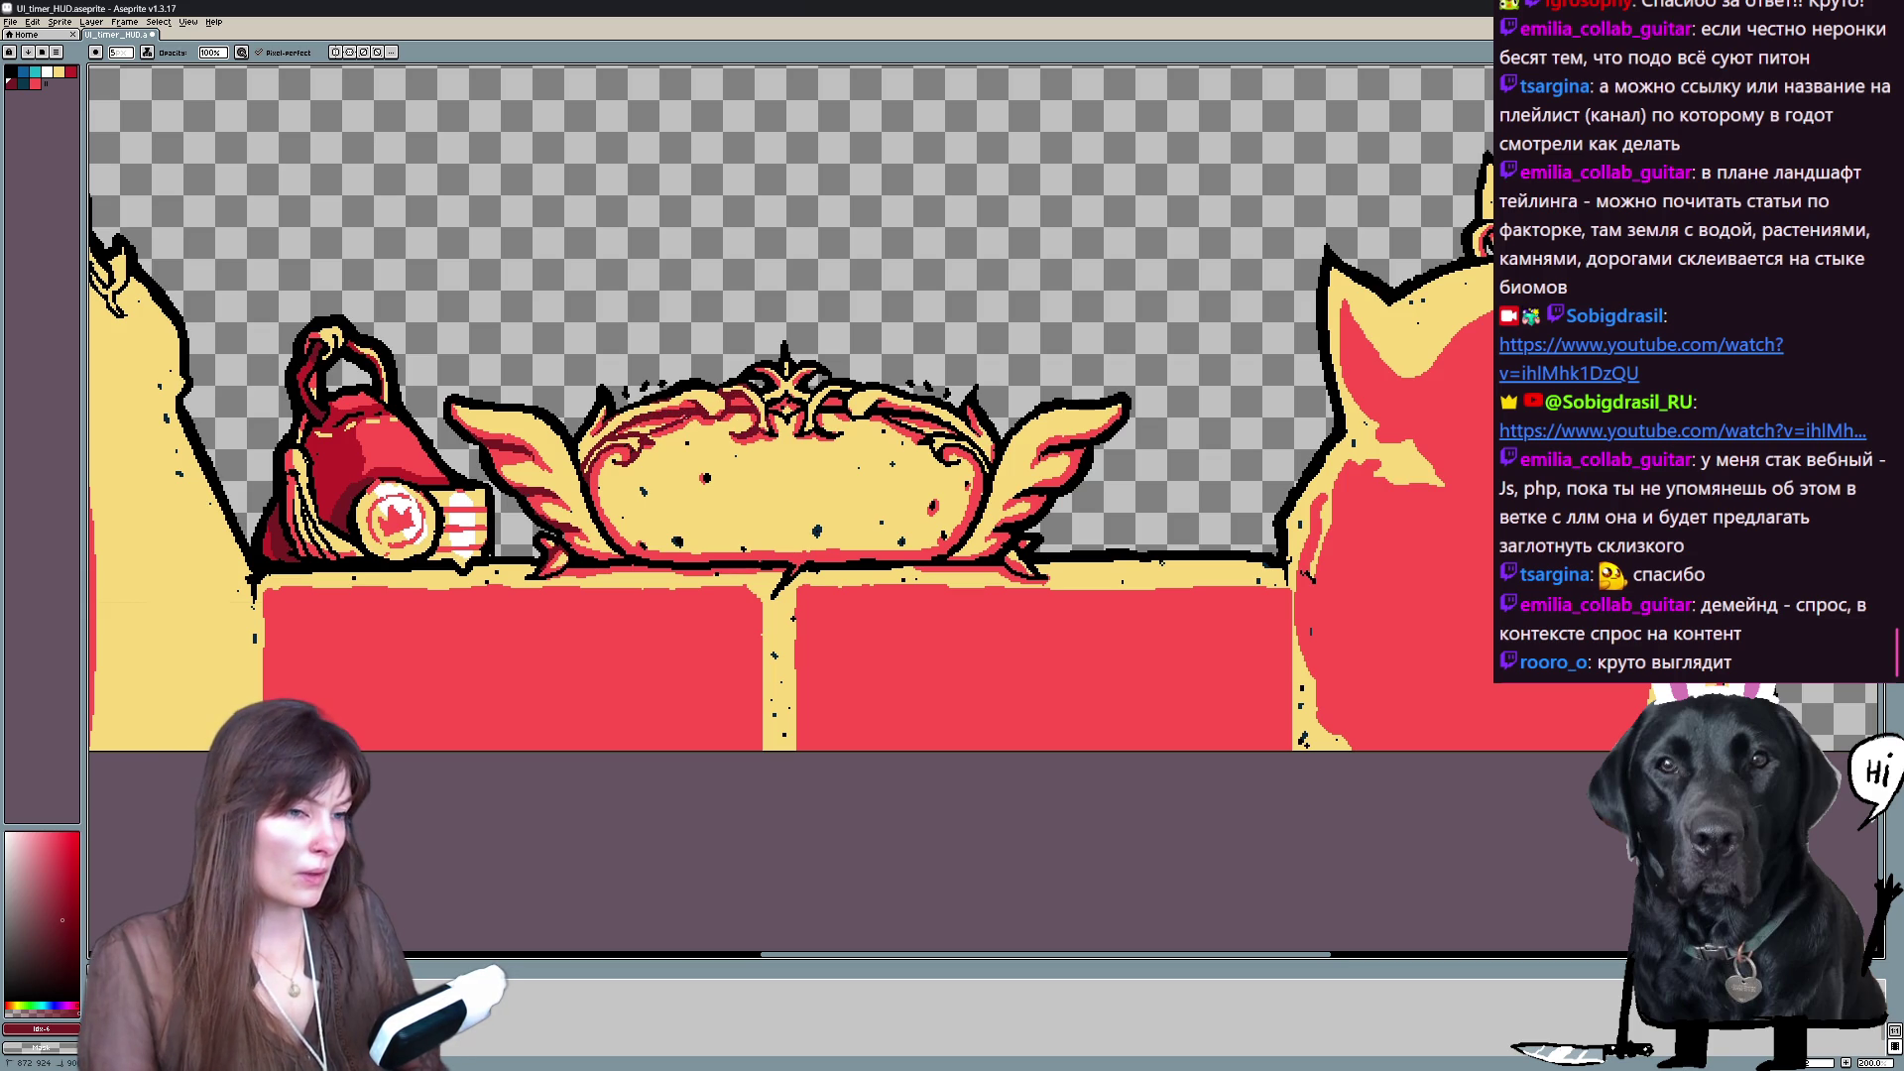
key(v)
scroll(666, 425, down, 1)
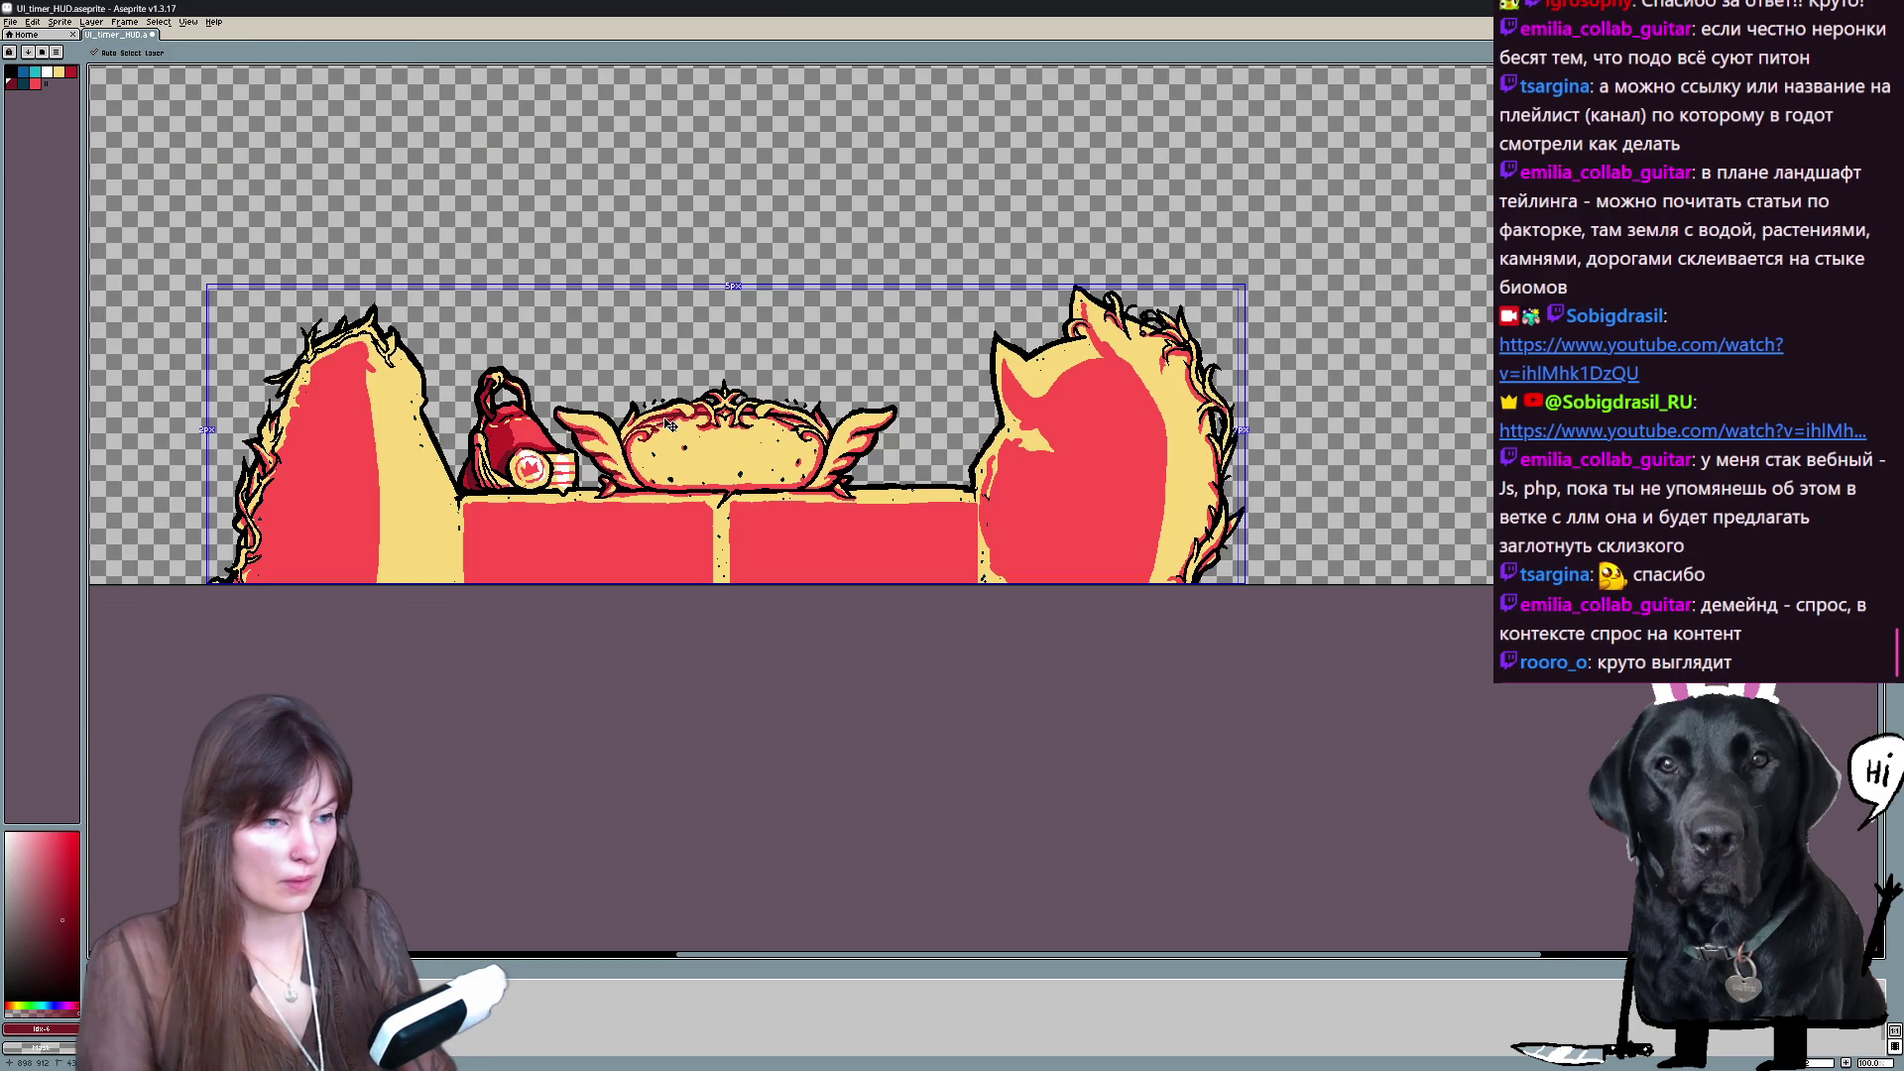
scroll(666, 424, up, 1)
key(b)
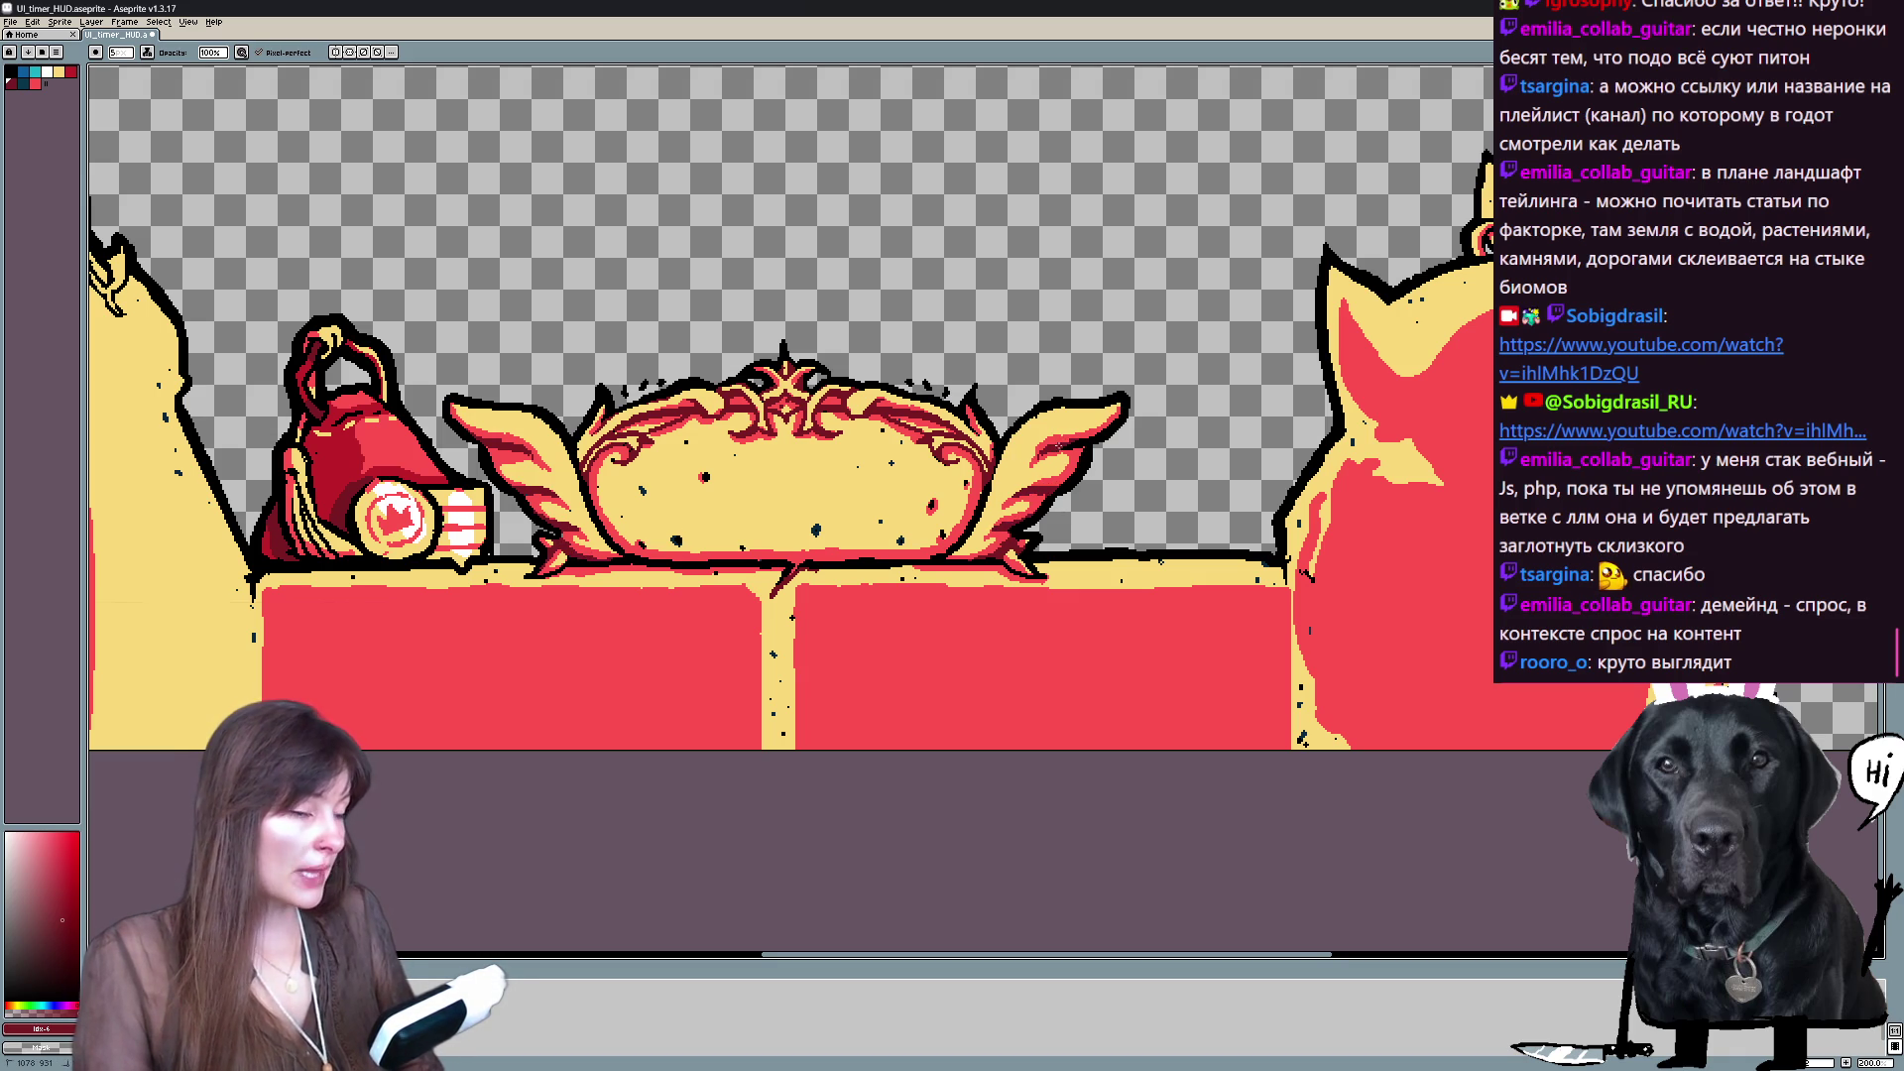
- Pick red from the artwork and paint bright highlights along the left flaming frame's outline
mouse_move(1106, 310)
mouse_down()
mouse_move(1221, 353)
mouse_move(1802, 391)
mouse_up()
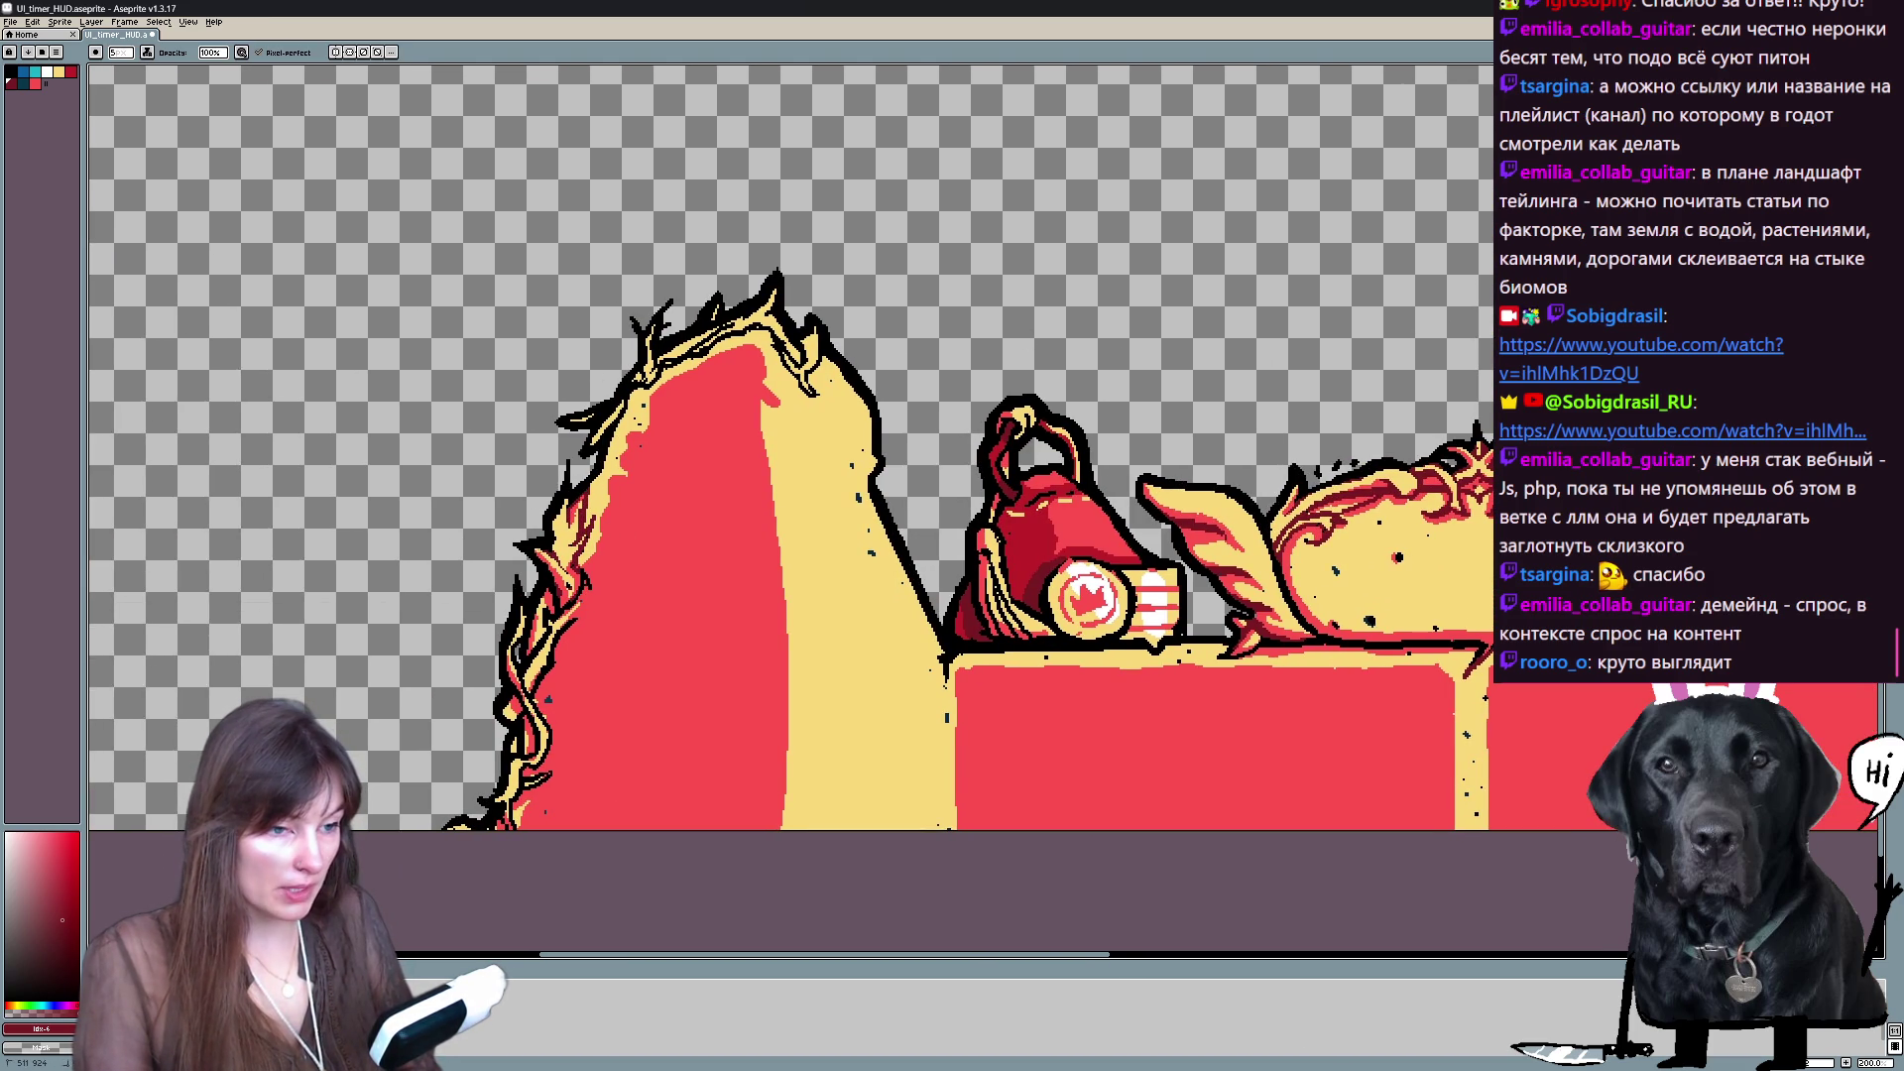
mouse_move(541, 564)
mouse_down()
mouse_move(558, 605)
mouse_move(584, 602)
mouse_move(551, 674)
mouse_up()
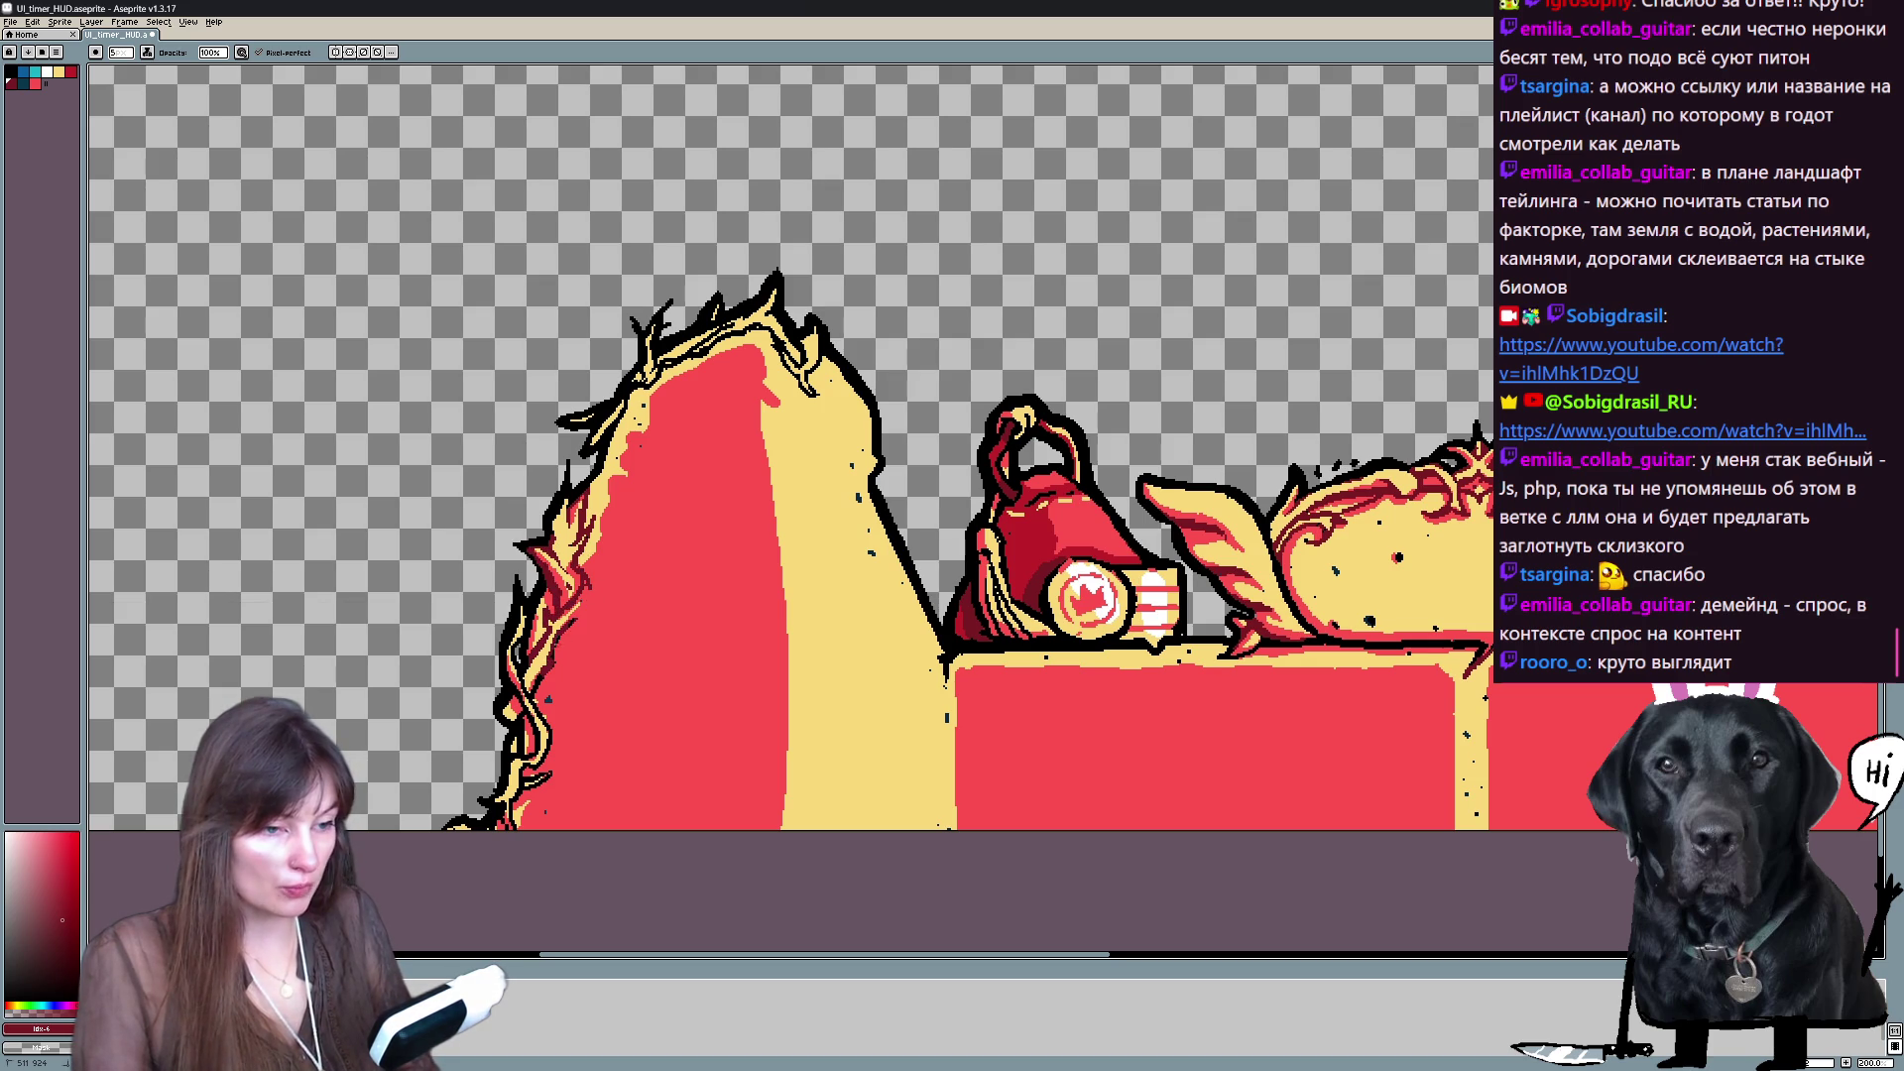
drag(754, 496, 753, 387)
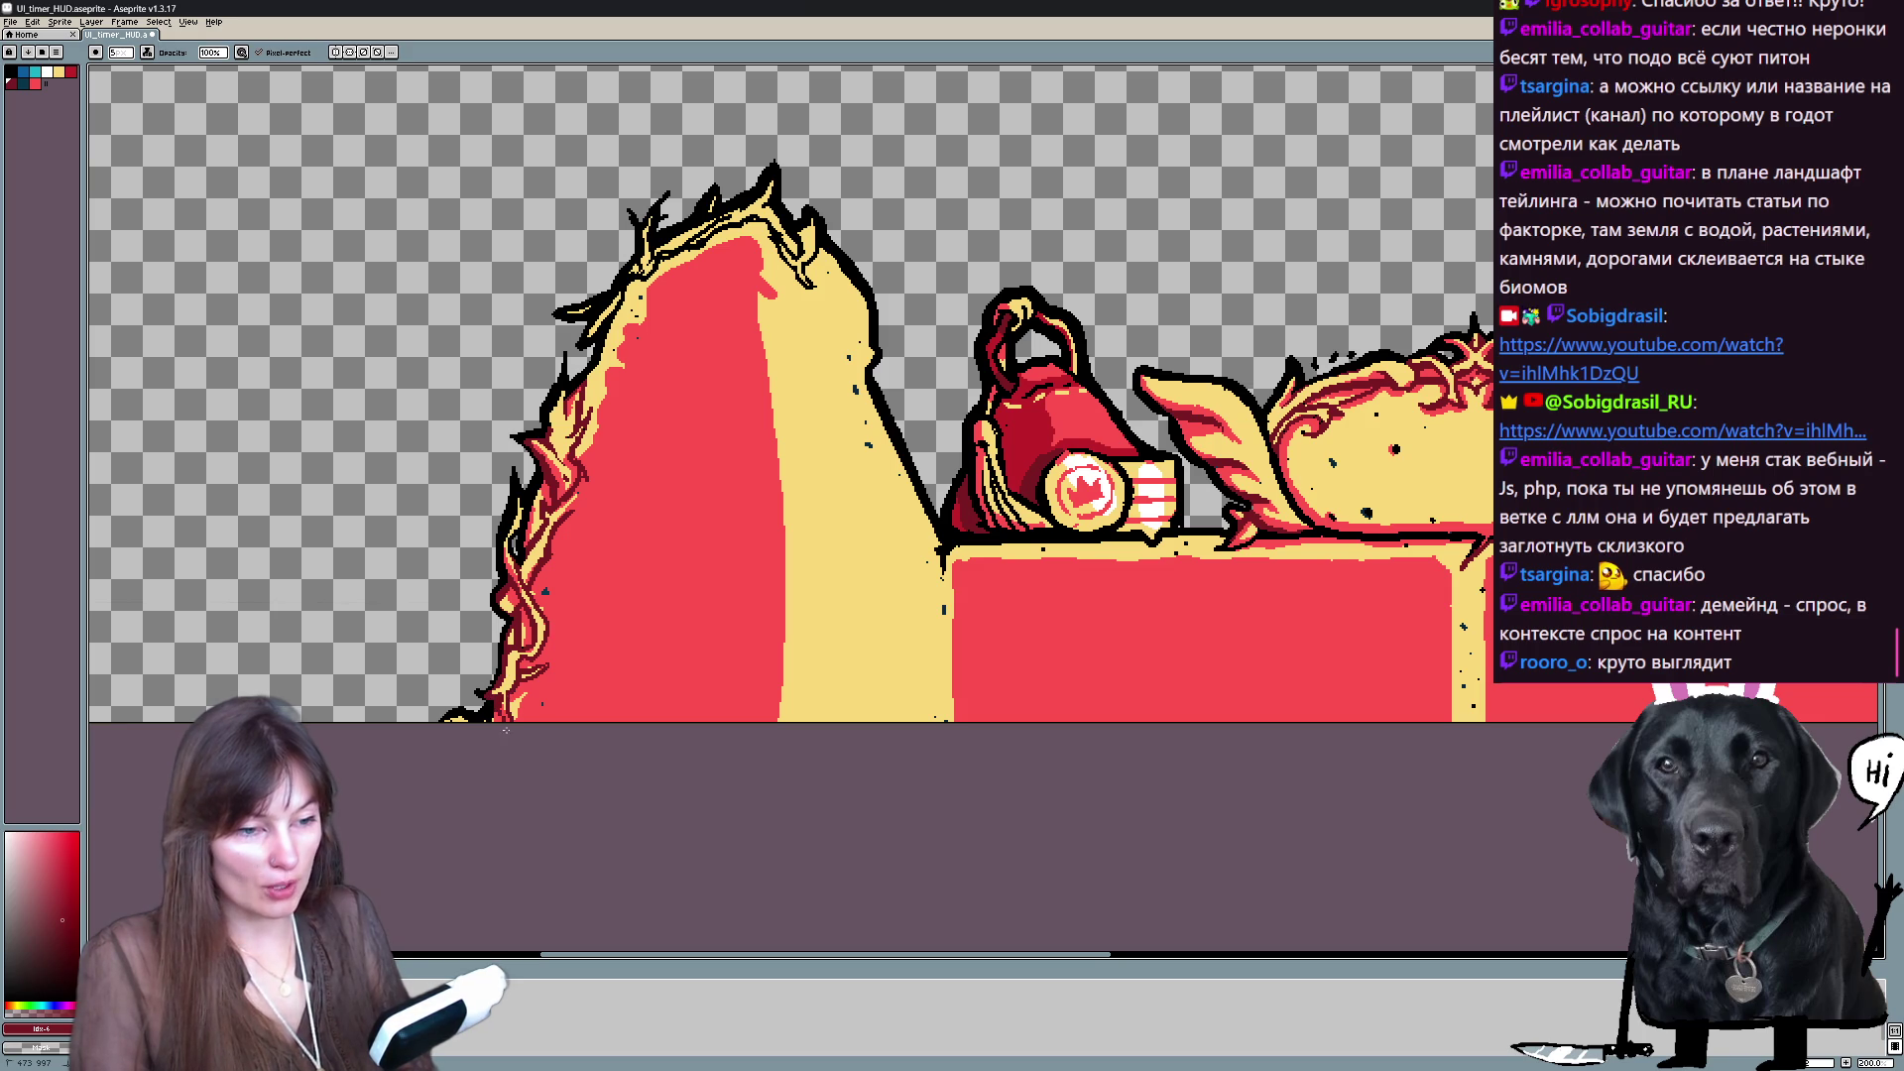
drag(466, 714, 377, 813)
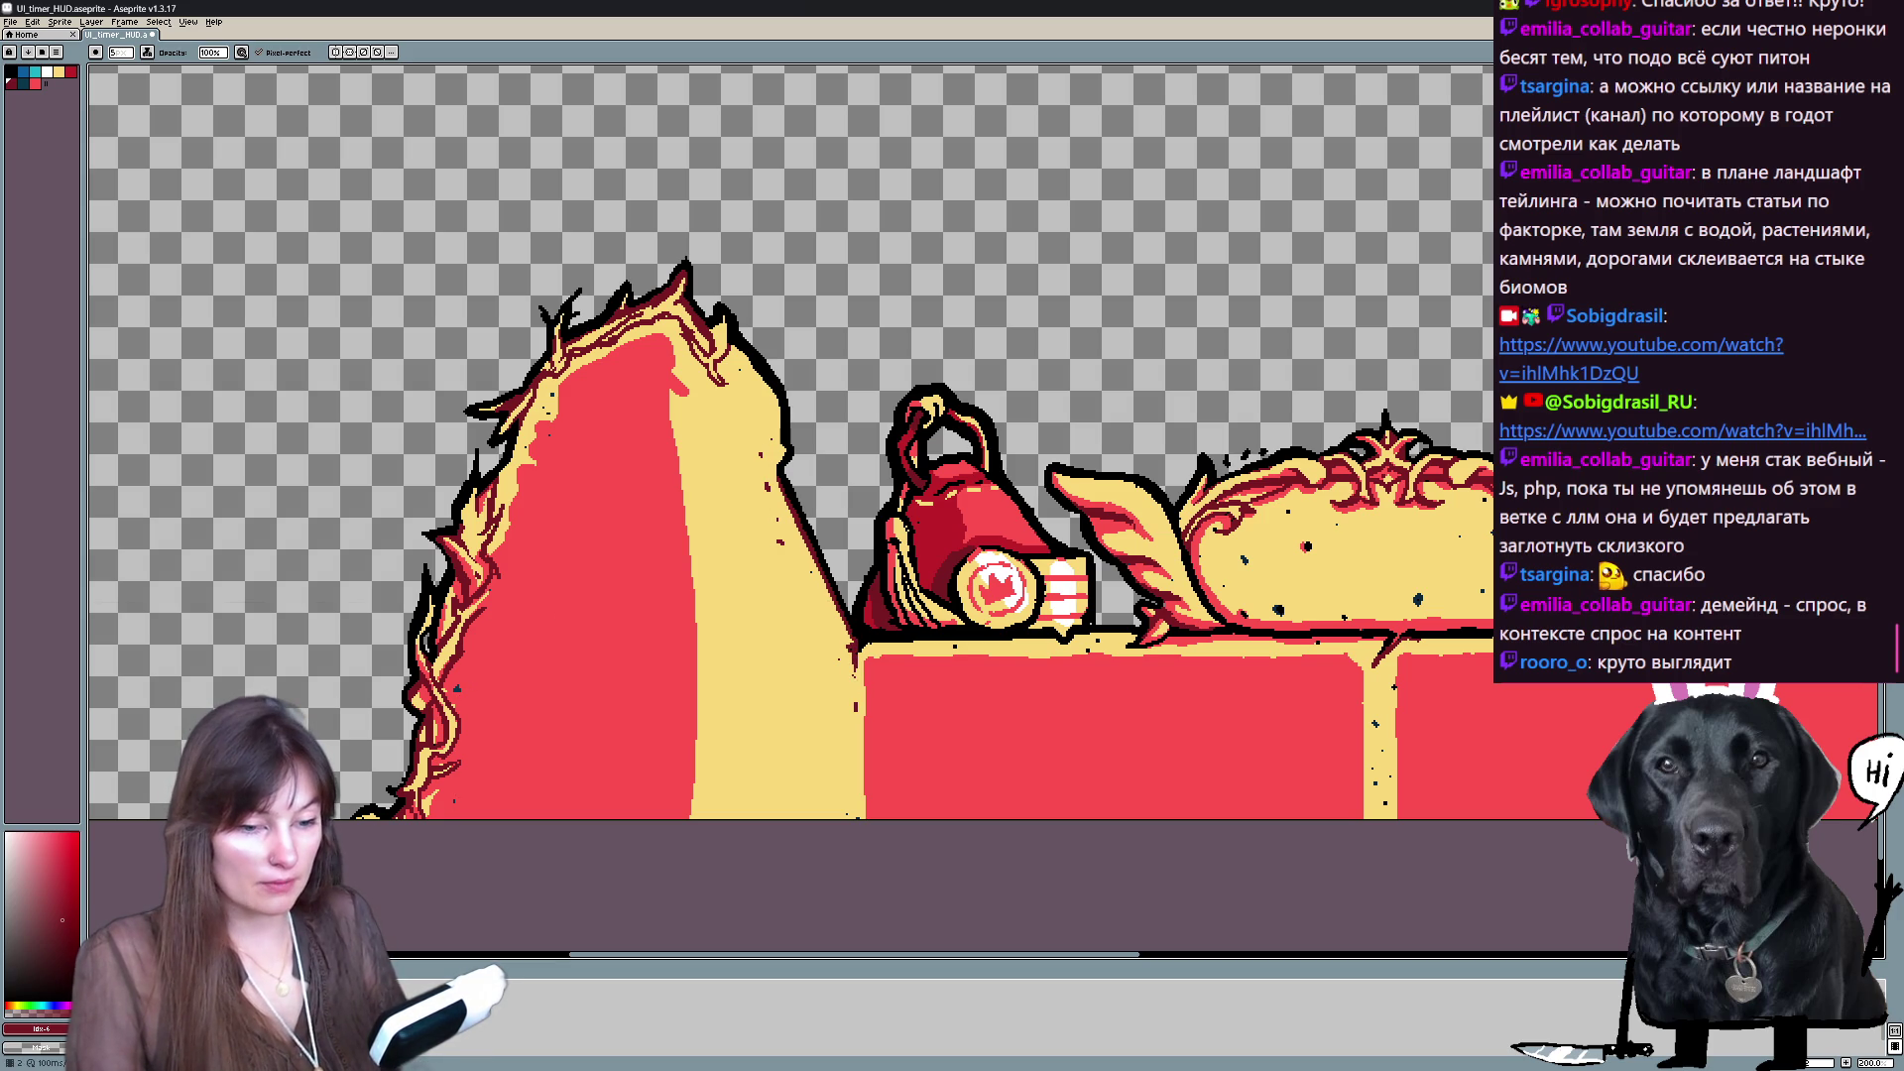
alt+click(387, 793)
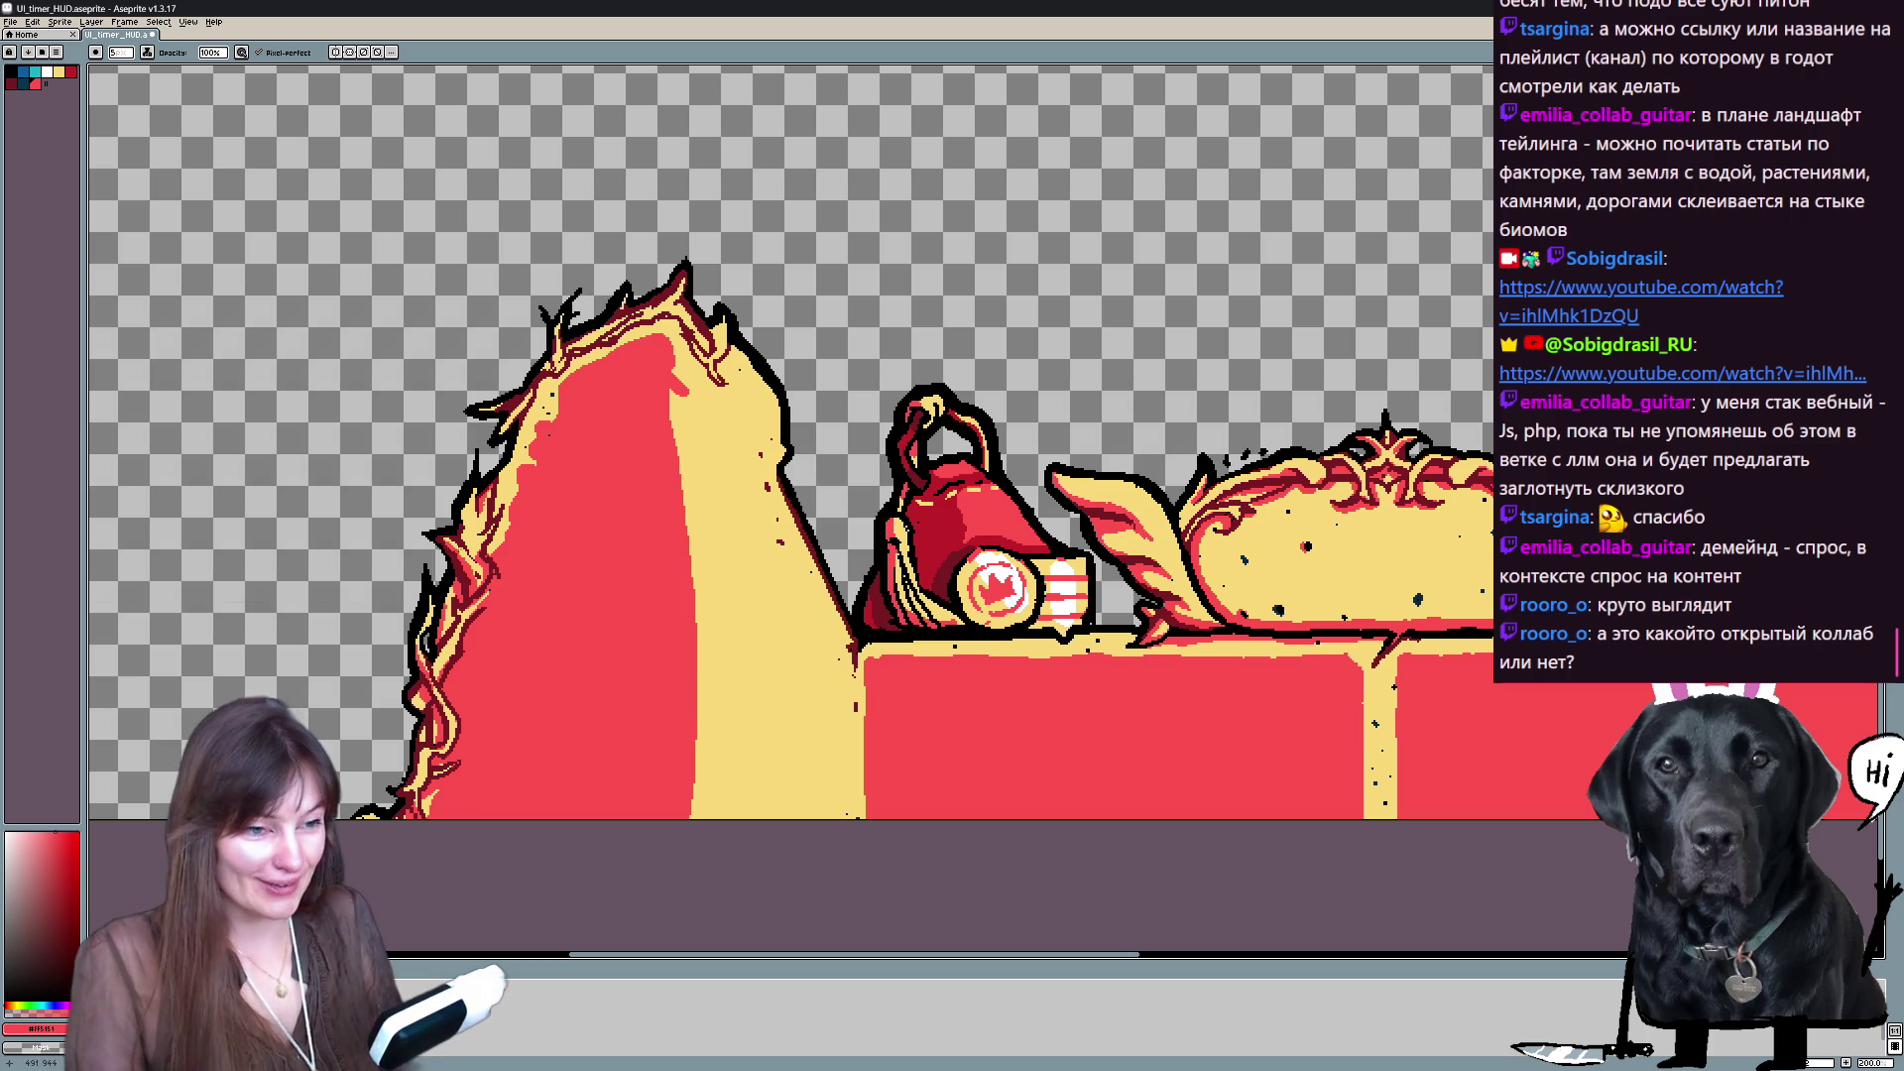
drag(734, 637, 601, 609)
key(b)
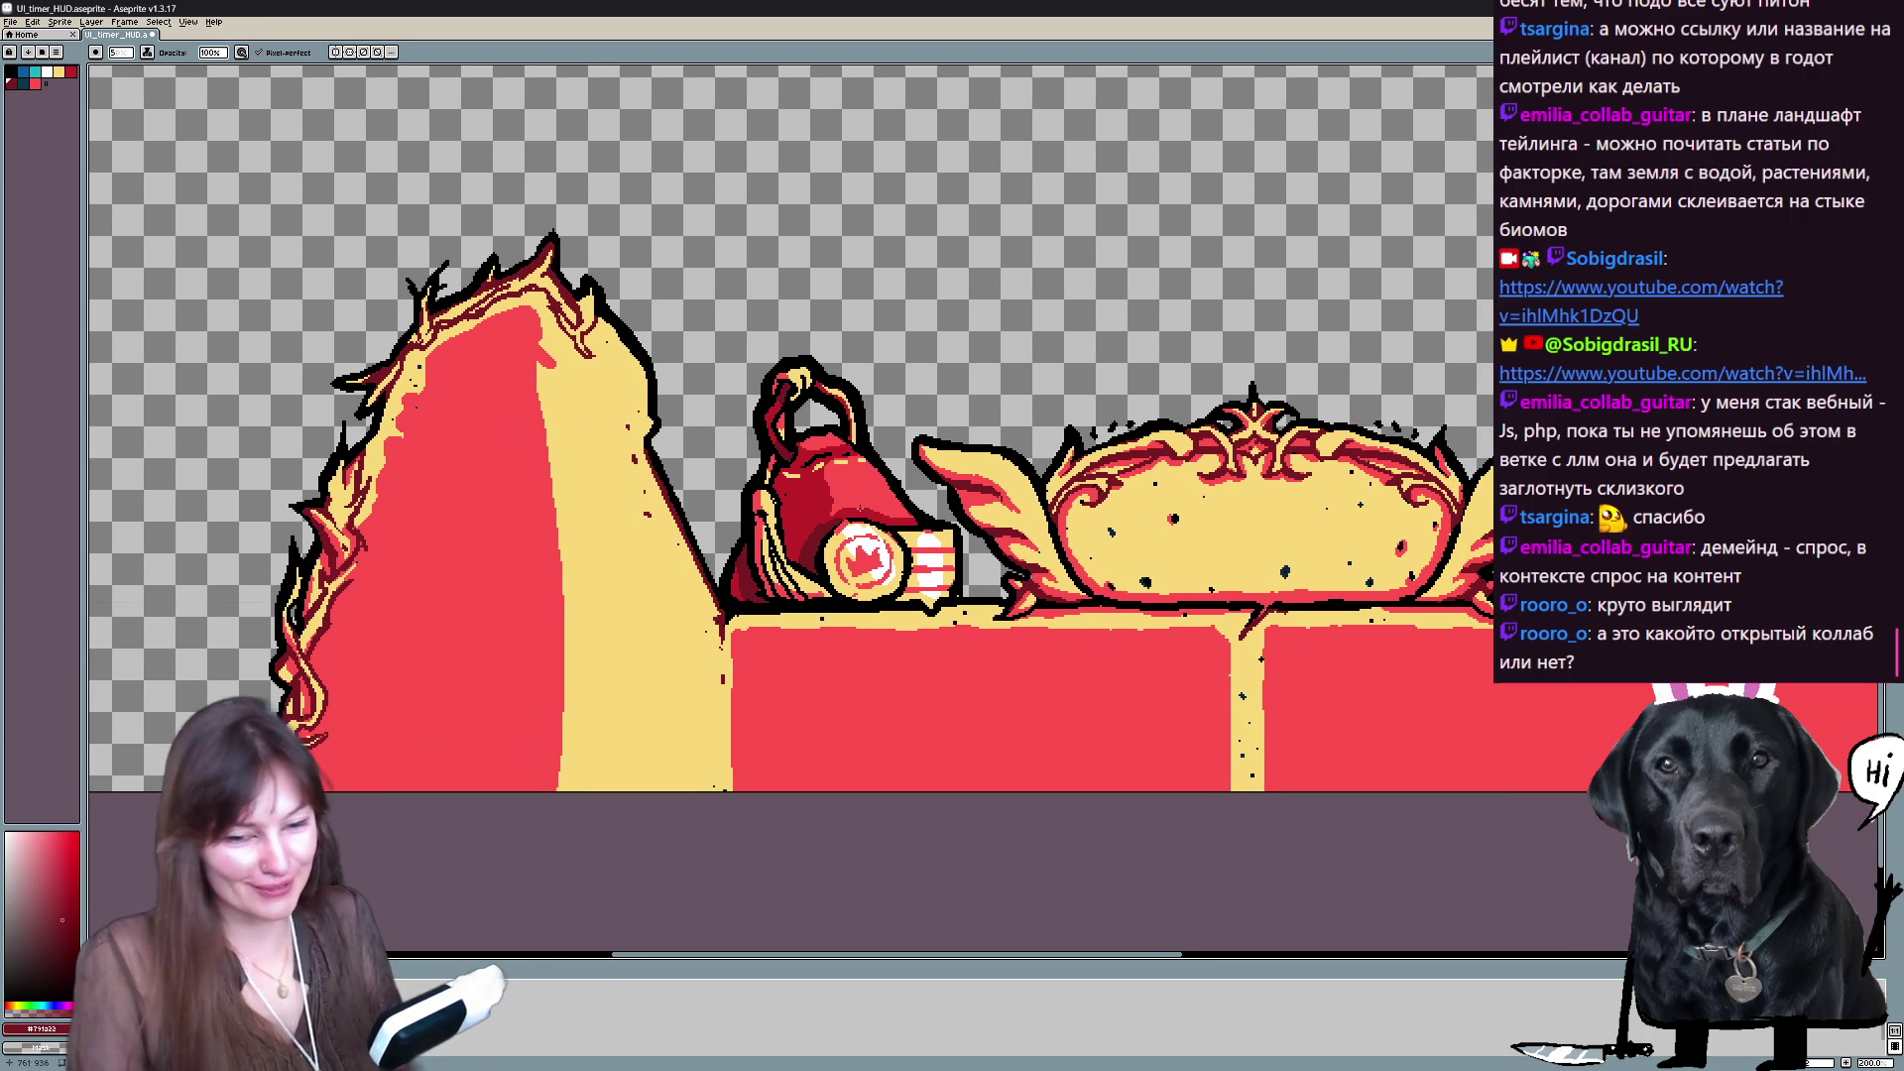
mouse_move(1209, 490)
mouse_down()
mouse_move(629, 493)
mouse_move(822, 515)
mouse_up()
key(b)
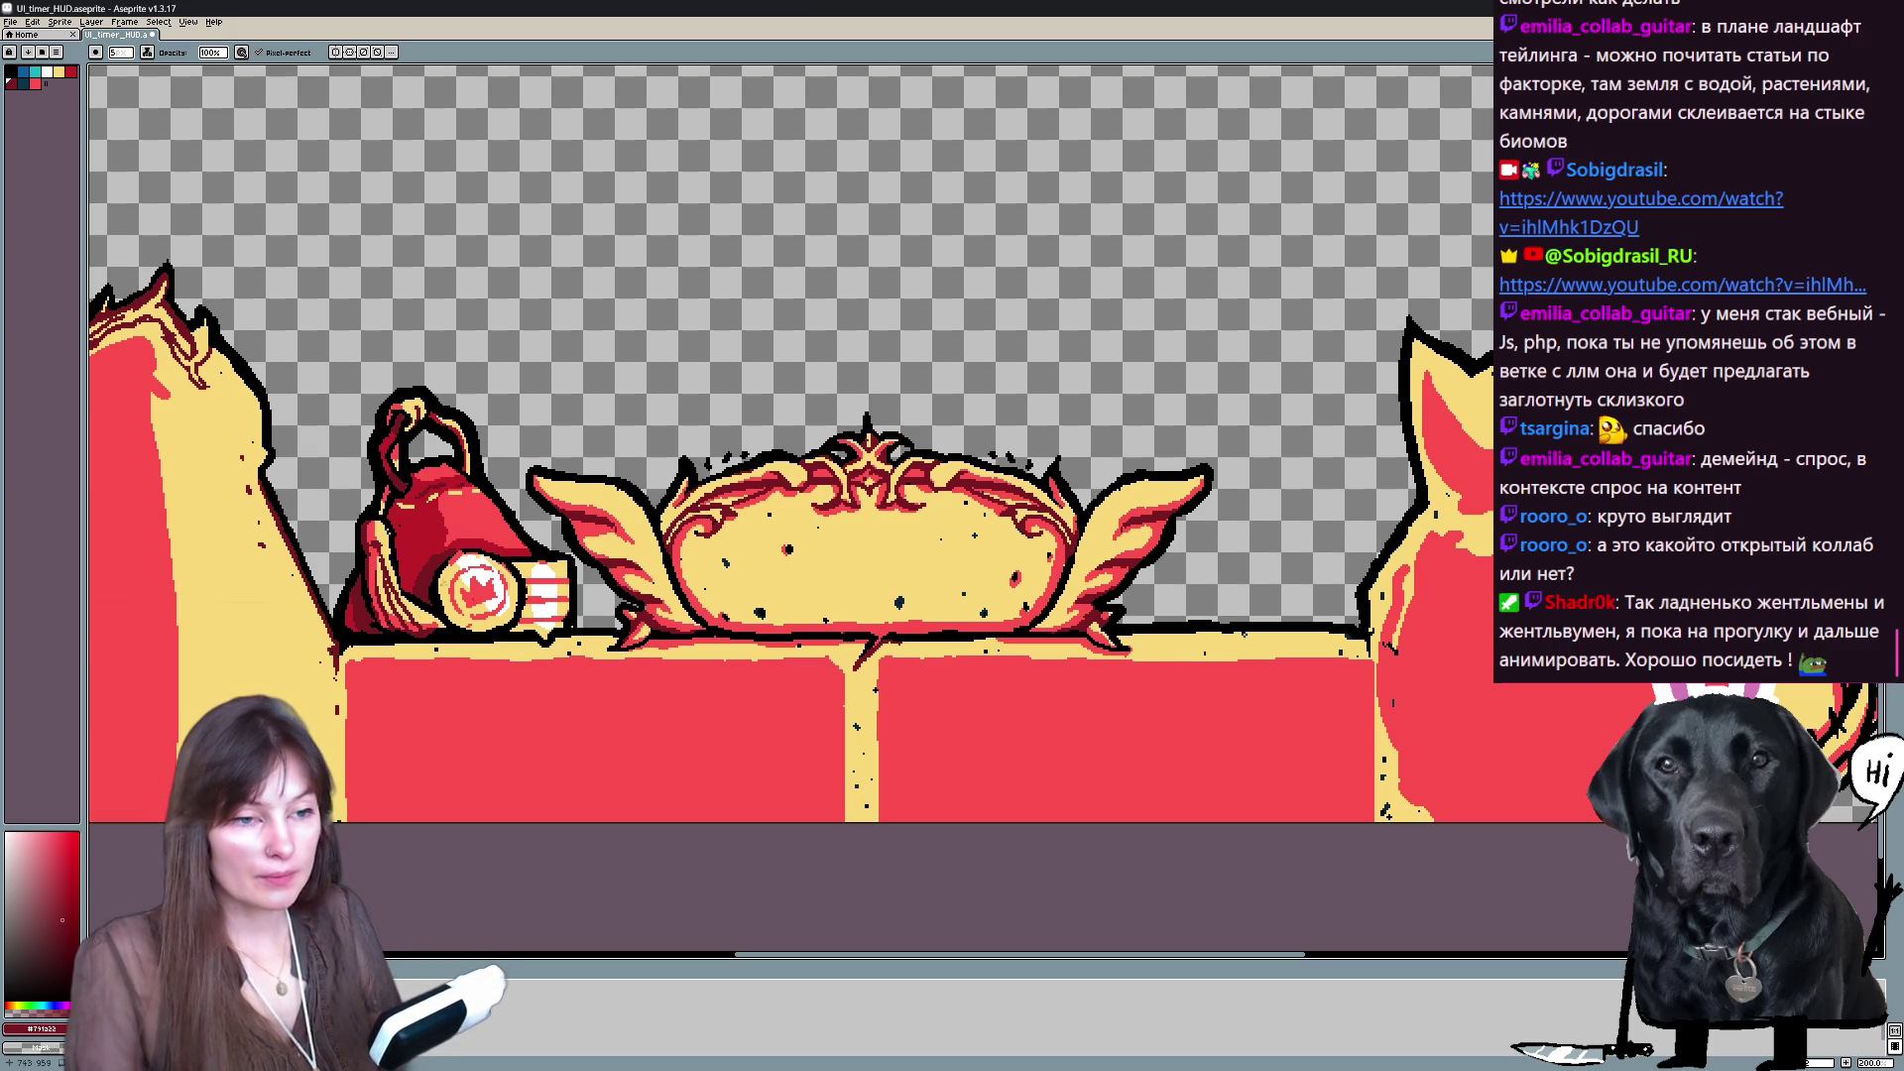
- Pan the view across to the right demon frame
mouse_move(1535, 613)
mouse_down()
mouse_move(1198, 628)
mouse_move(1240, 474)
mouse_up()
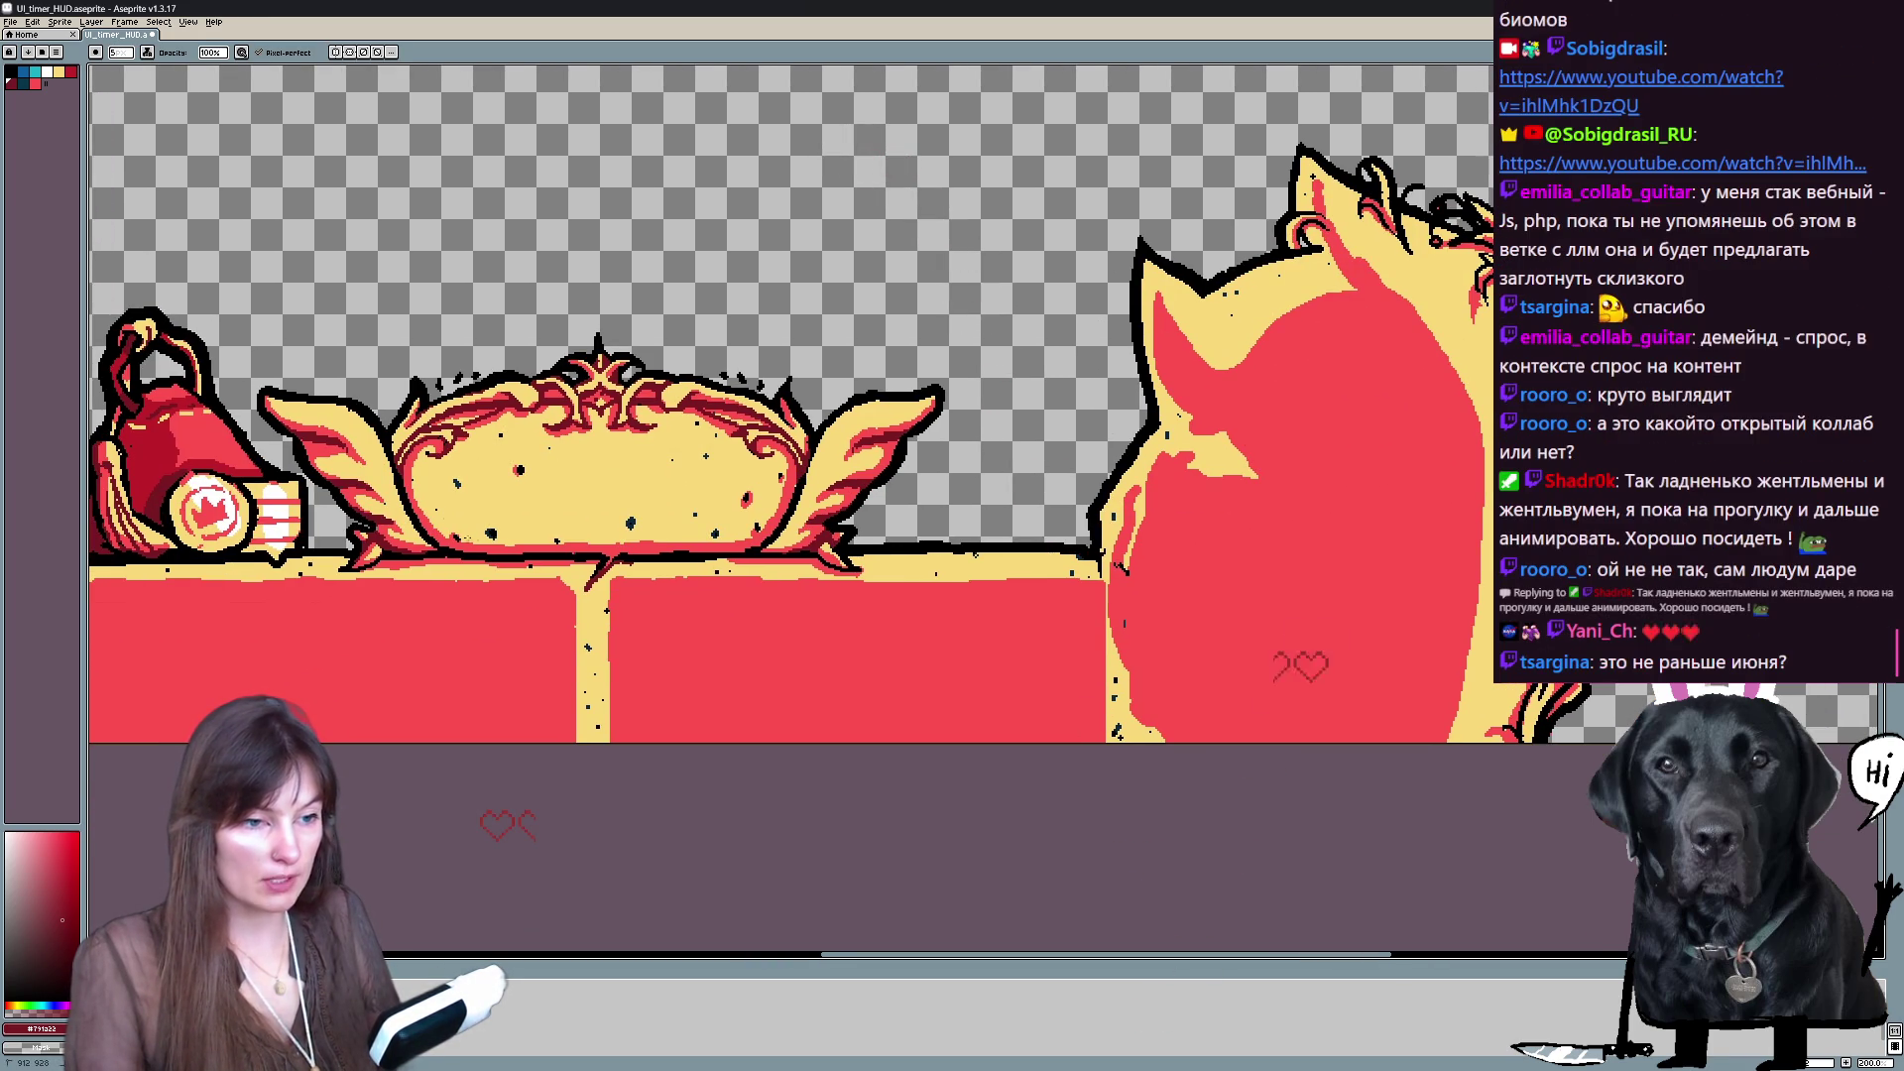
key(space)
drag(1050, 381, 978, 386)
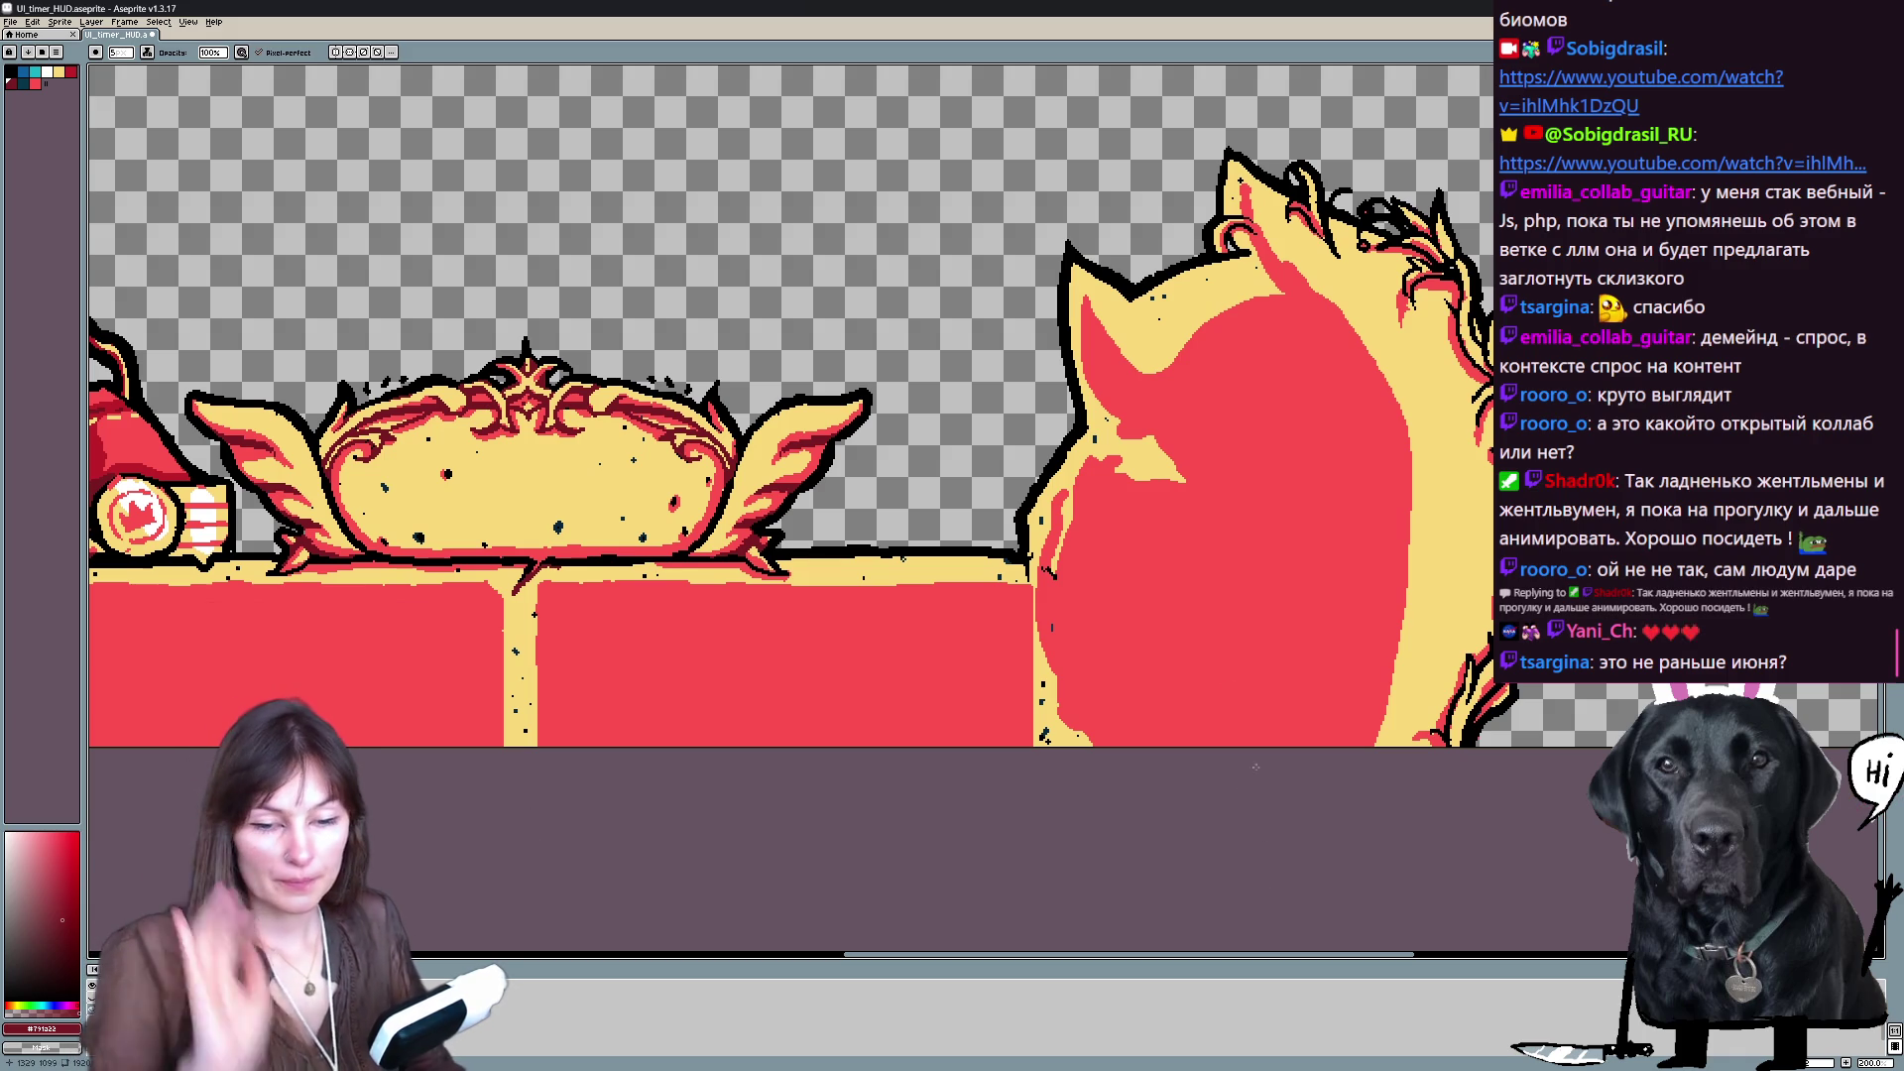
key(space)
mouse_move(1297, 325)
mouse_down()
mouse_move(1257, 298)
mouse_move(1422, 446)
mouse_move(1422, 396)
mouse_move(991, 409)
mouse_up()
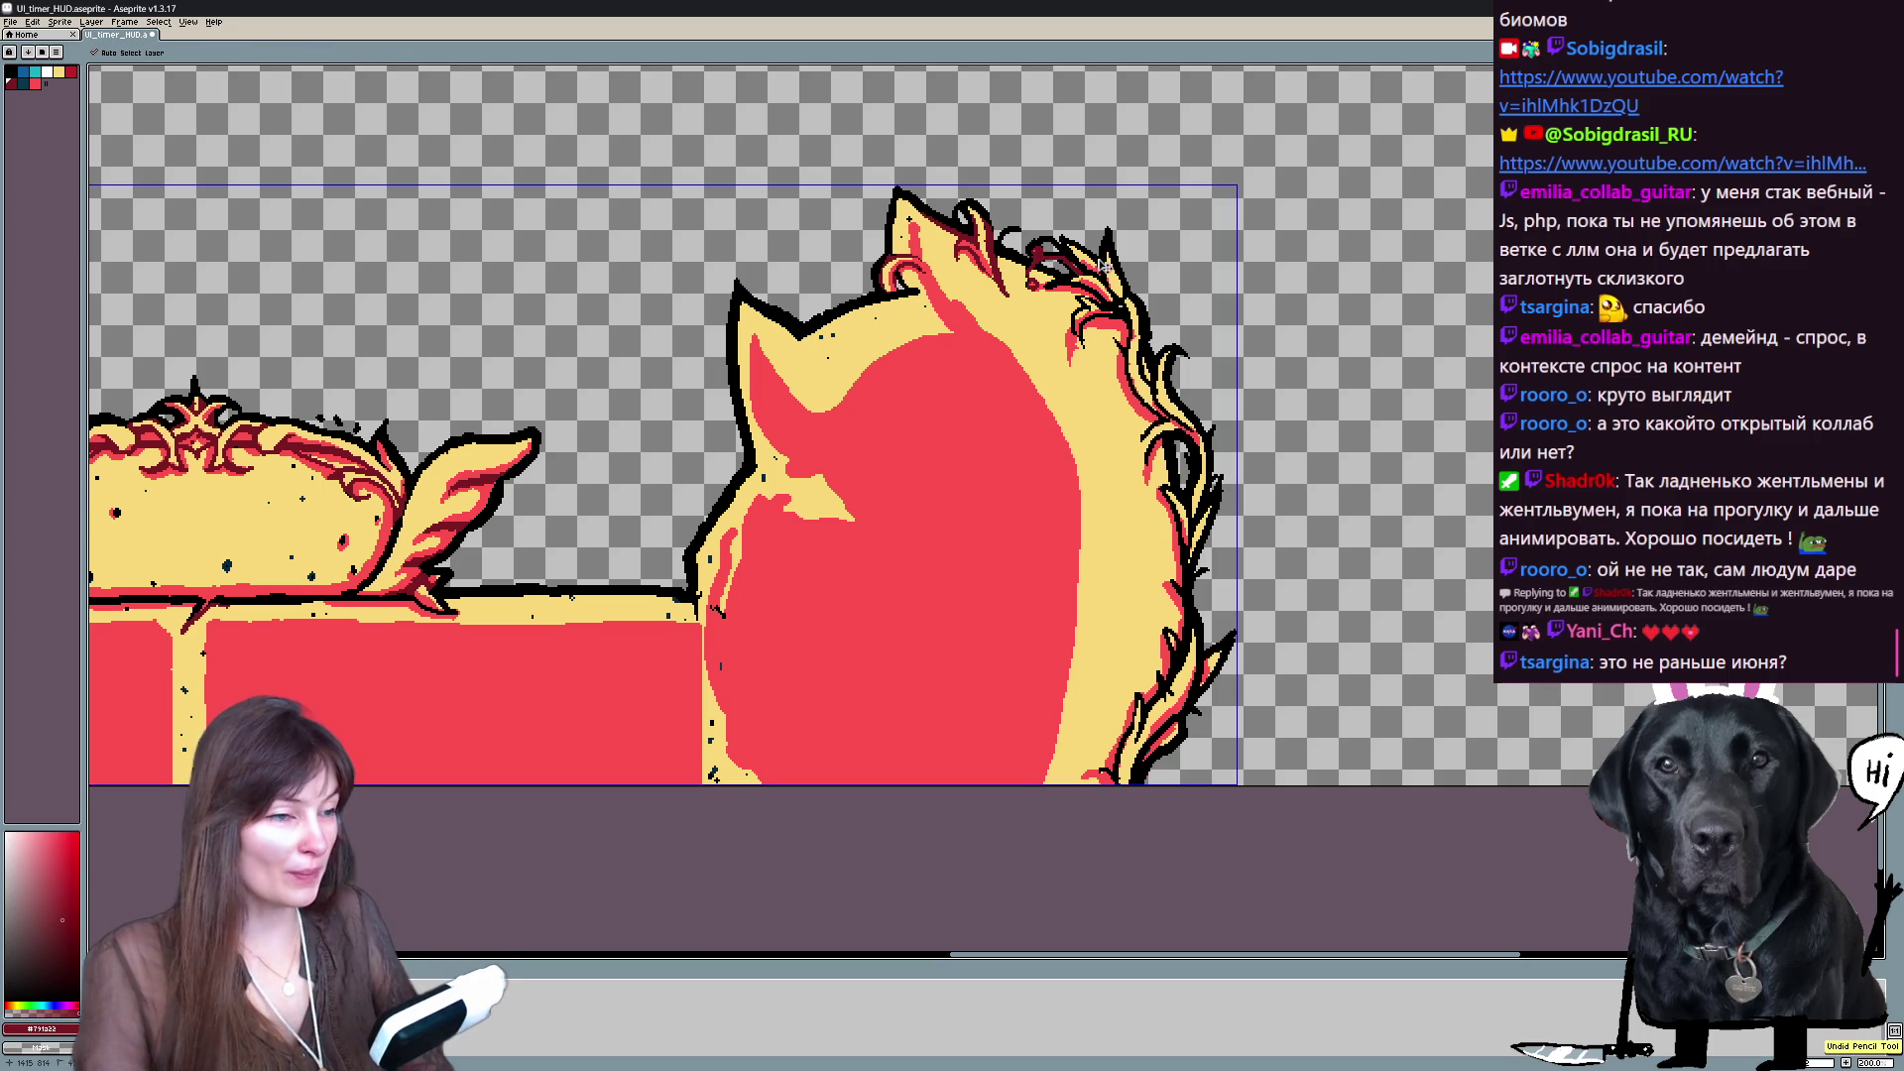
drag(793, 446, 688, 418)
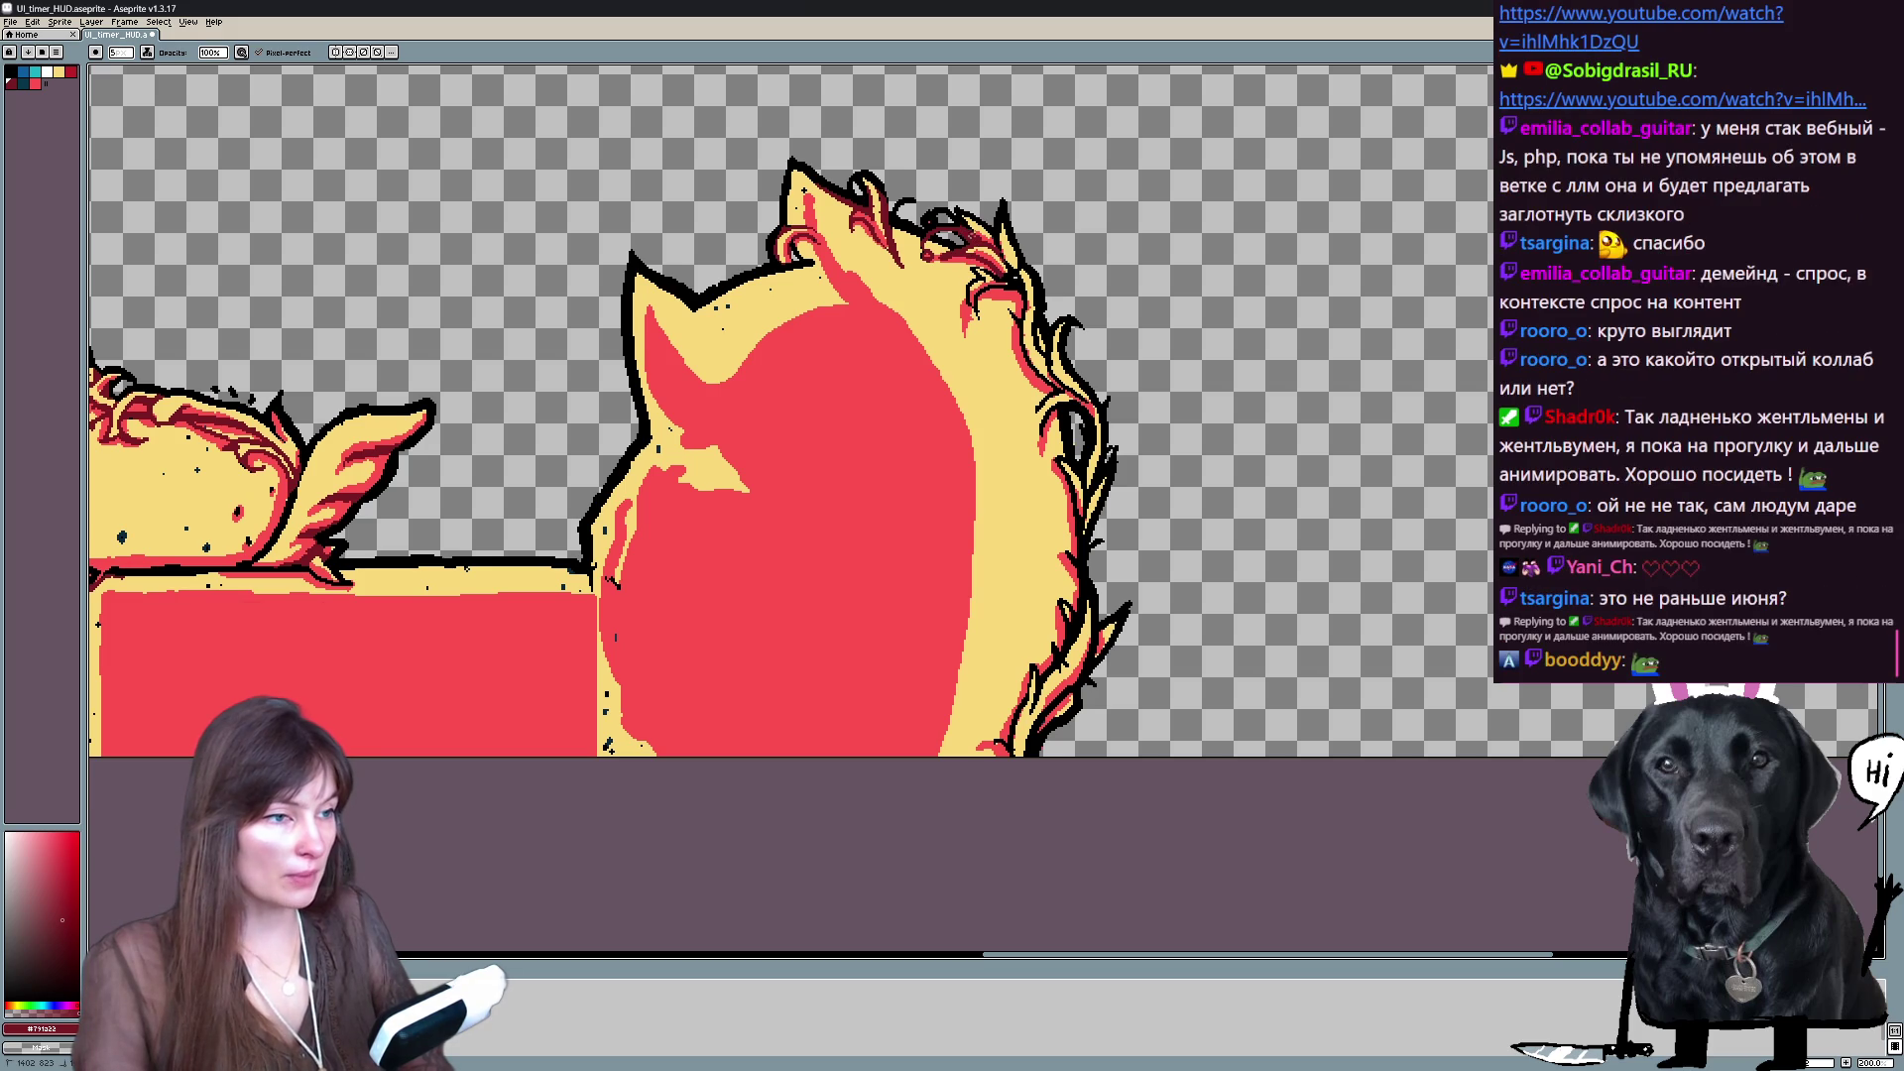
- Eyedrop black and darken a small spot of the right frame's flame outline
alt+click(966, 213)
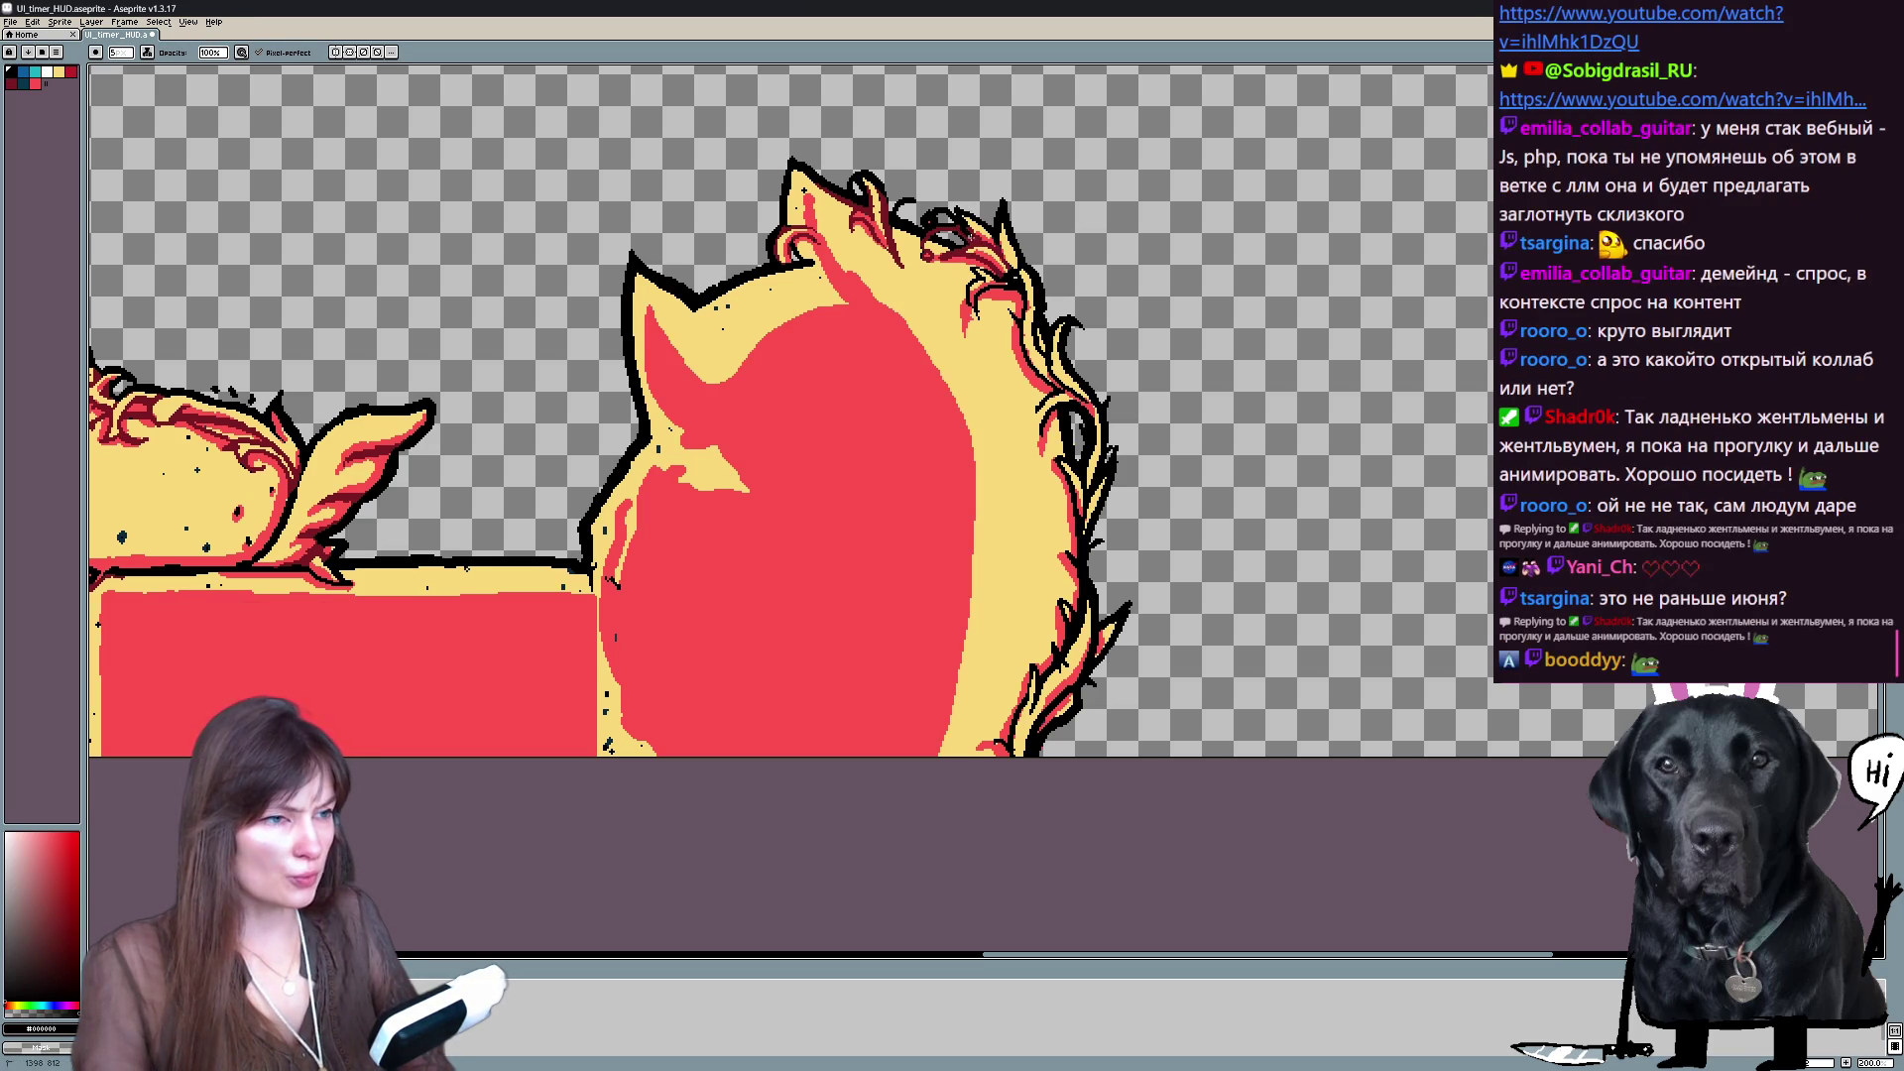
click(972, 235)
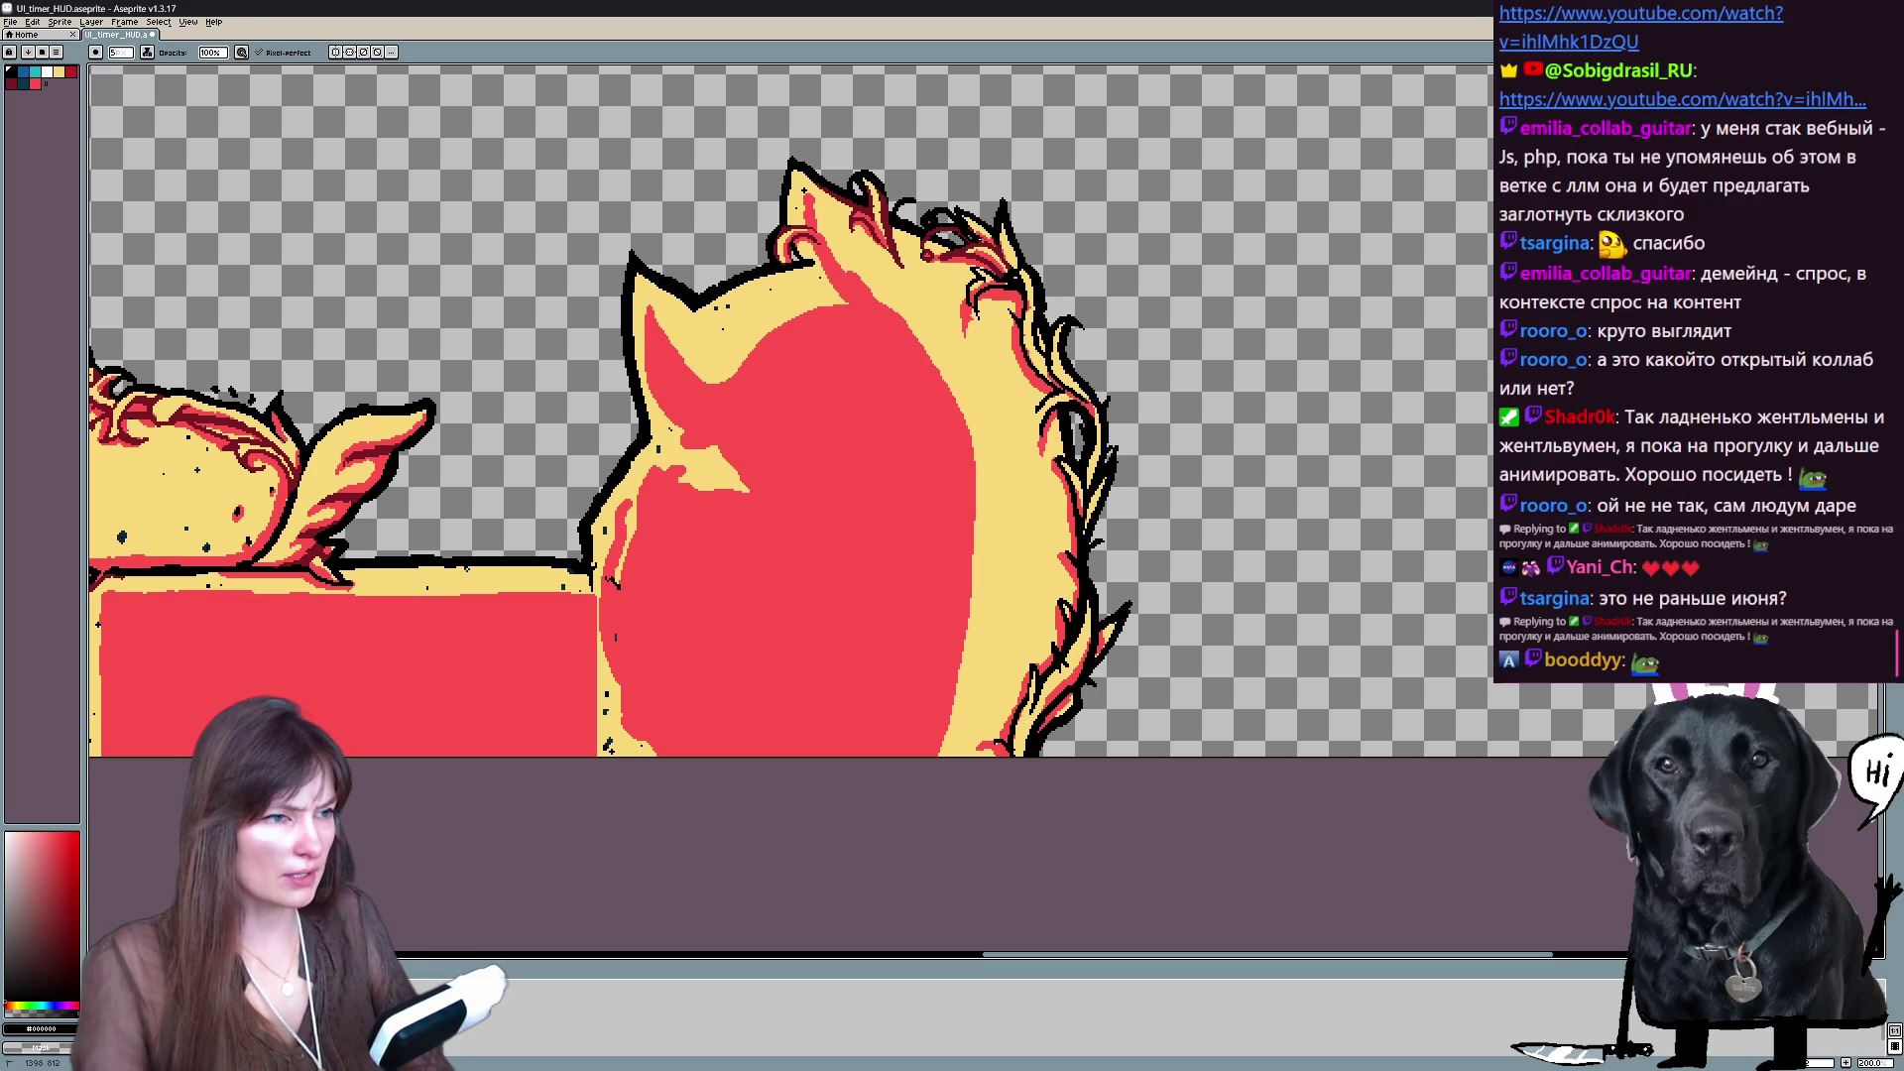
alt+click(972, 235)
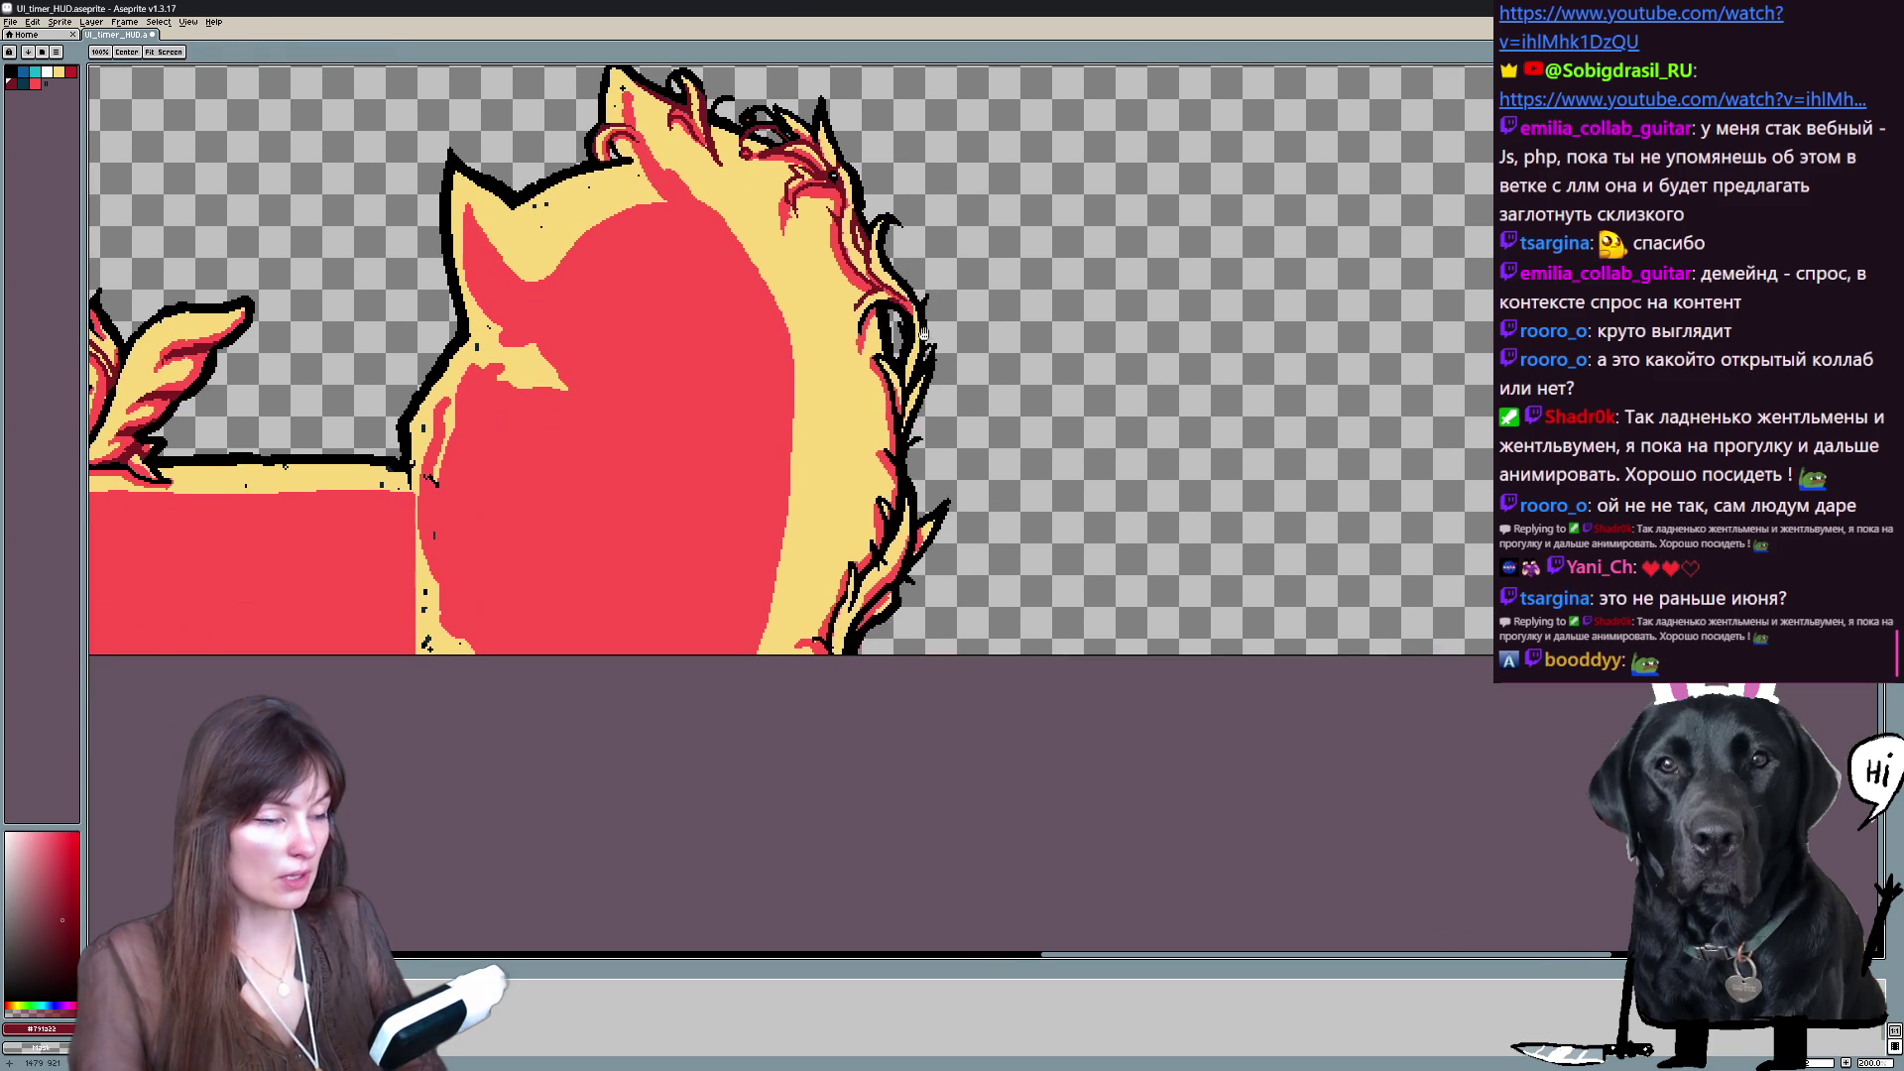
drag(892, 446, 709, 342)
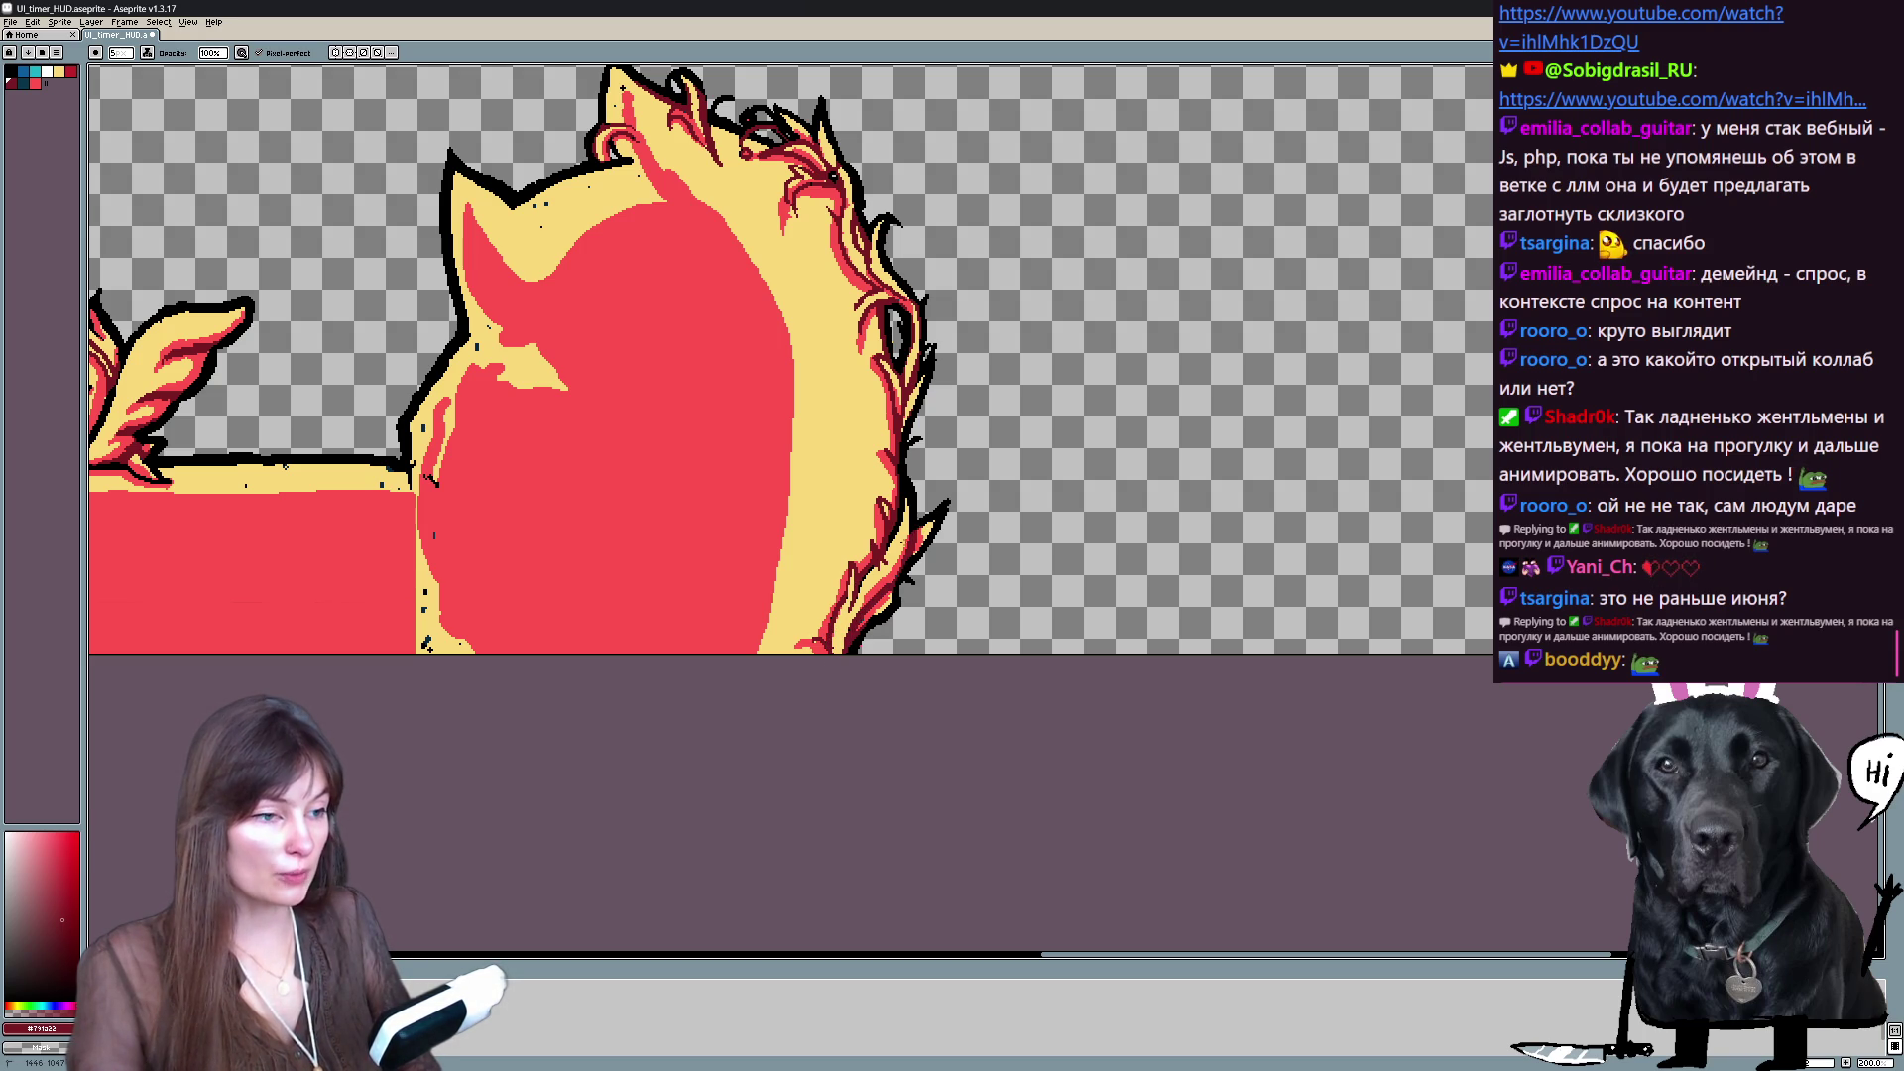
key(x)
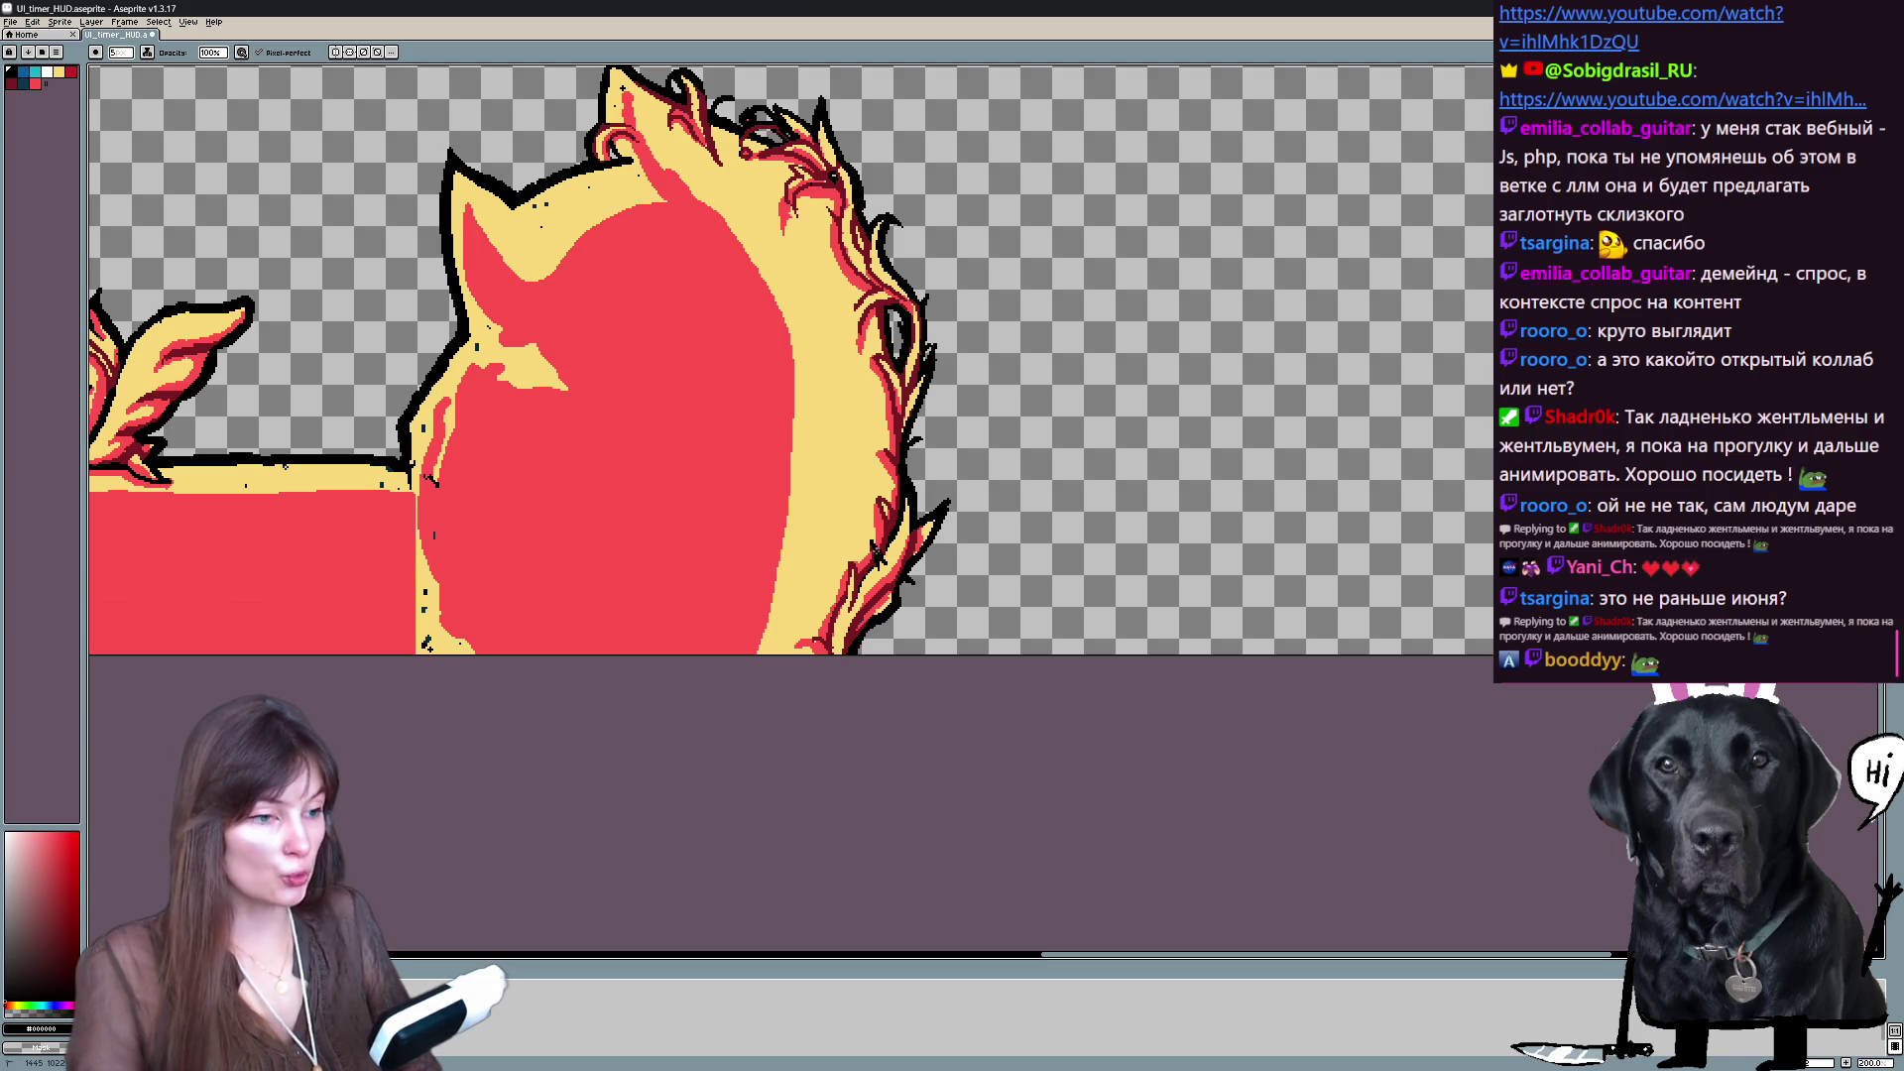
drag(915, 69, 1141, 231)
- Make the UI_Buttons layer active and eyedrop the dark red from the artwork
scroll(1142, 231, left, 5)
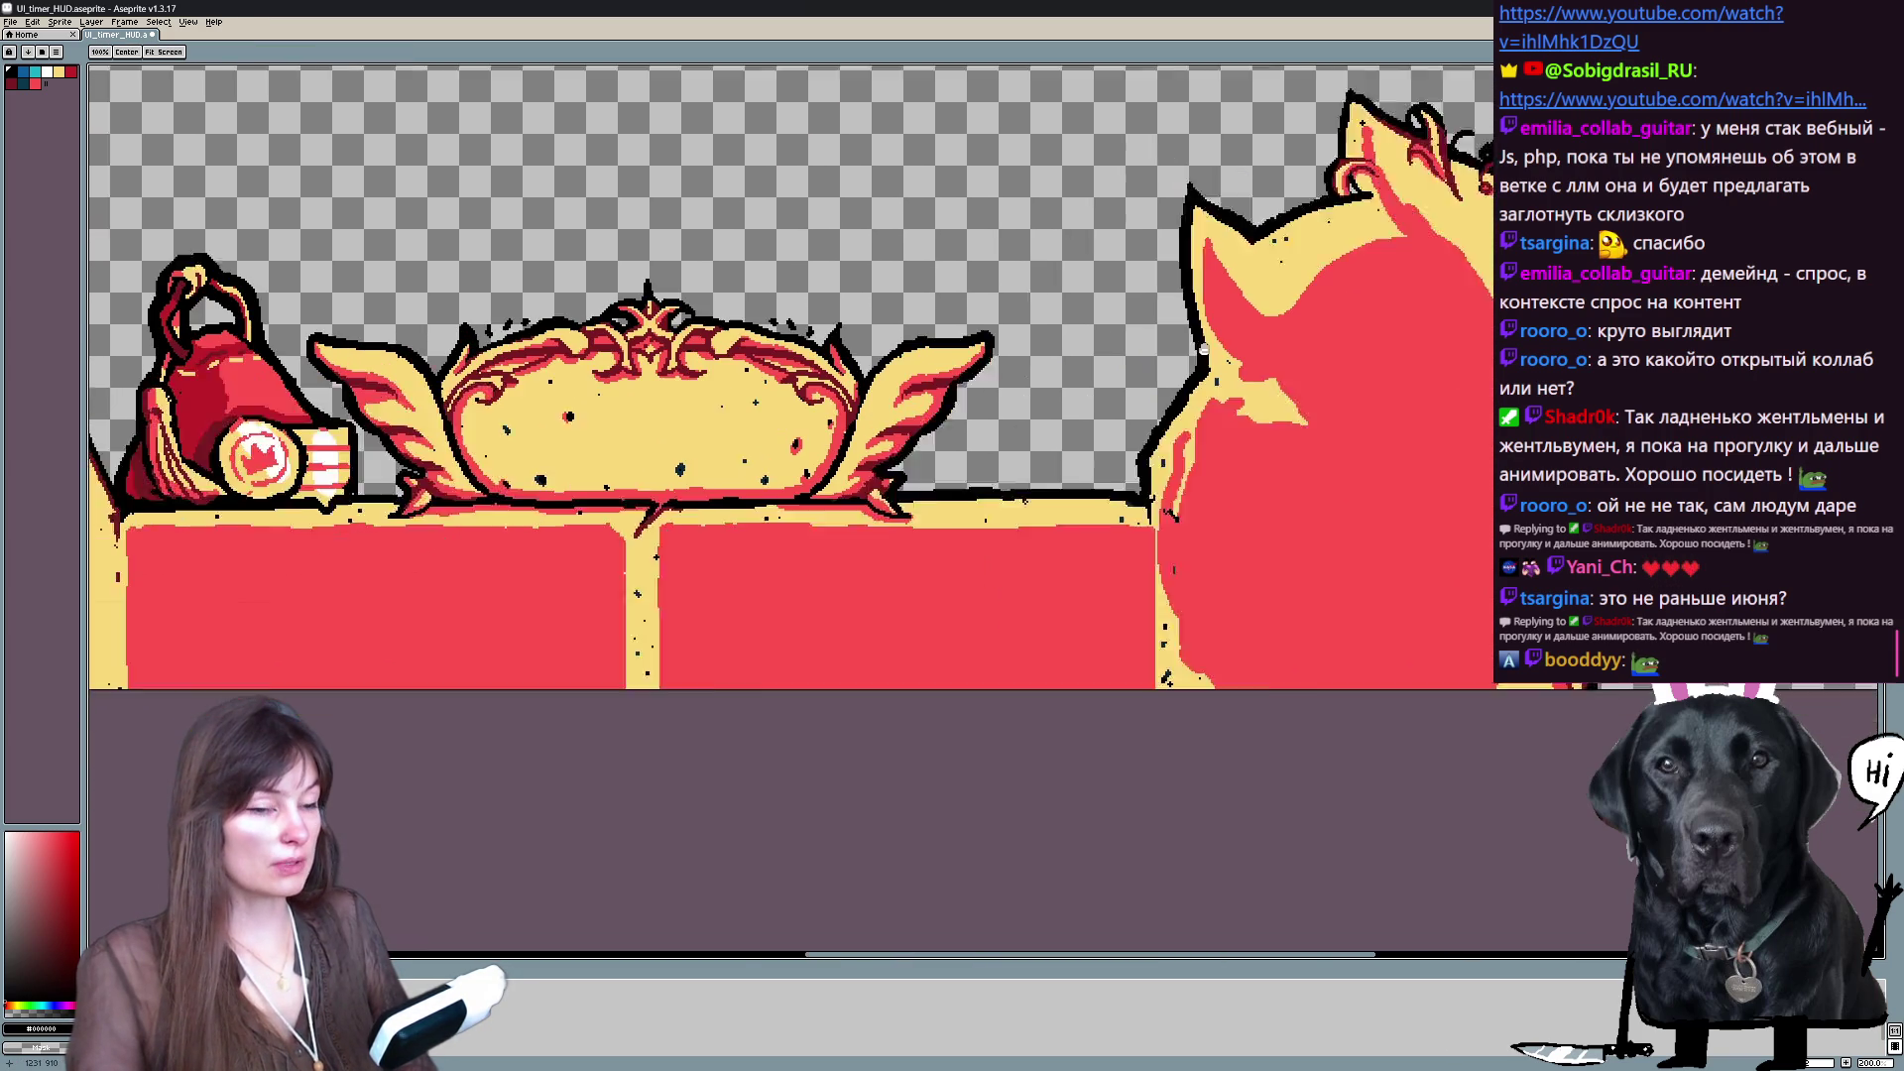
scroll(1144, 351, left, 4)
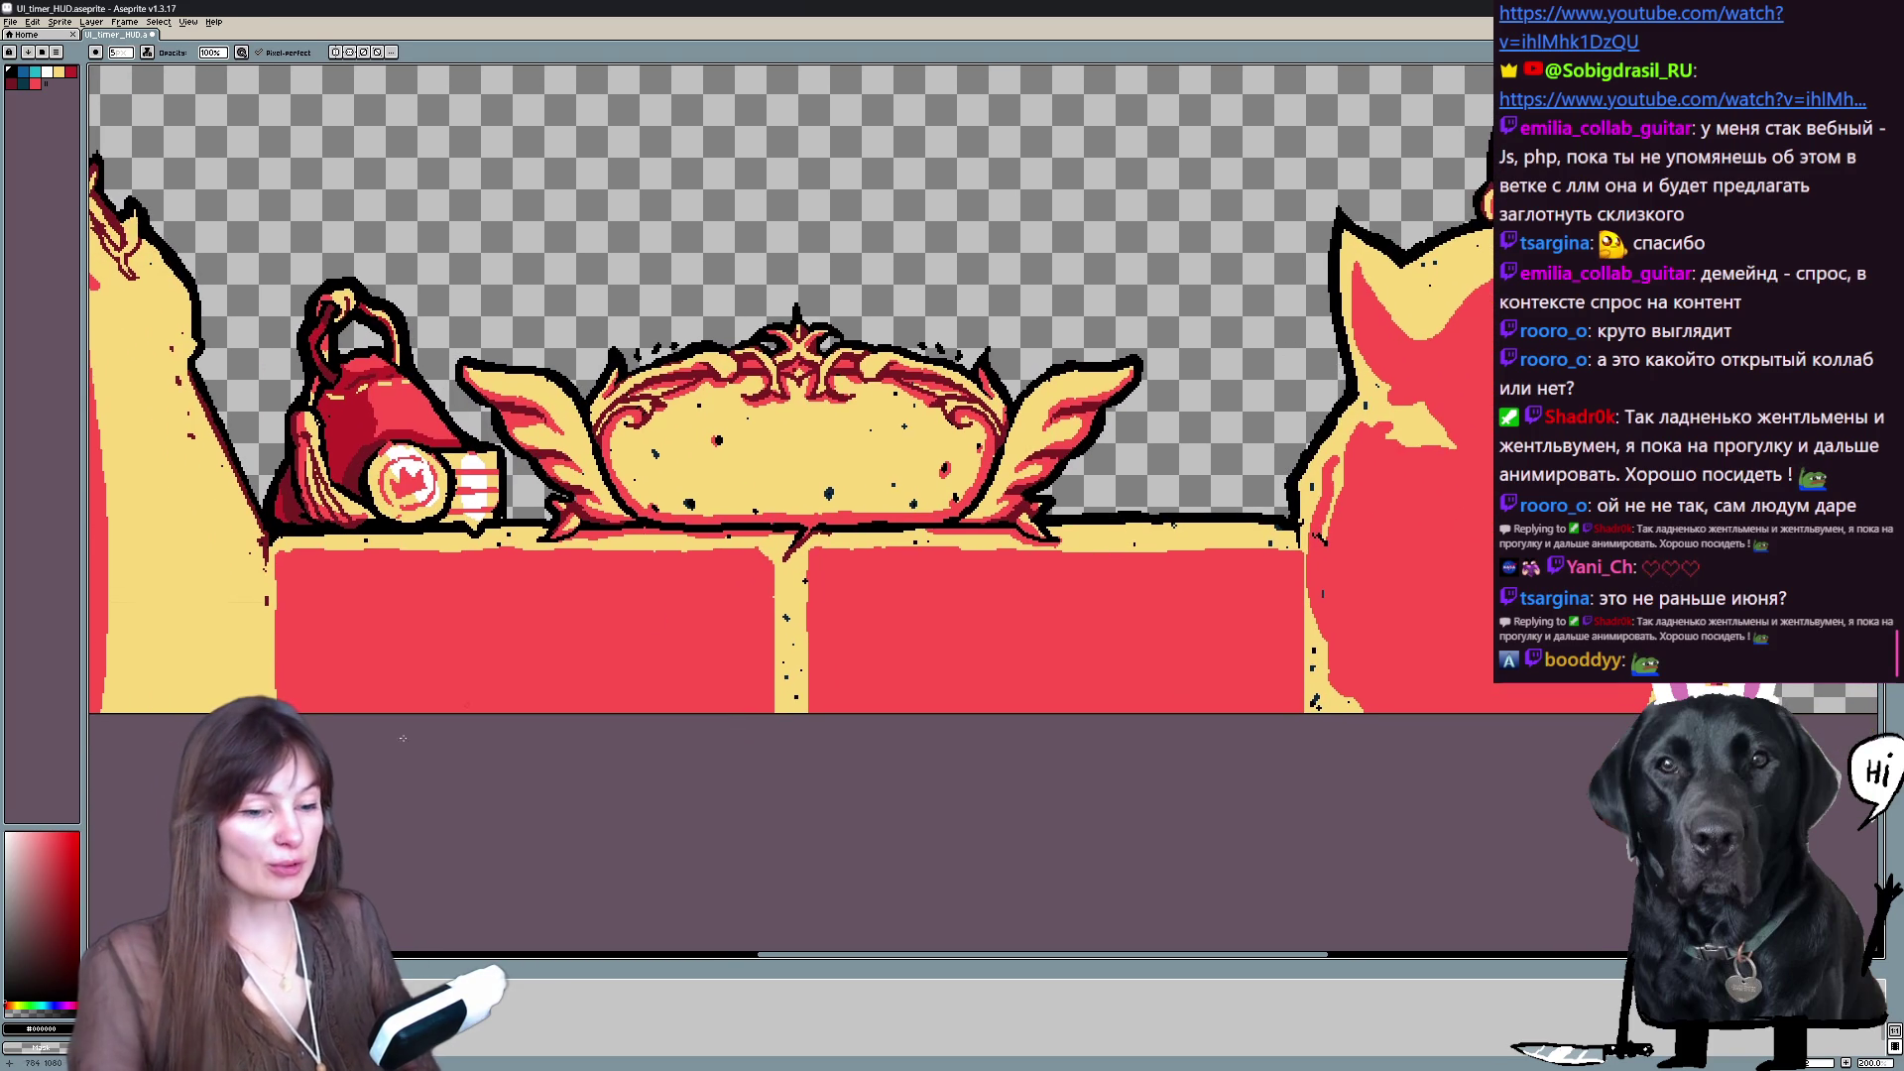
key(alt+Up)
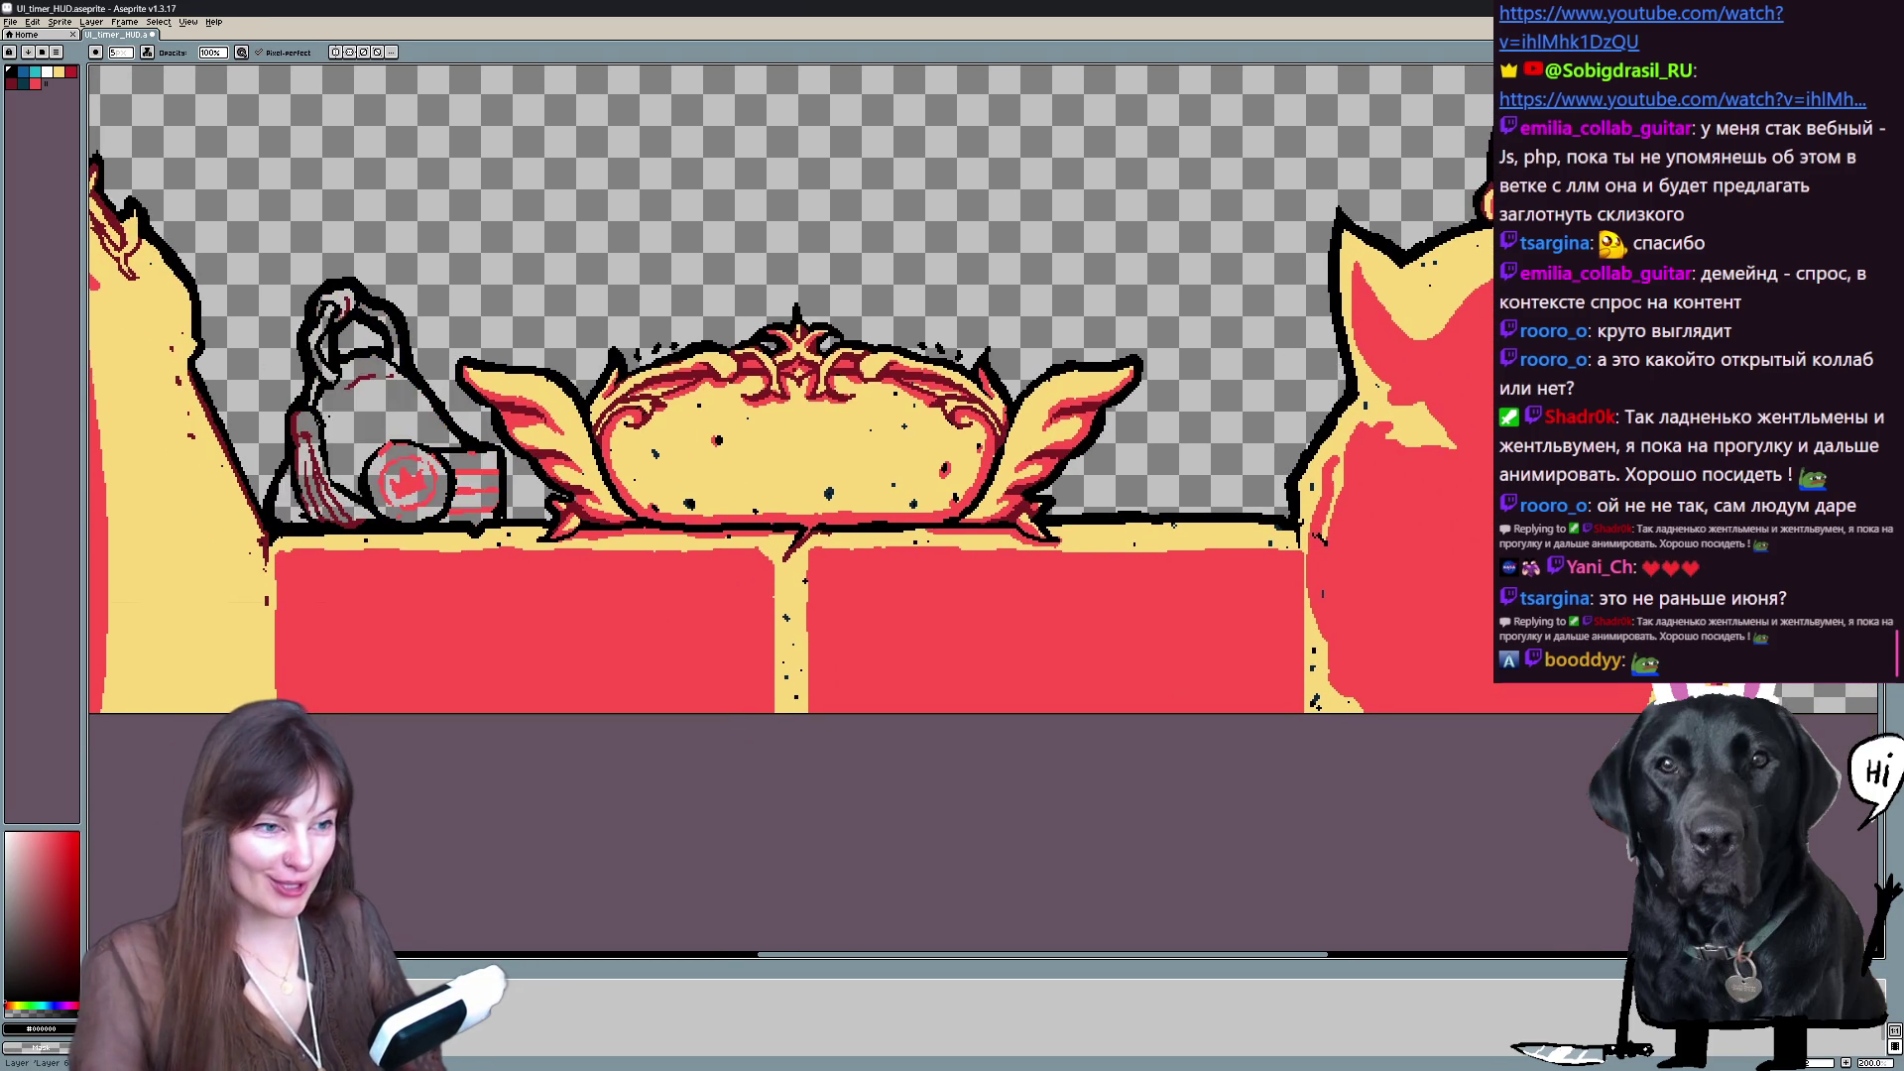
key(alt+Up)
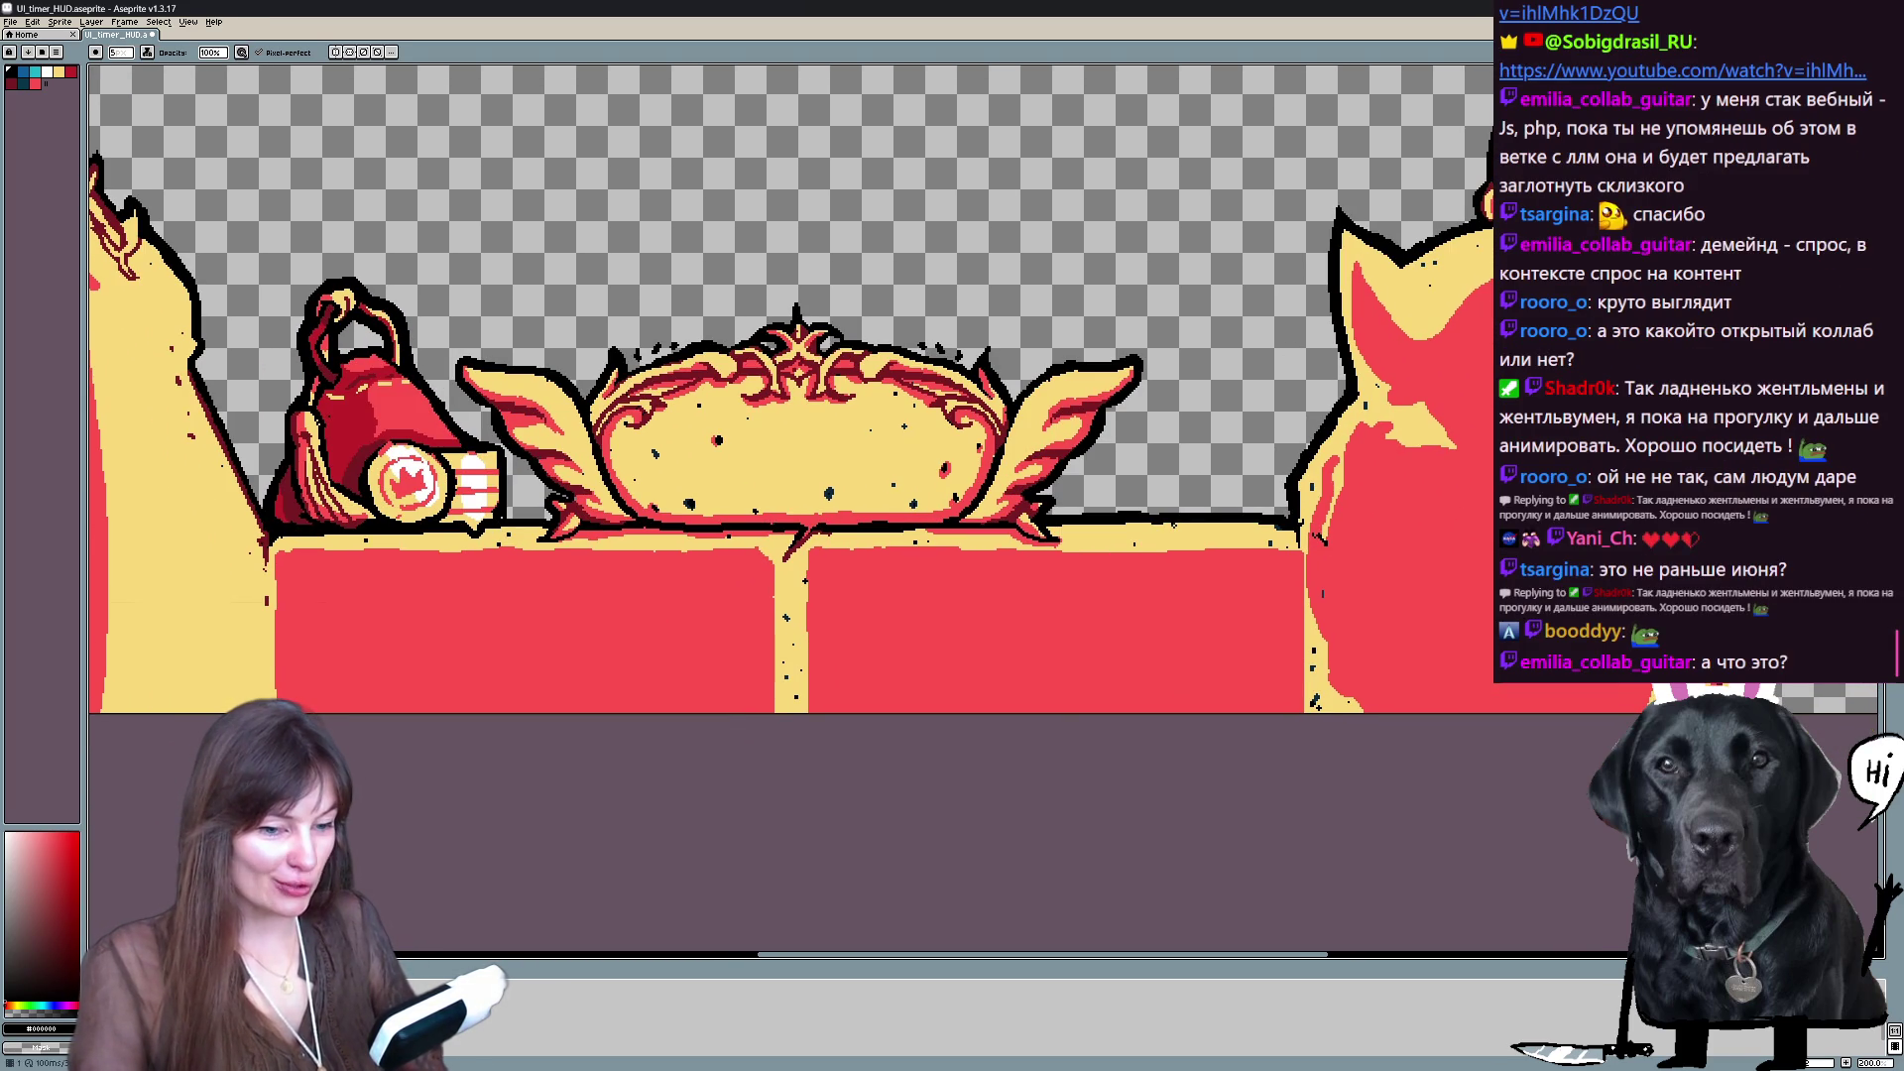
key(i)
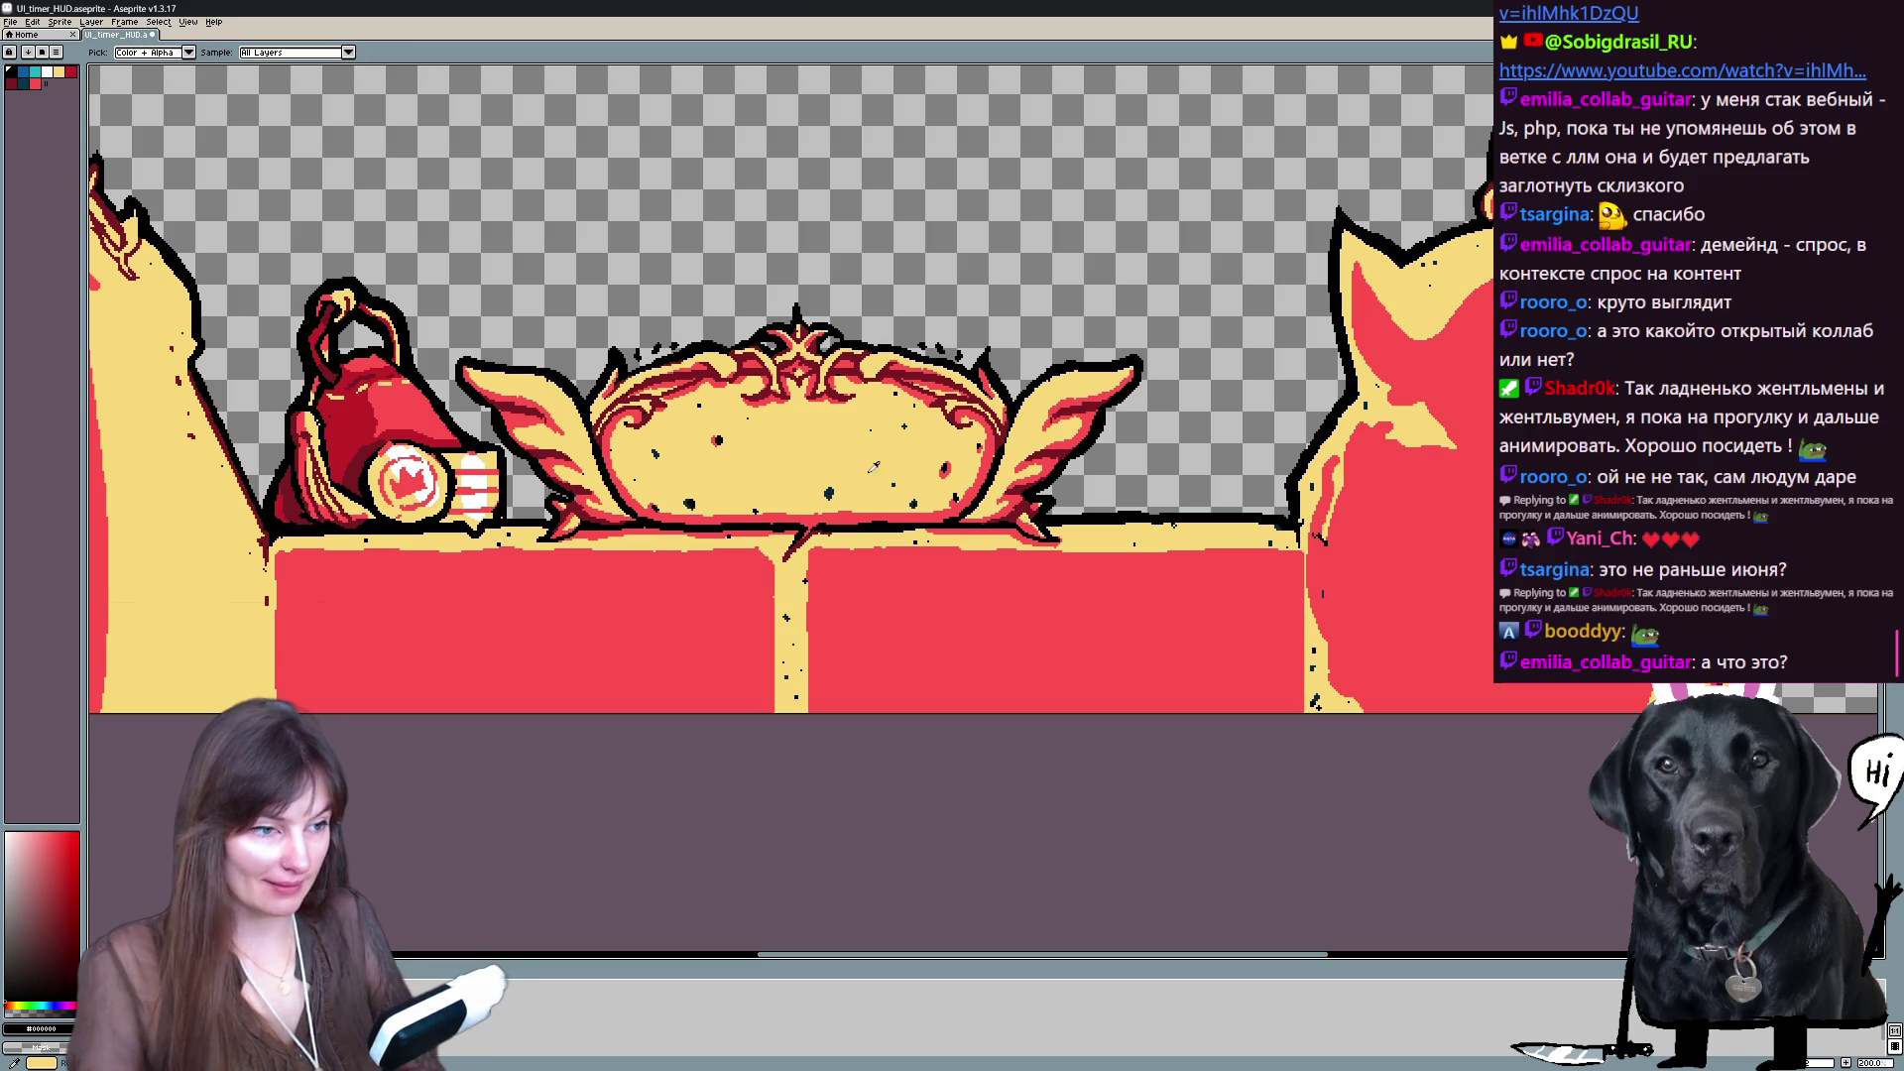
click(62, 920)
- Bucket-fill the winged crest with dark red, comparing it by undoing and redoing the fill
key(g)
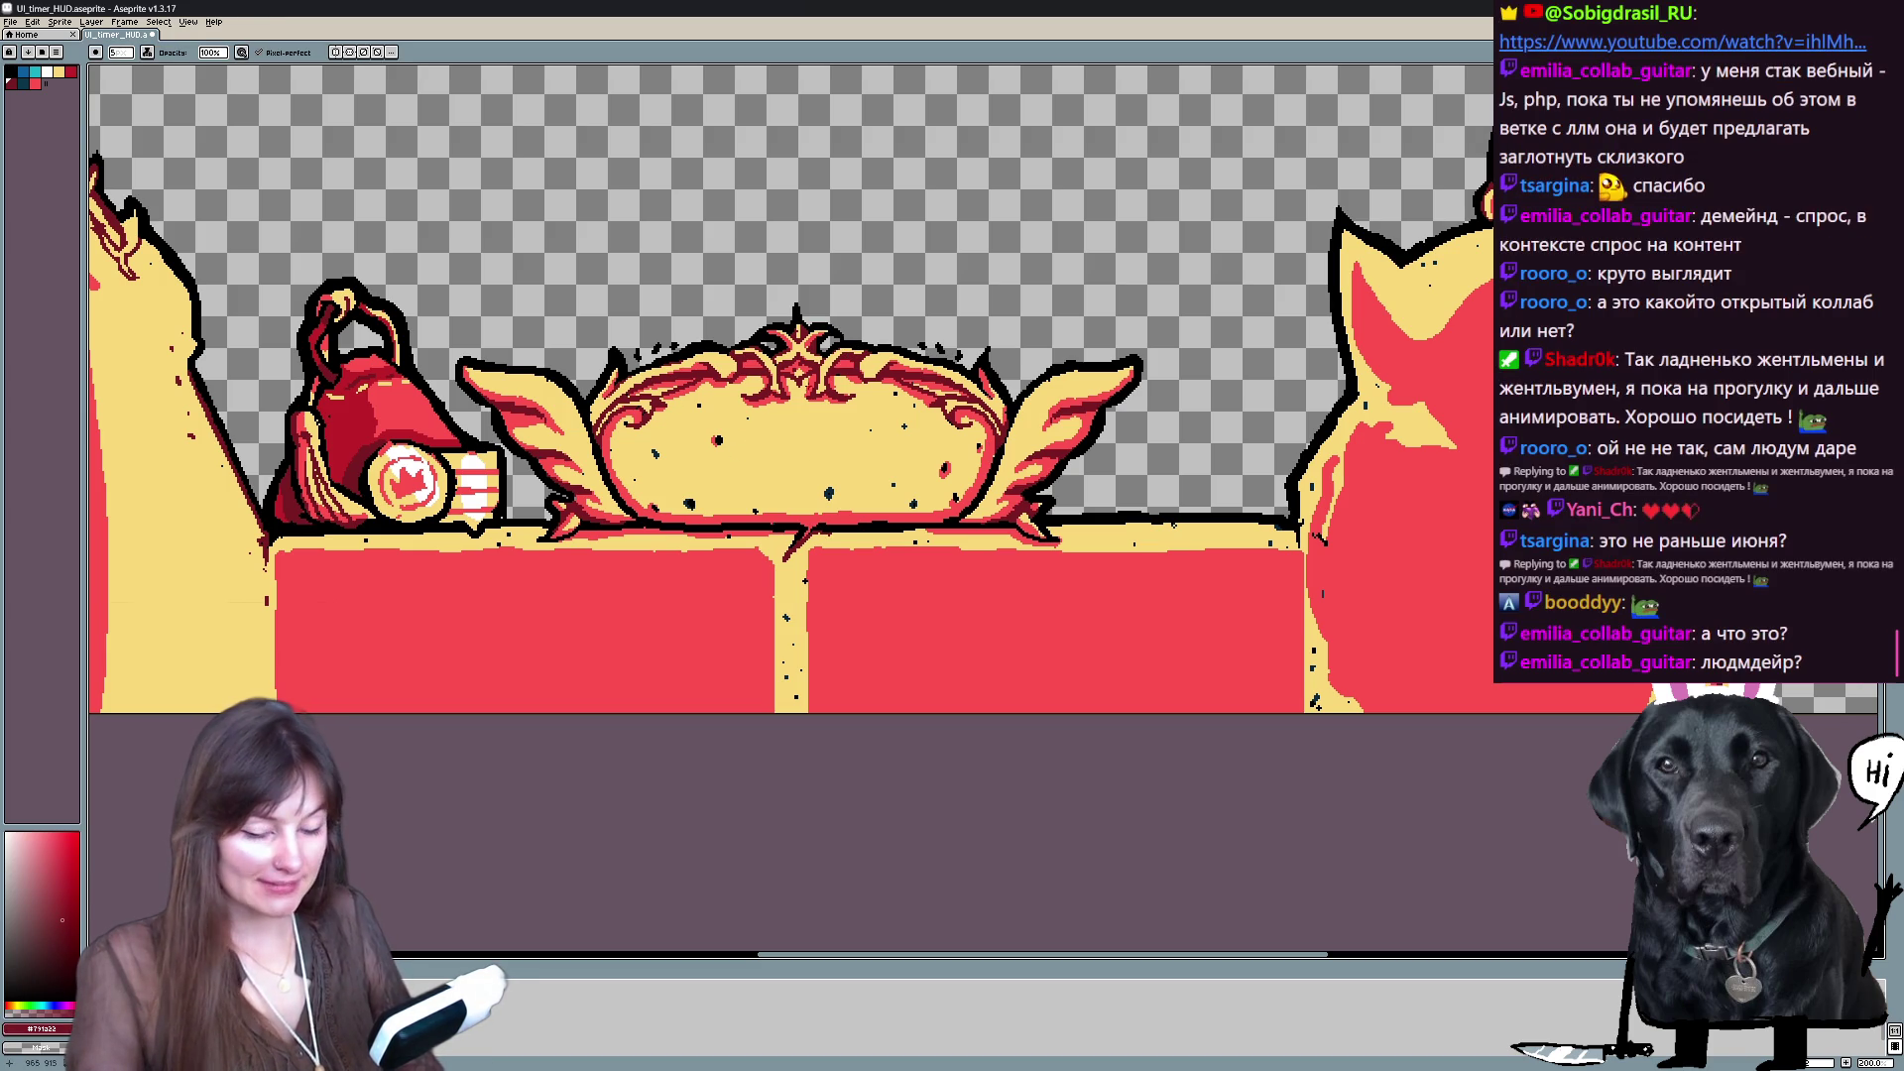
click(682, 369)
key(ctrl+z)
scroll(682, 369, up, 1)
scroll(682, 369, down, 2)
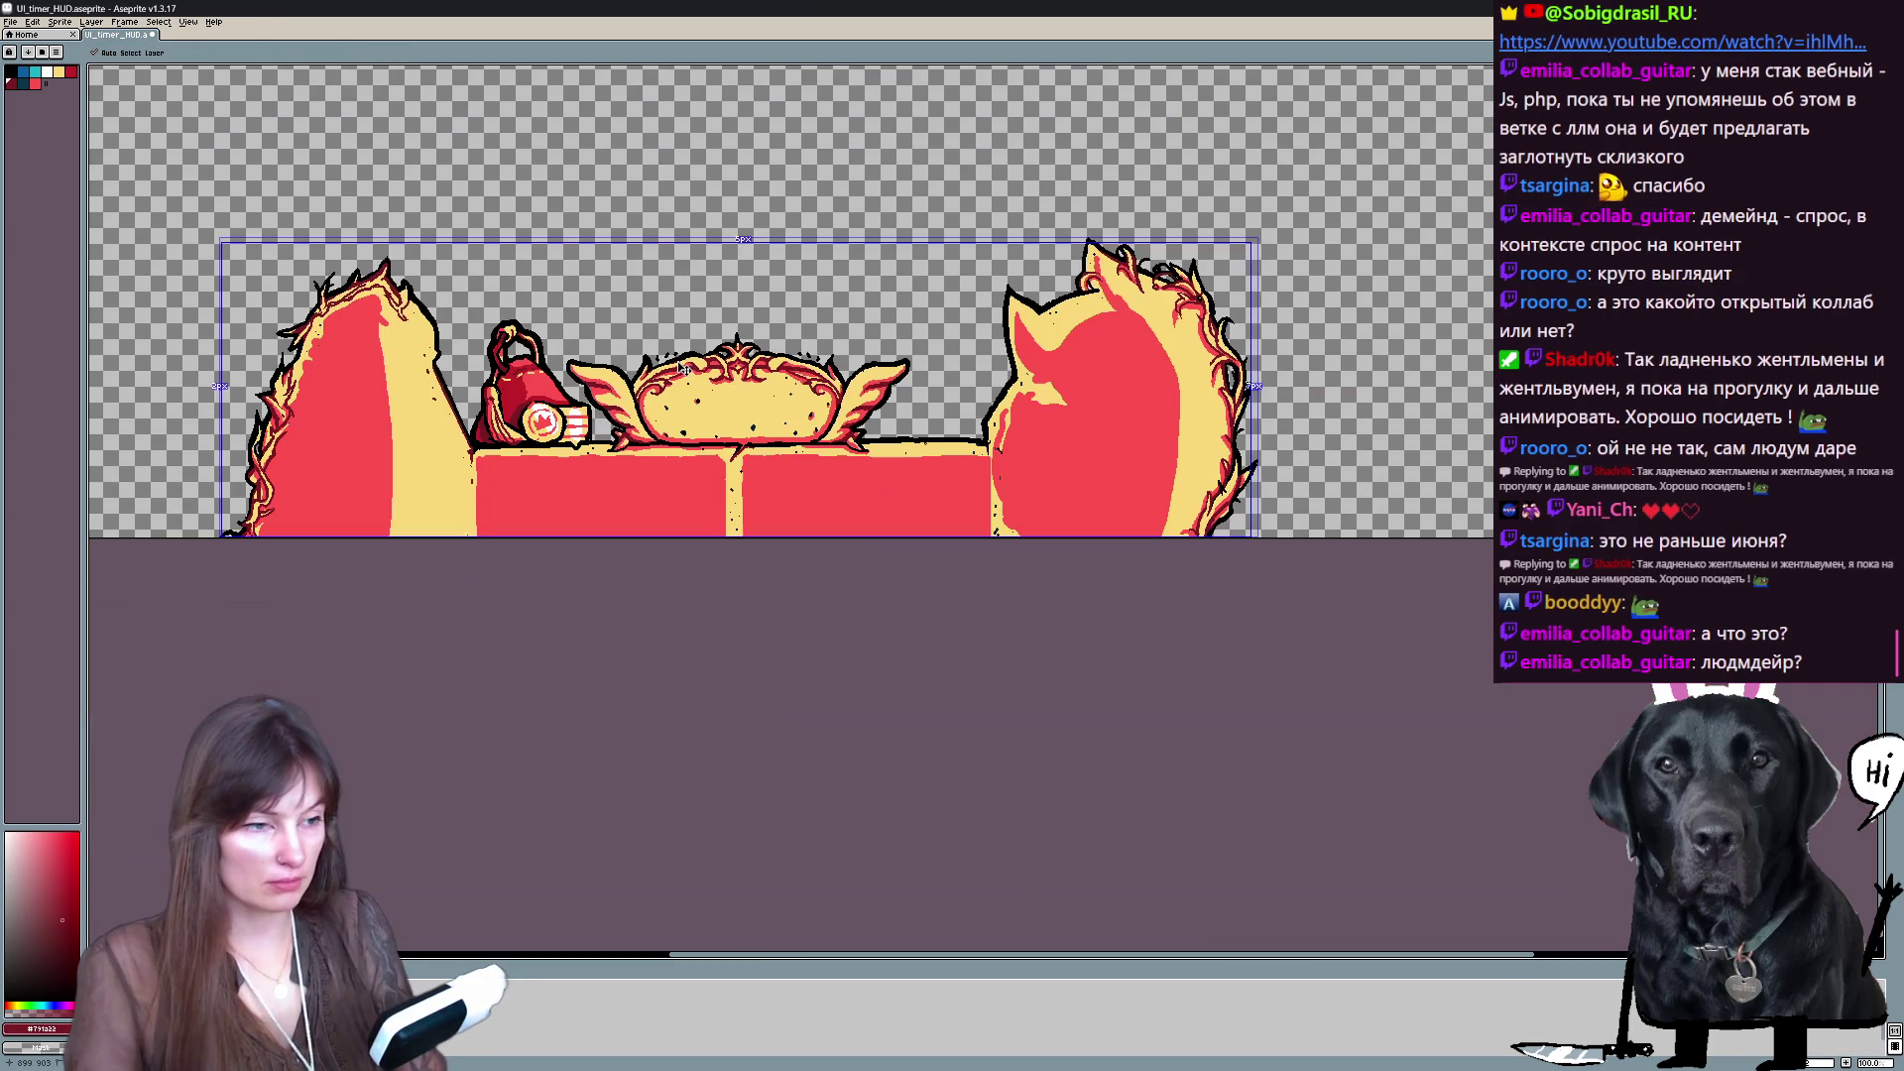
key(ctrl+y)
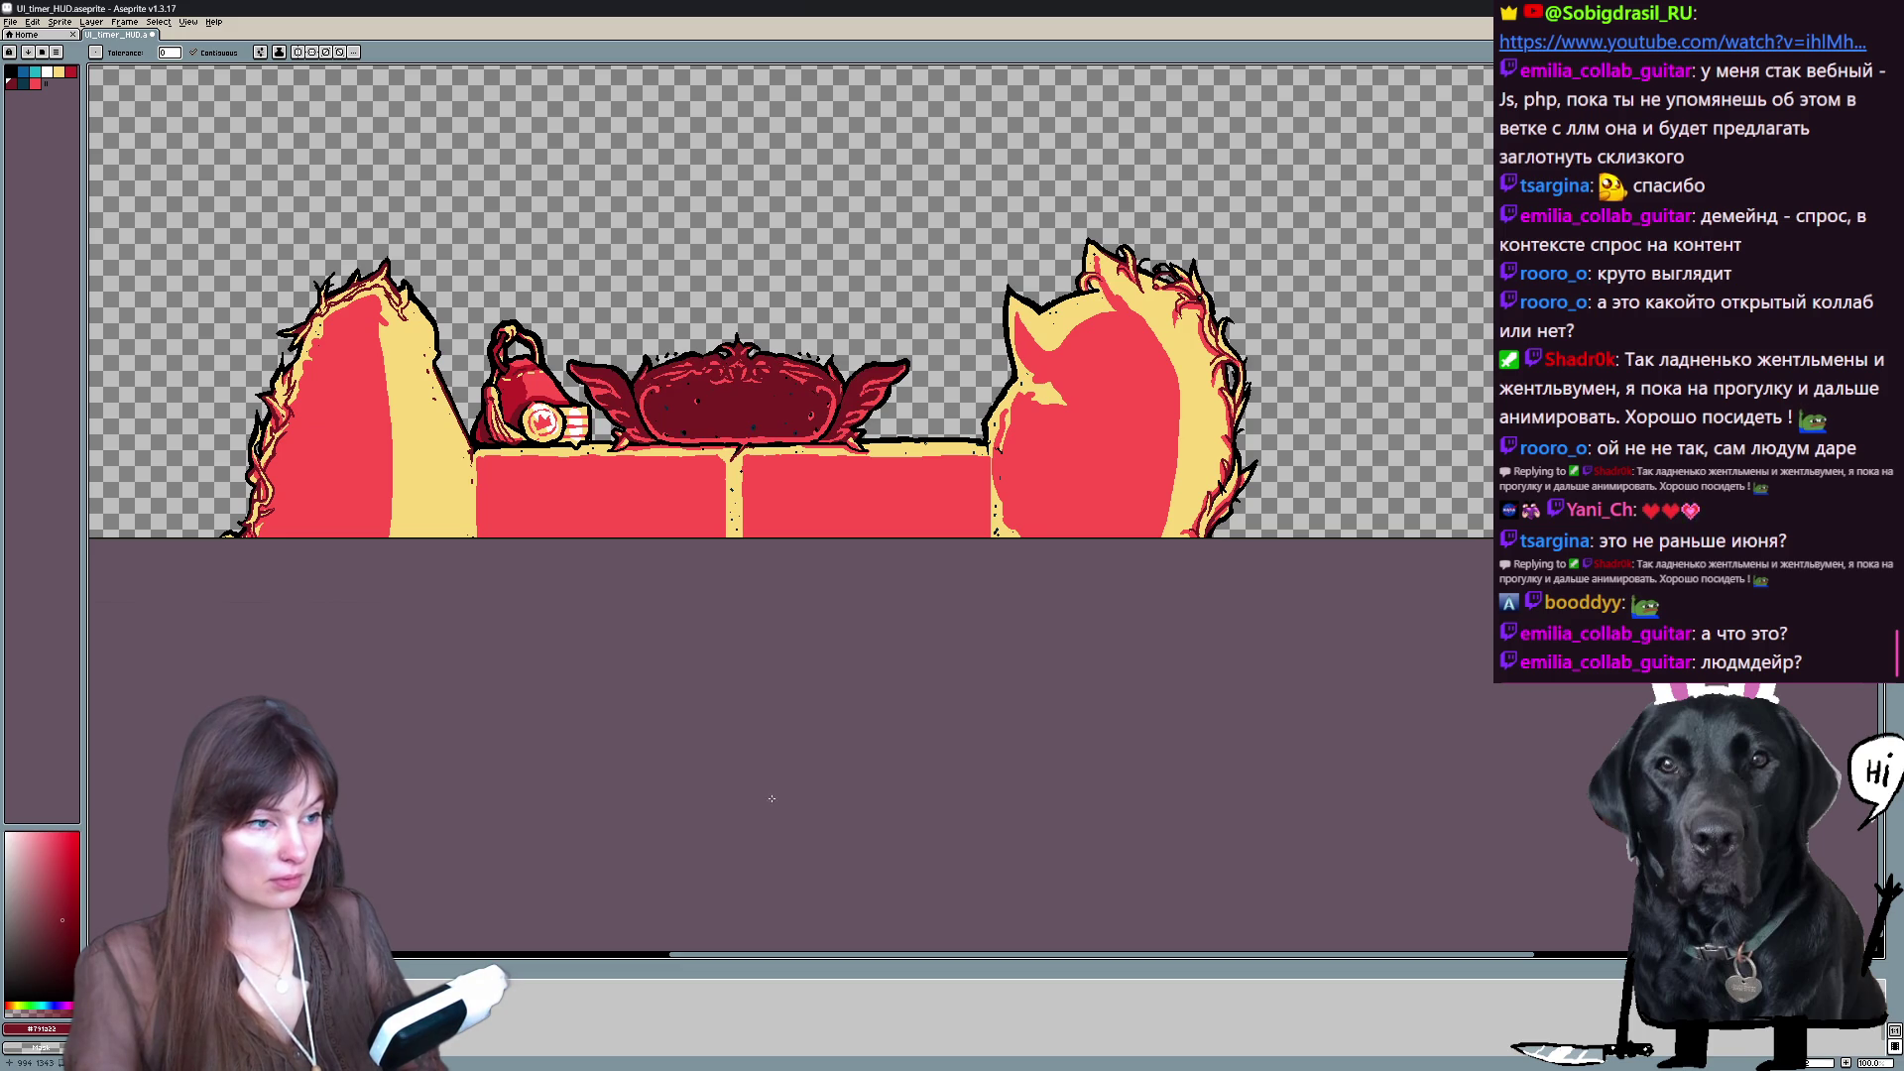
- Undo the dark red fill so the winged crest returns to yellow, then inspect it zoomed in
key(ctrl+z)
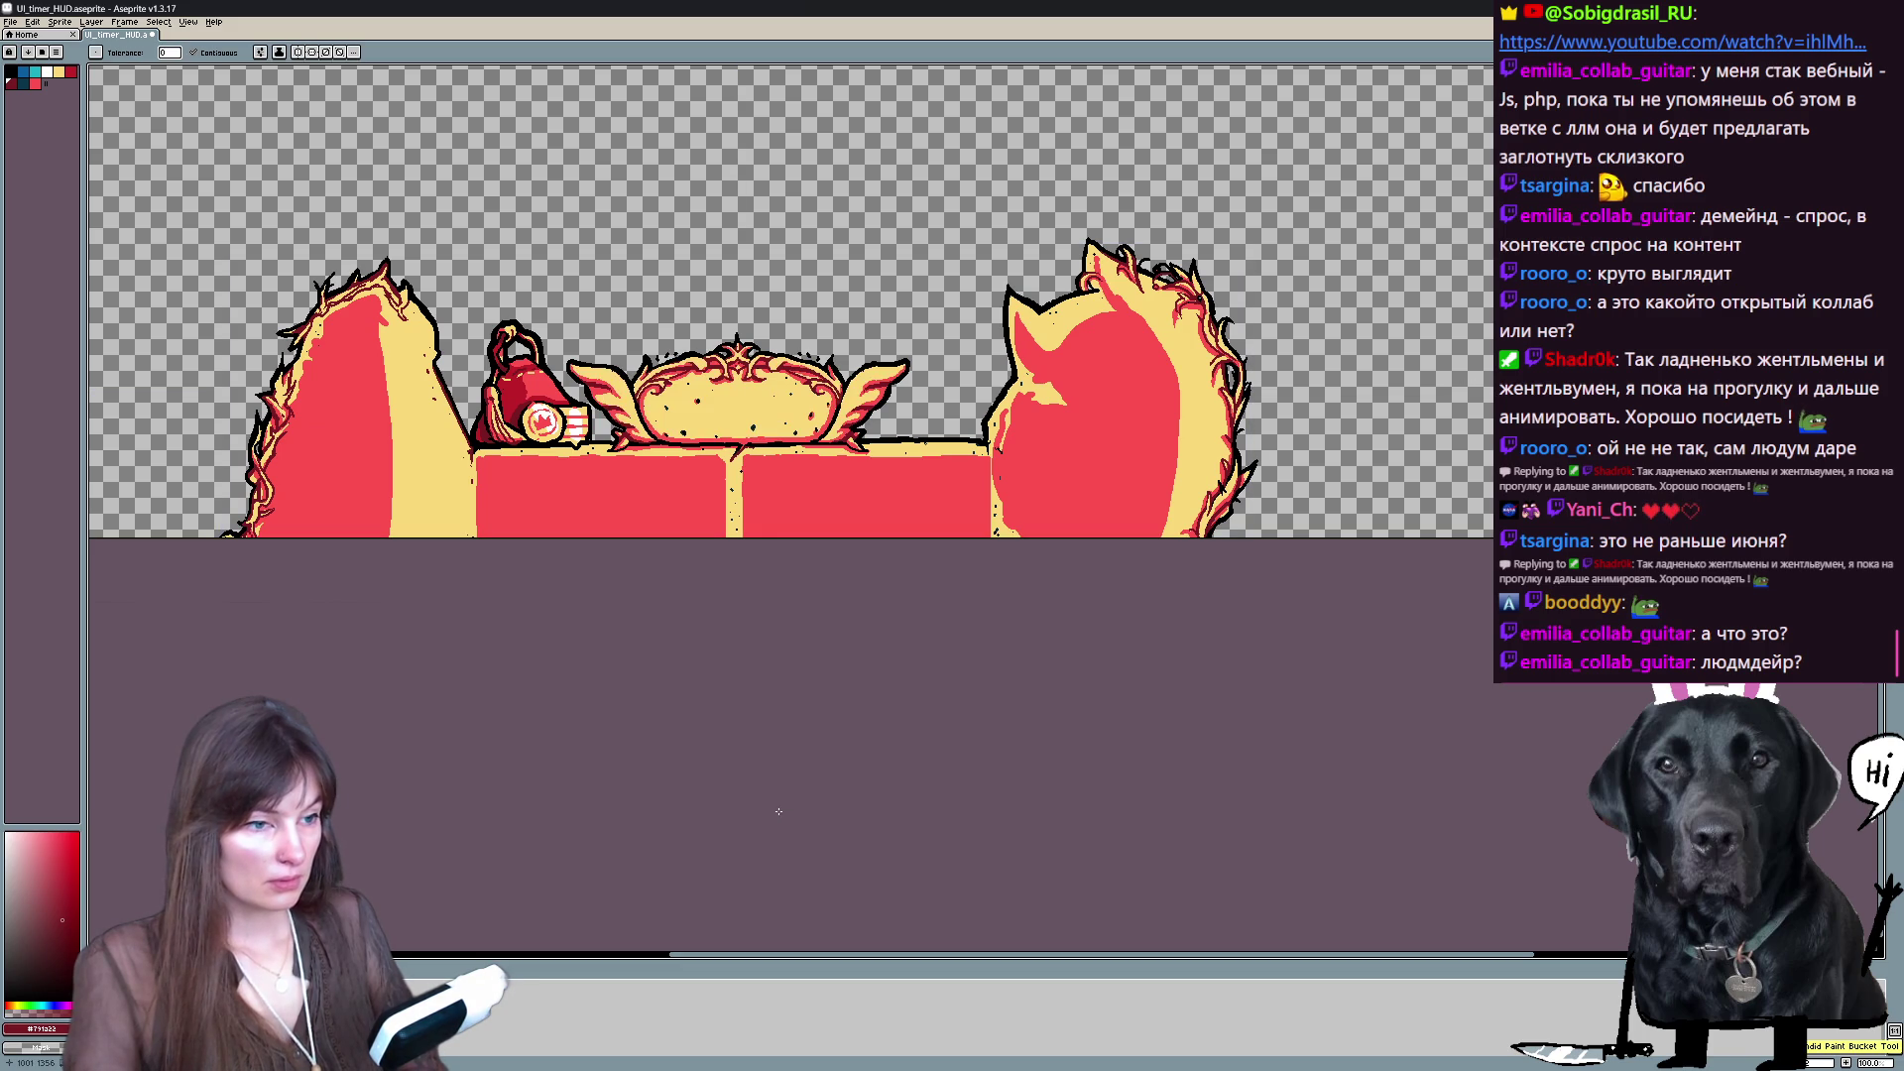
scroll(564, 302, up, 1)
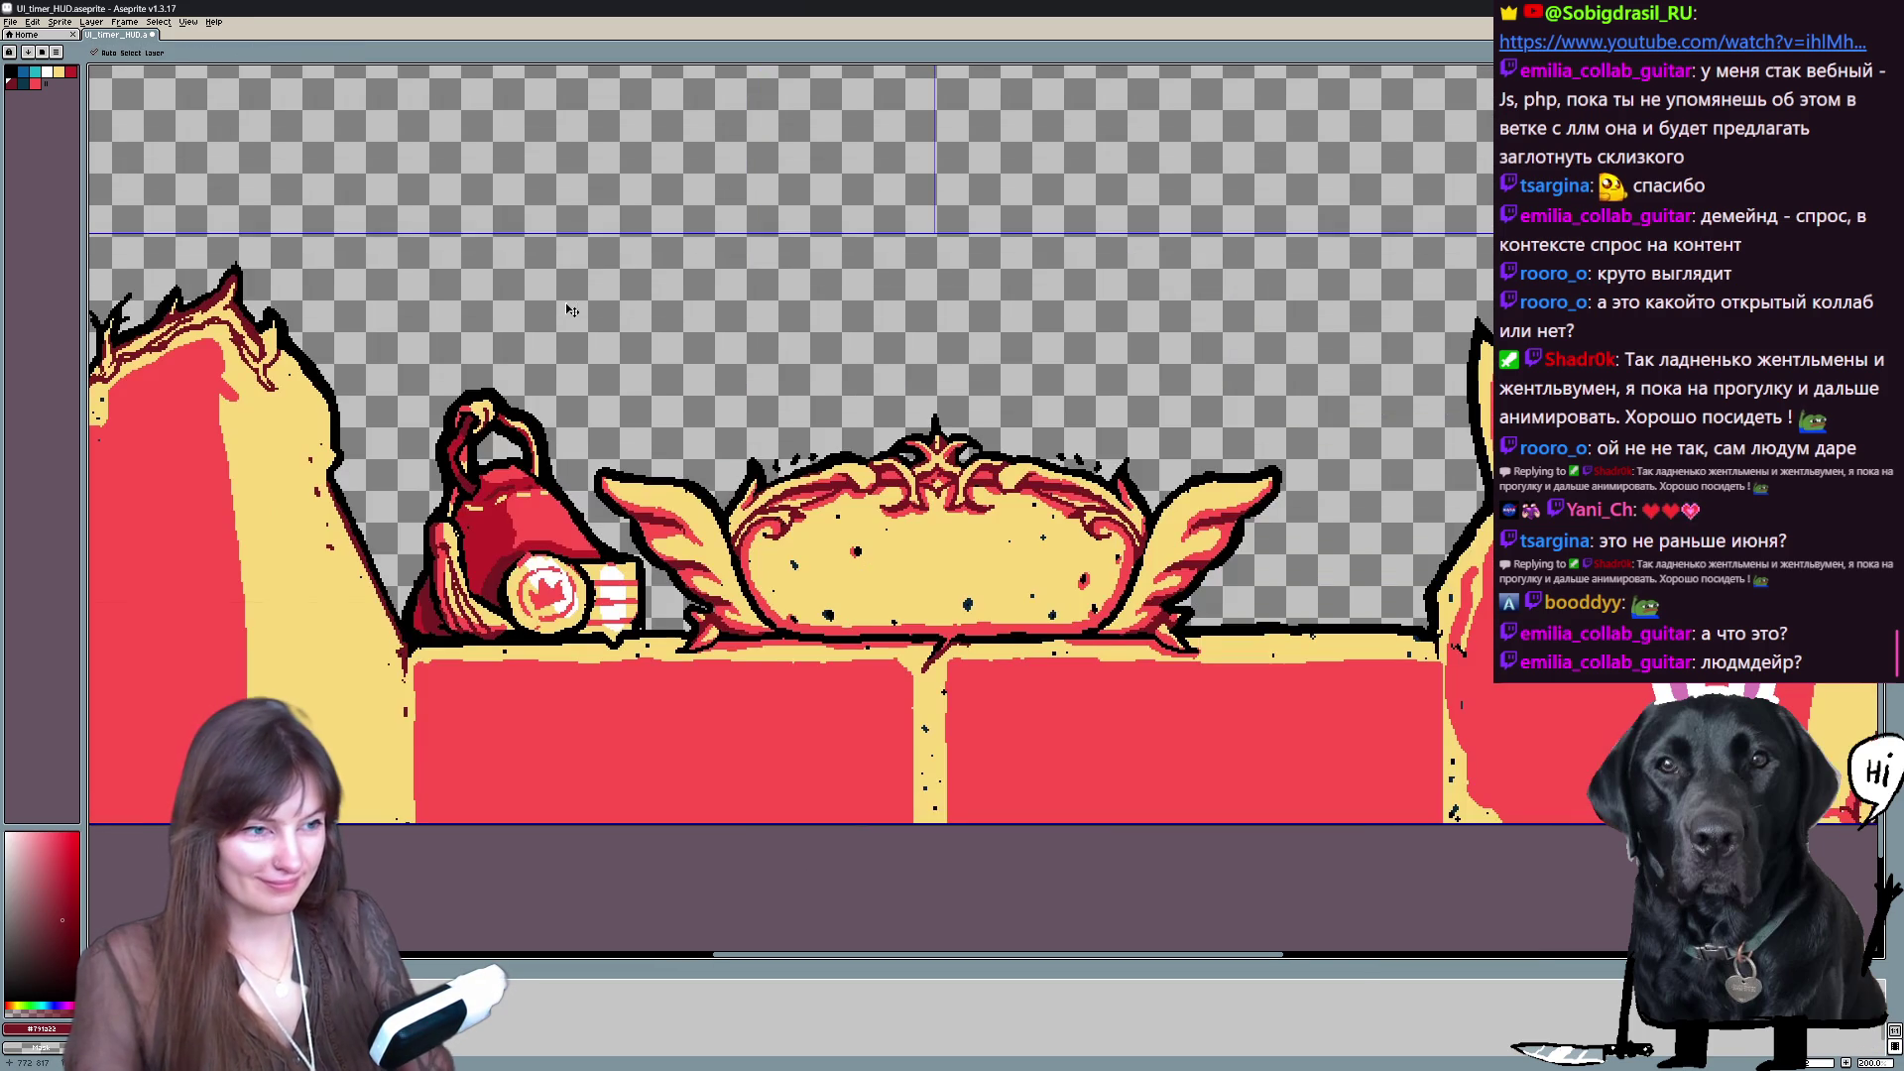
drag(565, 303, 371, 214)
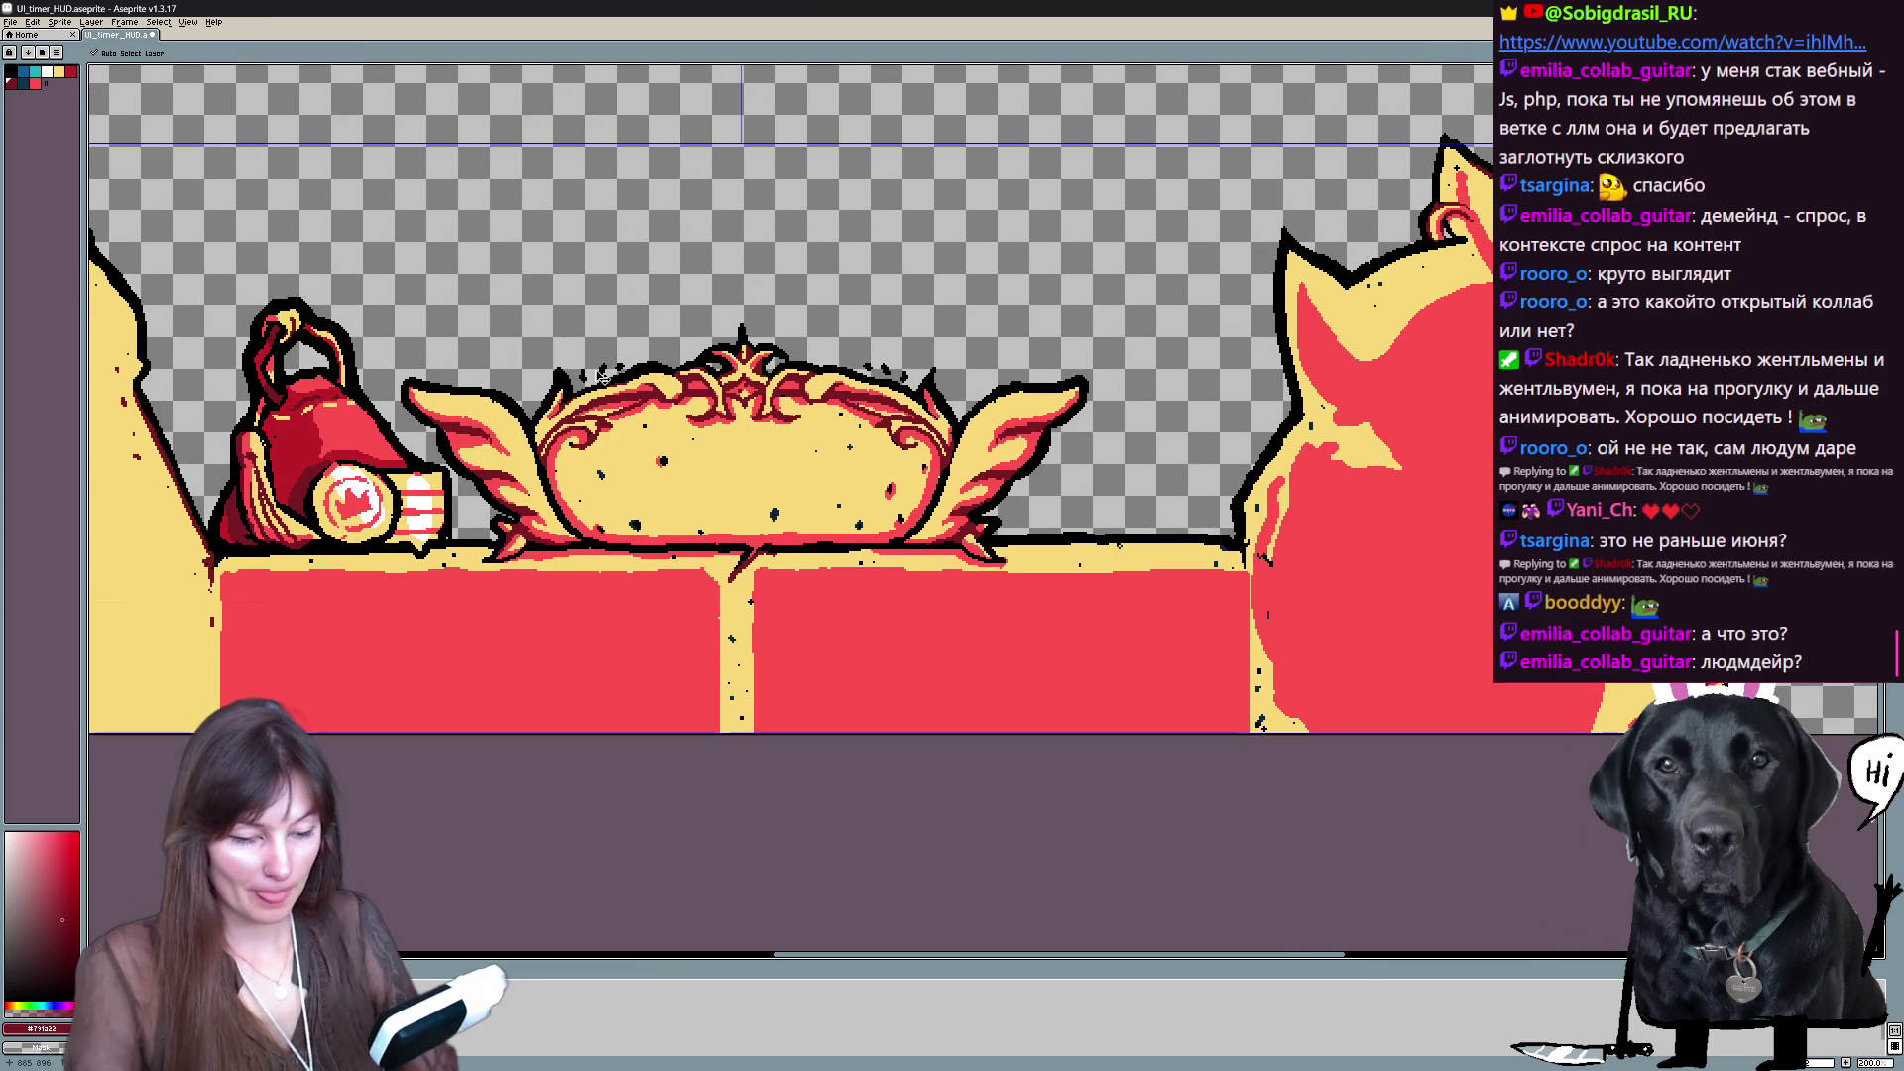
scroll(602, 377, up, 1)
drag(979, 723, 890, 723)
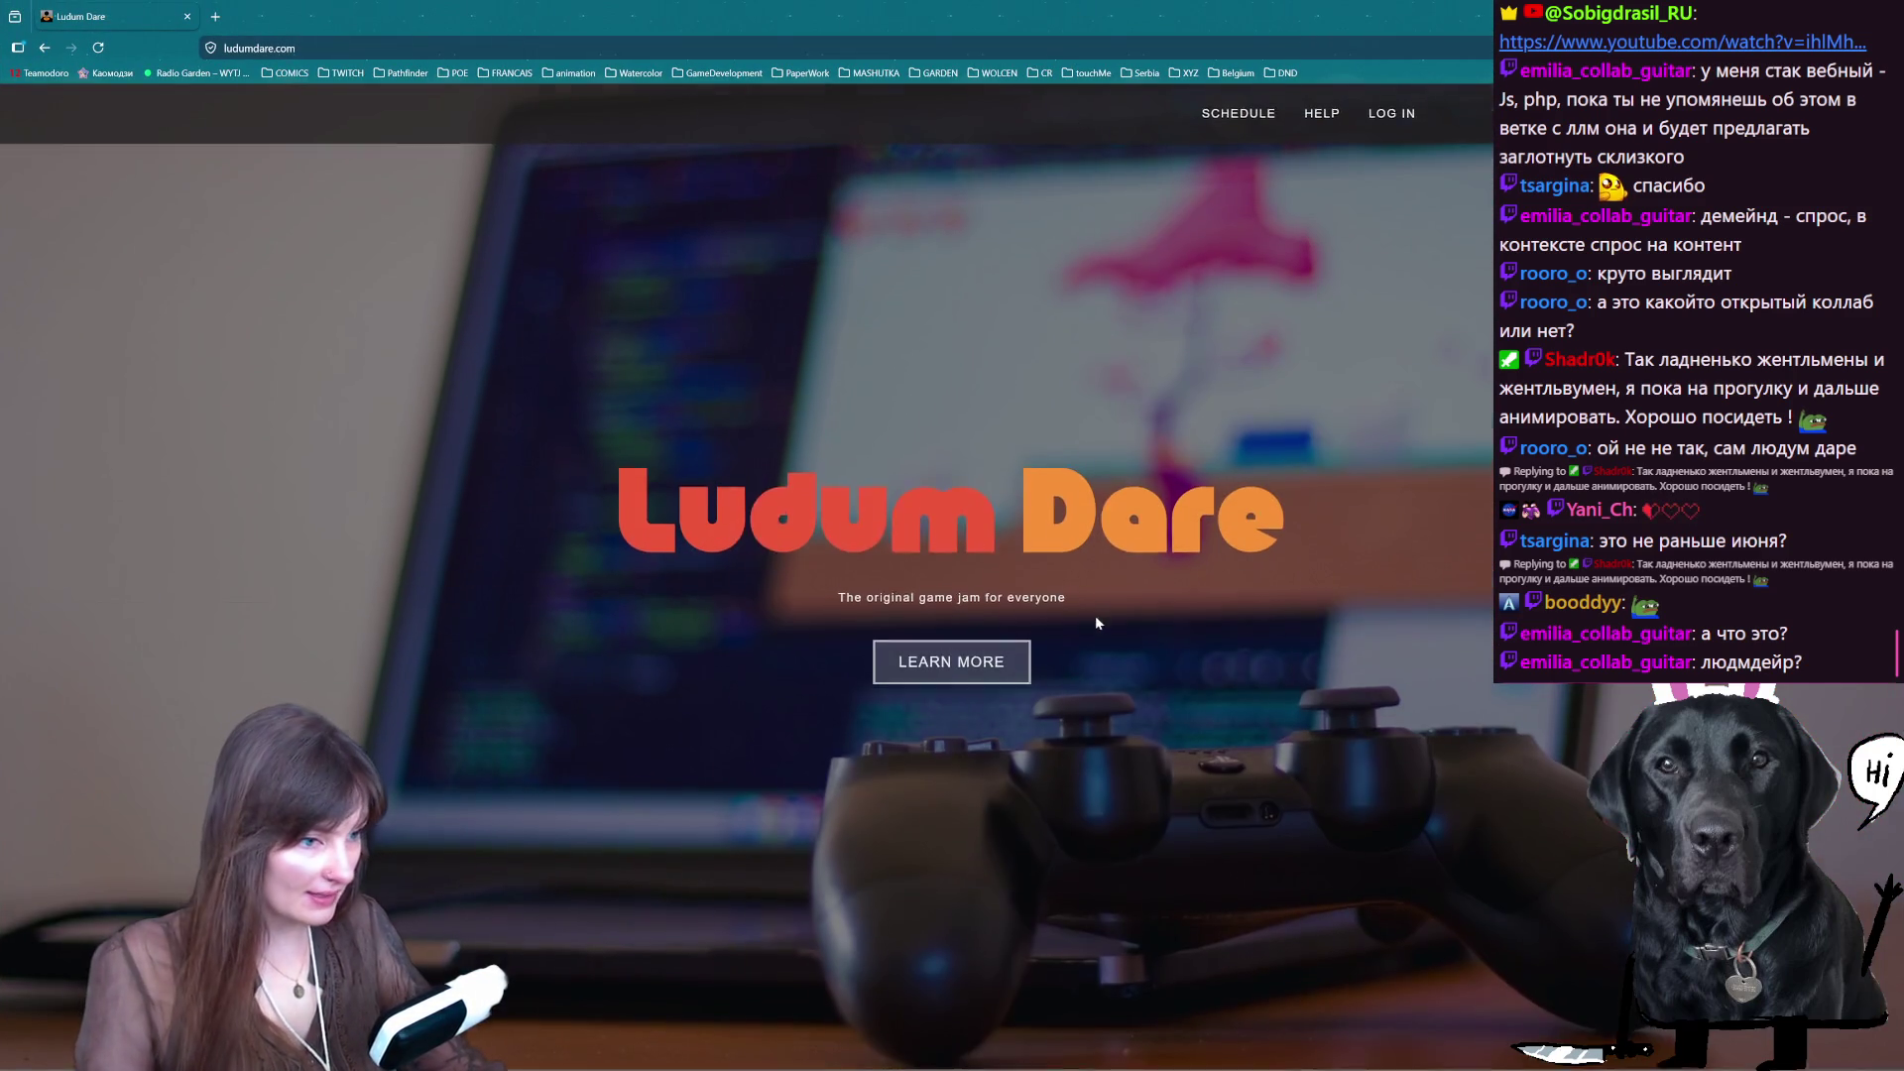
scroll(1095, 615, down, 5)
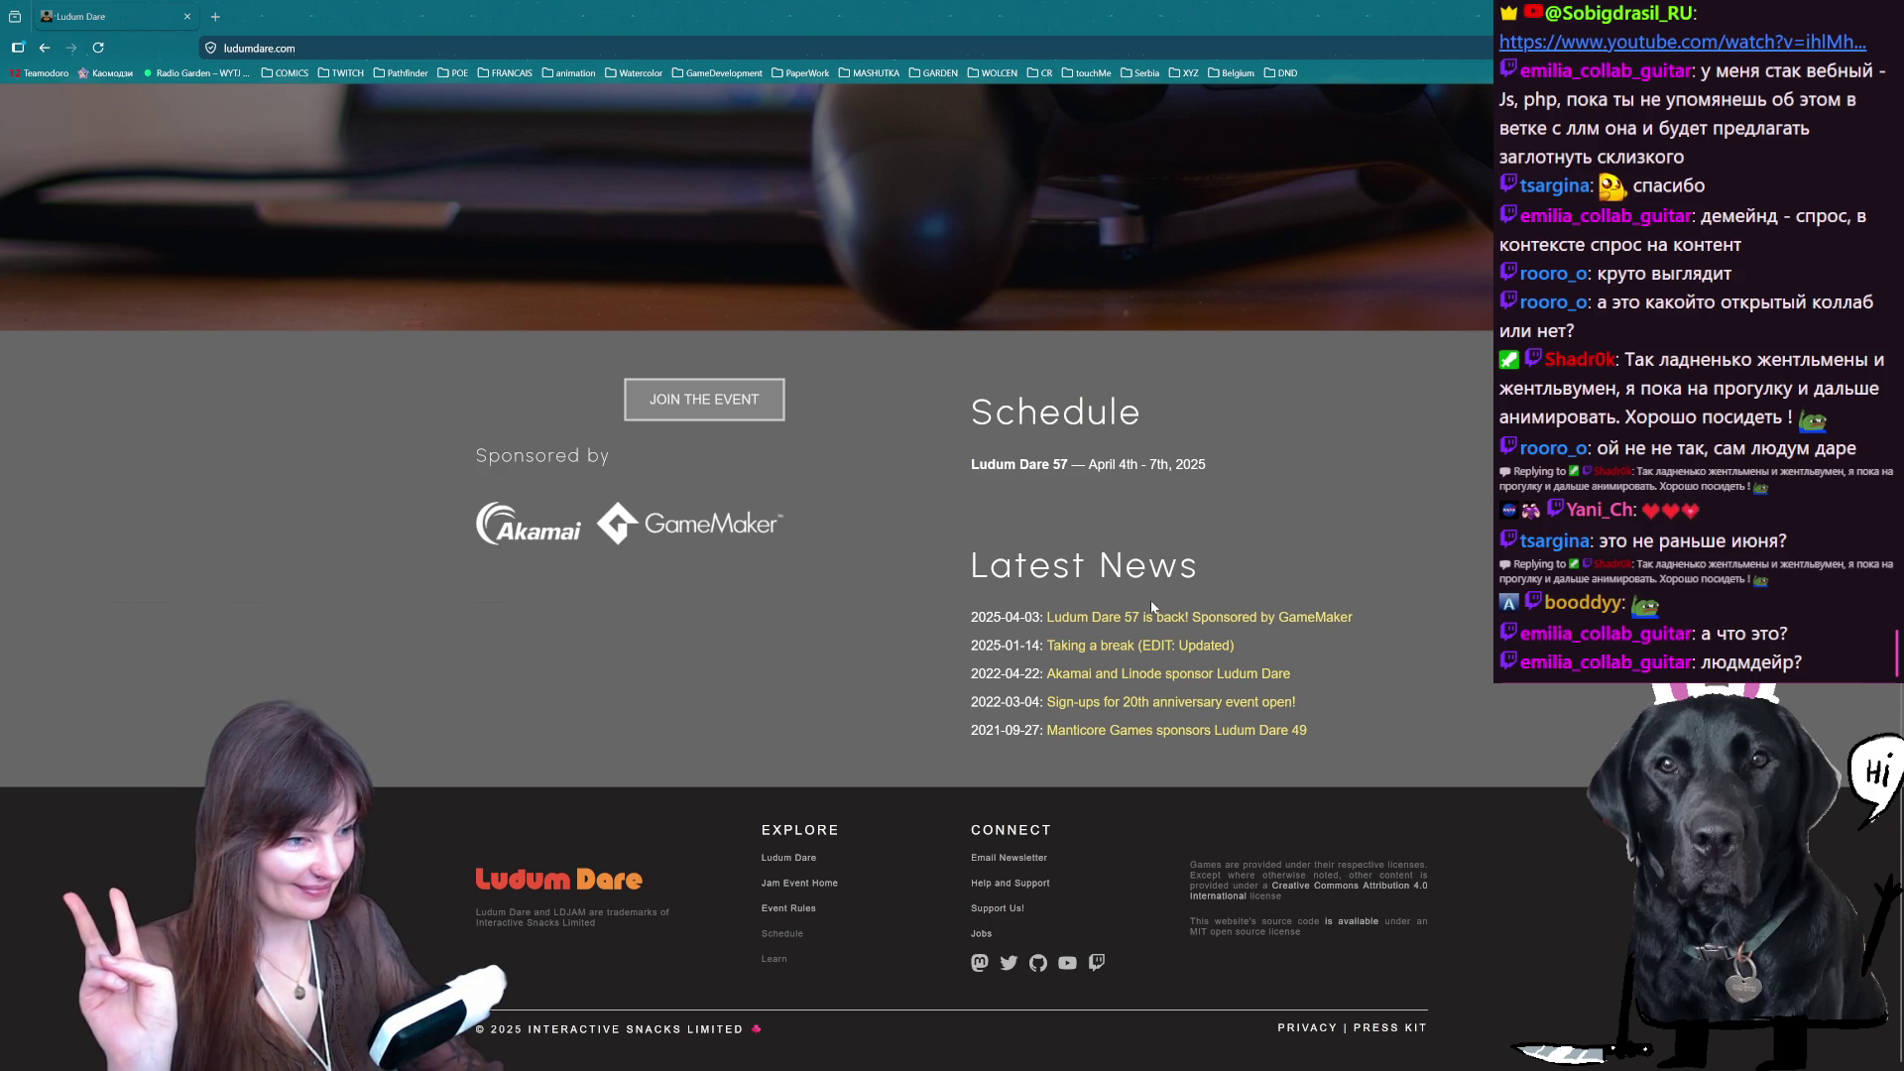
- In a new tab, search Google for 'когда был первый ludum dare'
key(Home)
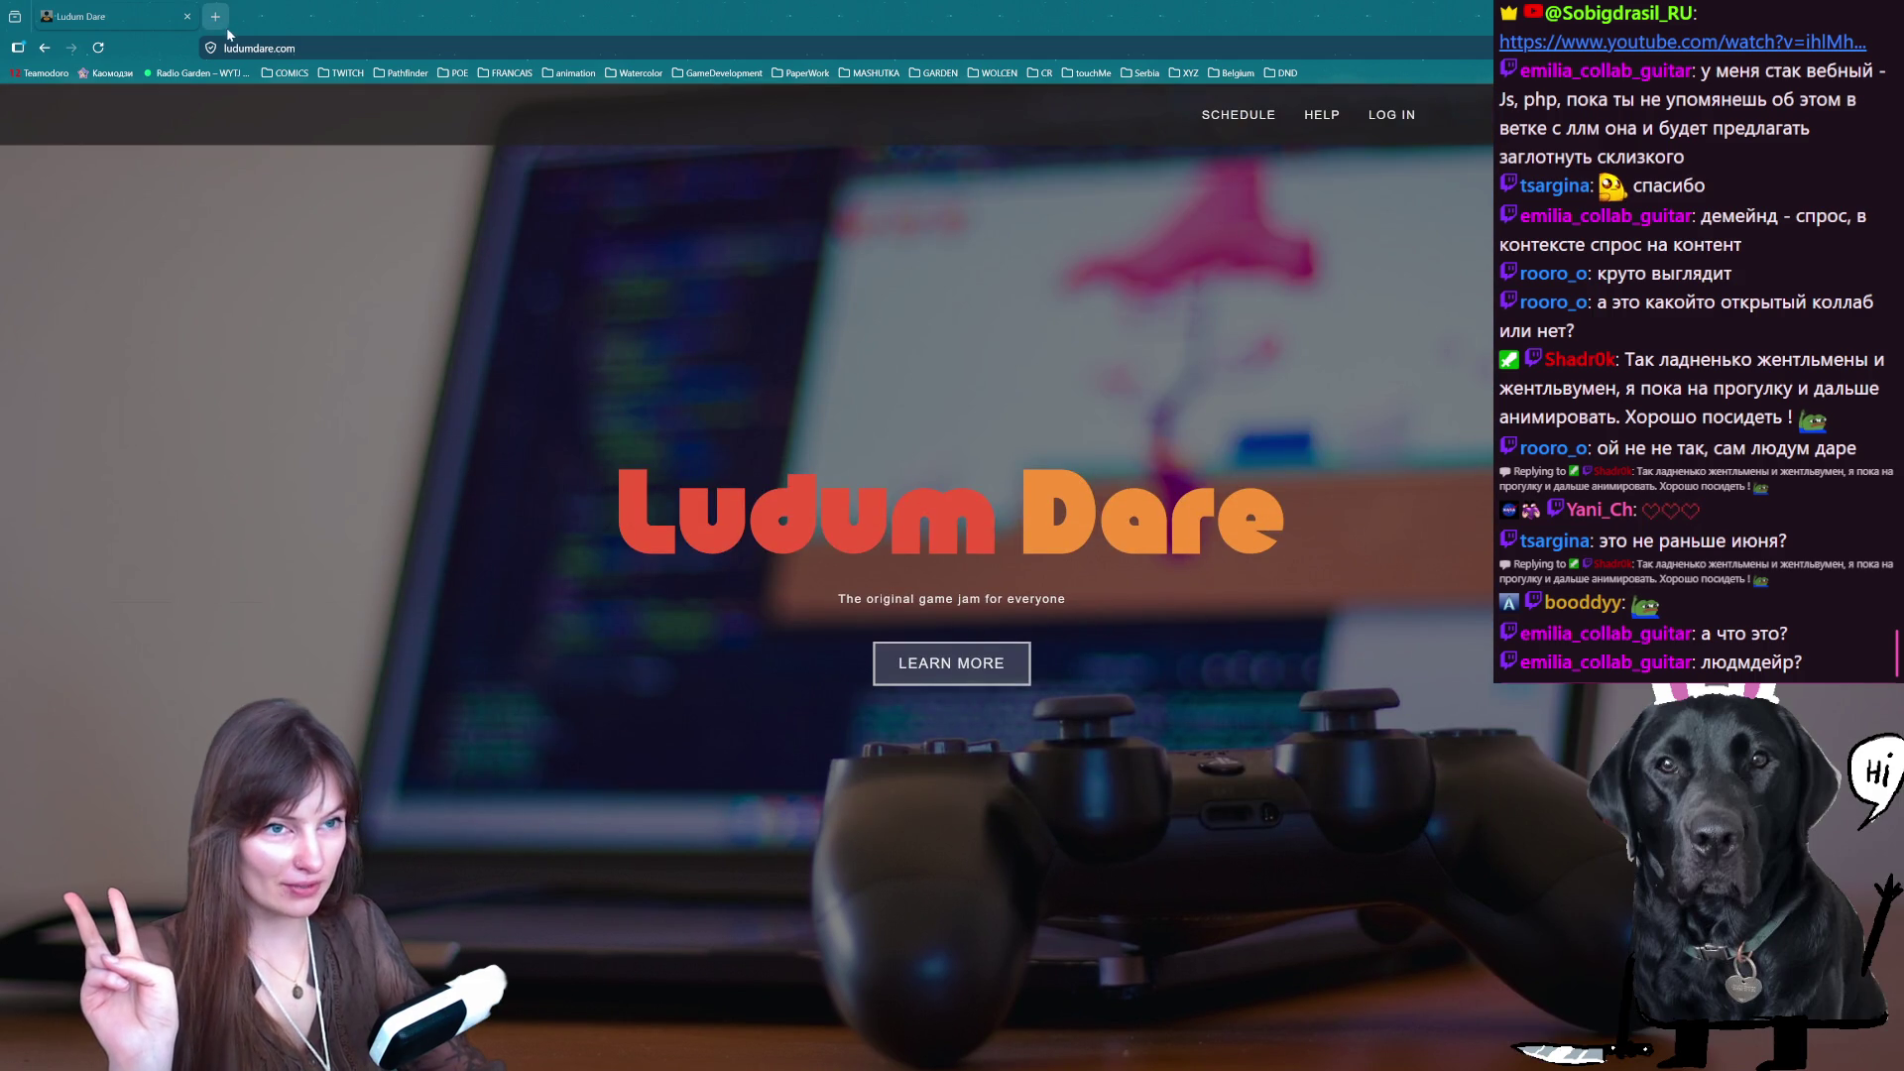
click(215, 17)
text(ког)
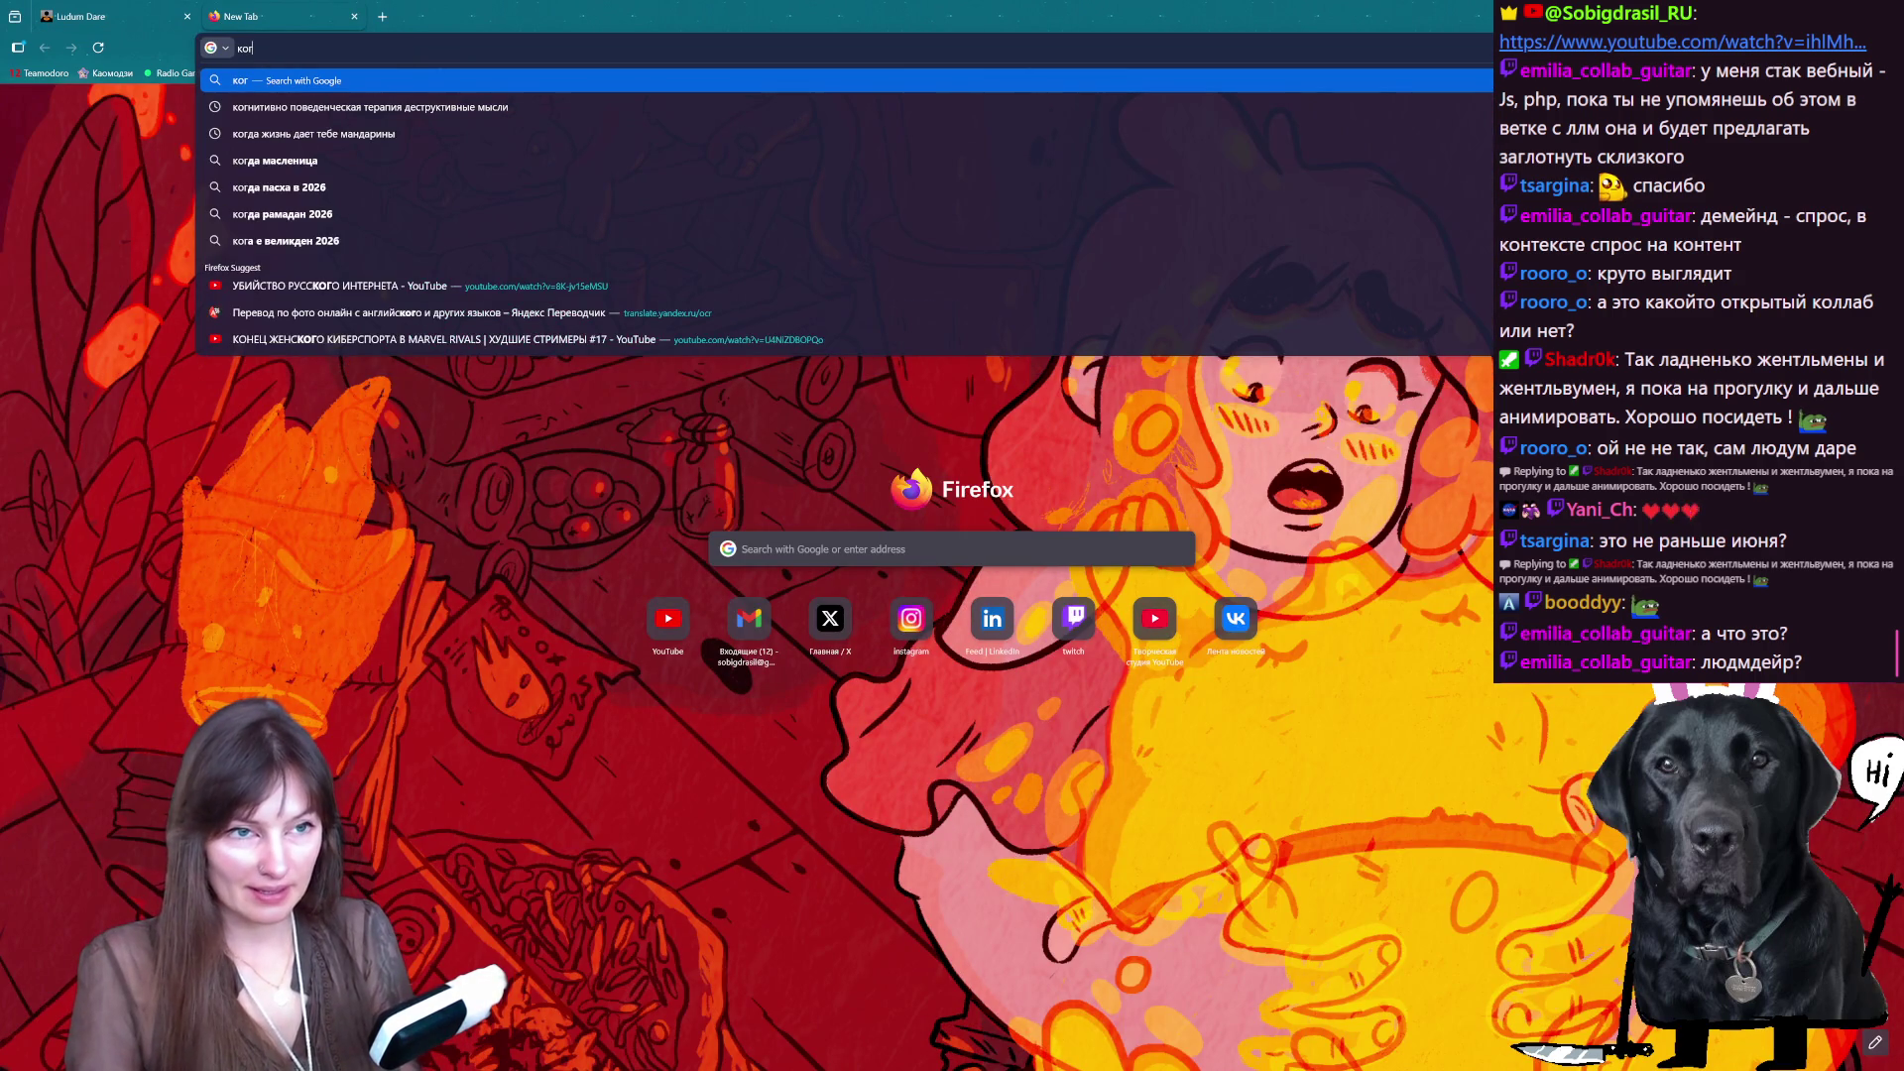
text(да был первый)
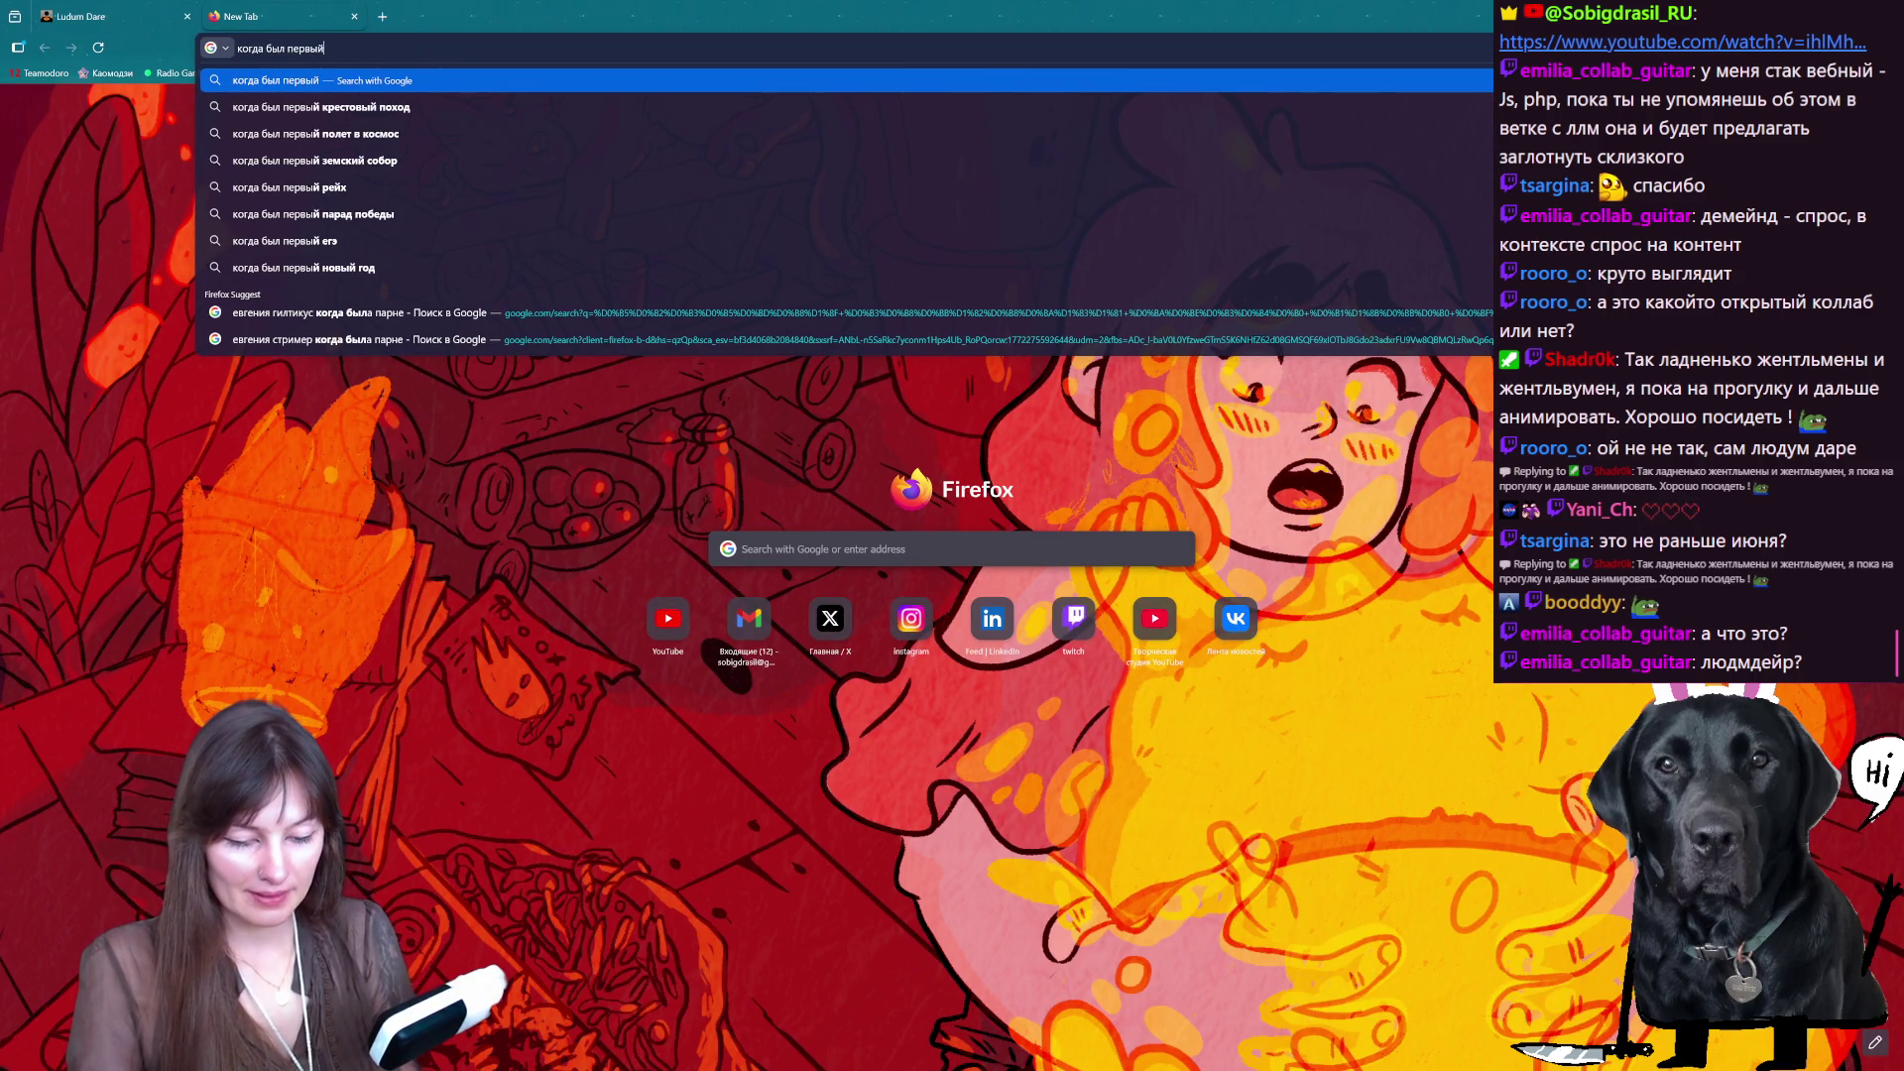
text( ludu)
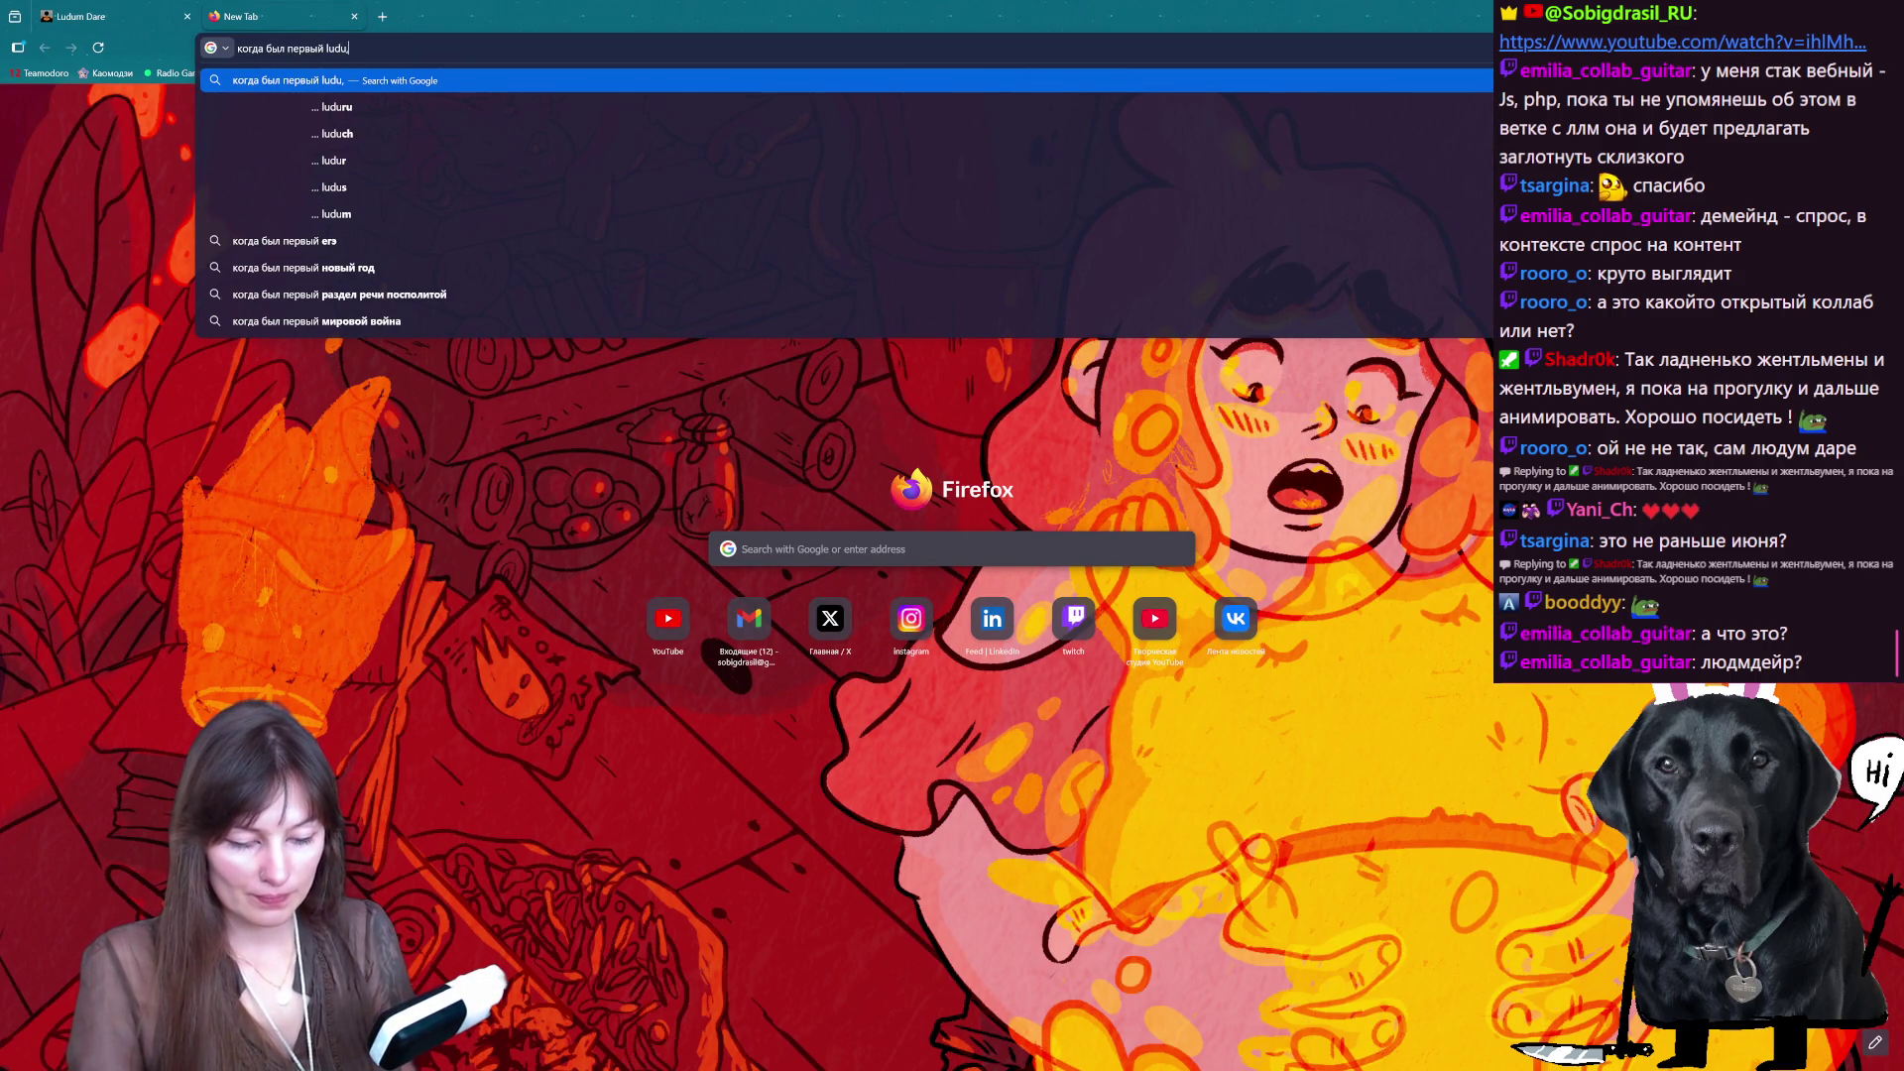
text(m dare)
key(Return)
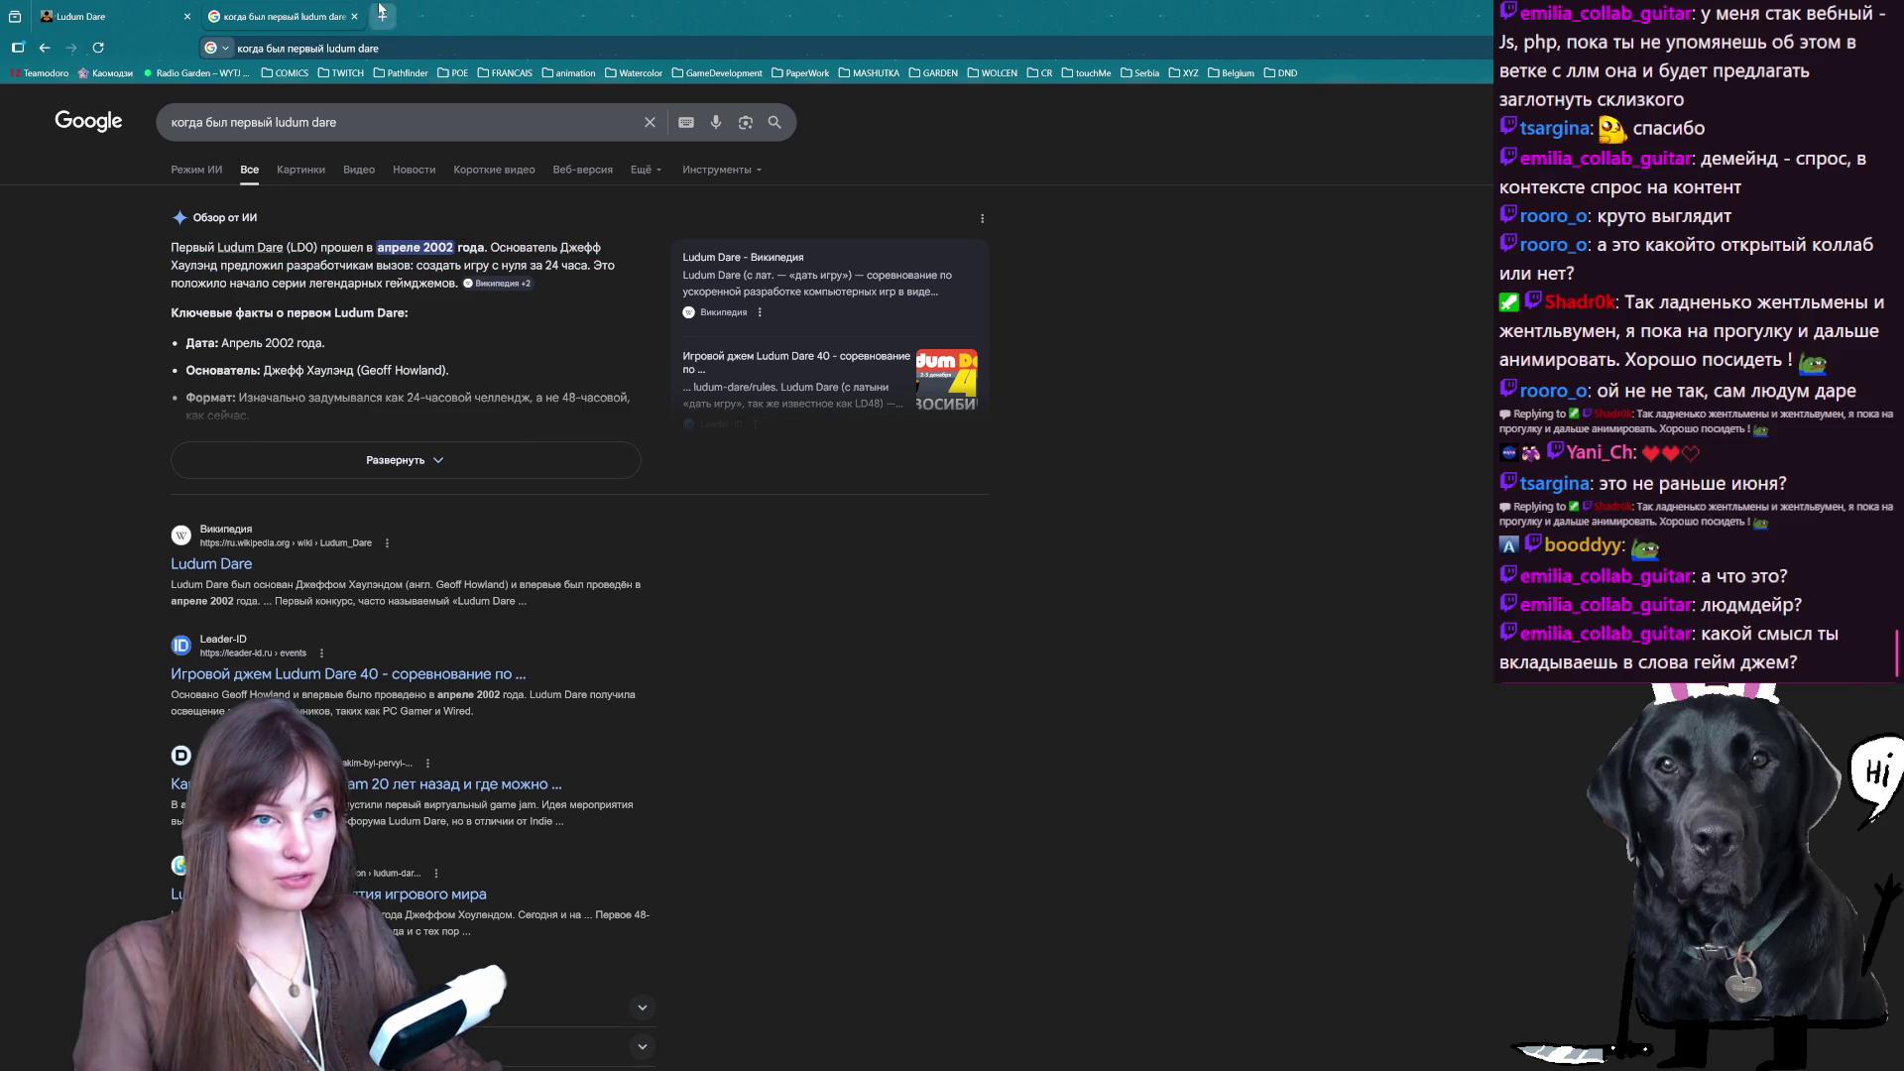
- Replace the Google query with 'game jam' and search
click(396, 122)
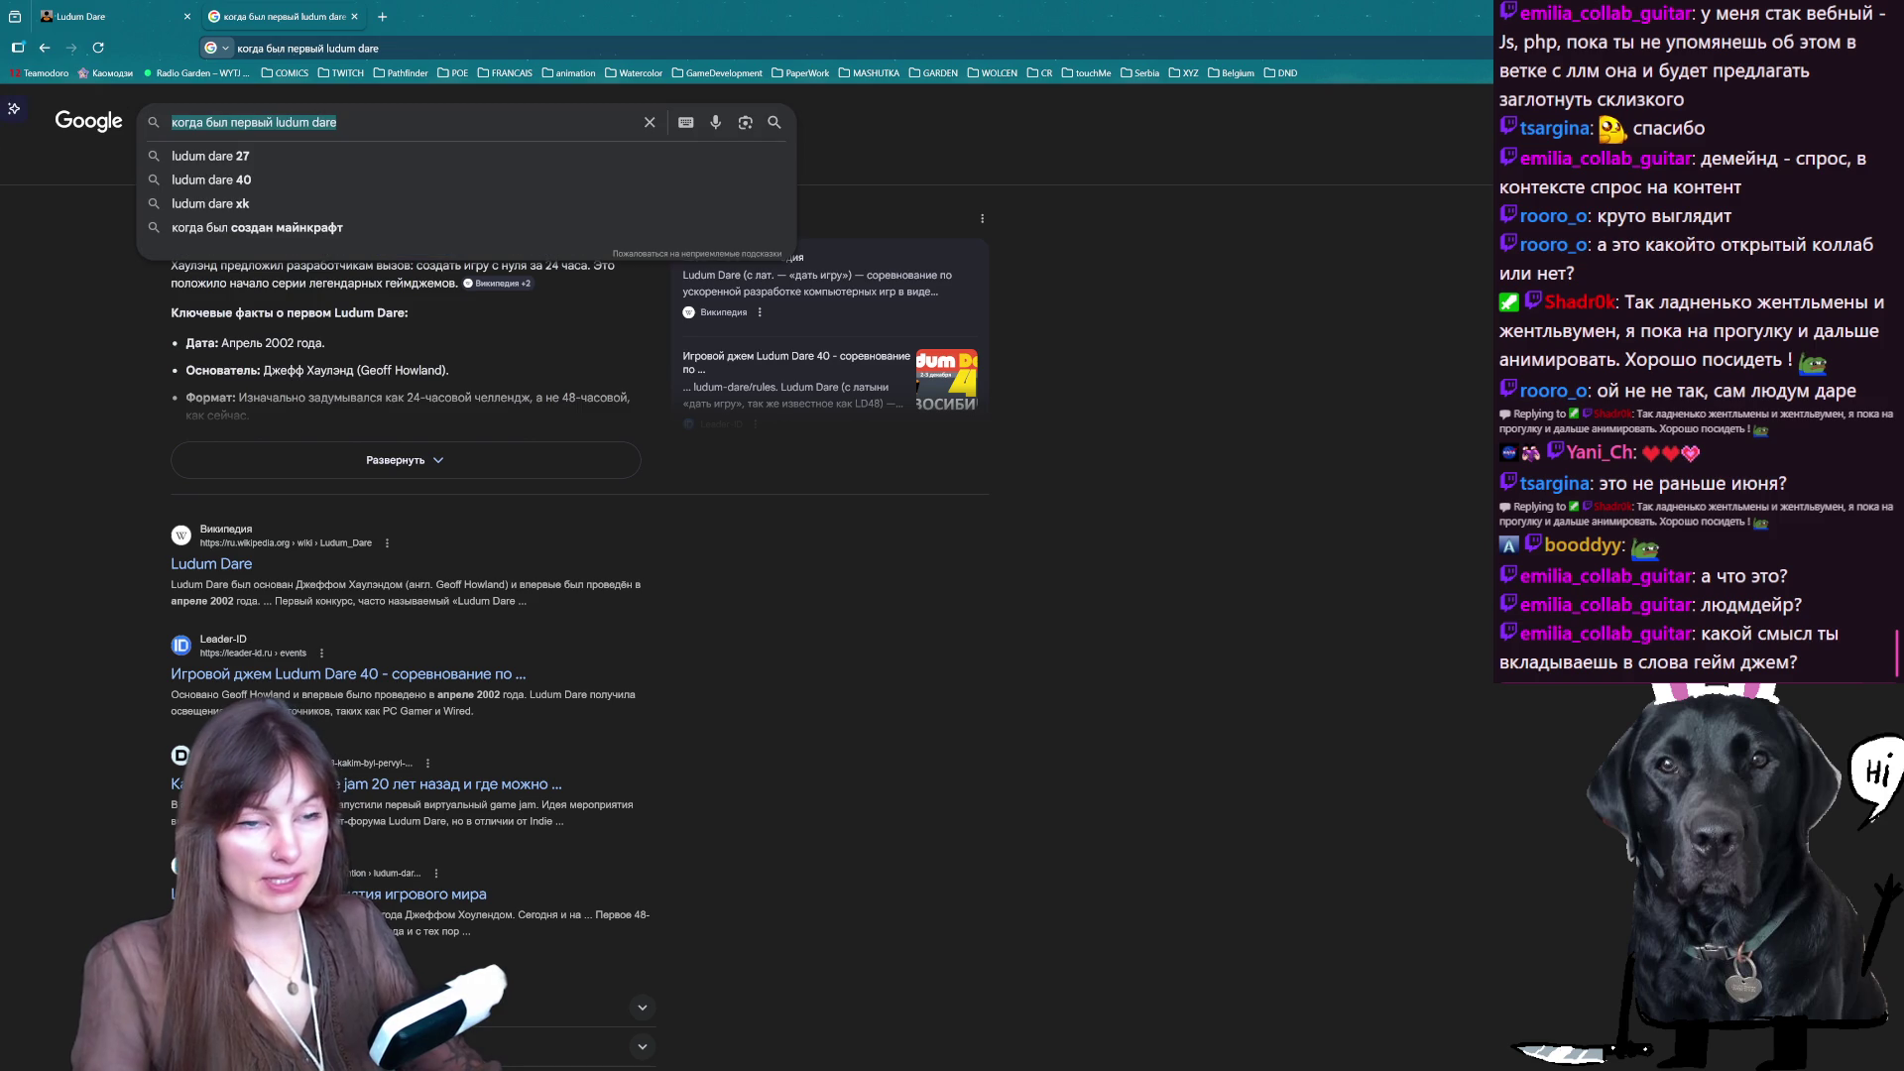
text(game )
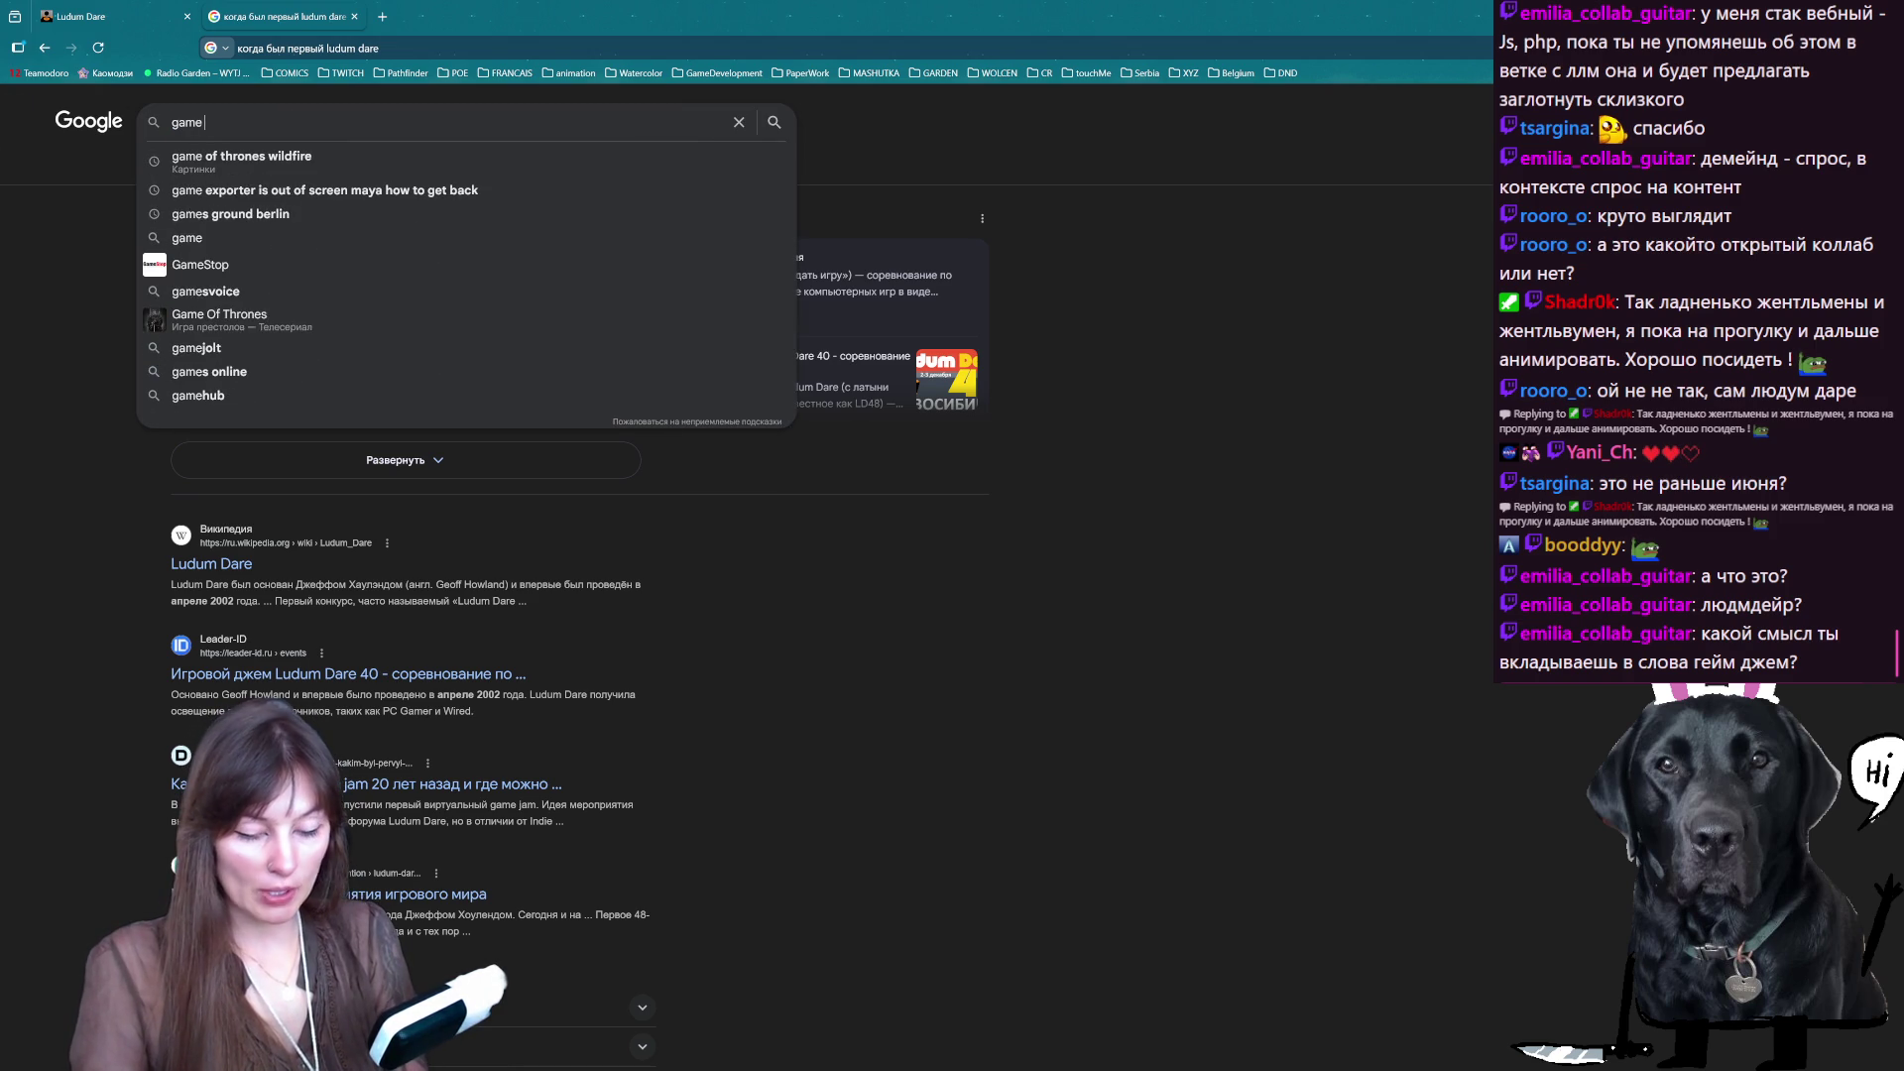
text(jam)
key(Return)
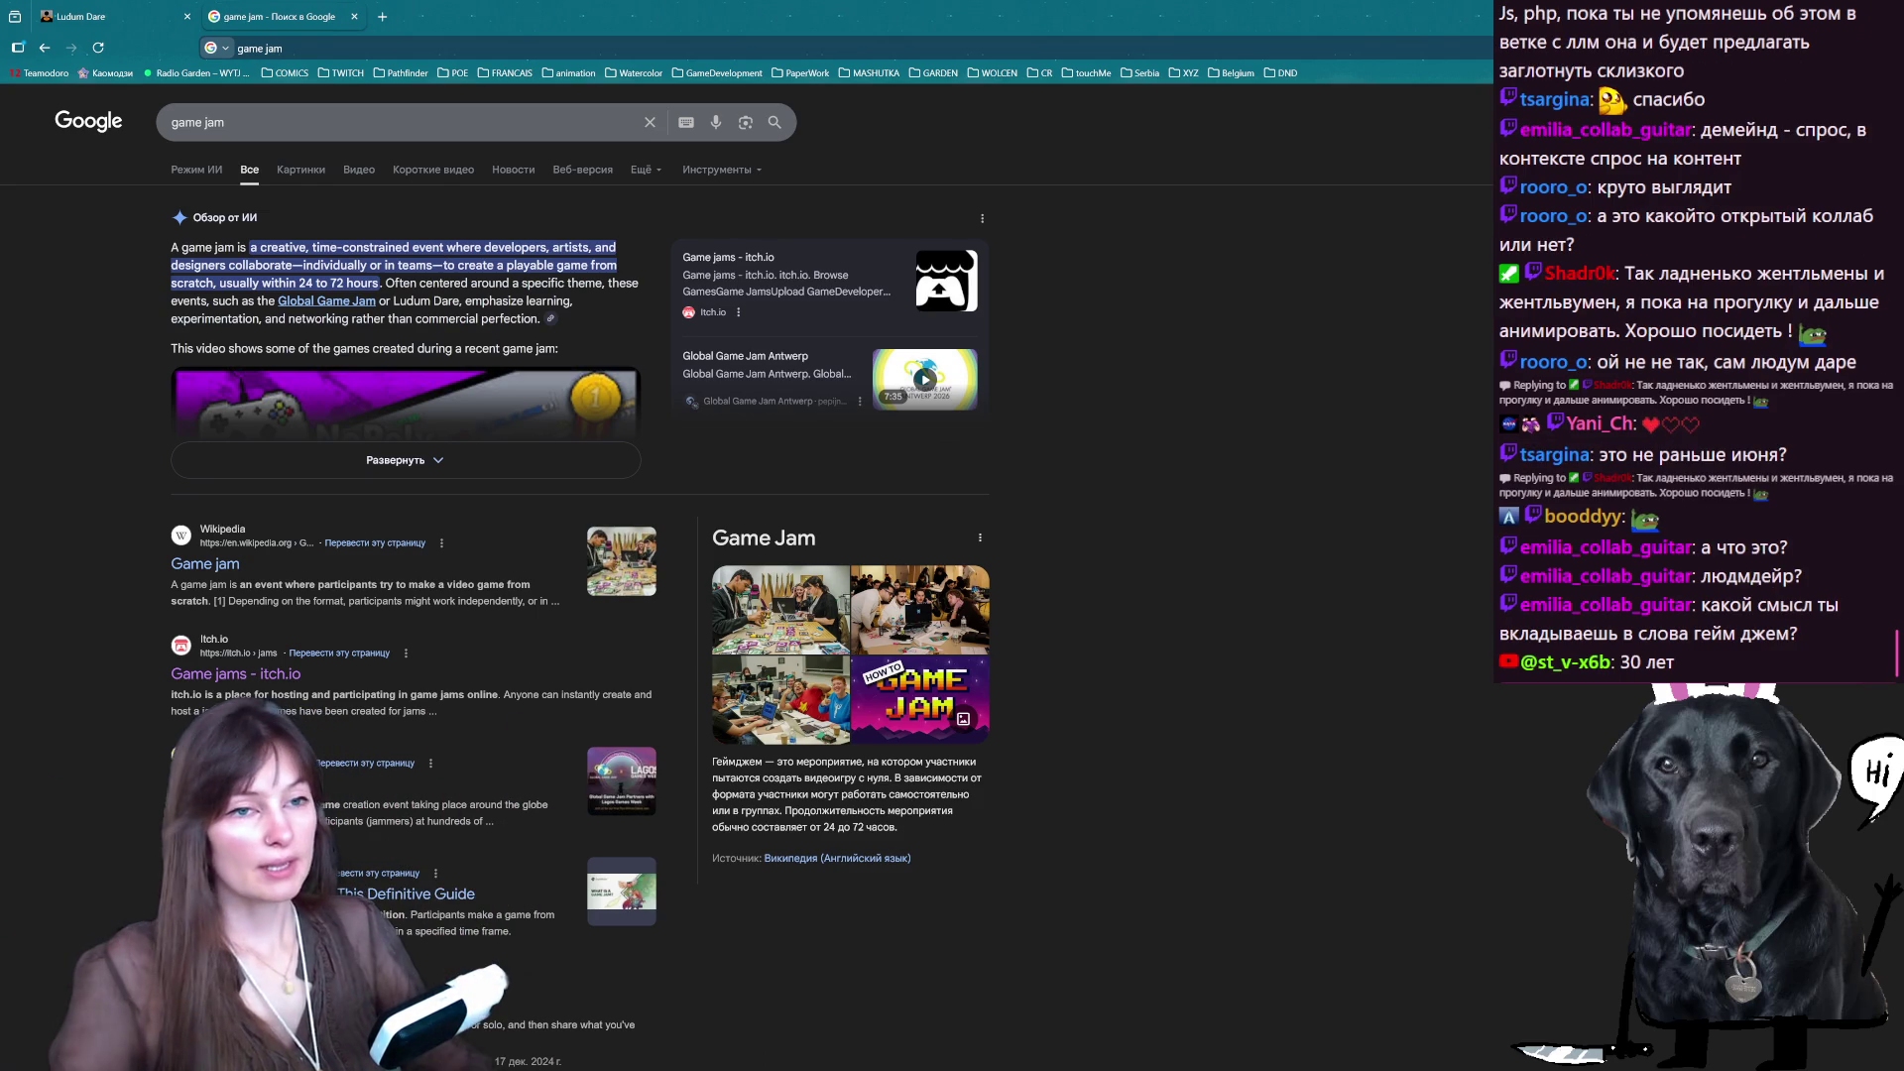
- Open a new tab and load the mistyped address 'itchi.io'
click(382, 16)
text(itchi)
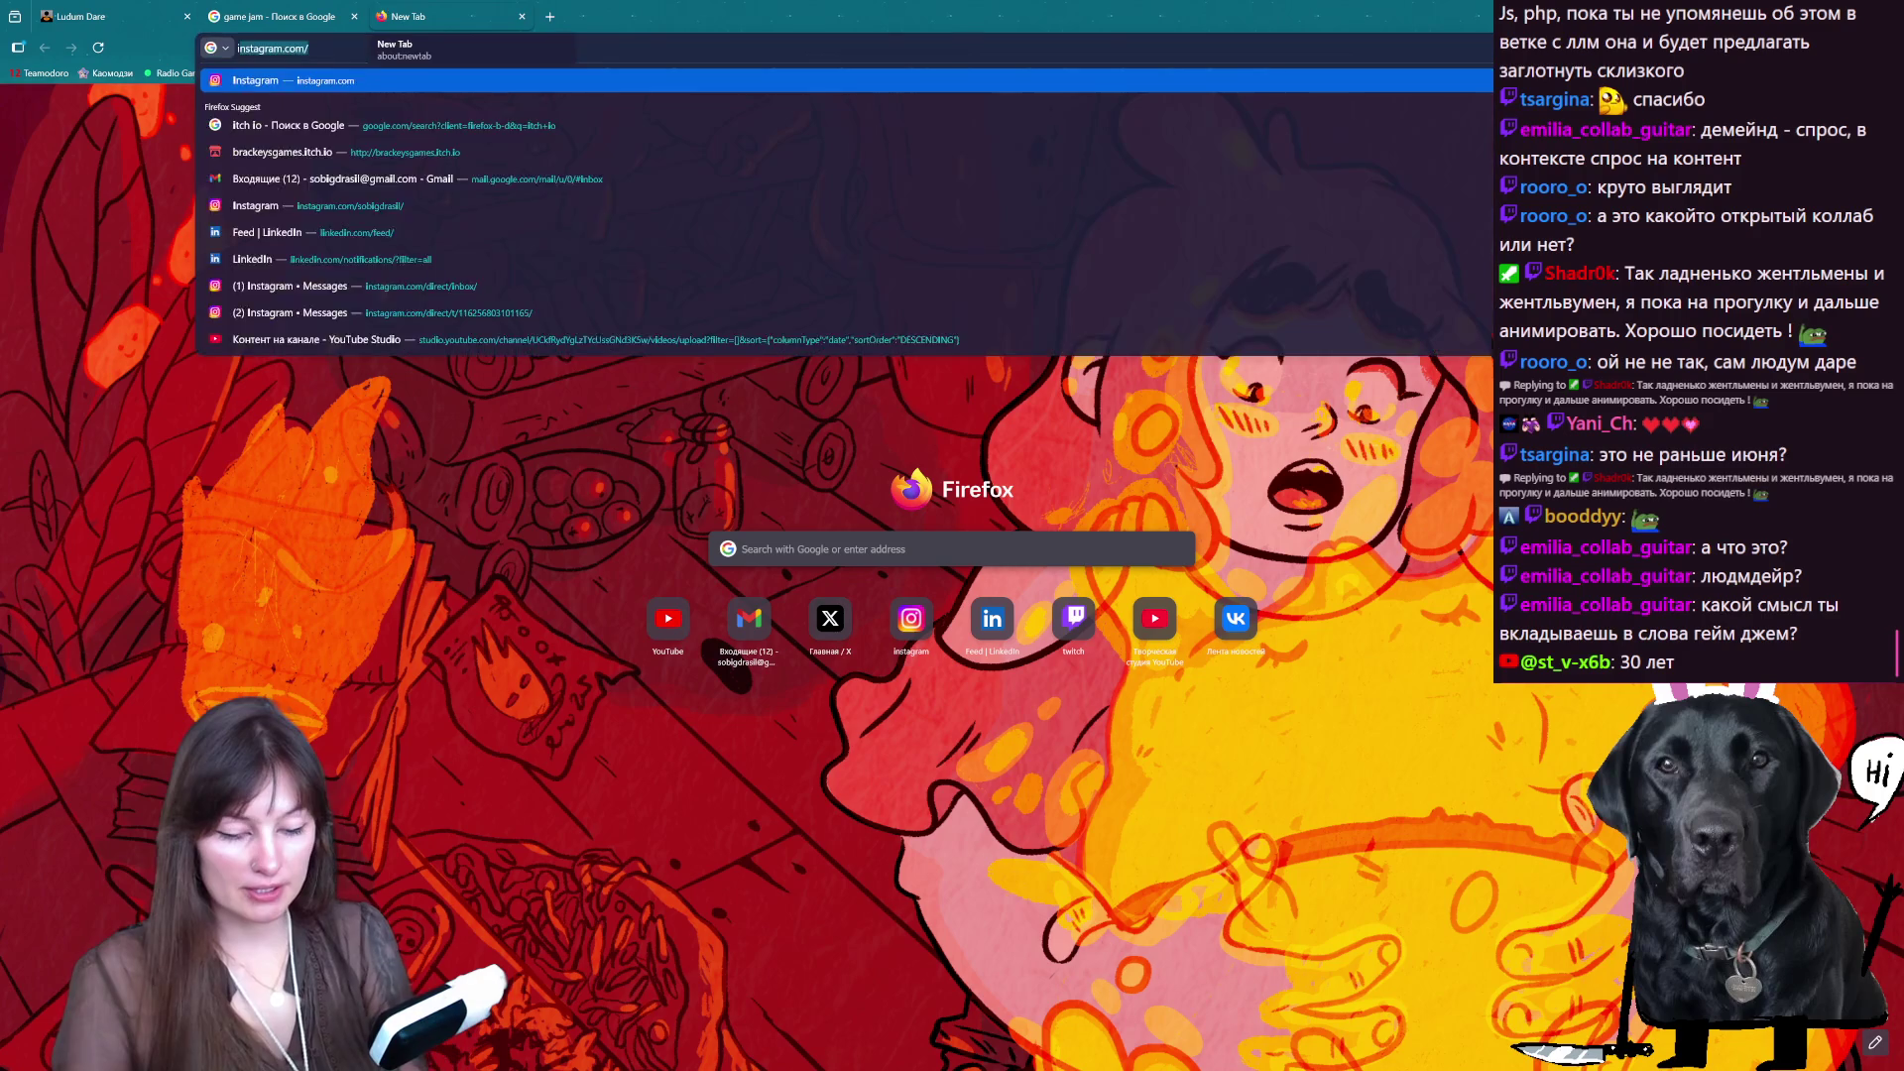
text(.io)
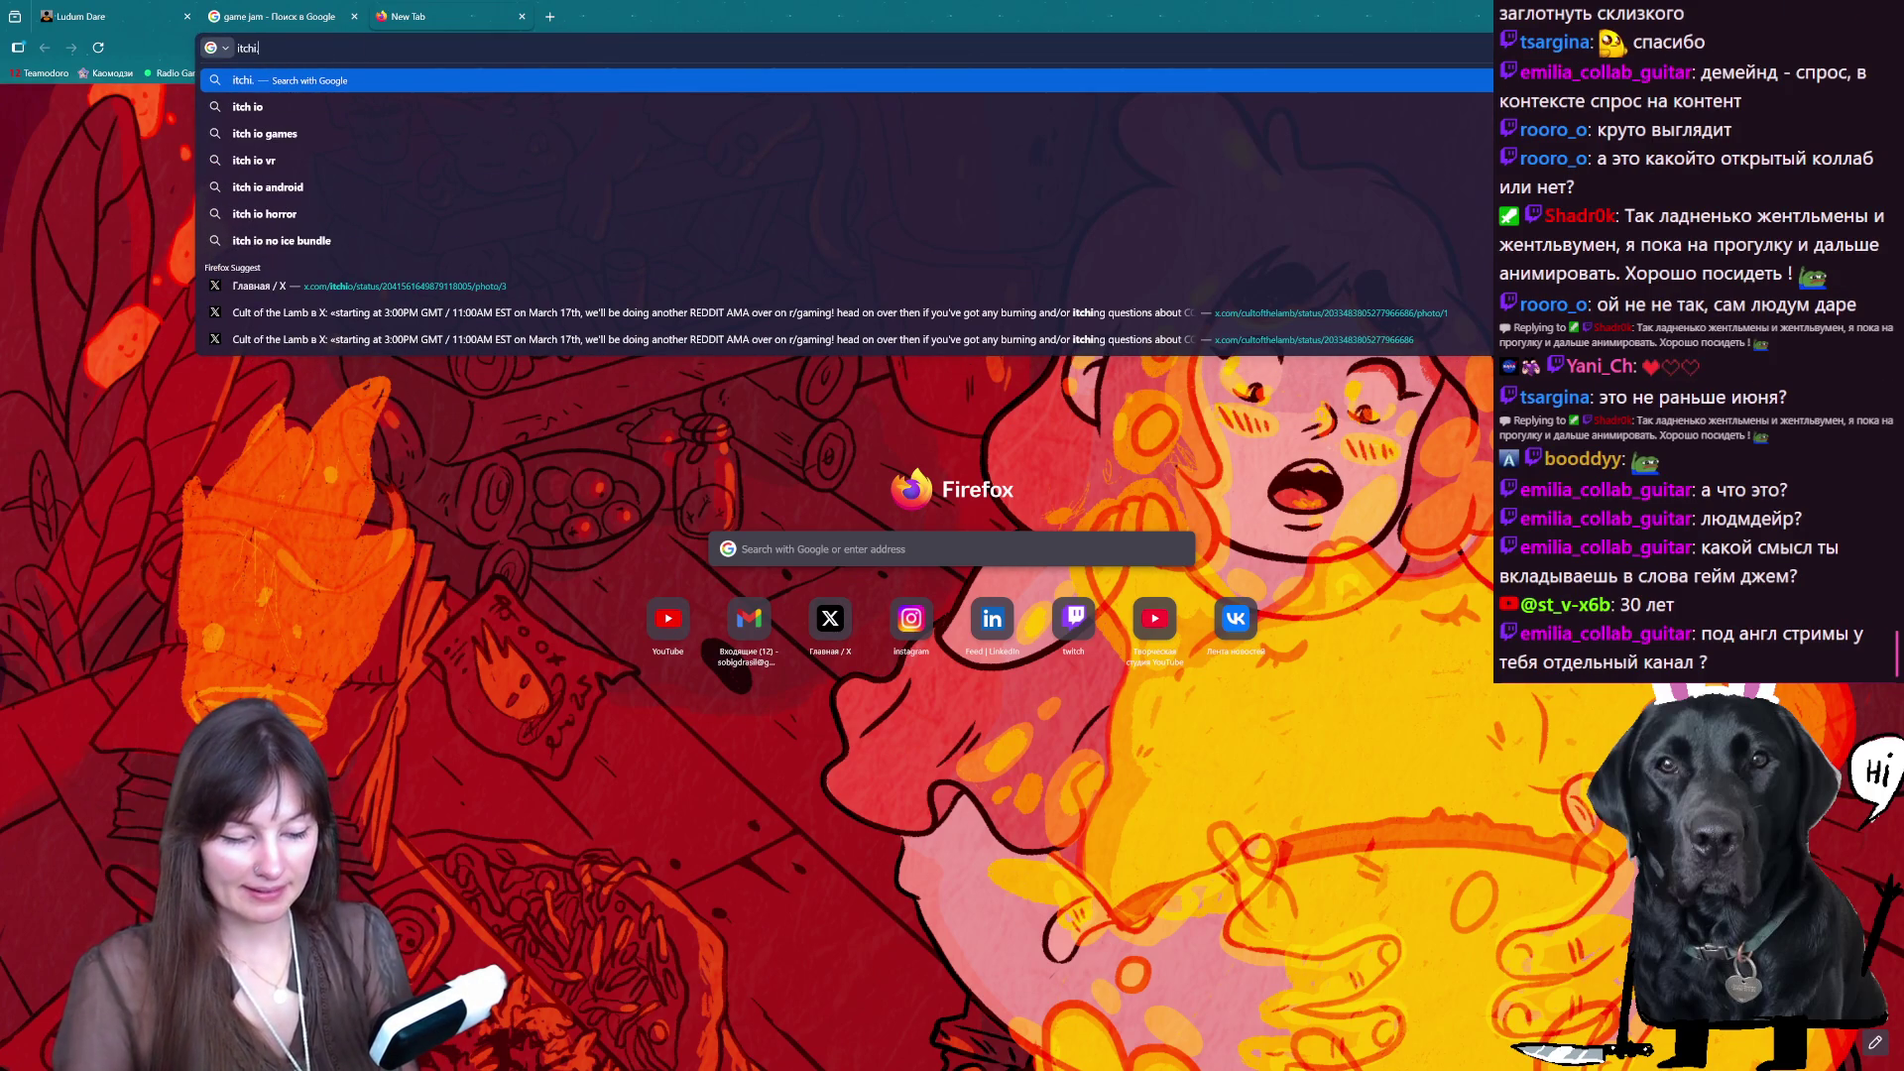
key(Return)
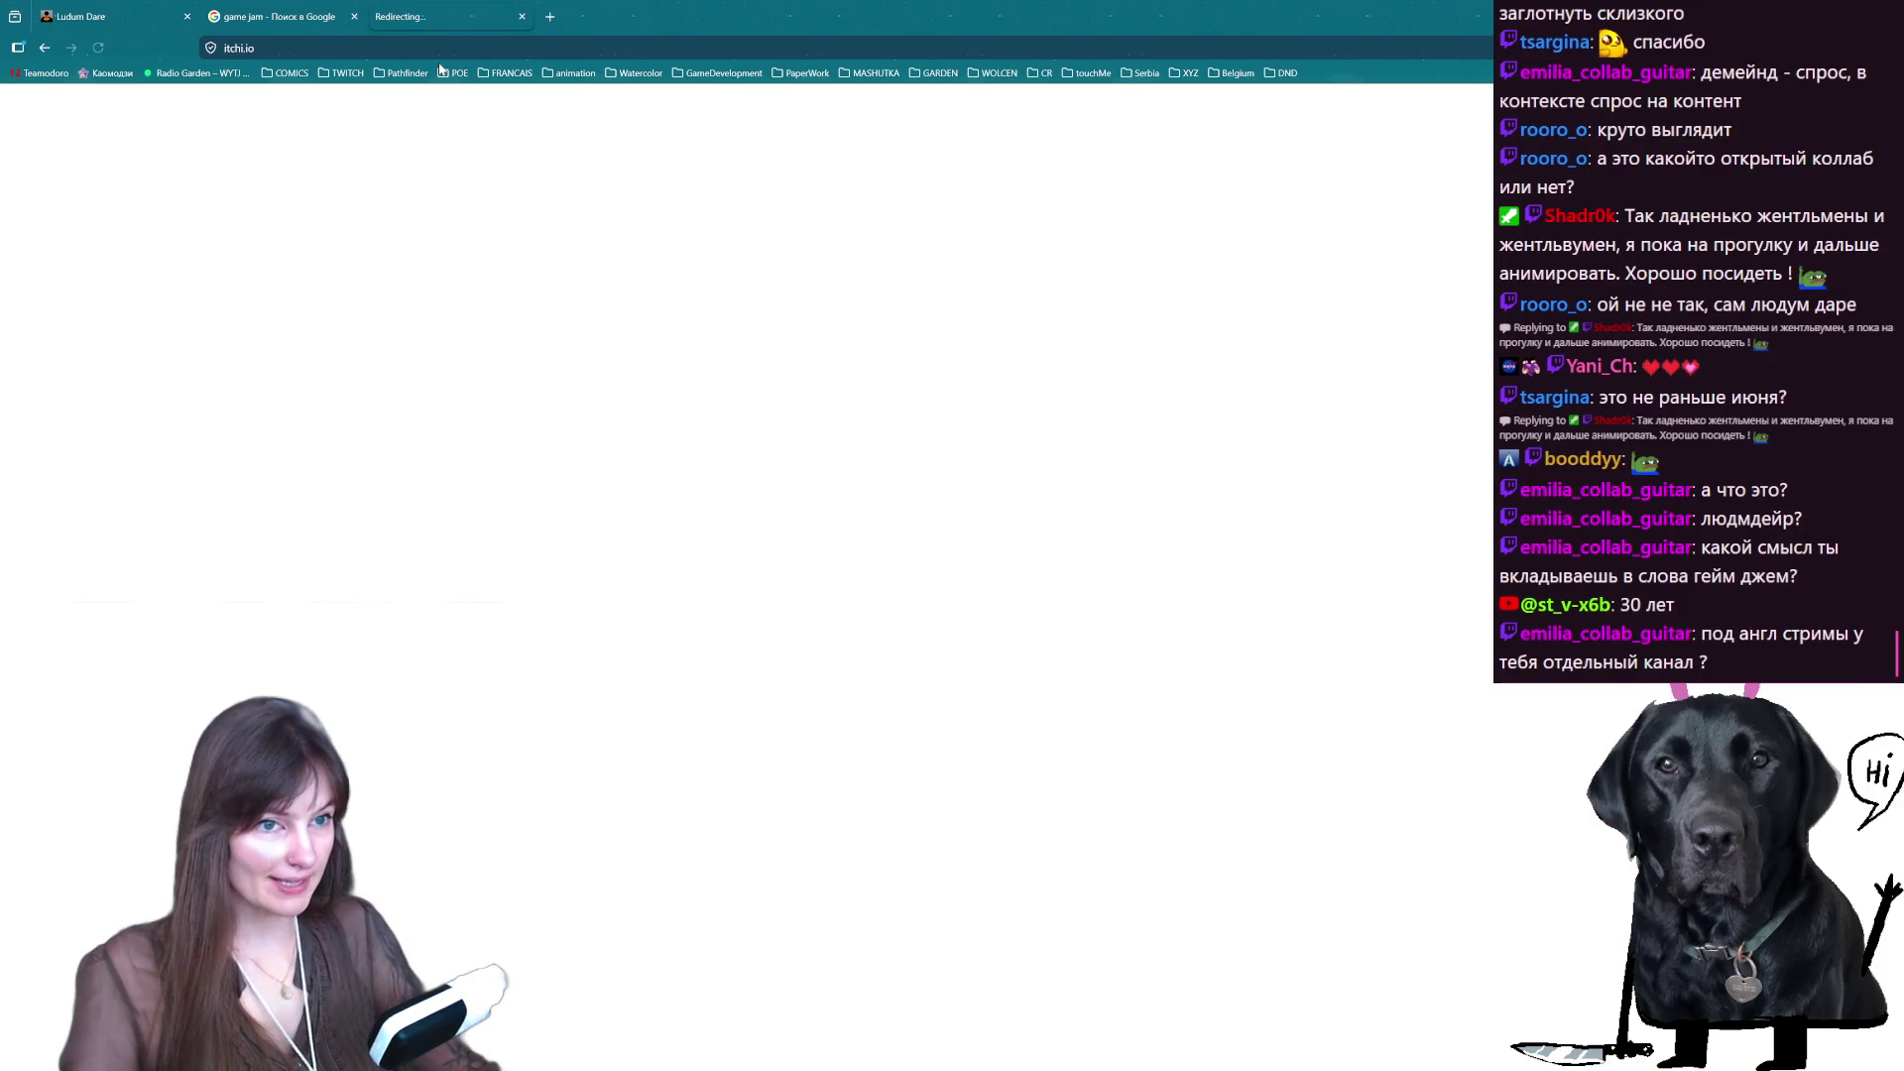
click(402, 48)
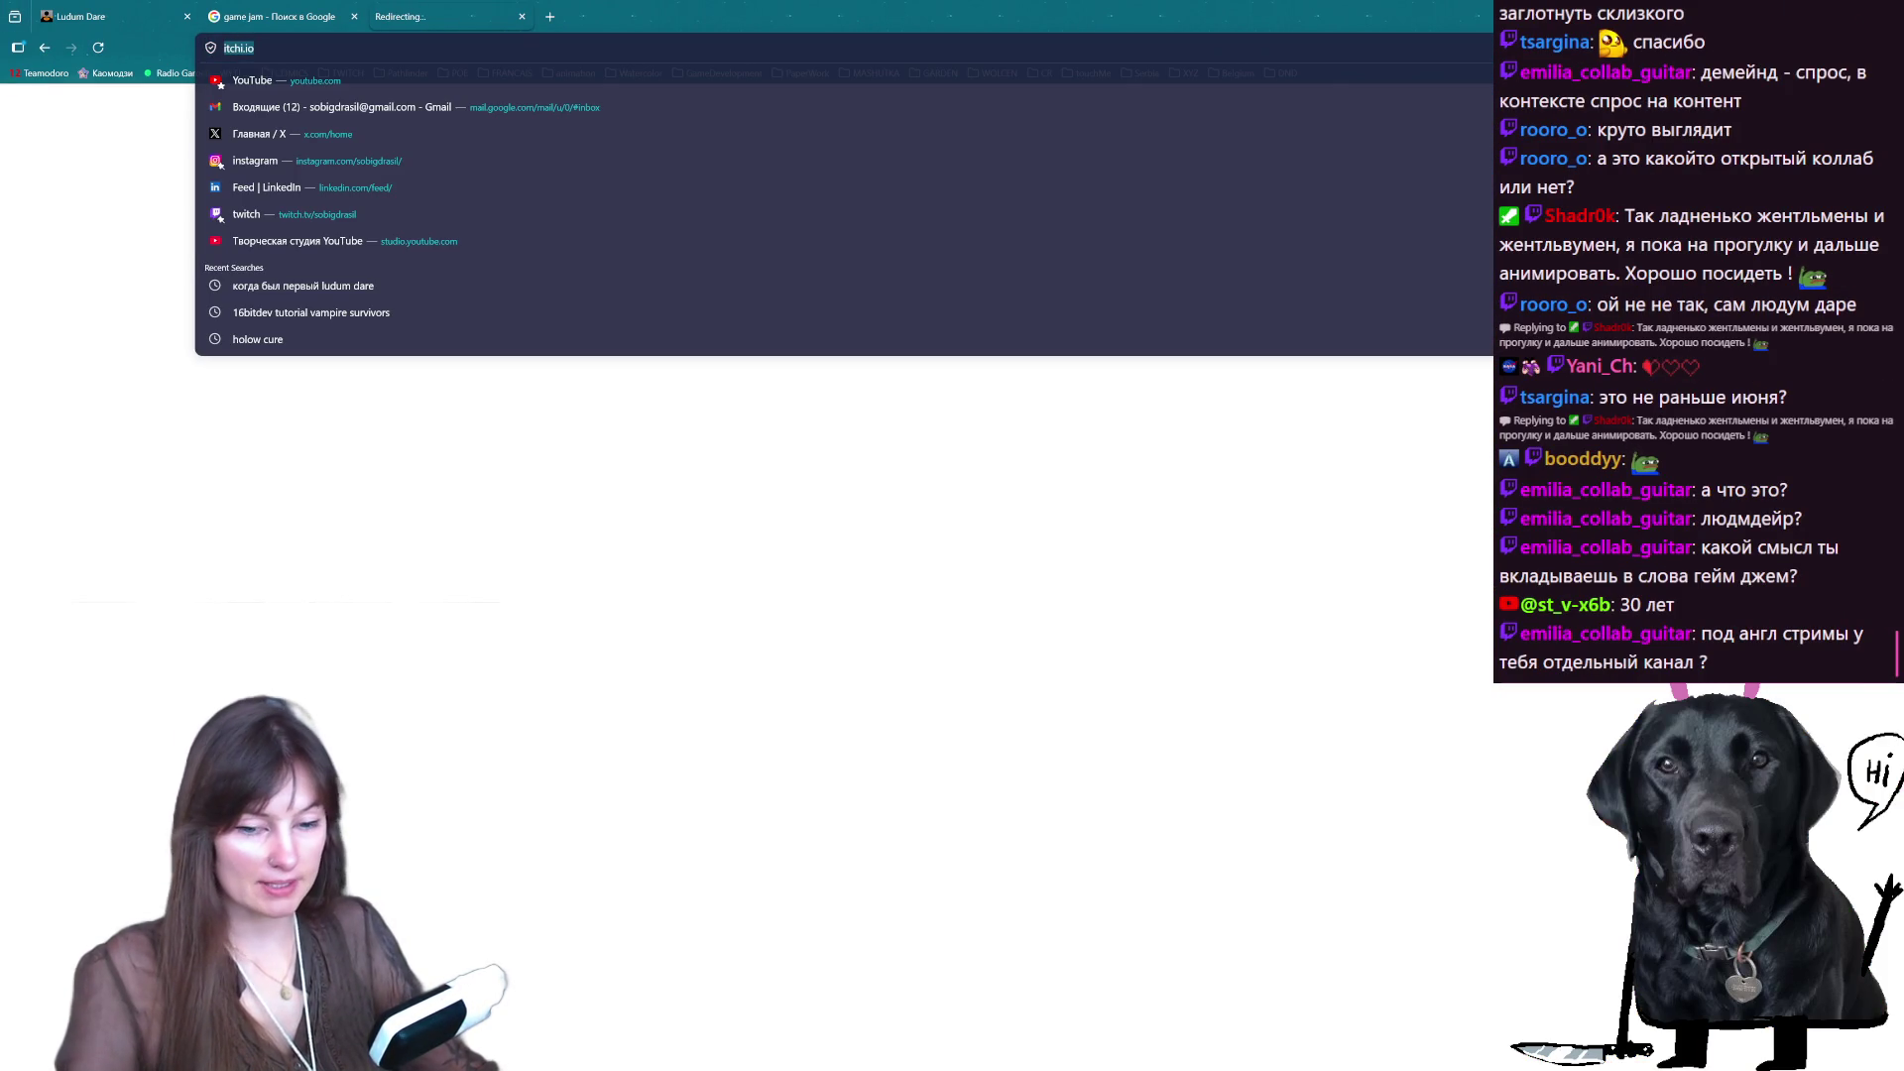
key(Escape)
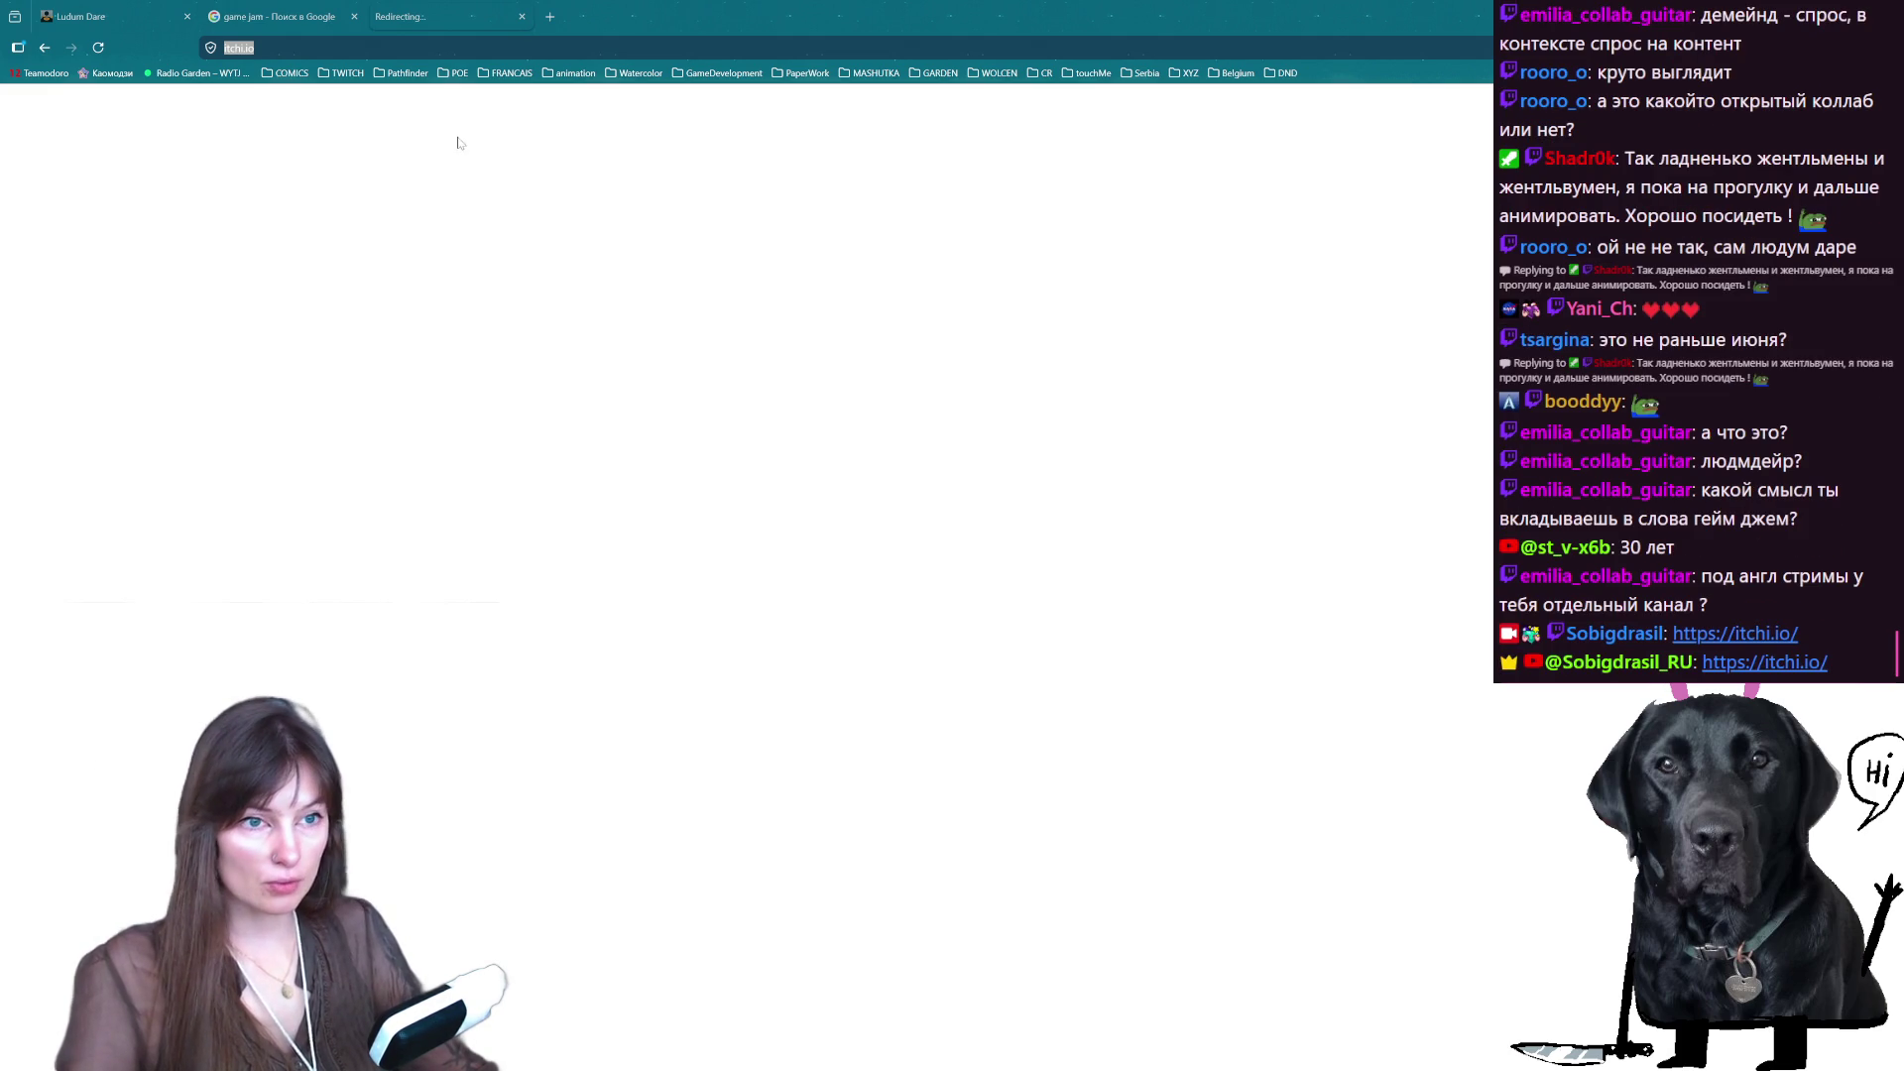
- Edit the mistyped address in the address bar to correct it toward itch.io
click(292, 48)
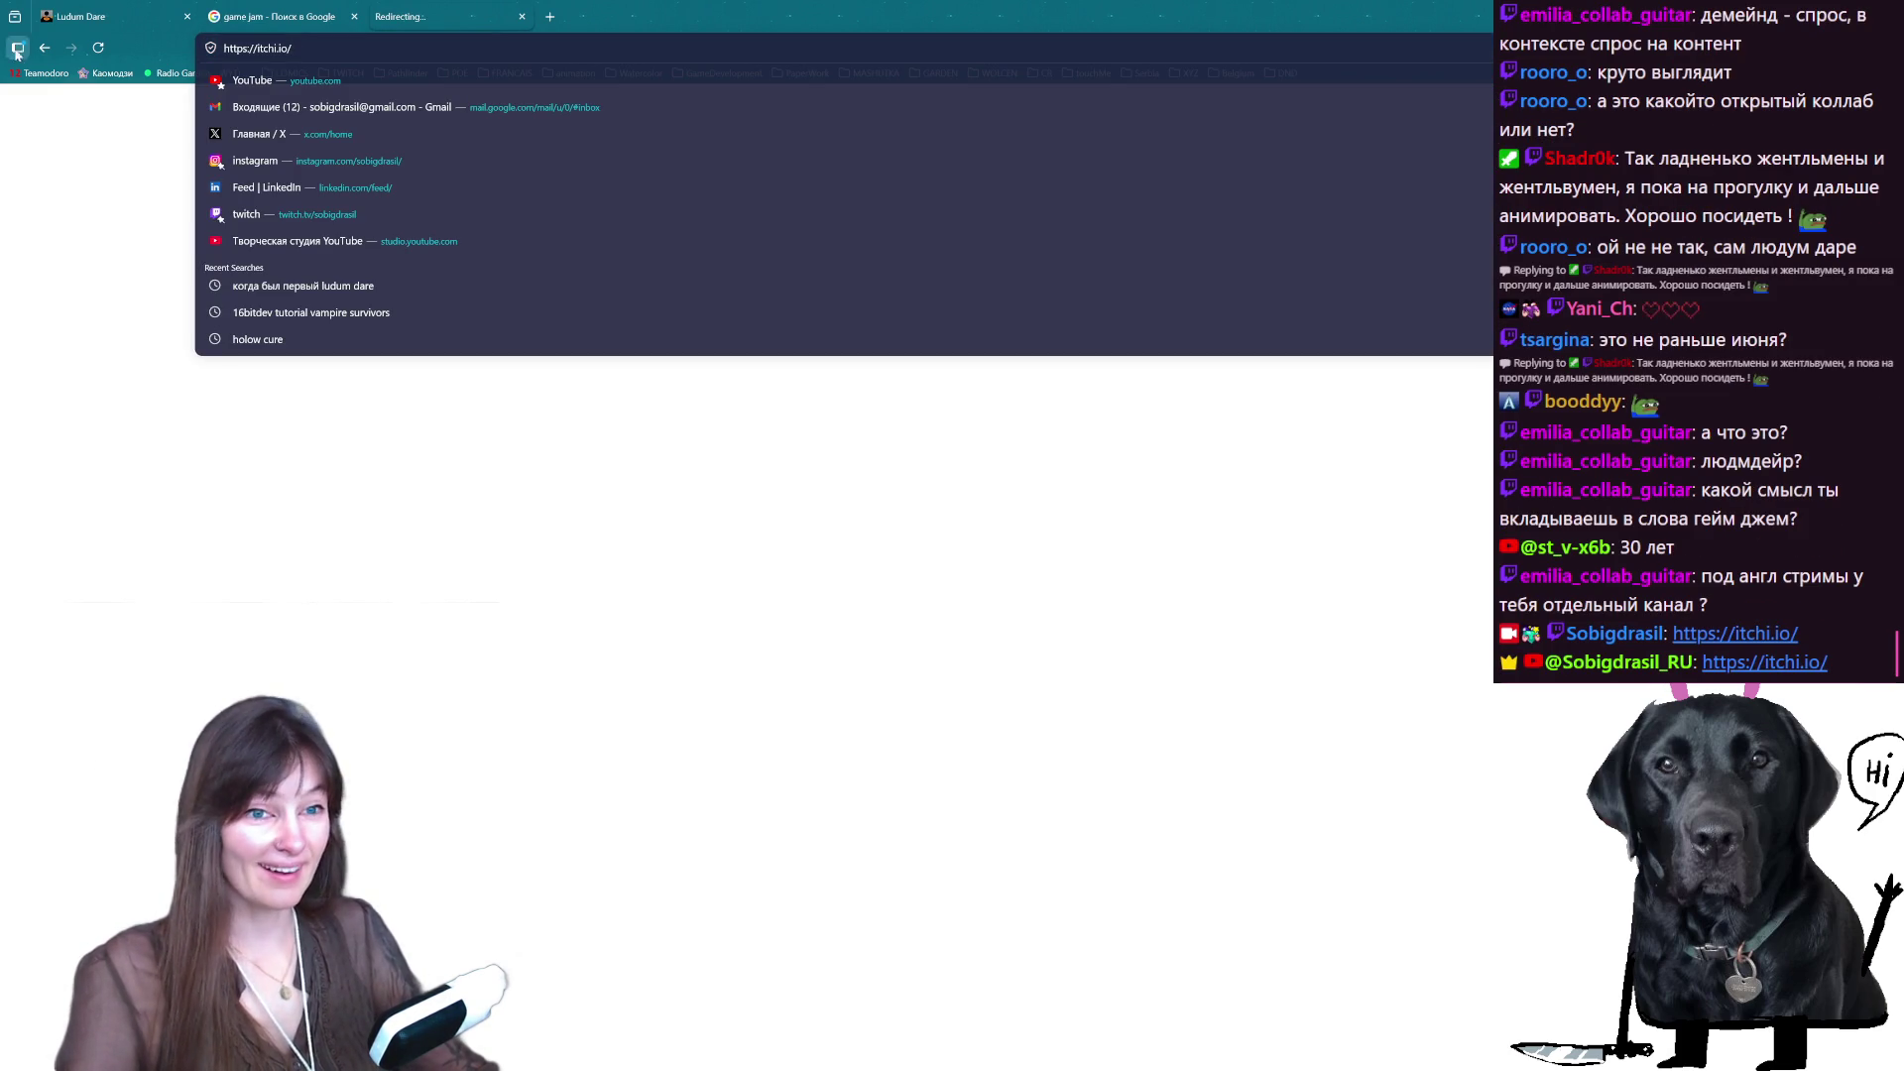
click(99, 107)
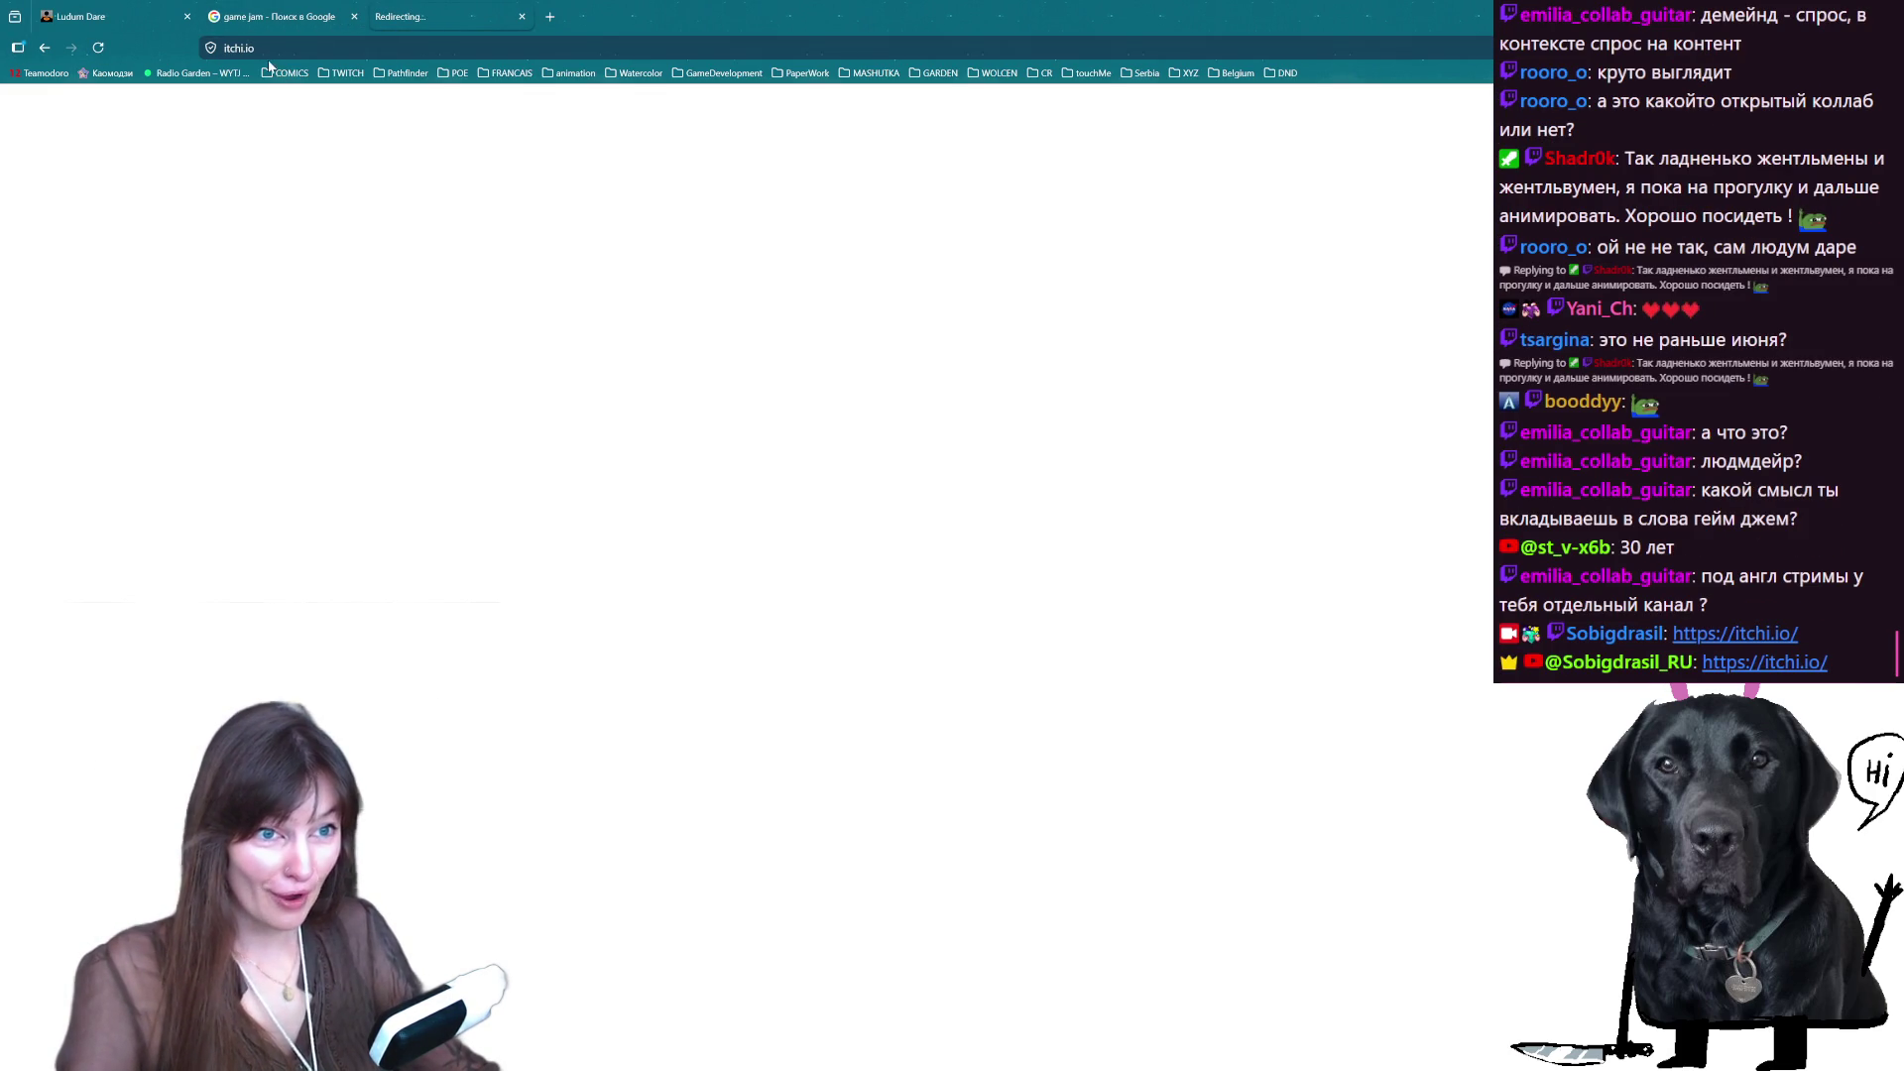
click(265, 47)
key(BackSpace)
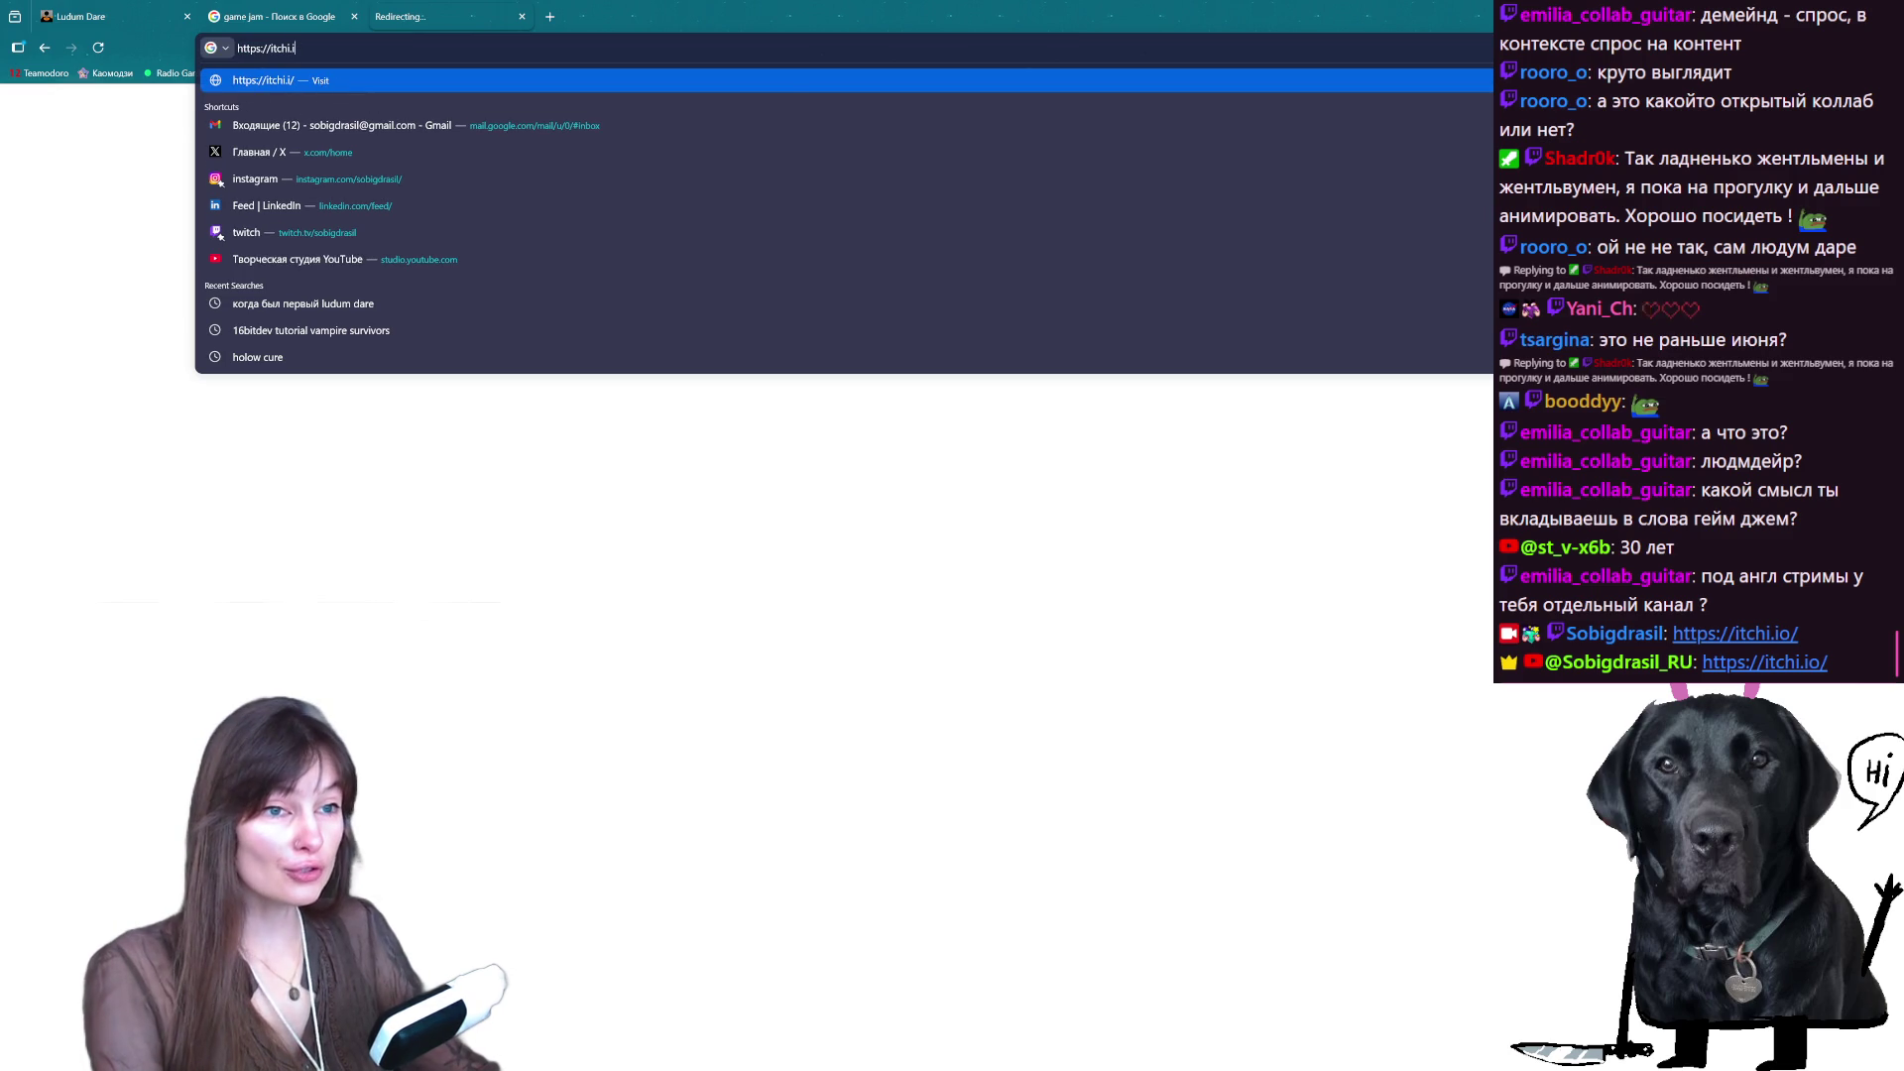
key(BackSpace)
key(BackSpace)
key(Return)
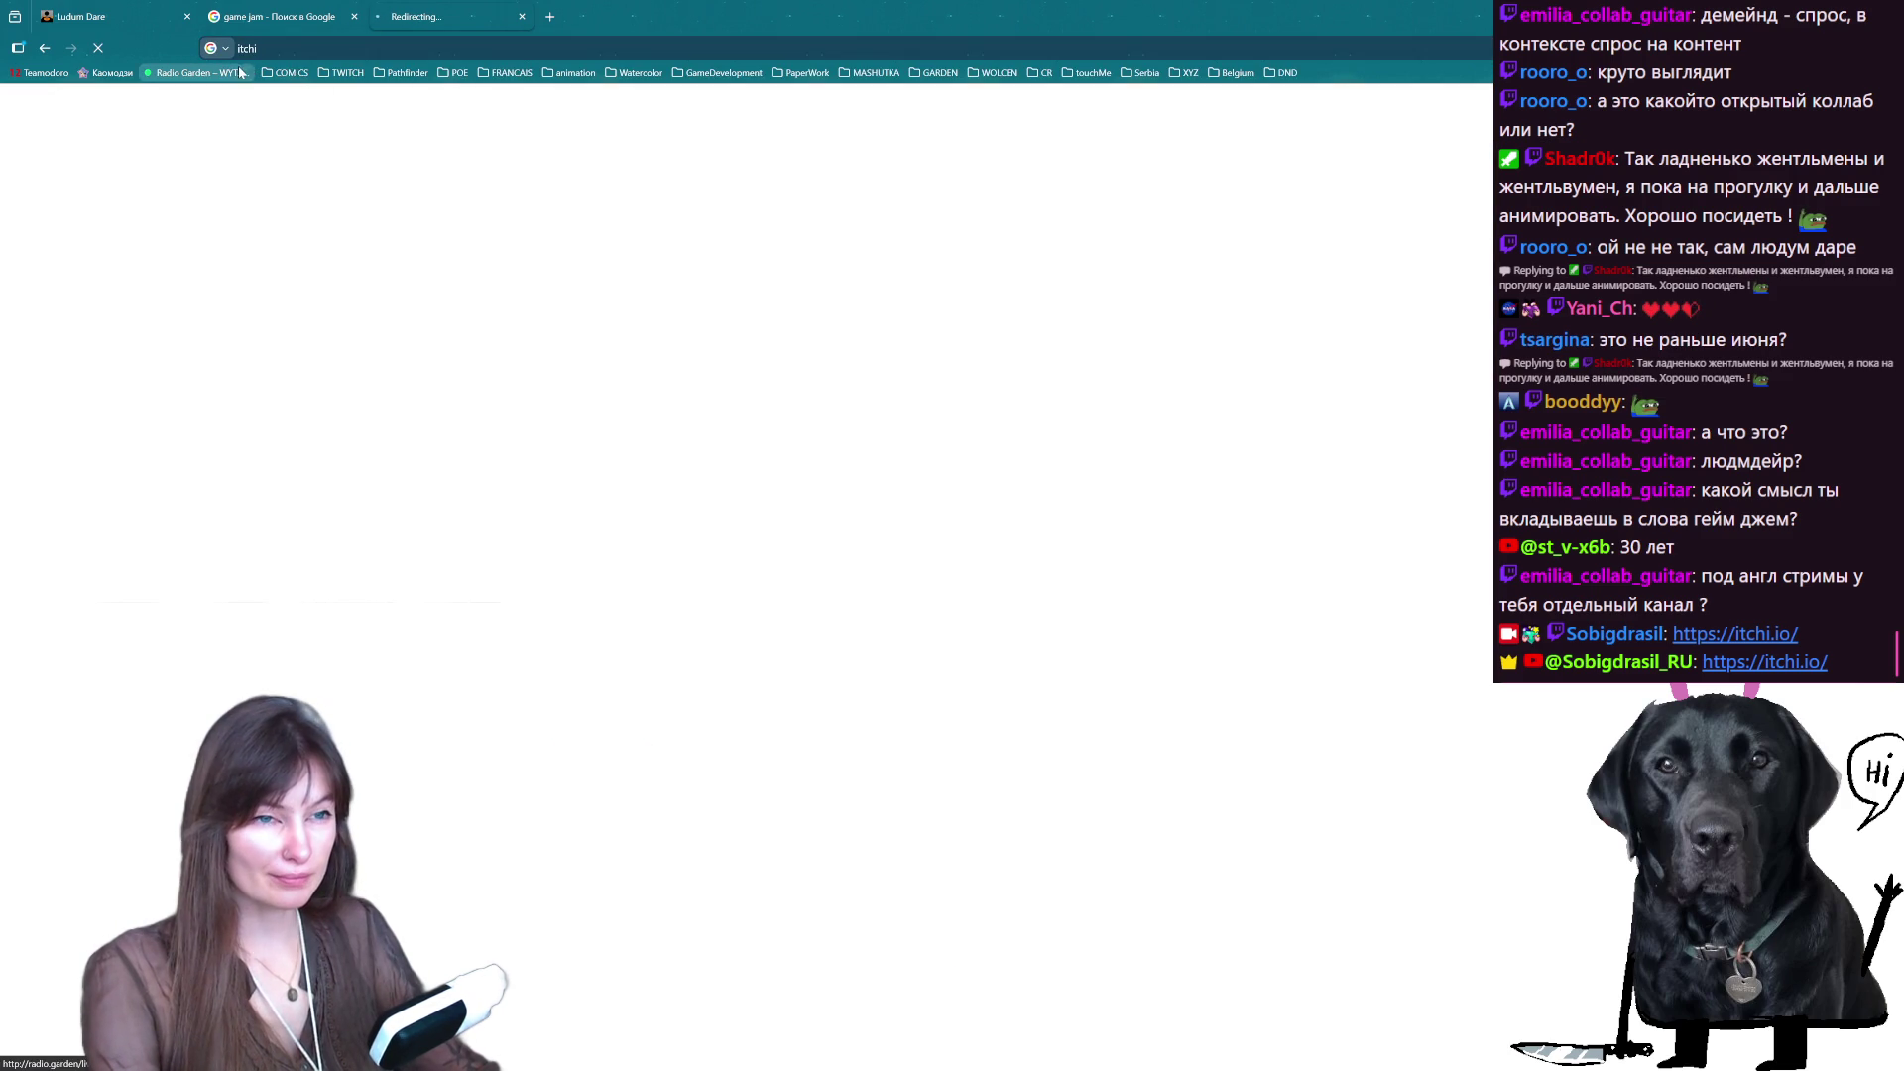
click(262, 47)
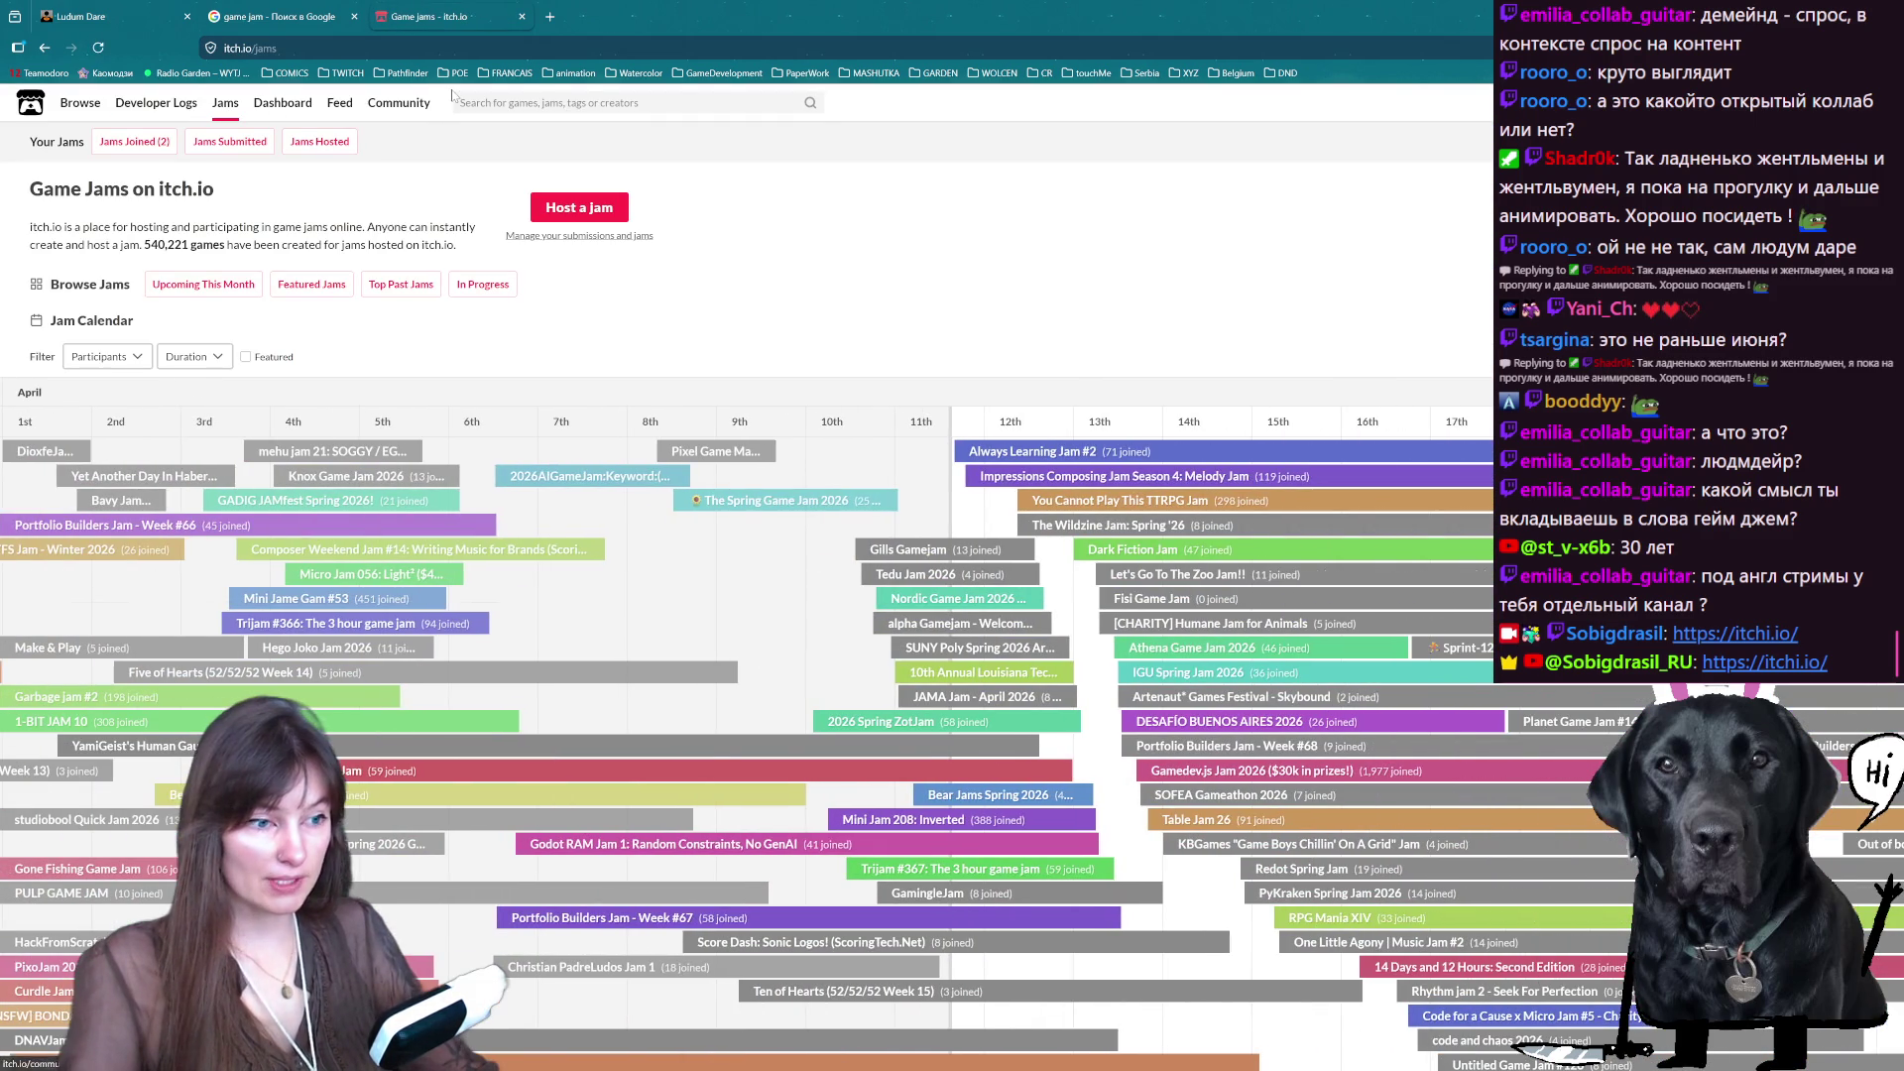
scroll(753, 844, down, 10)
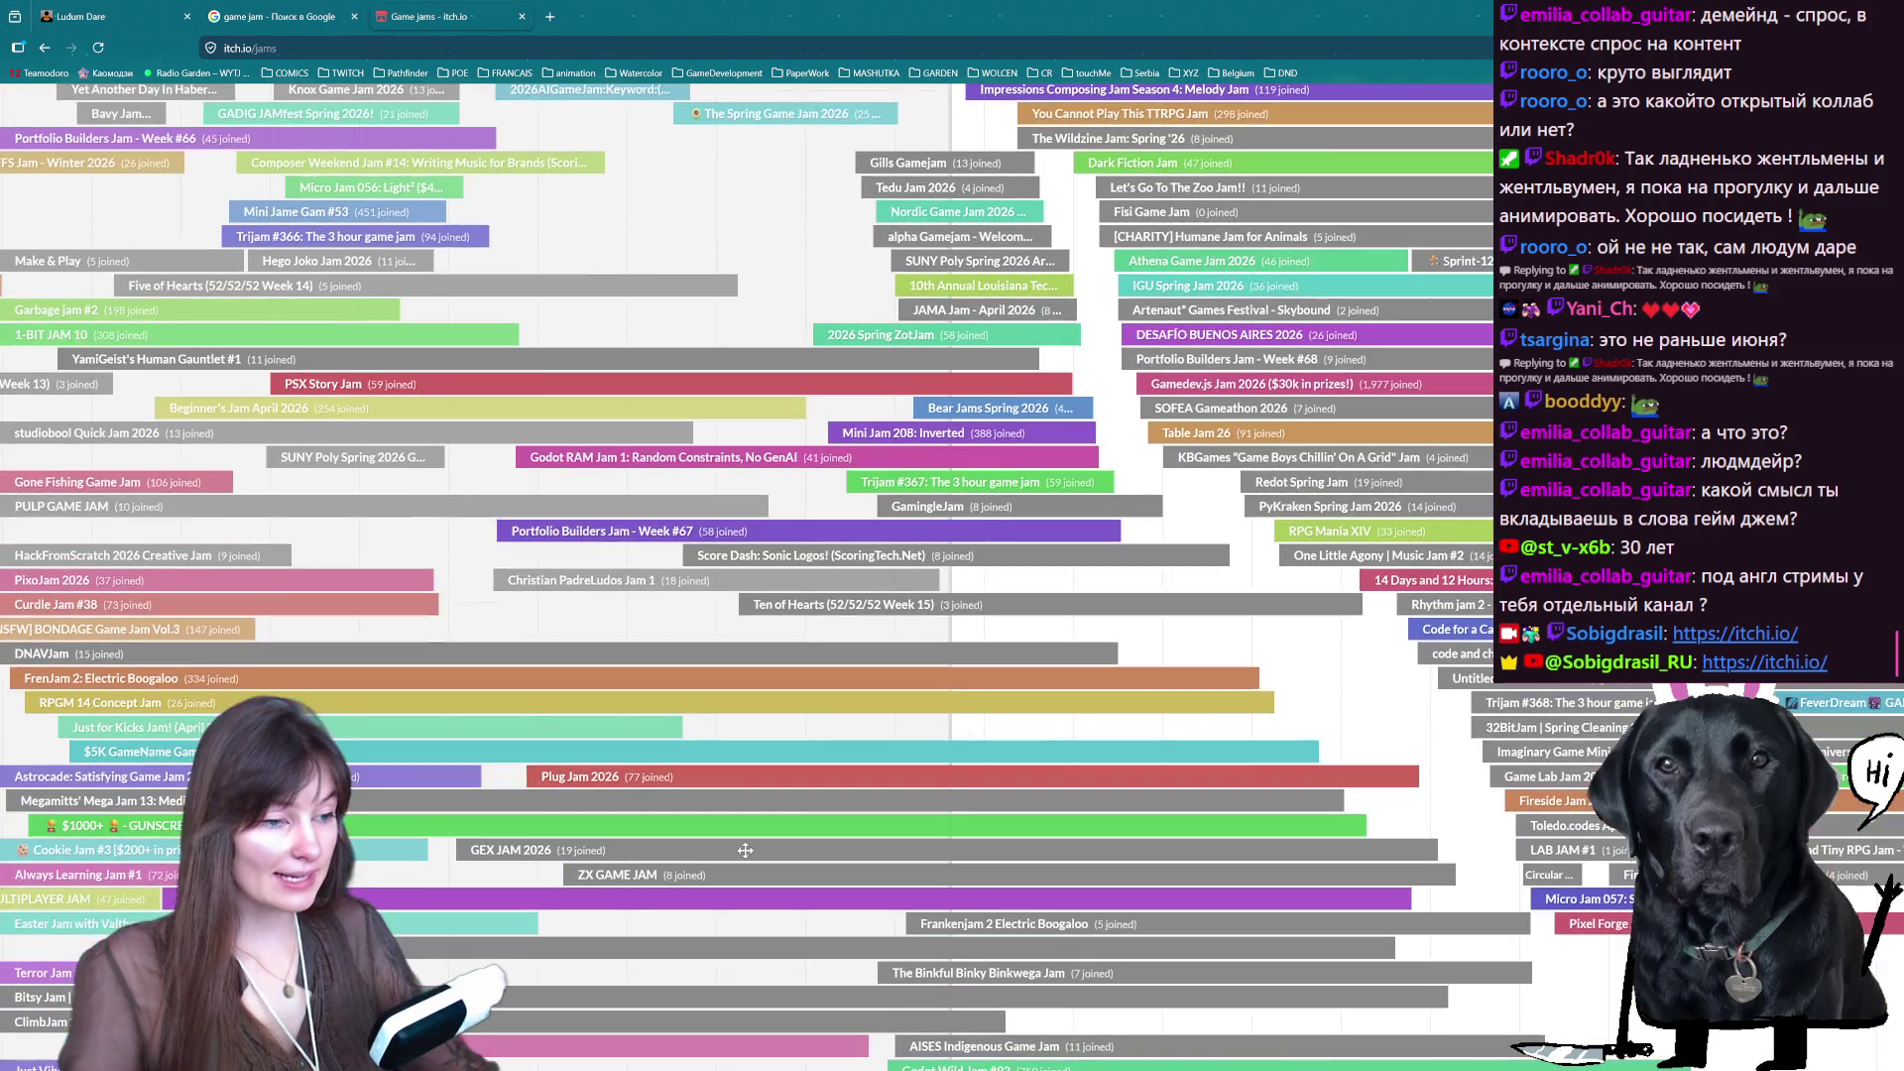
scroll(753, 844, up, 10)
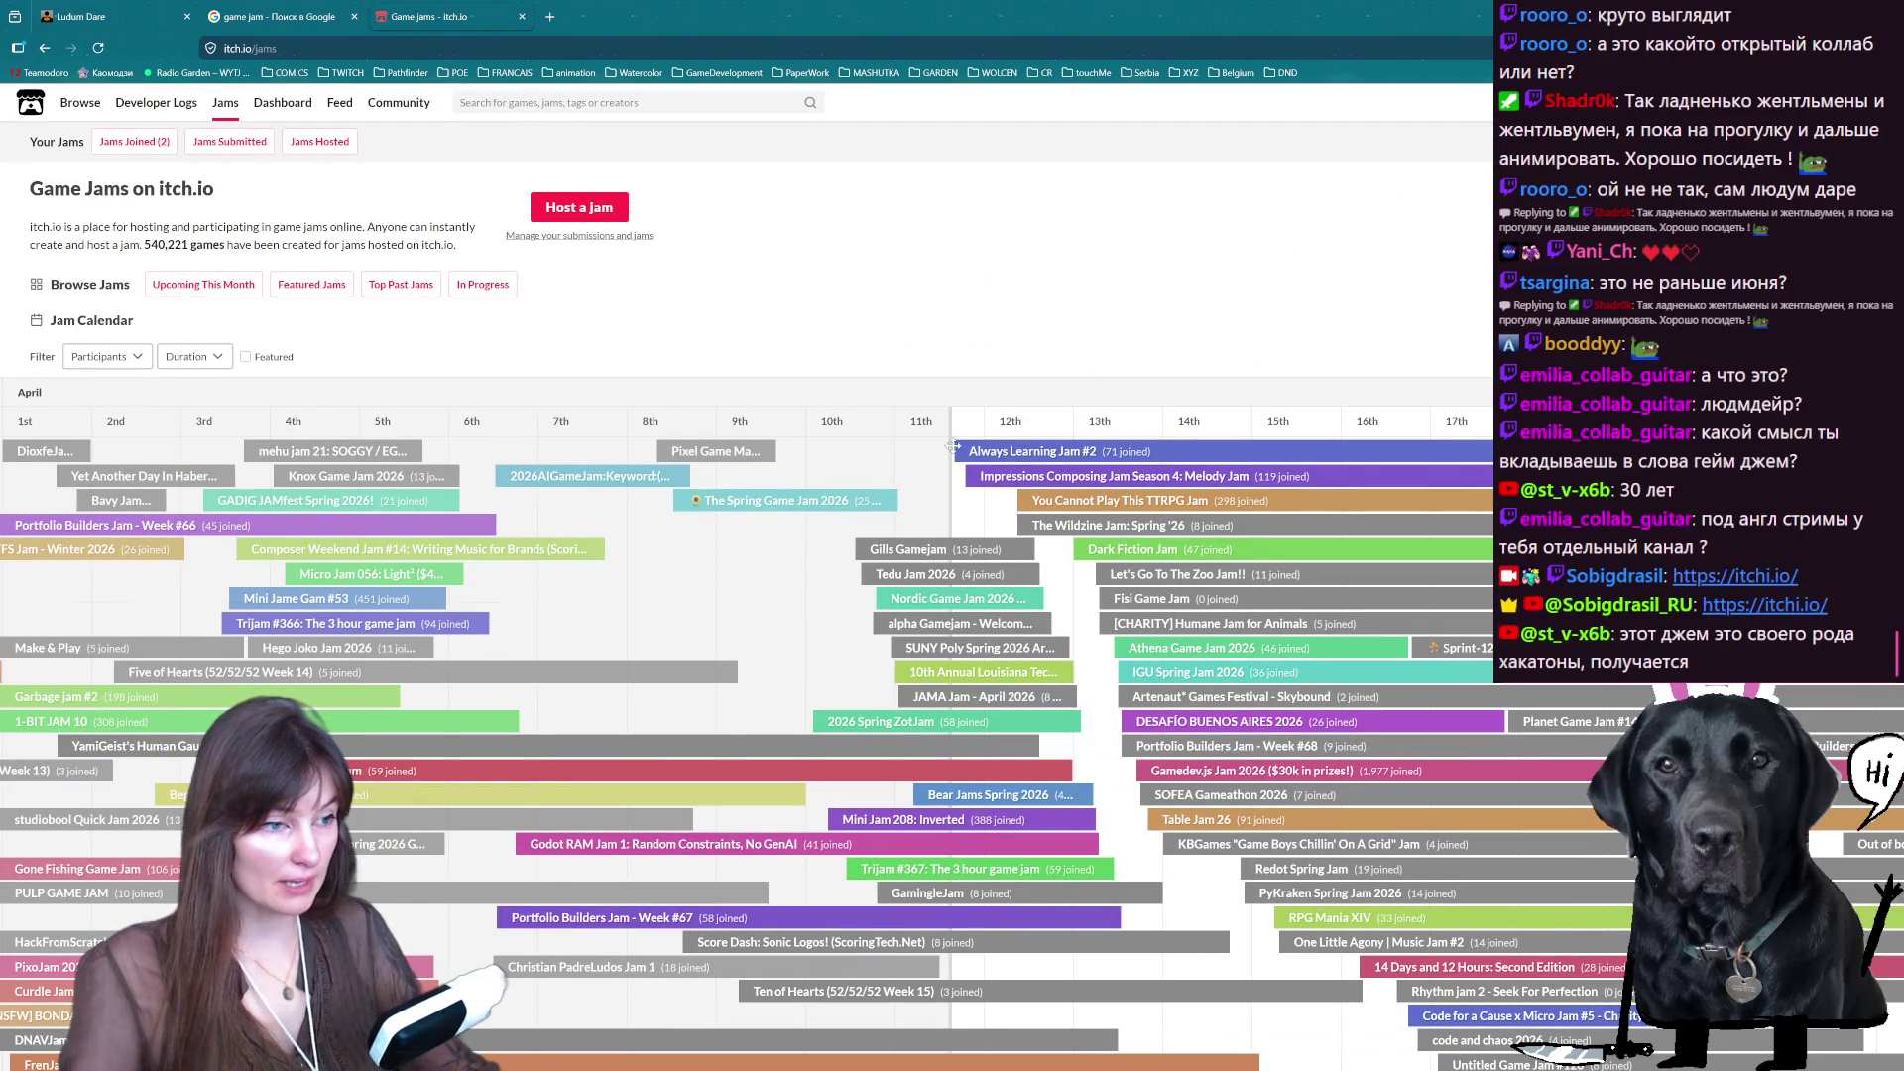
drag(955, 424, 463, 444)
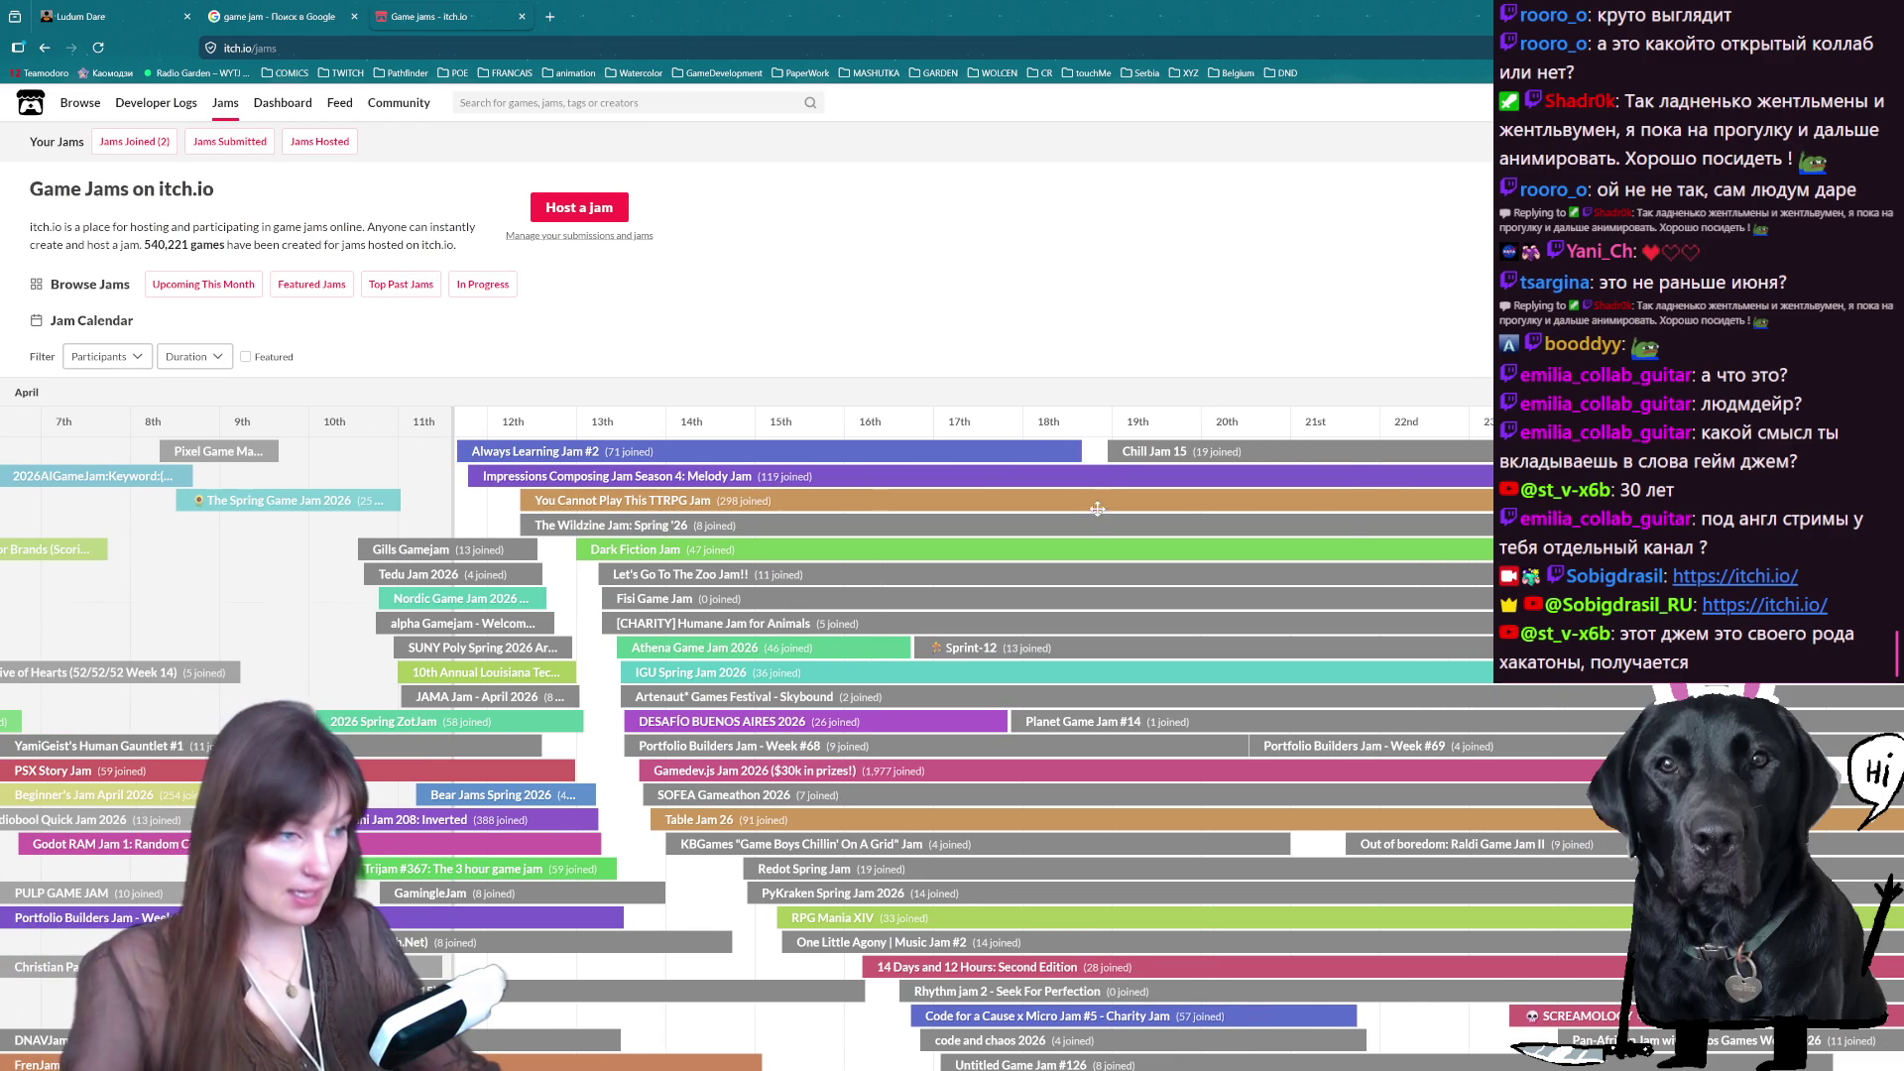
scroll(1208, 701, down, 5)
scroll(1208, 701, up, 5)
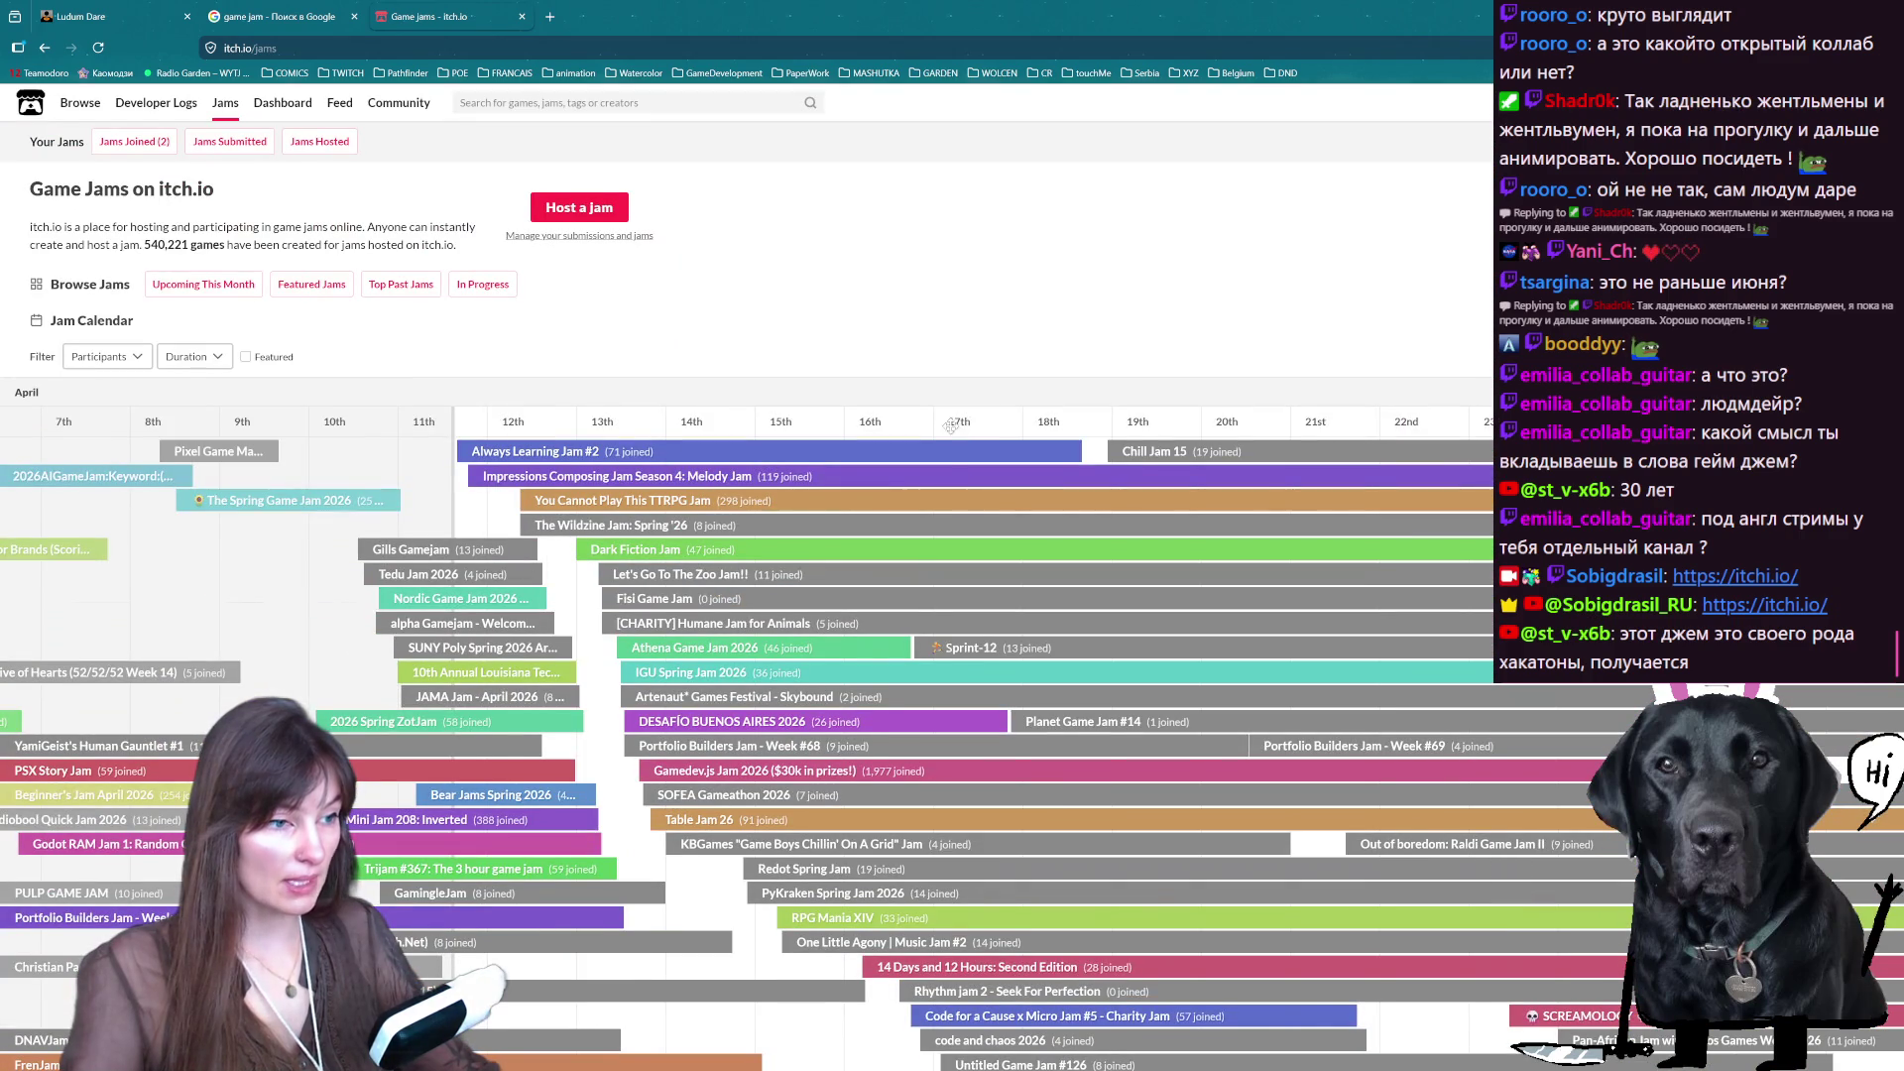
drag(950, 427, 823, 429)
scroll(870, 199, down, 3)
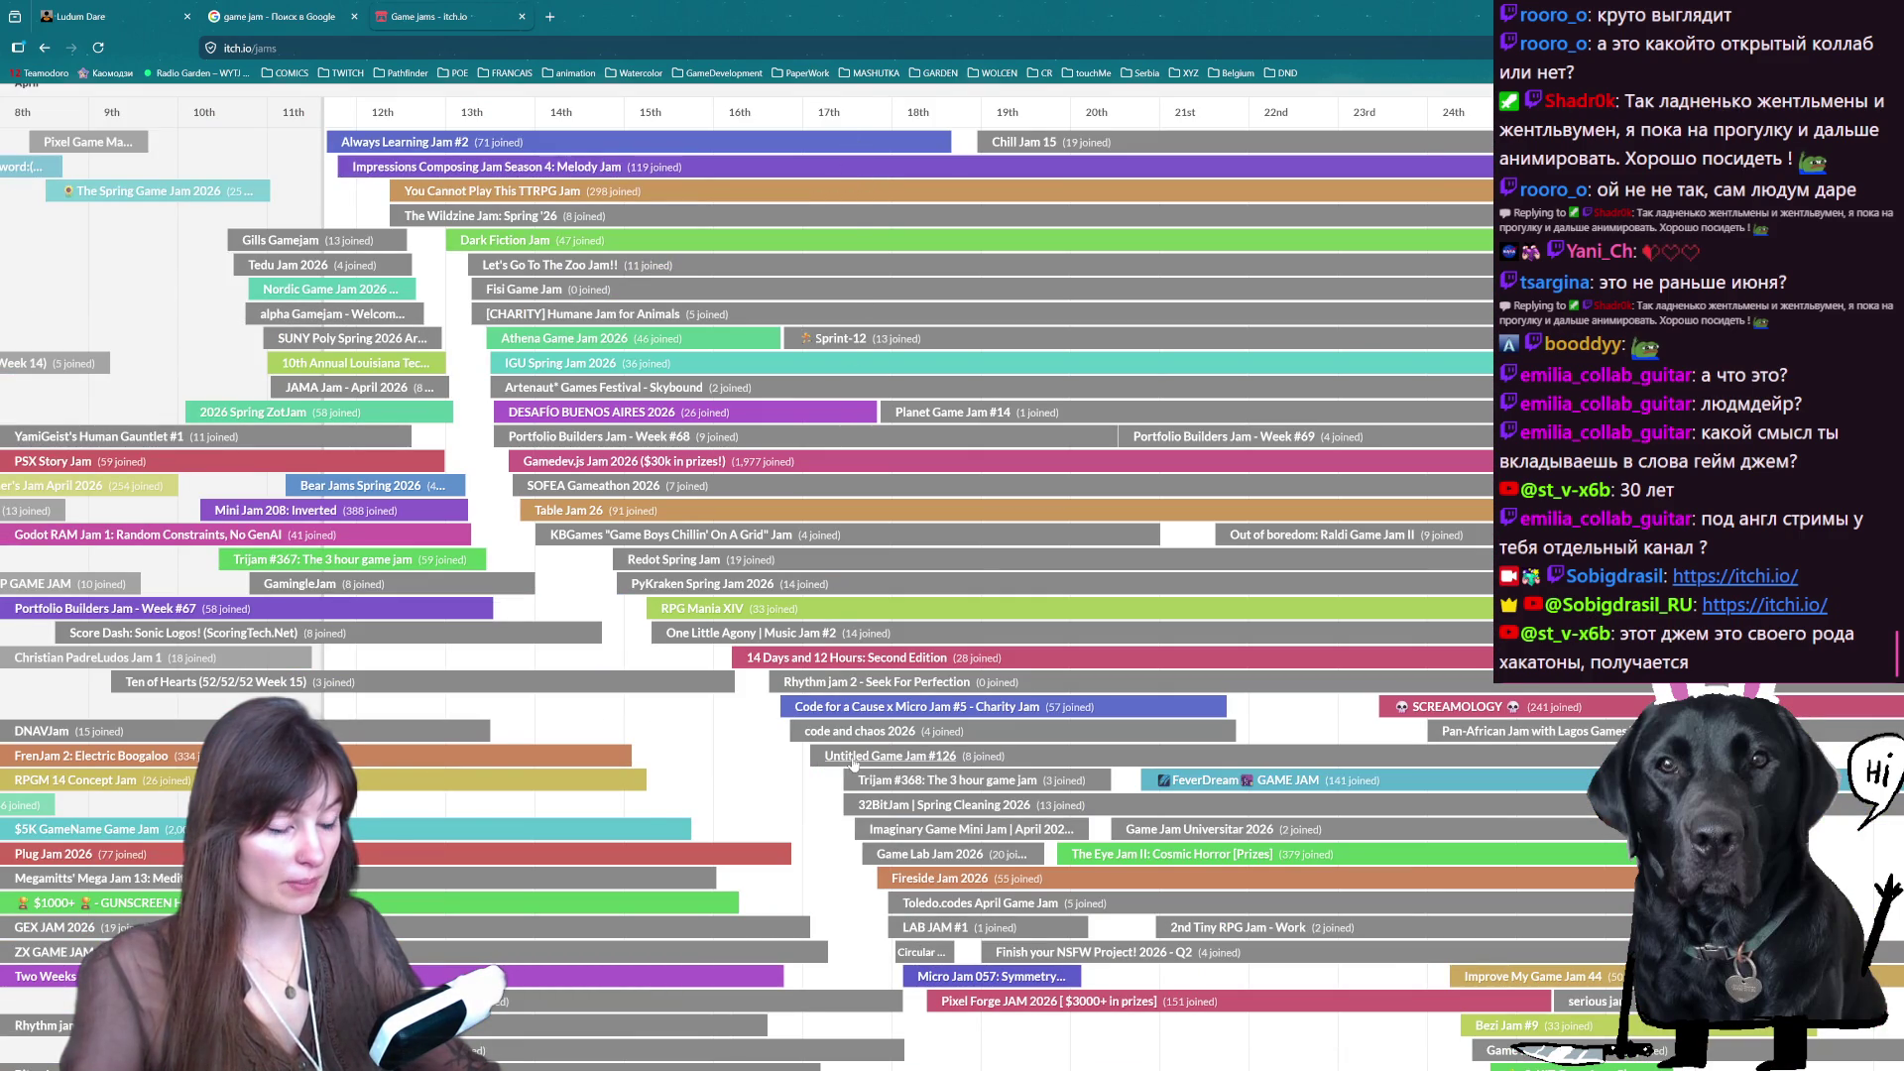
scroll(852, 762, up, 2)
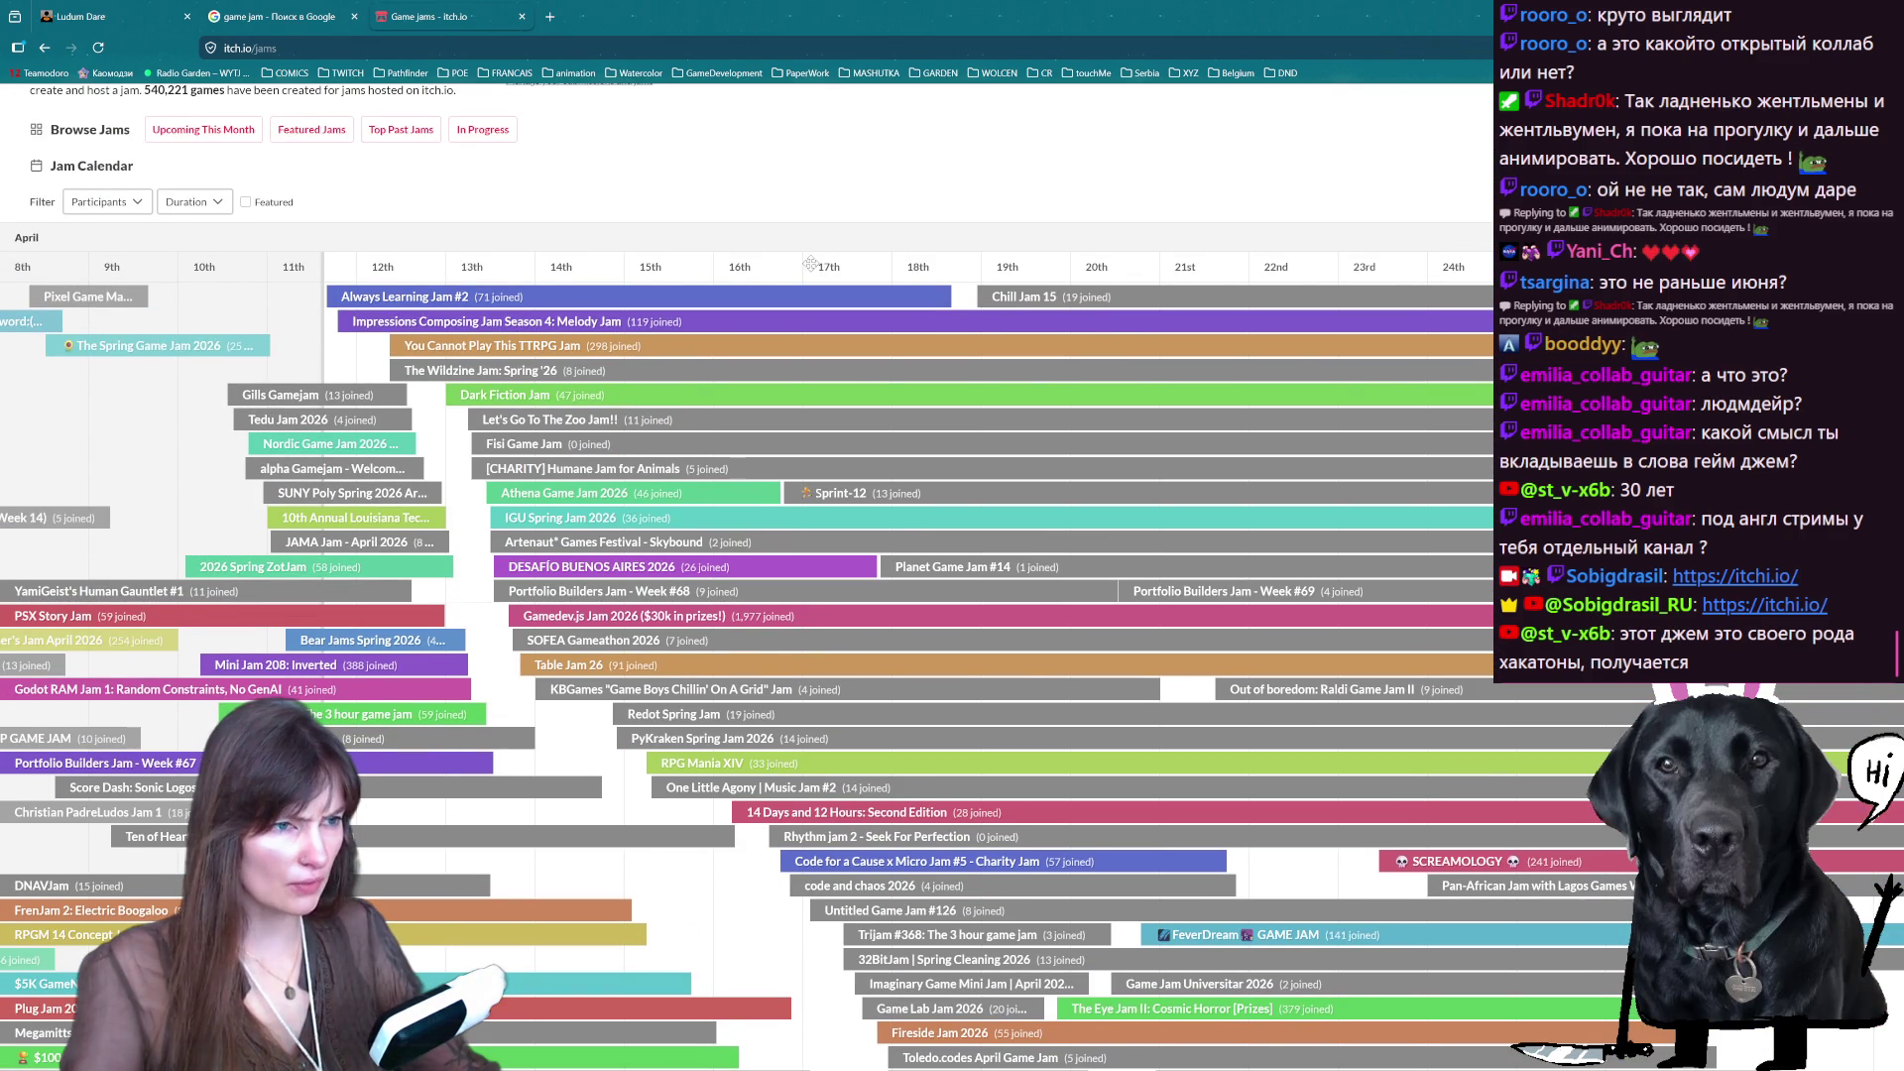
drag(811, 264, 787, 269)
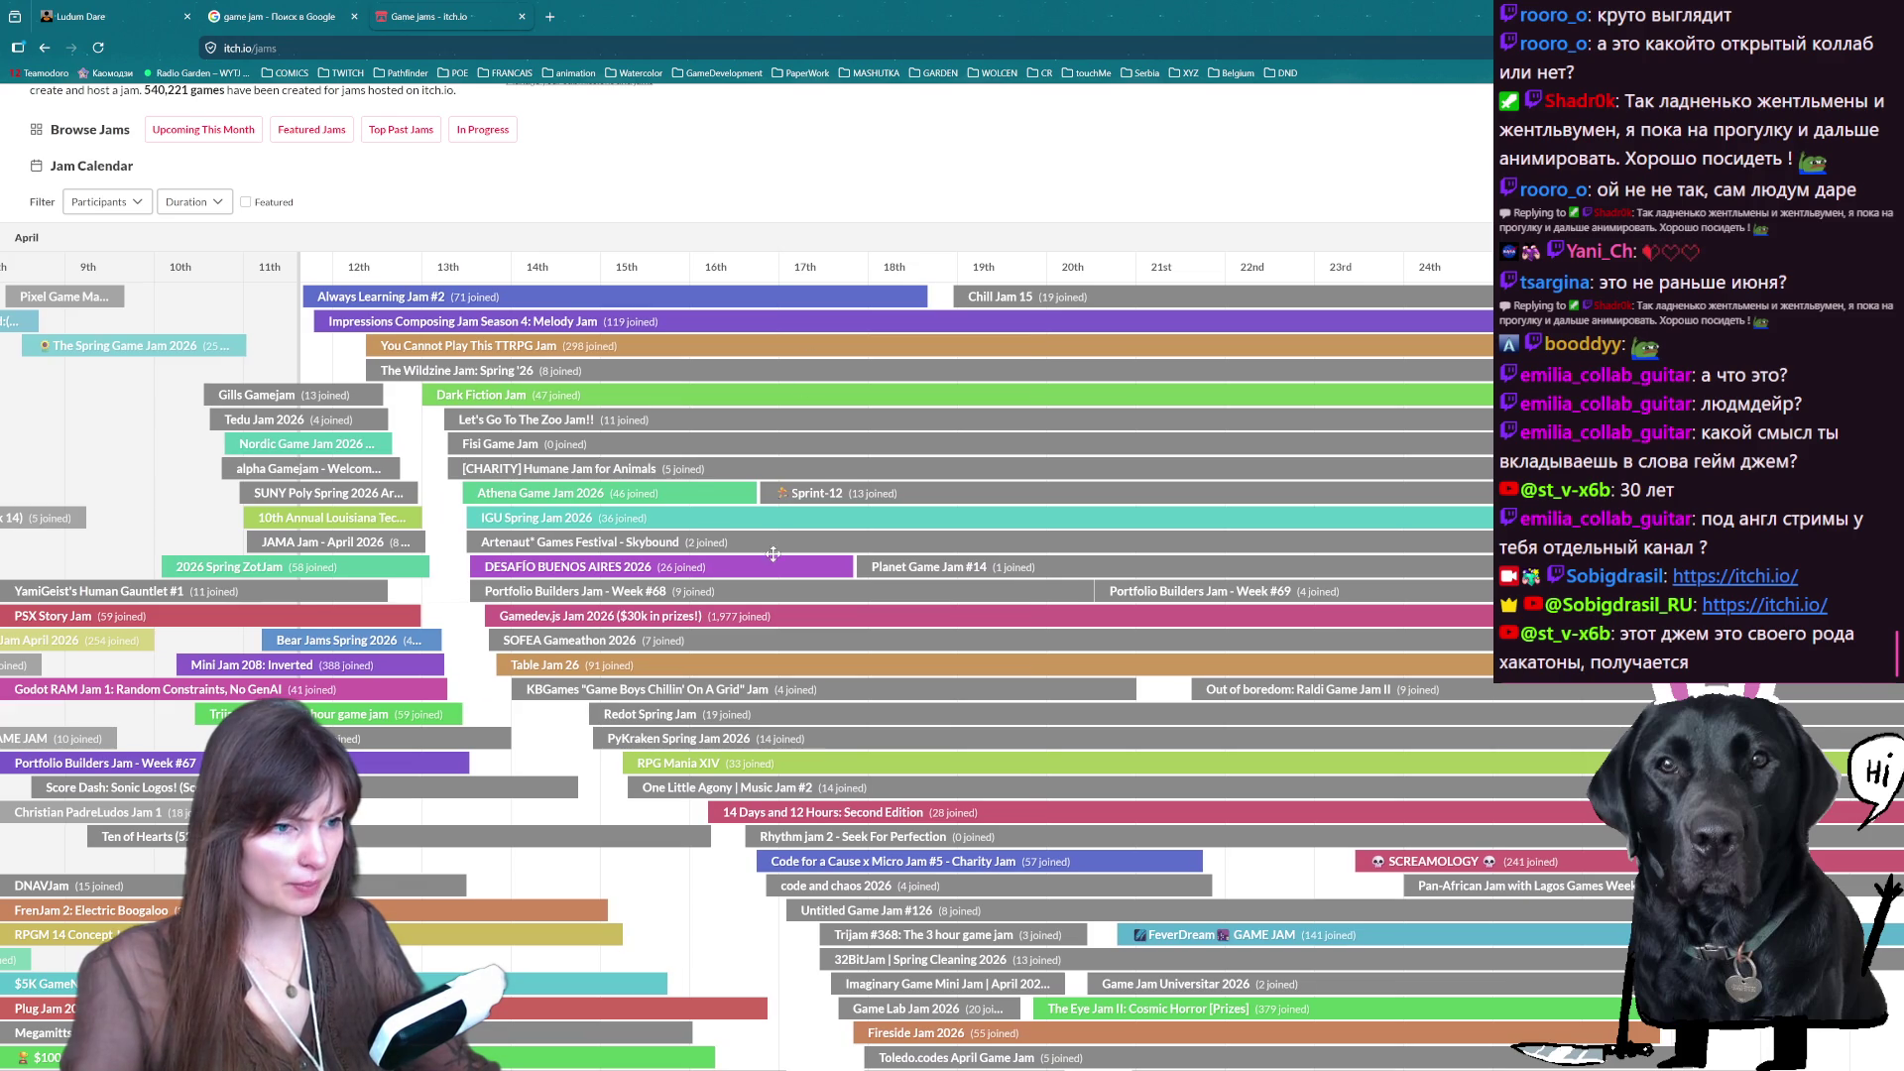
scroll(762, 493, down, 10)
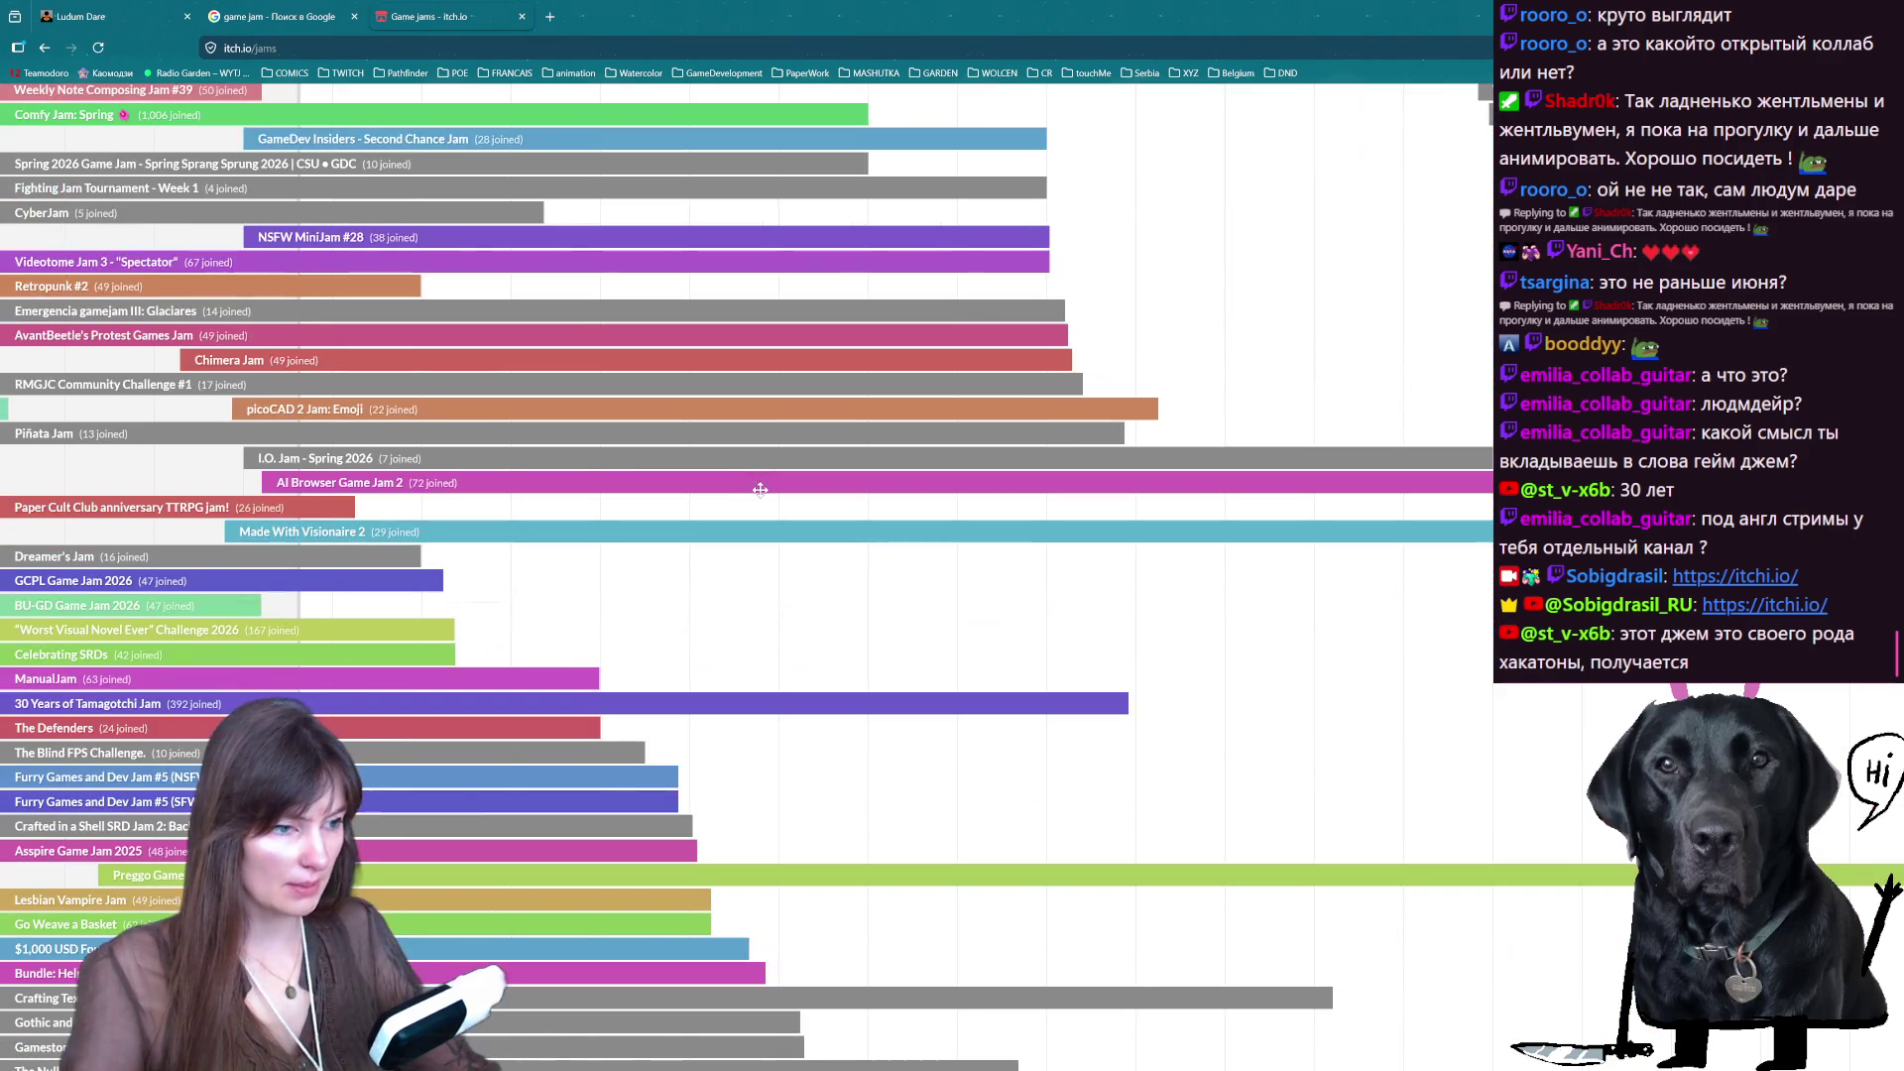
scroll(762, 484, down, 15)
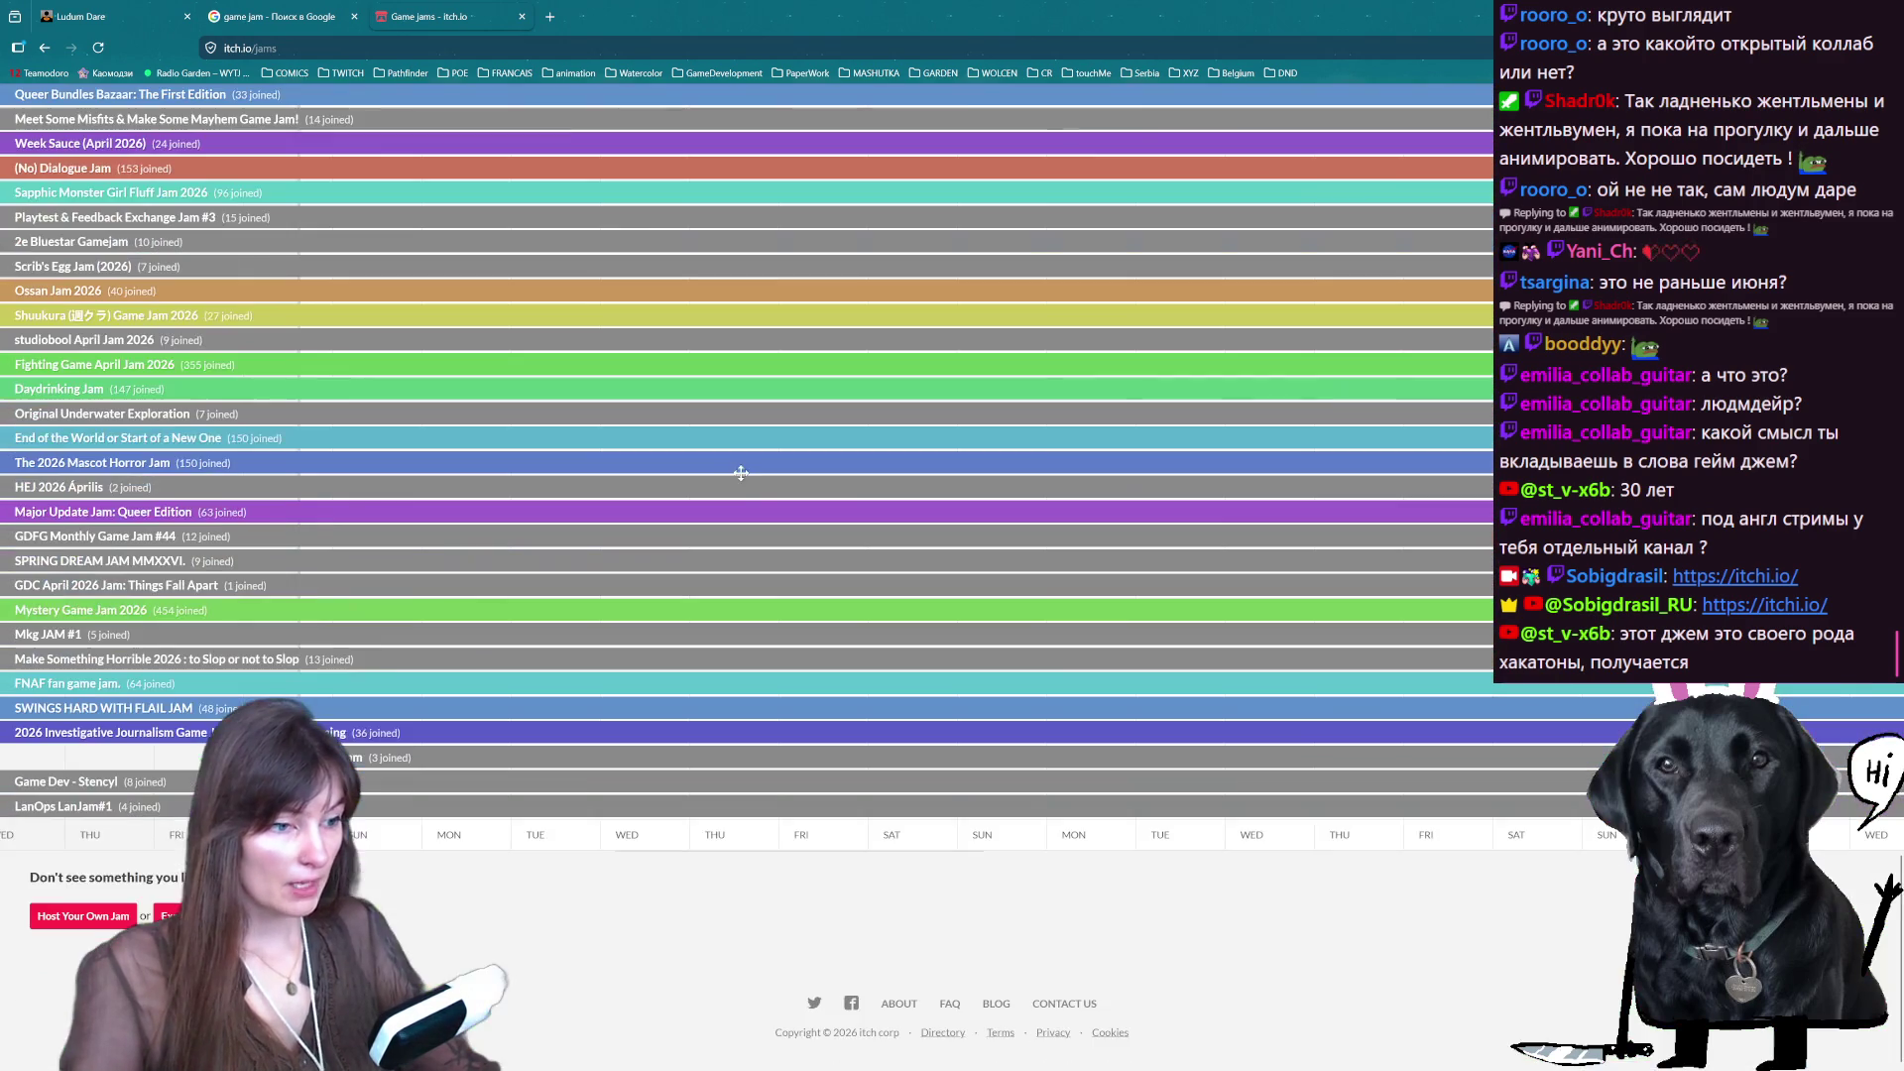
scroll(994, 862, up, 5)
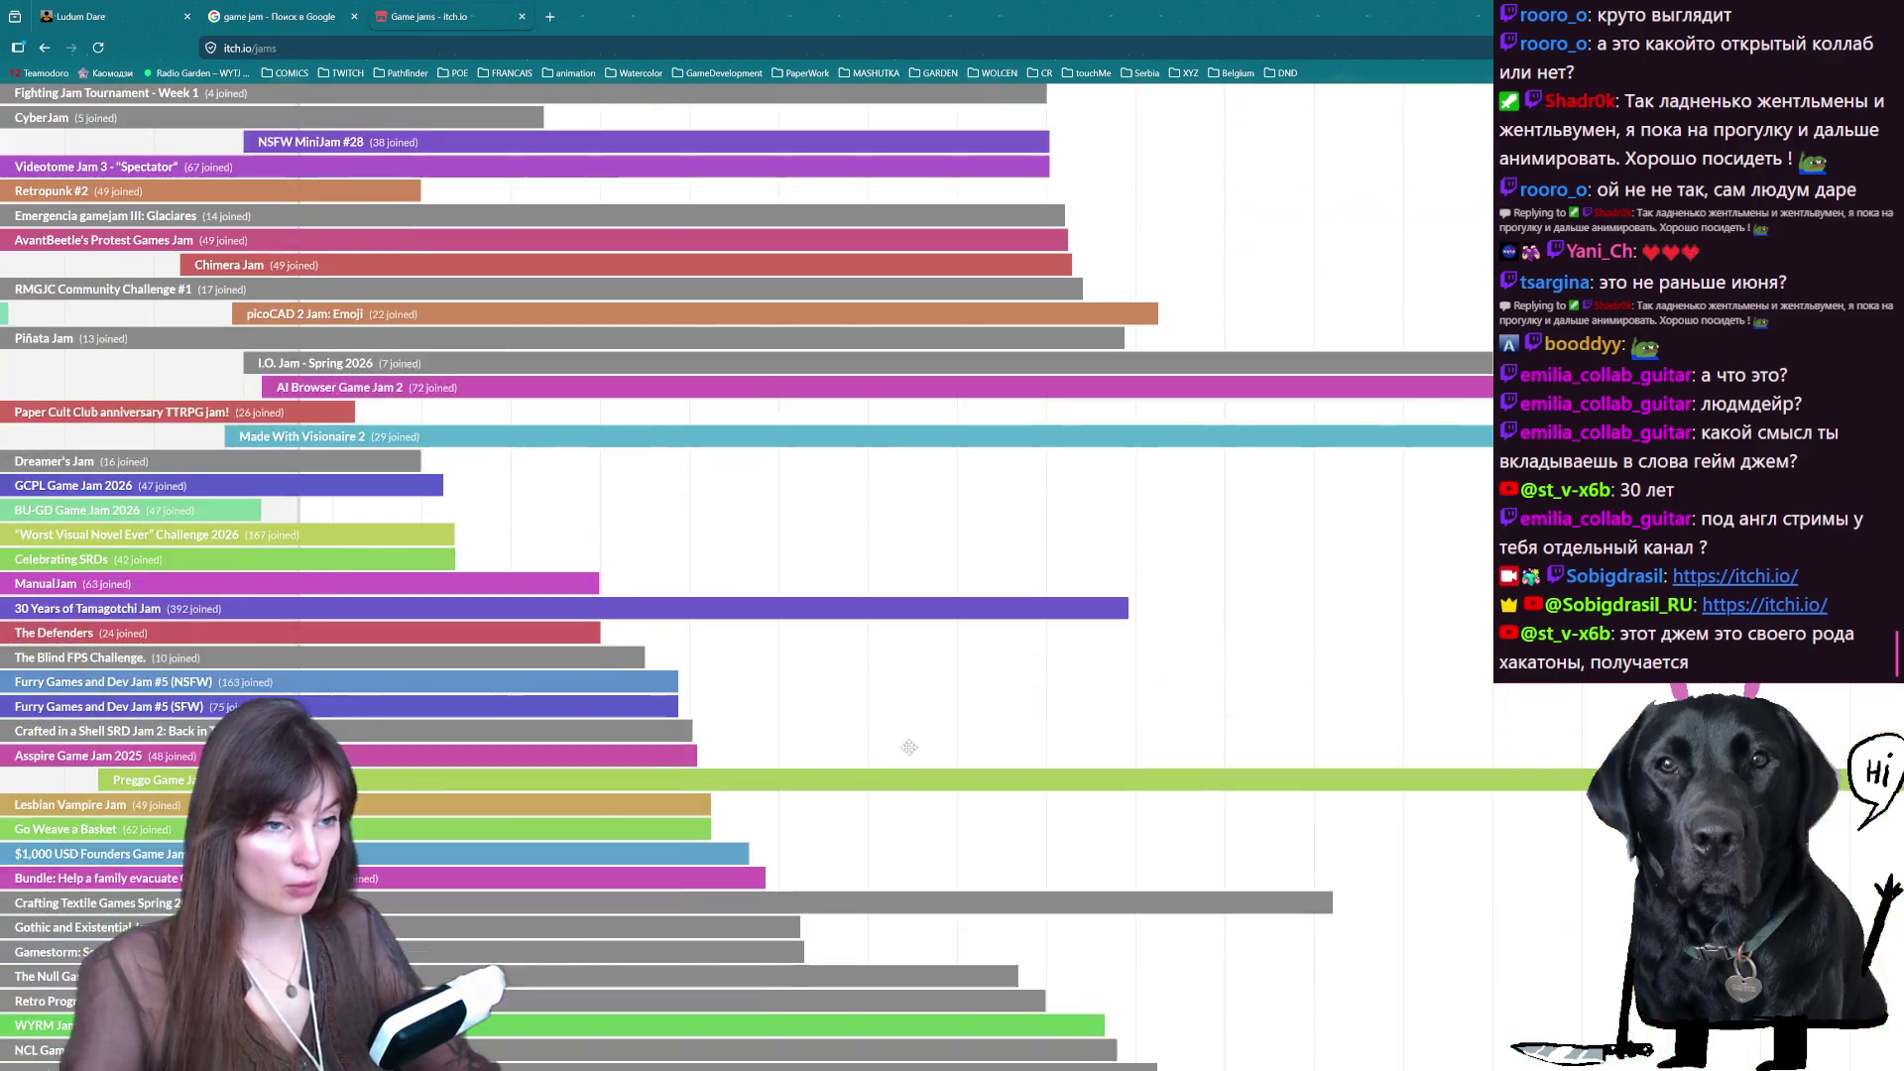
scroll(694, 694, down, 5)
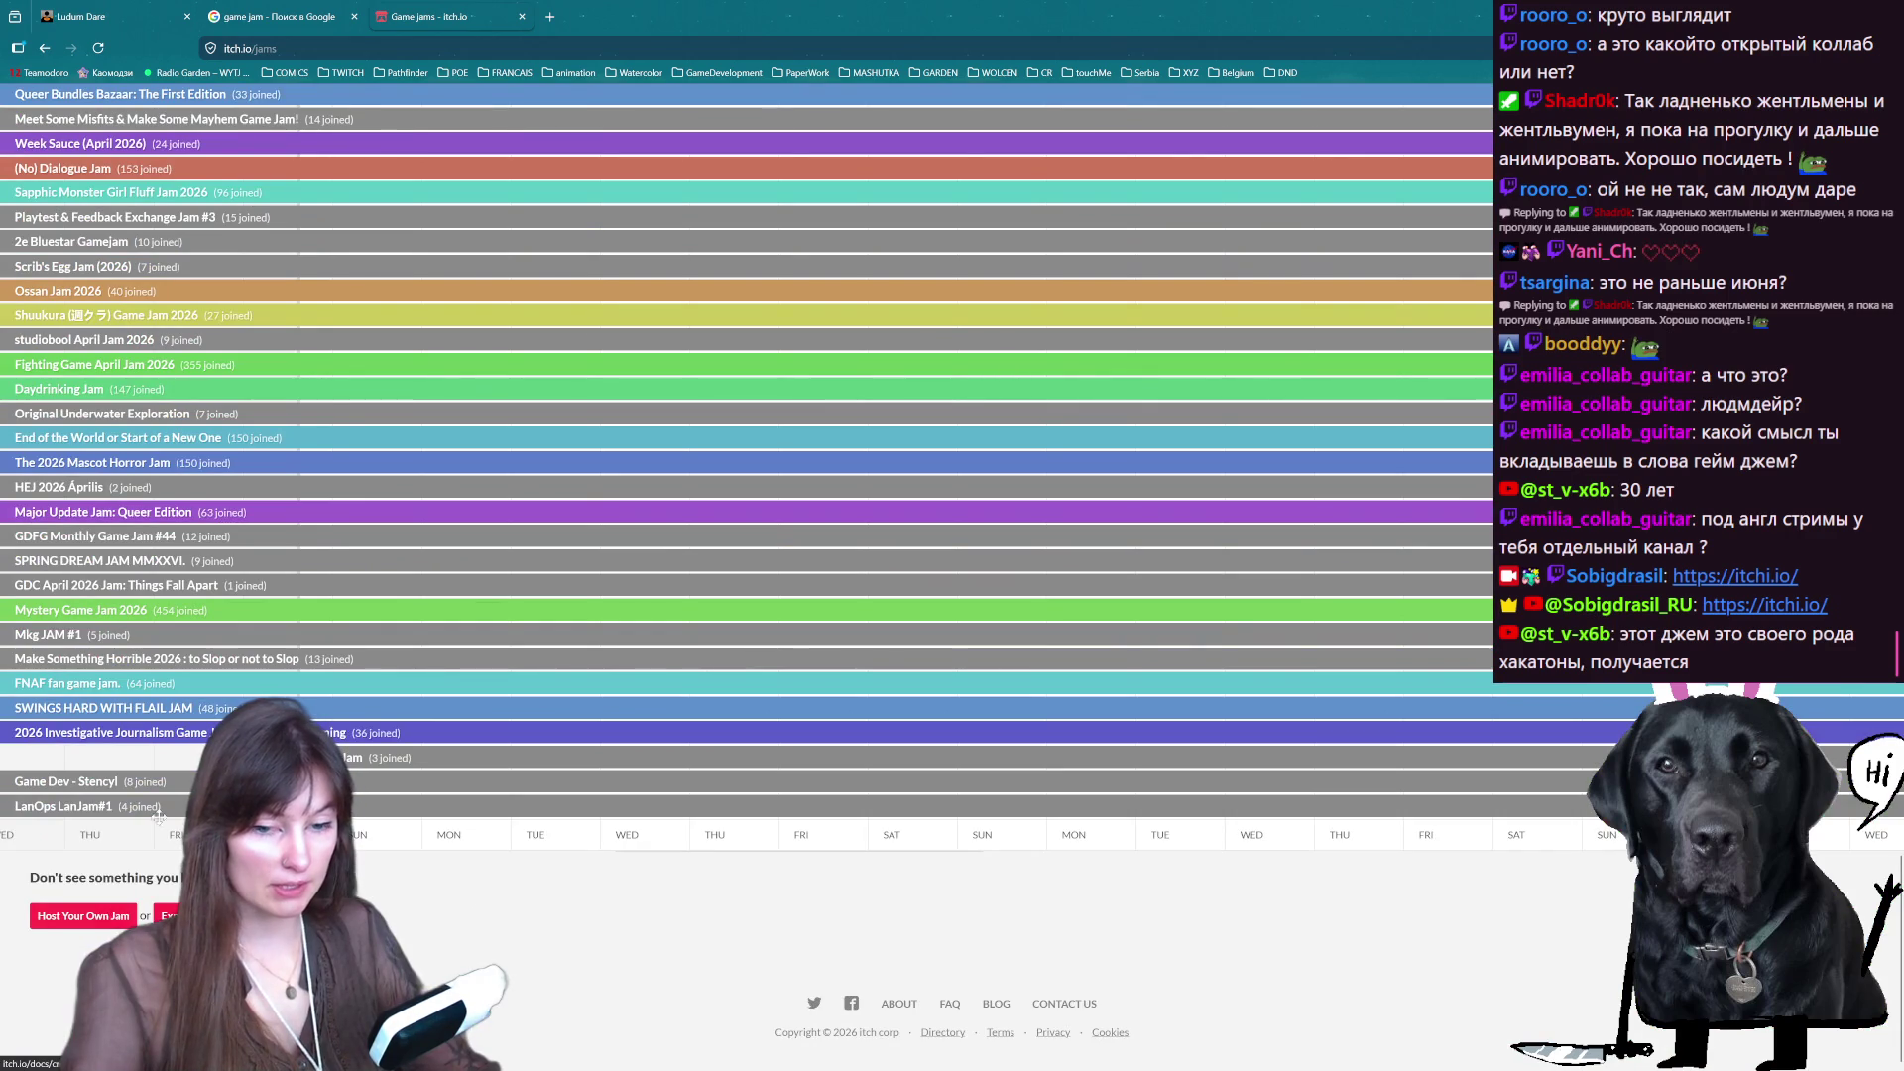
scroll(463, 457, up, 15)
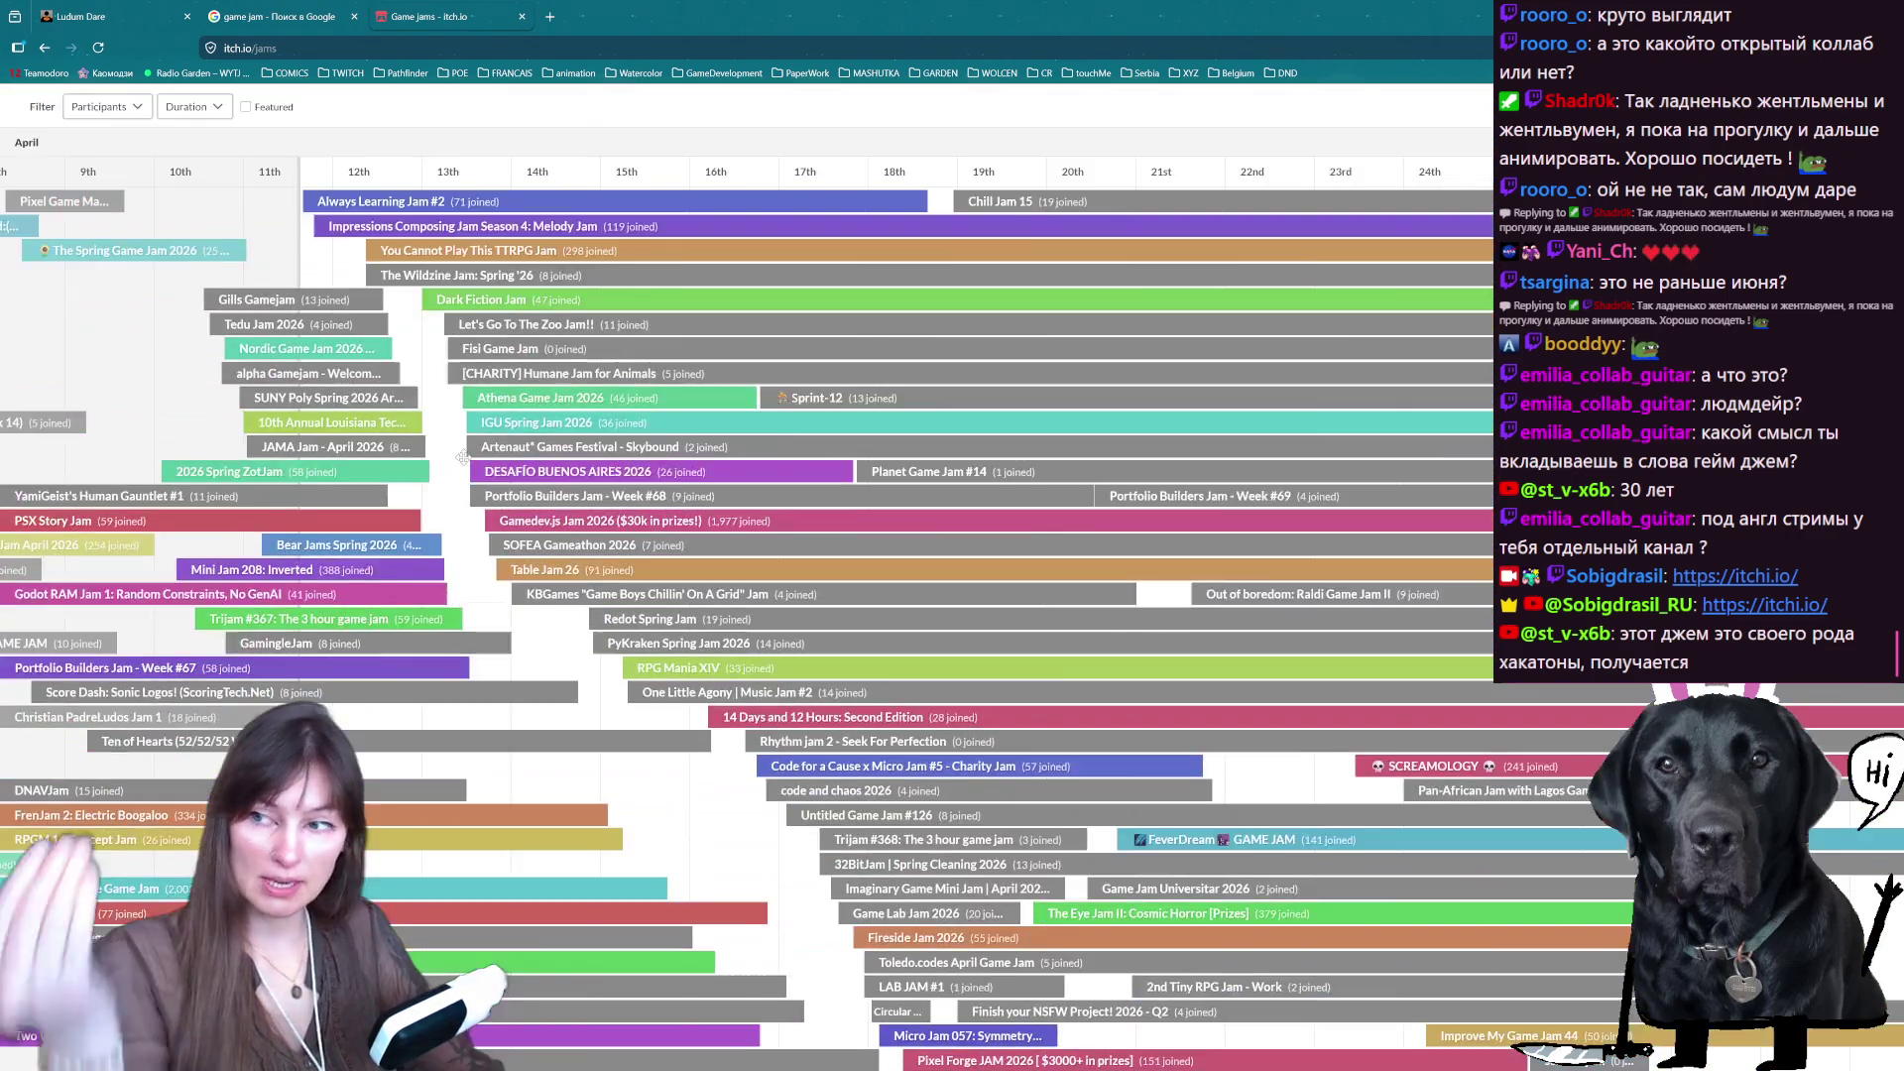
scroll(463, 457, up, 3)
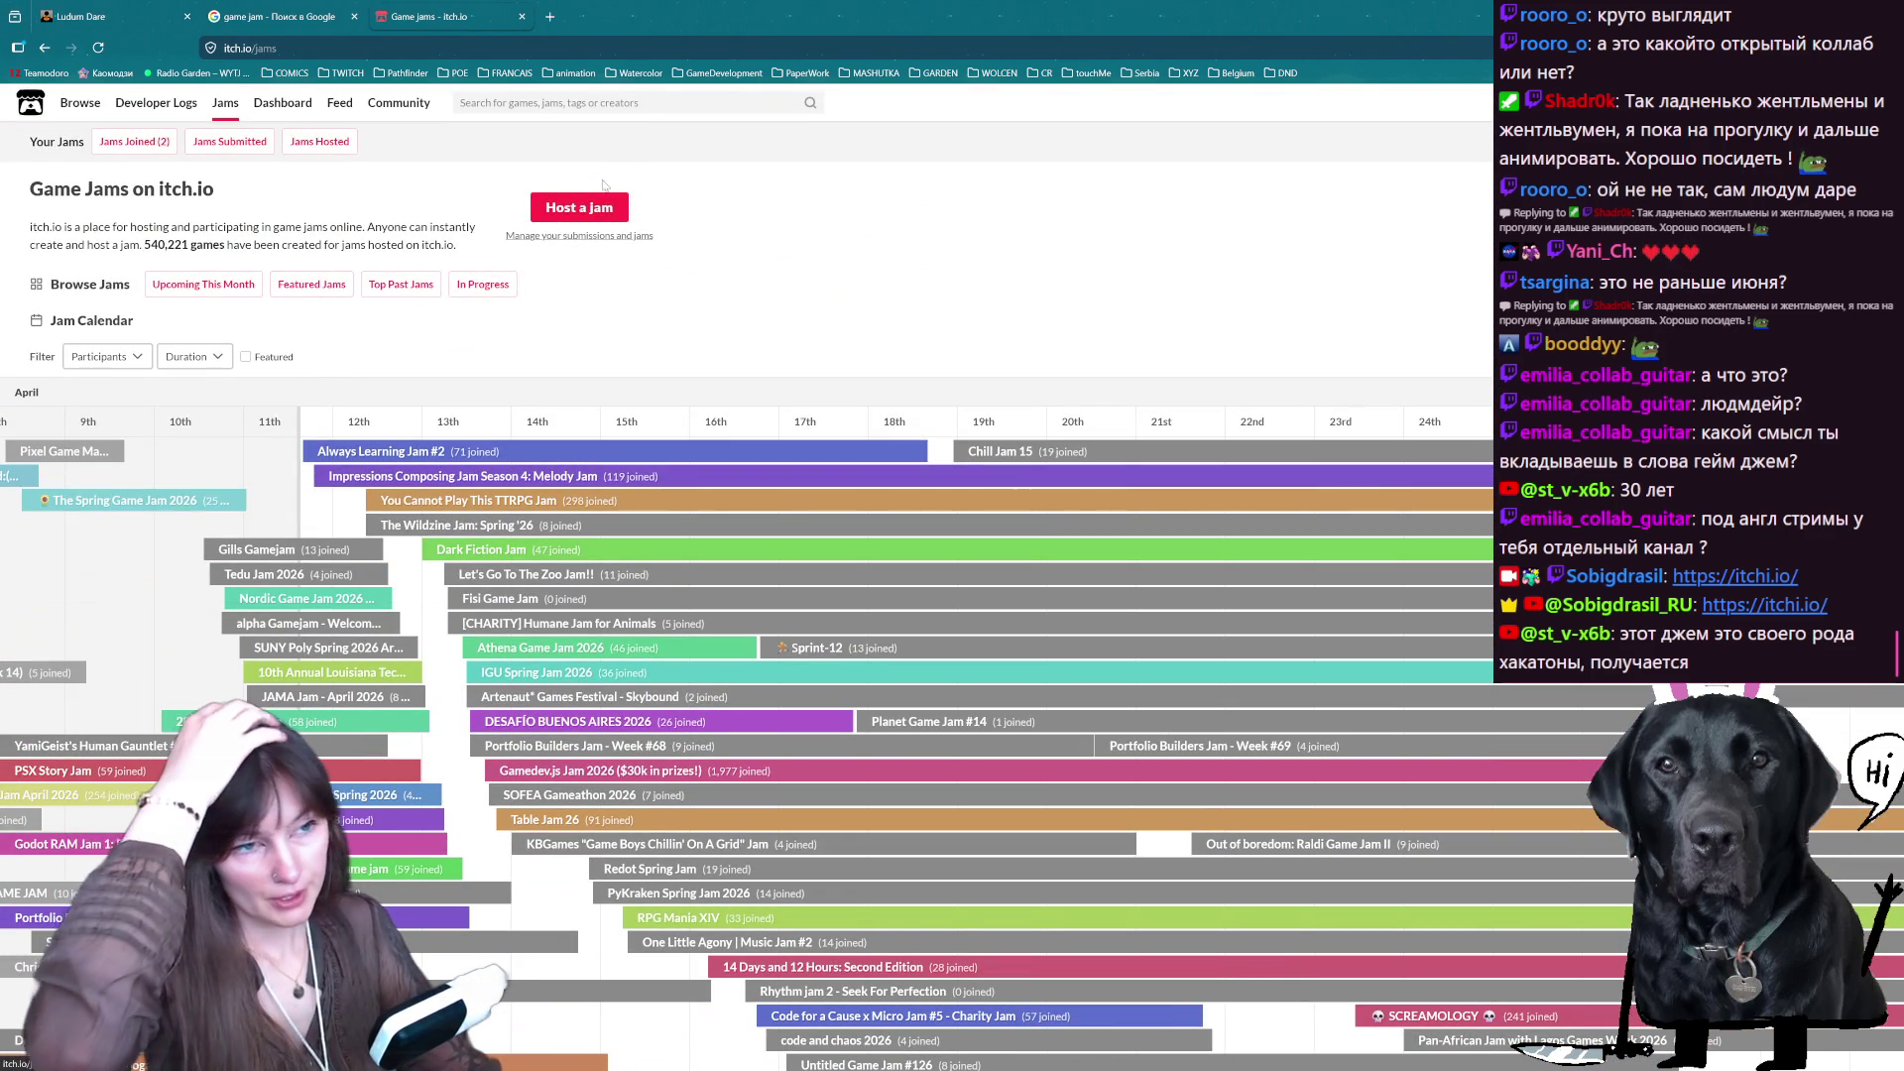
click(221, 288)
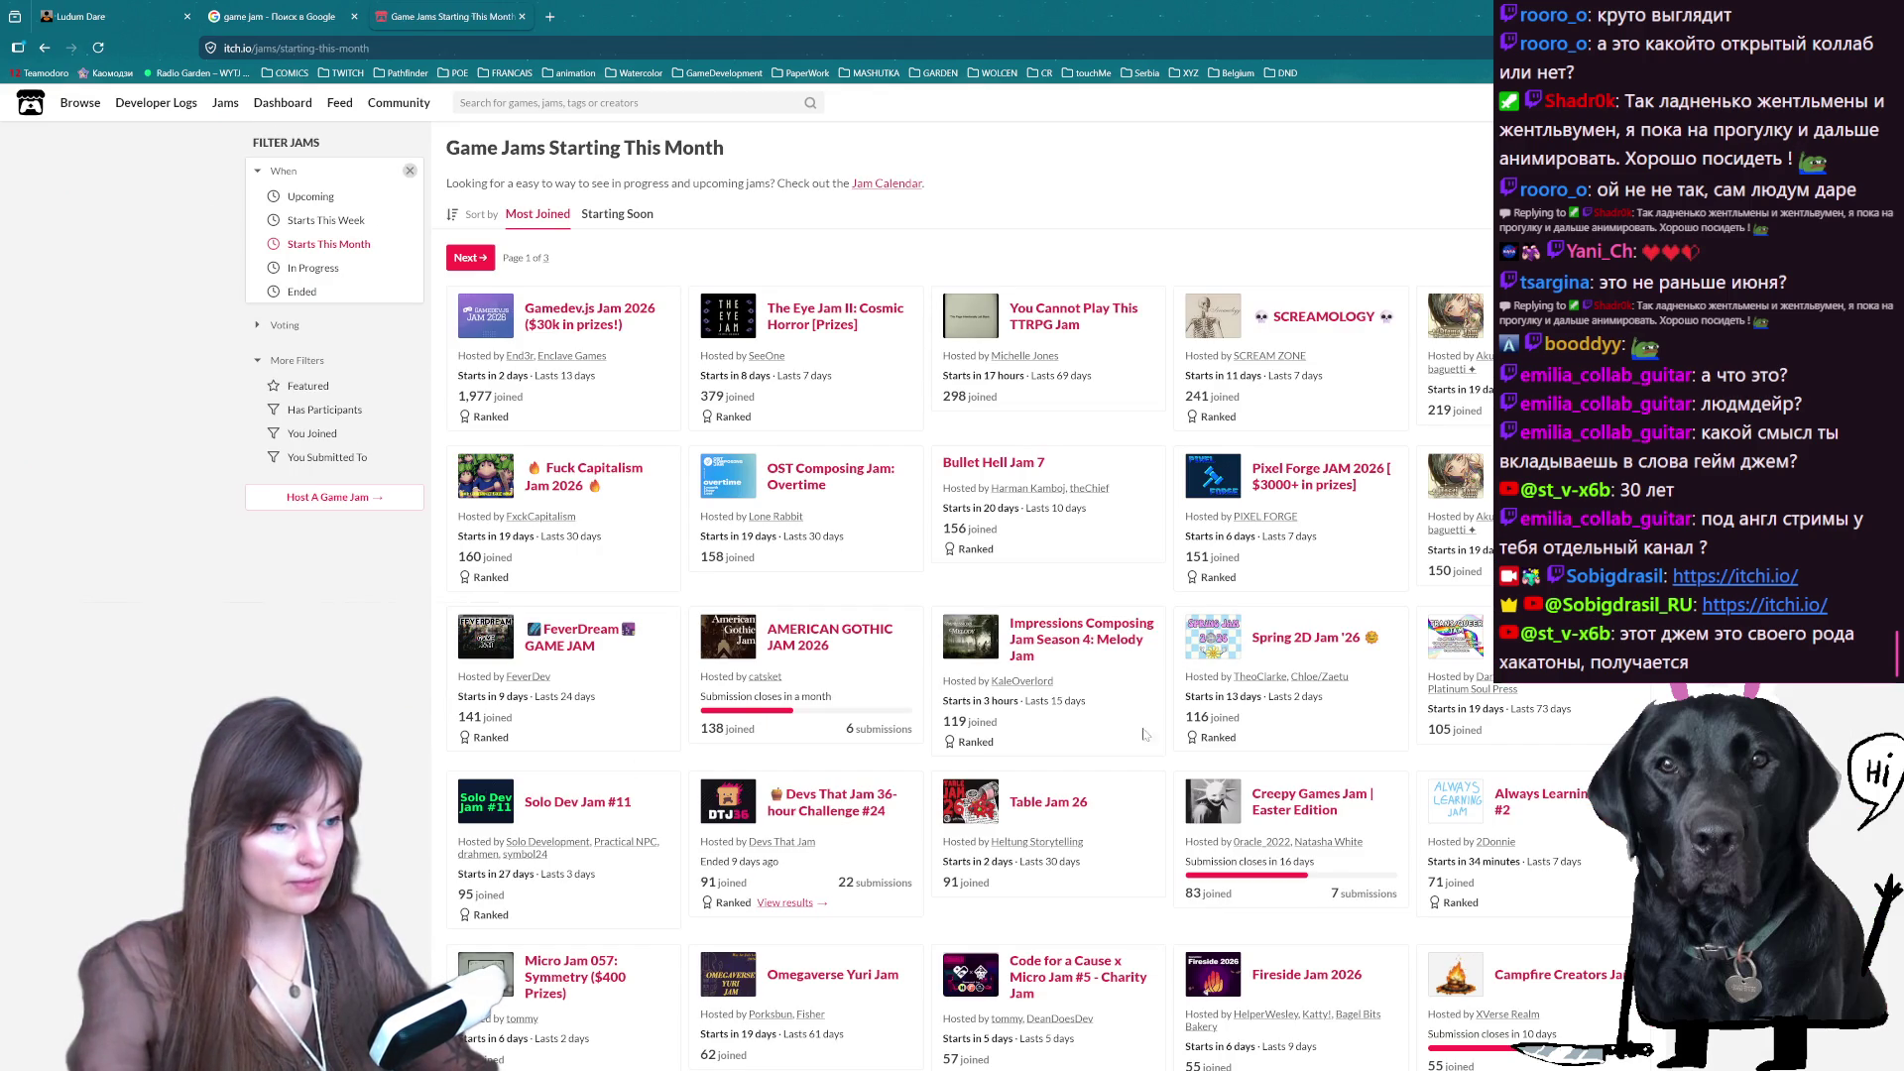
- Open the American Gothic Jam 2026 page and join the jam
scroll(945, 875, down, 5)
scroll(930, 863, up, 5)
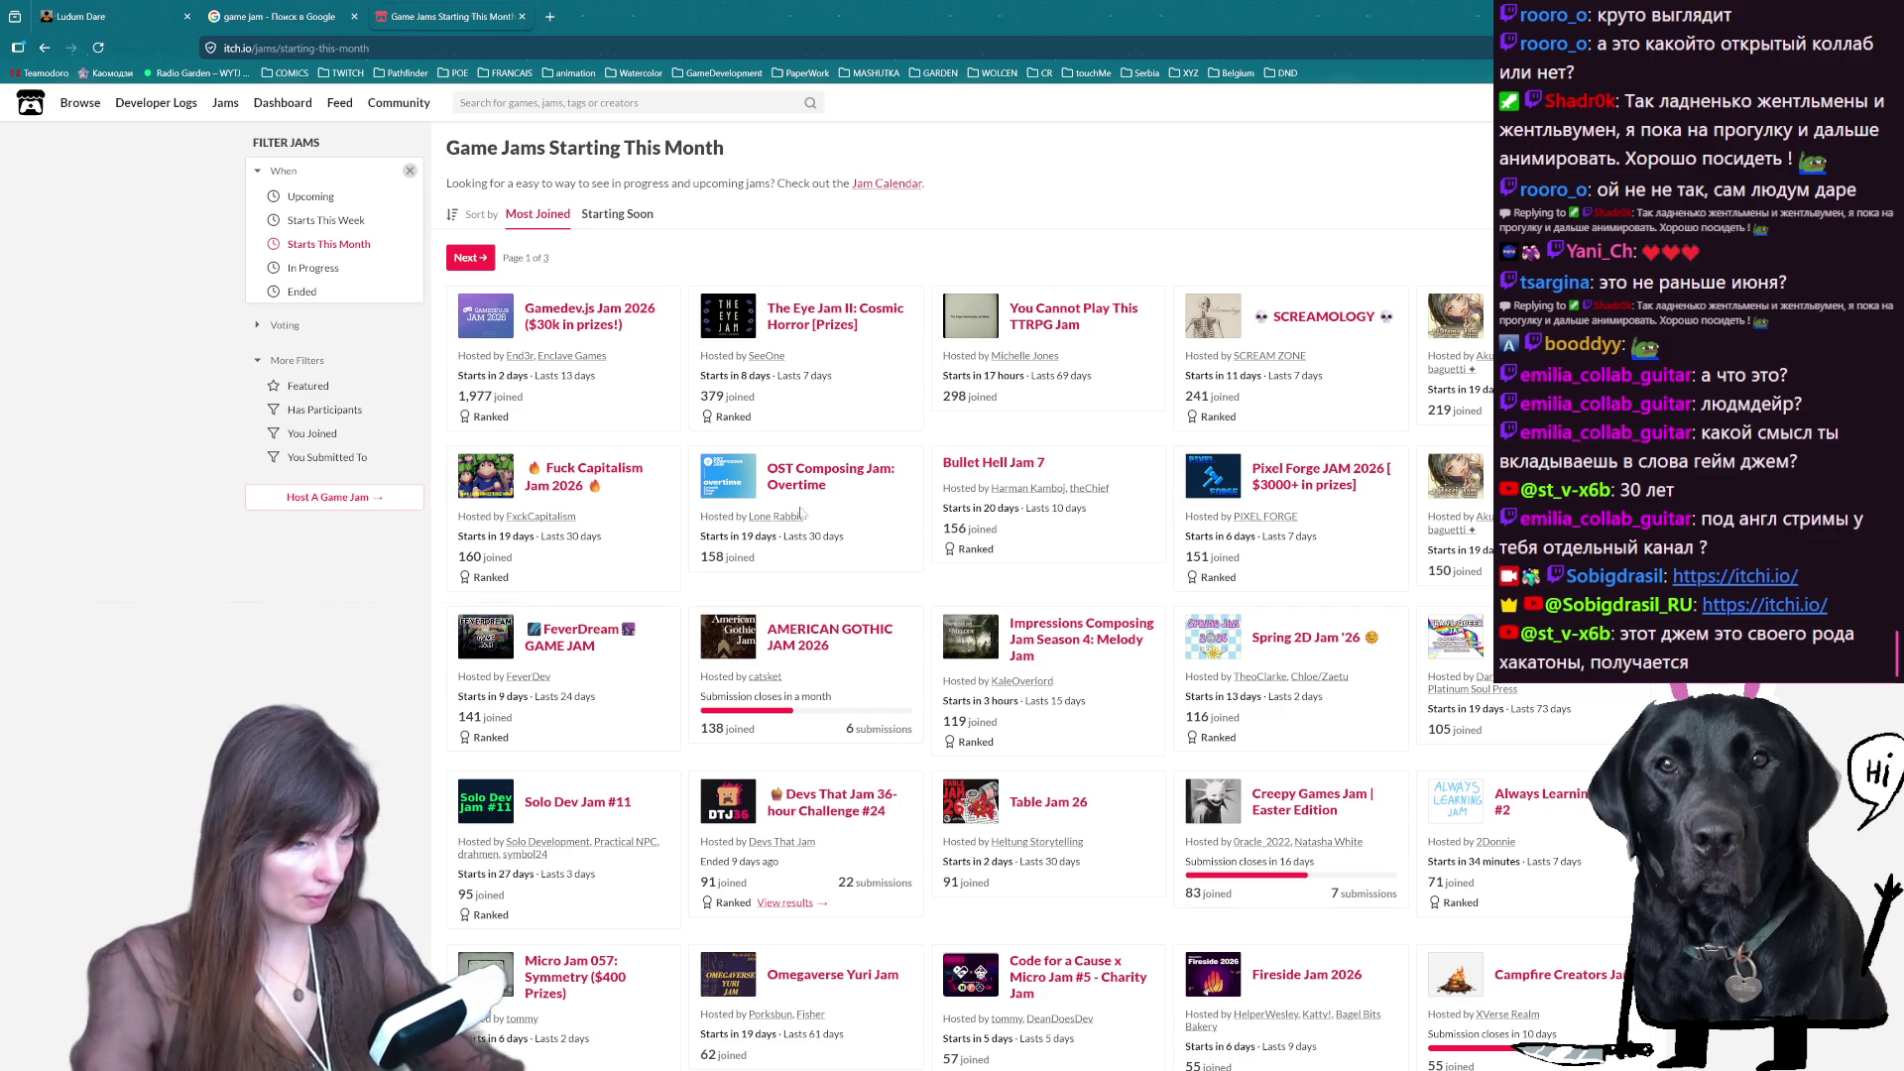
click(811, 632)
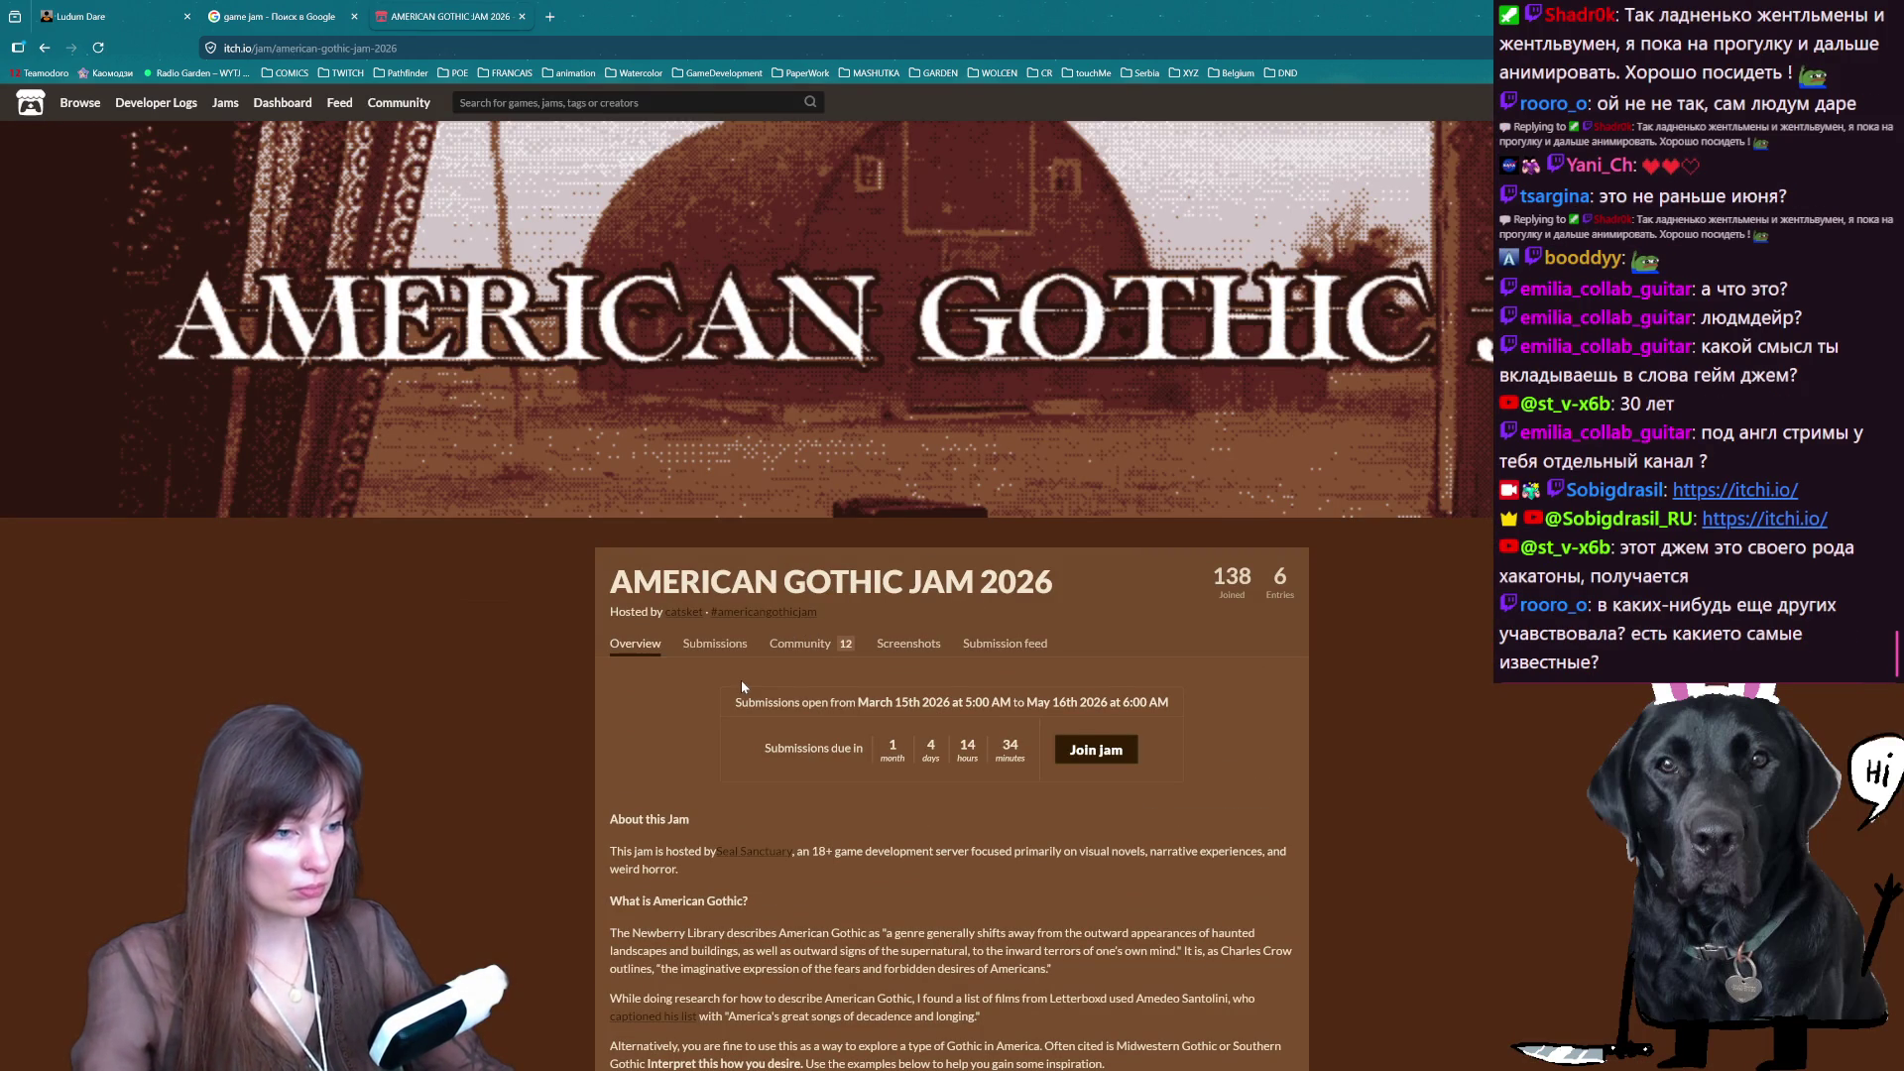
scroll(741, 680, down, 5)
scroll(762, 652, up, 5)
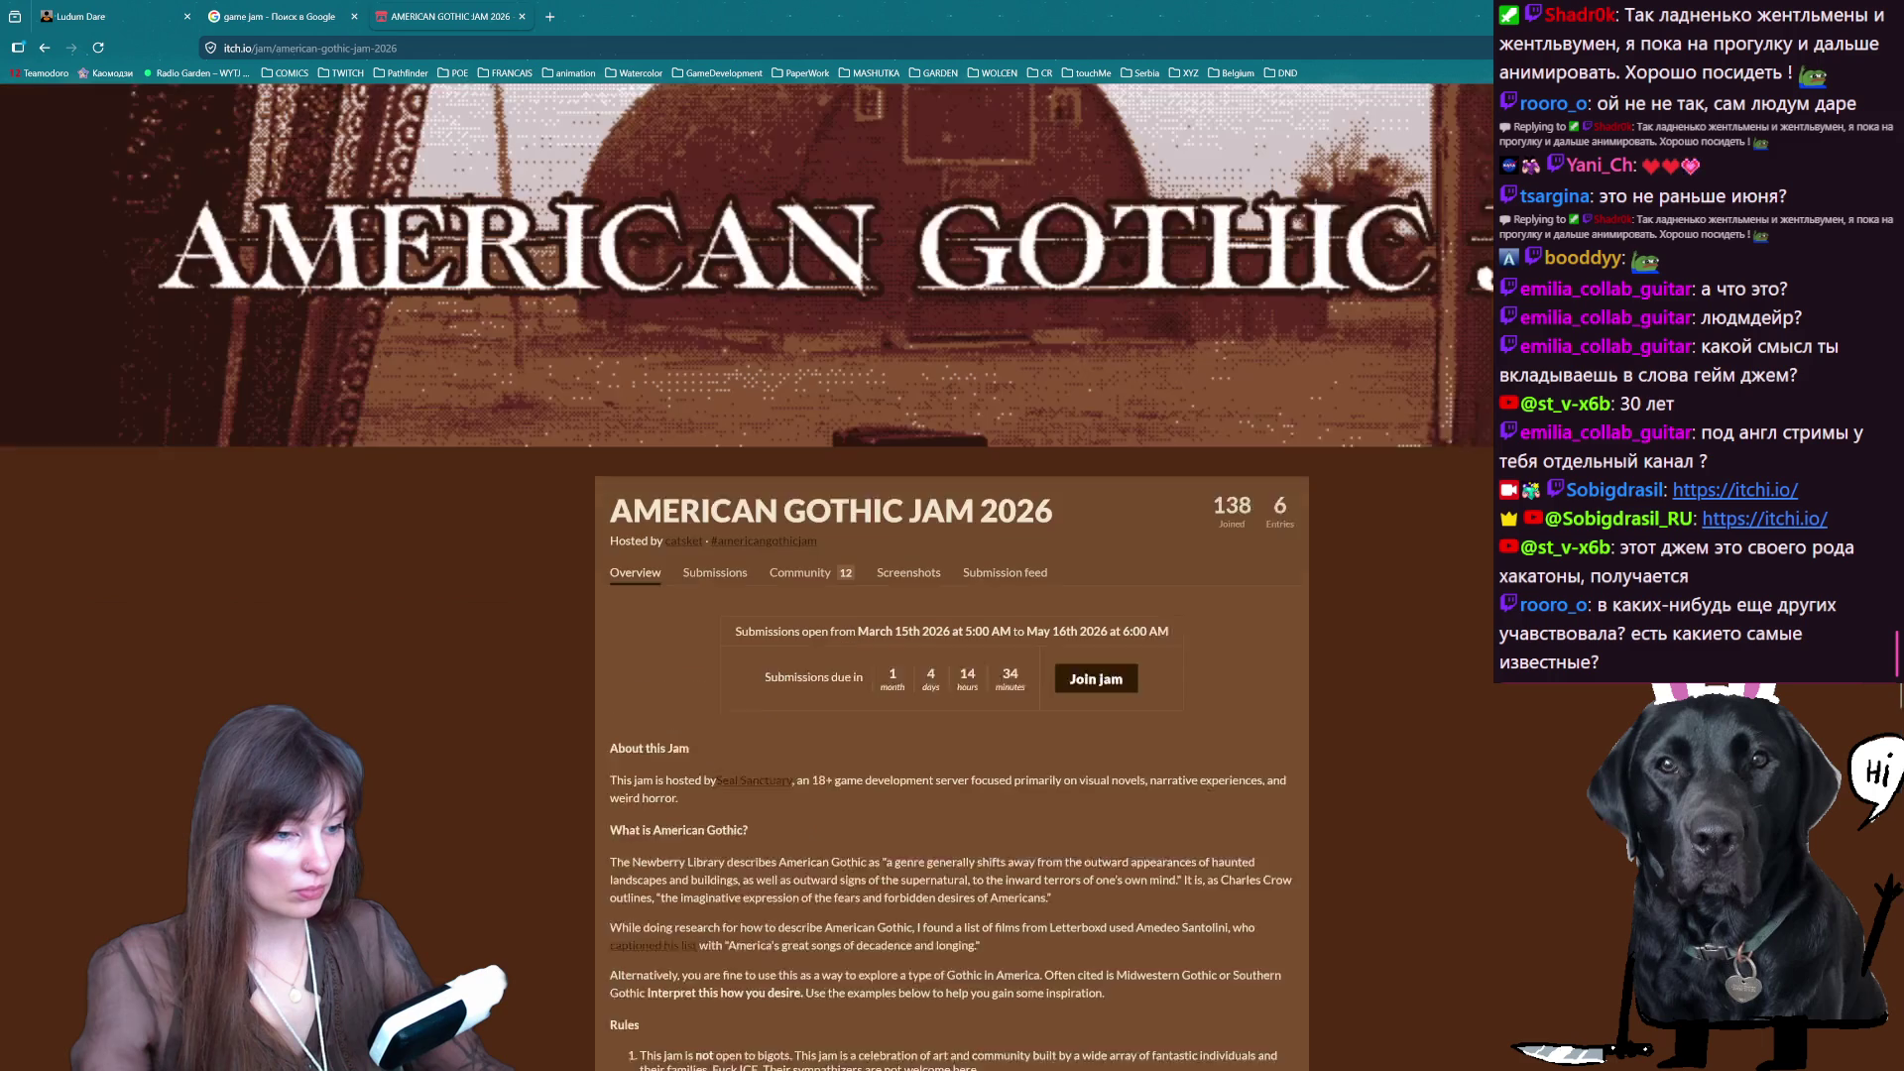
scroll(762, 652, down, 5)
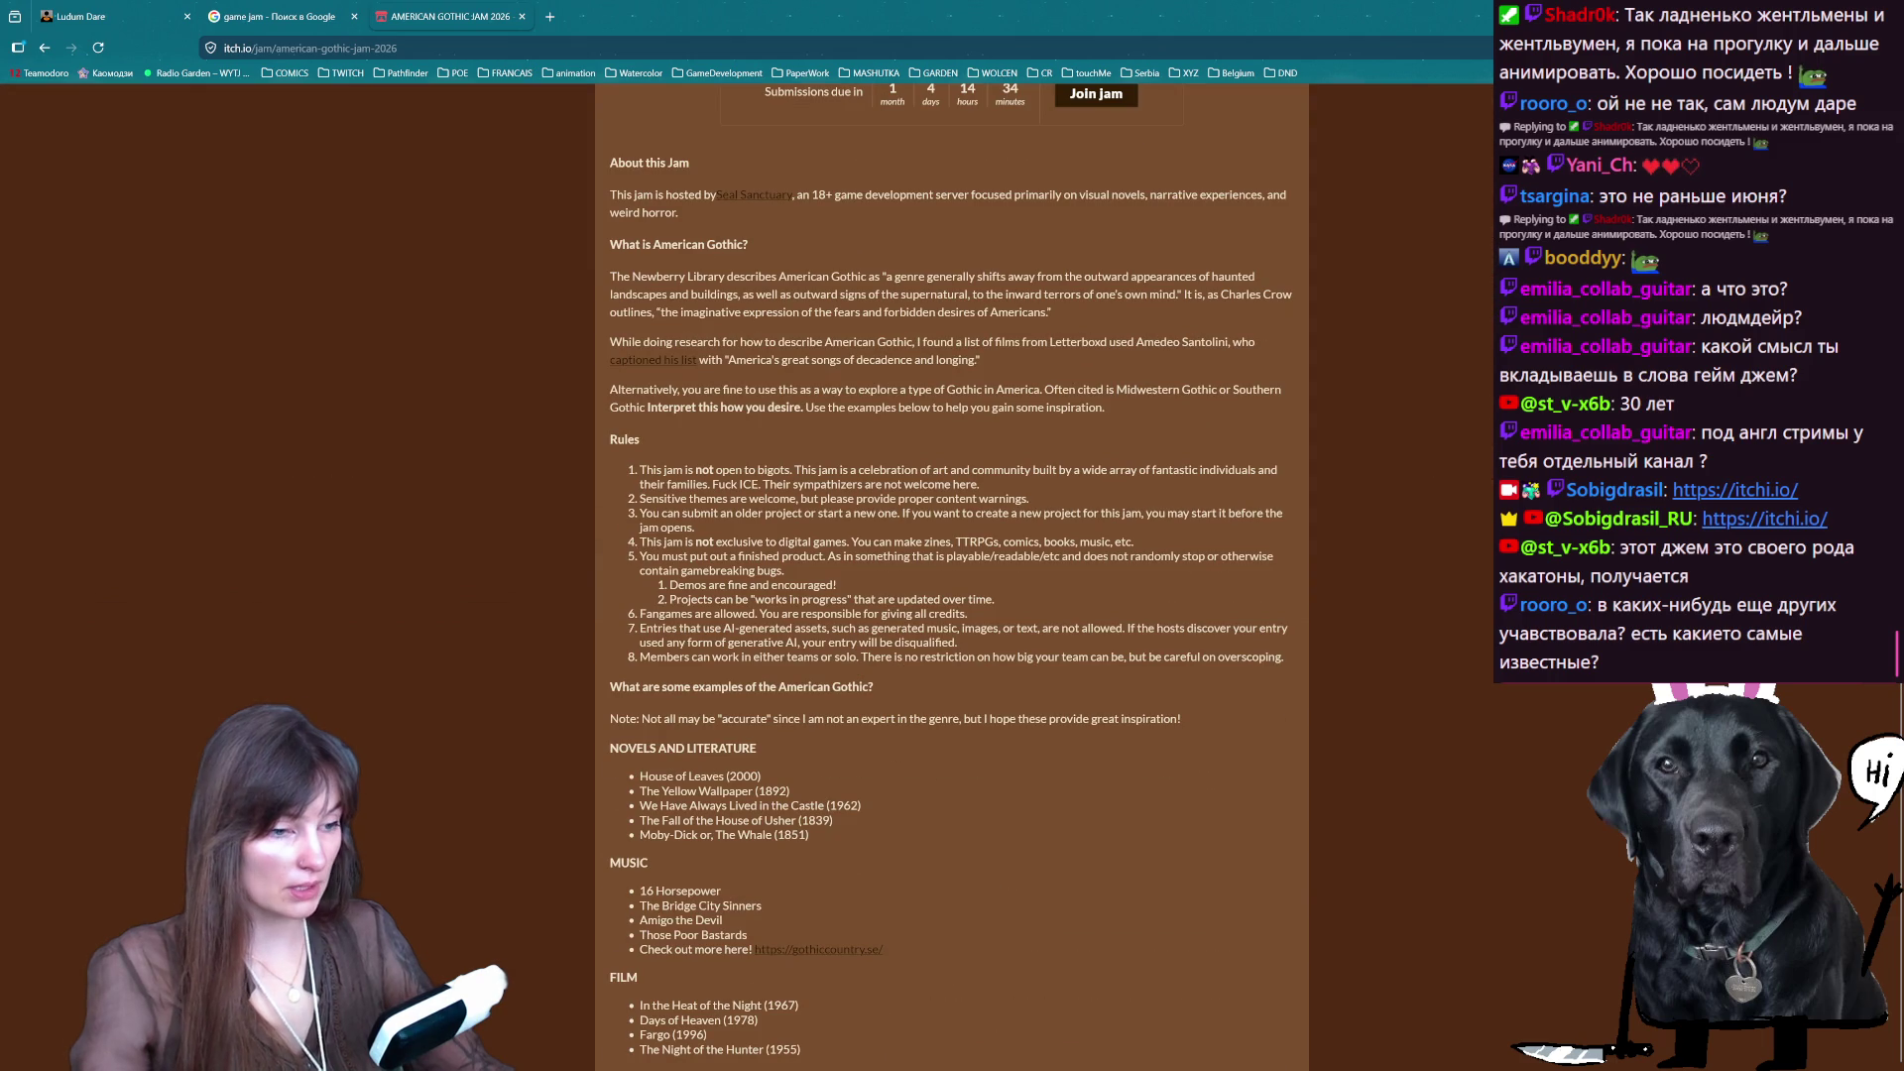
scroll(952, 595, up, 4)
click(1092, 555)
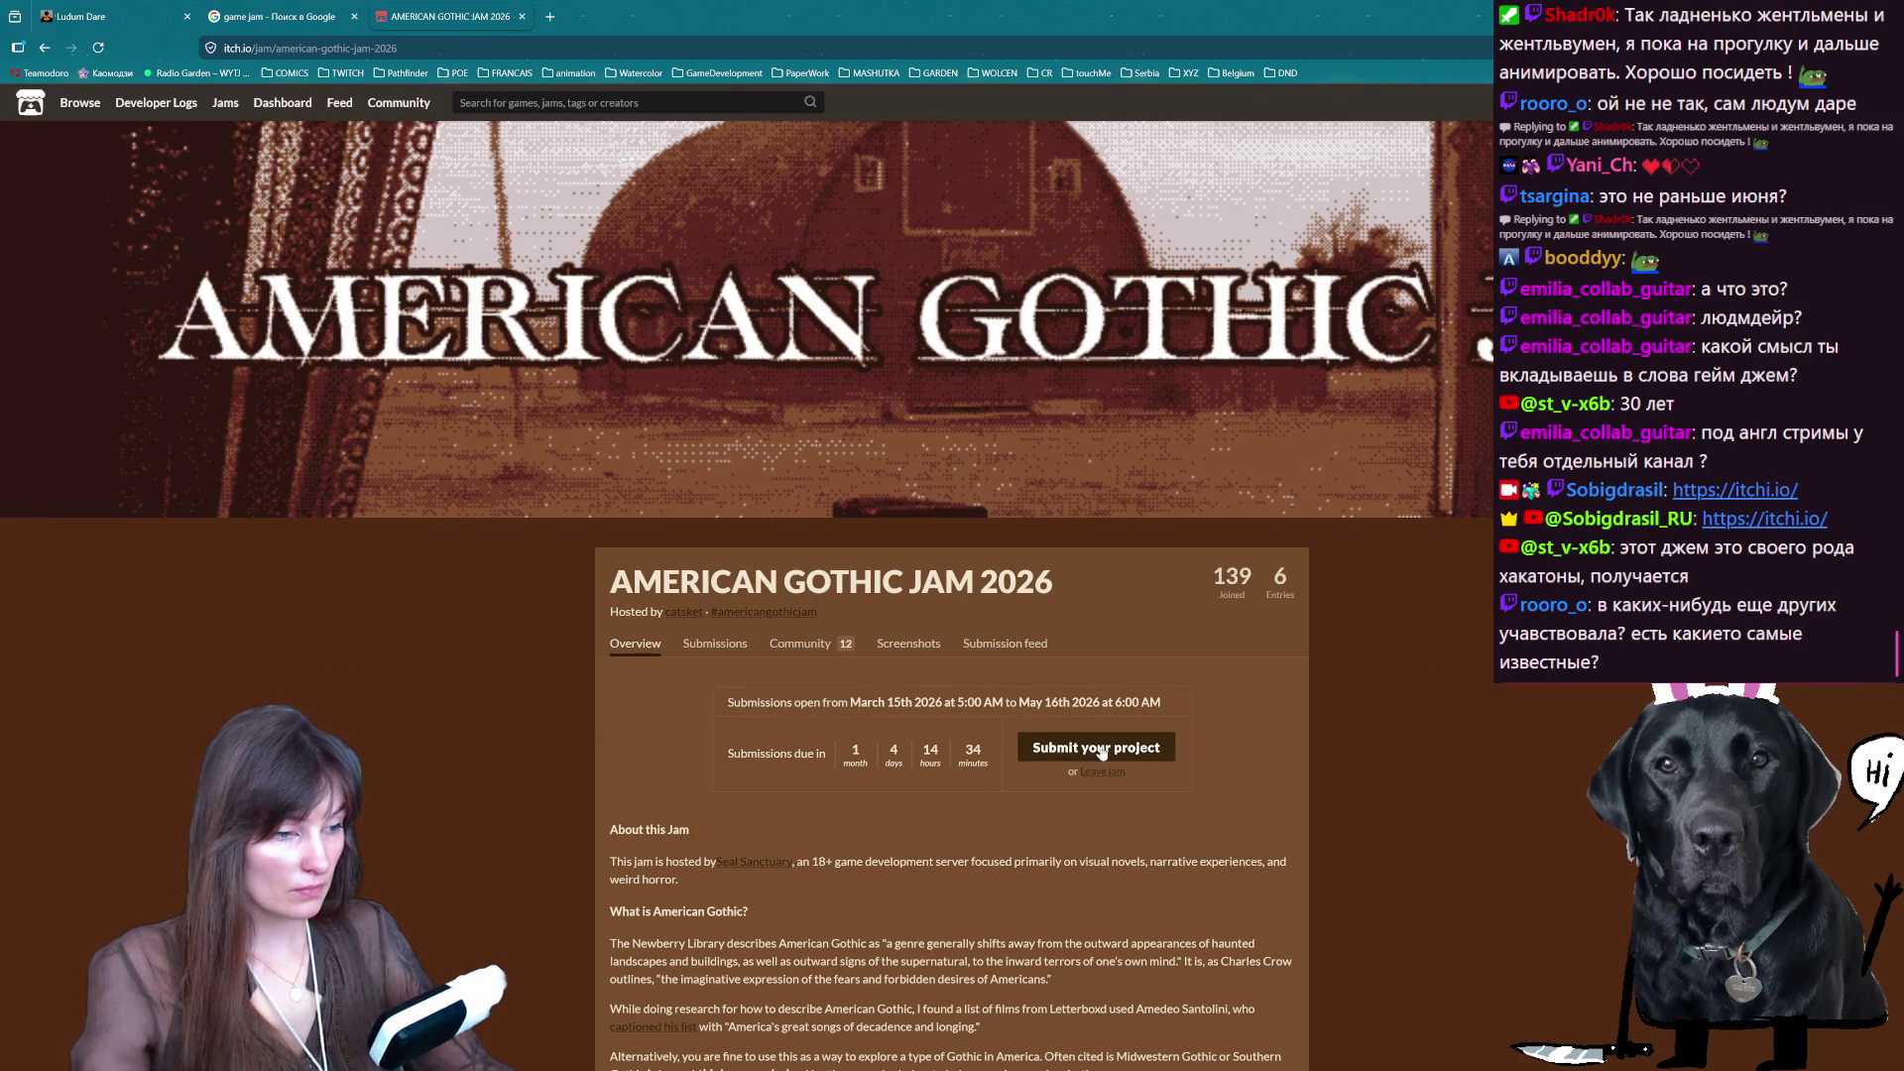
- Go back to this month's jams, then switch to the Google 'game jam' results tab
scroll(823, 608, down, 4)
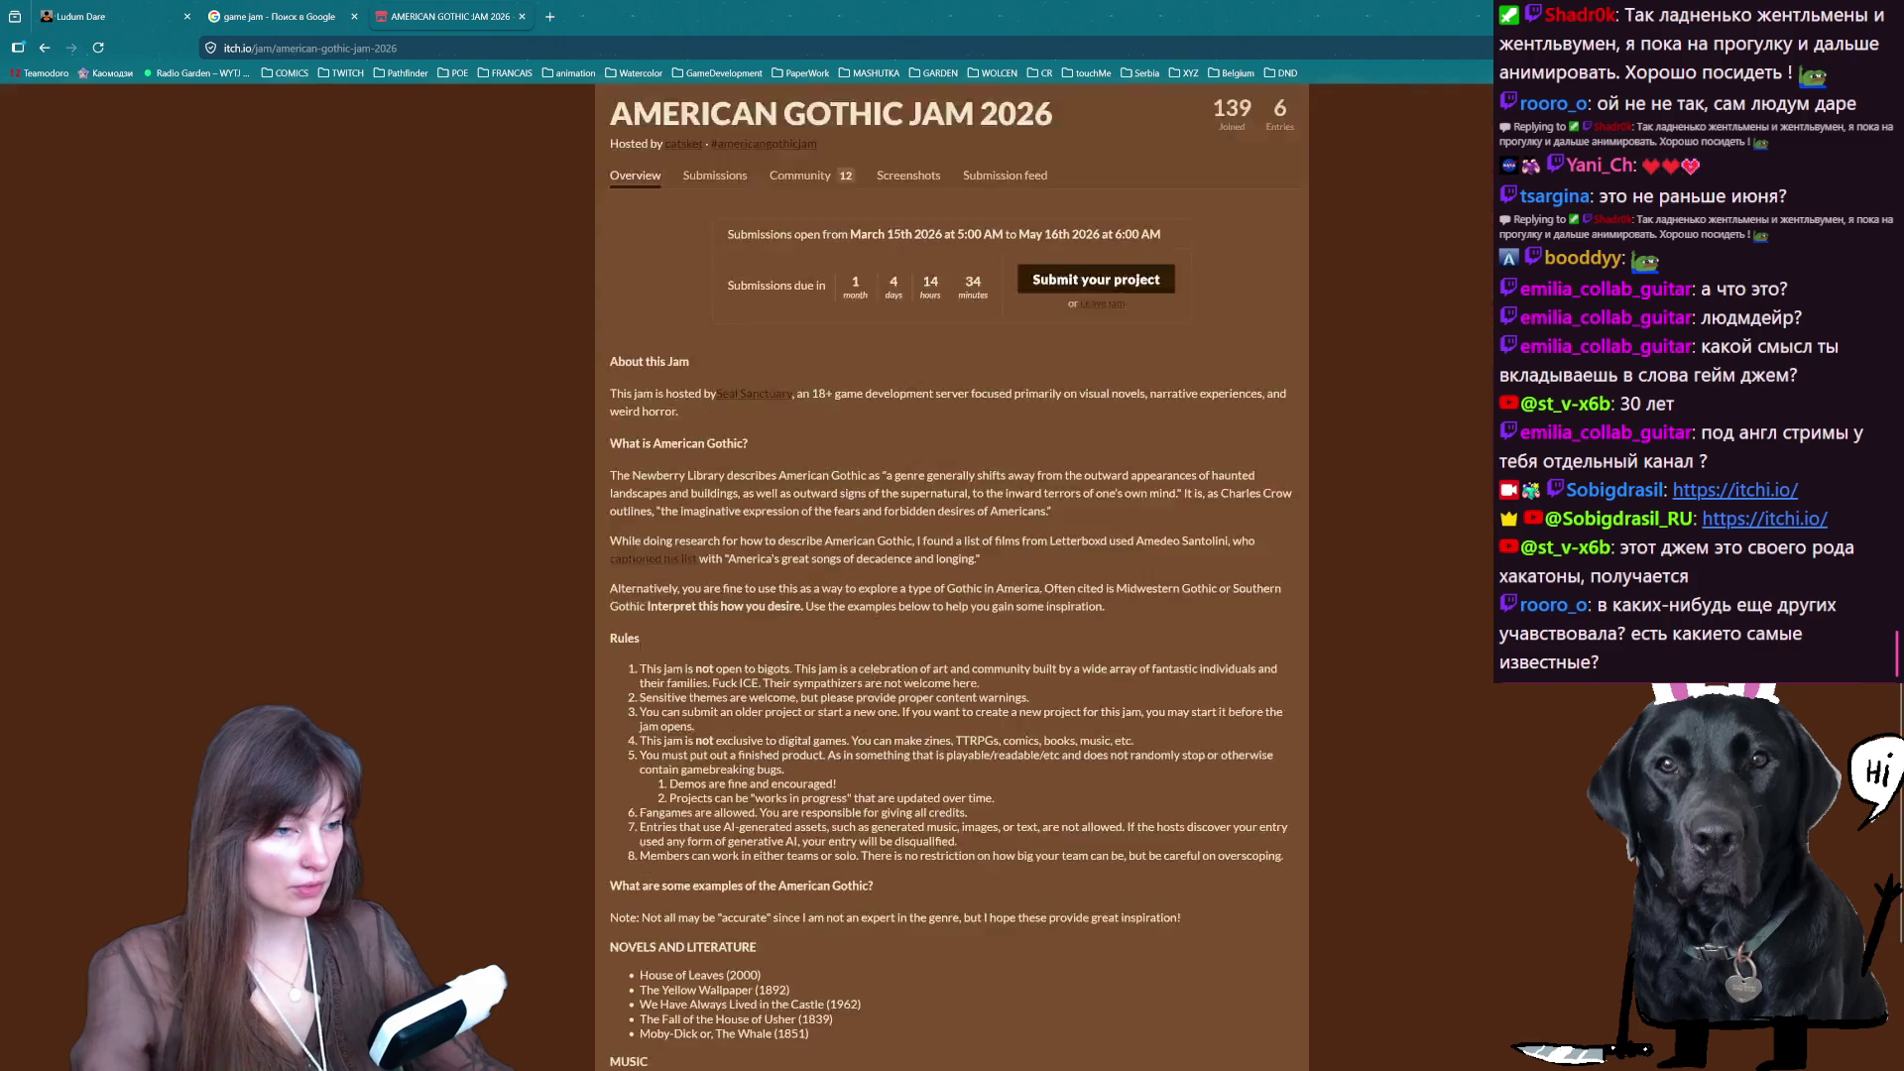
scroll(823, 608, up, 3)
key(alt+Left)
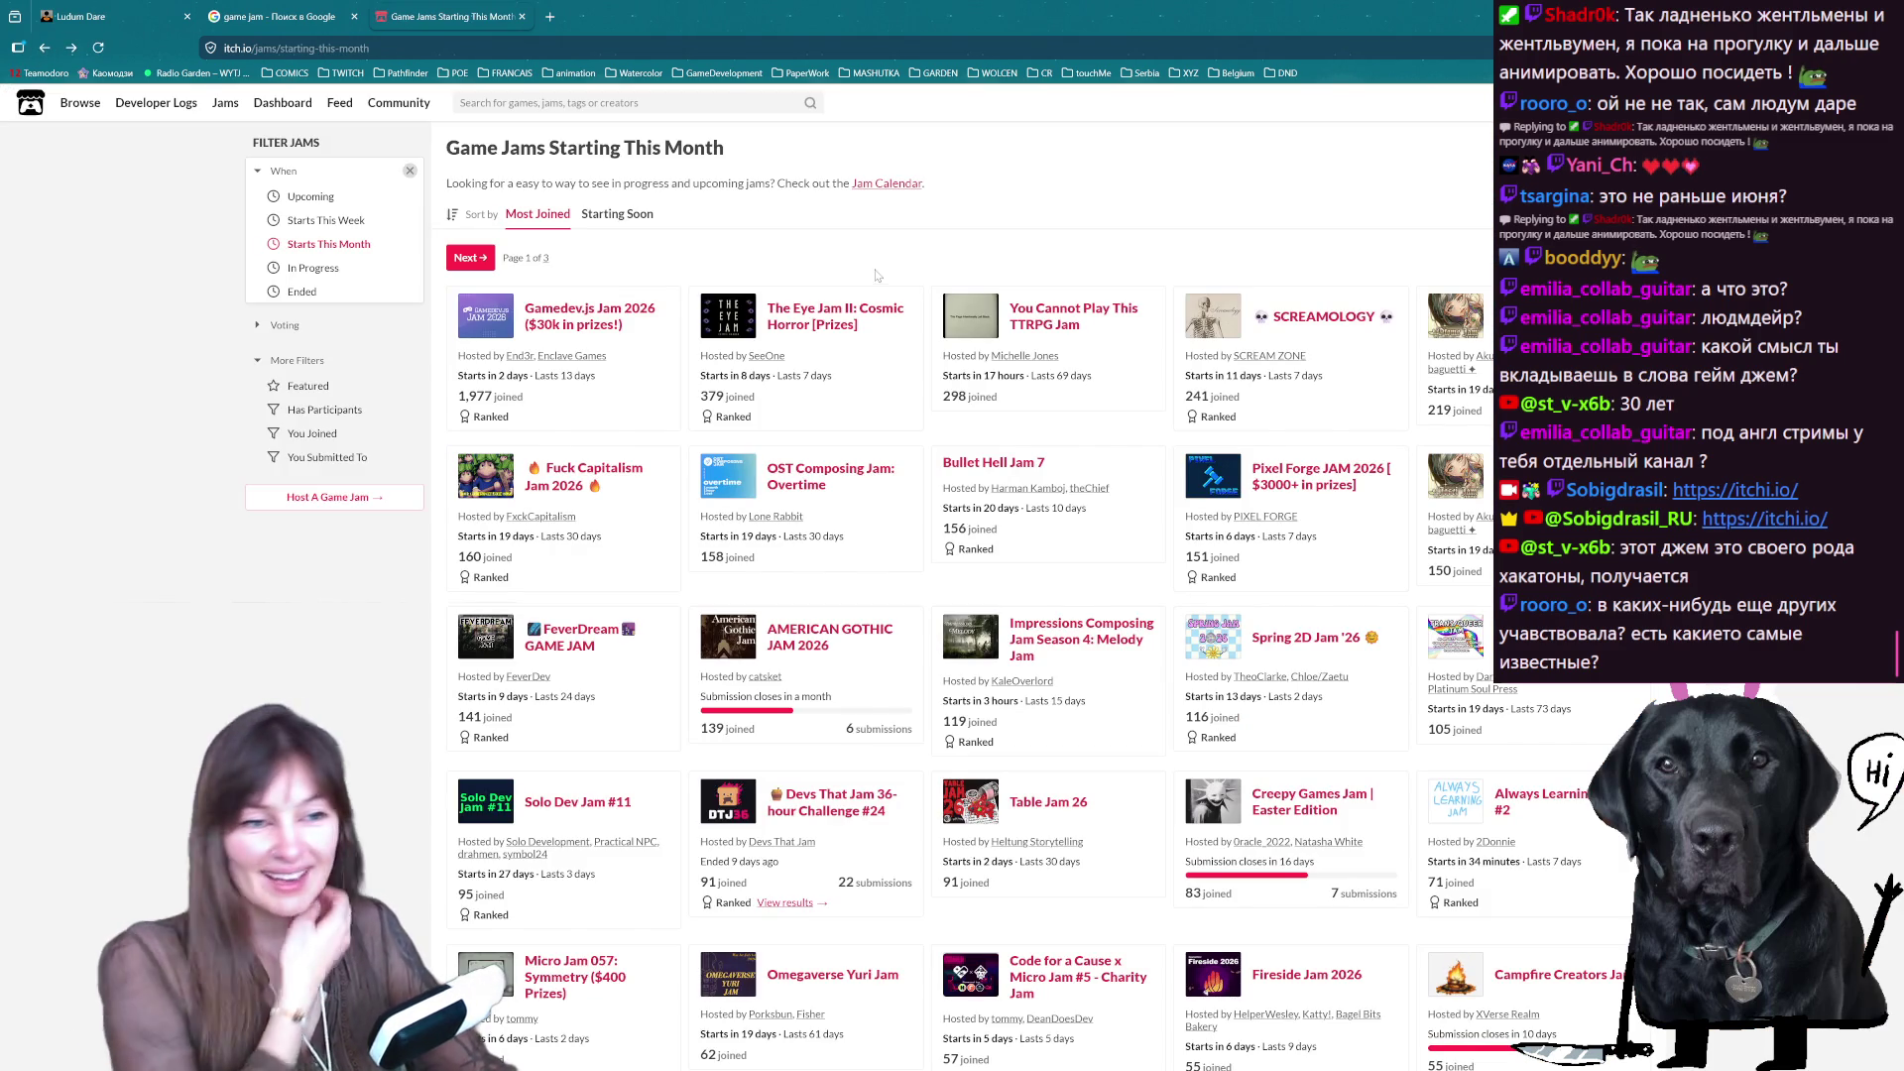
click(266, 12)
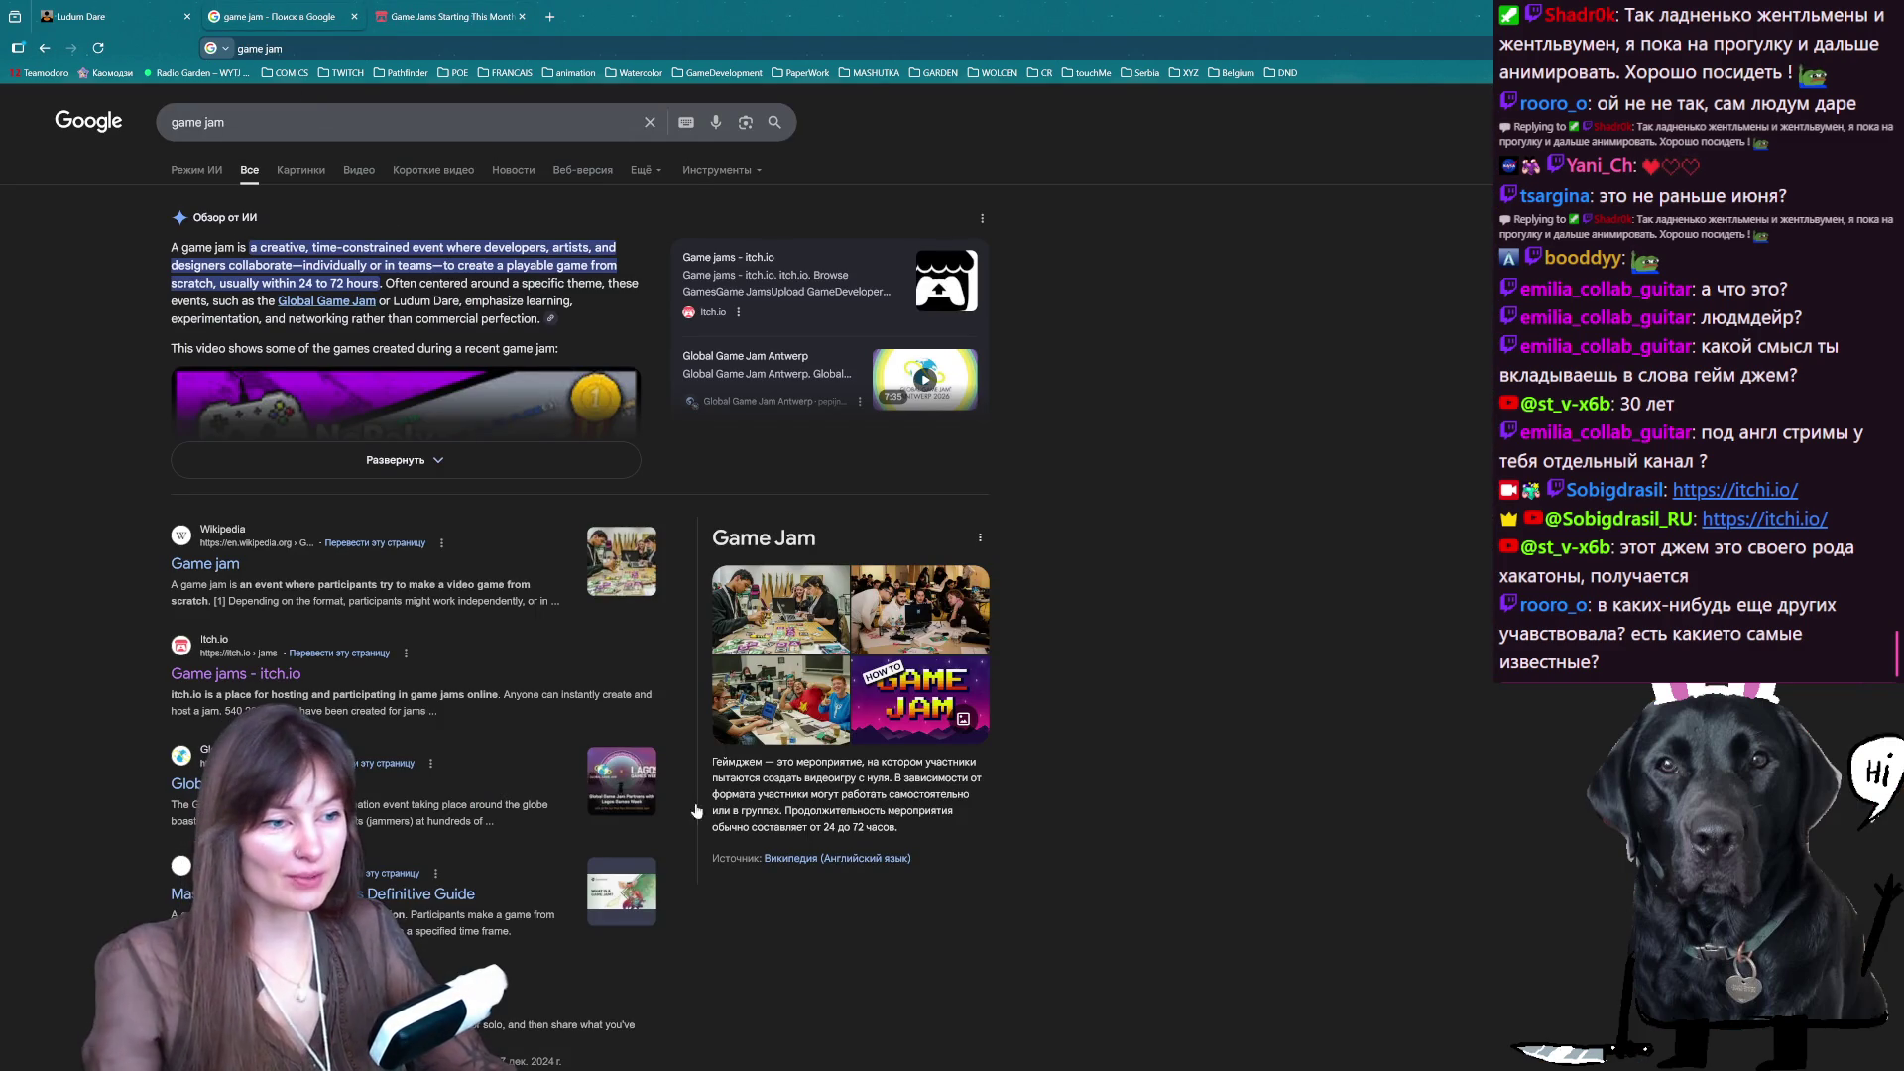
- Show the 'game jam' image results, preview the first image and widen the browser window
click(303, 173)
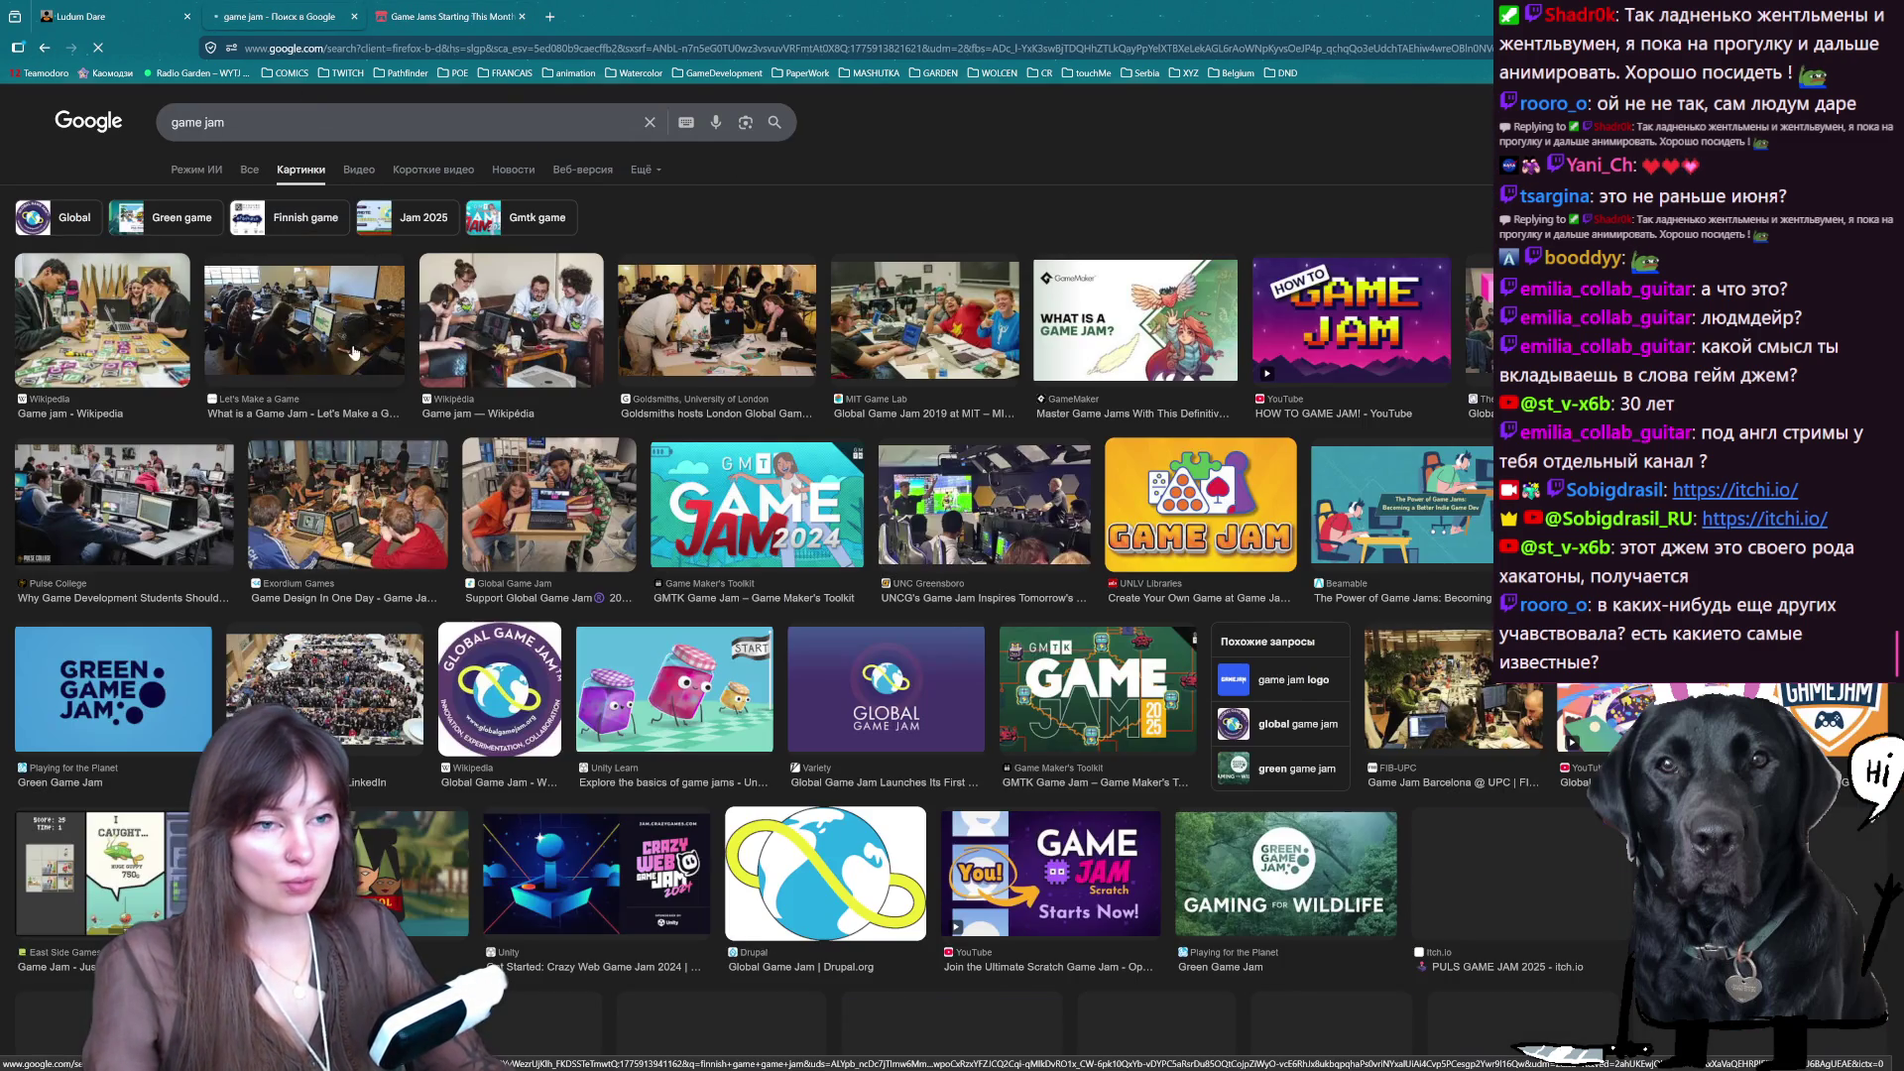
click(100, 322)
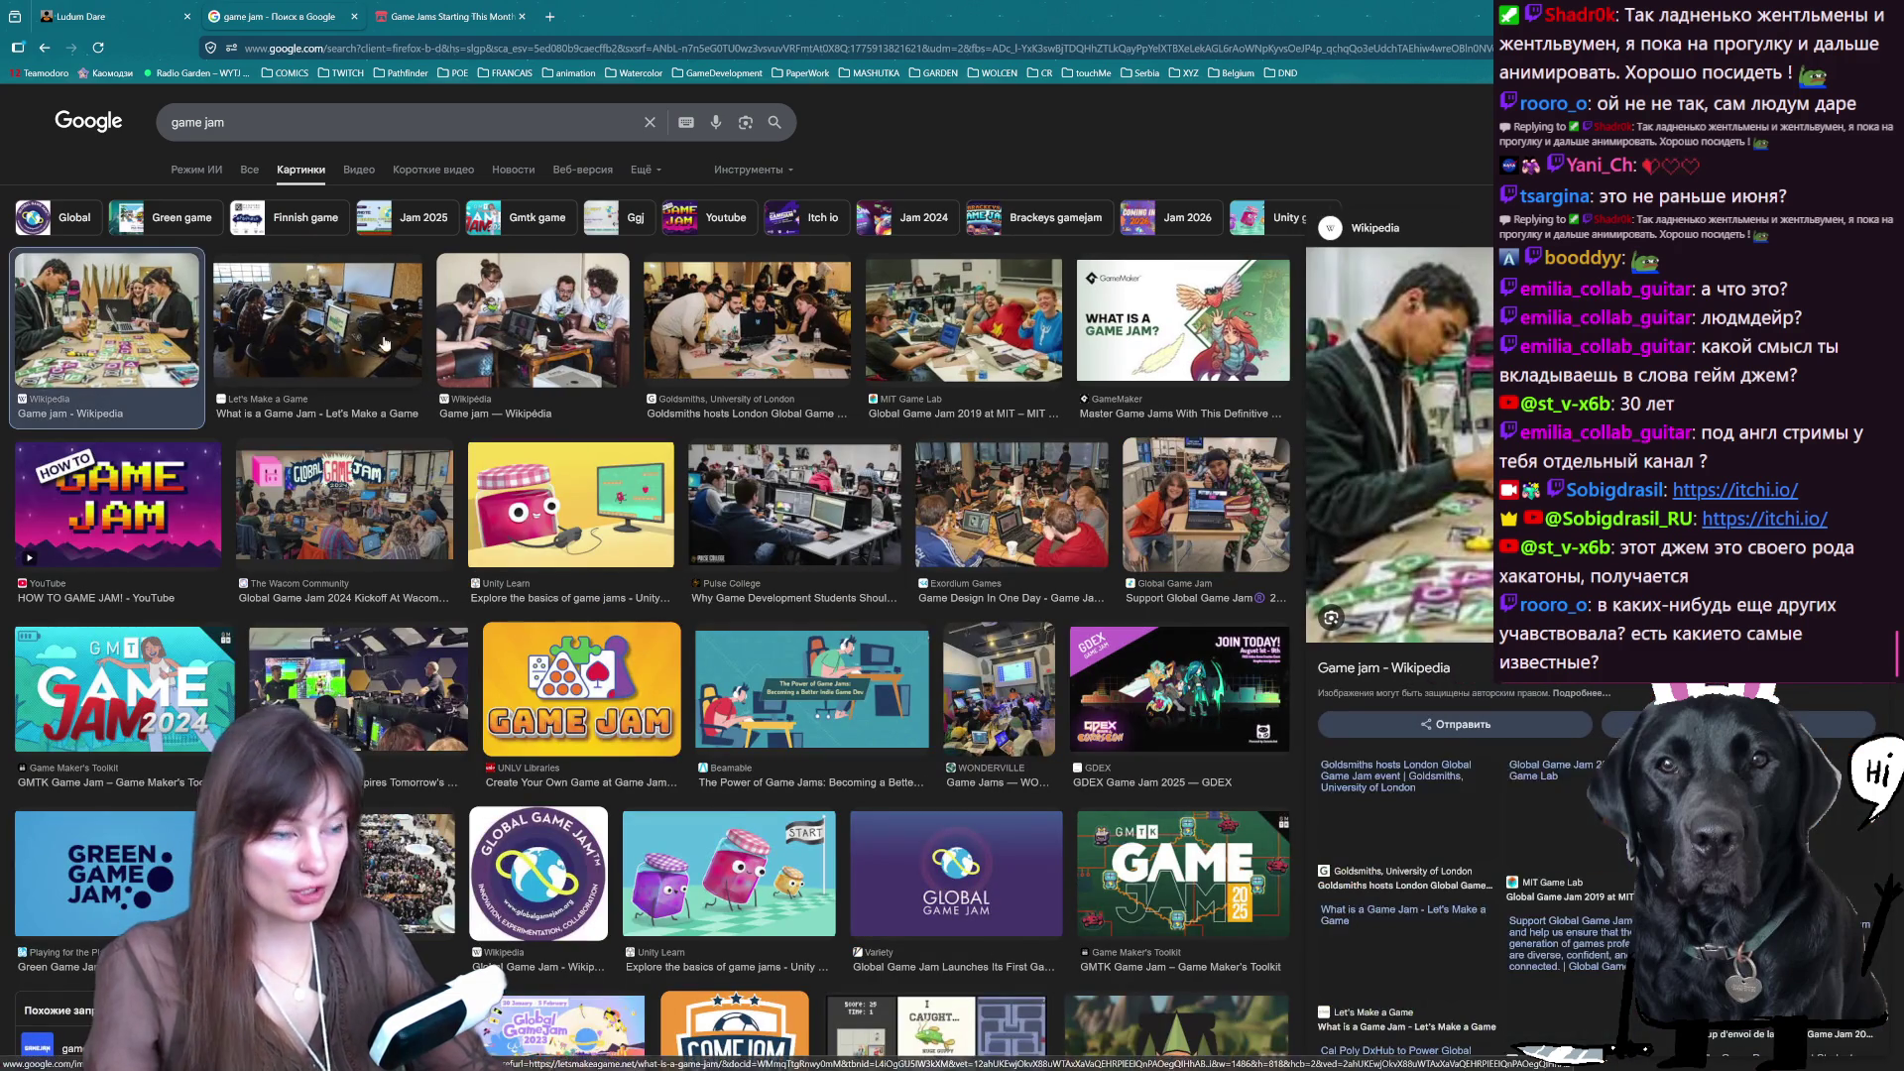
mouse_move(1190, 16)
mouse_down()
mouse_move(1197, 45)
mouse_move(671, 31)
mouse_up()
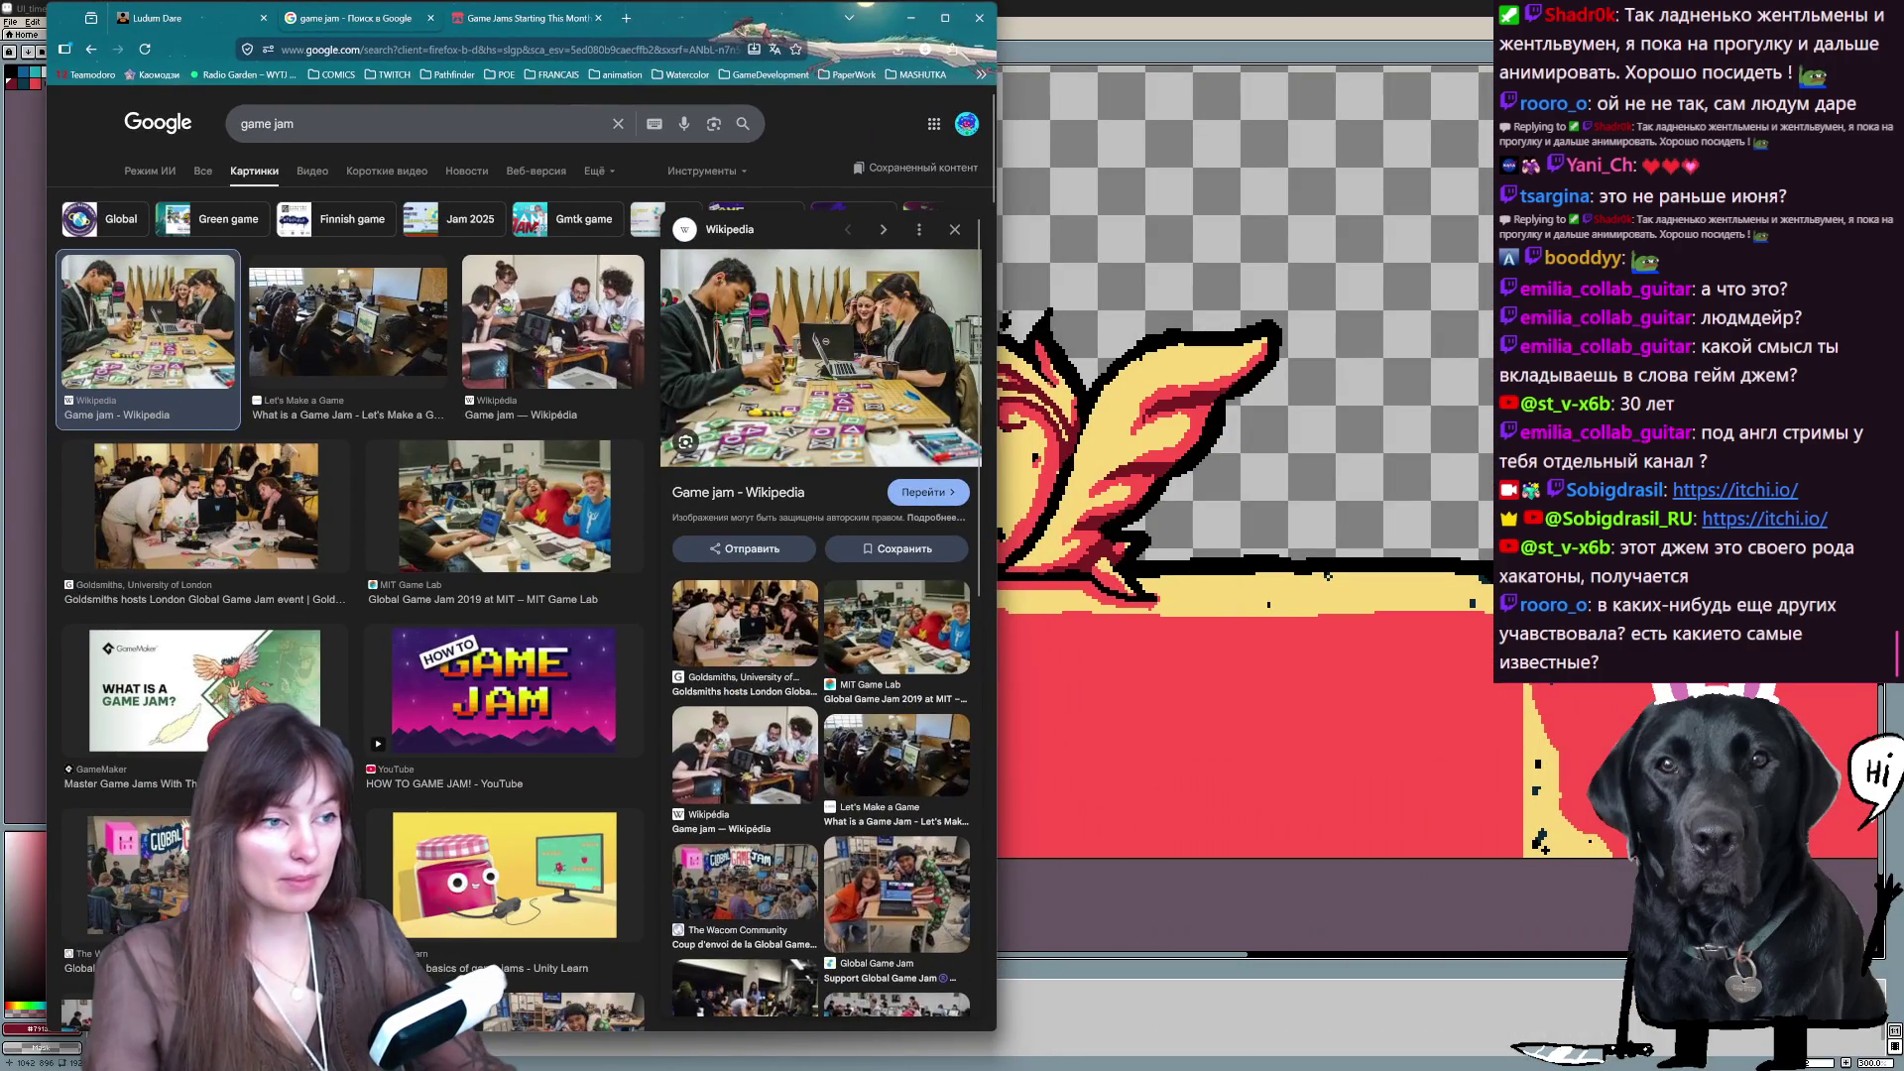
drag(999, 308, 1514, 309)
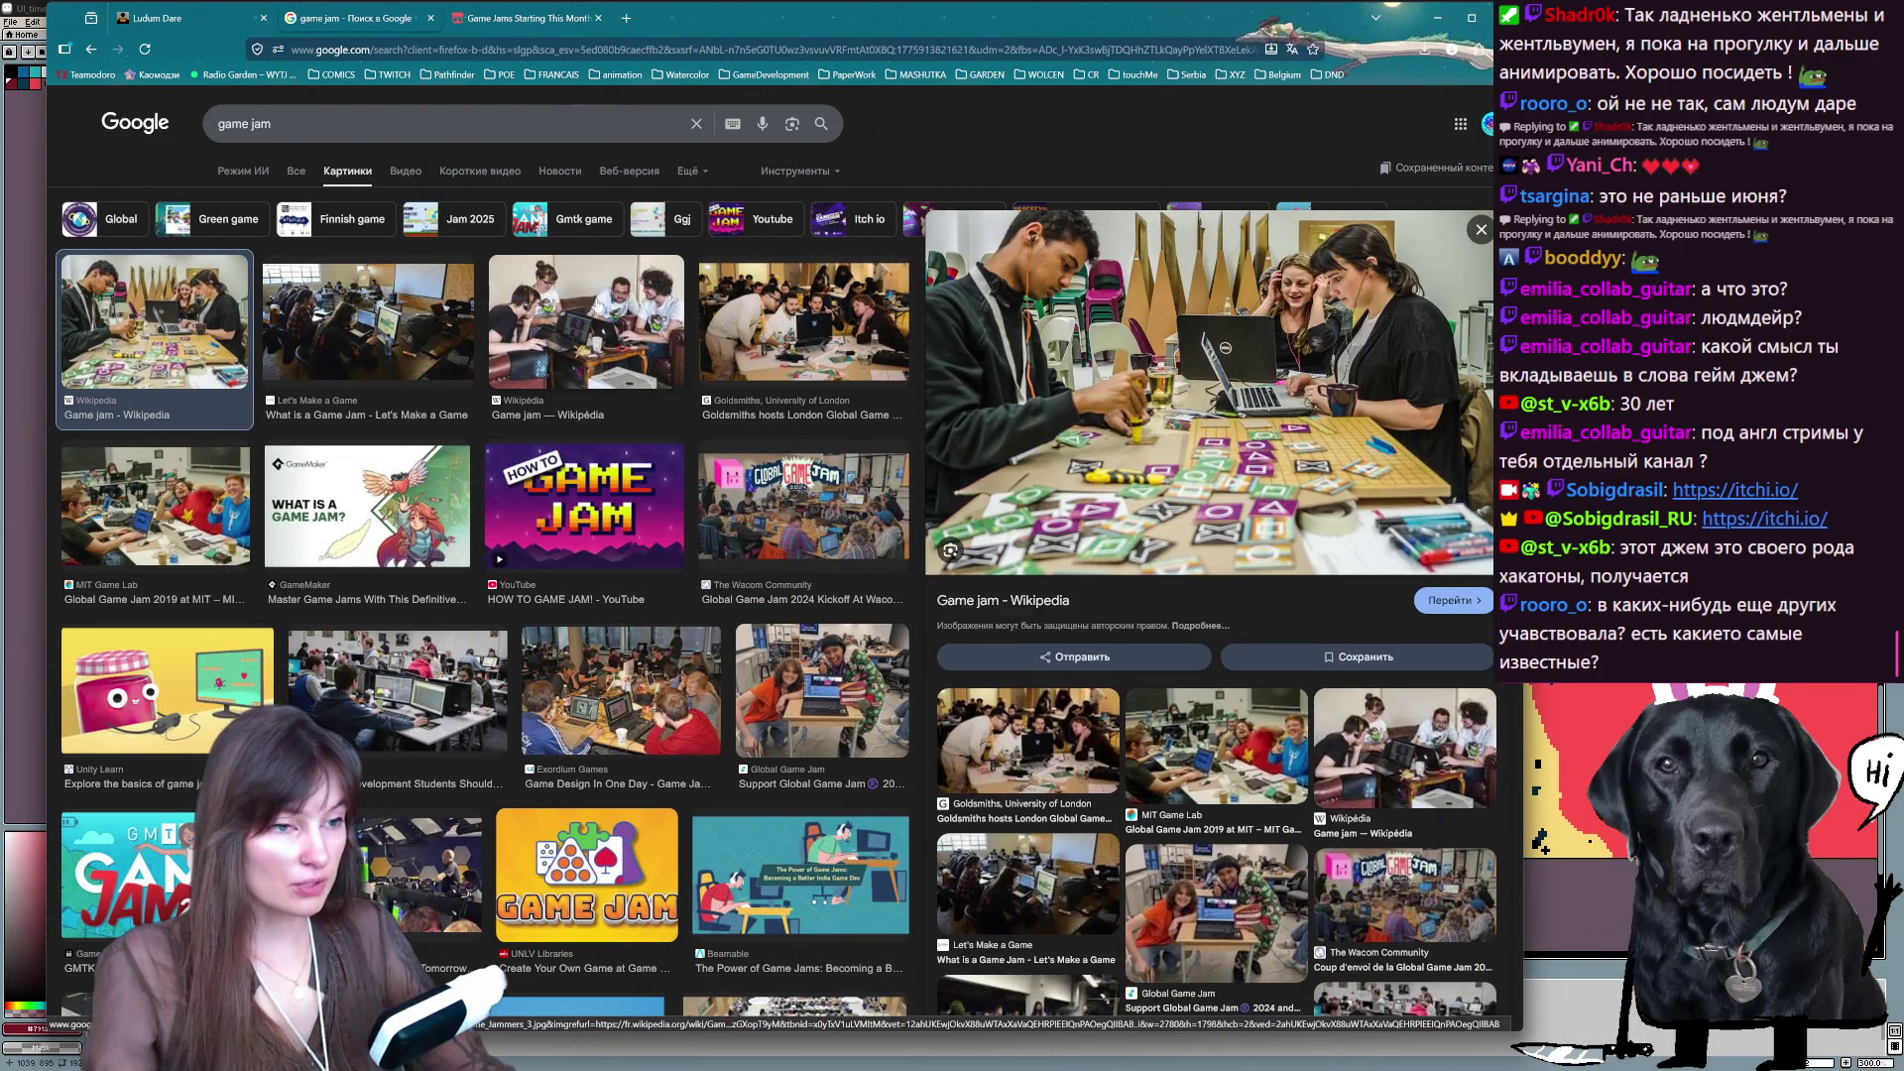
- Step through the game jam image previews until the Maliyo Games 2025 Global Game Jam image shows
key(Right)
key(Right)
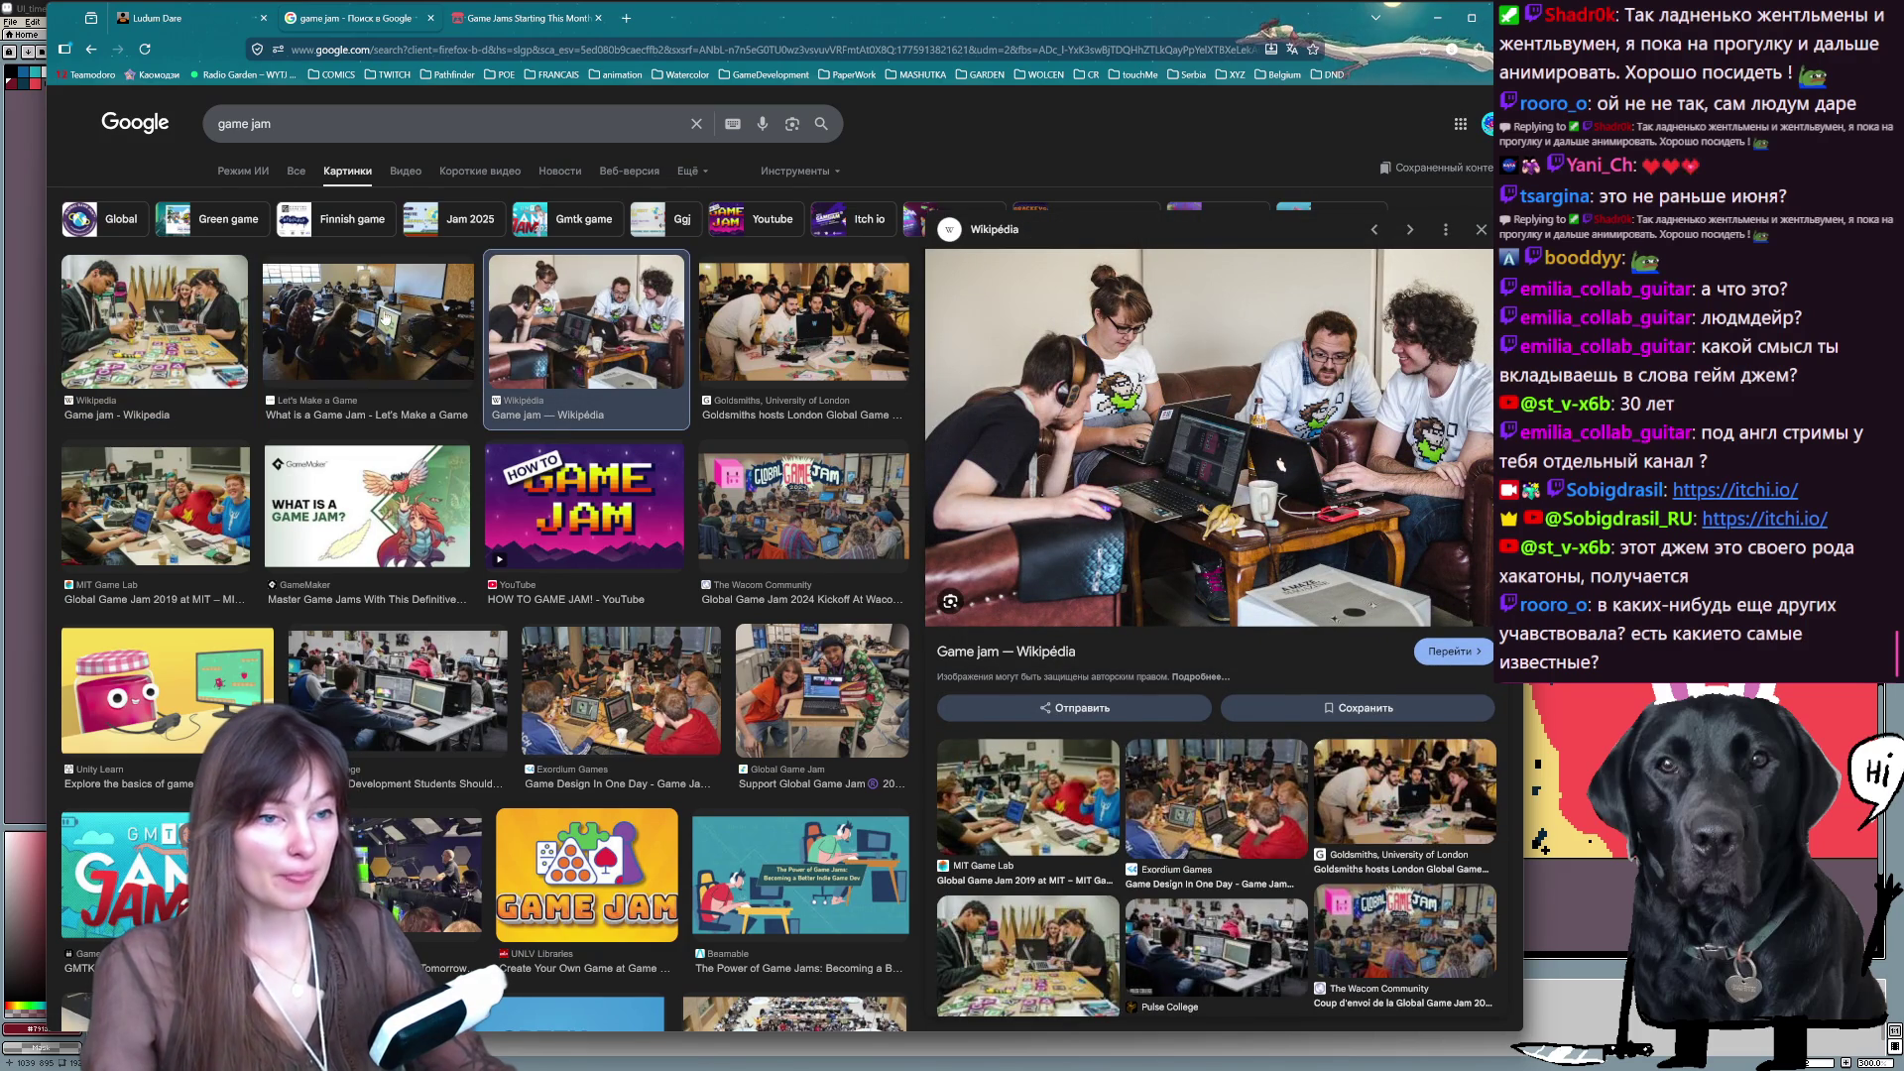
key(Left)
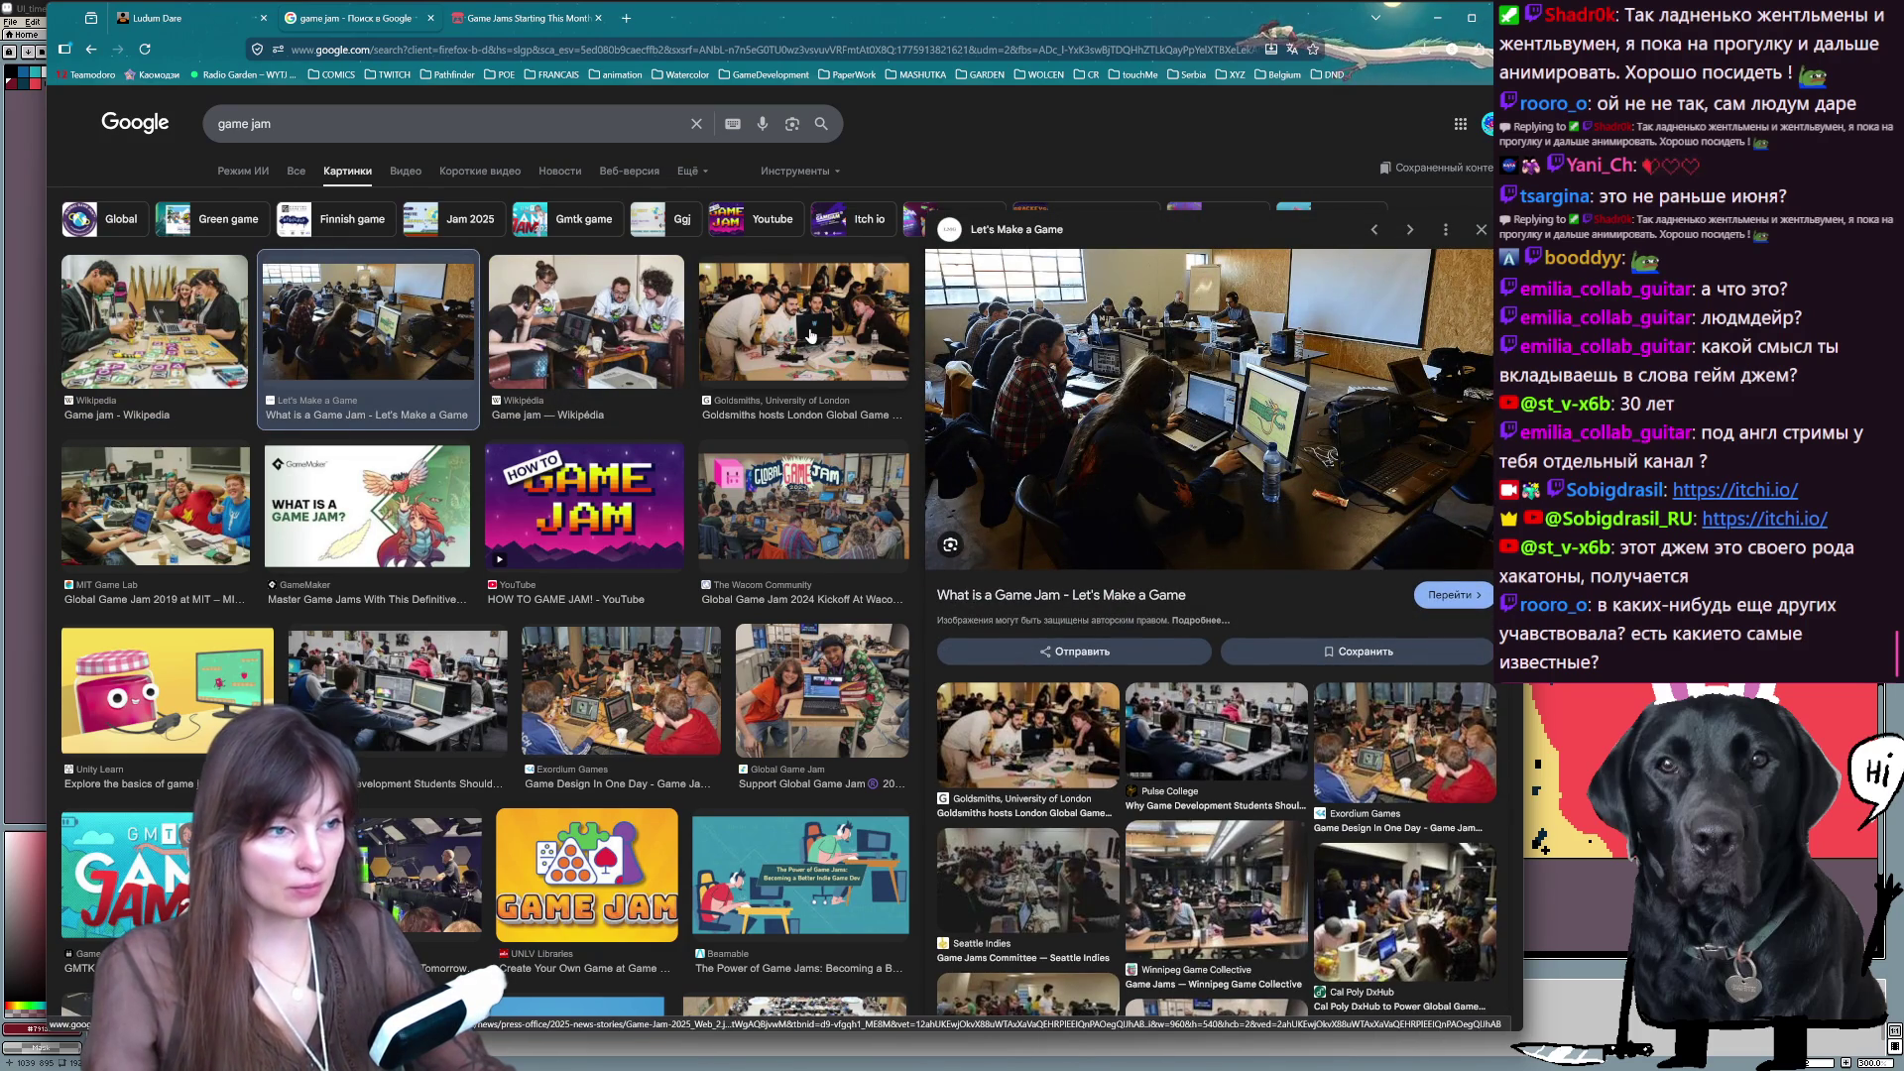
click(810, 336)
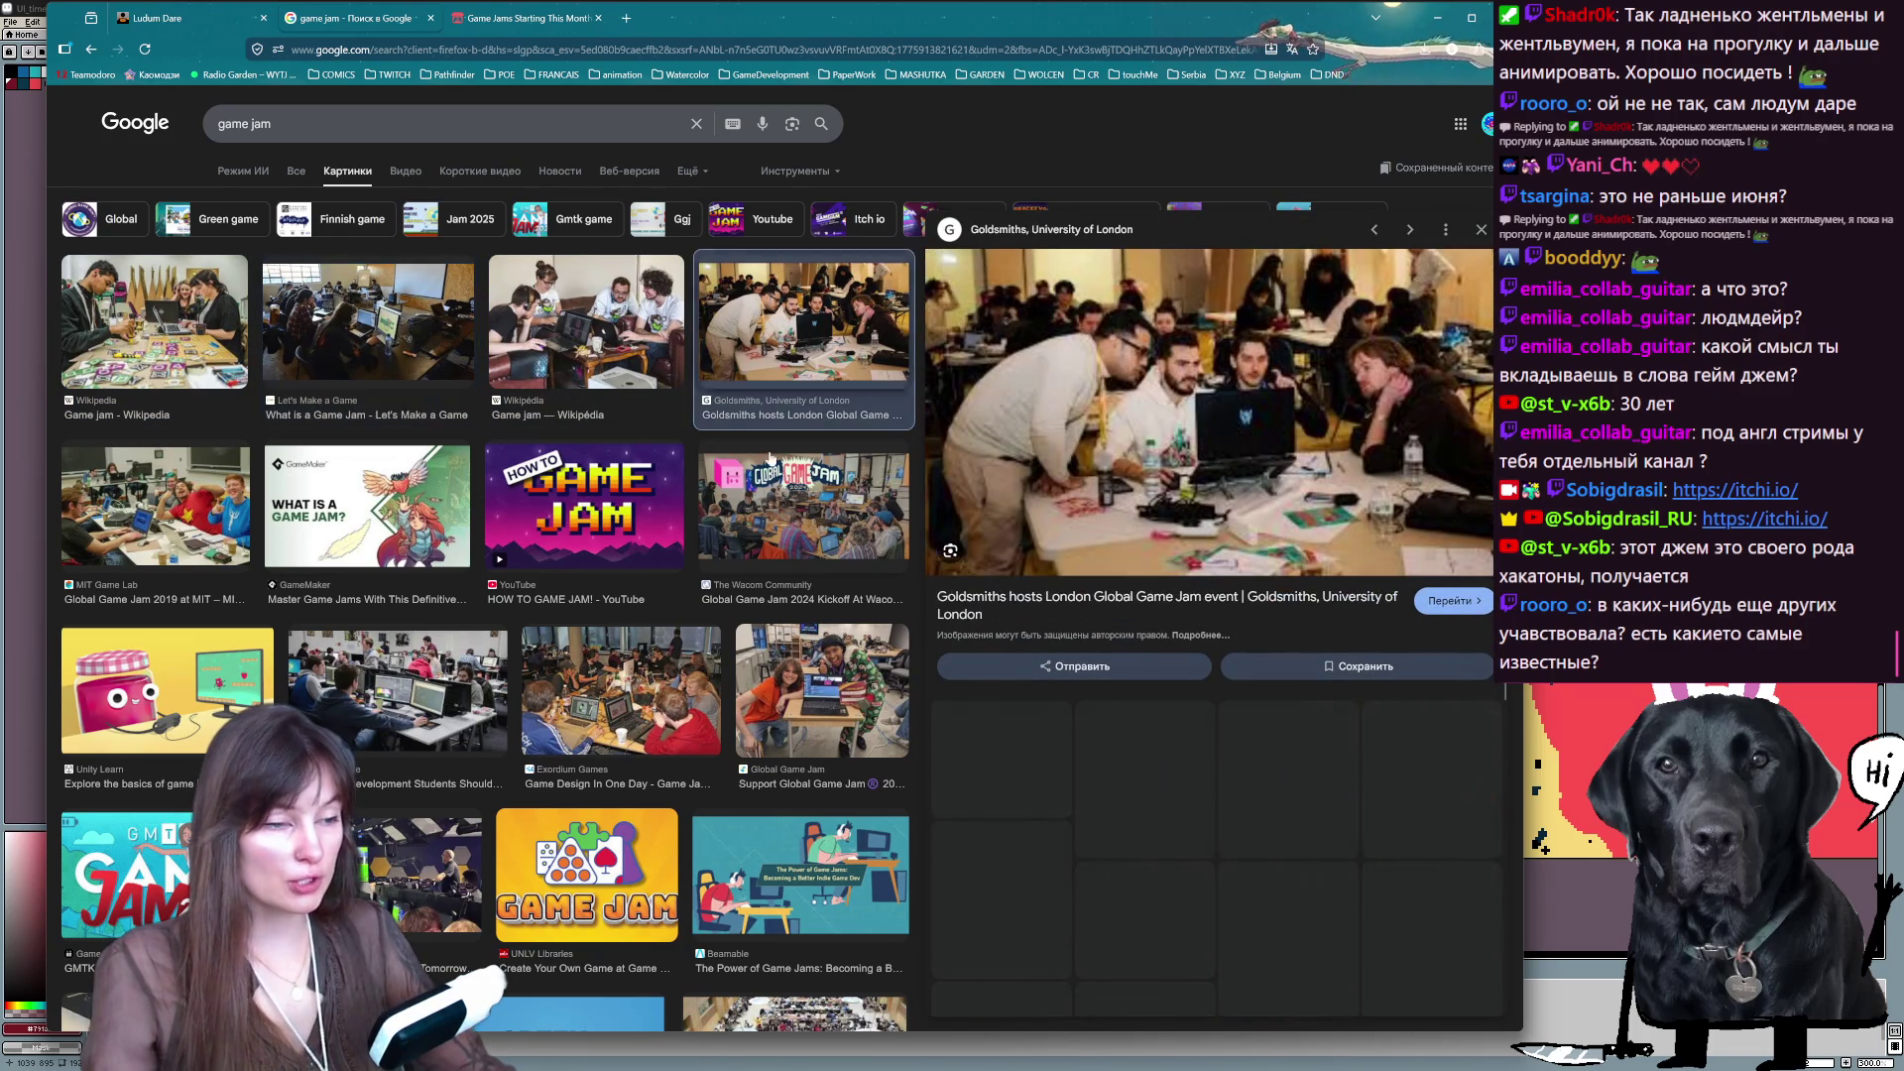
click(791, 523)
scroll(531, 593, down, 3)
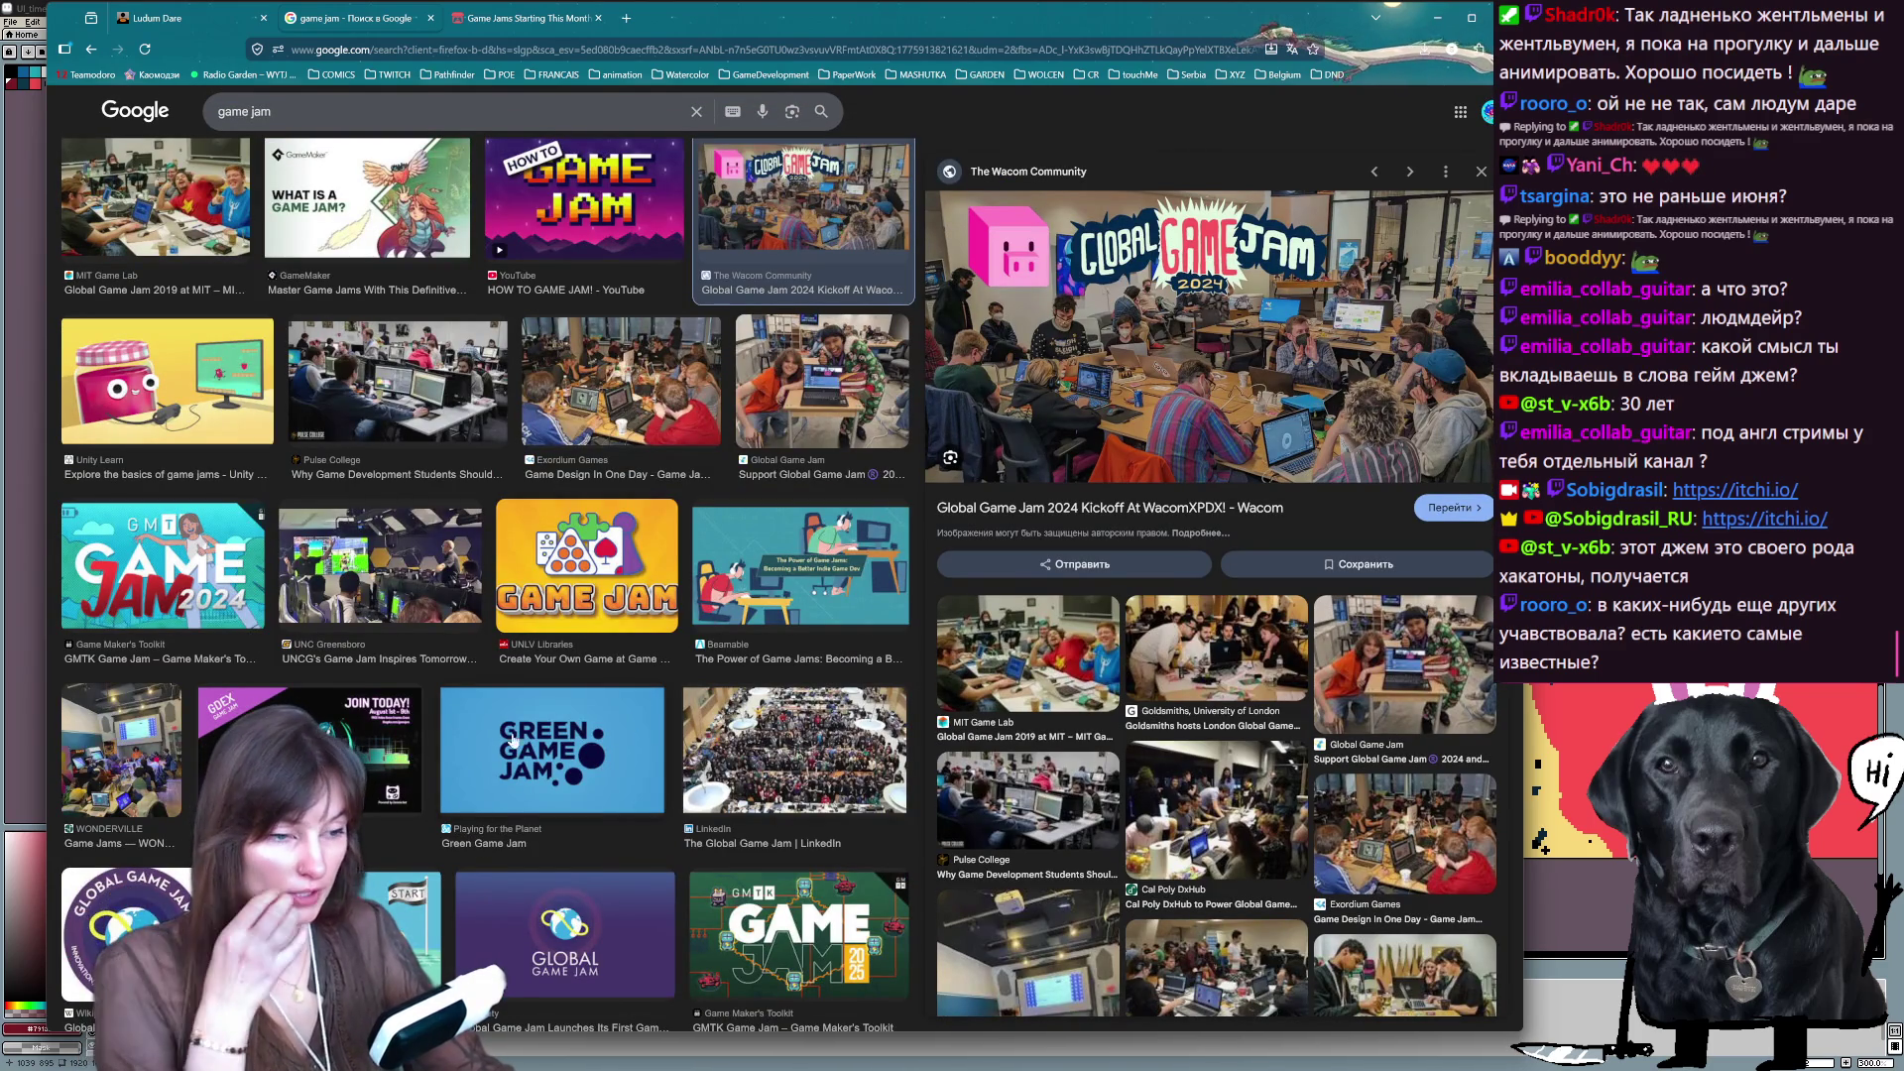
click(124, 927)
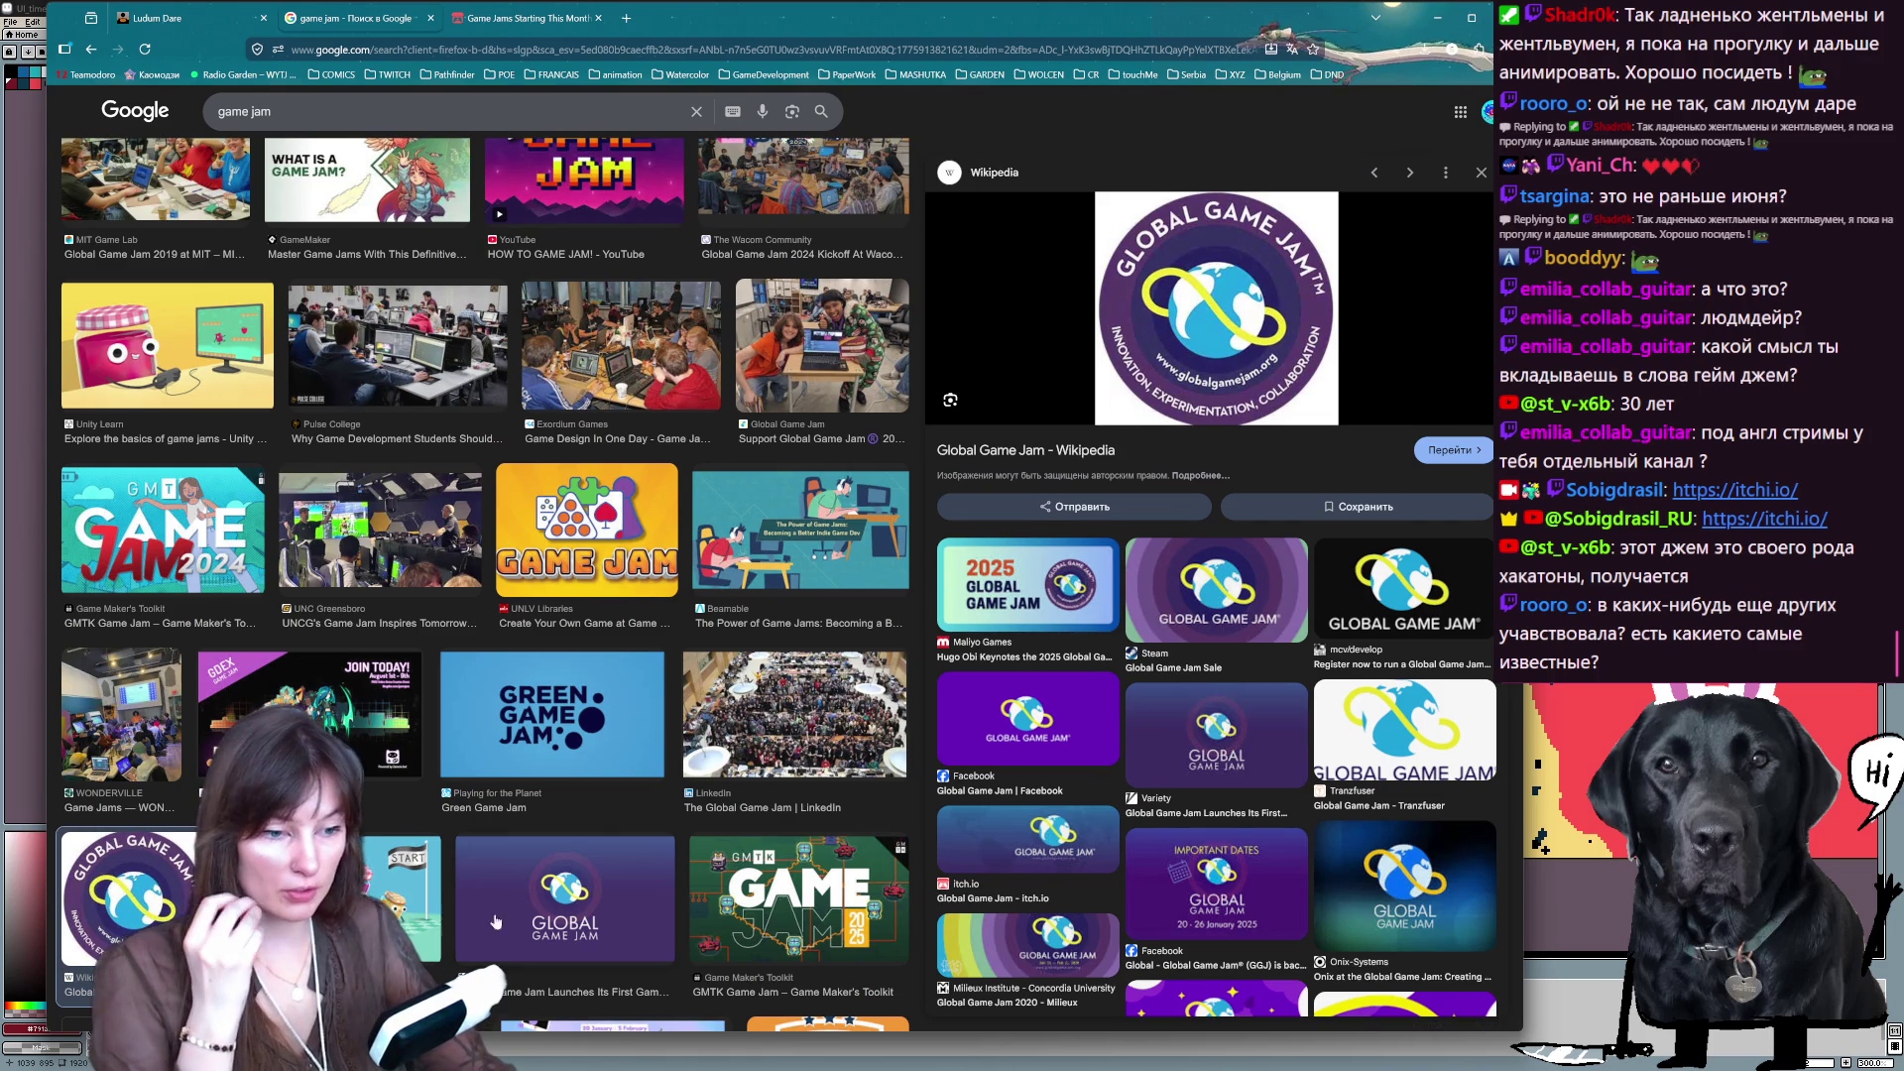
click(1029, 579)
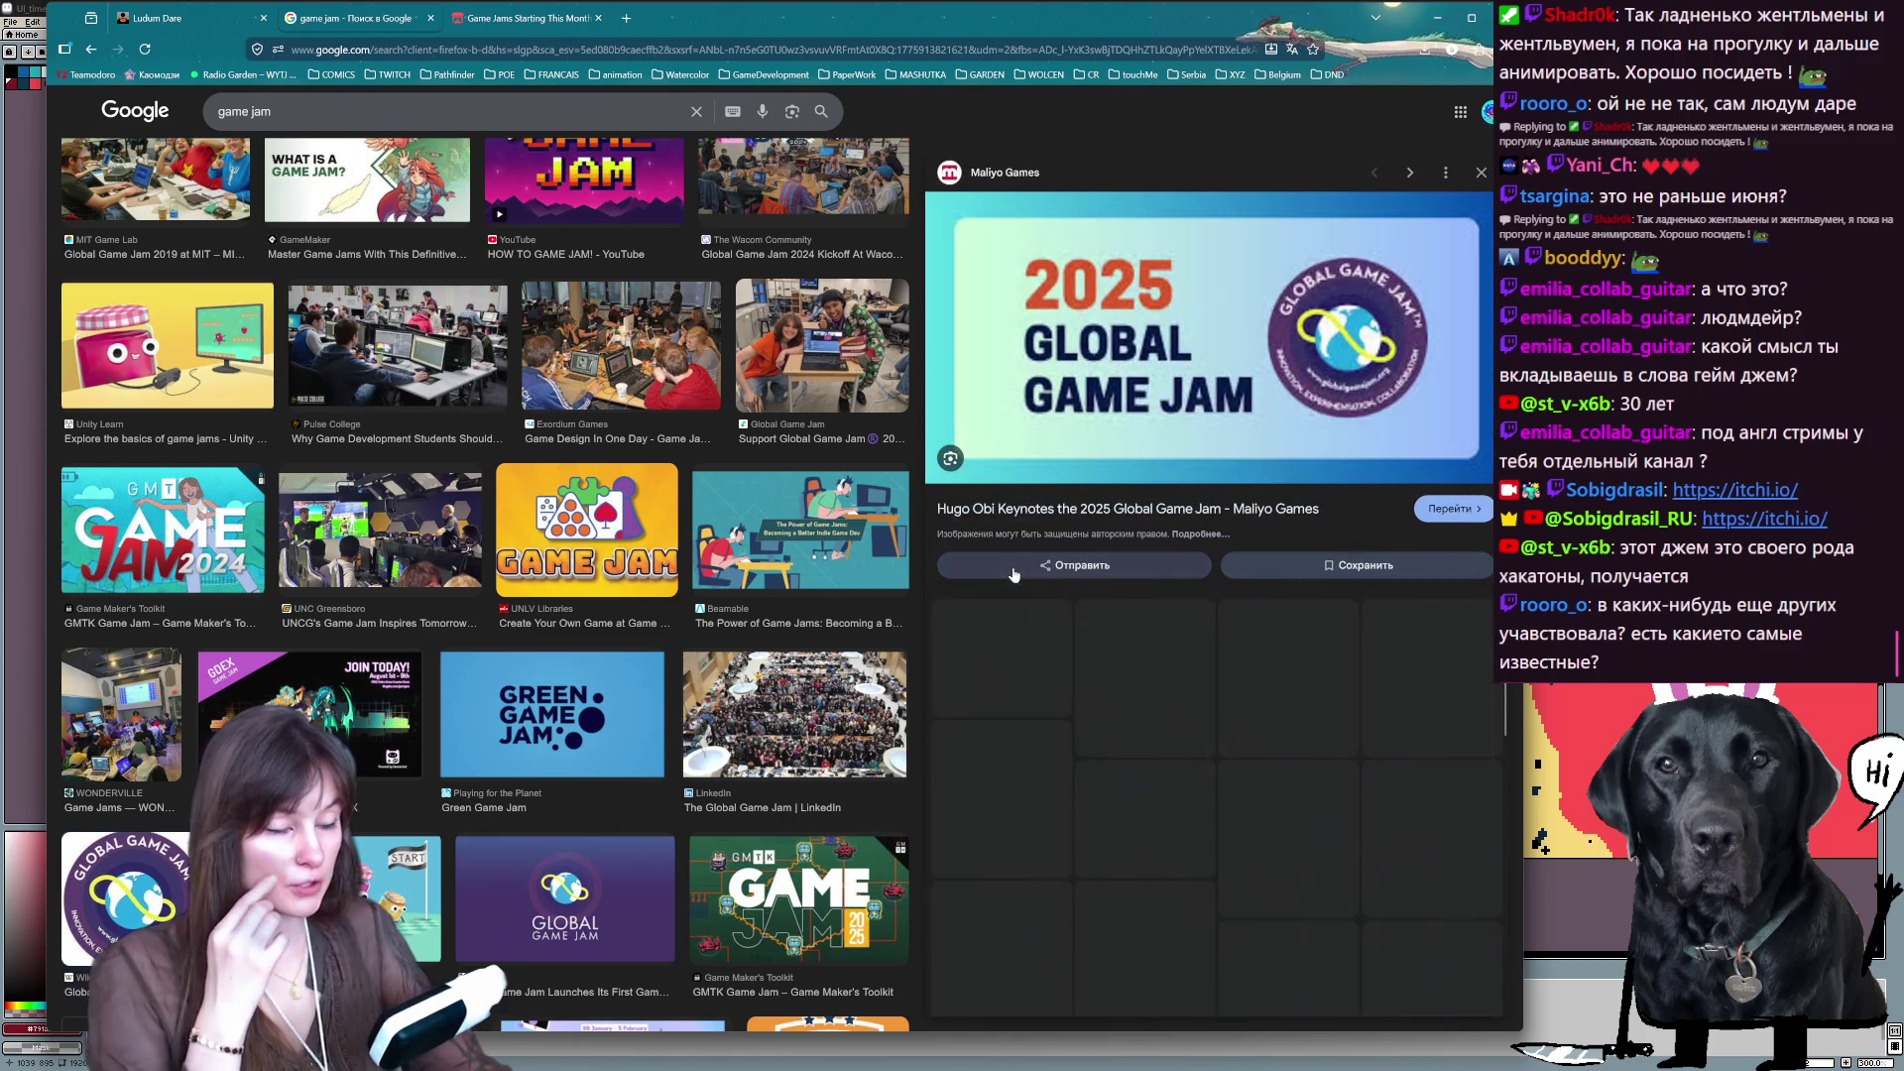
scroll(613, 410, up, 3)
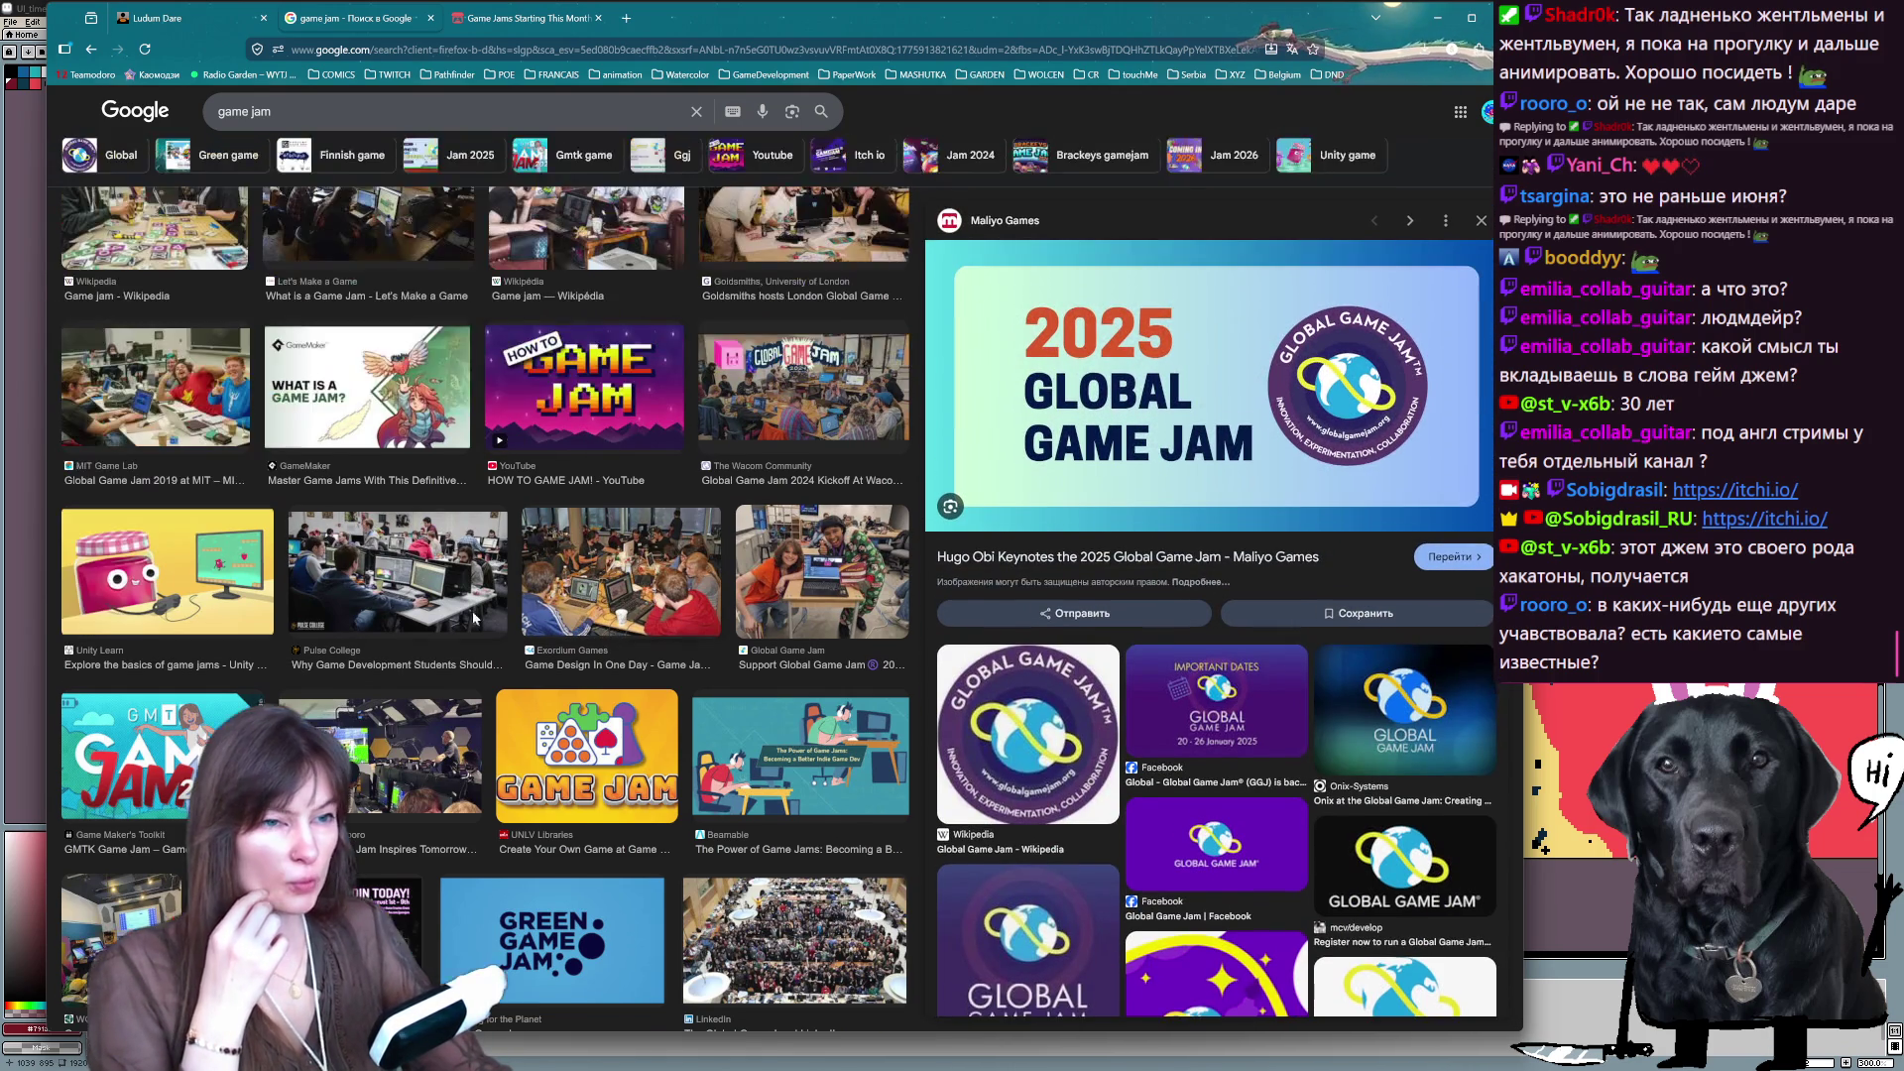
scroll(526, 431, up, 2)
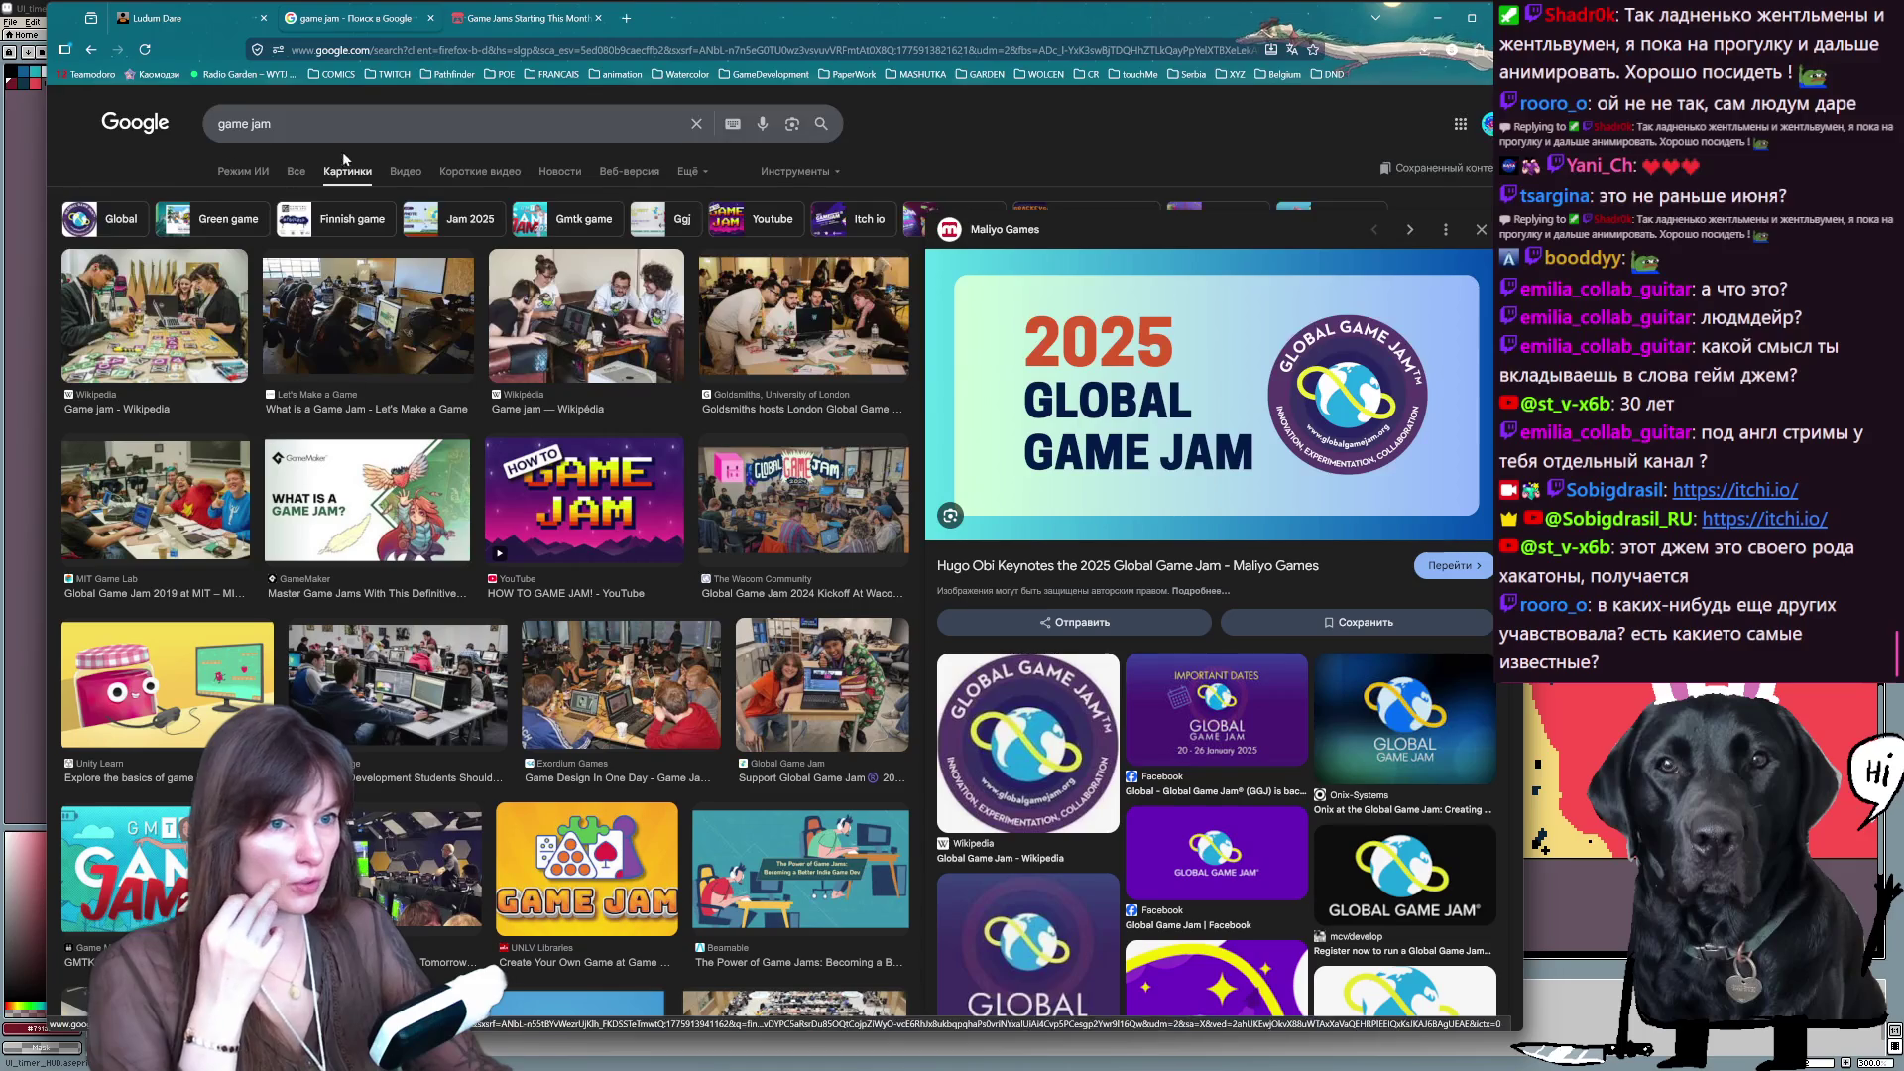
- Search 'global game jam' and open the globalgamejam.org homepage in a new tab
text(glob)
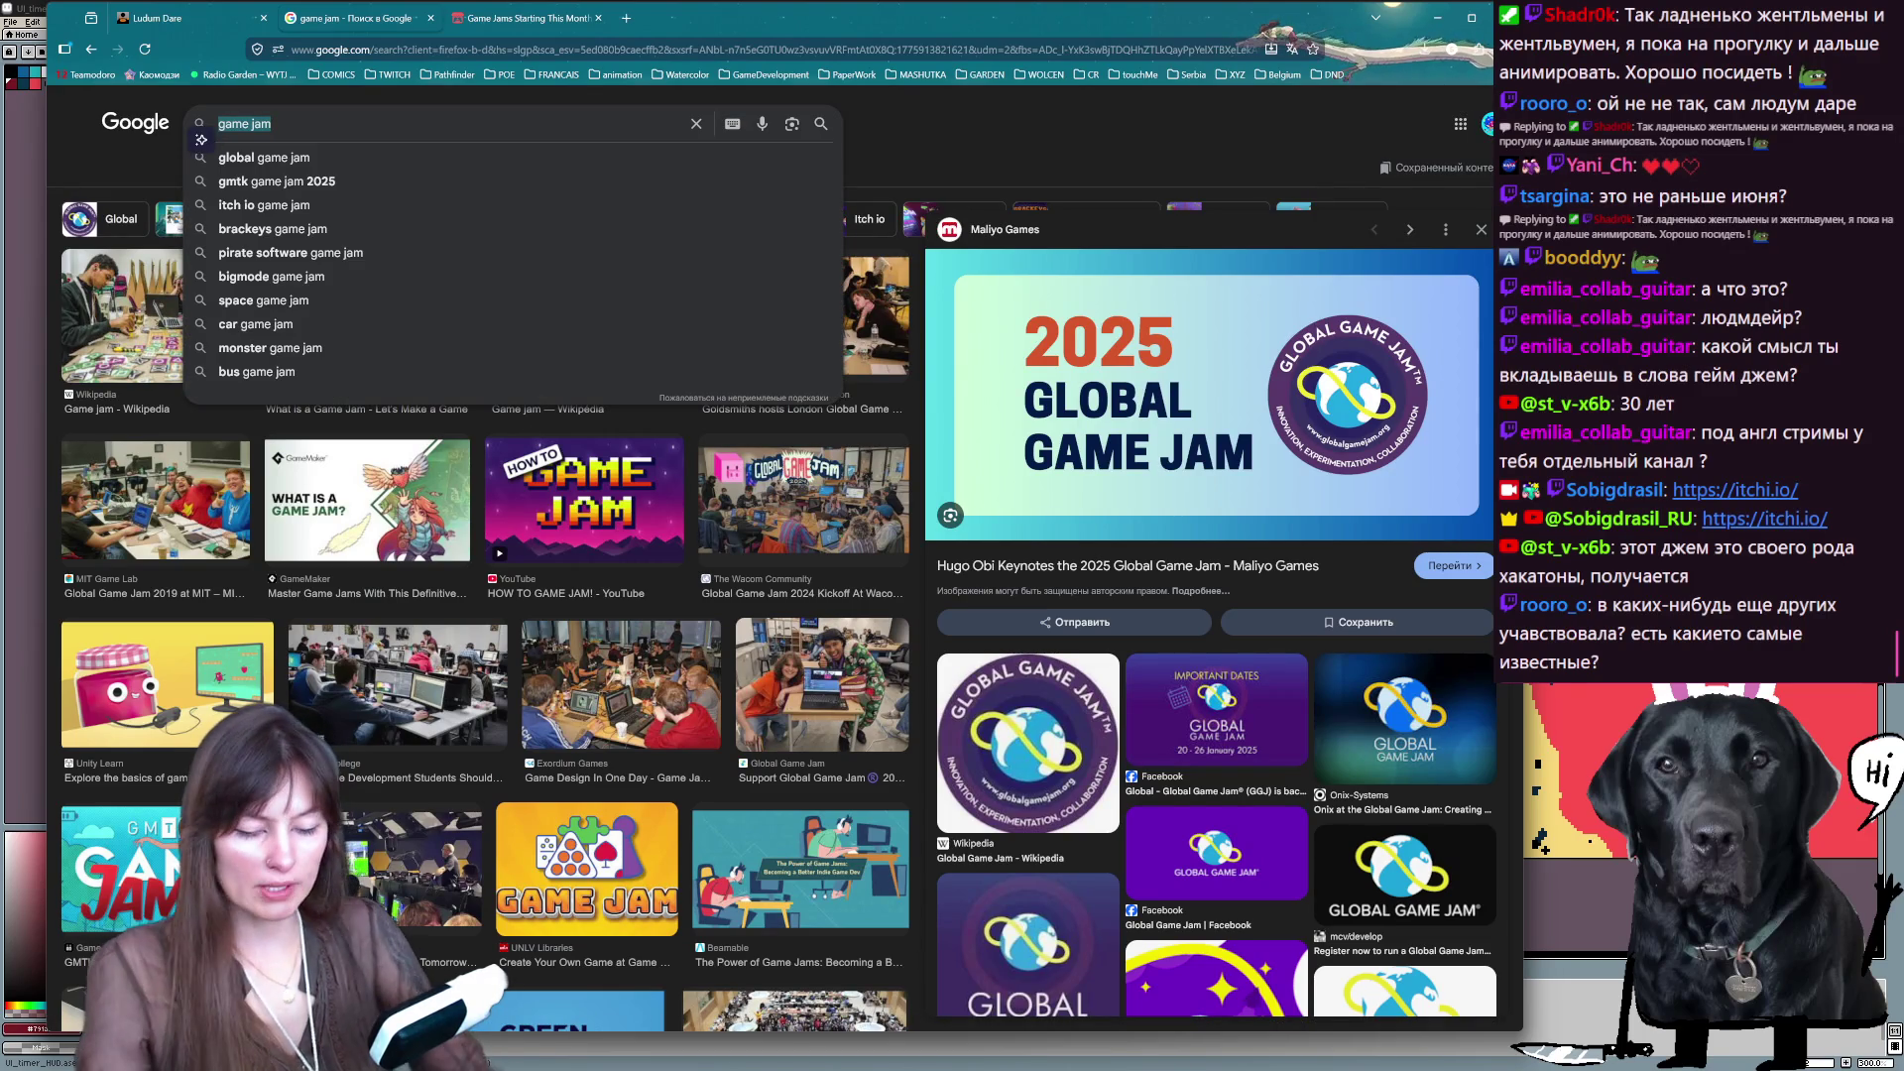
text(al game jam)
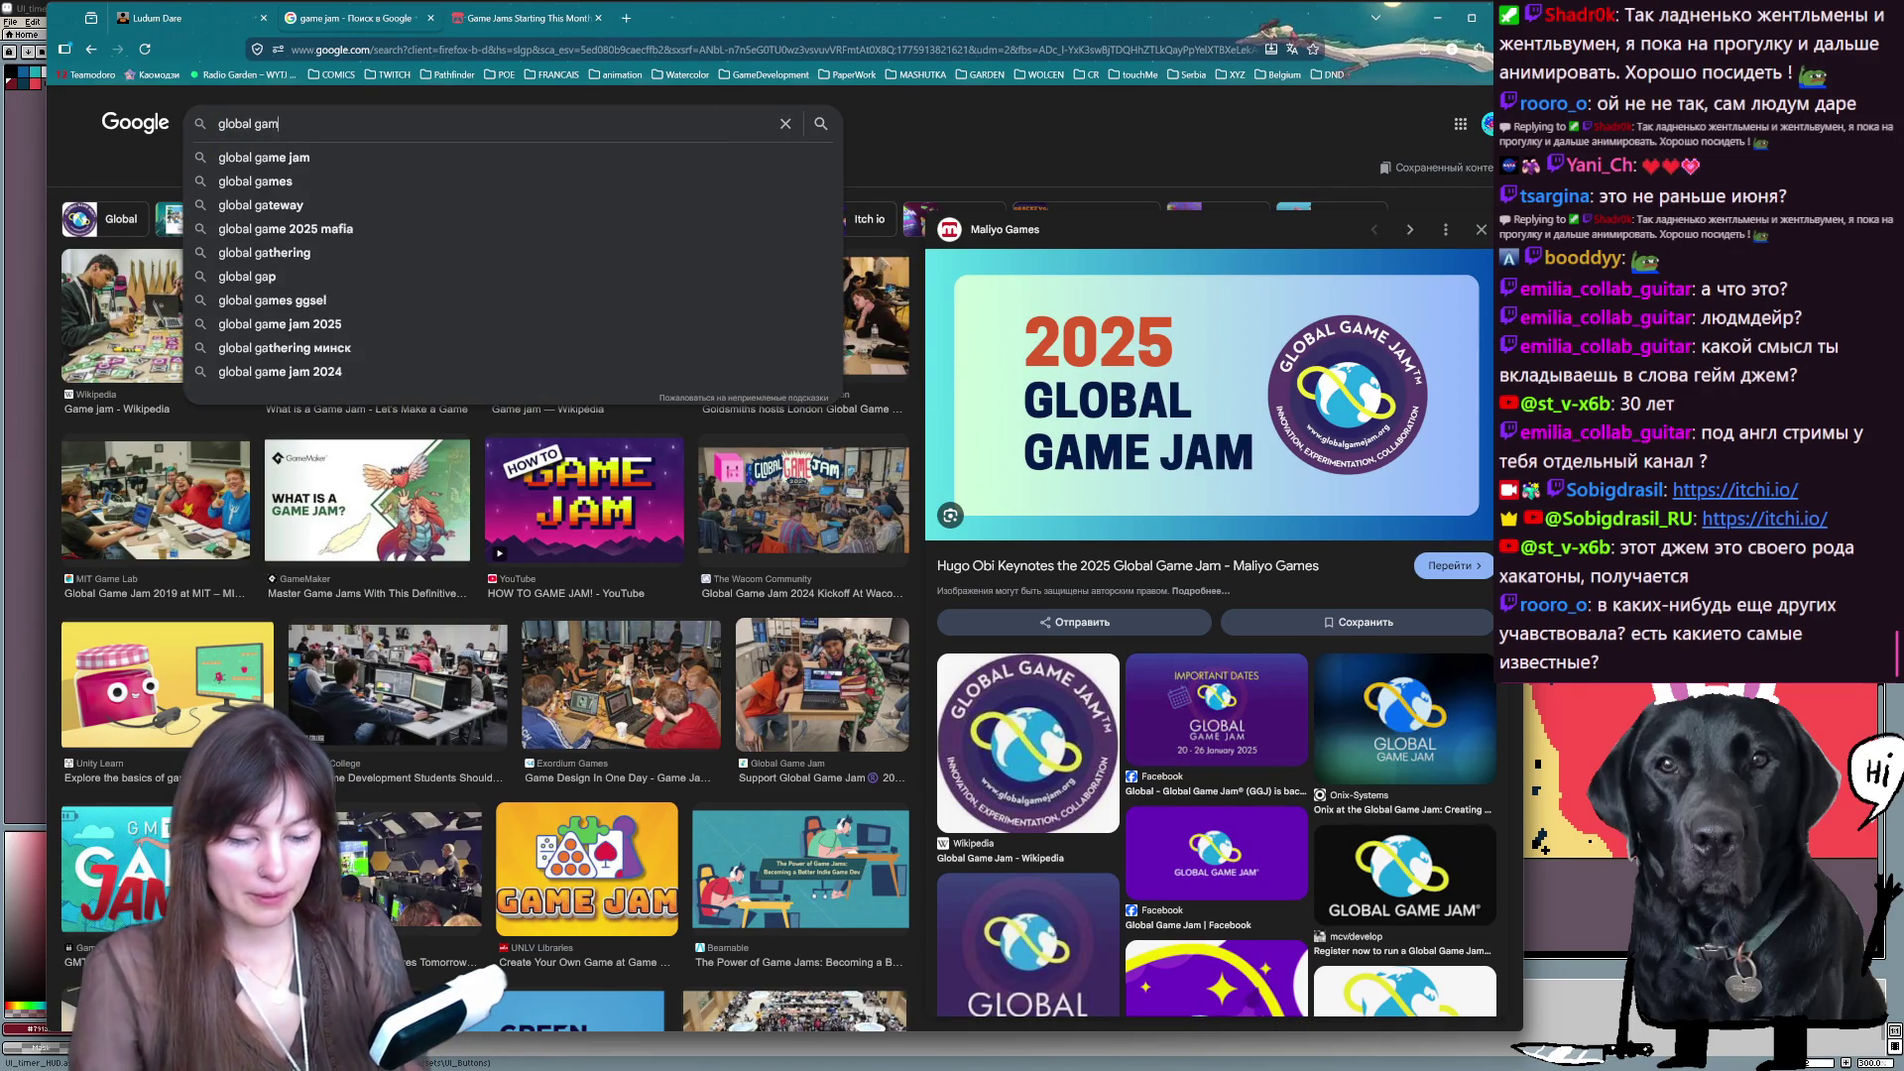
key(Return)
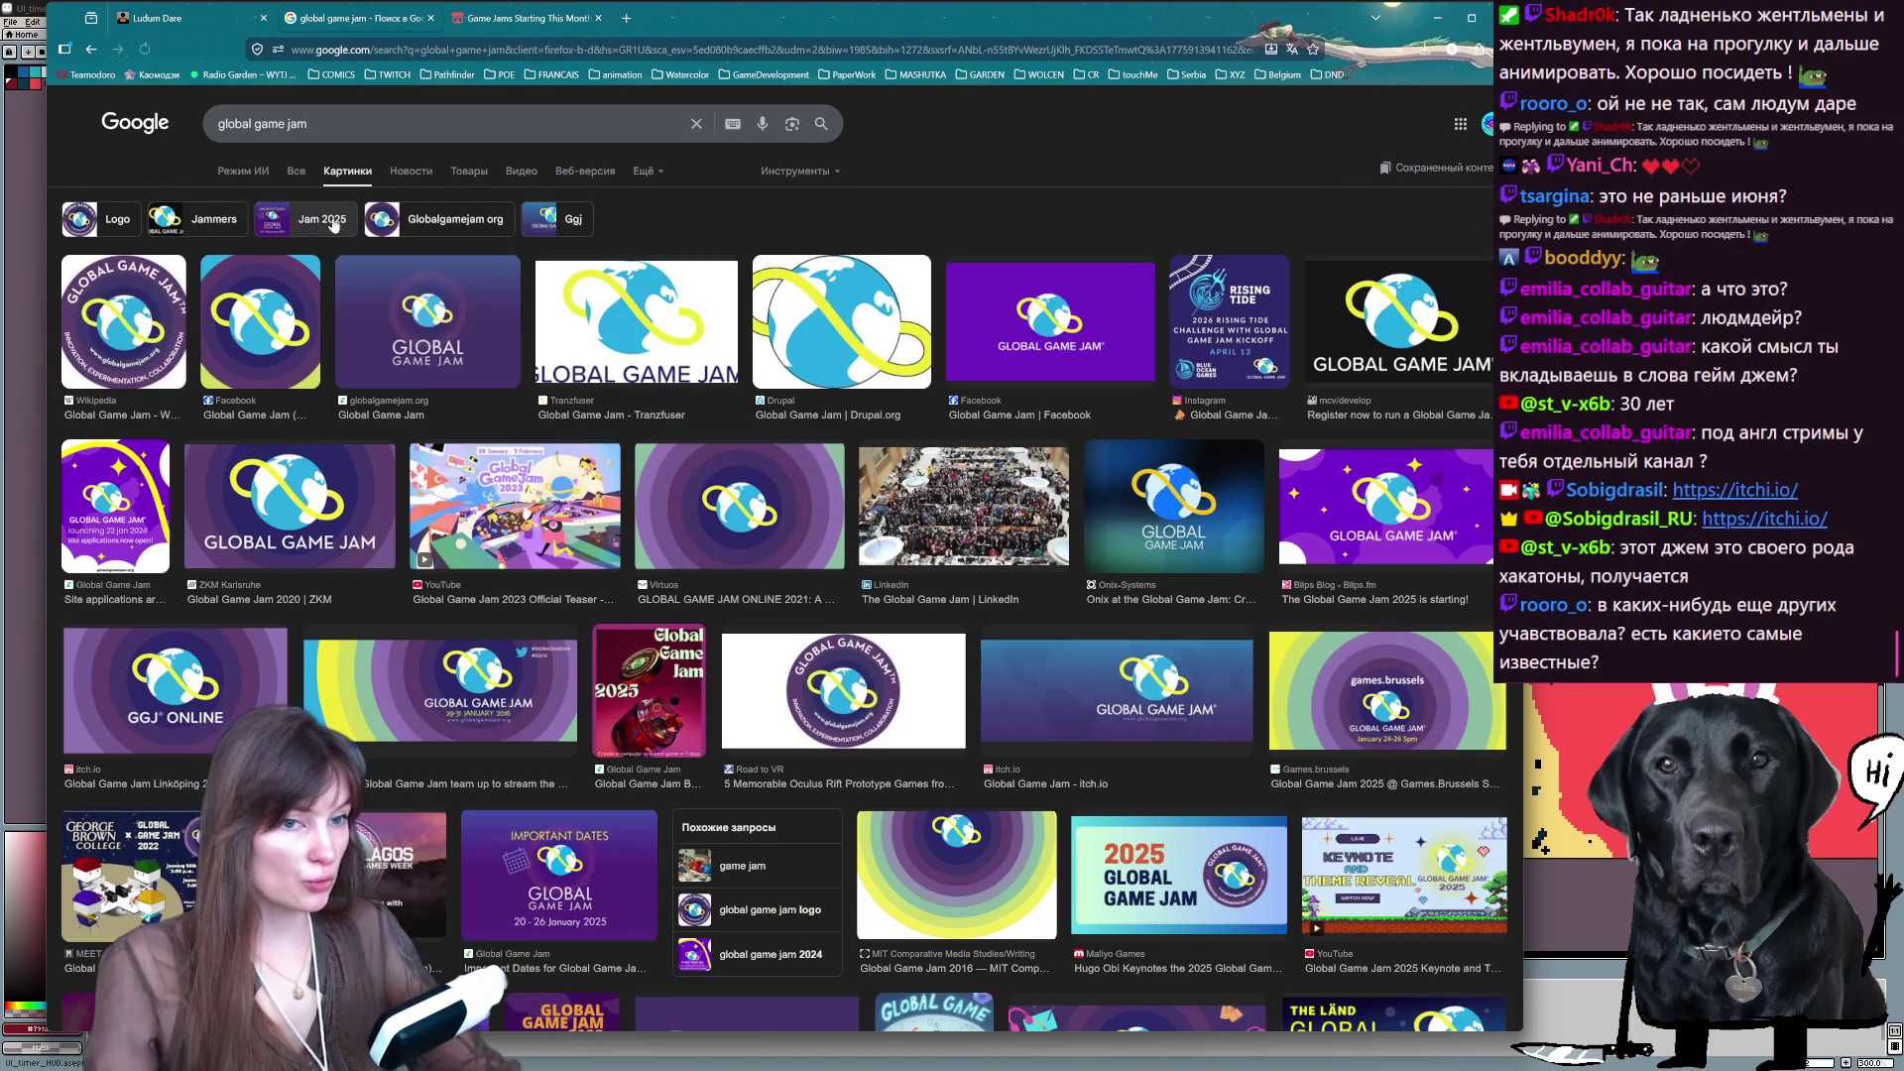
click(302, 171)
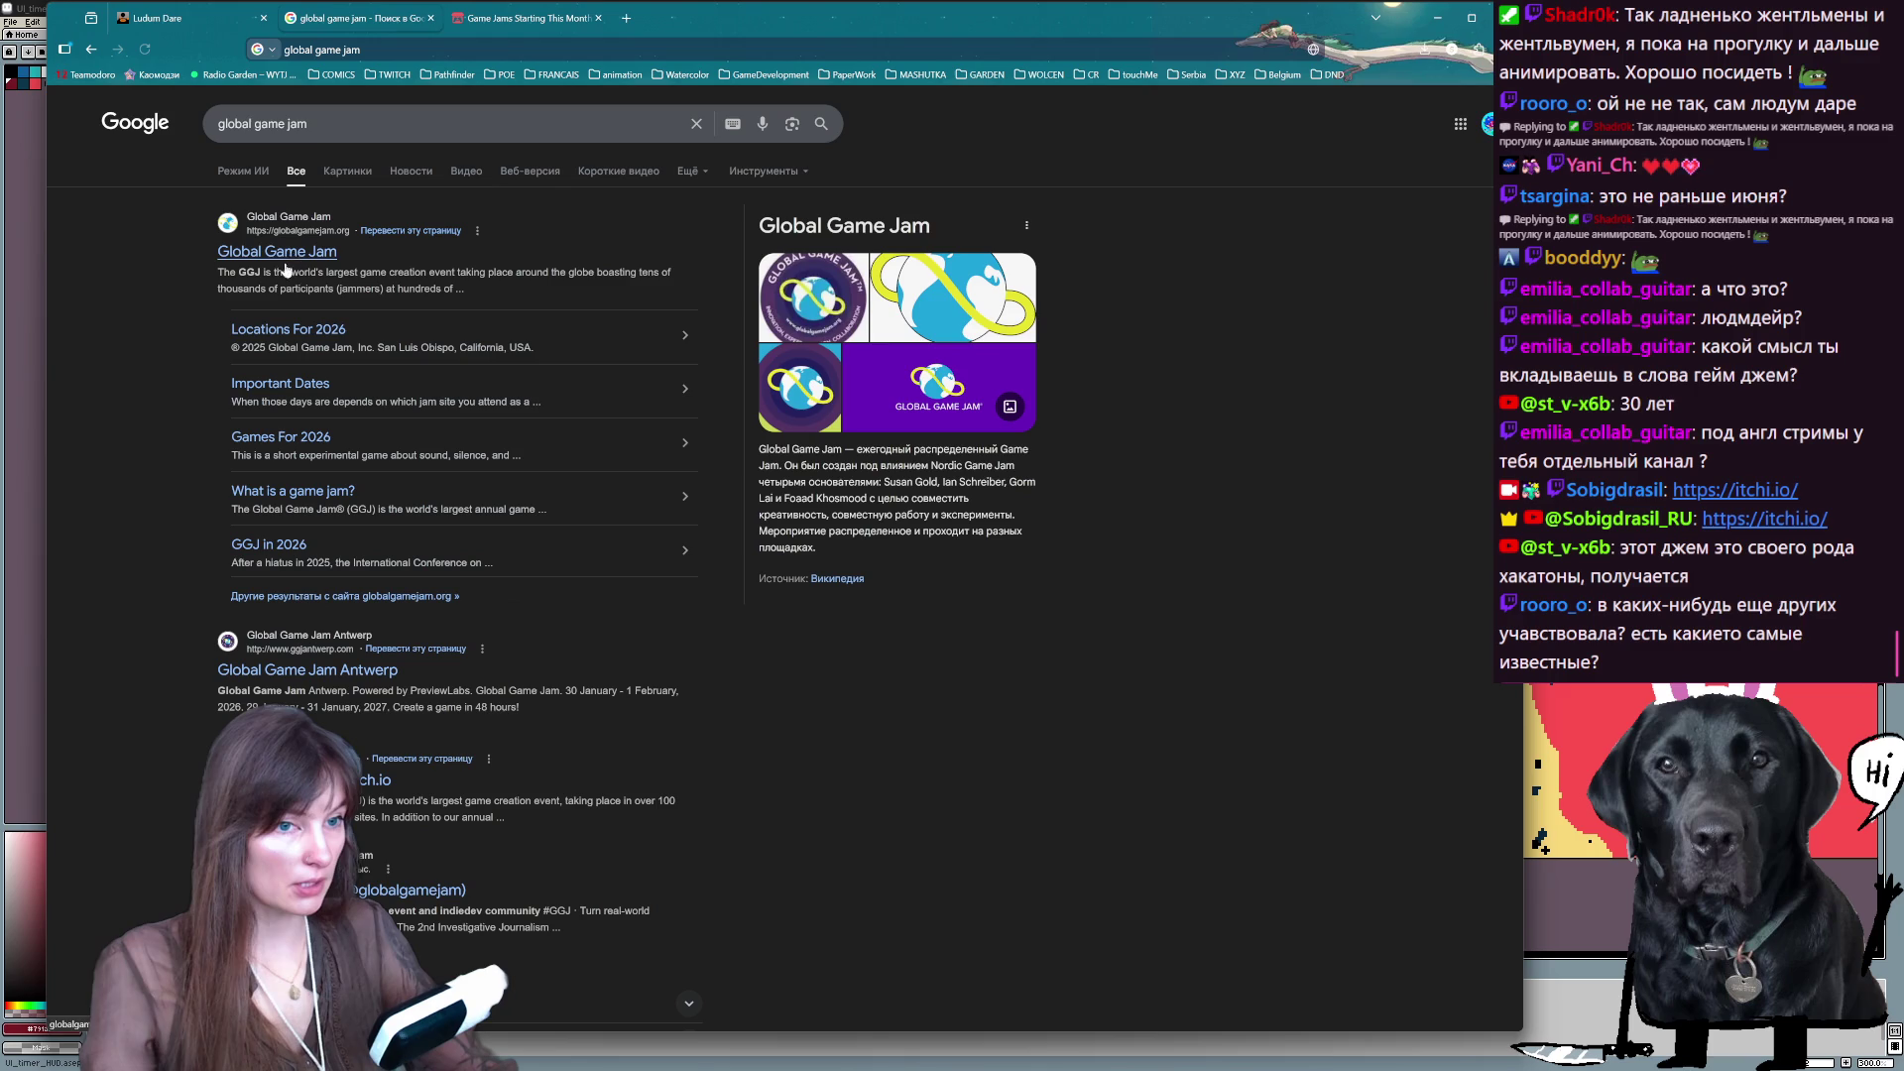
middle_click(295, 246)
click(689, 17)
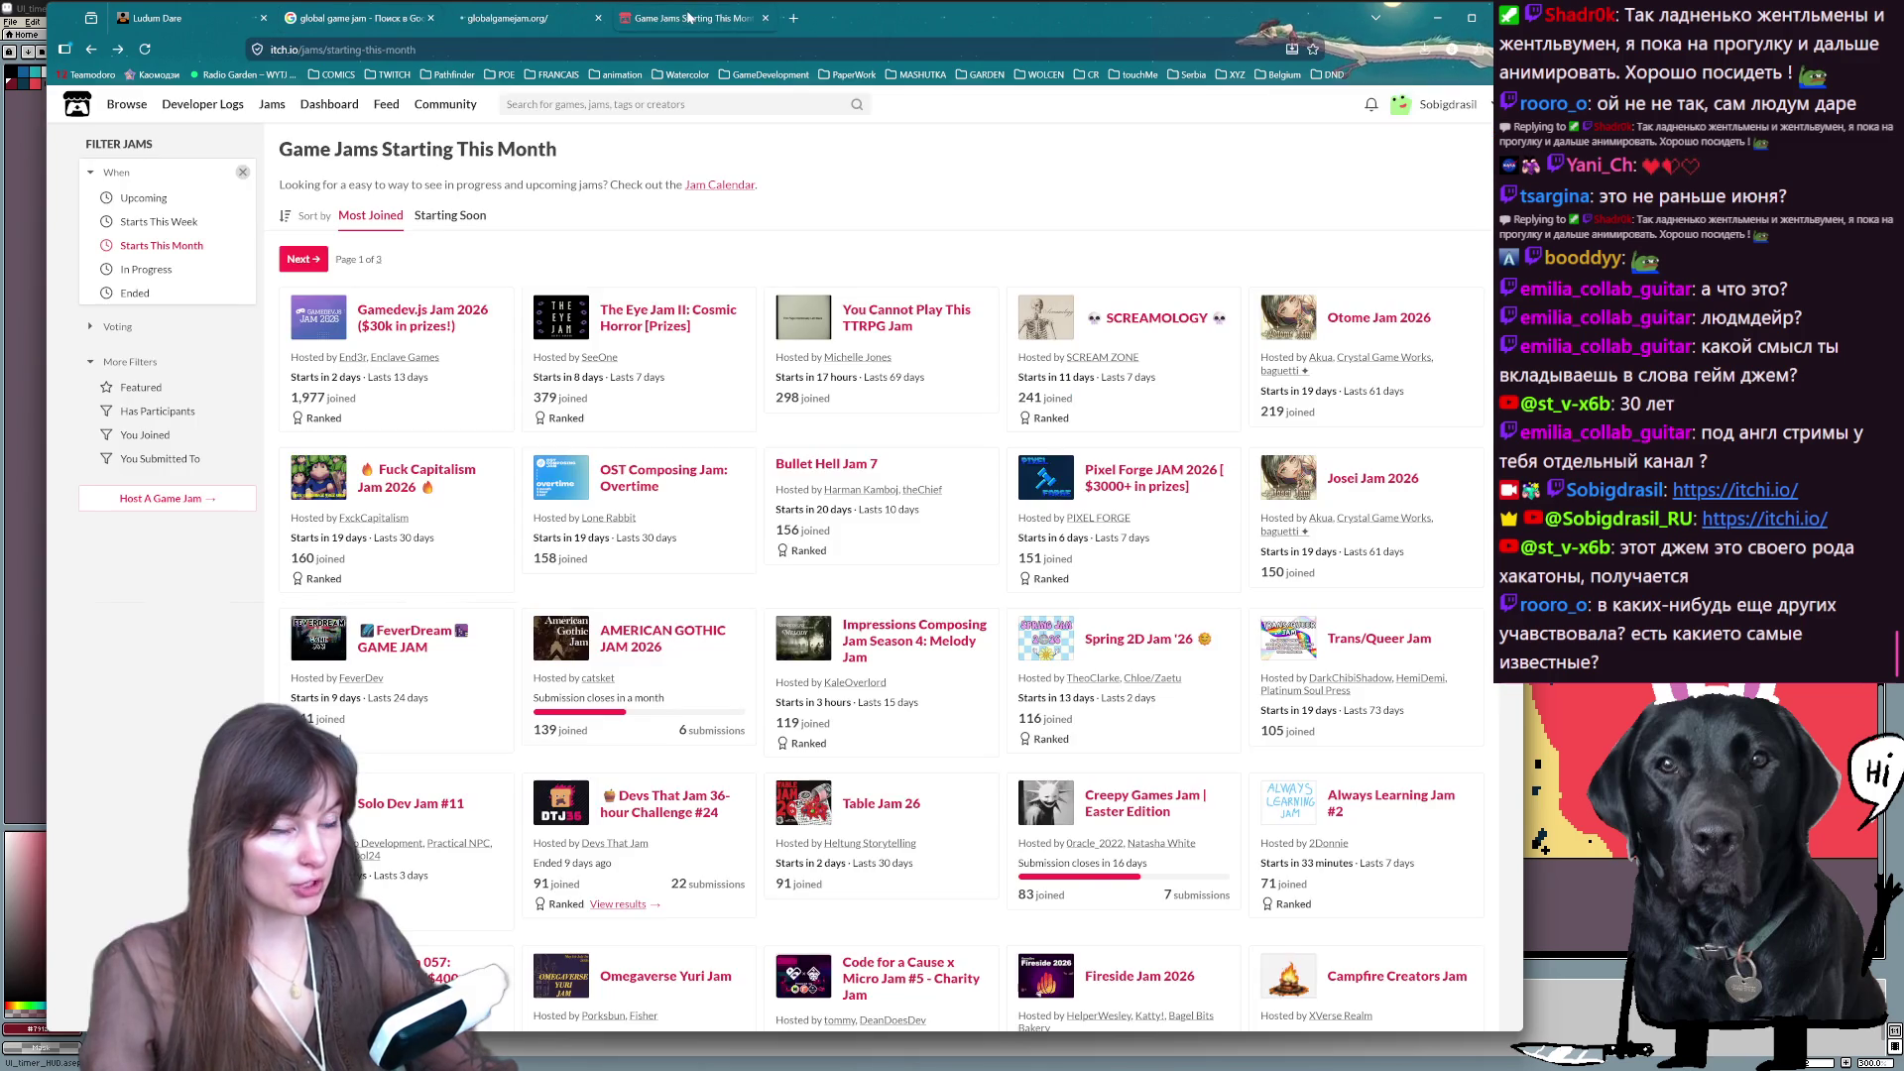
click(526, 12)
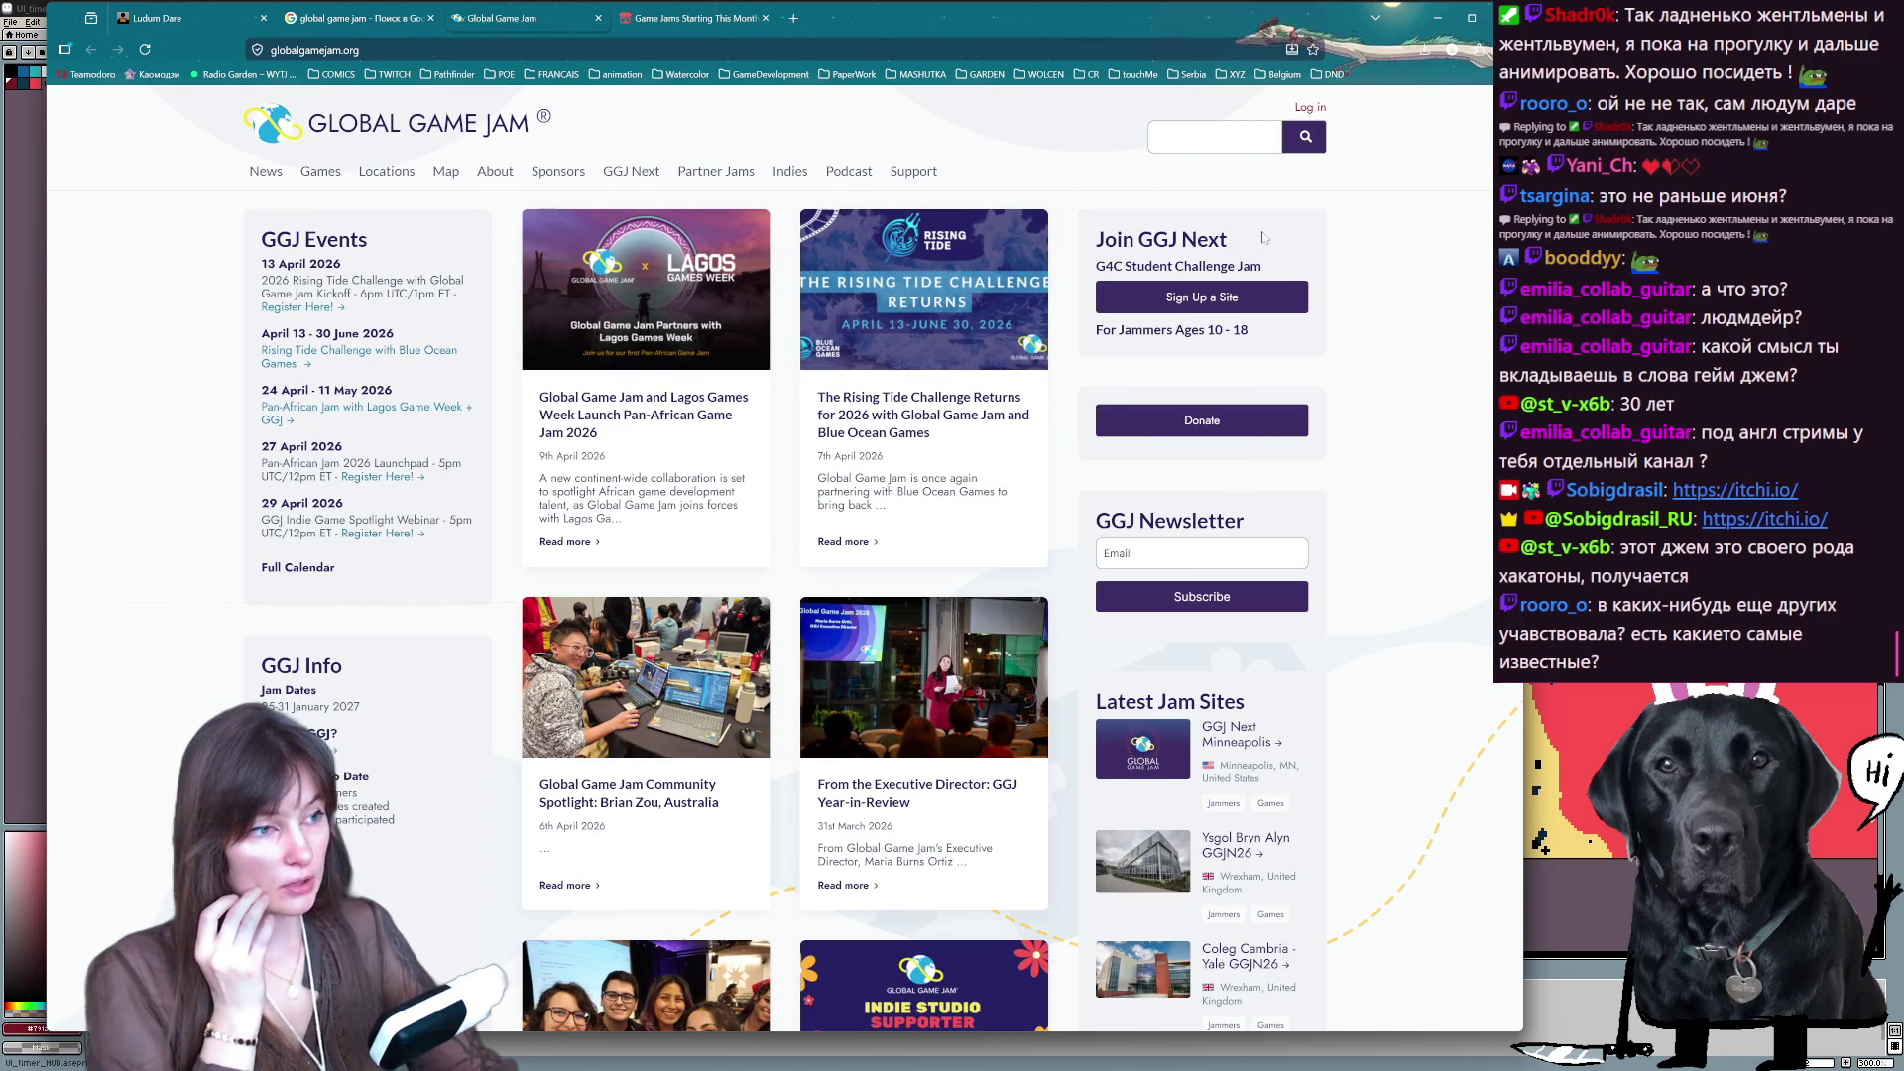
- Highlight the 'Join GGJ Next' heading on the homepage, then return to Aseprite
drag(1101, 238, 1284, 257)
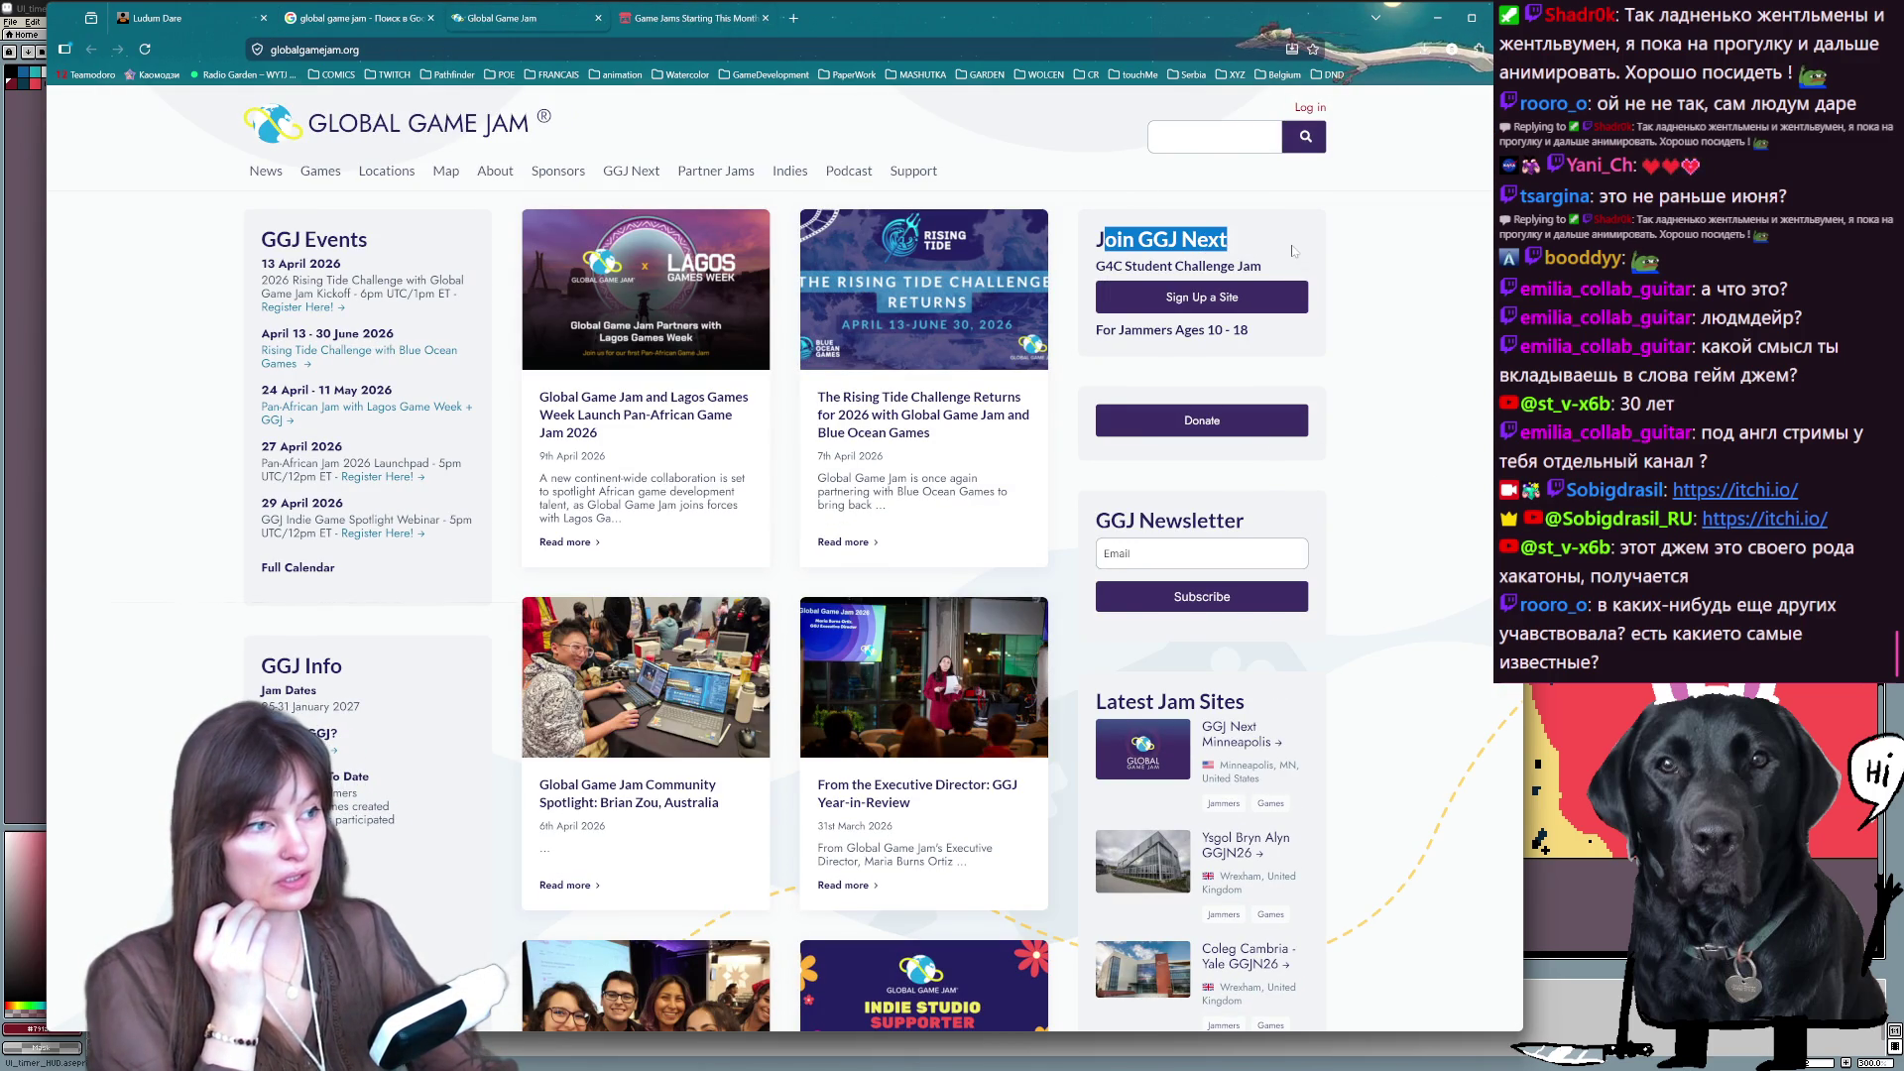
drag(1168, 266, 1286, 270)
click(1304, 269)
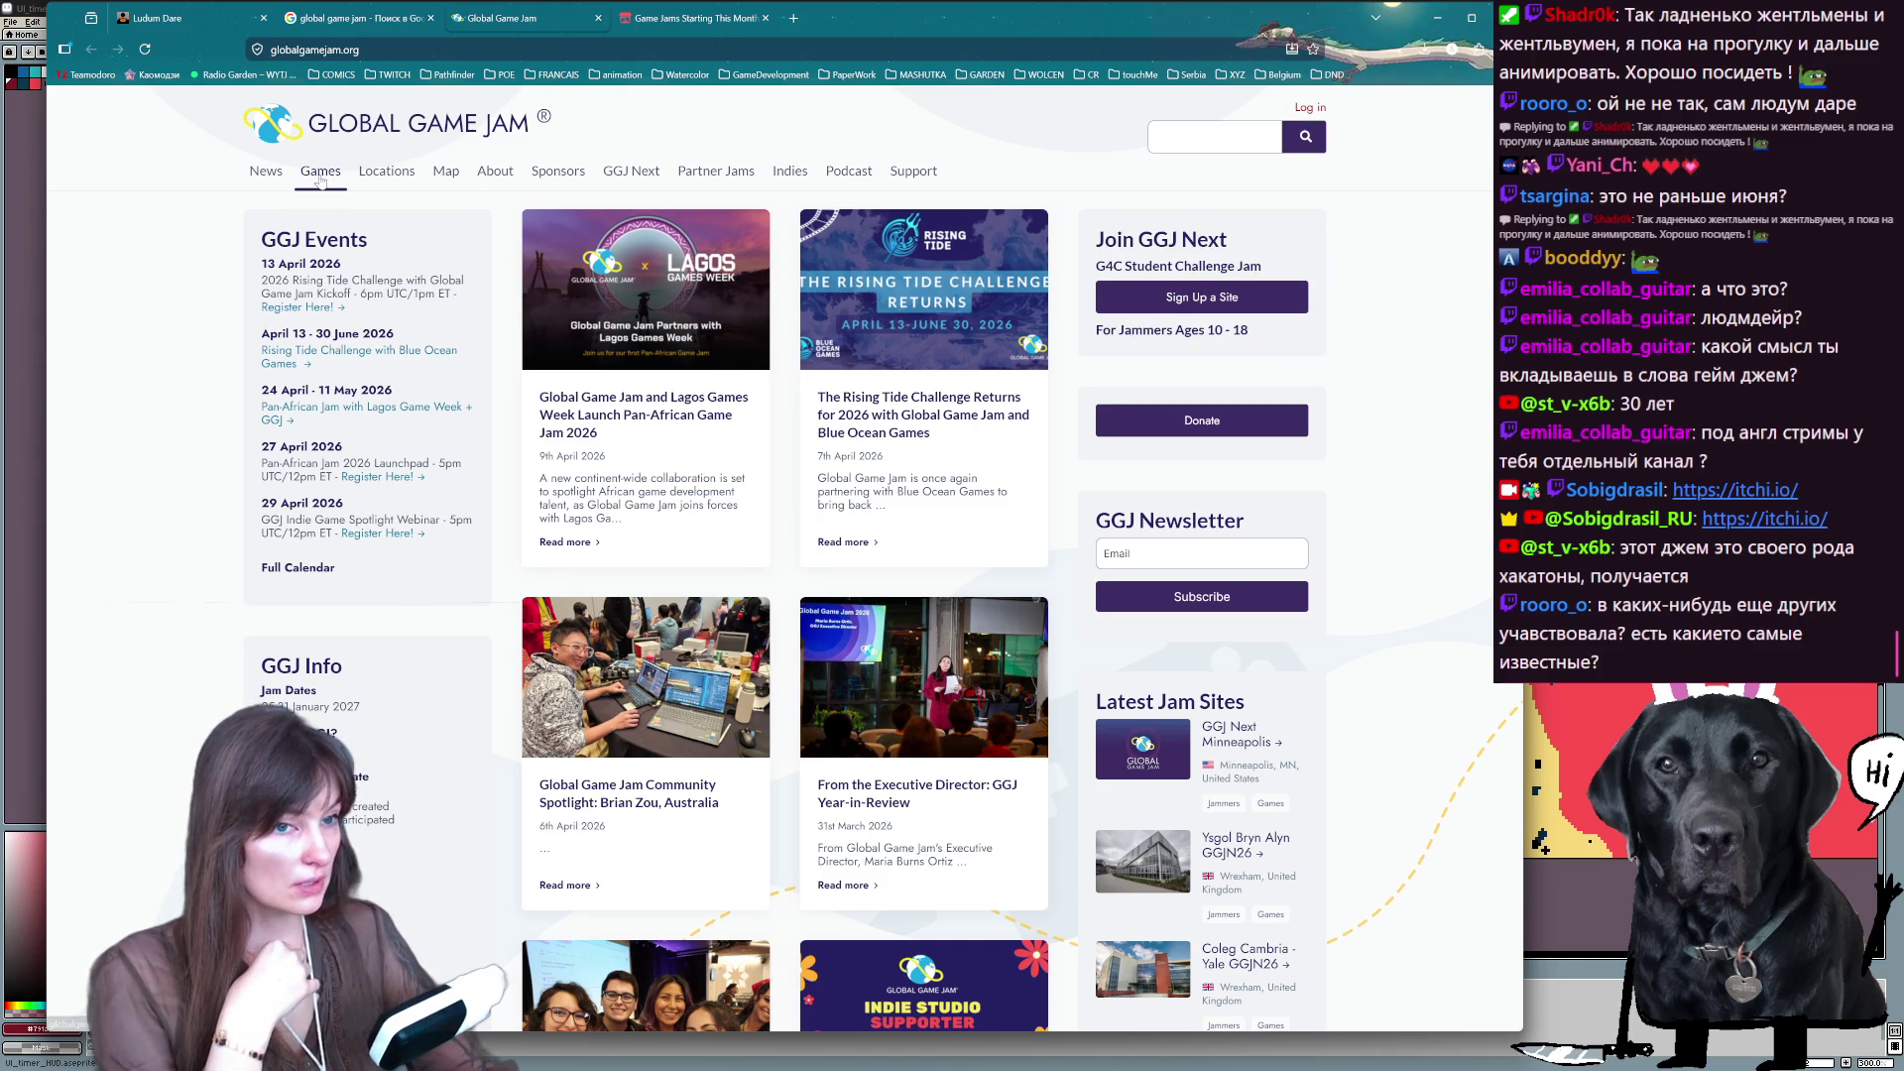
scroll(969, 241, down, 3)
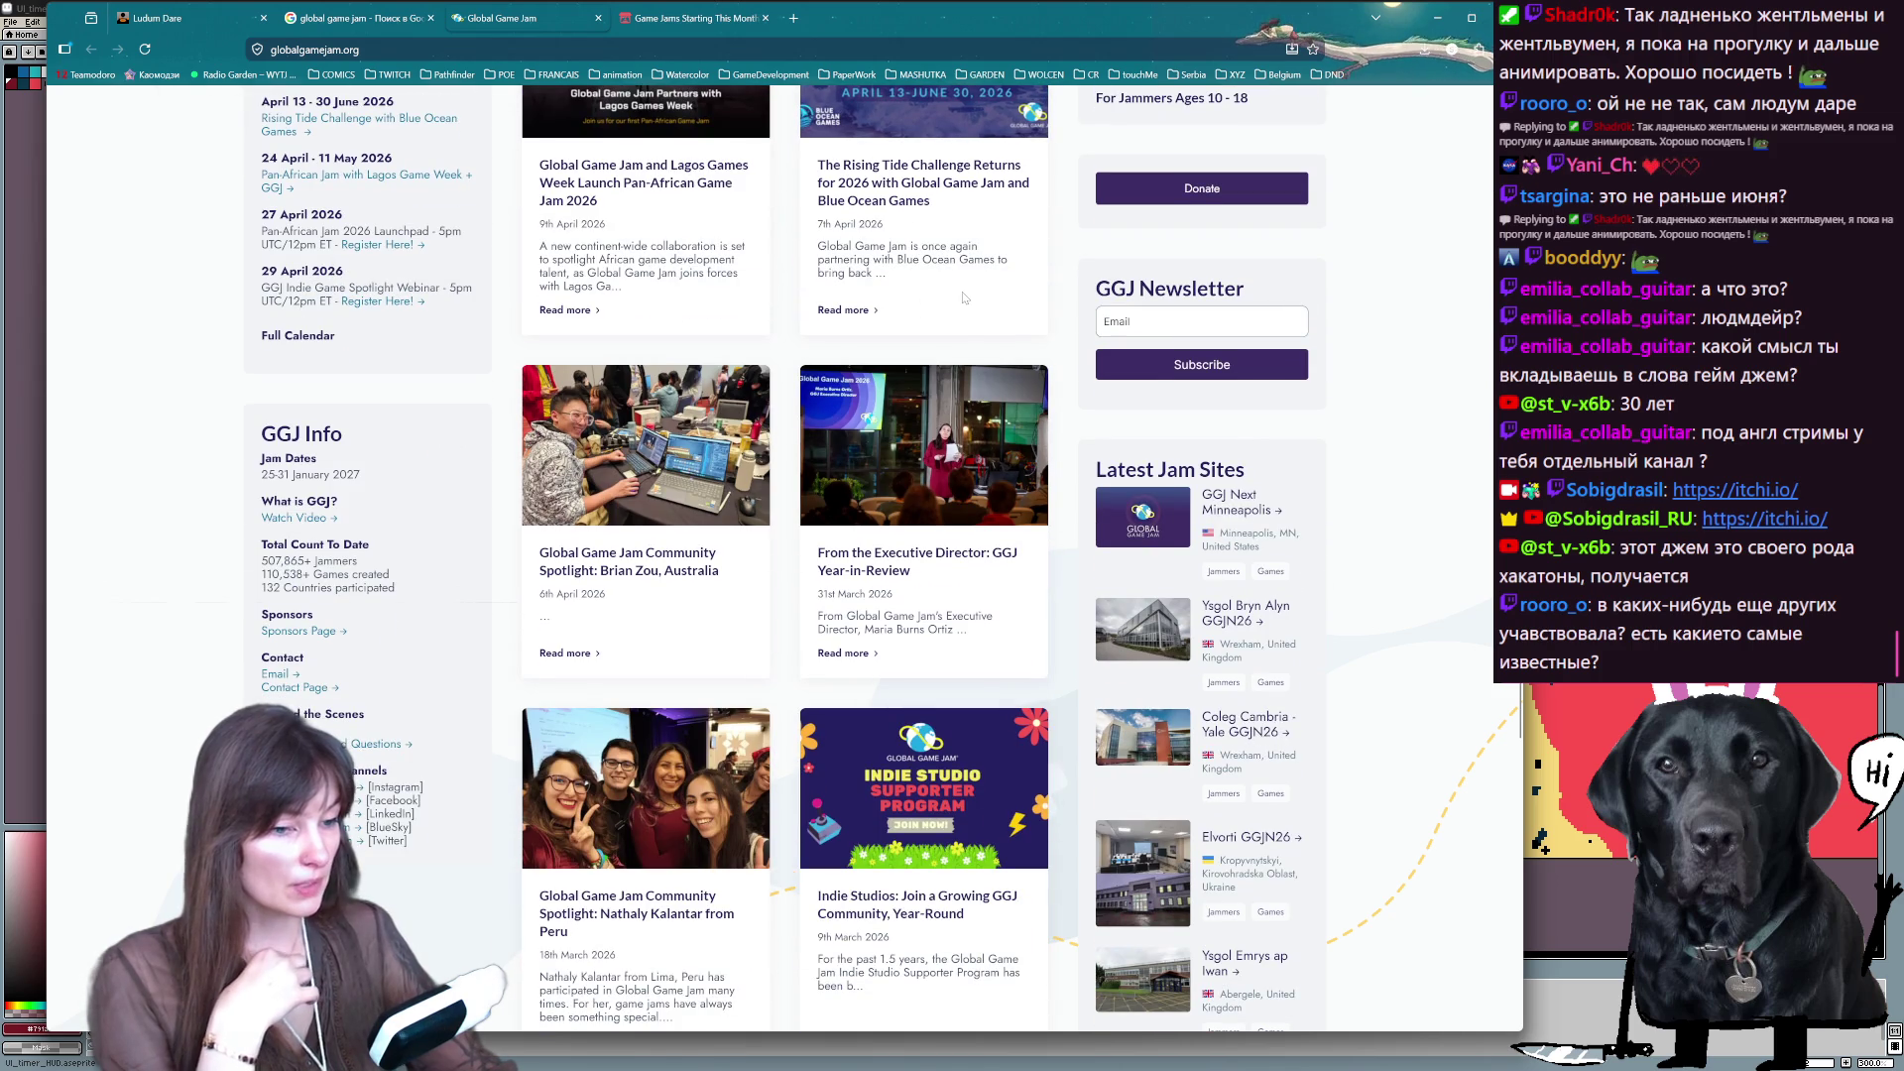
scroll(952, 354, up, 3)
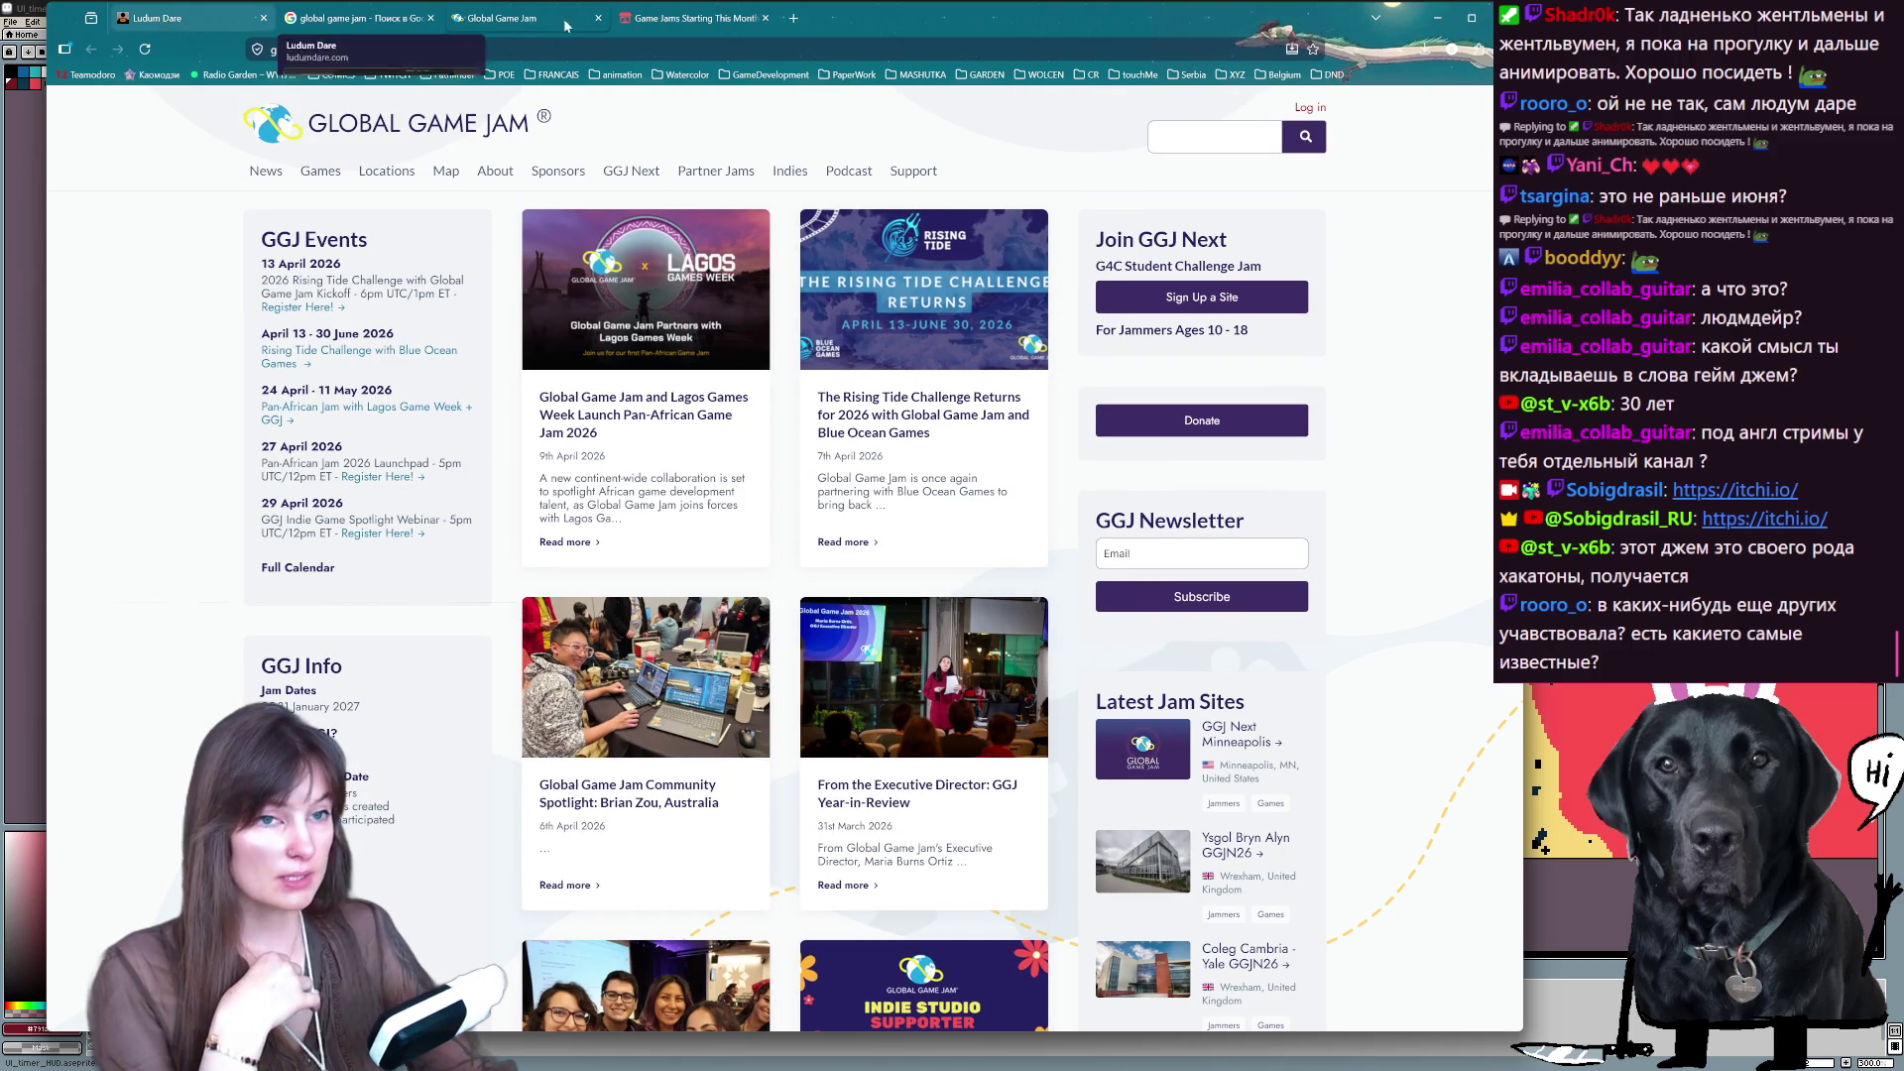
click(1438, 17)
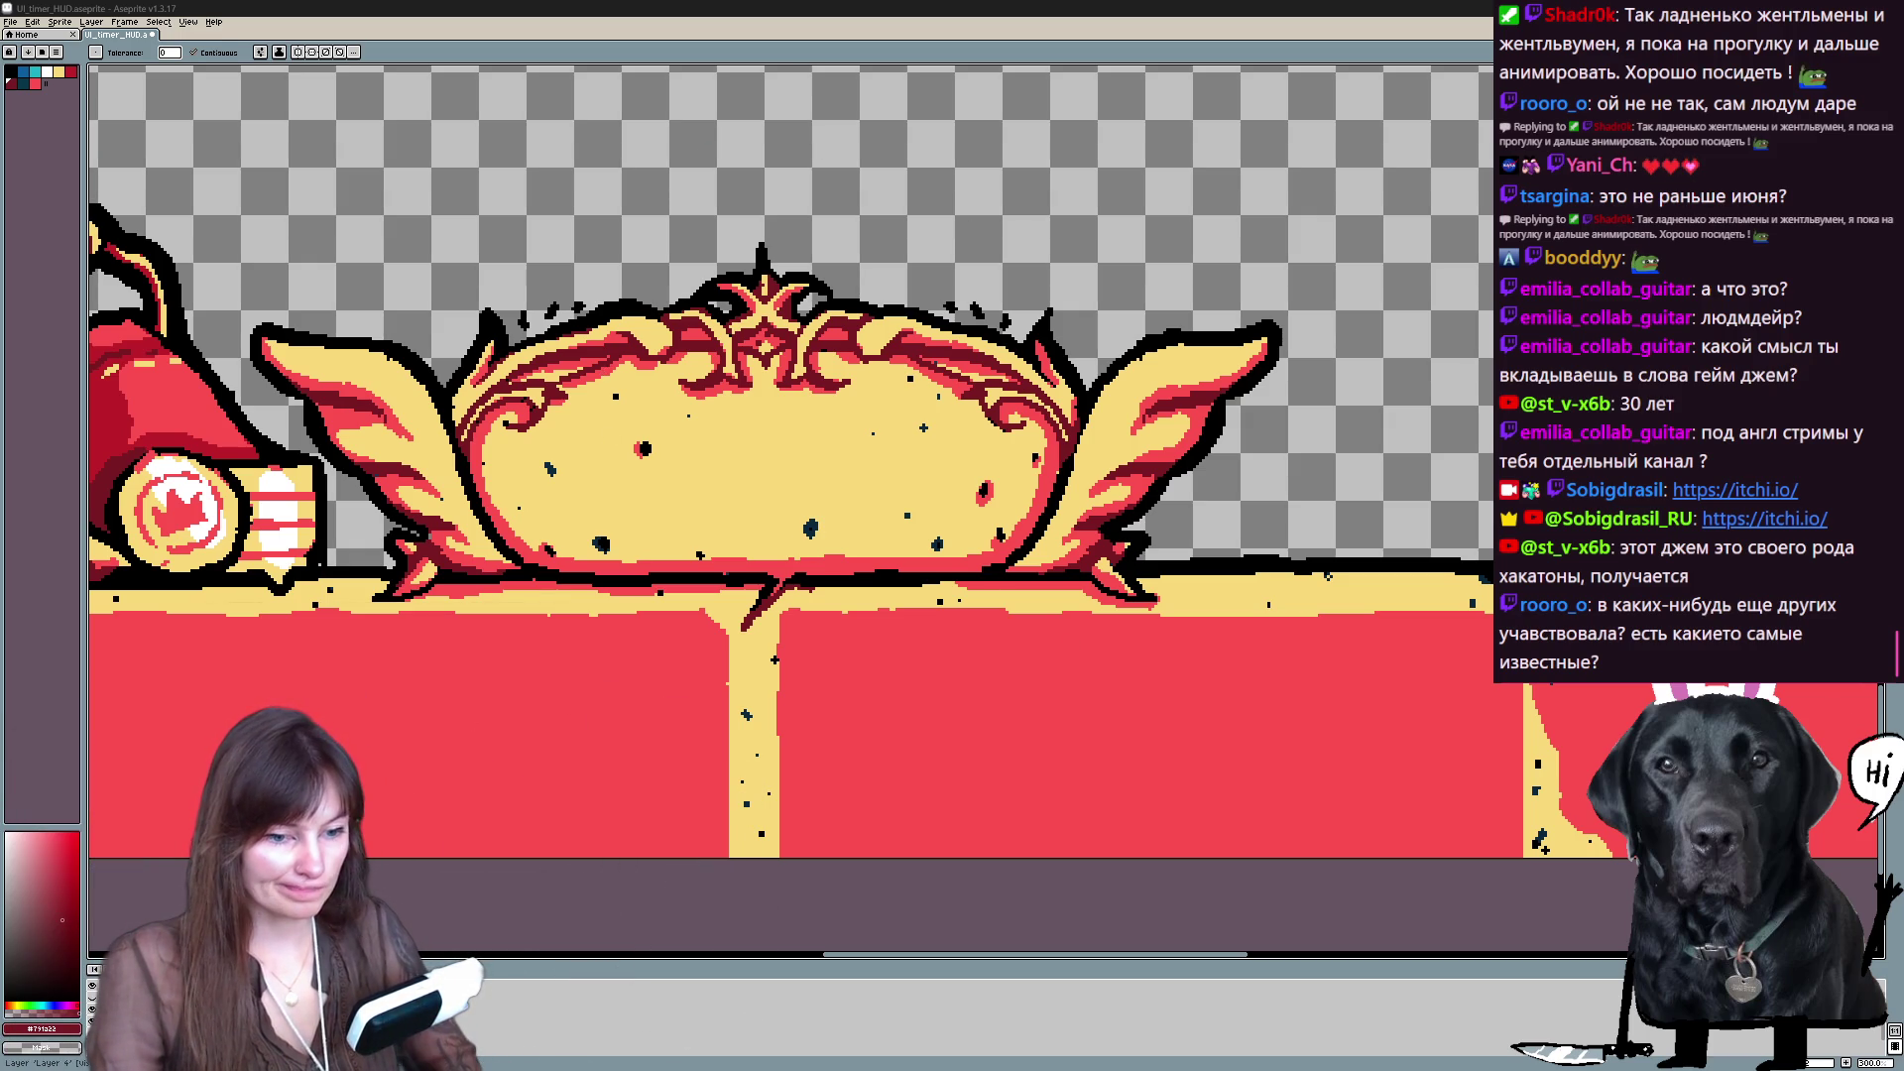
- Fill the three black specks inside the yellow timer frame with the sampled bright red
key(Left)
key(Right)
key(i)
alt+click(480, 434)
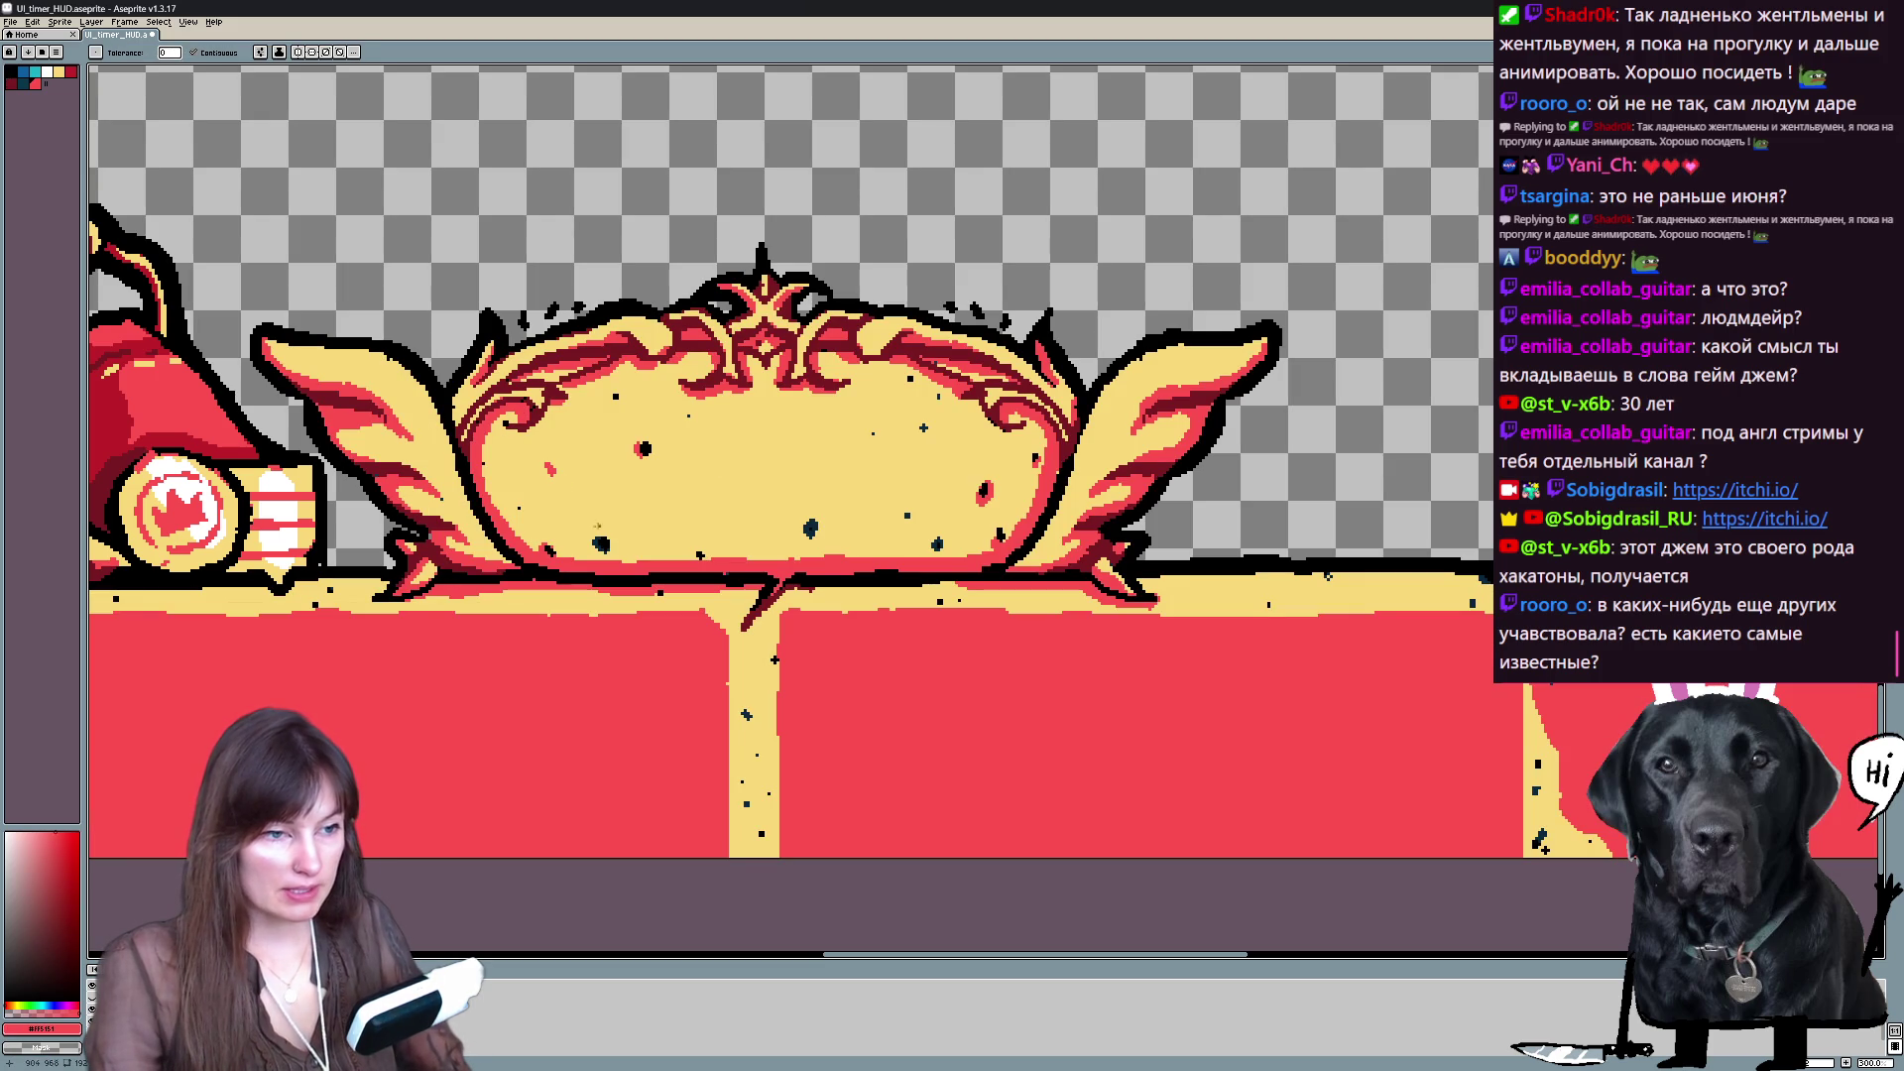
click(601, 544)
click(810, 527)
click(937, 543)
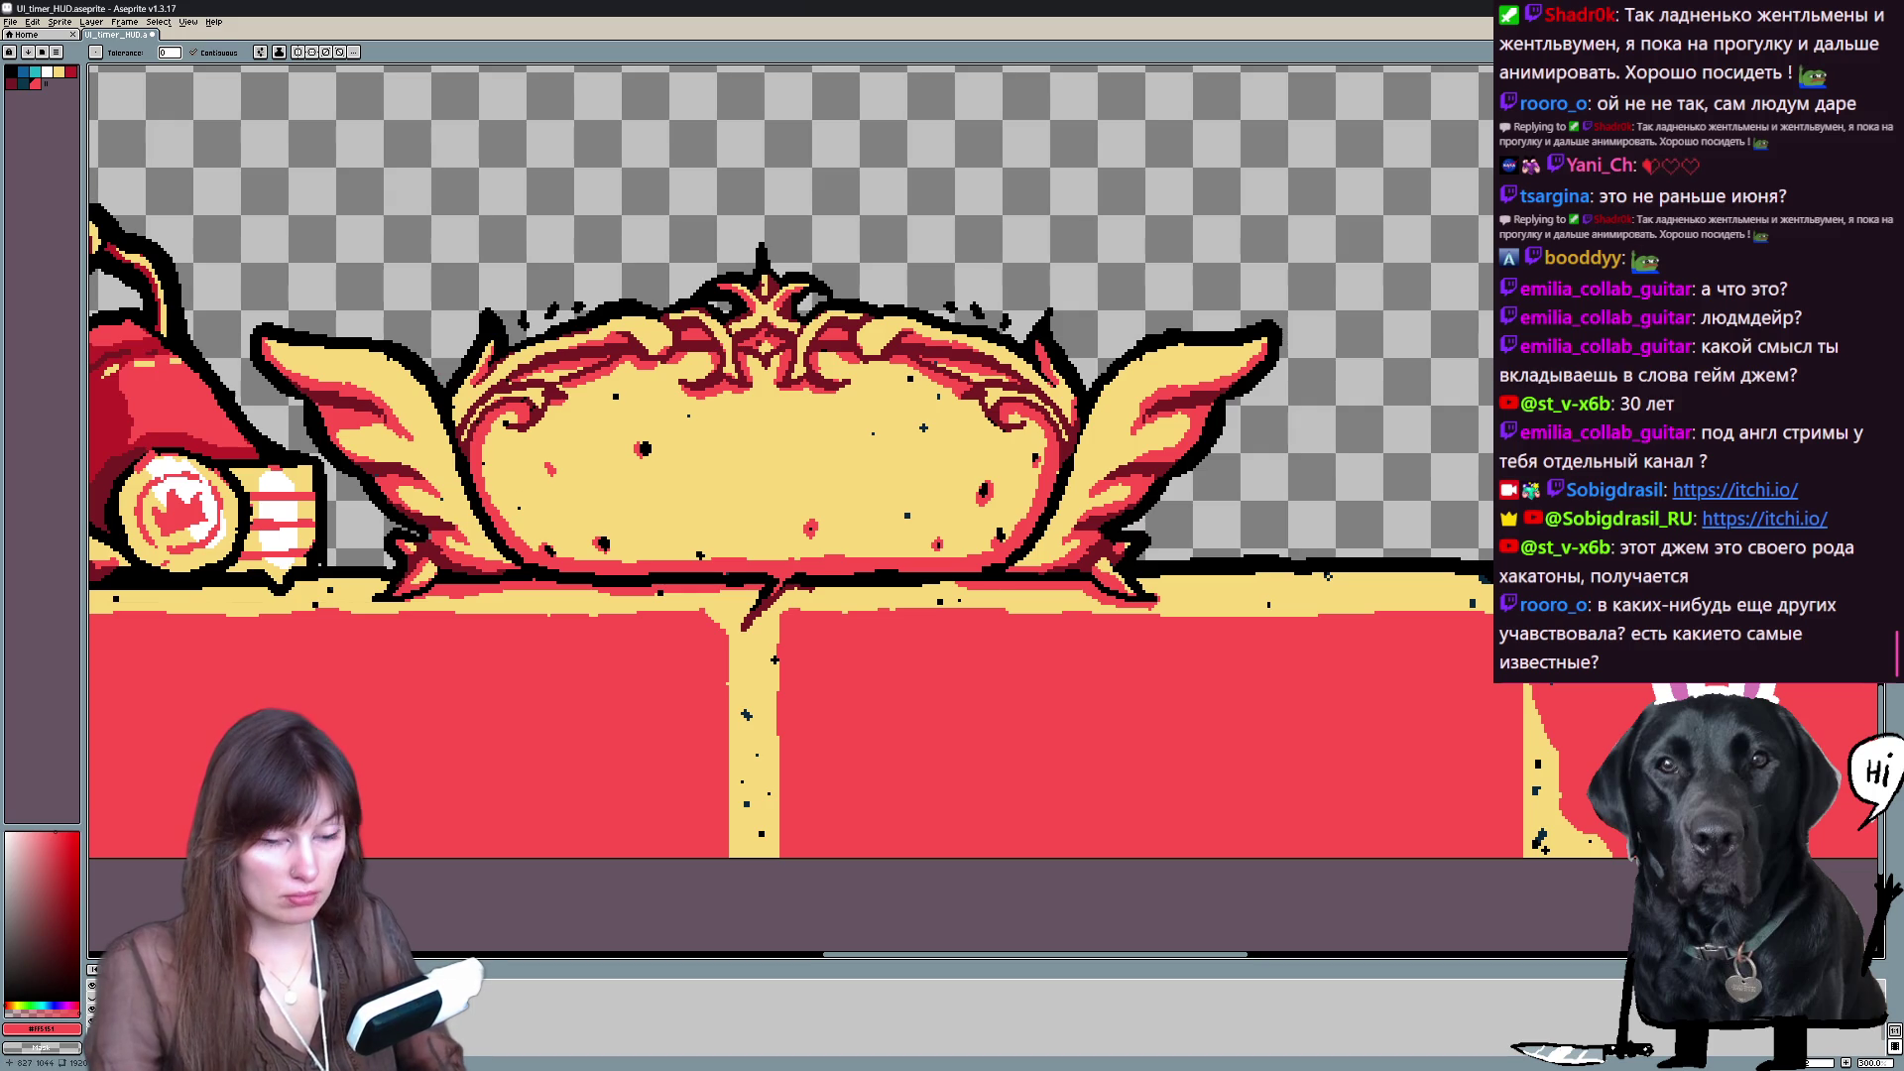
key(b)
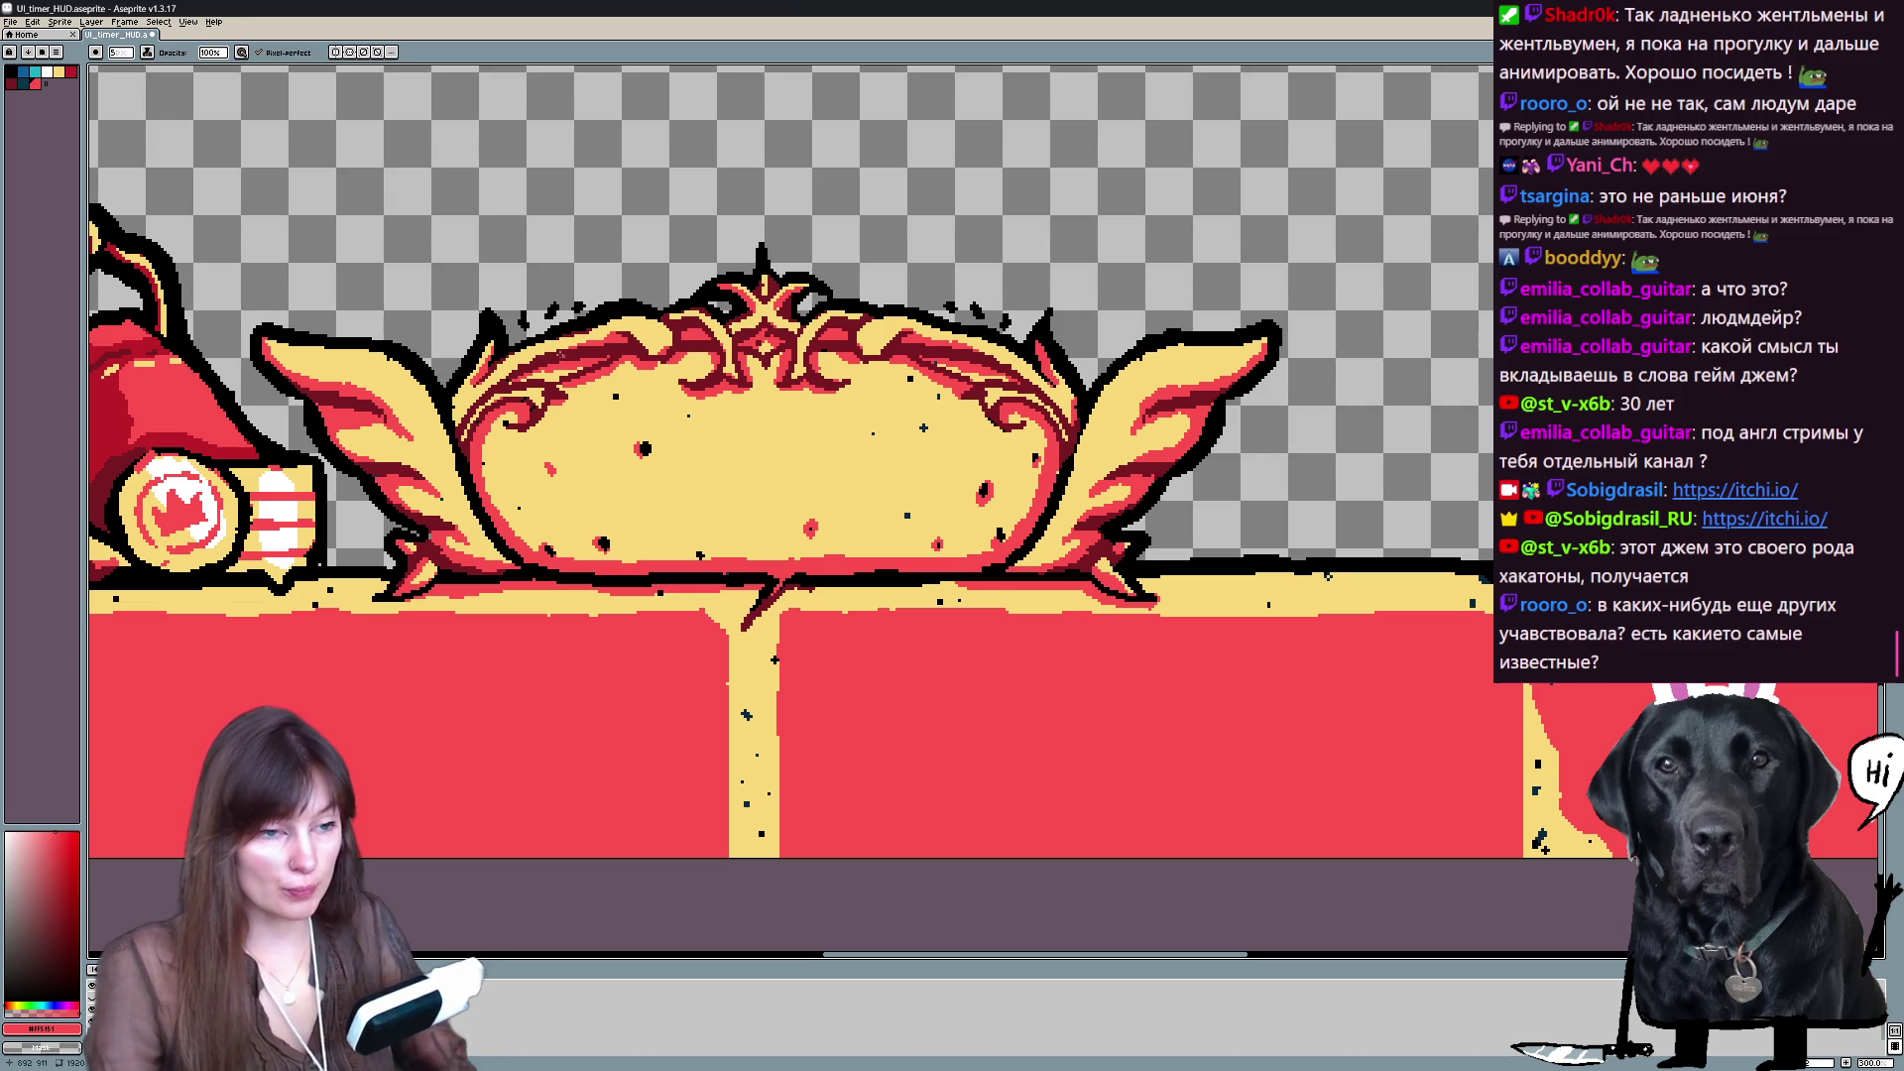
alt+click(644, 449)
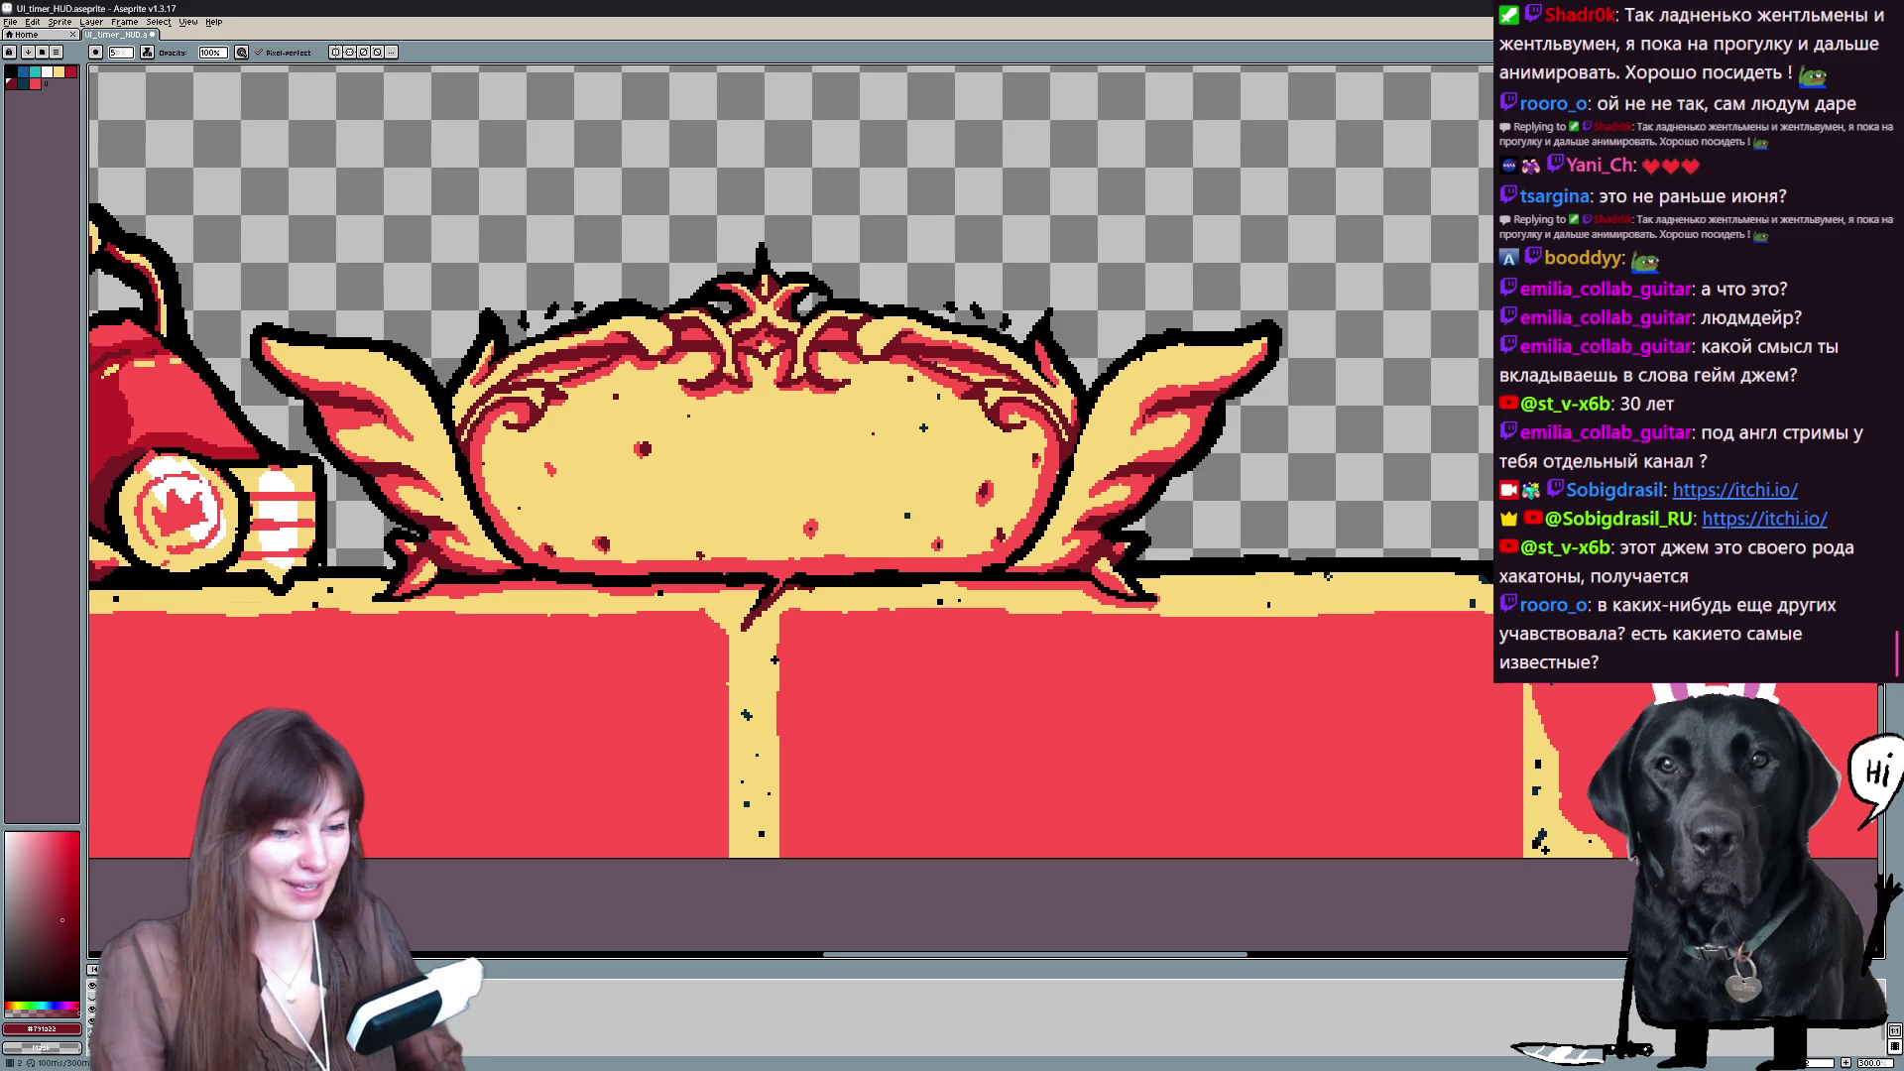
- Sample pale yellow, then bright red, and dab a single red pixel onto the frame's yellow area
alt+click(927, 473)
alt+click(933, 548)
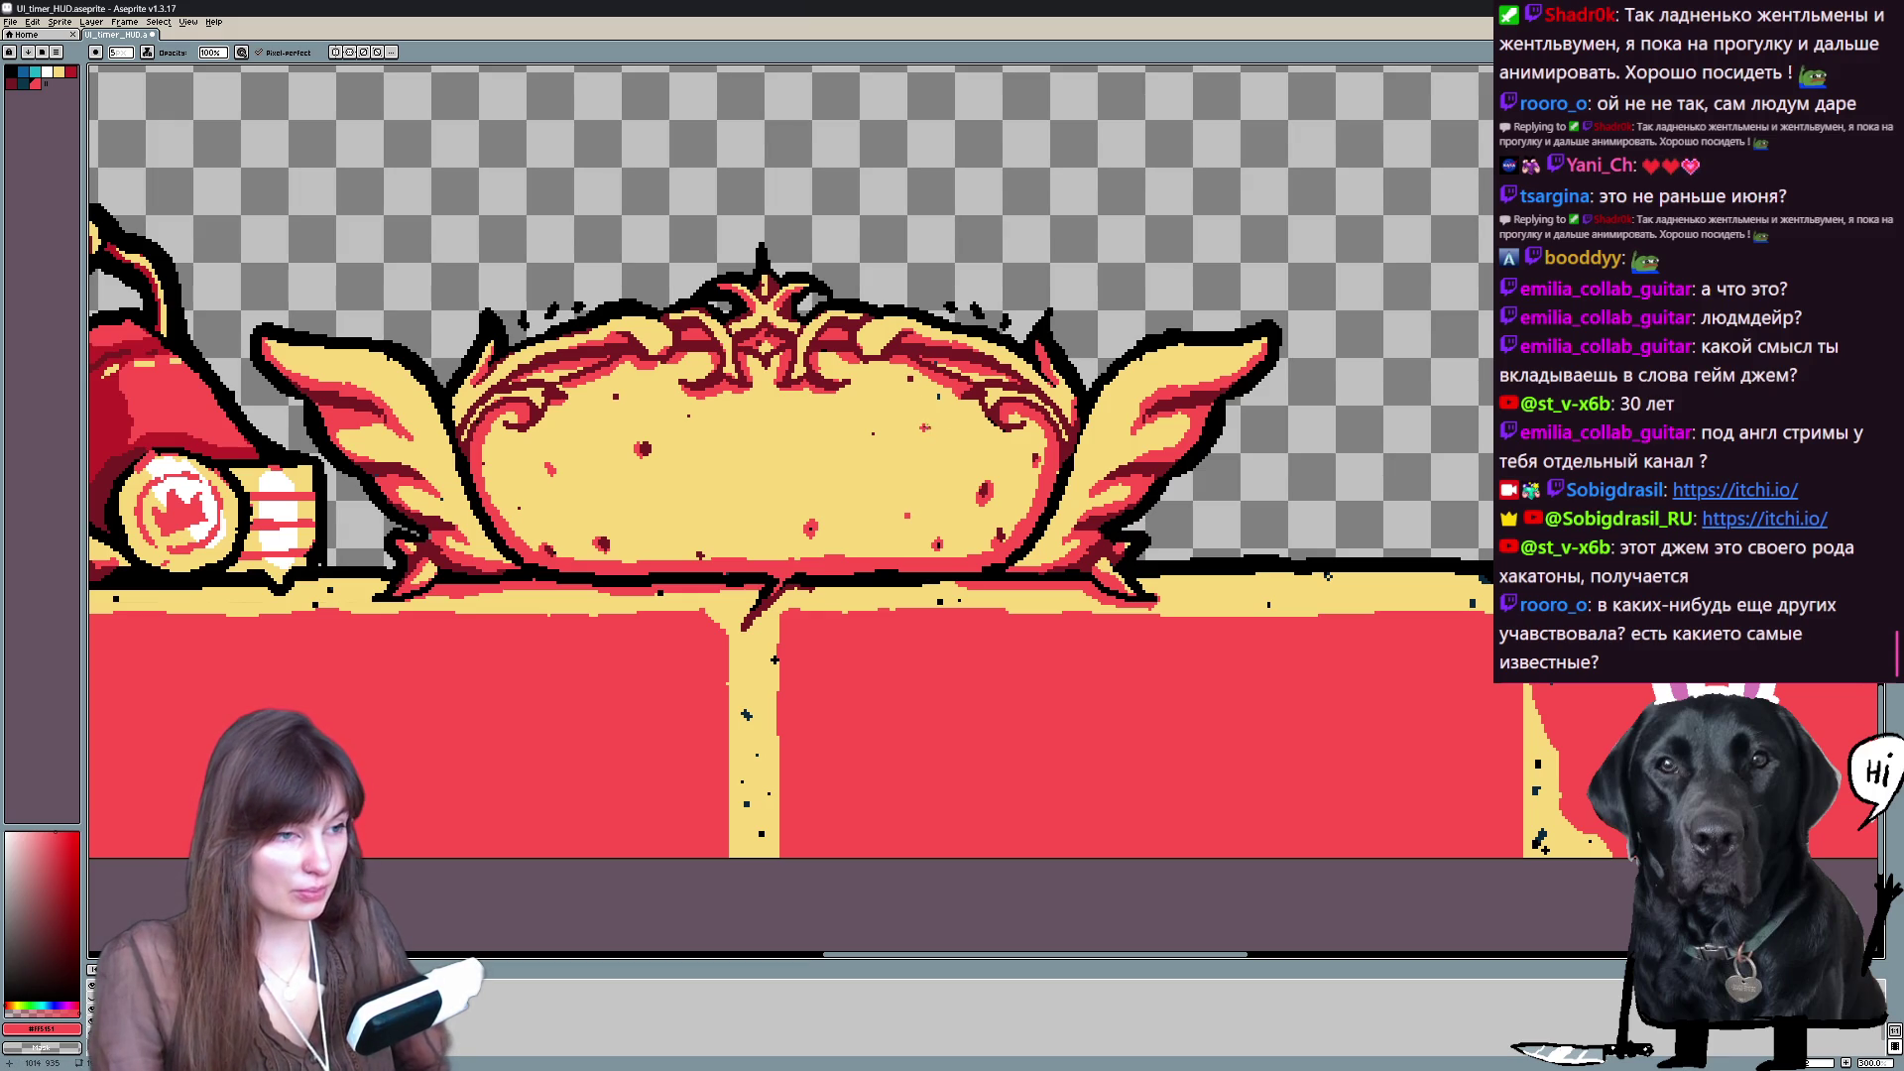
click(922, 427)
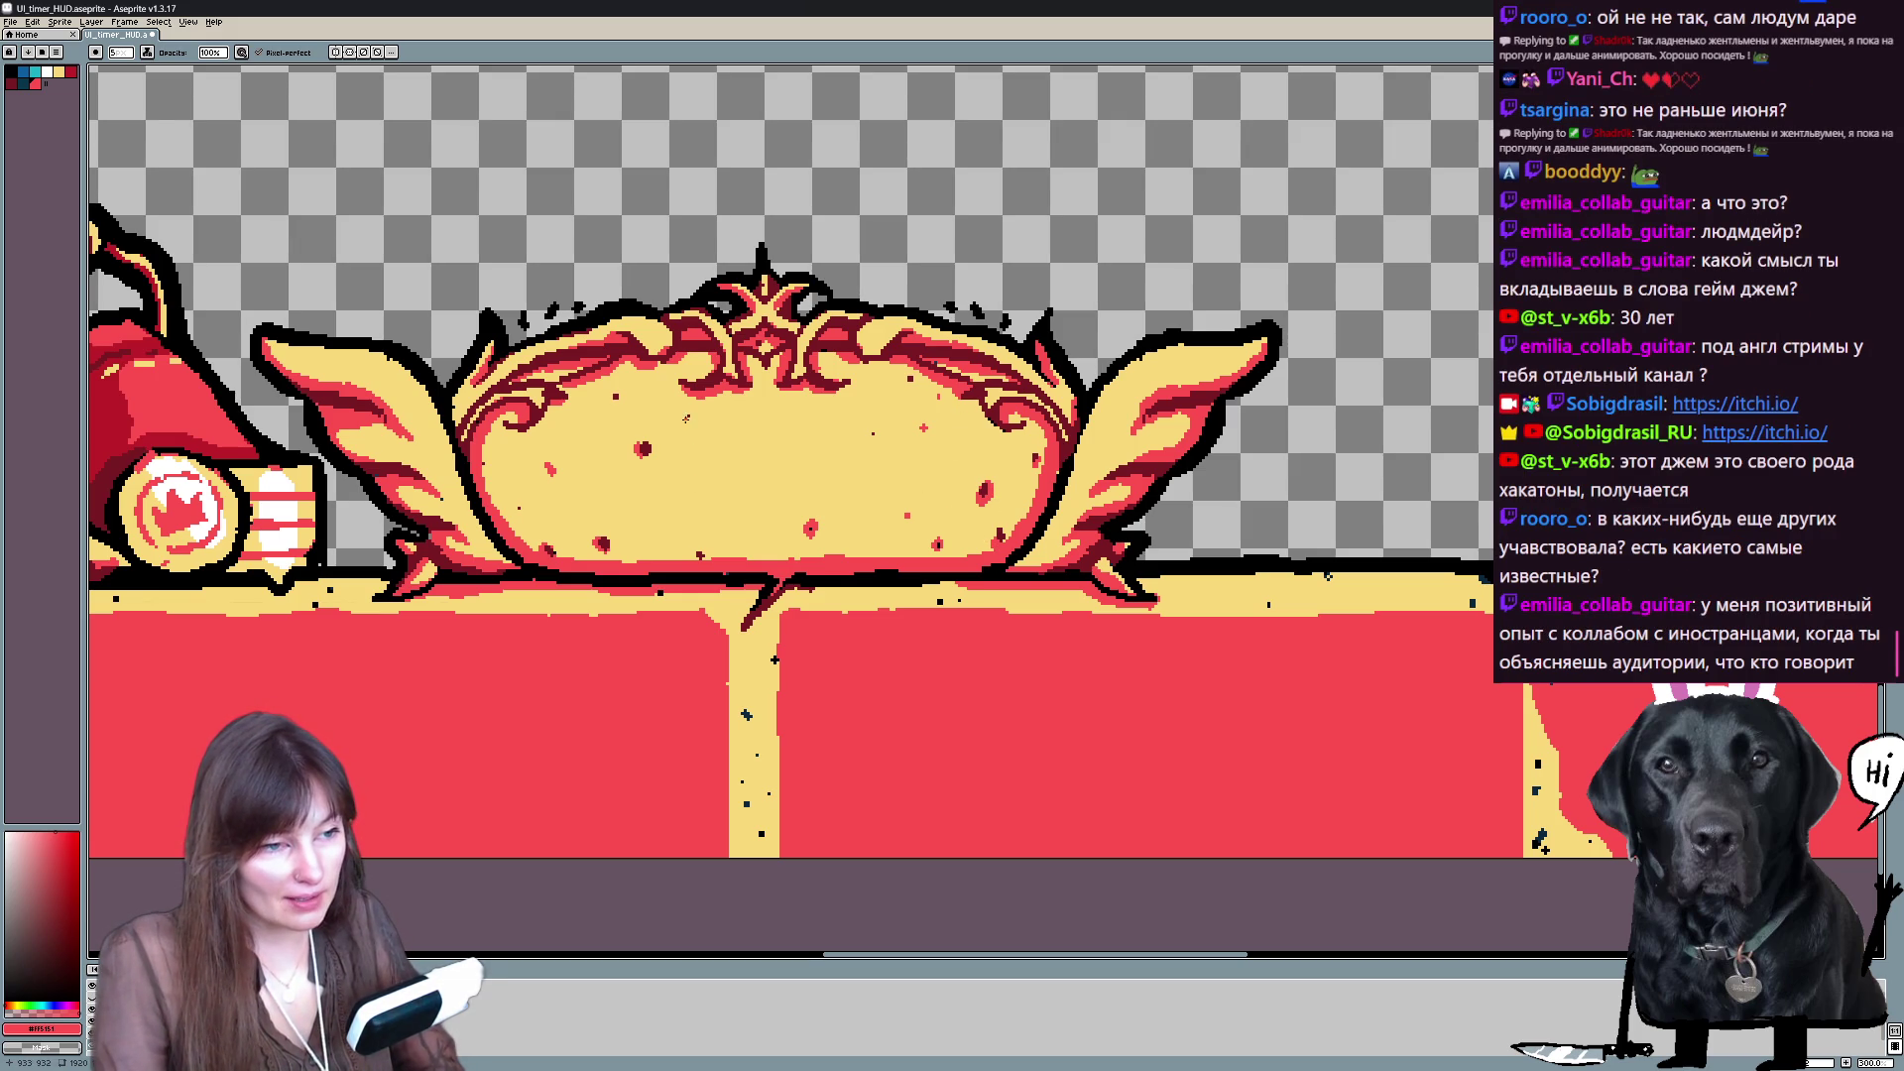
- Undo the last pencil mark, then try and undo a red fill on the yellow vertical strip
scroll(794, 456, down, 1)
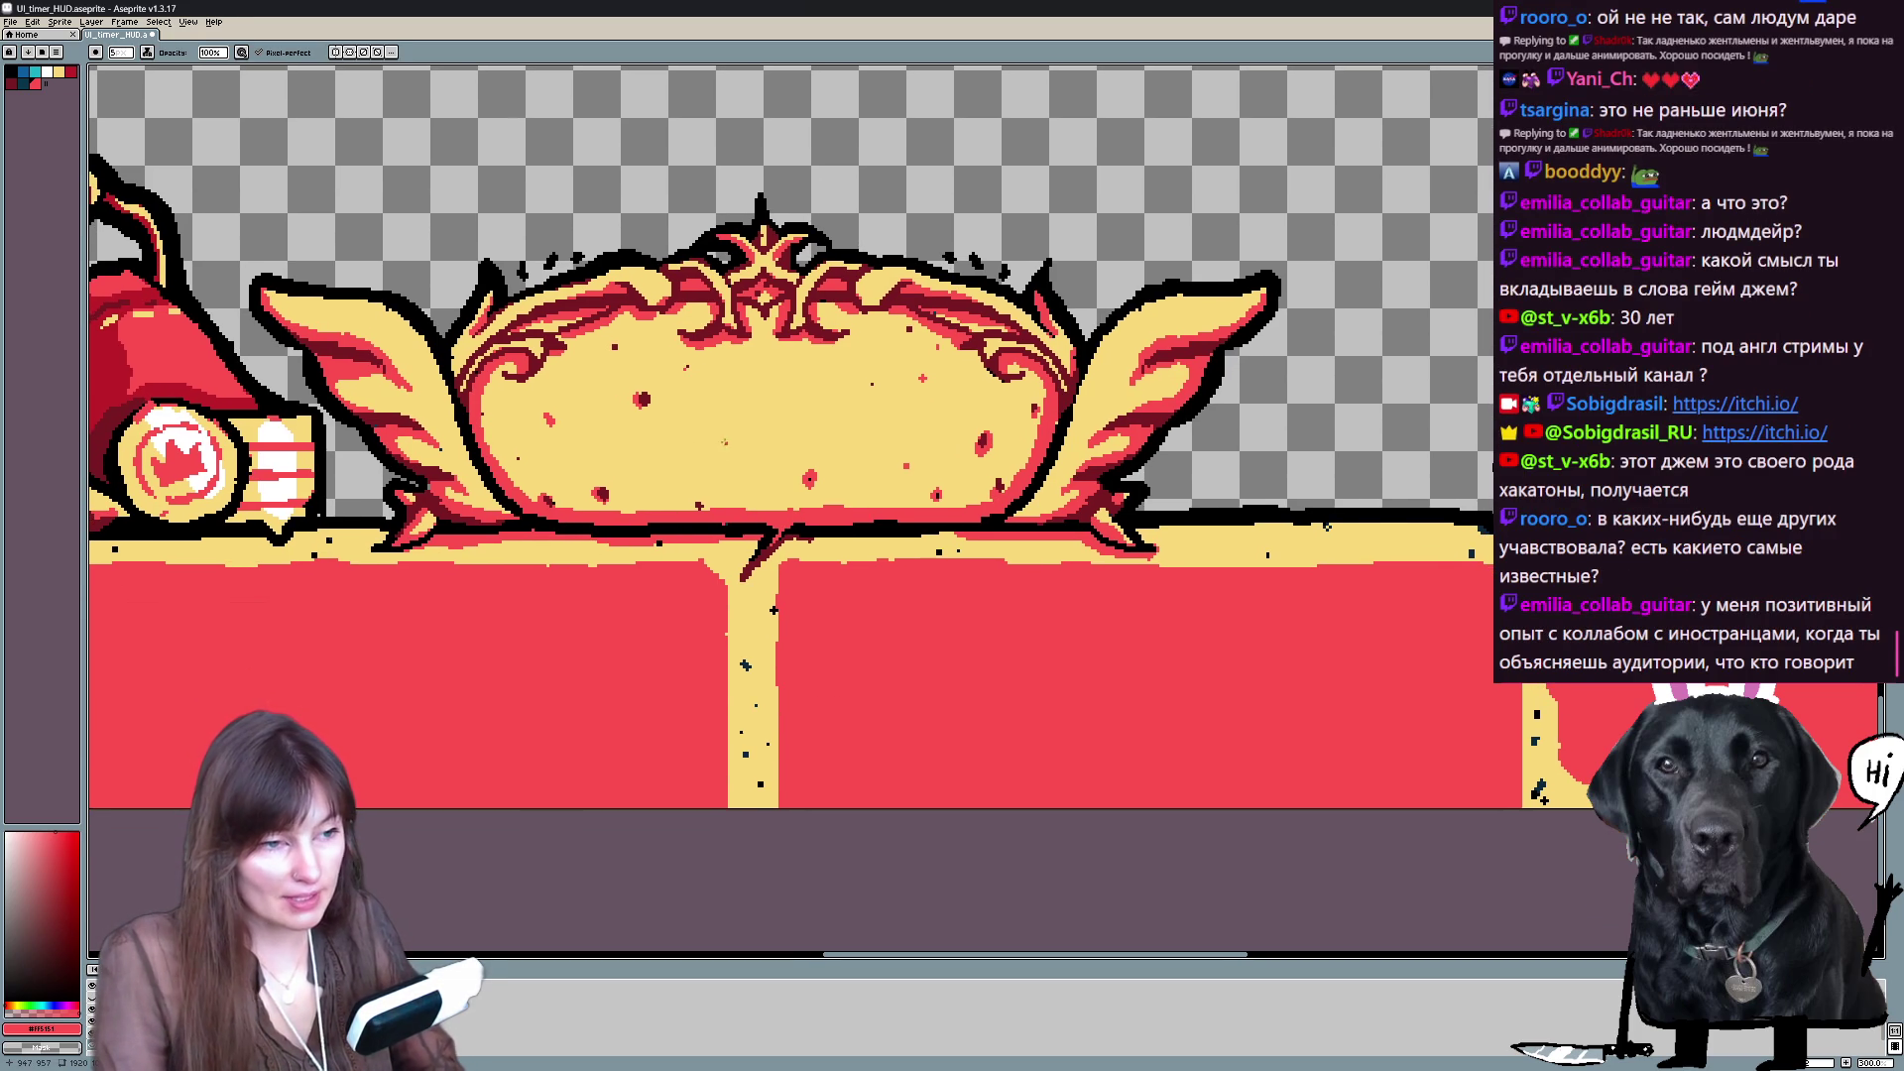
scroll(843, 694, up, 2)
scroll(853, 480, down, 2)
key(ctrl+z)
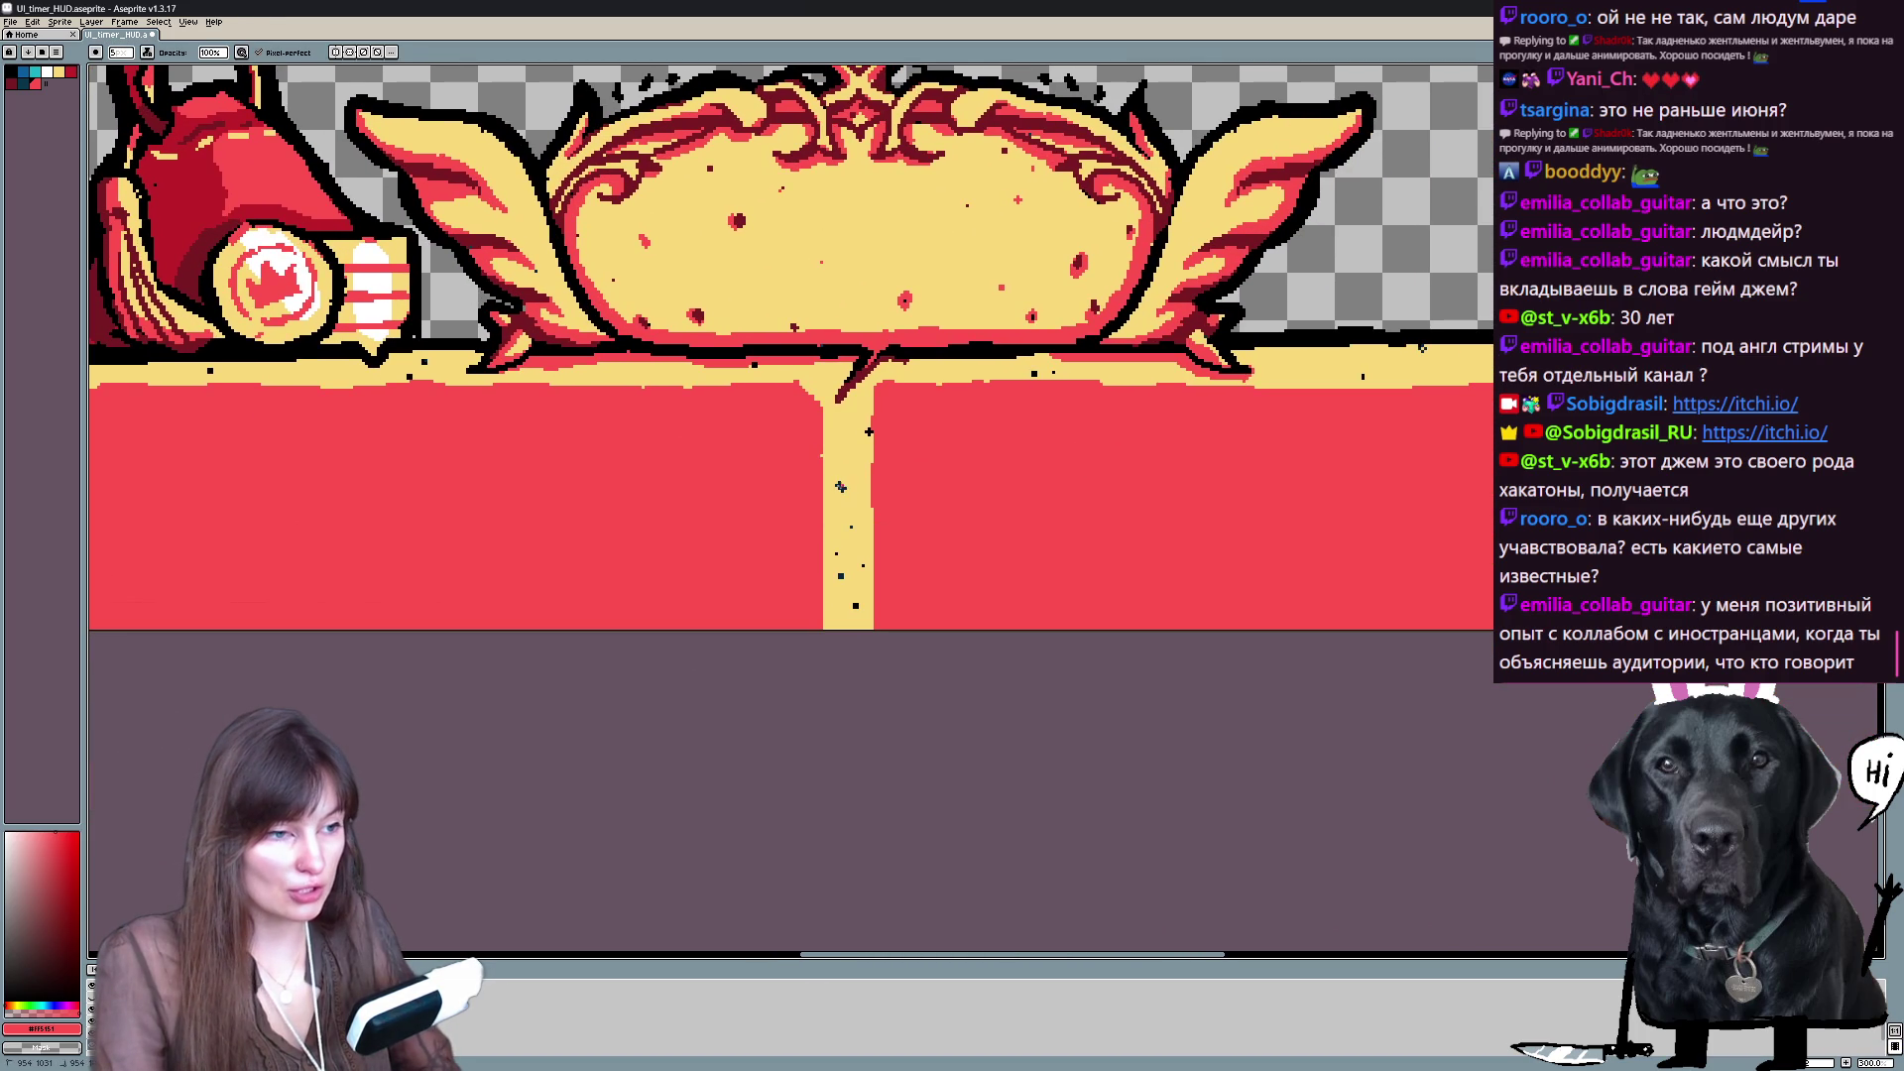
key(g)
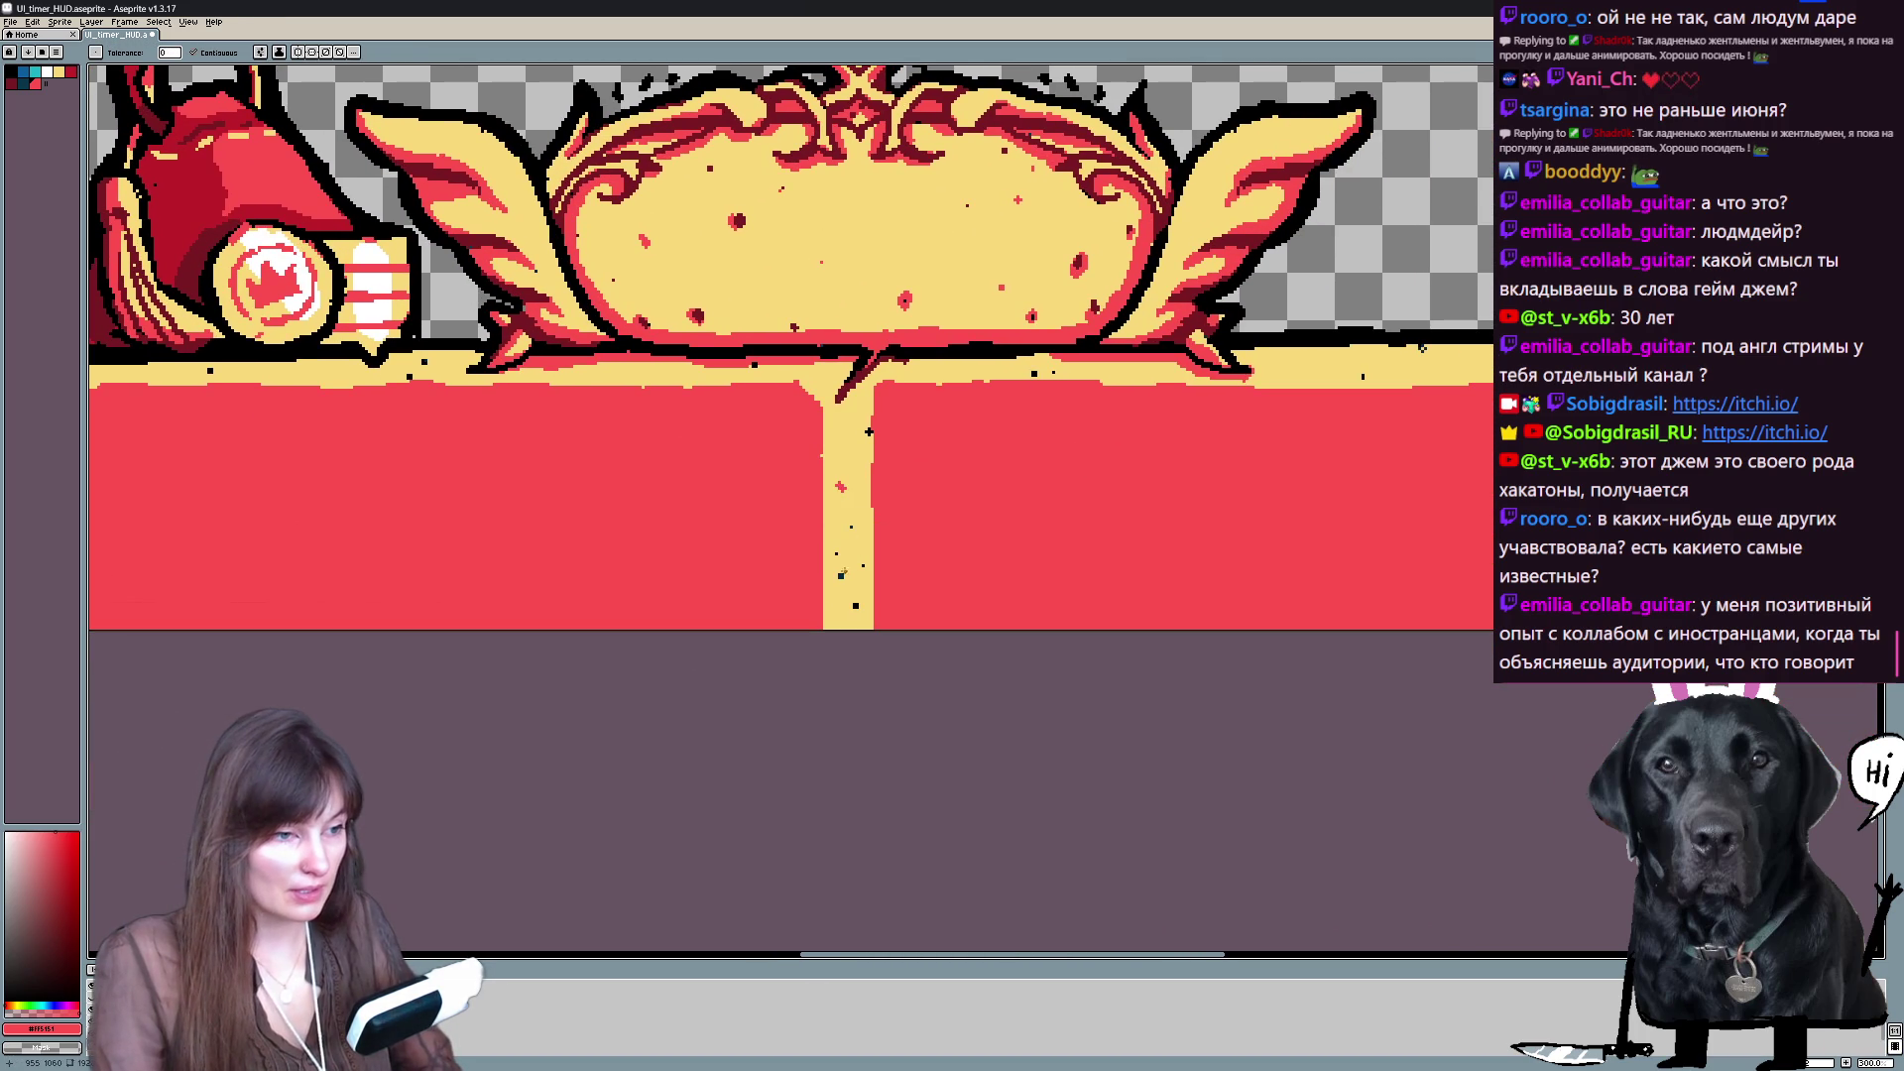
click(848, 596)
key(ctrl+z)
scroll(861, 608, up, 1)
mouse_move(992, 417)
mouse_down()
mouse_move(1292, 630)
mouse_move(883, 577)
mouse_up()
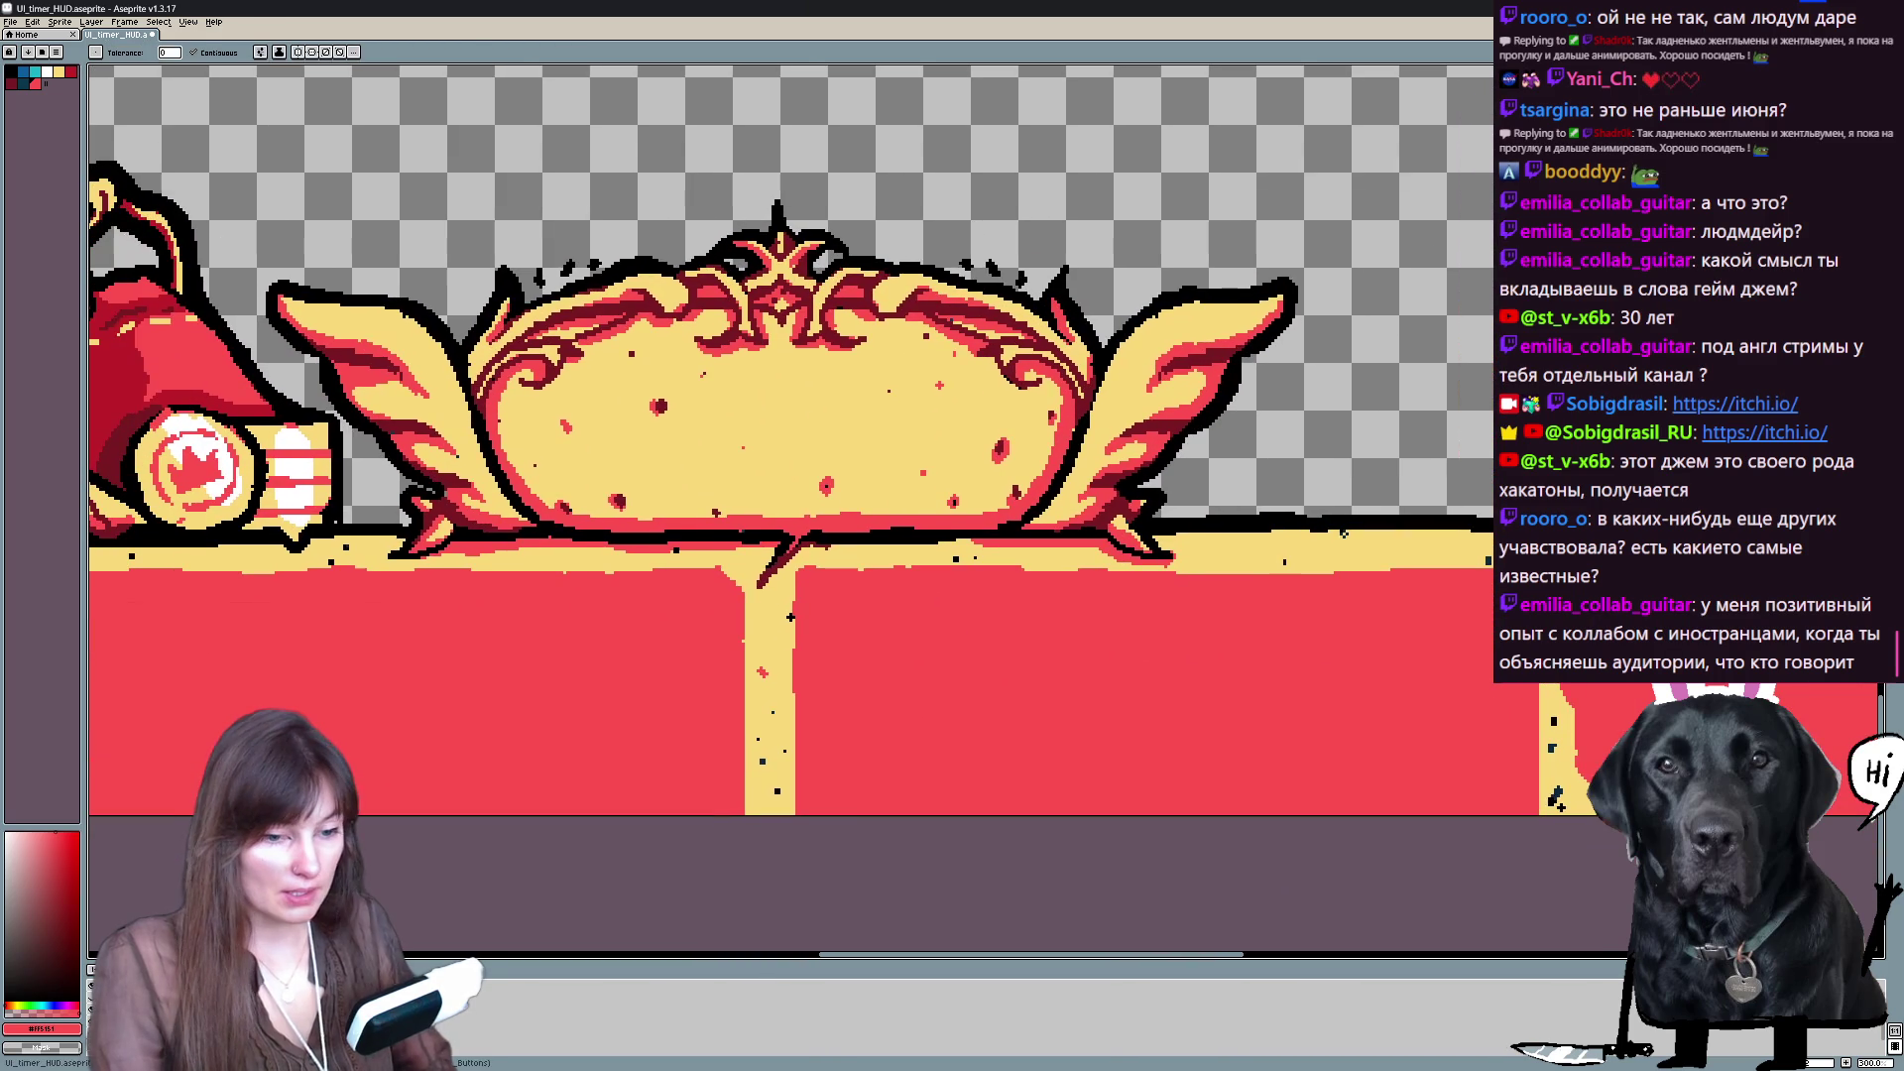
- Sample the palette reds and draw a dark-red shading stroke along the frame's outline edge
key(b)
alt+click(790, 617)
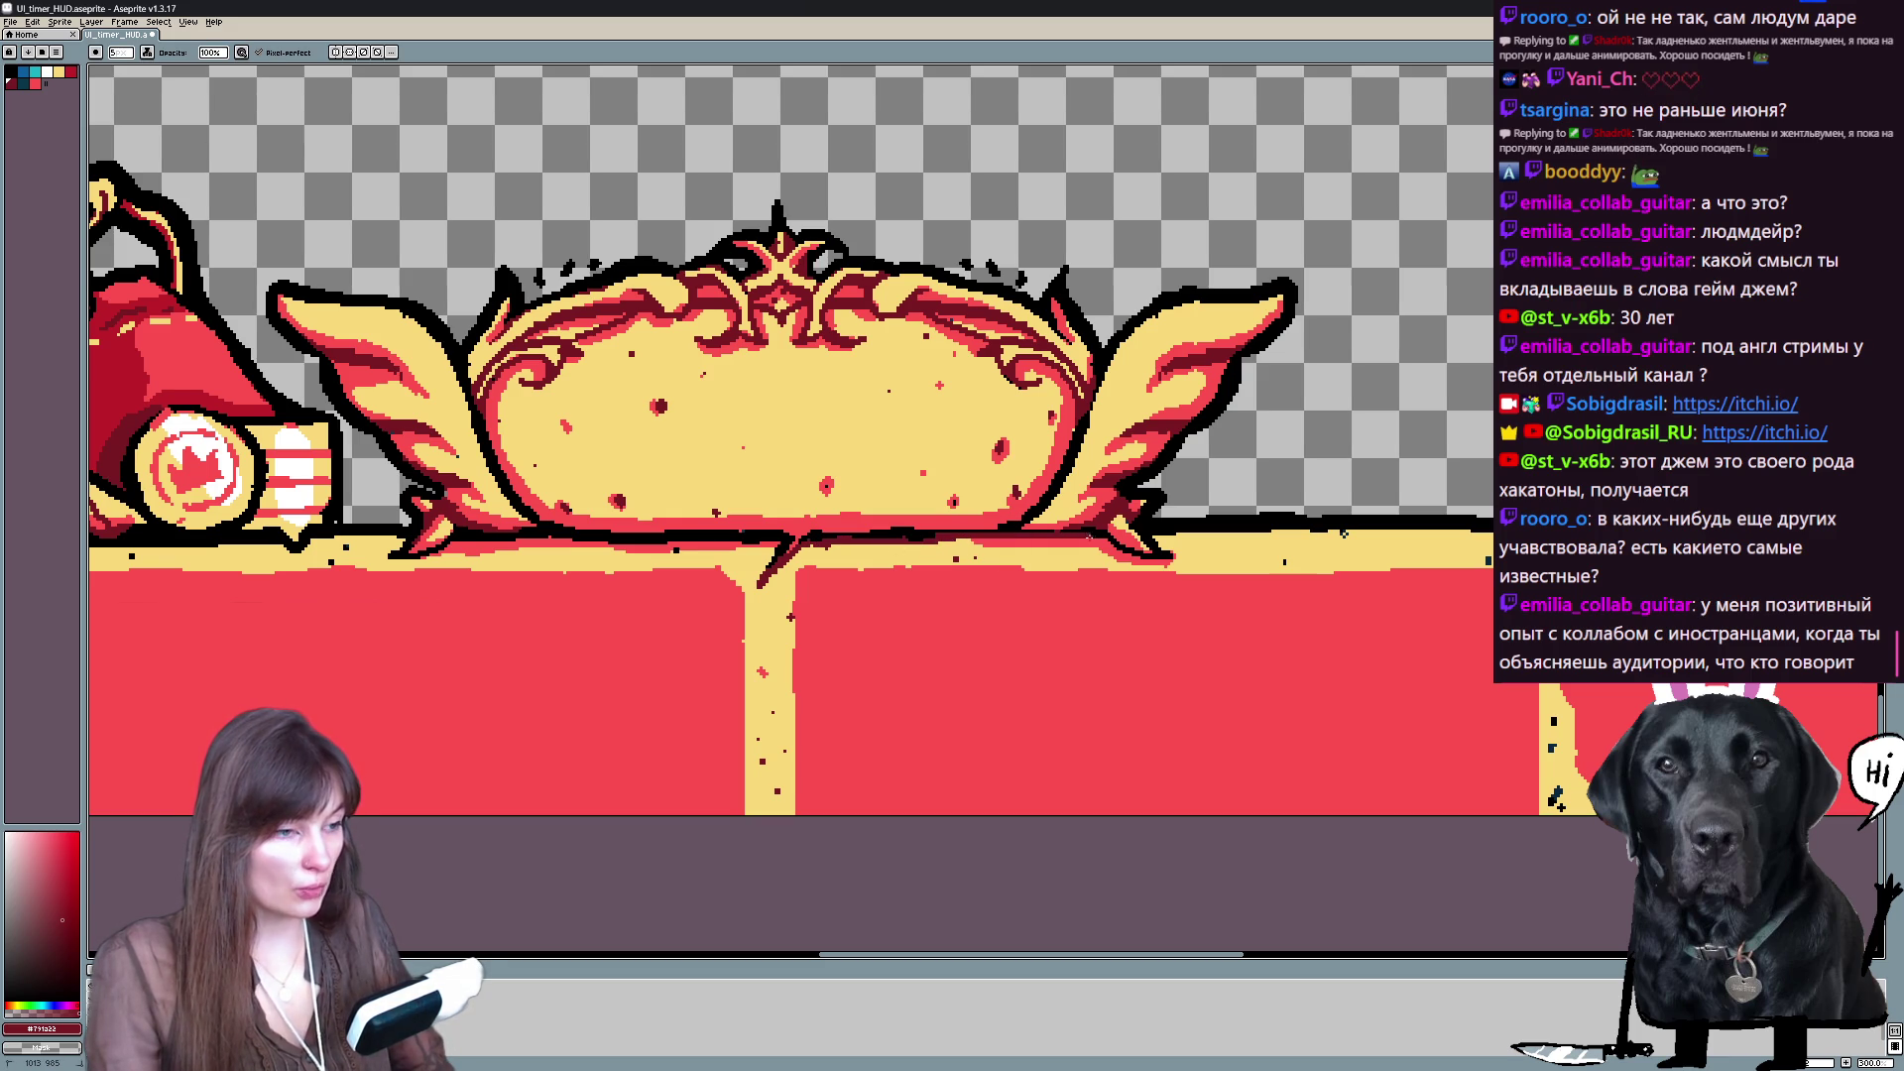
key(alt)
click(1343, 532)
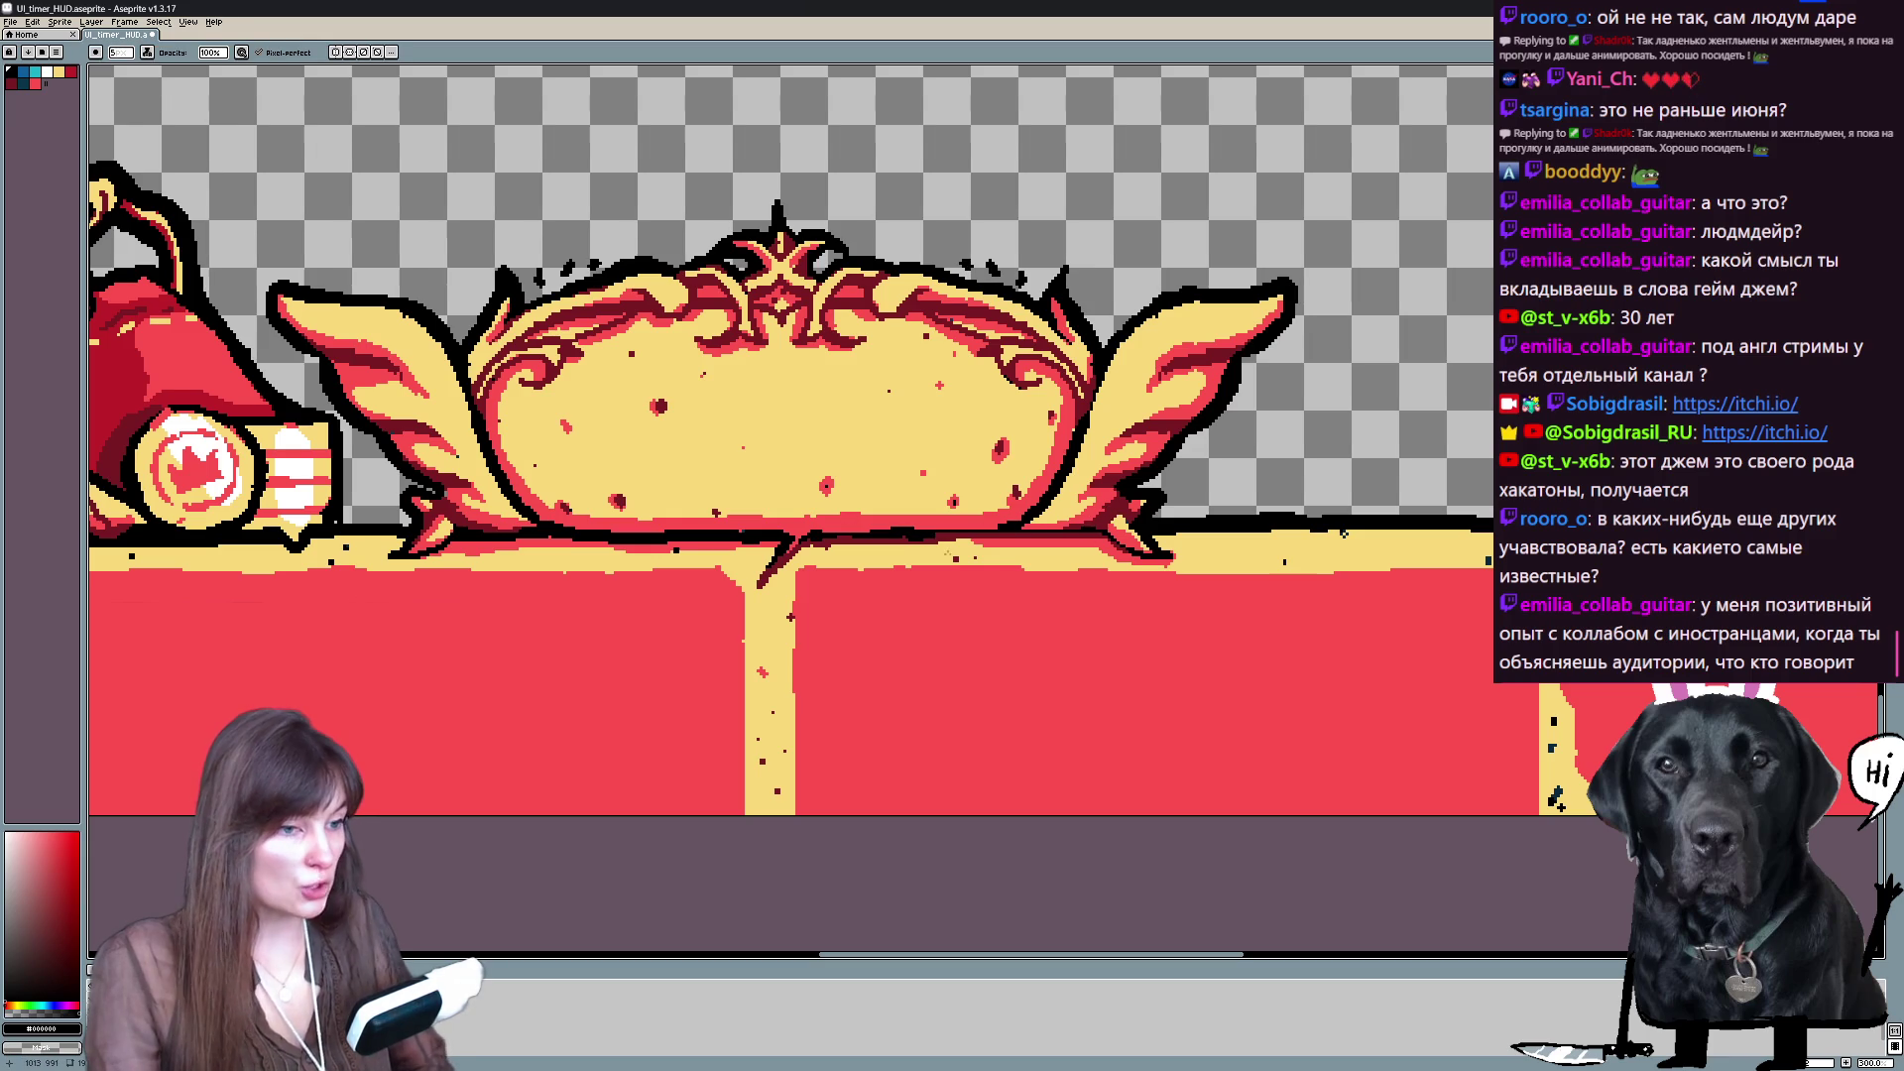
key(alt)
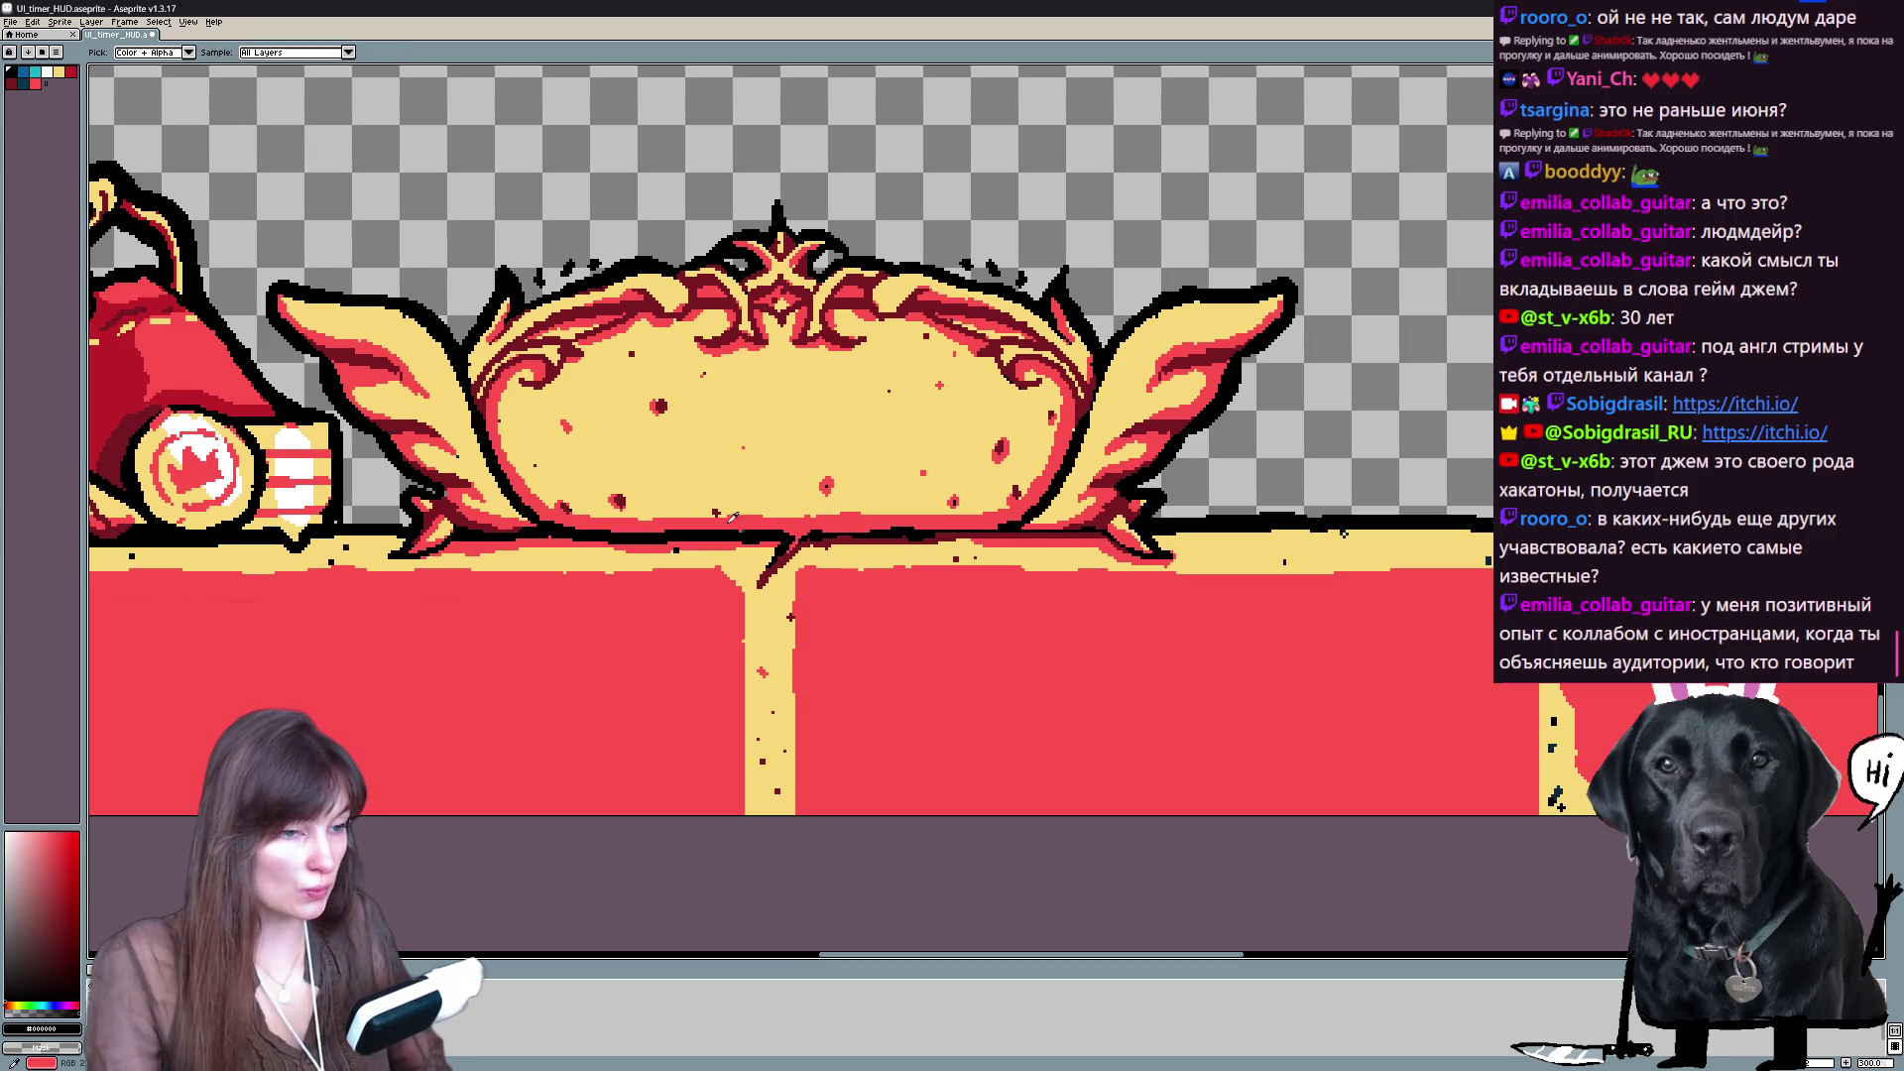
click(732, 519)
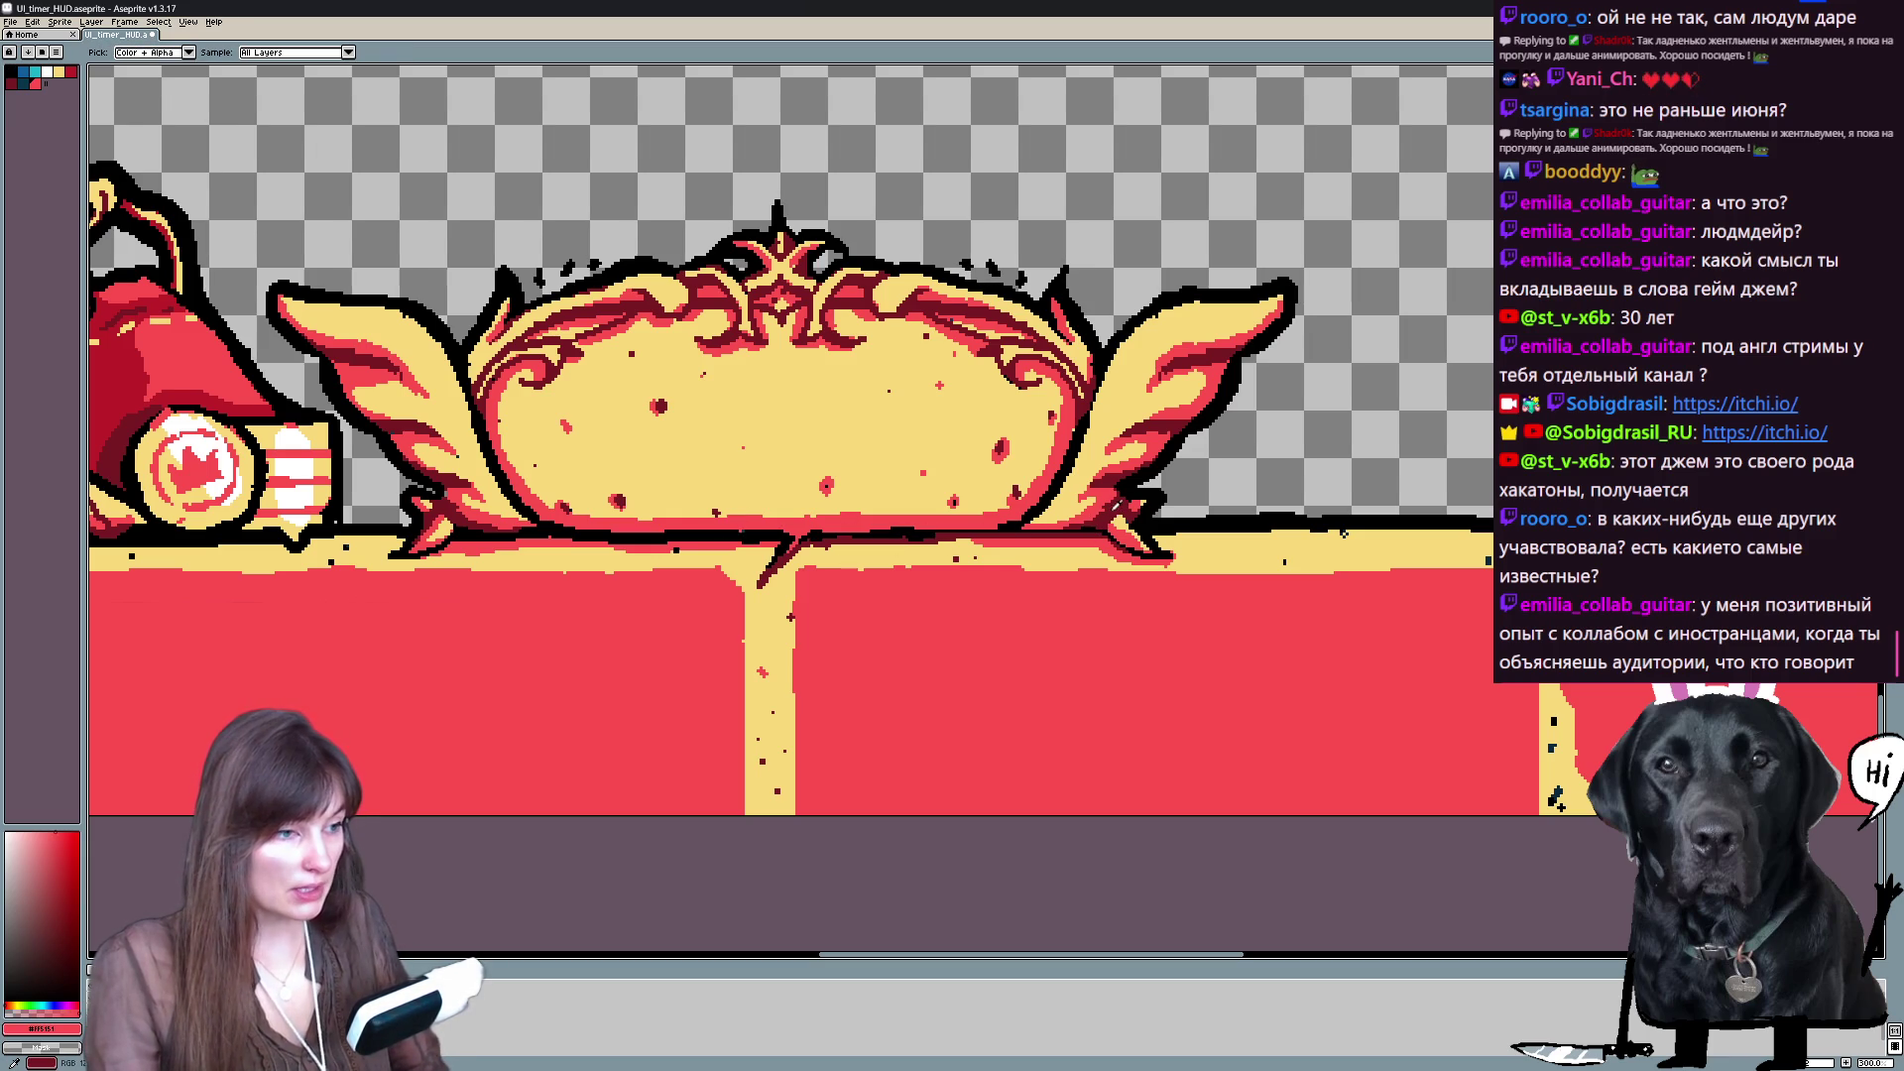
alt+click(1158, 533)
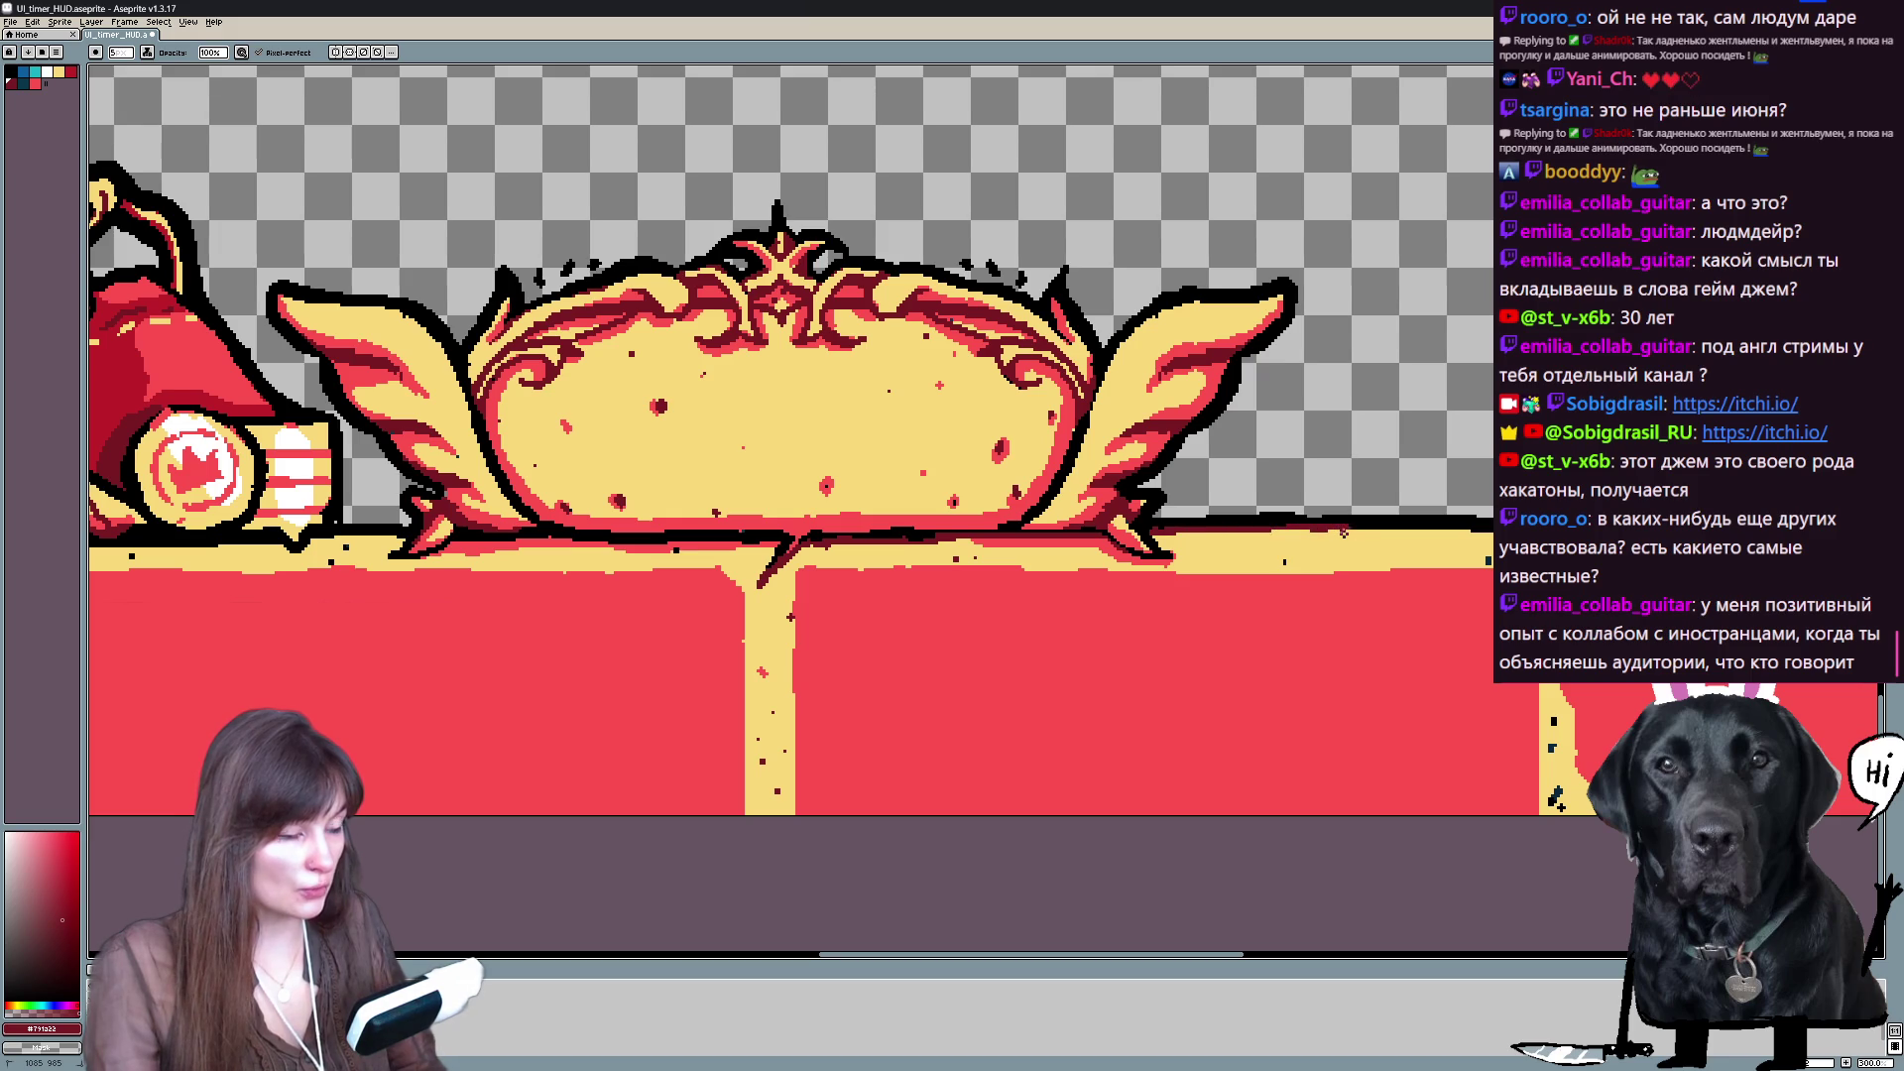
drag(1346, 528, 1477, 528)
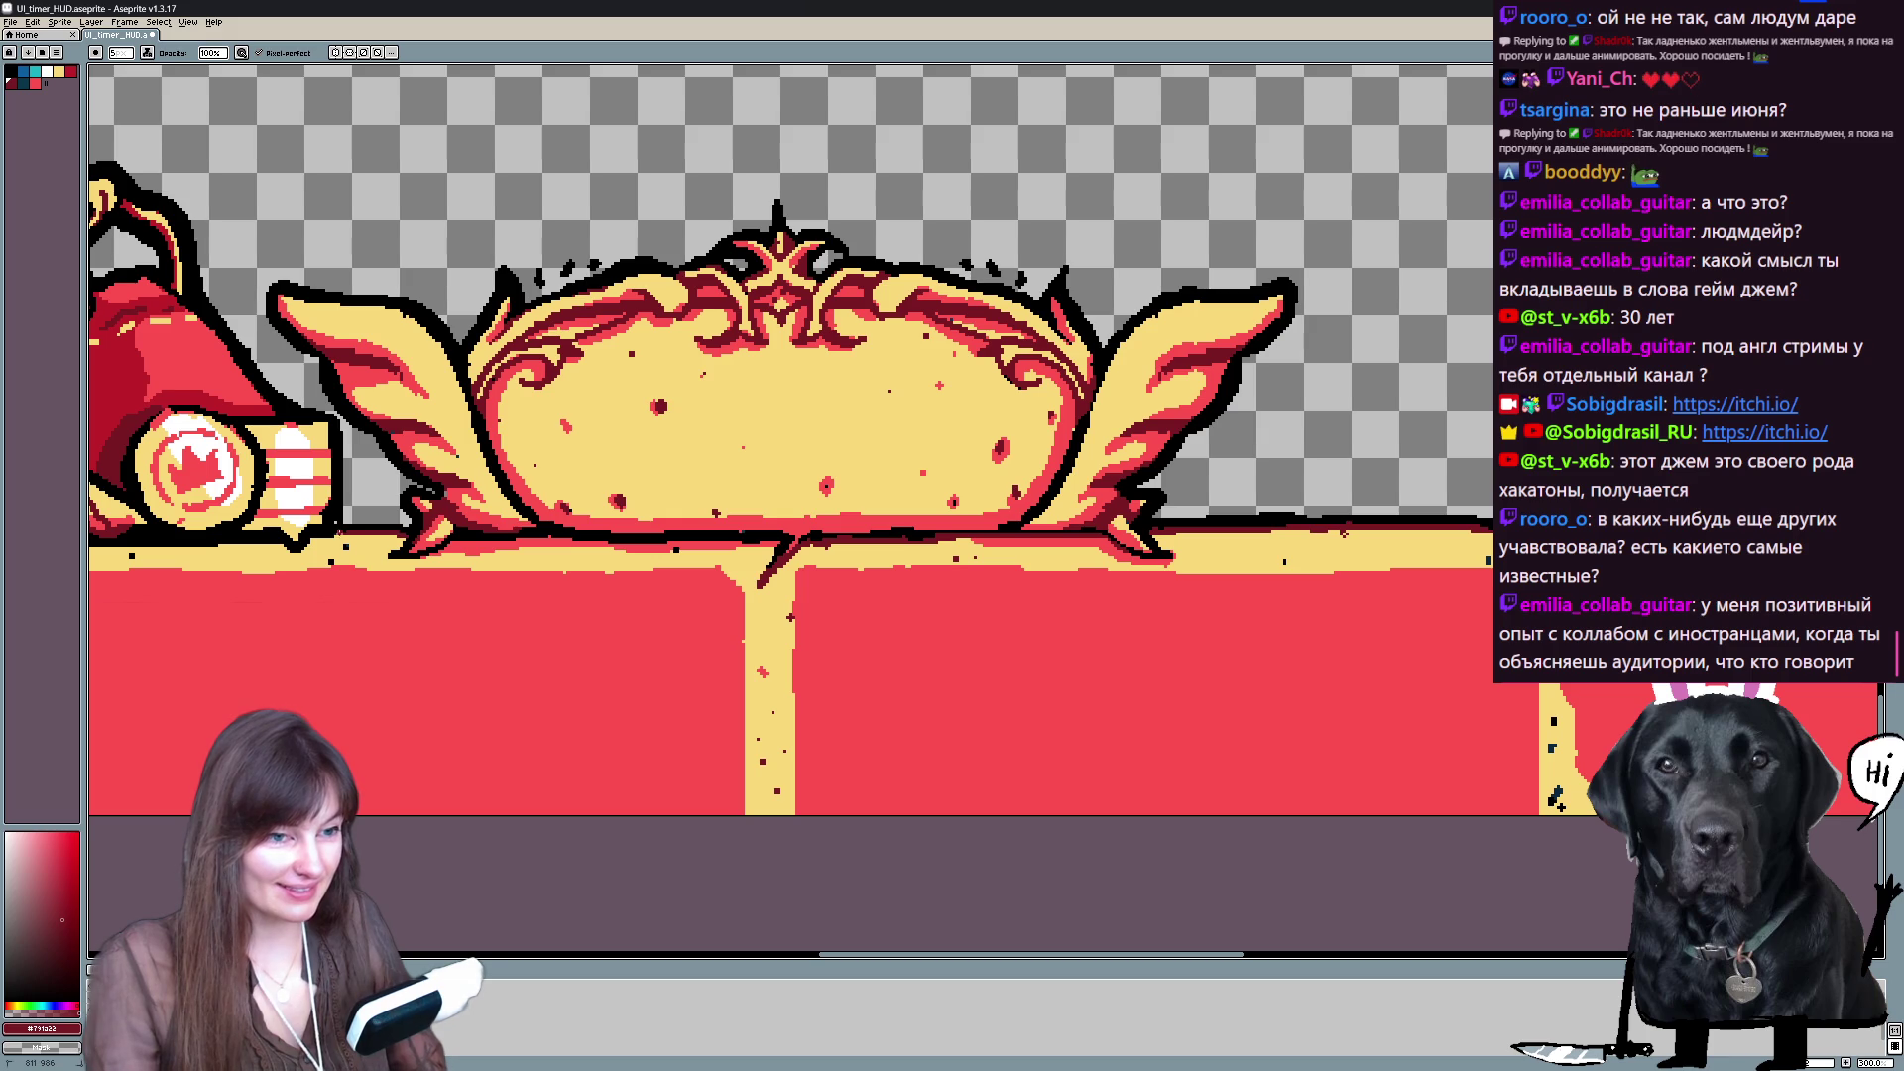
- Pan across the central frame and sample the brighter red from the artwork
drag(1555, 800, 1674, 815)
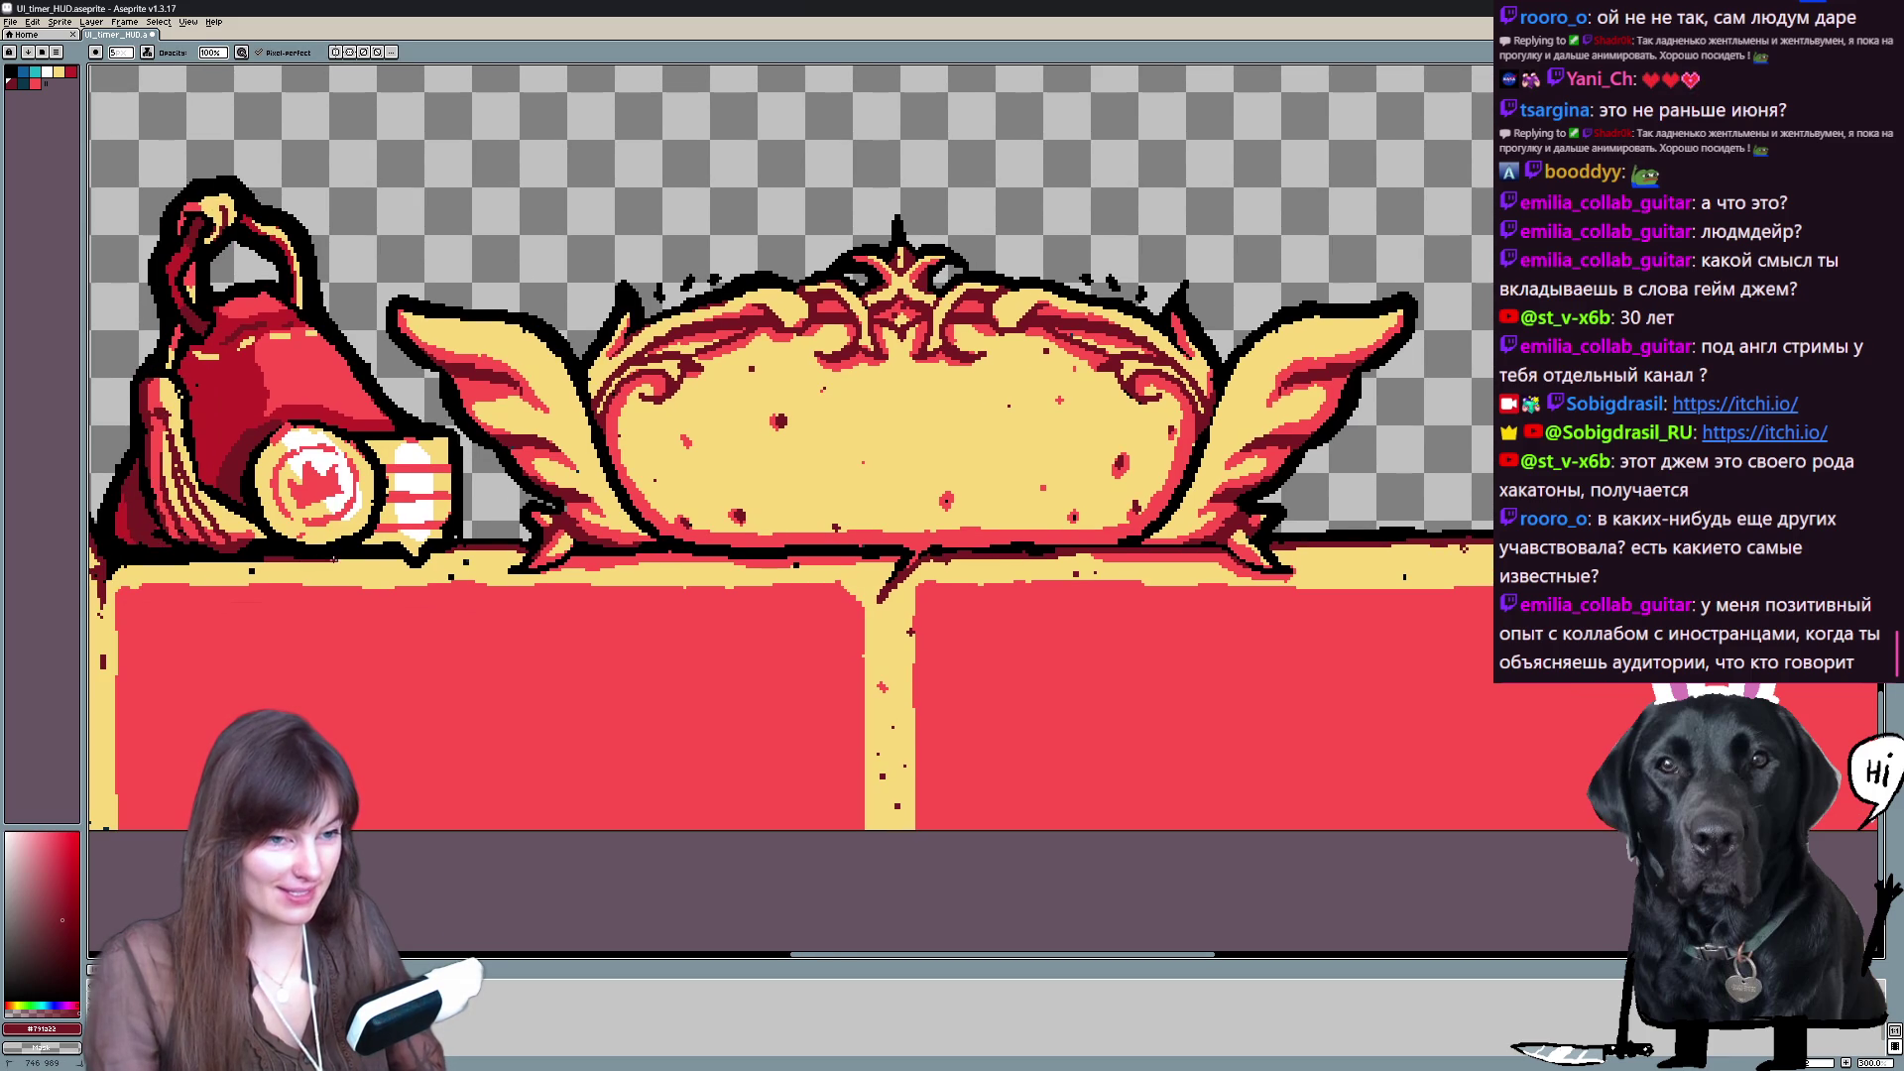
drag(1432, 481, 1184, 494)
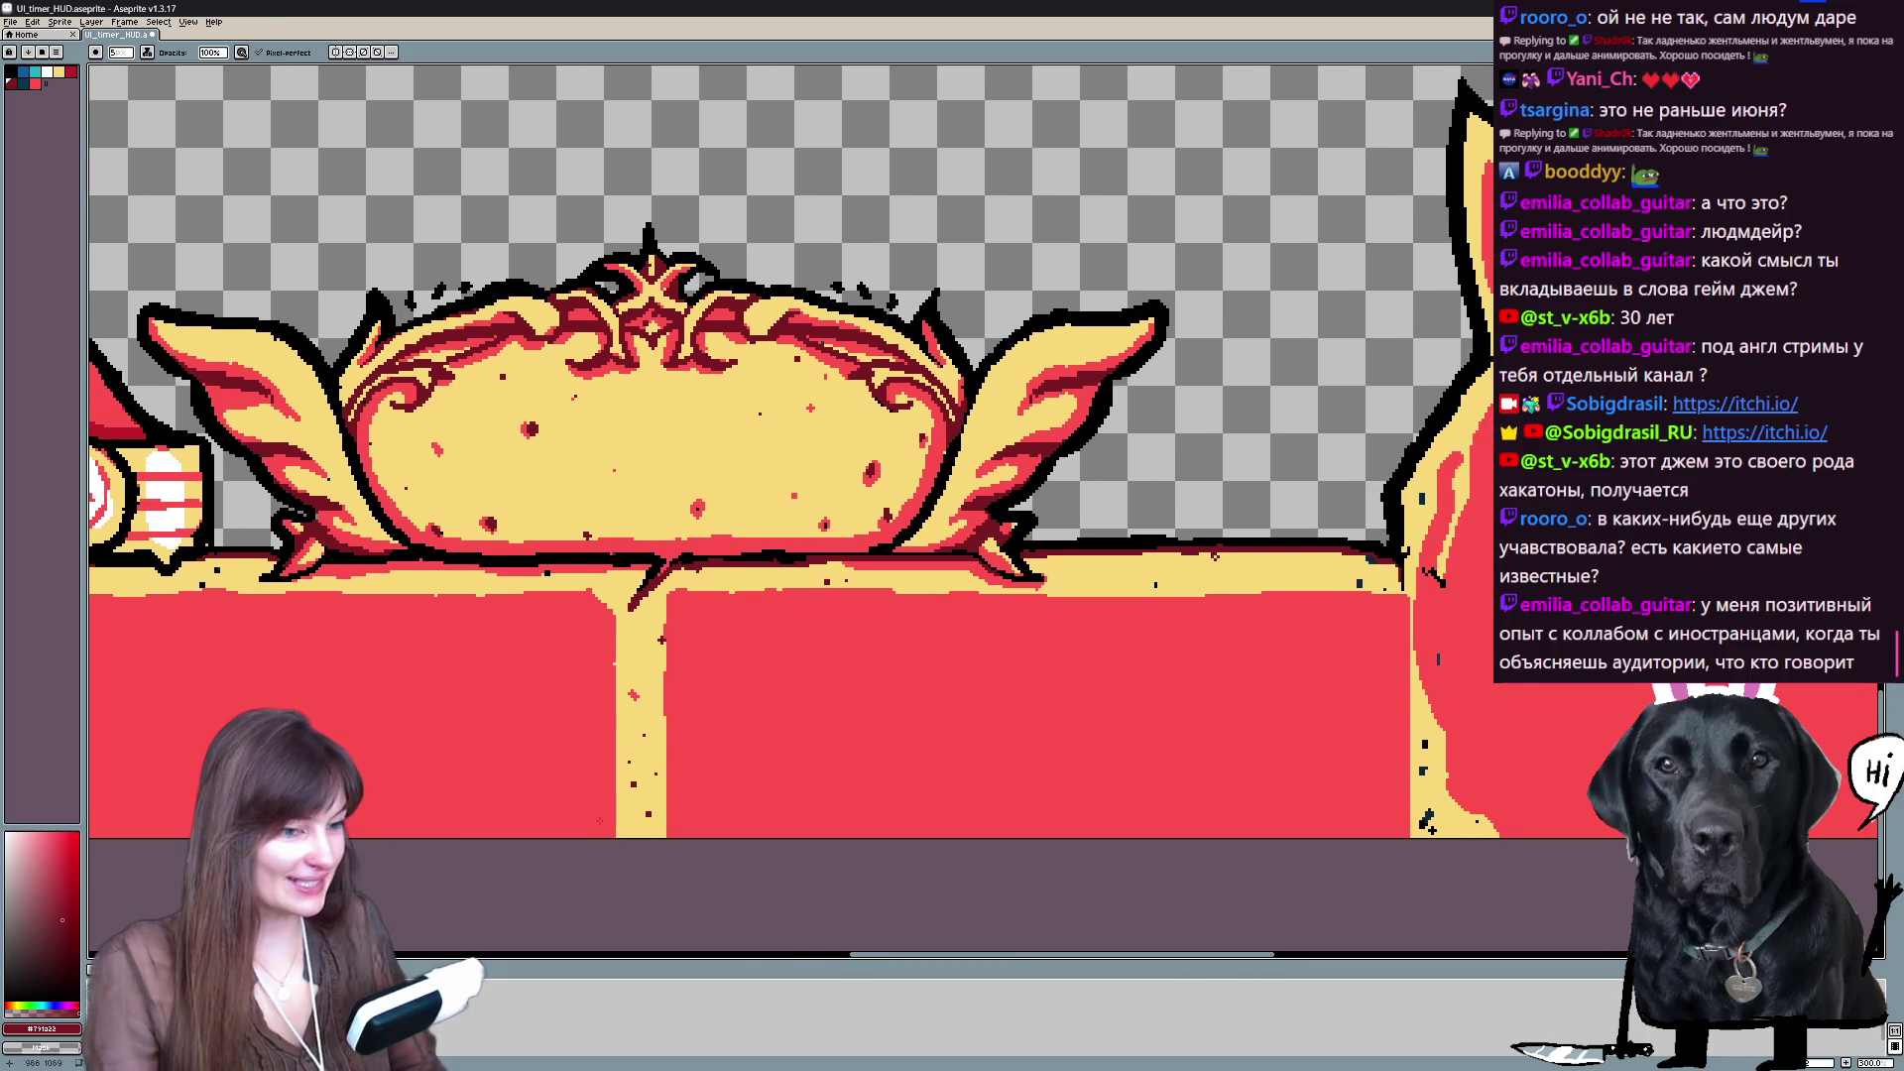
key(alt)
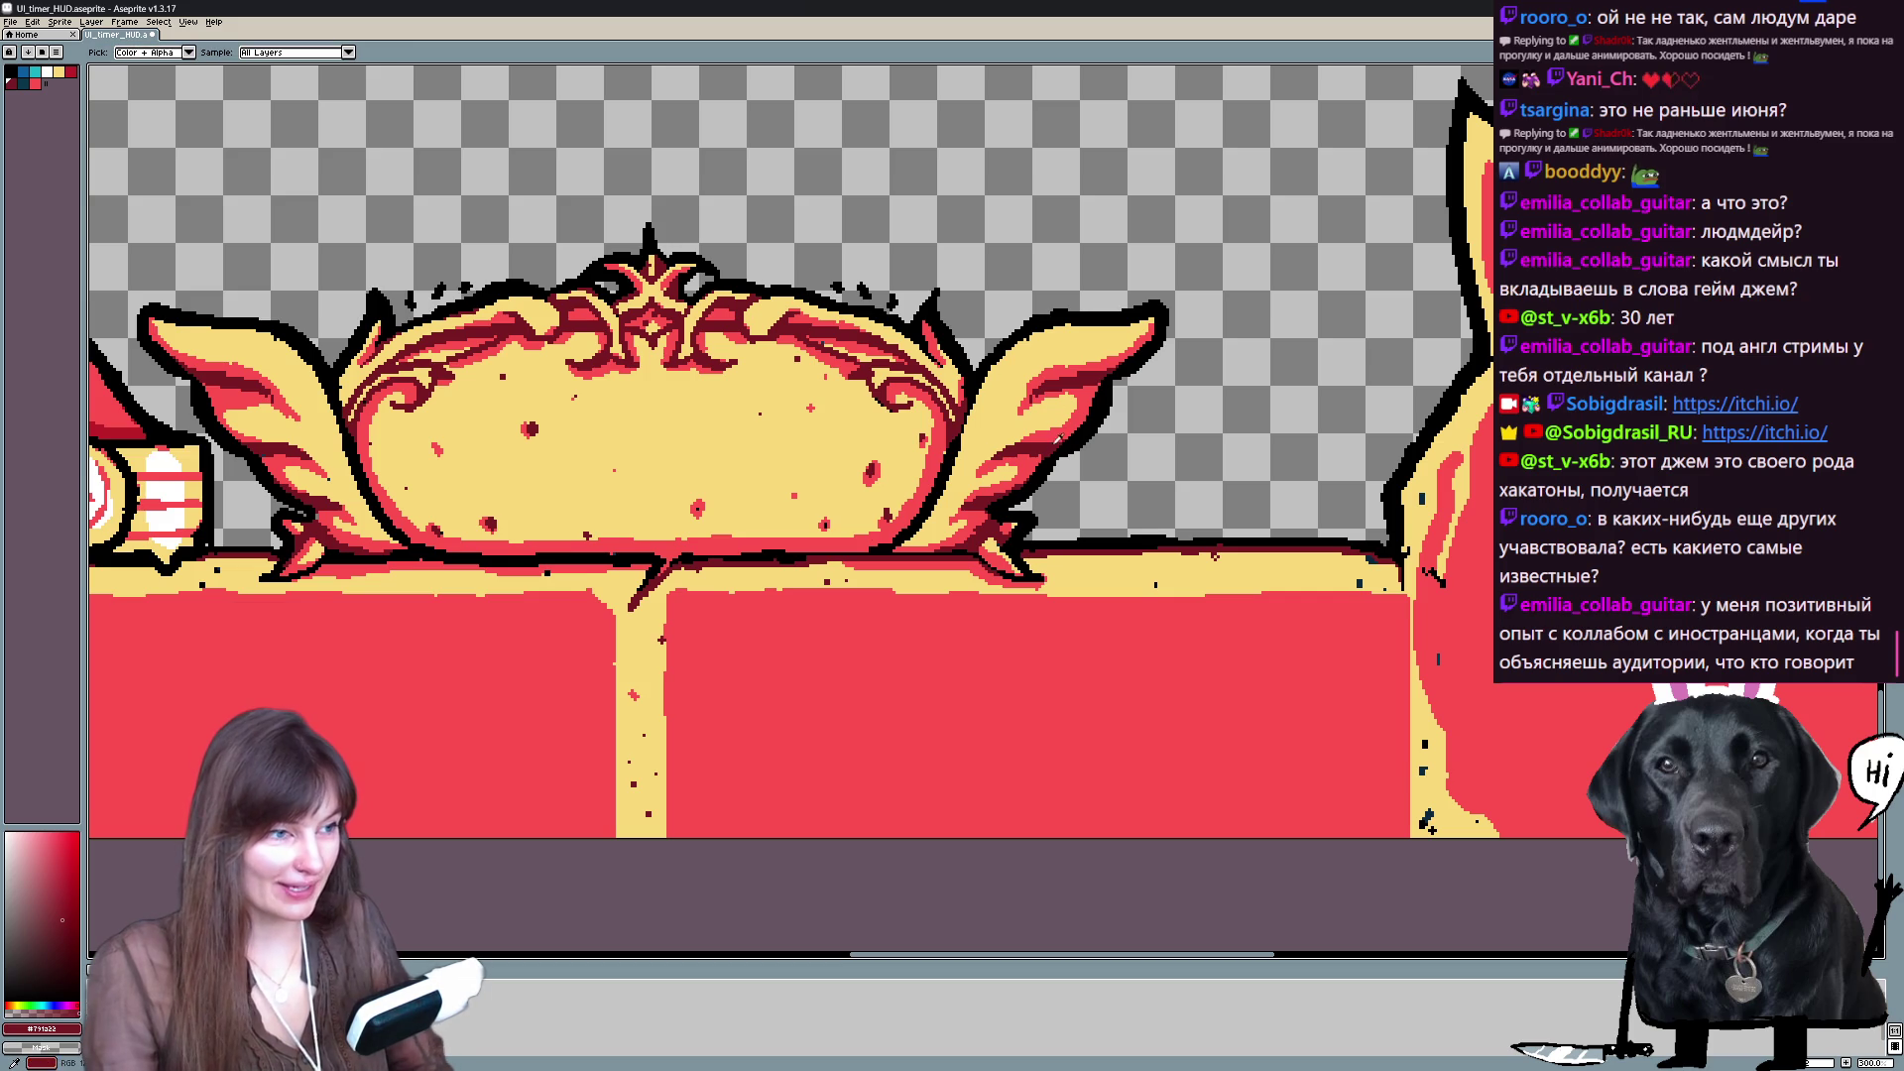
alt+click(1366, 653)
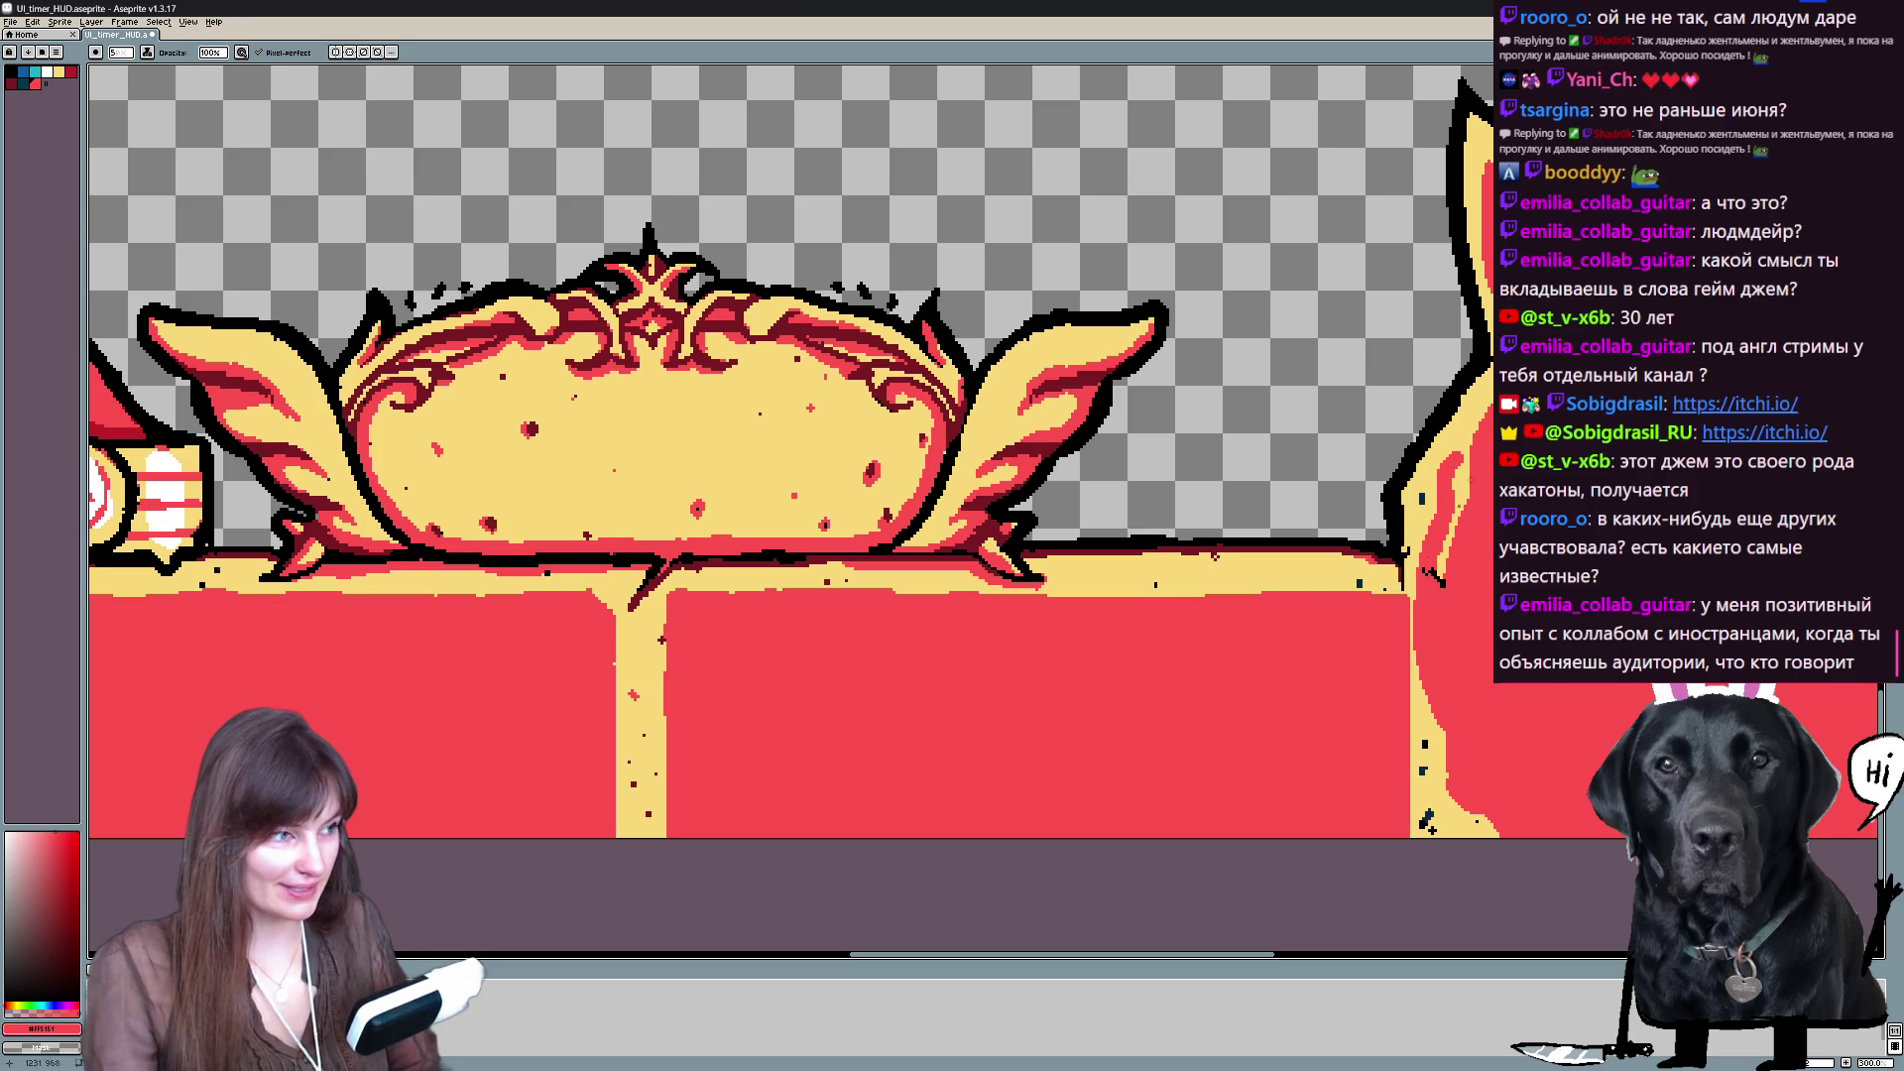
scroll(1429, 828, up, 5)
scroll(1429, 828, right, 5)
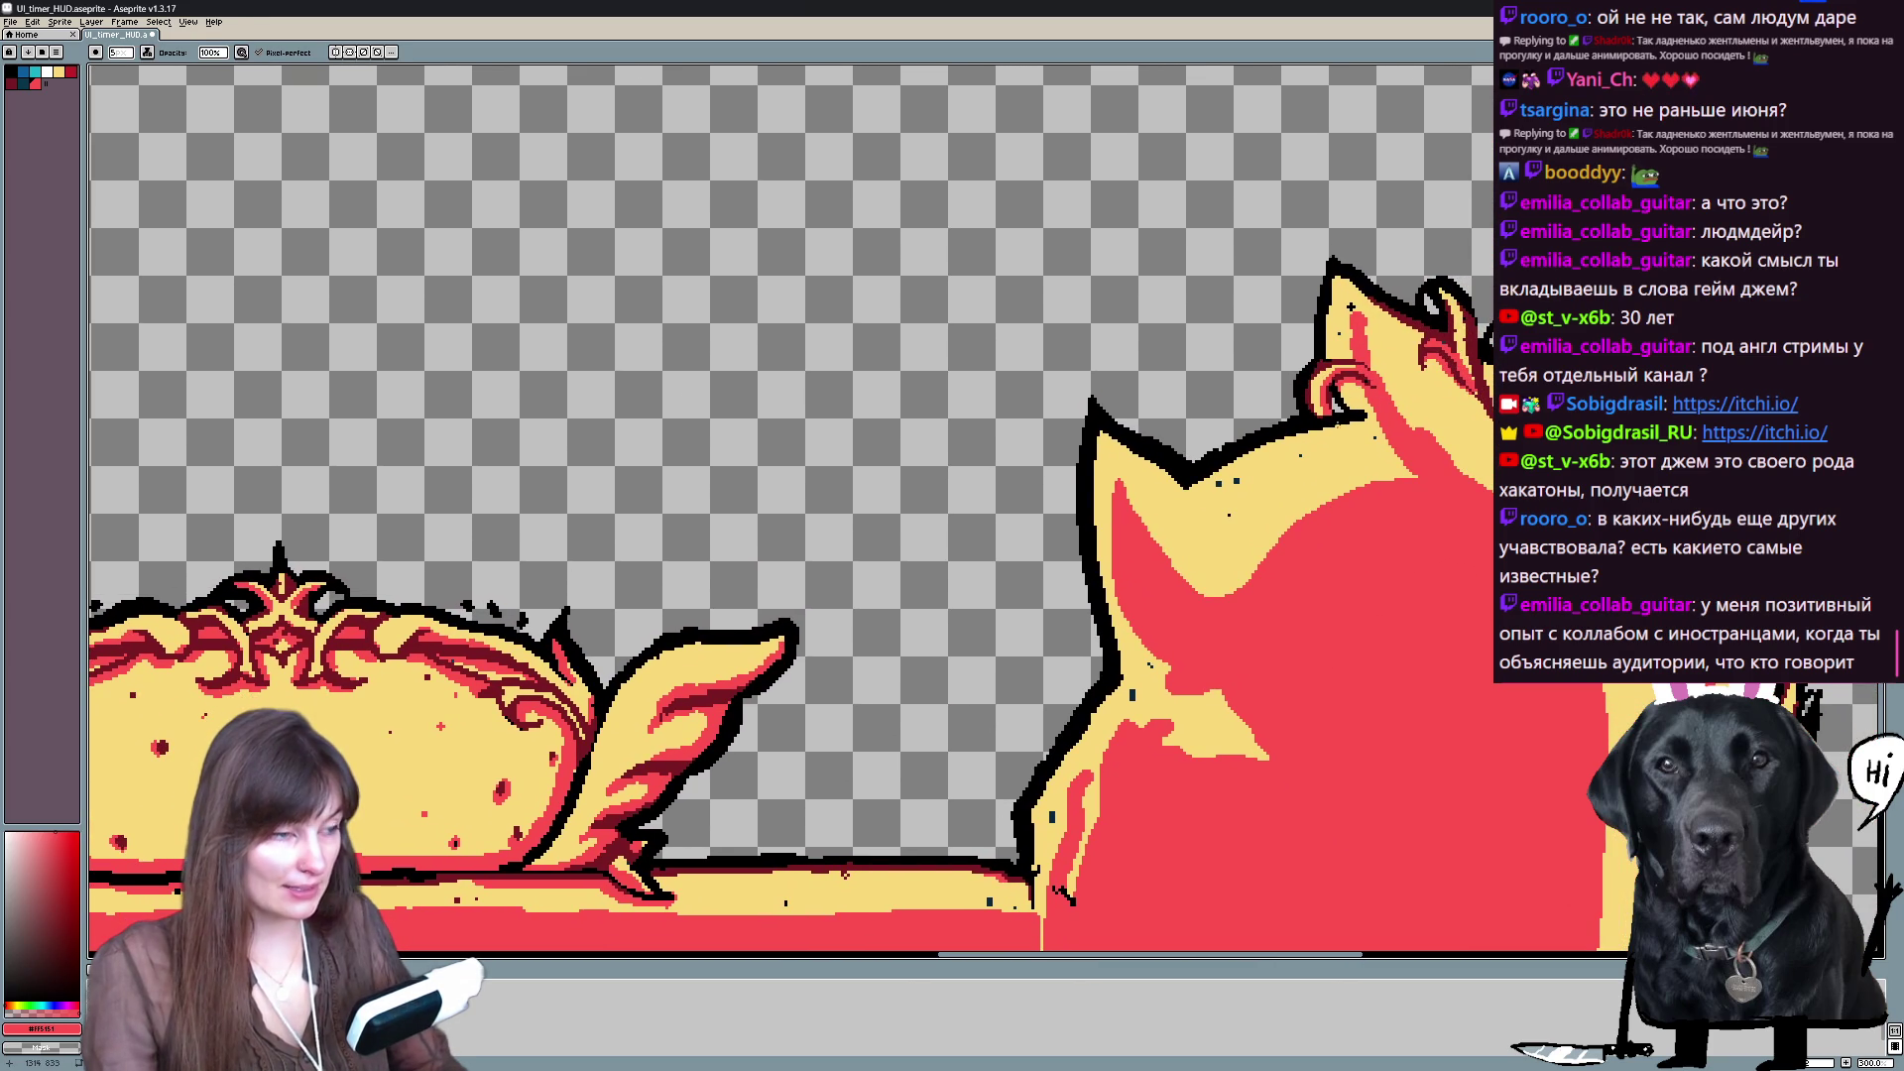
- Bring the flaming demon into view, undo the last stroke and redraw a dark-red mark on its yellow edge
mouse_move(1121, 706)
mouse_down()
mouse_move(1468, 635)
mouse_move(1487, 565)
mouse_up()
mouse_move(169, 575)
mouse_down()
mouse_move(382, 555)
mouse_move(659, 424)
mouse_up()
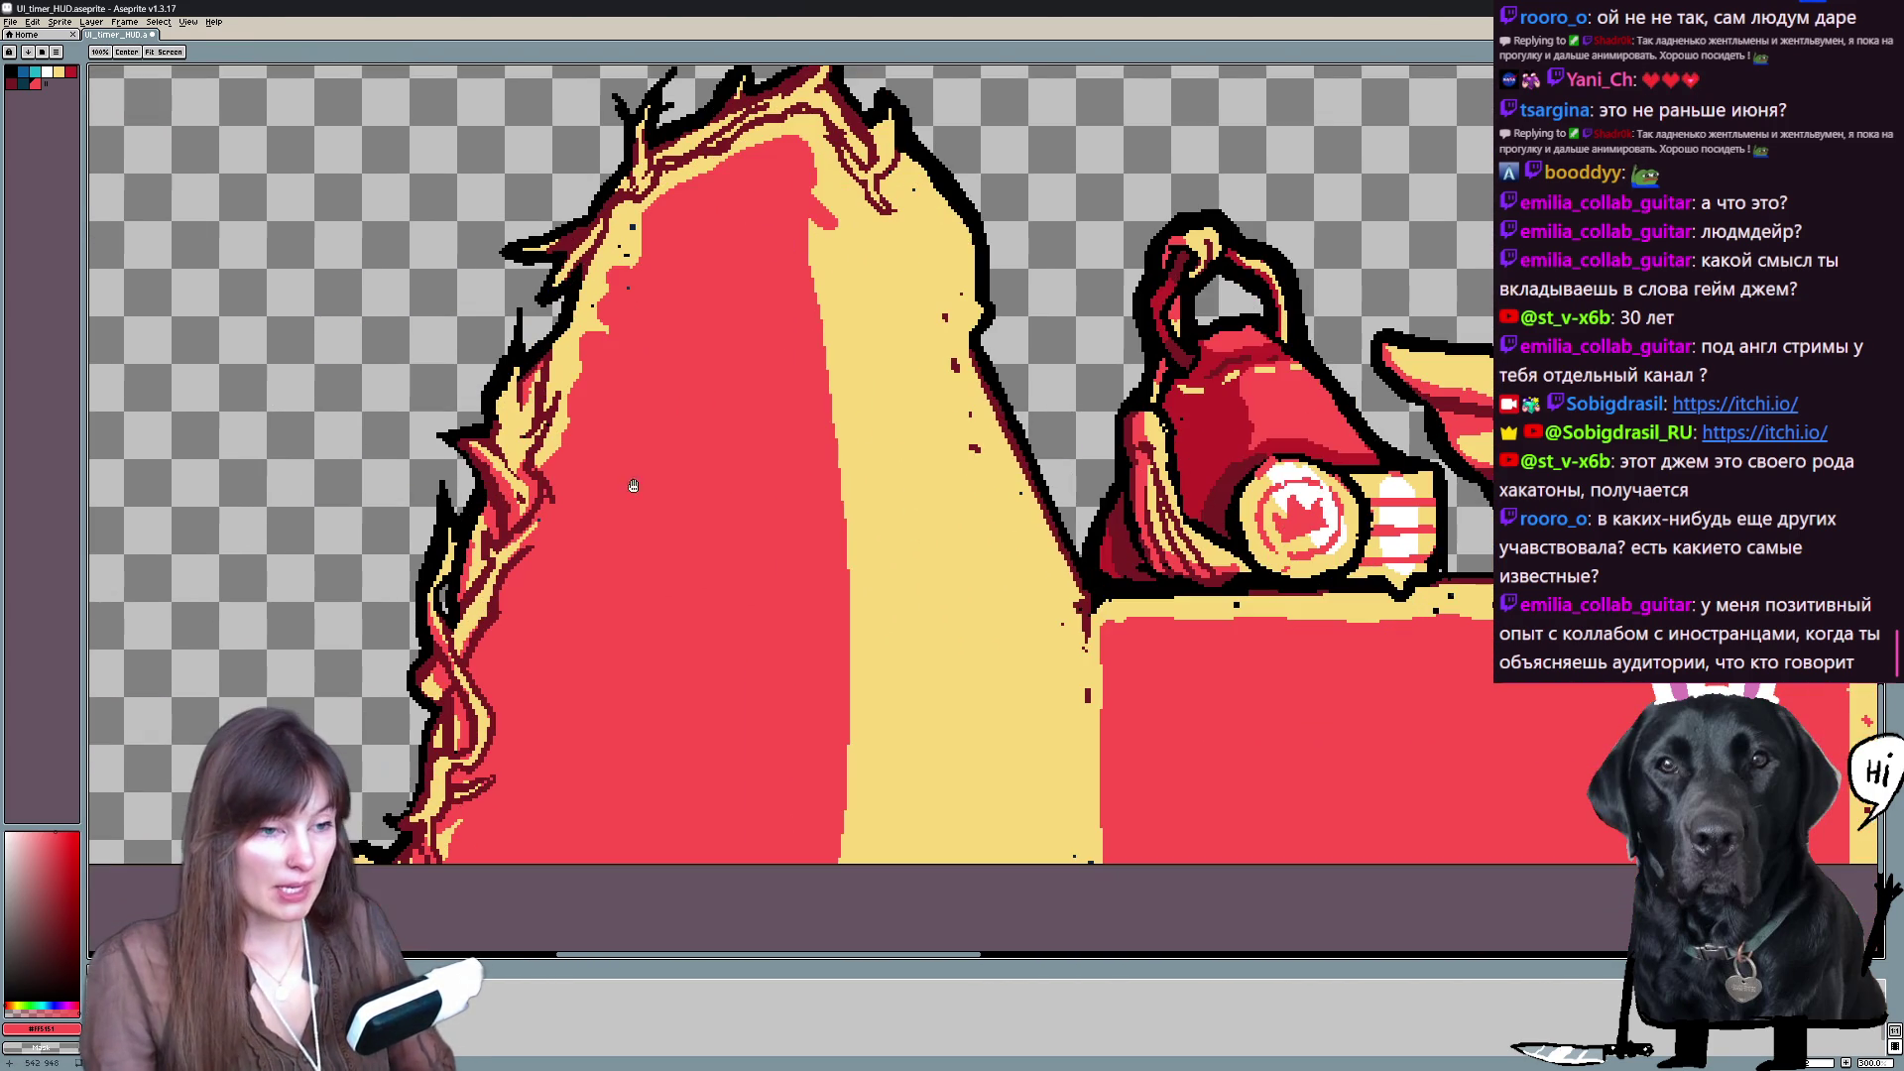
scroll(659, 424, up, 3)
scroll(659, 423, right, 2)
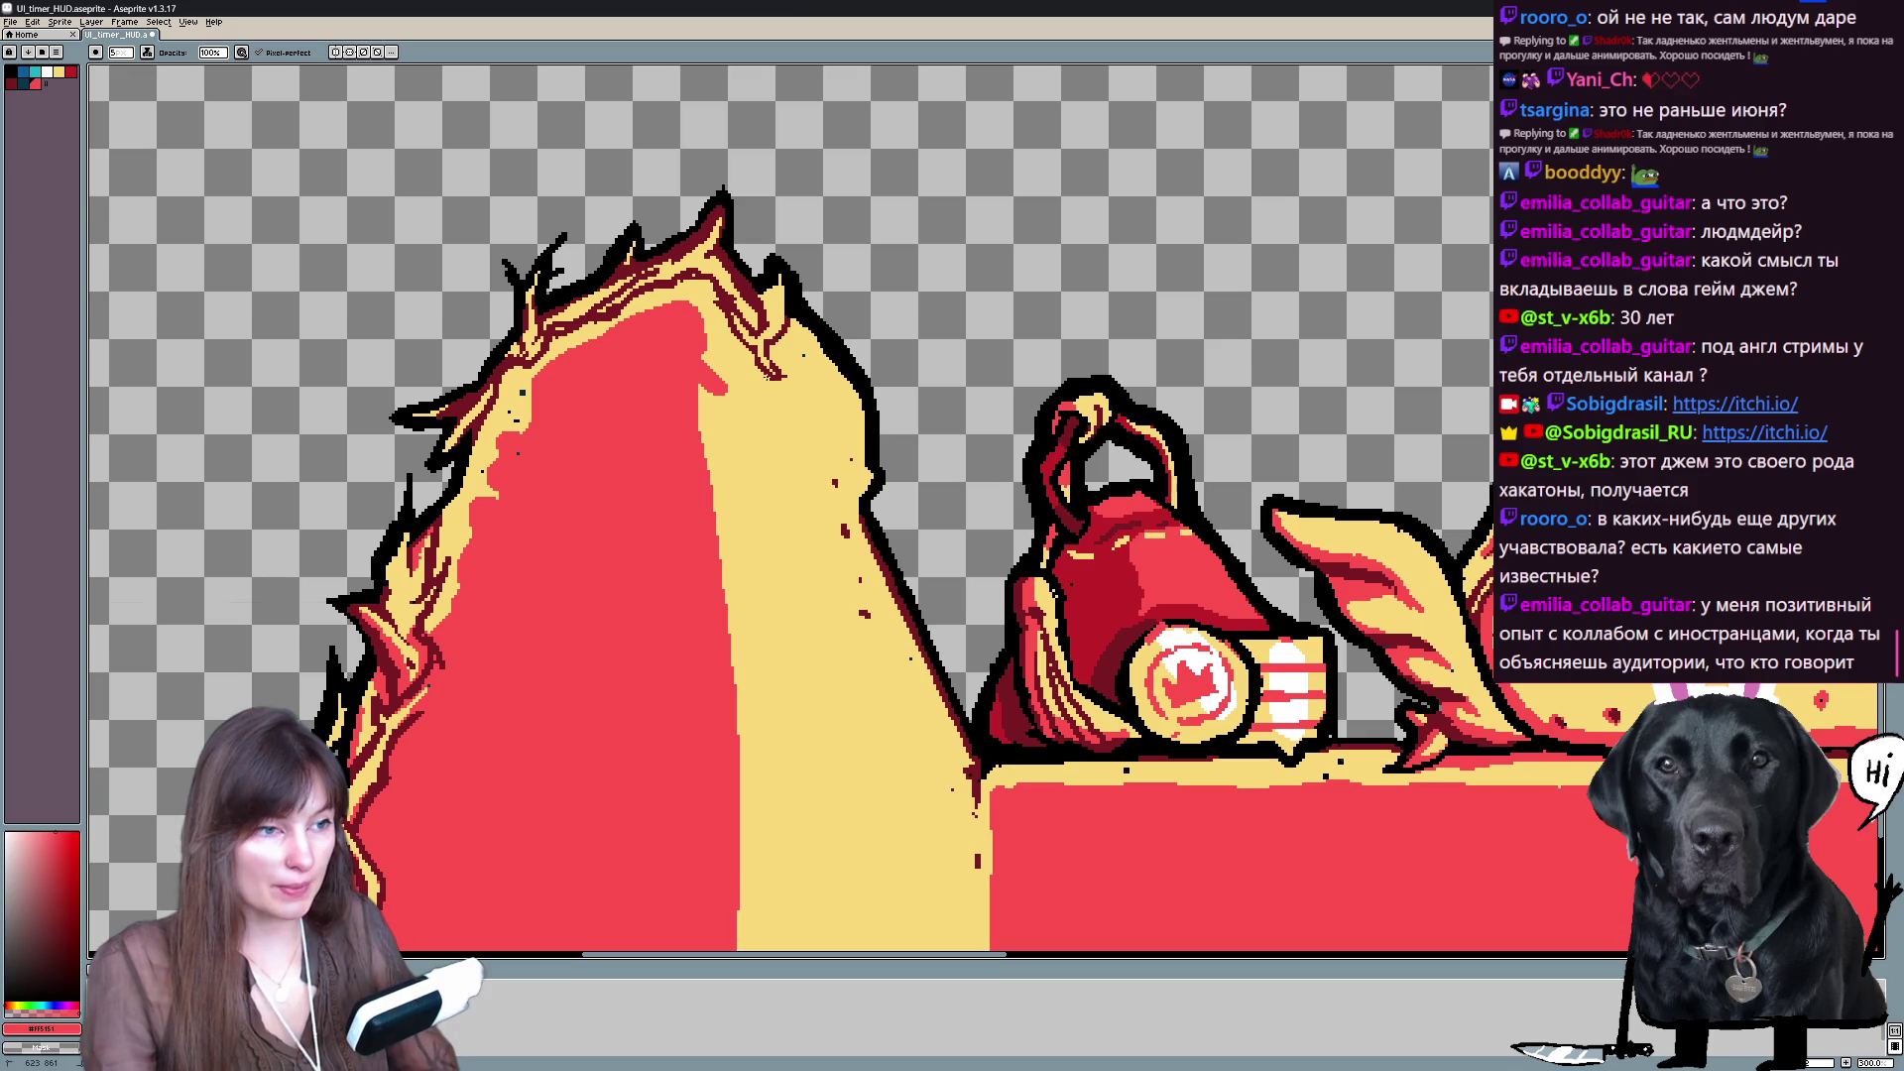
key(ctrl+z)
drag(753, 358, 762, 377)
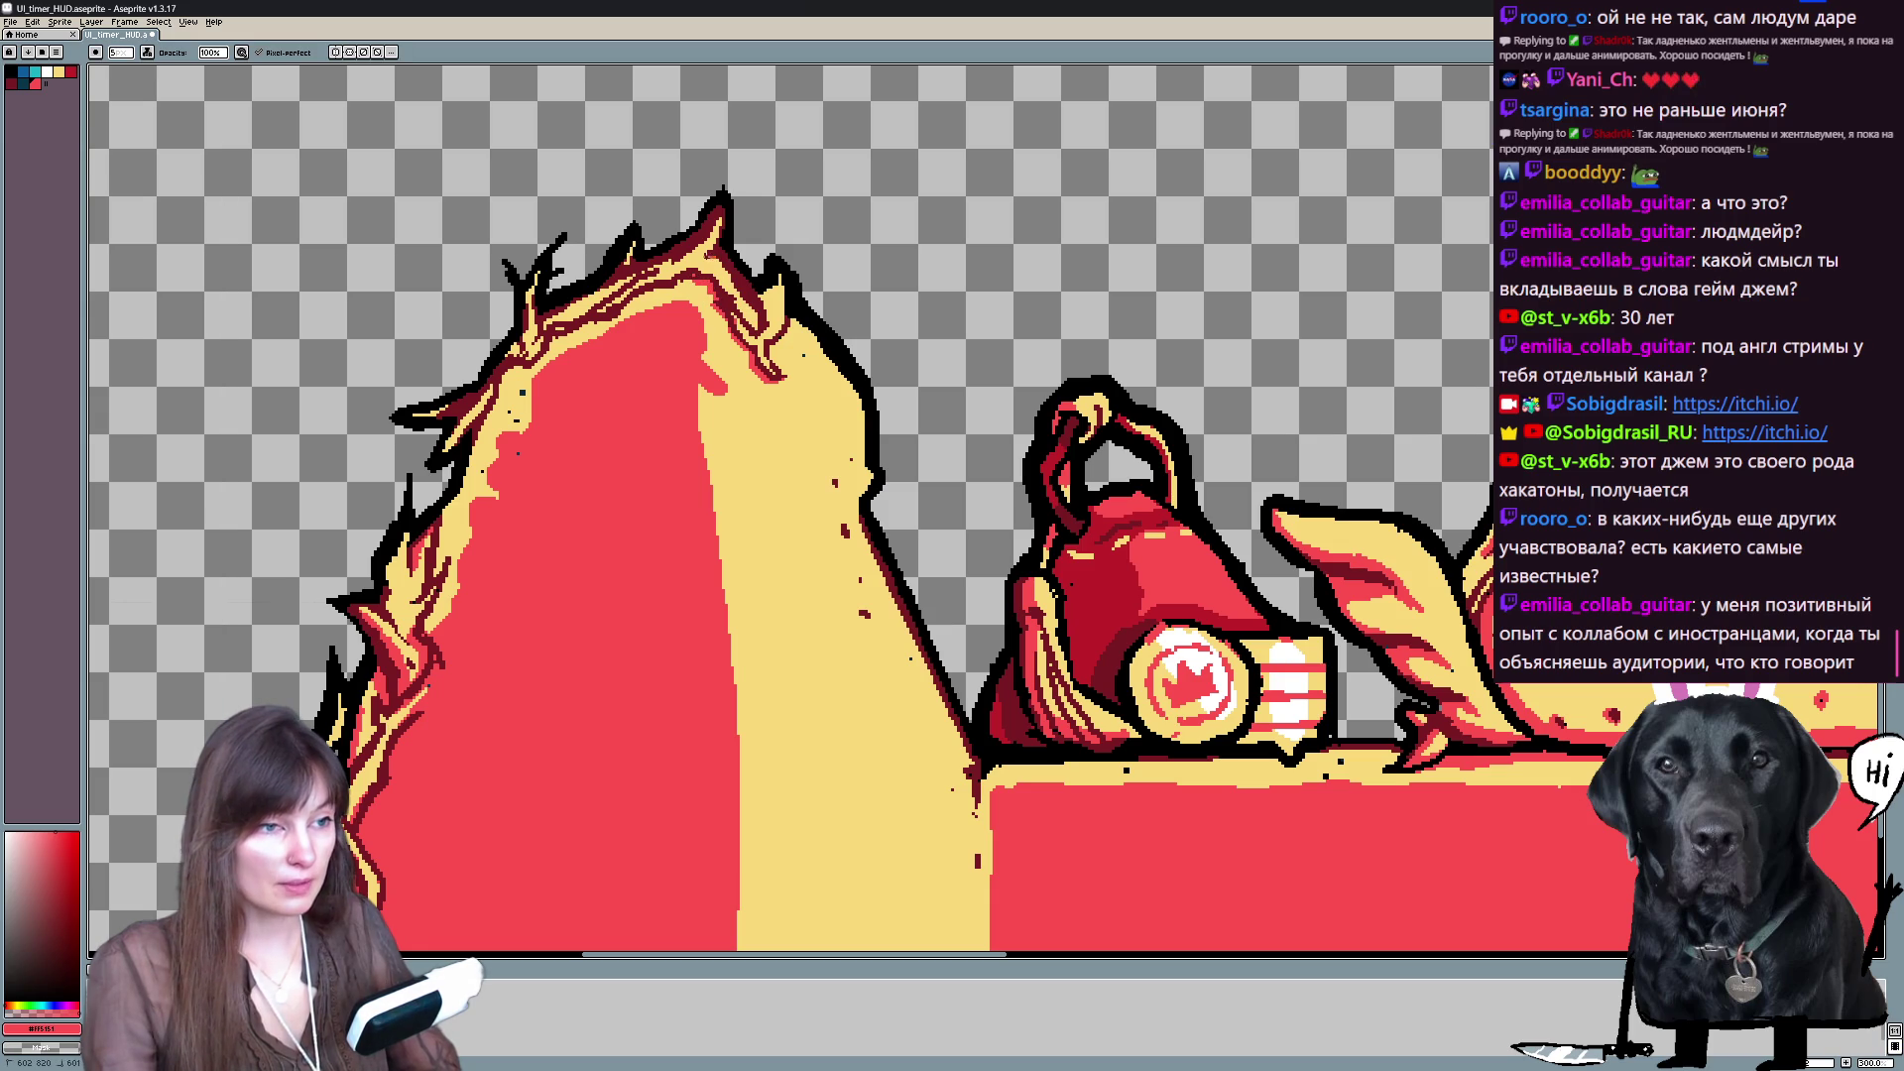
- Show the timeline, pan to the central crest frame, then switch to the browser
key(Tab)
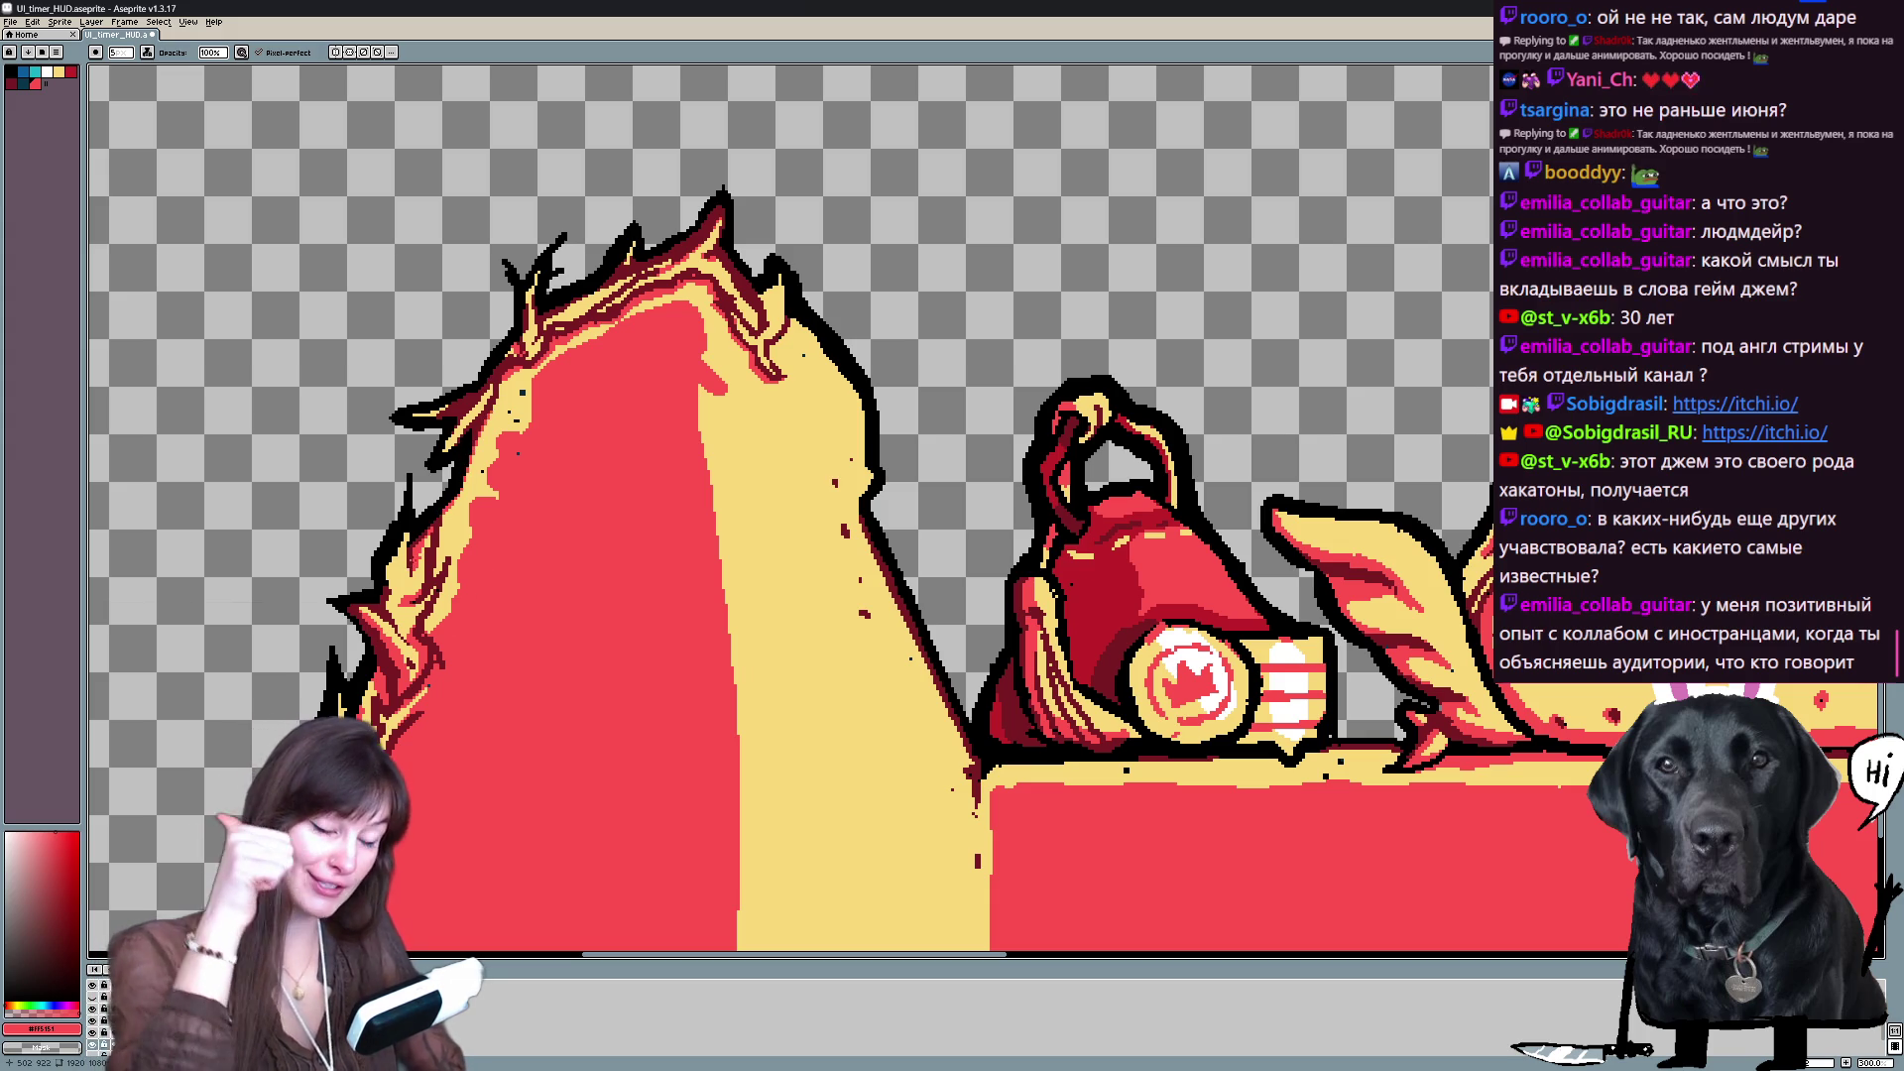
mouse_move(1161, 461)
mouse_down()
mouse_move(942, 432)
mouse_move(788, 223)
mouse_up()
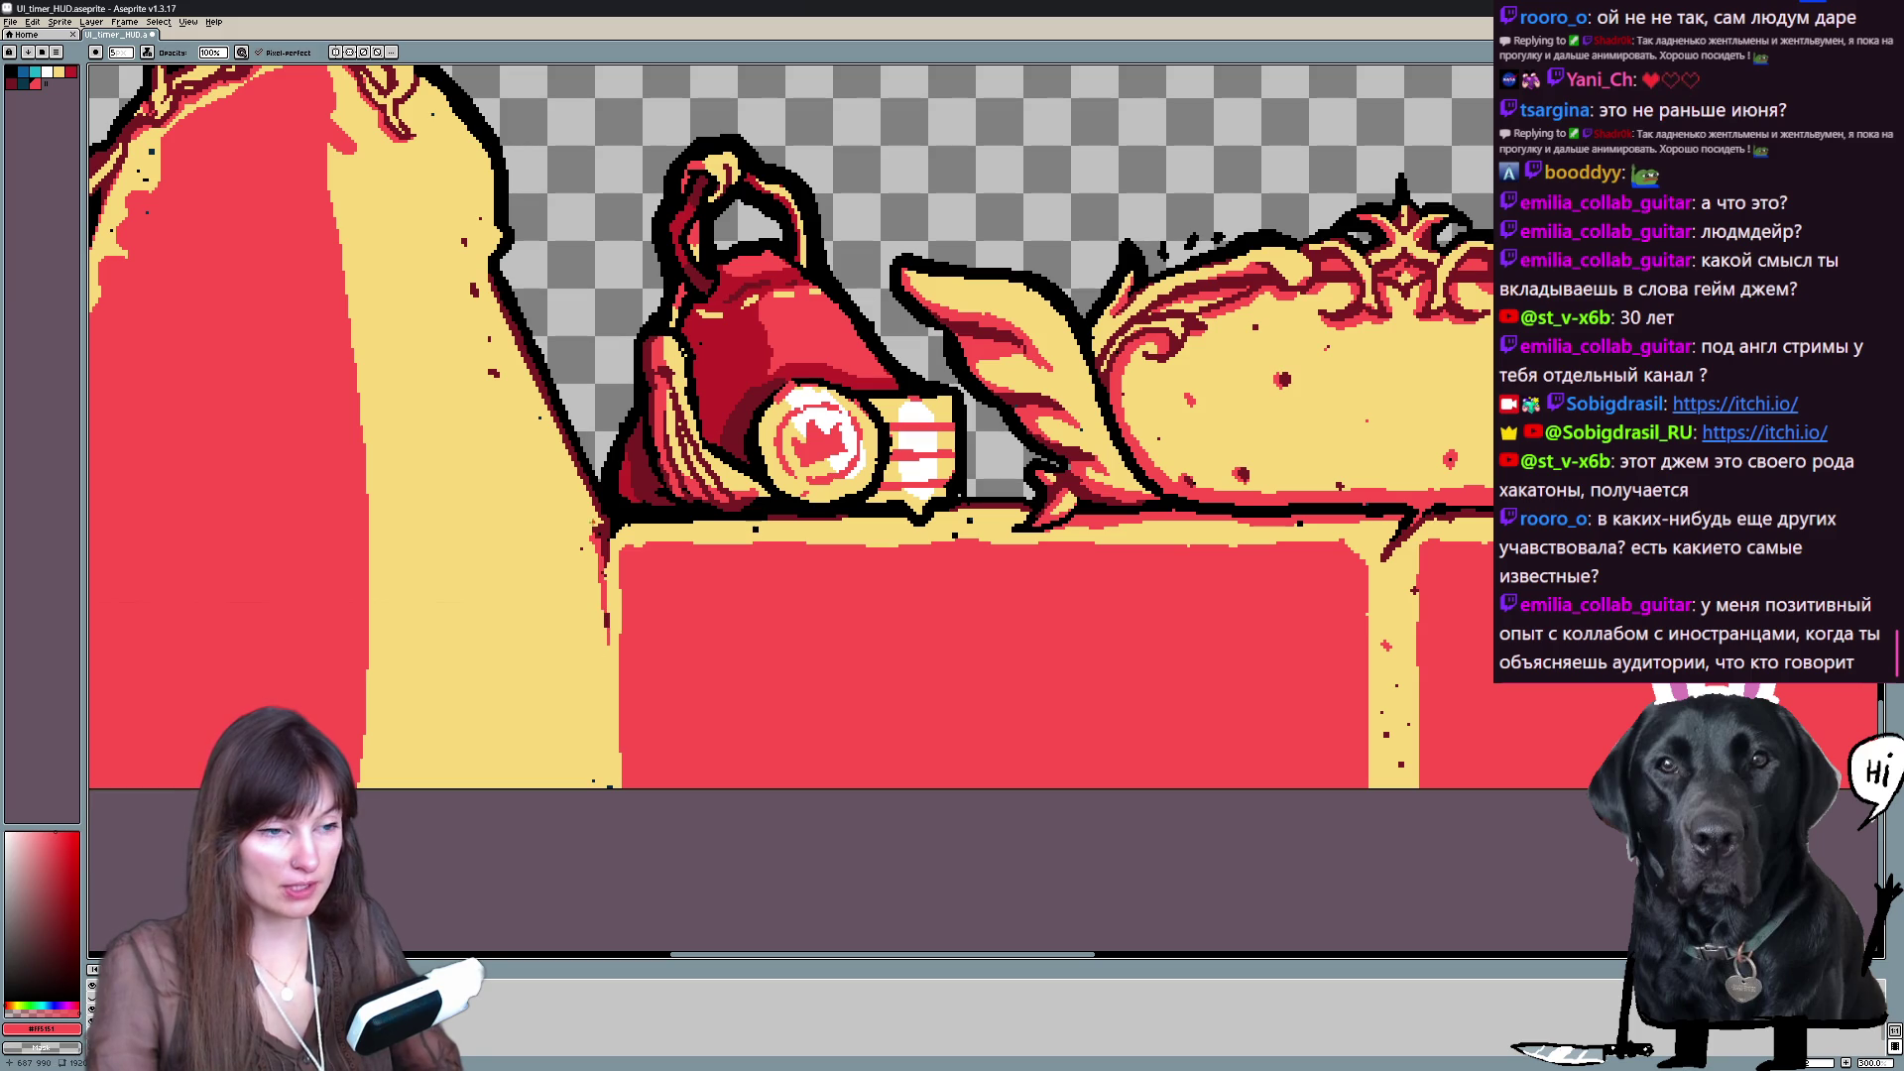
drag(1438, 495, 682, 481)
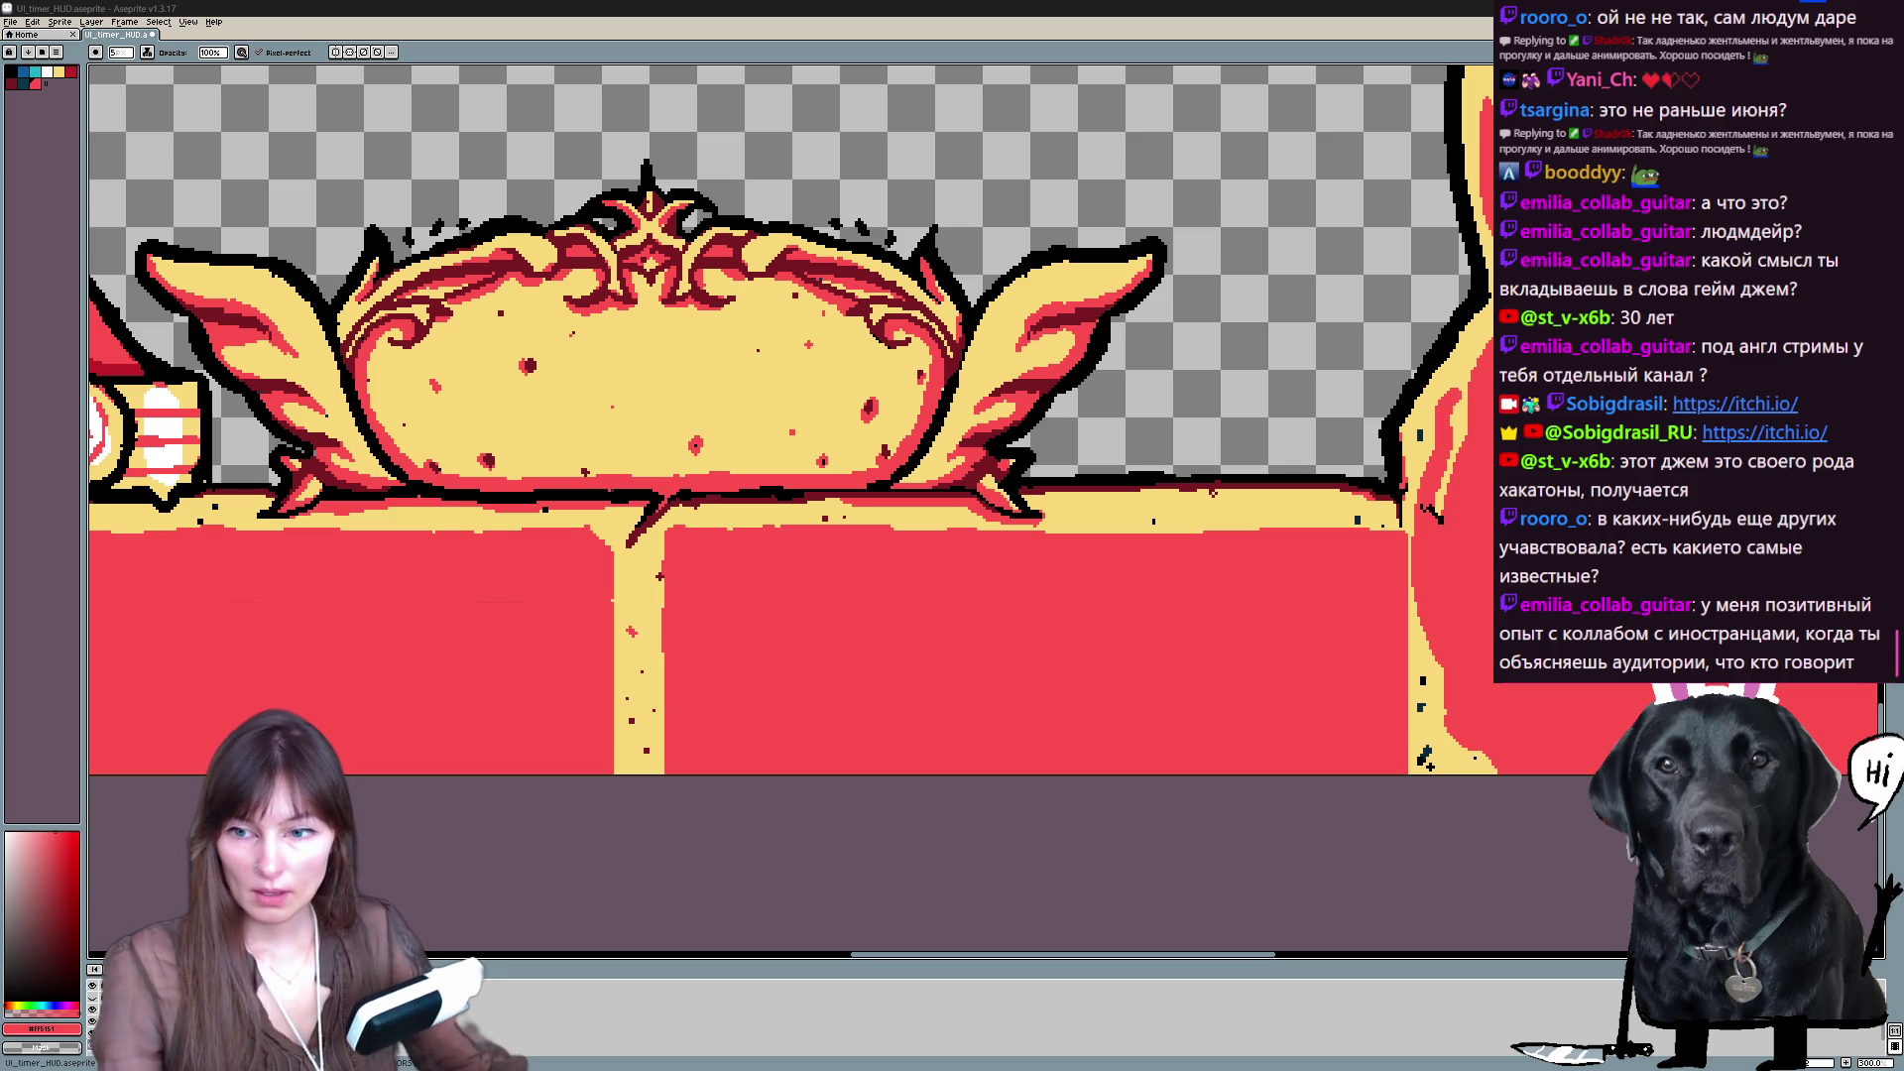
key(alt+Tab)
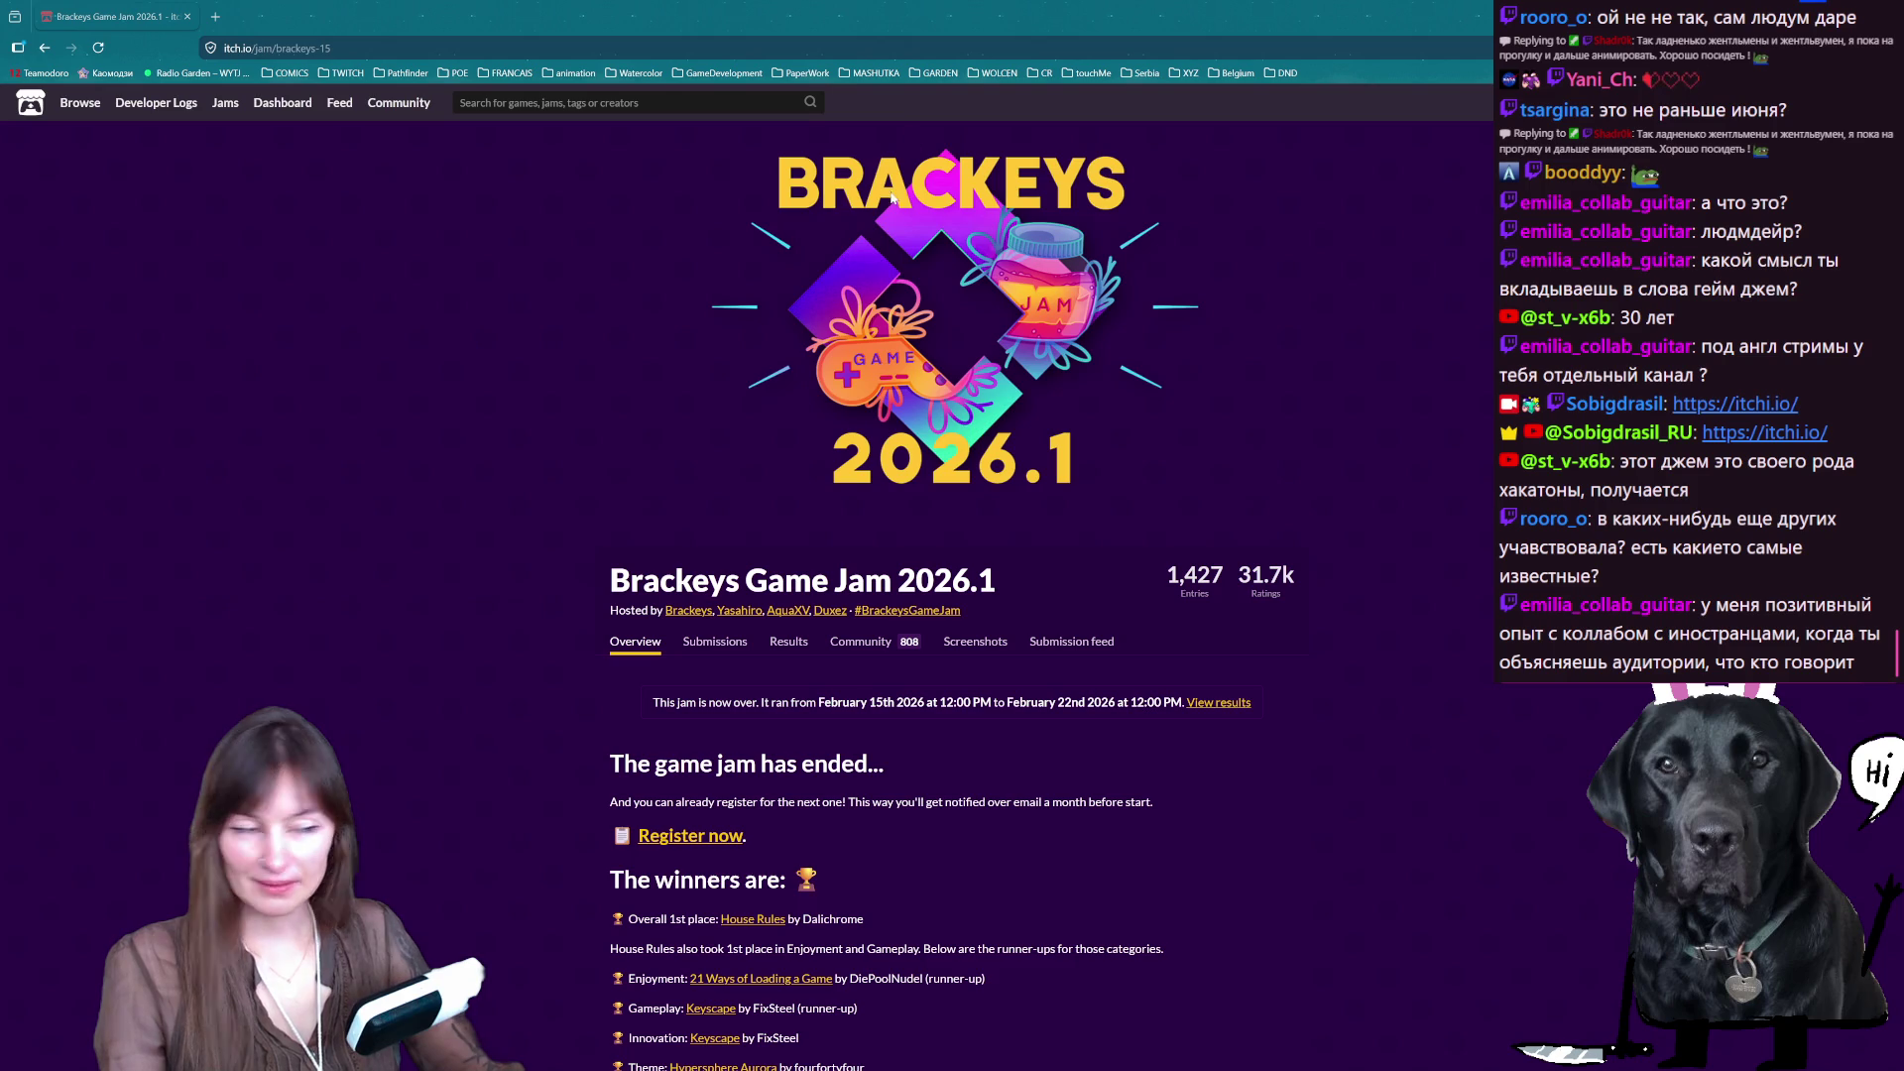
- Scroll the Brackeys Game Jam page and highlight the jam's start and end dates
scroll(956, 353, down, 7)
scroll(956, 353, up, 6)
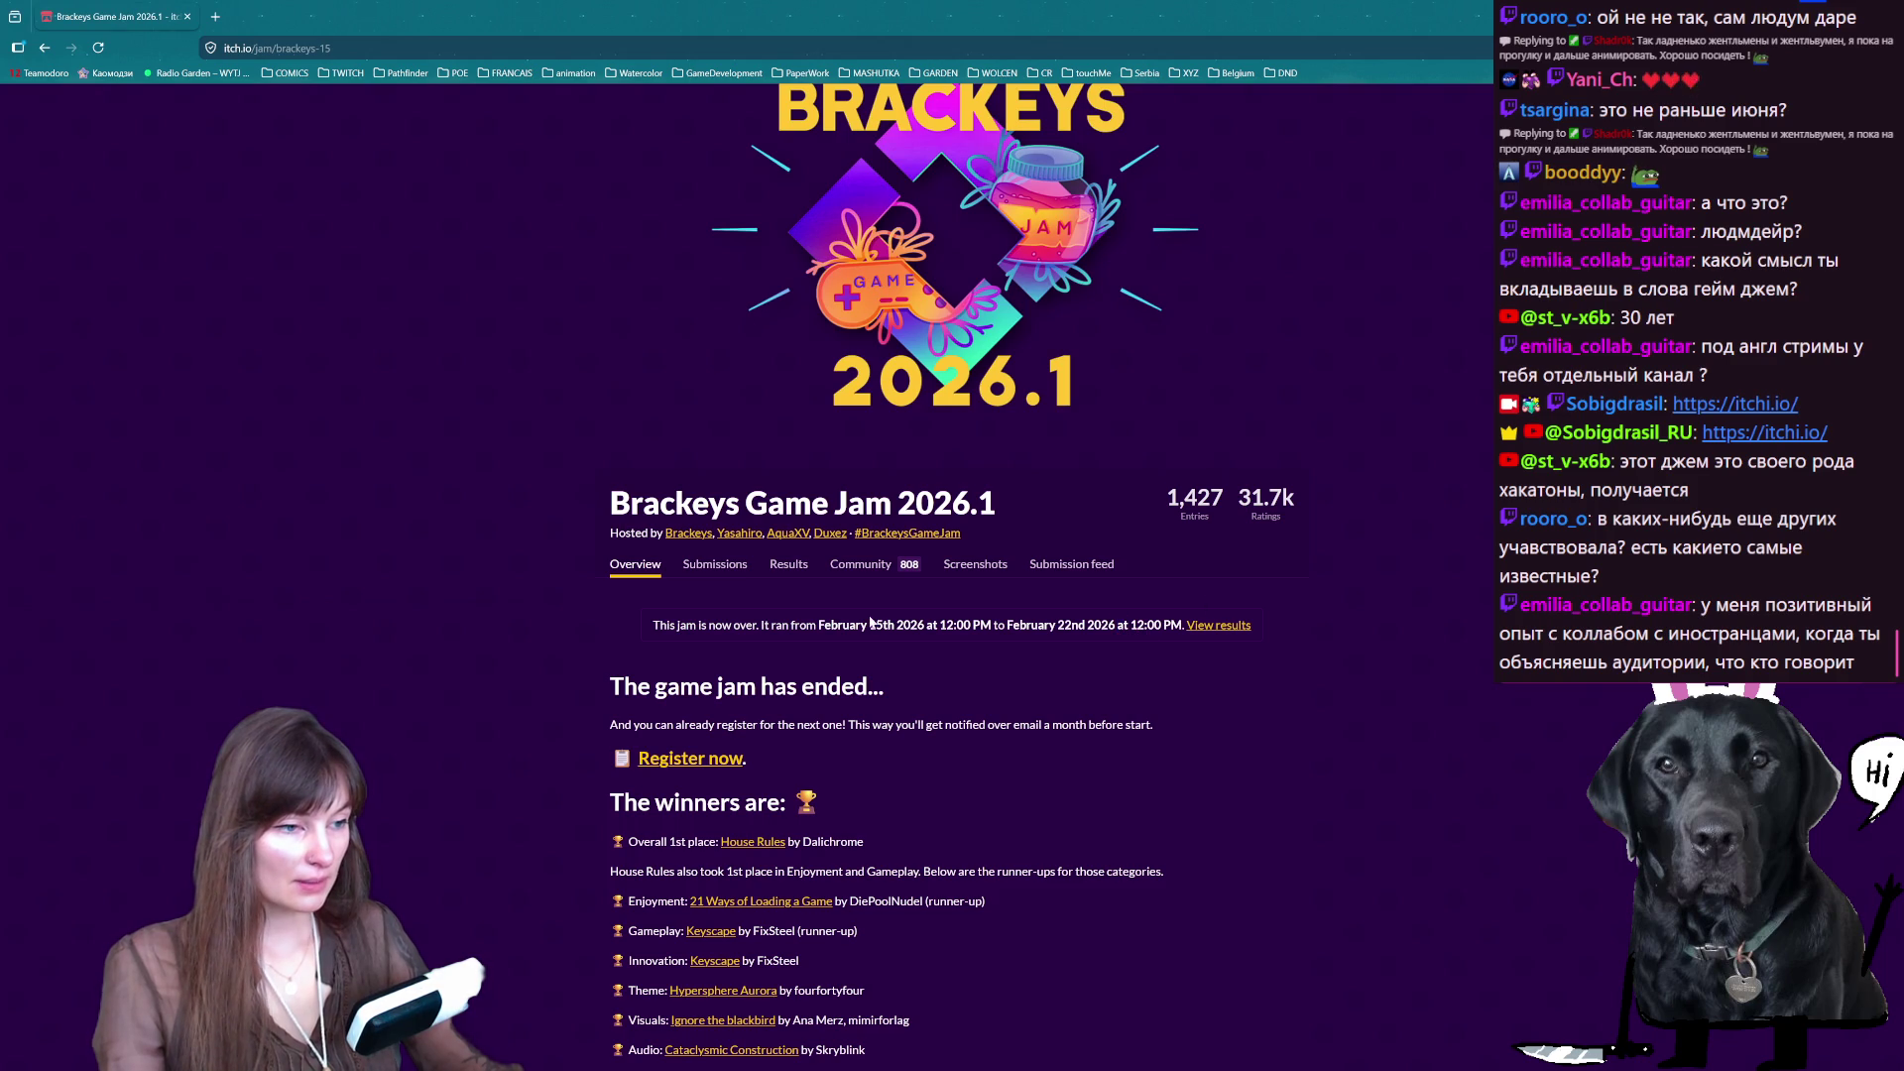
drag(653, 625, 1117, 625)
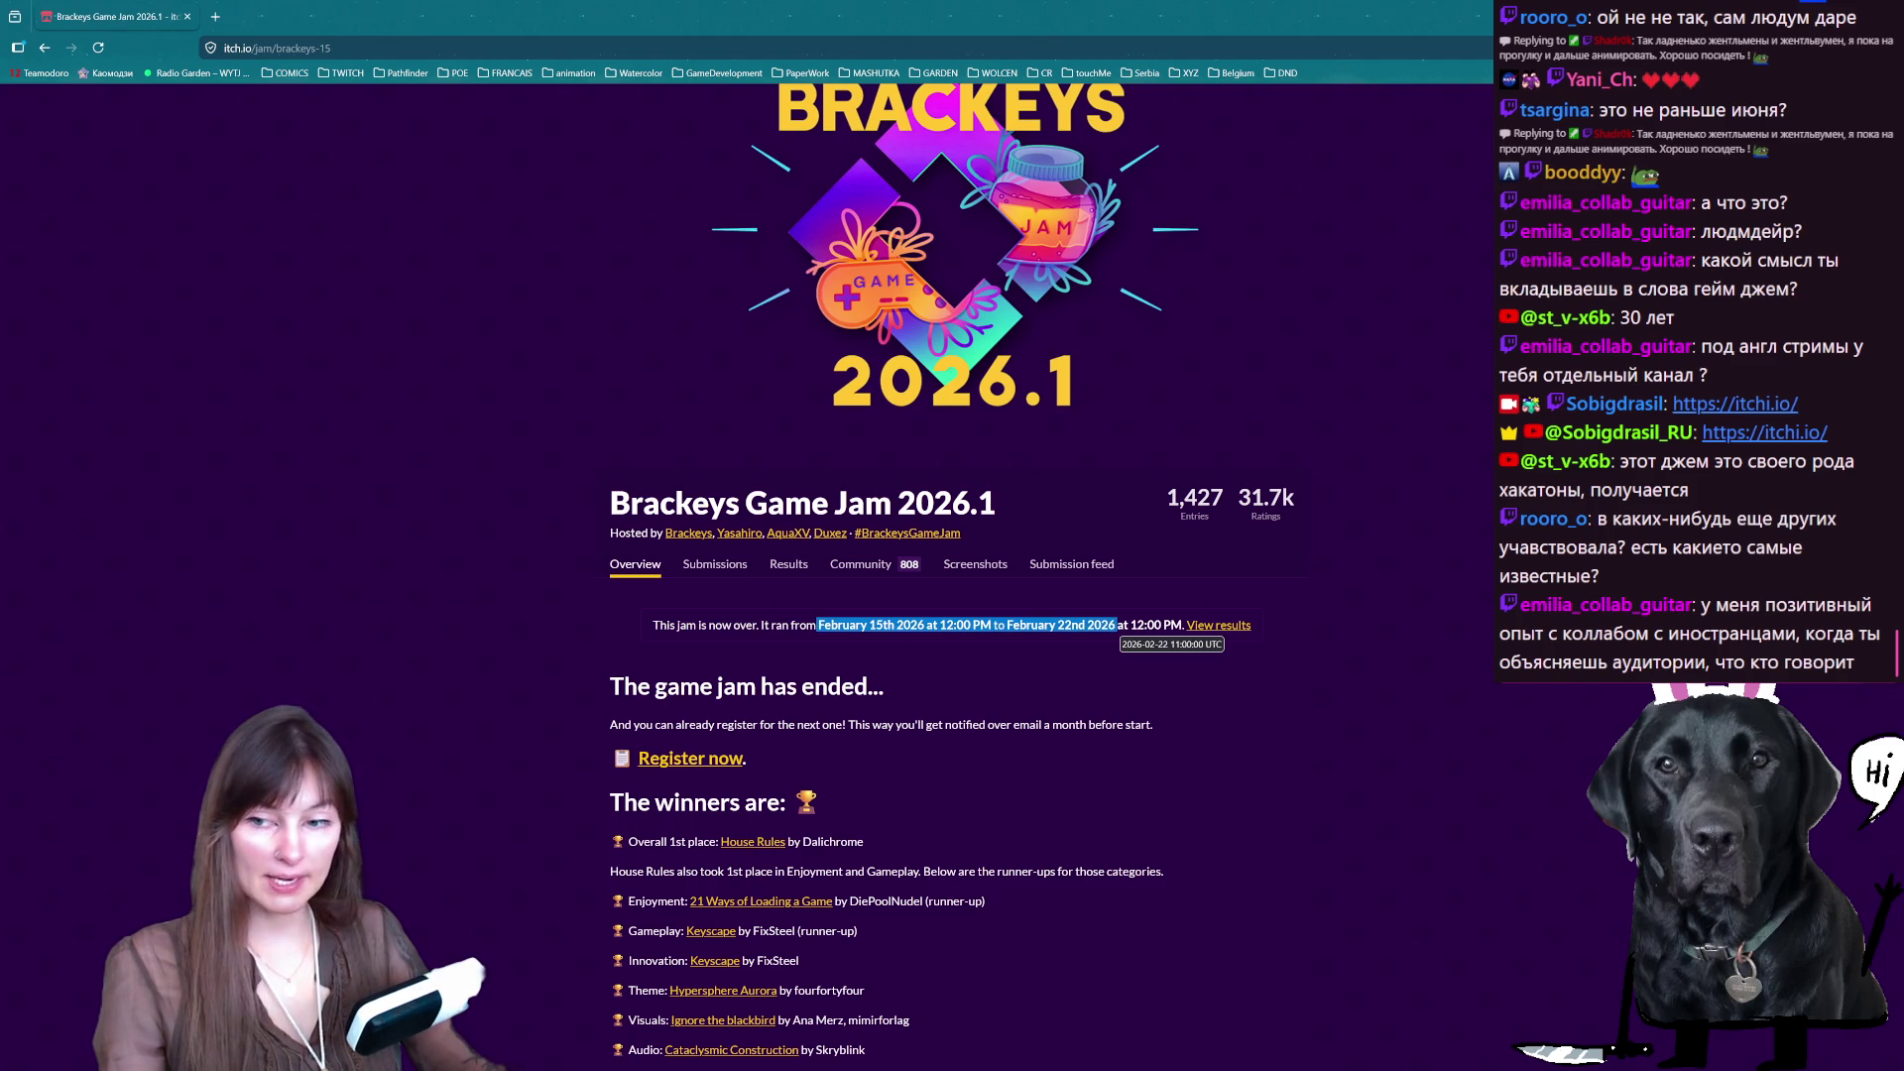
scroll(1069, 688, down, 15)
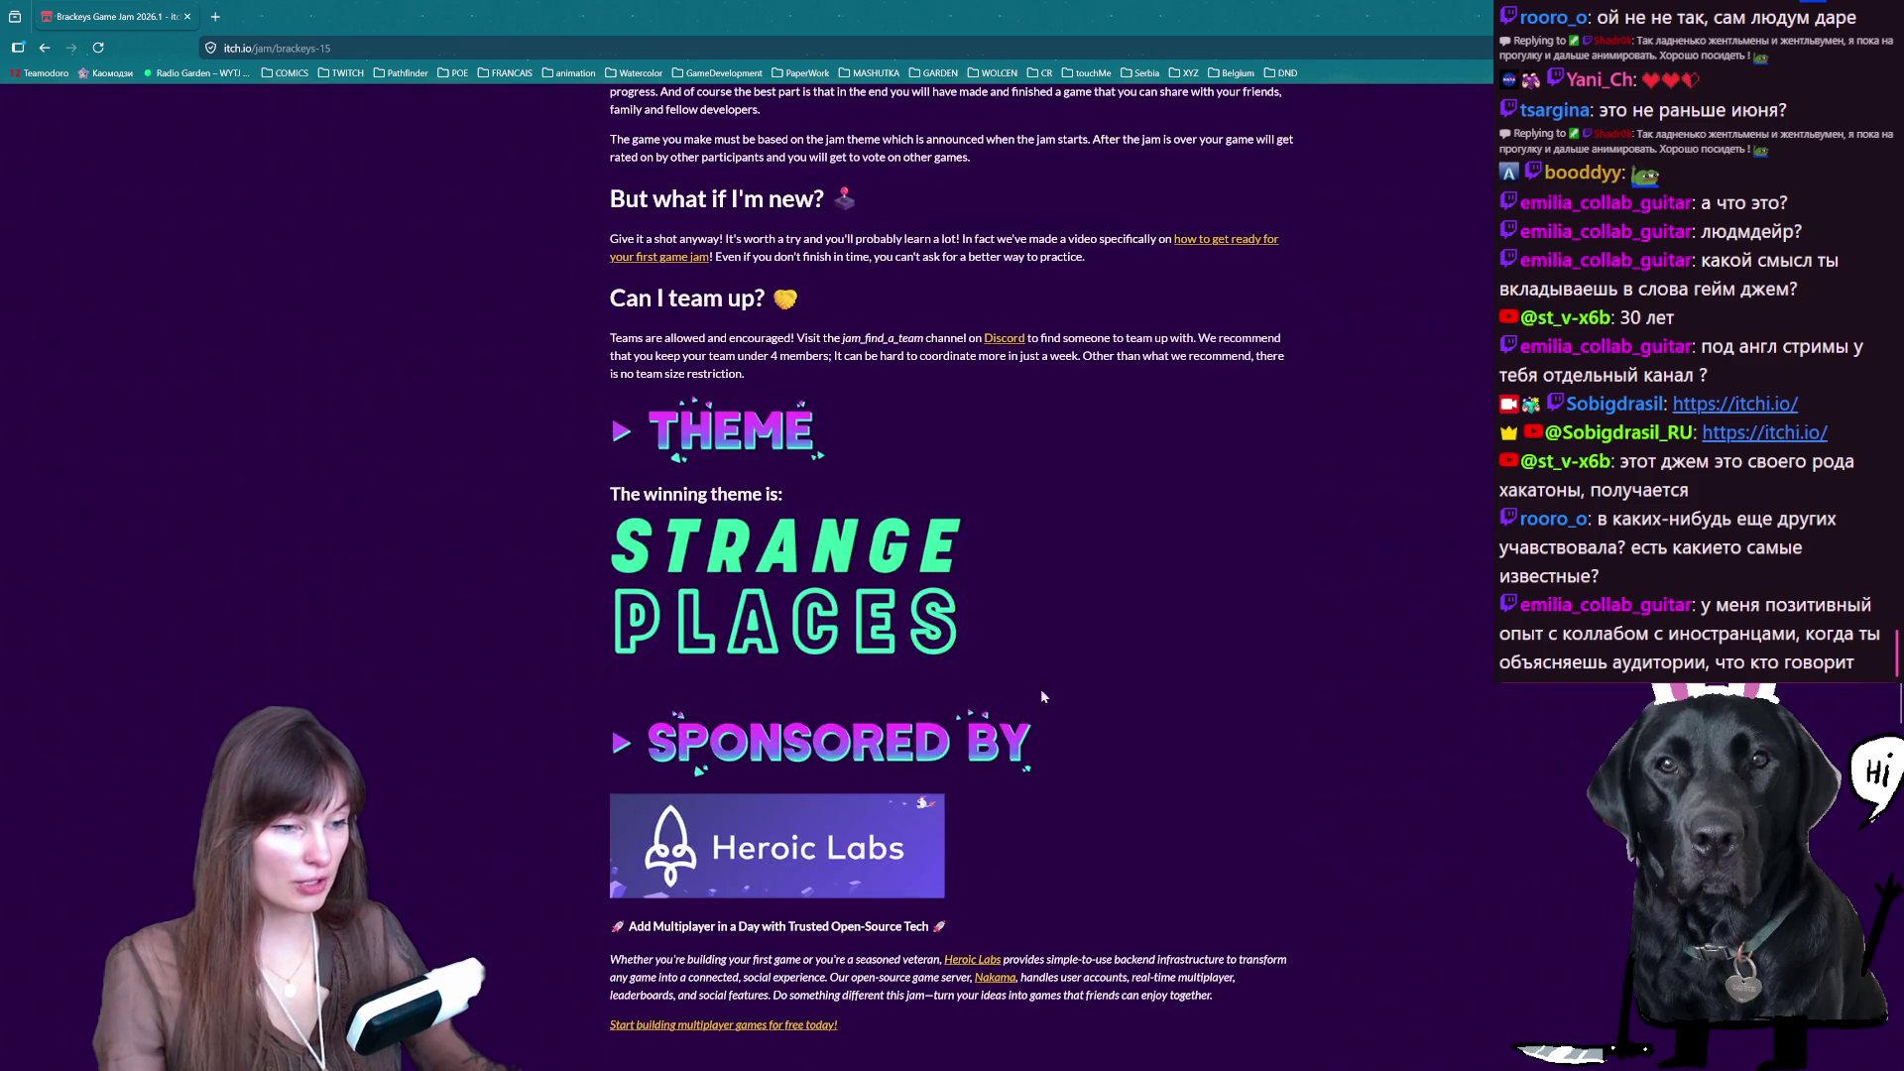
scroll(936, 712, down, 3)
scroll(957, 686, up, 15)
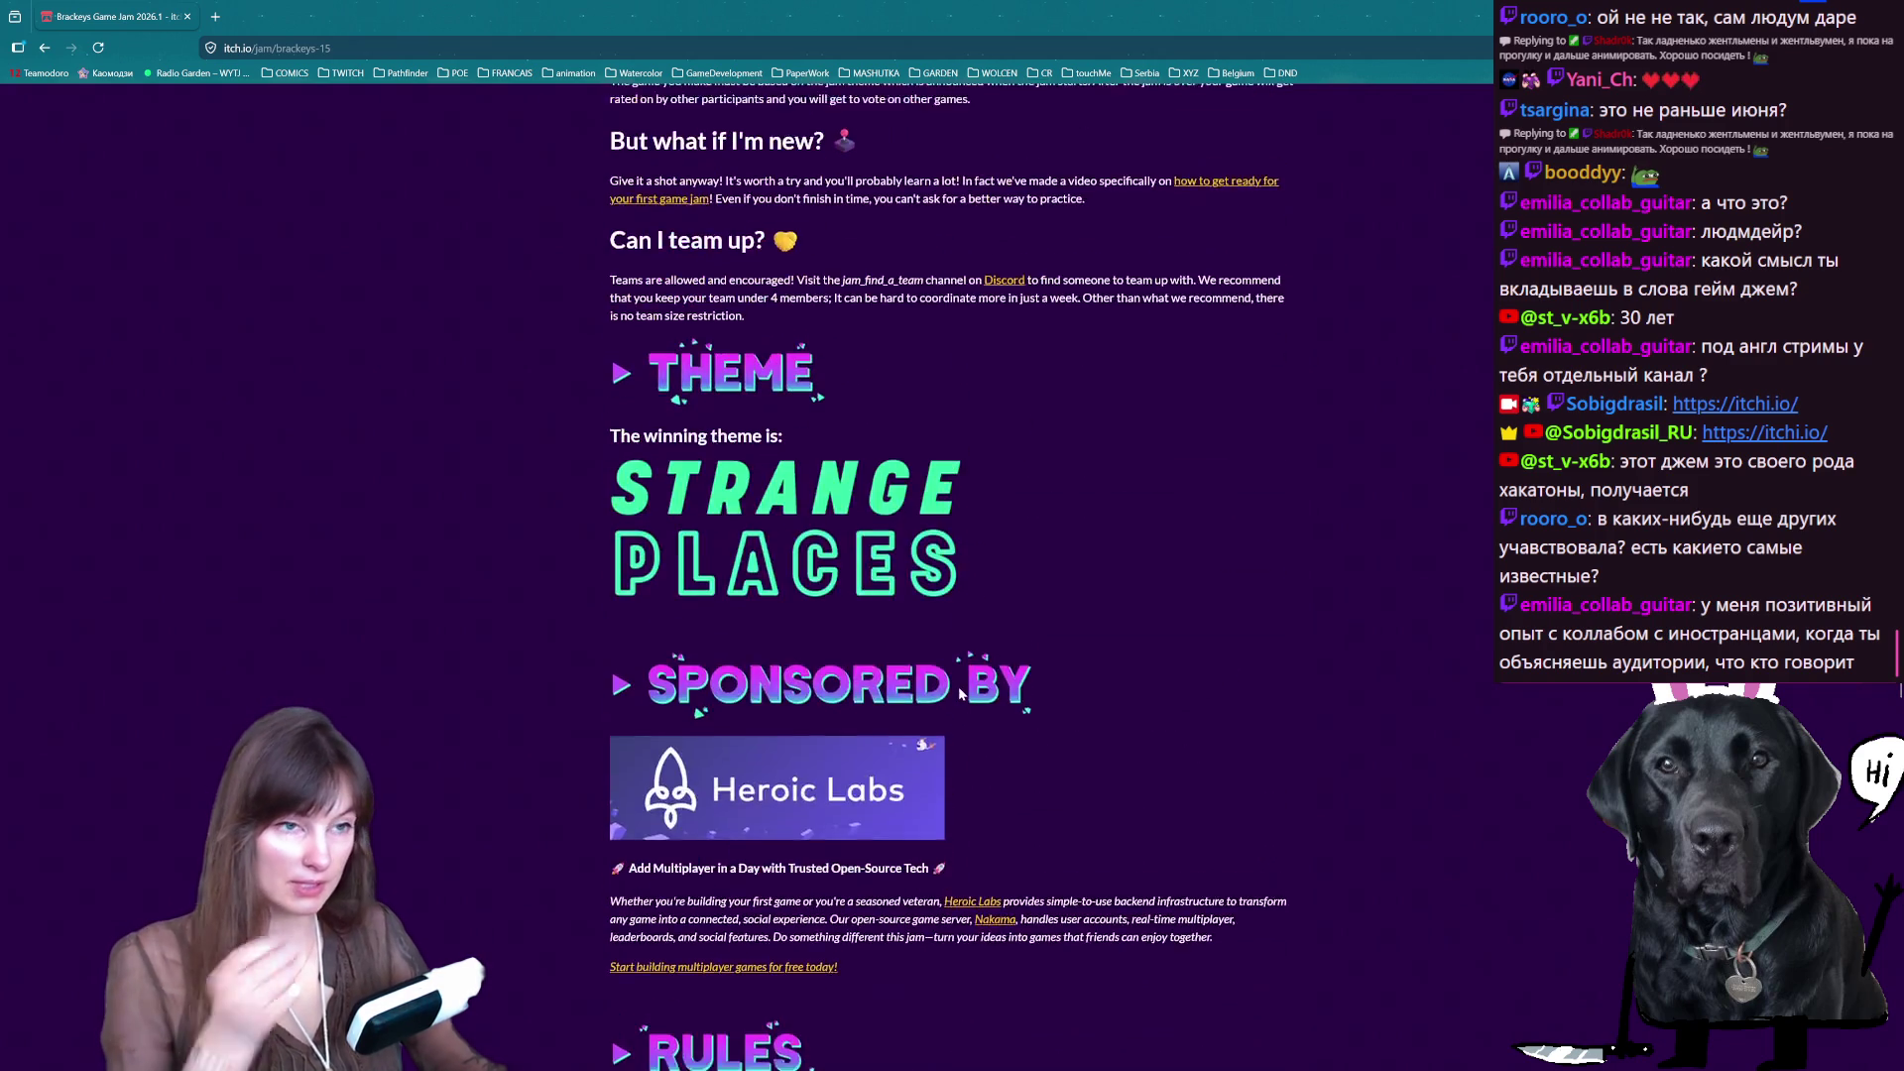
scroll(962, 698, up, 3)
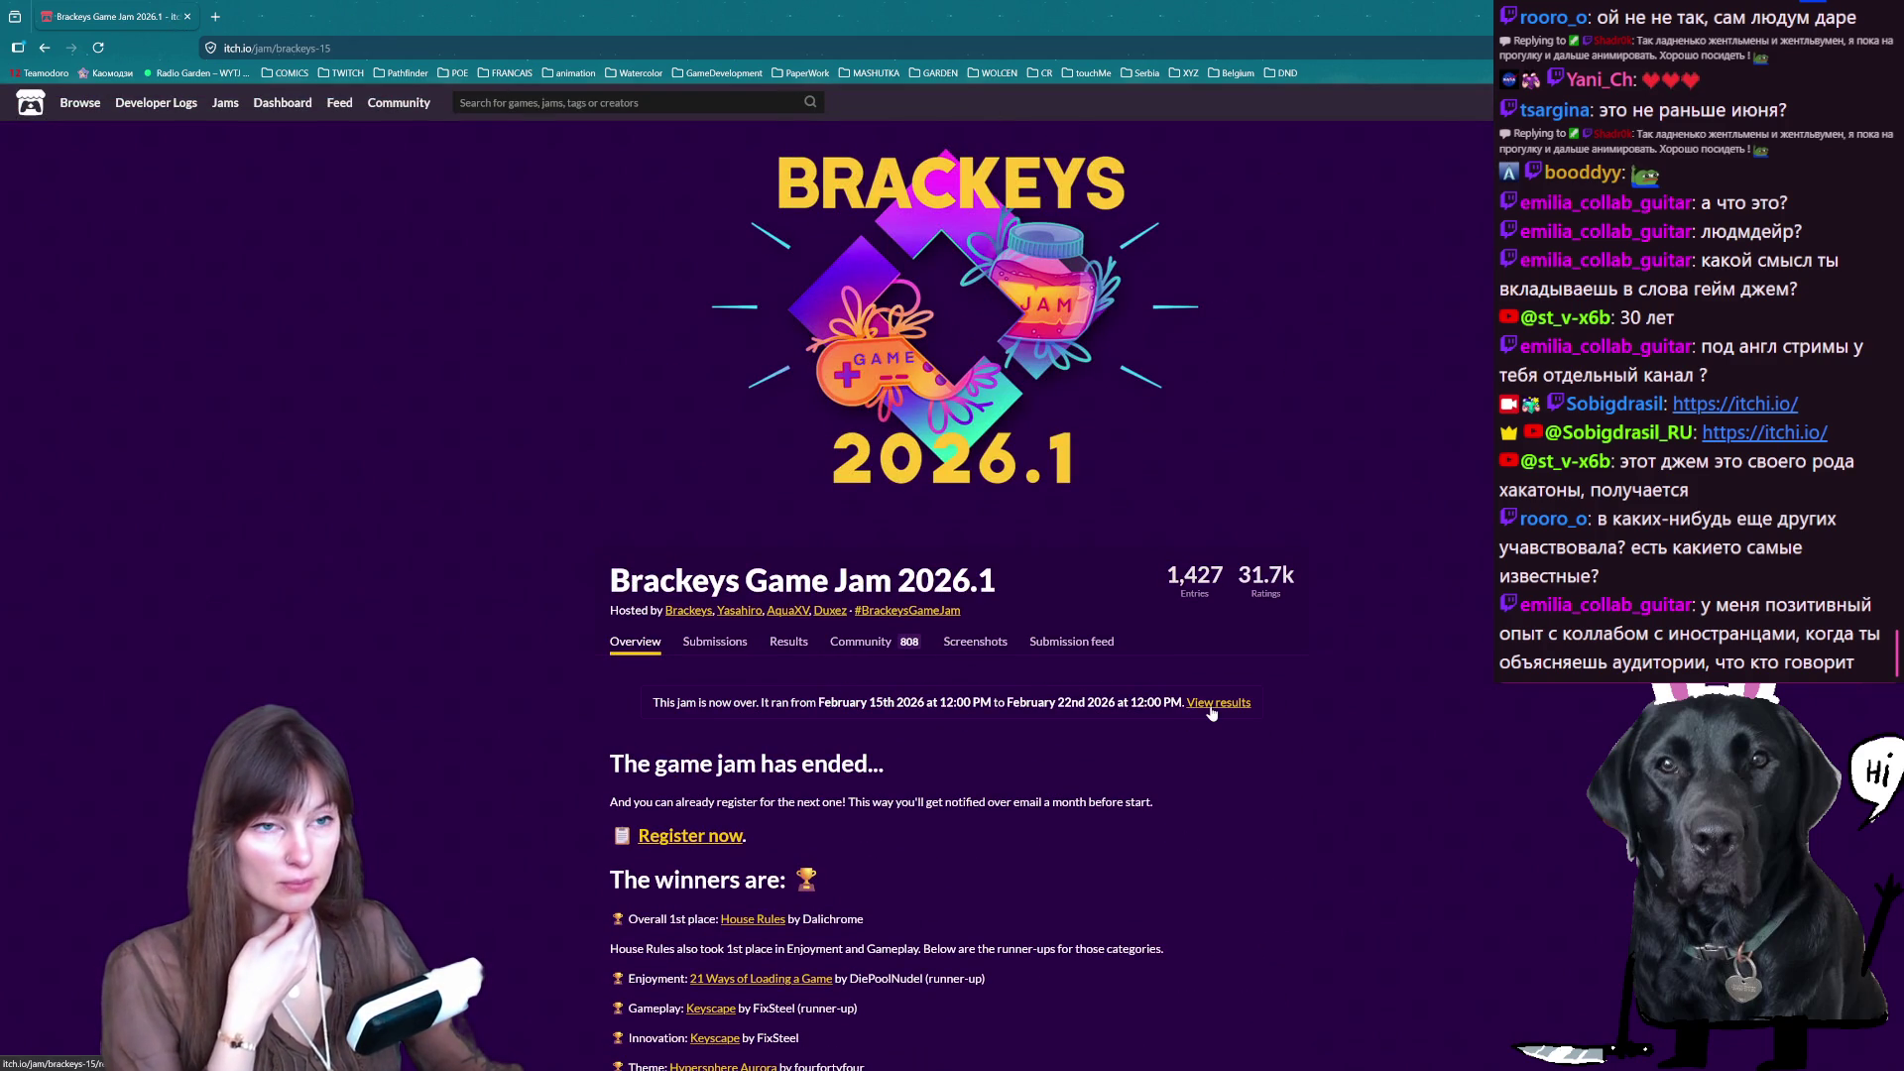
- Open a new tab and start typing a 'game maker' search
click(209, 15)
text(game k)
key(BackSpace)
- Search 'game maker jam', look at the official GMTK Game Jam page, and return to the results
text(maker )
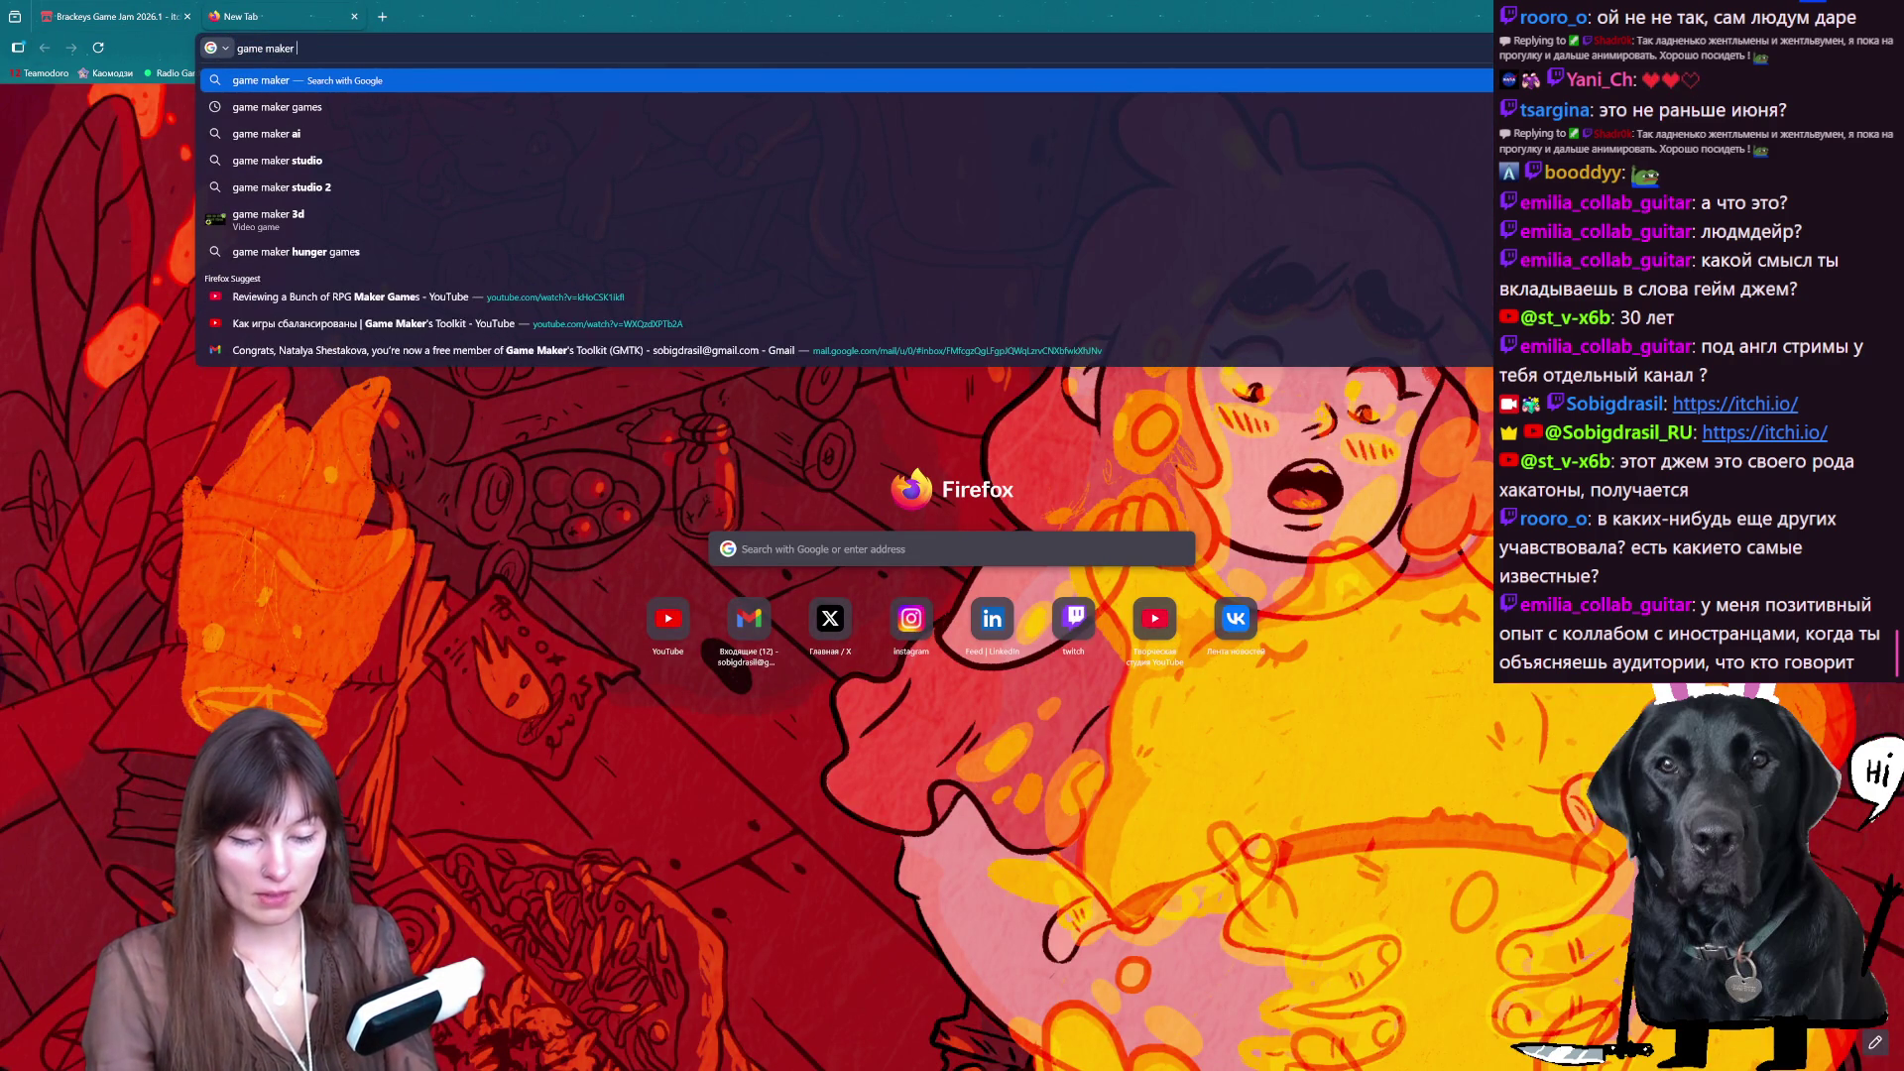
text(jam)
key(Return)
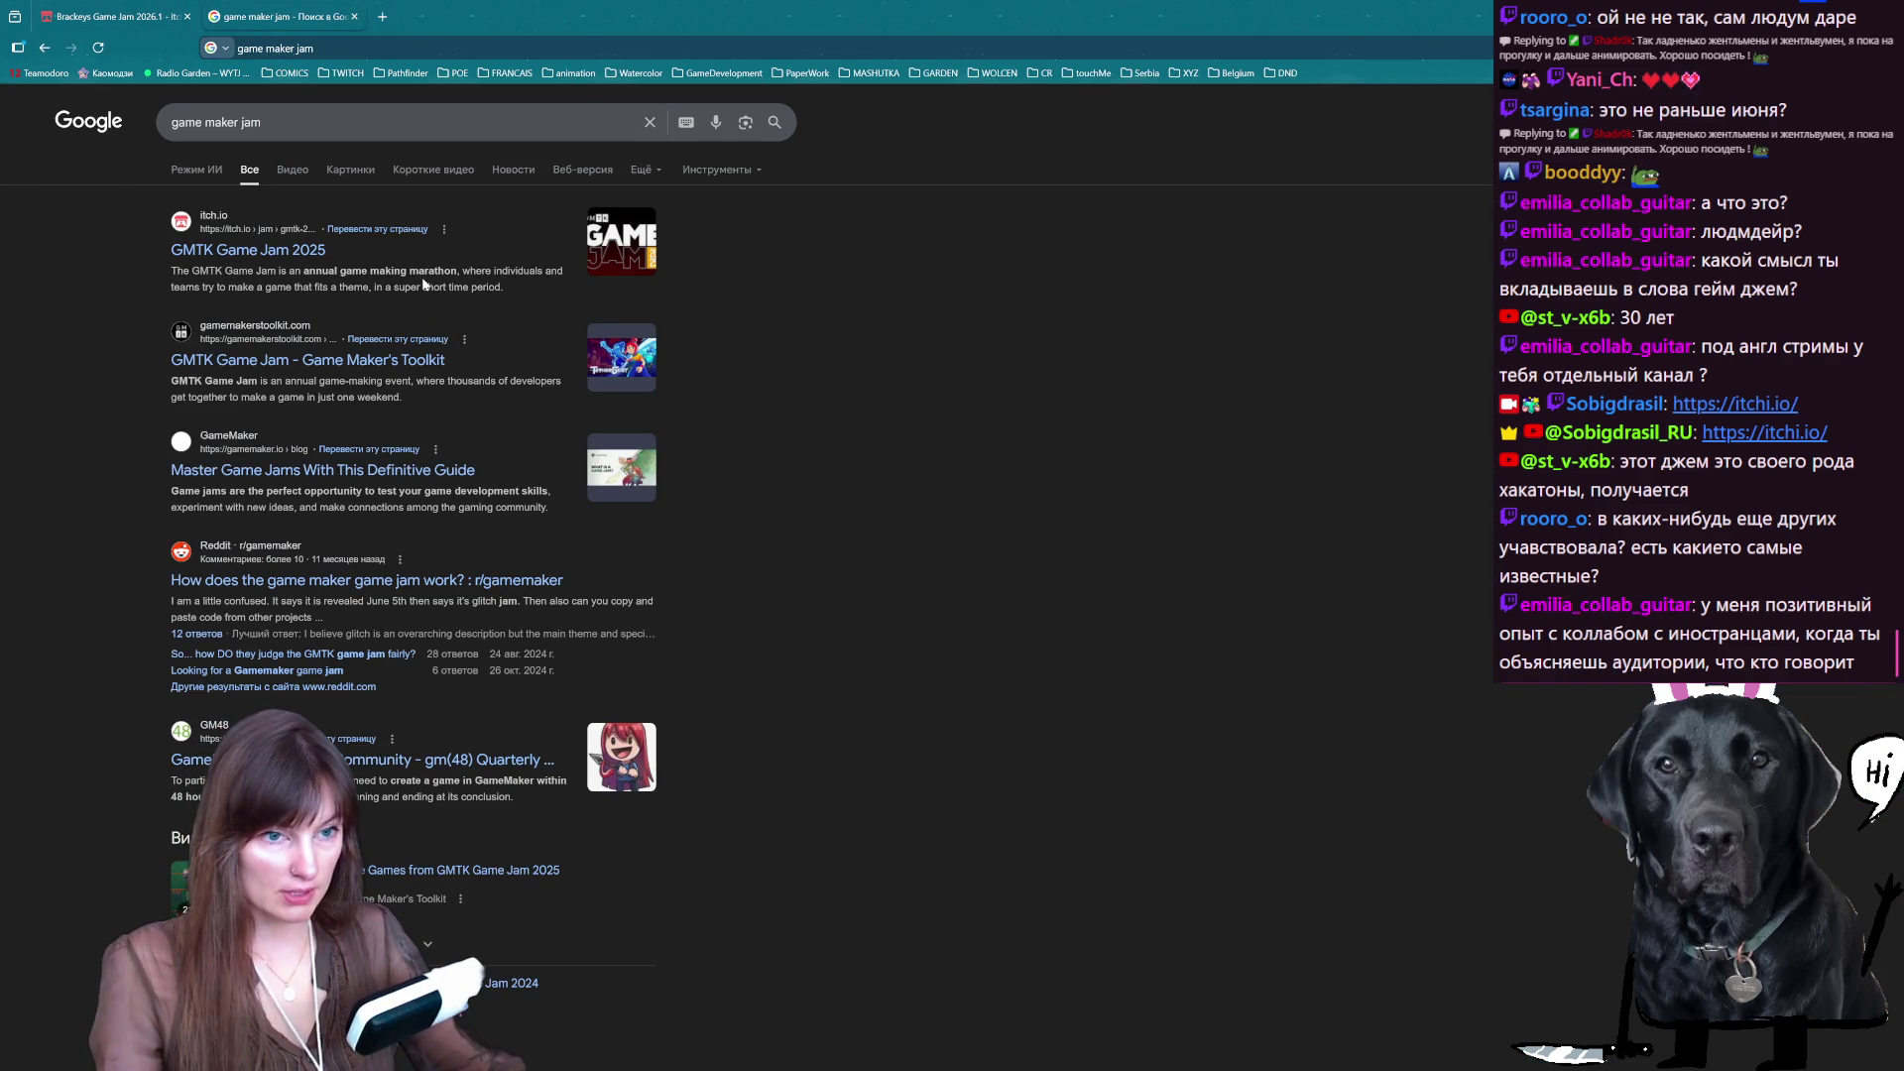
click(352, 363)
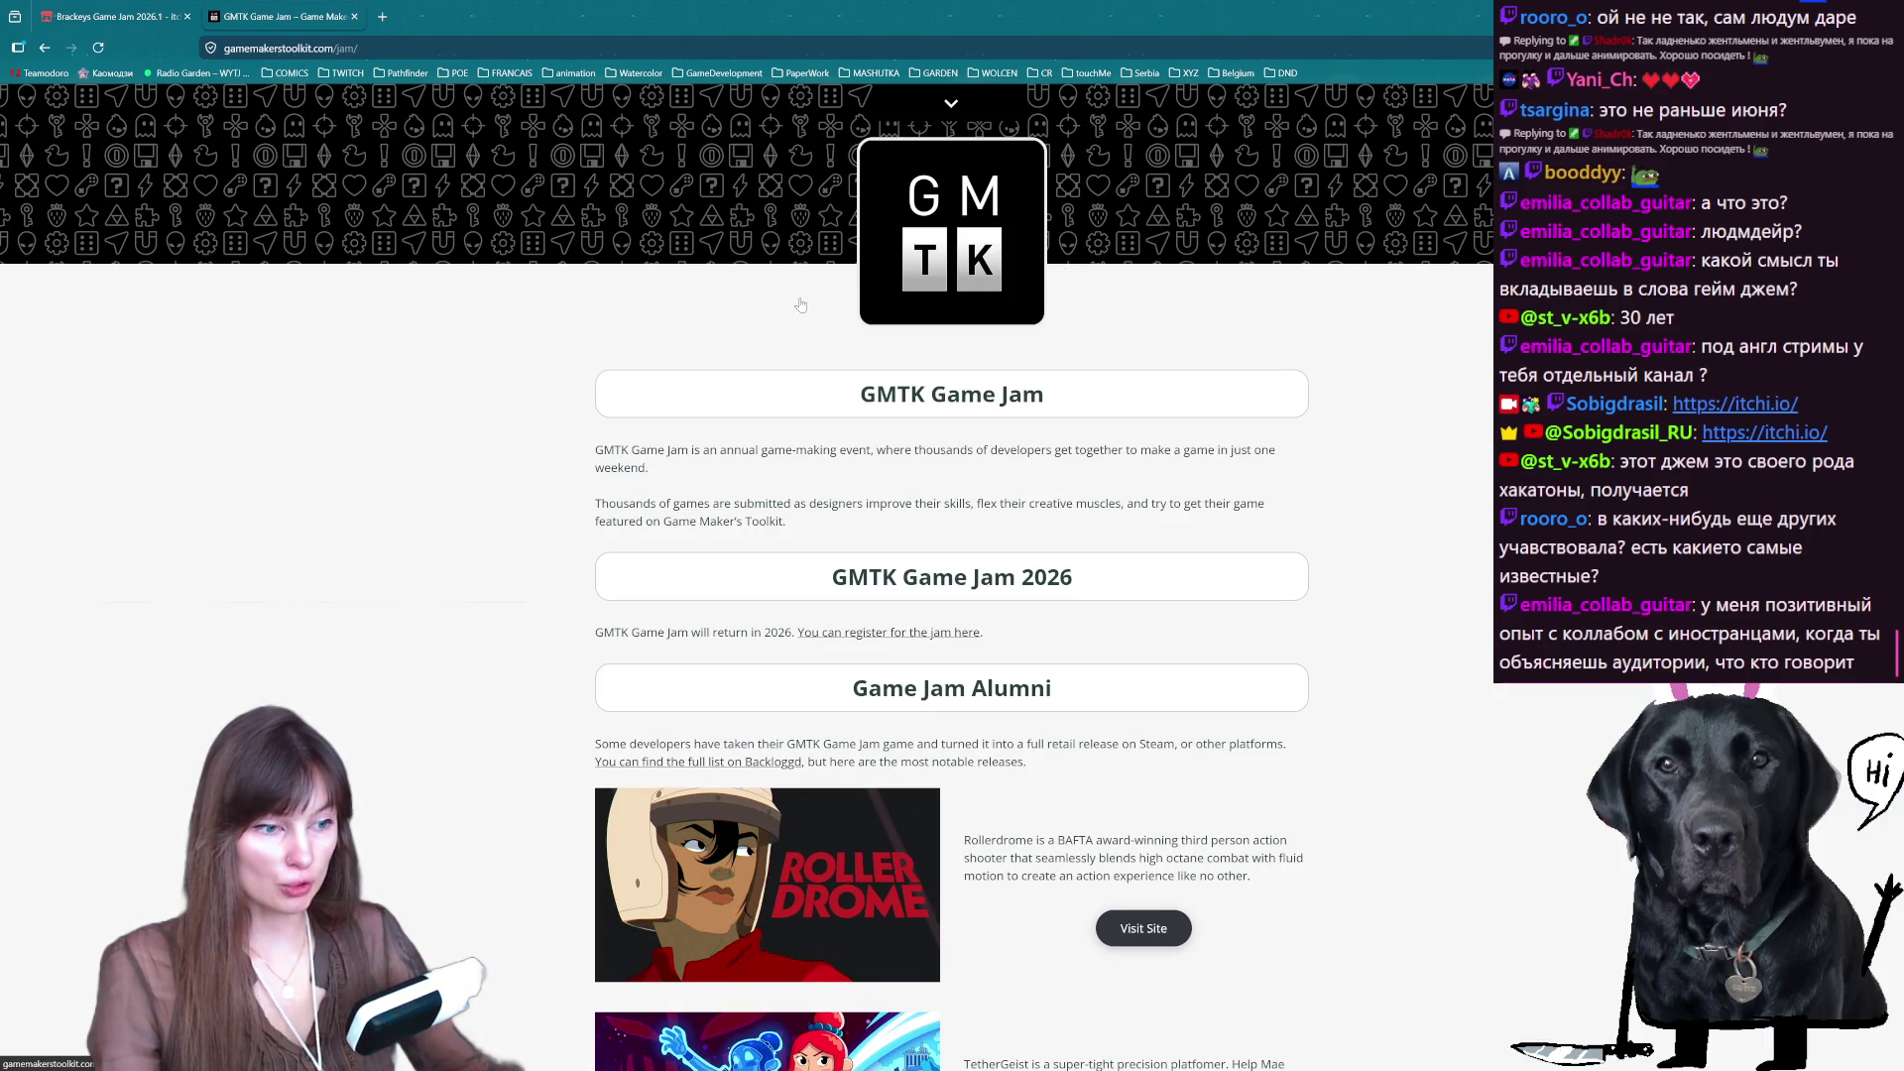
scroll(937, 292, down, 5)
scroll(105, 106, up, 5)
click(45, 47)
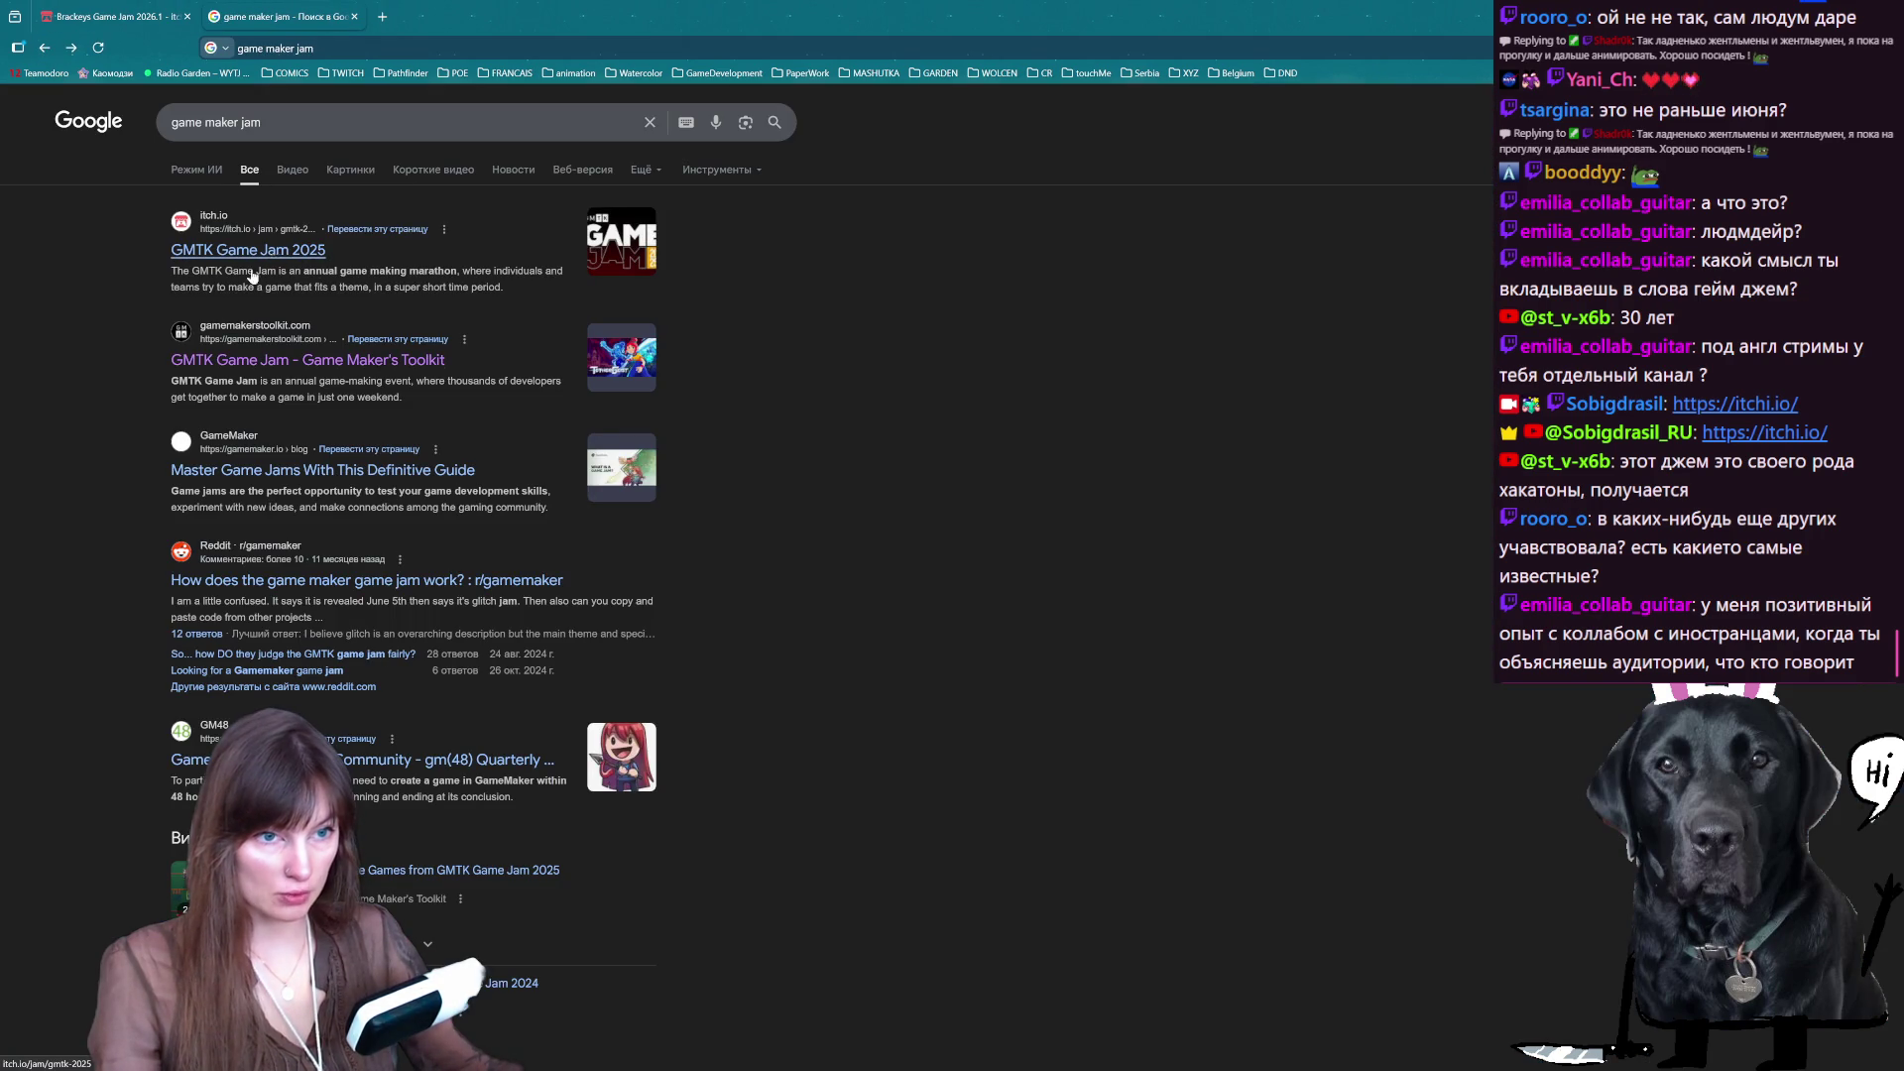
- Open the GMTK Game Jam 2025 itch.io page and highlight its entries and ratings counts
scroll(328, 445, down, 5)
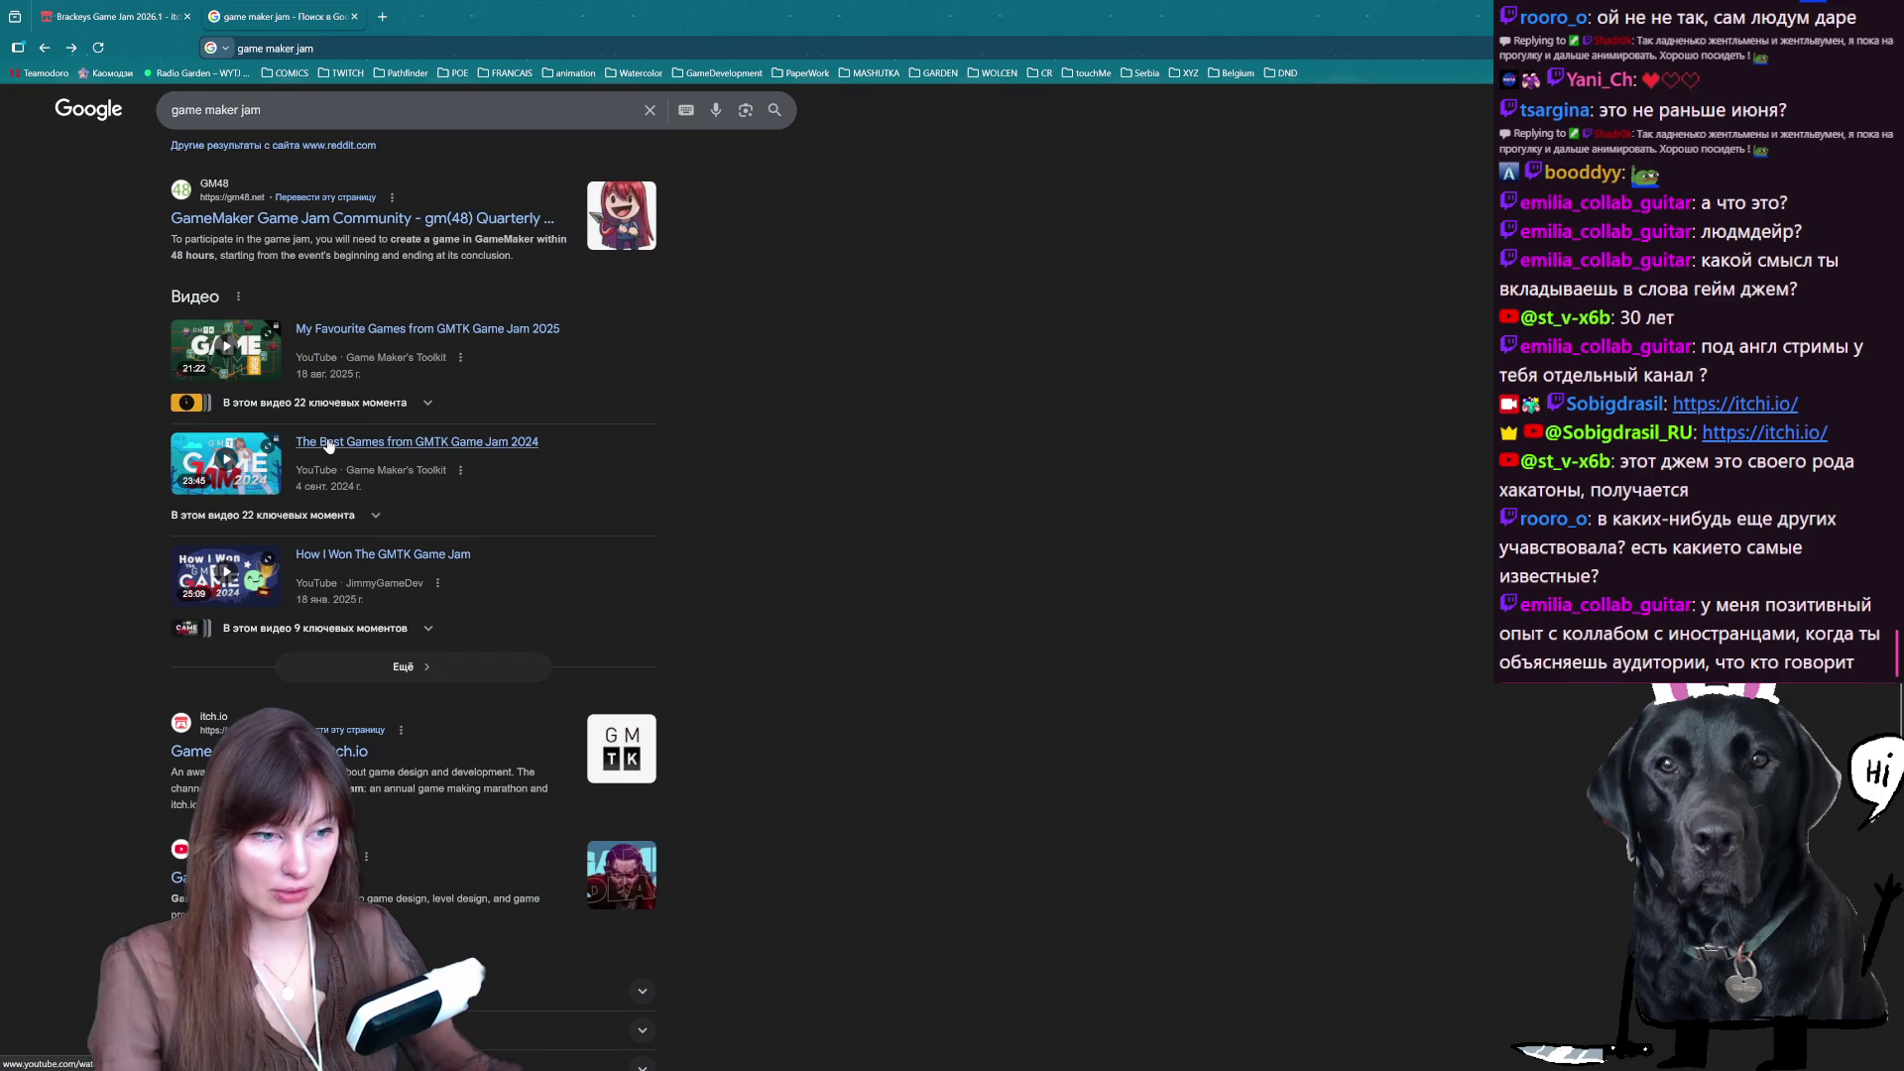
scroll(326, 451, down, 5)
scroll(320, 442, up, 10)
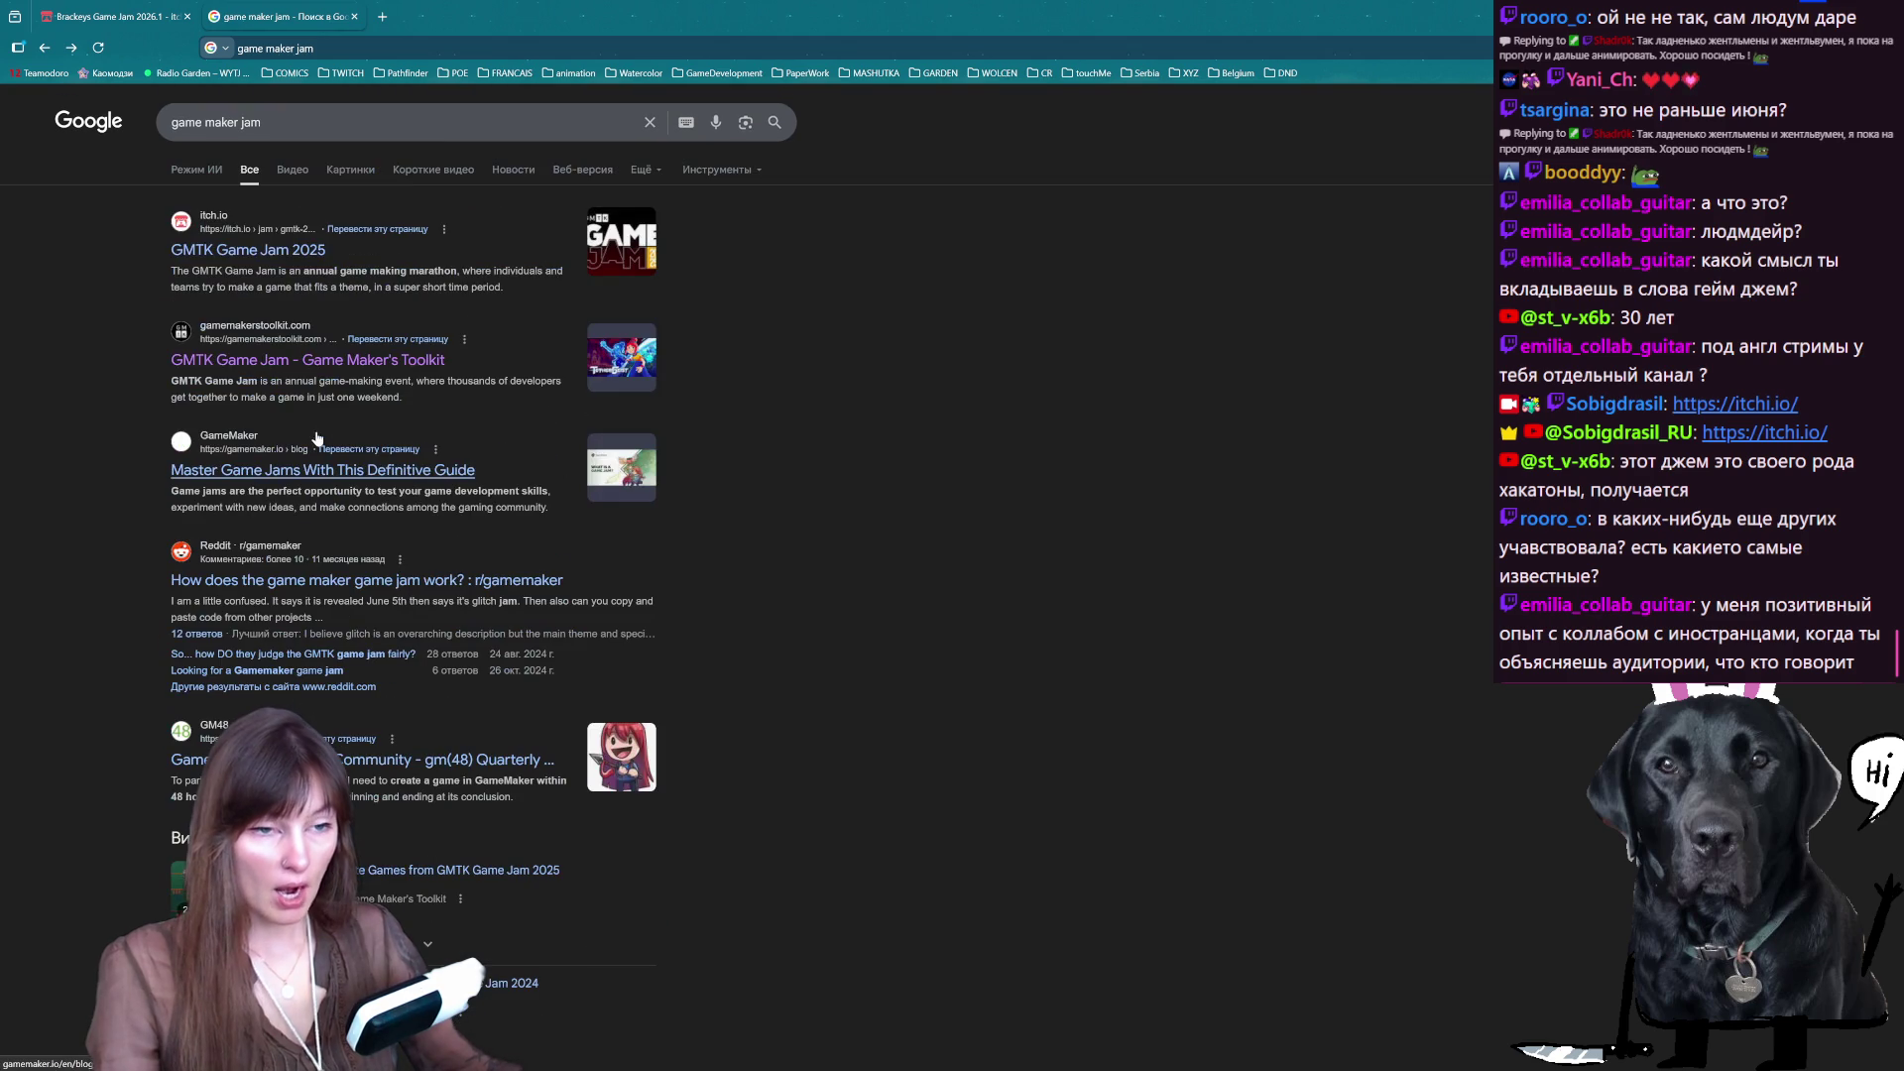
click(248, 250)
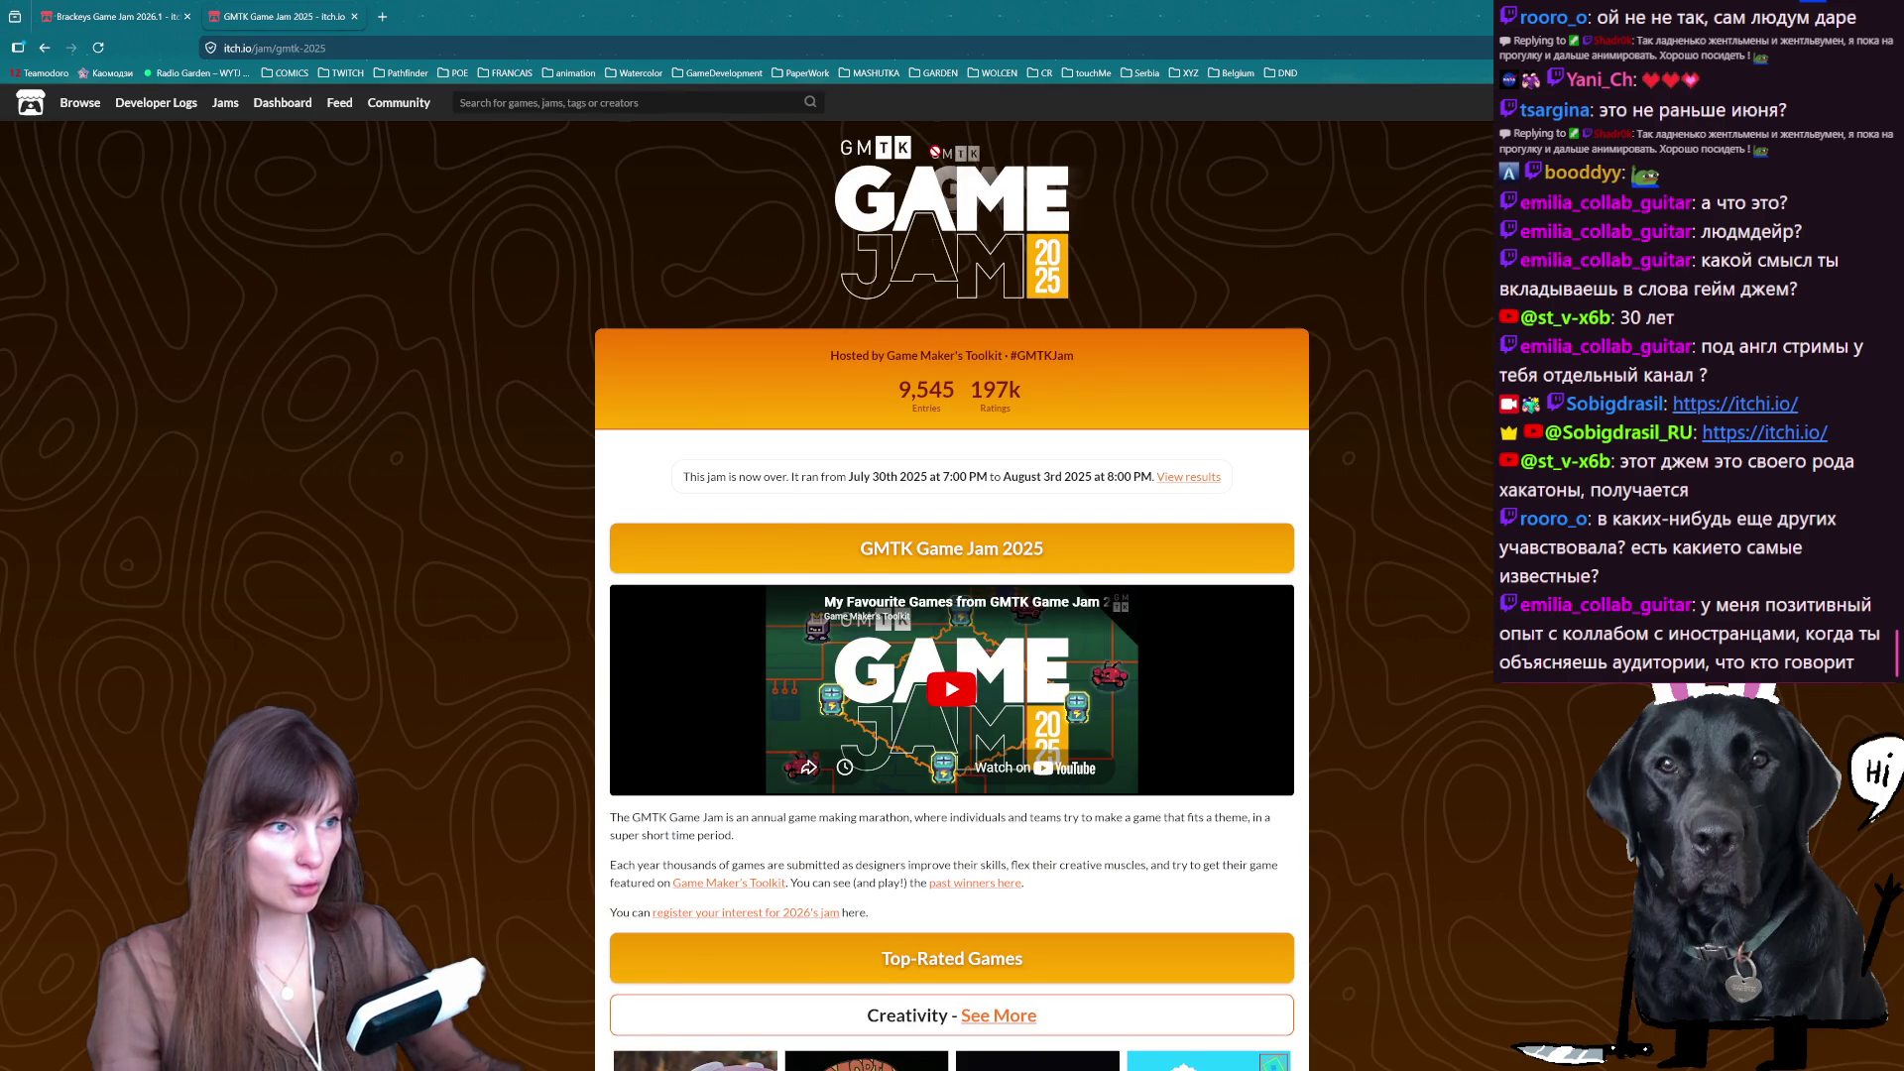
mouse_move(889, 433)
mouse_down()
mouse_move(872, 397)
mouse_move(1066, 406)
mouse_up()
click(1066, 406)
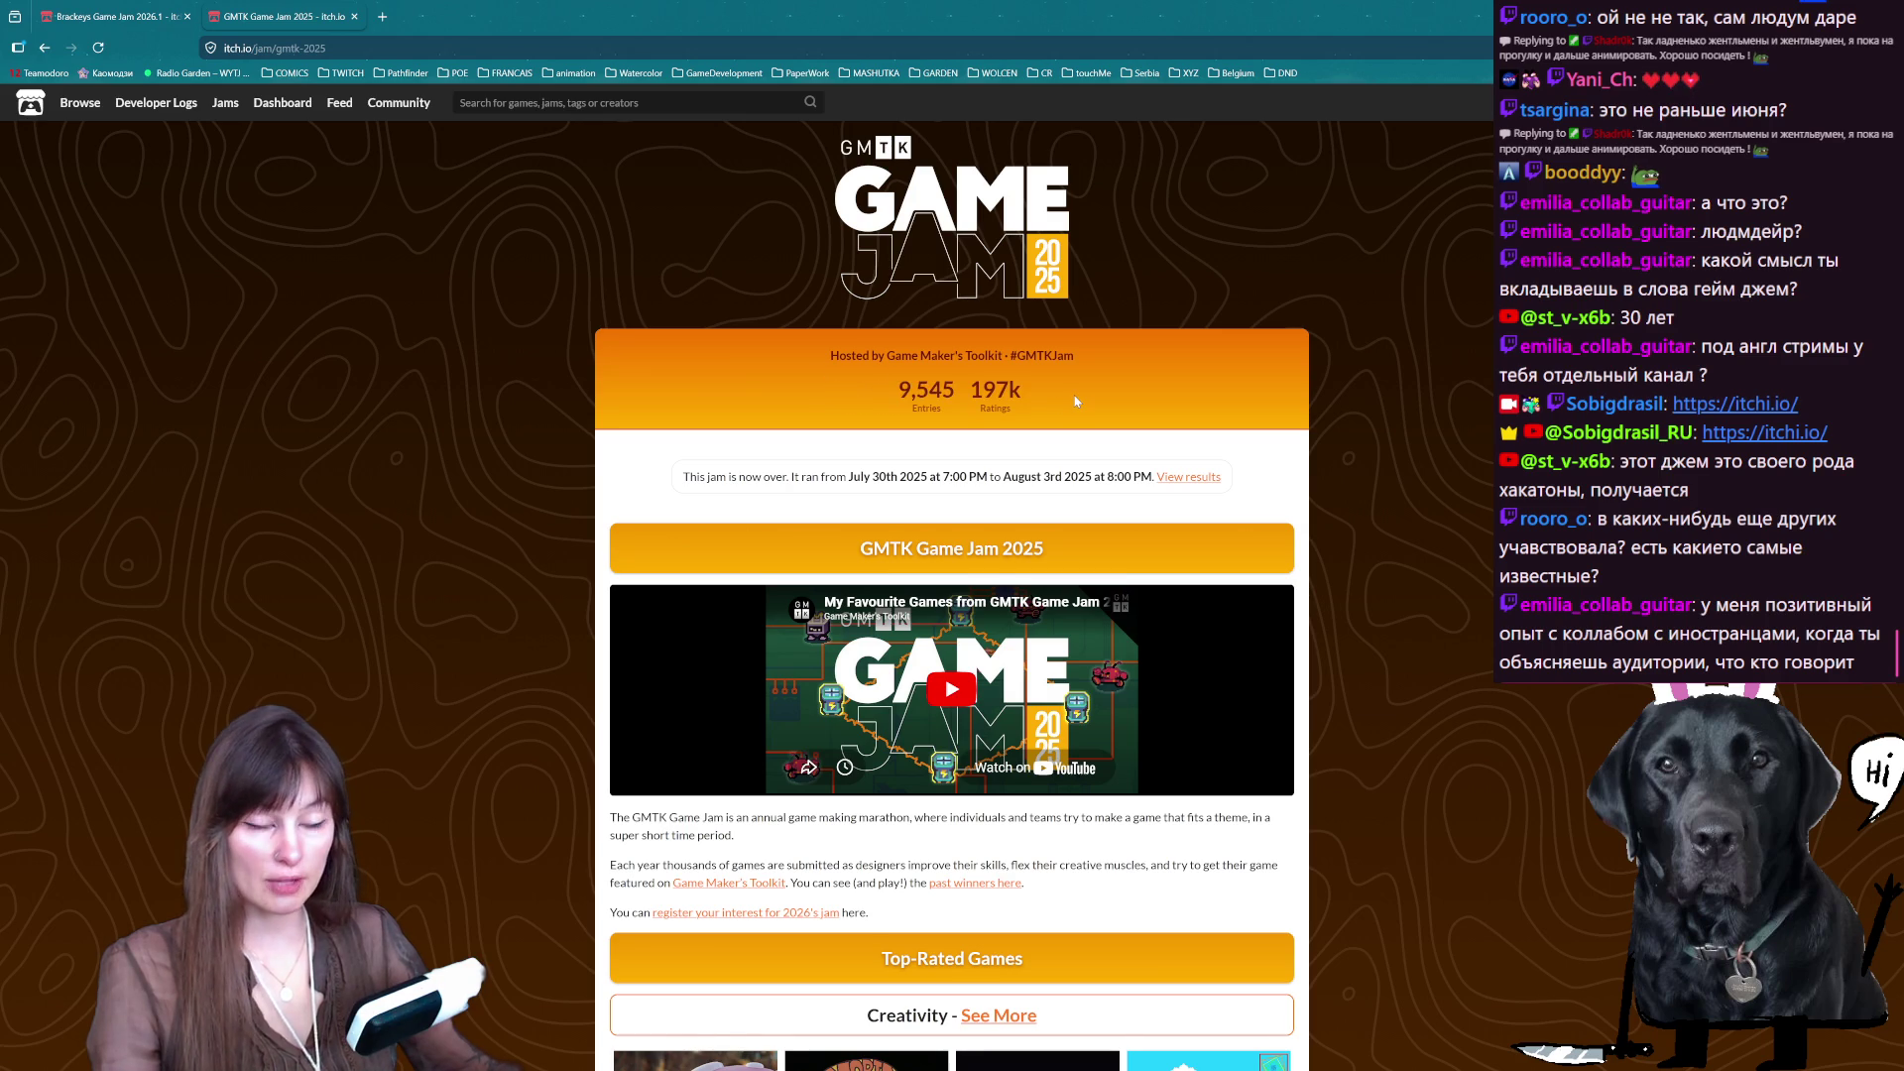
- Open the Time Wiza game page from the top-rated entries
scroll(1067, 401, down, 12)
scroll(1068, 398, up, 7)
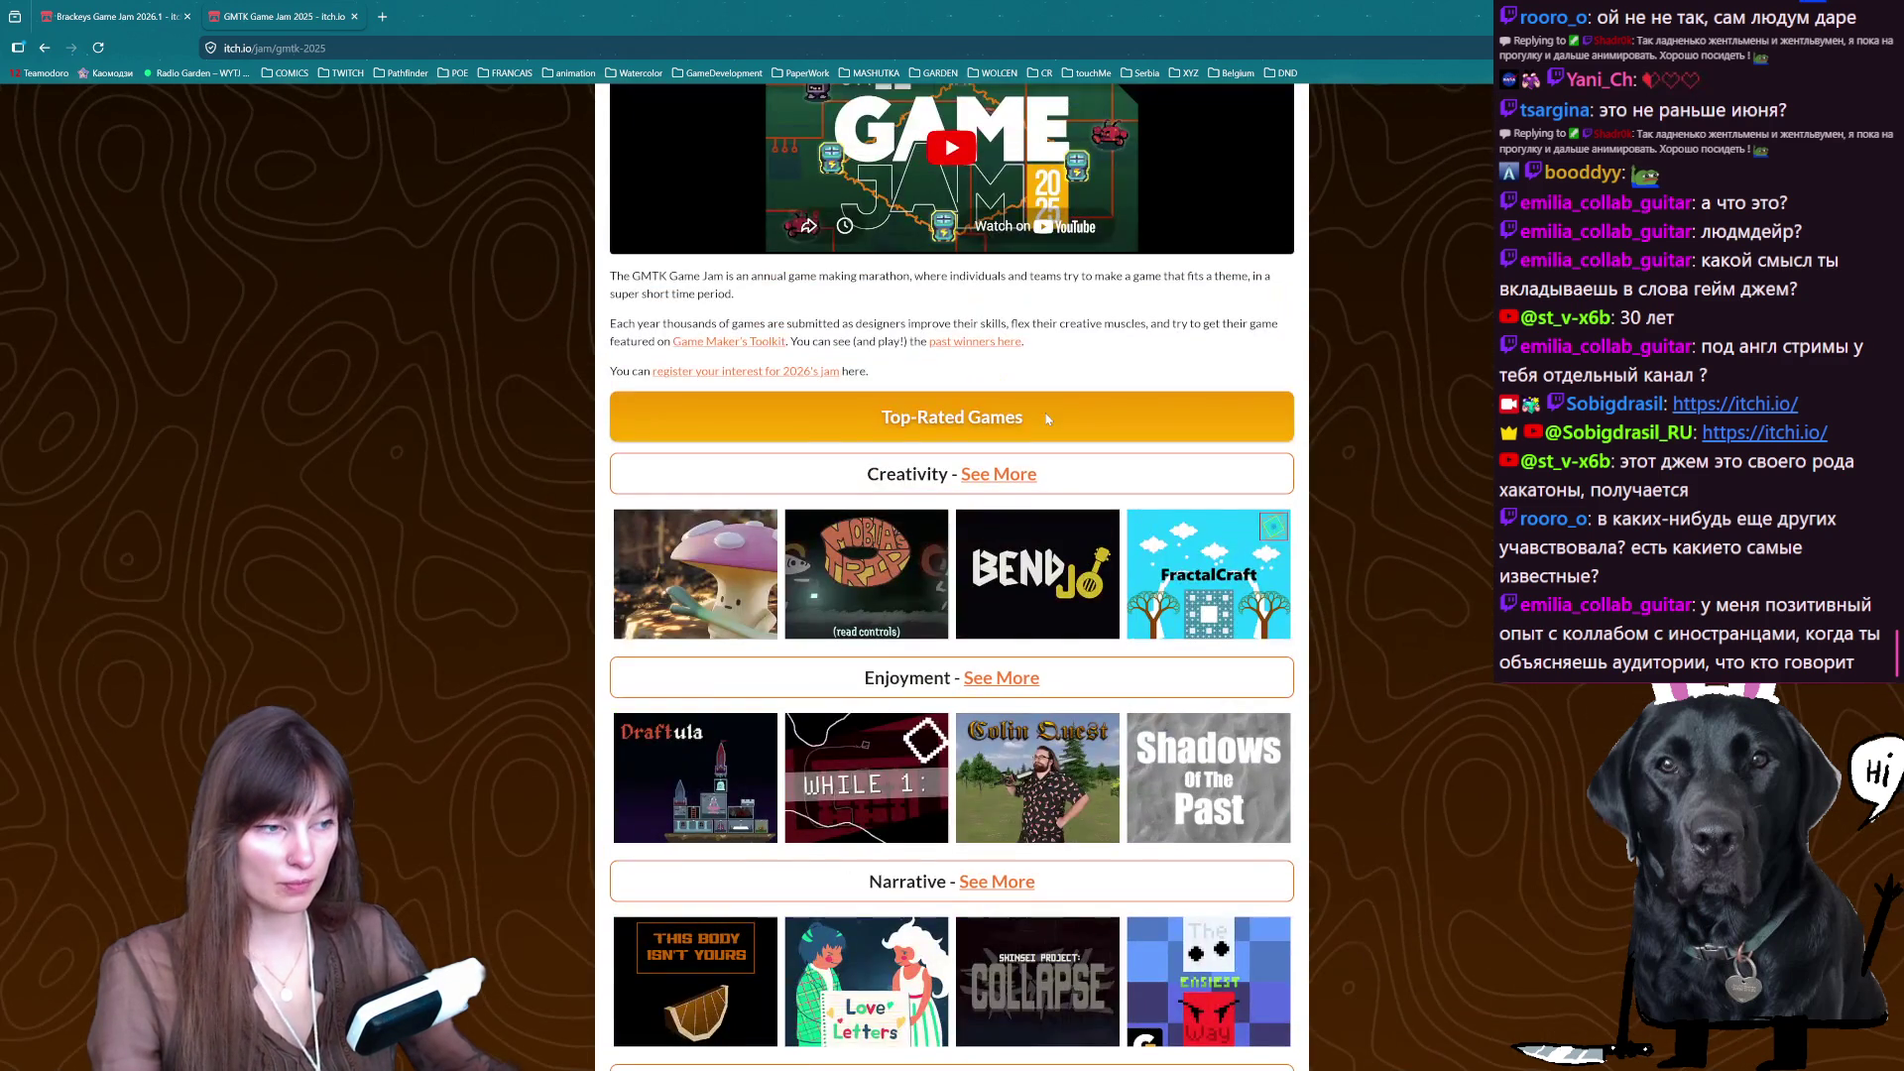
scroll(1043, 424, down, 7)
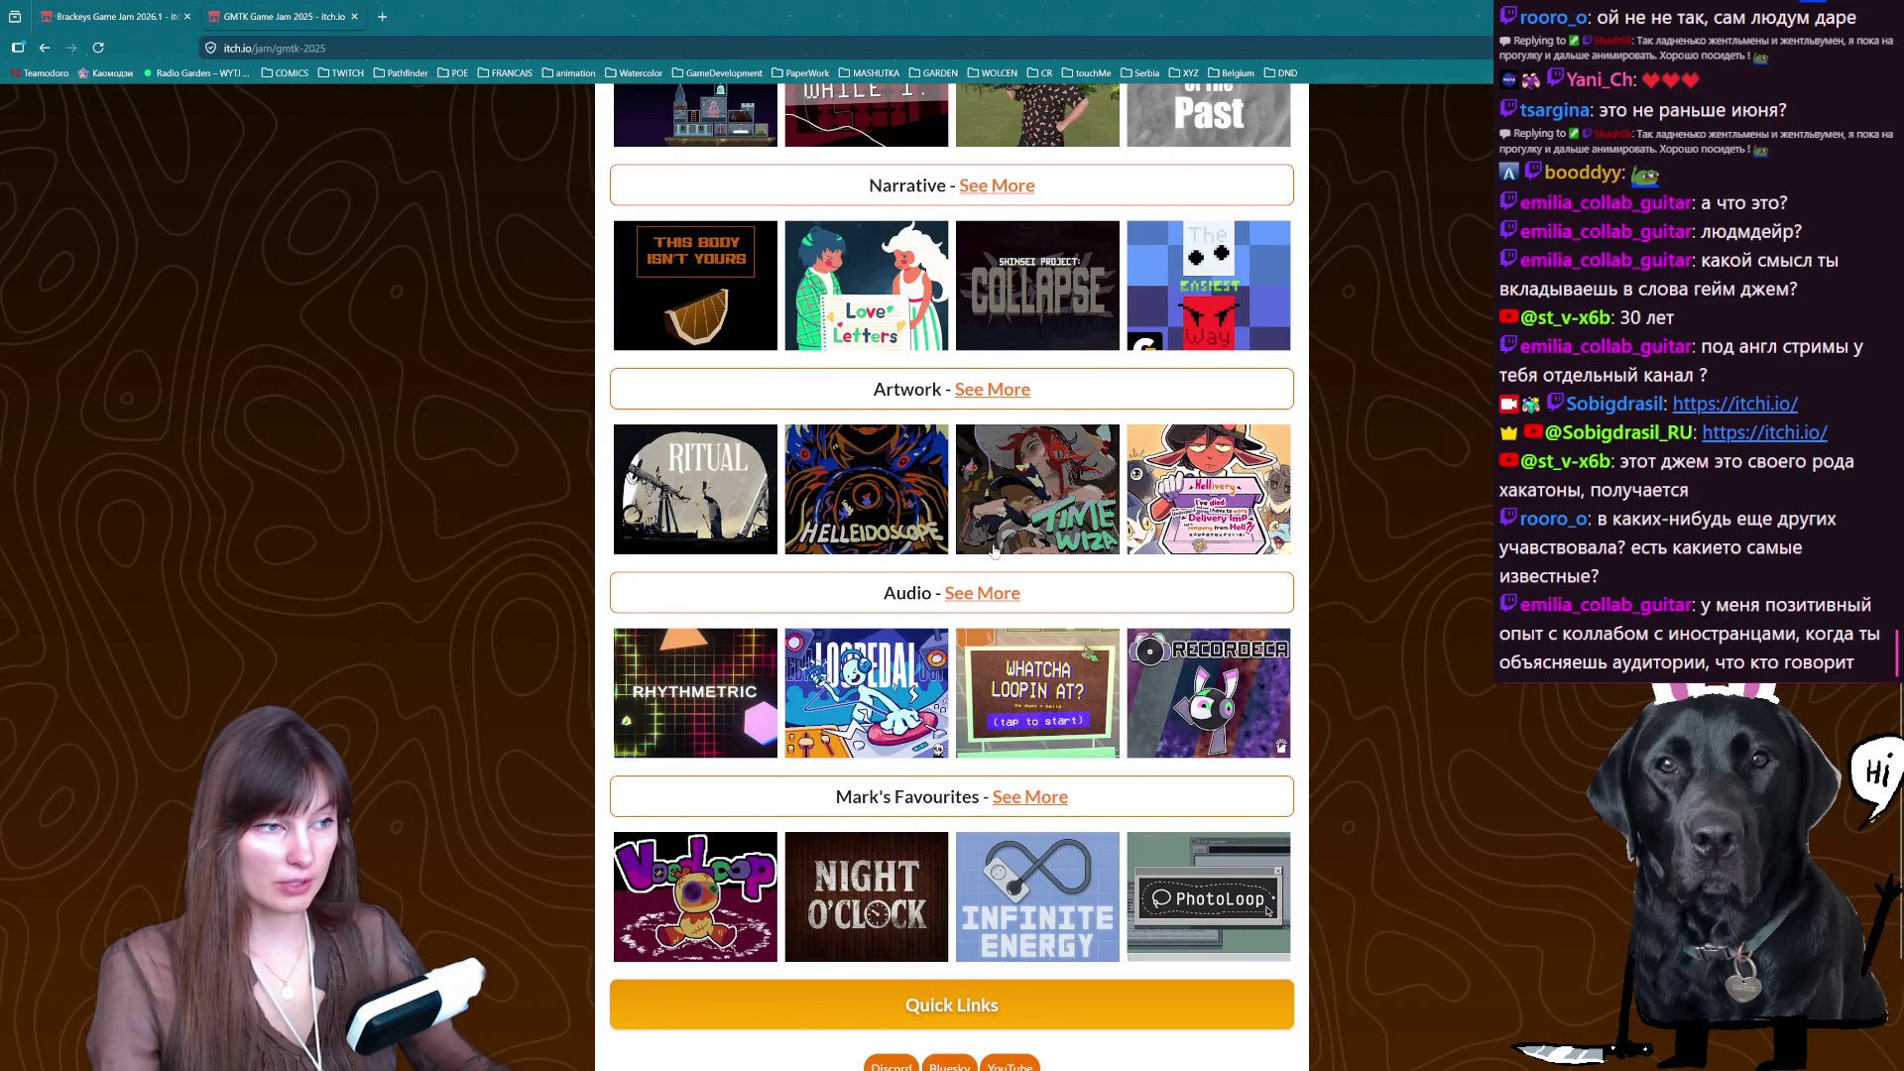
click(1045, 436)
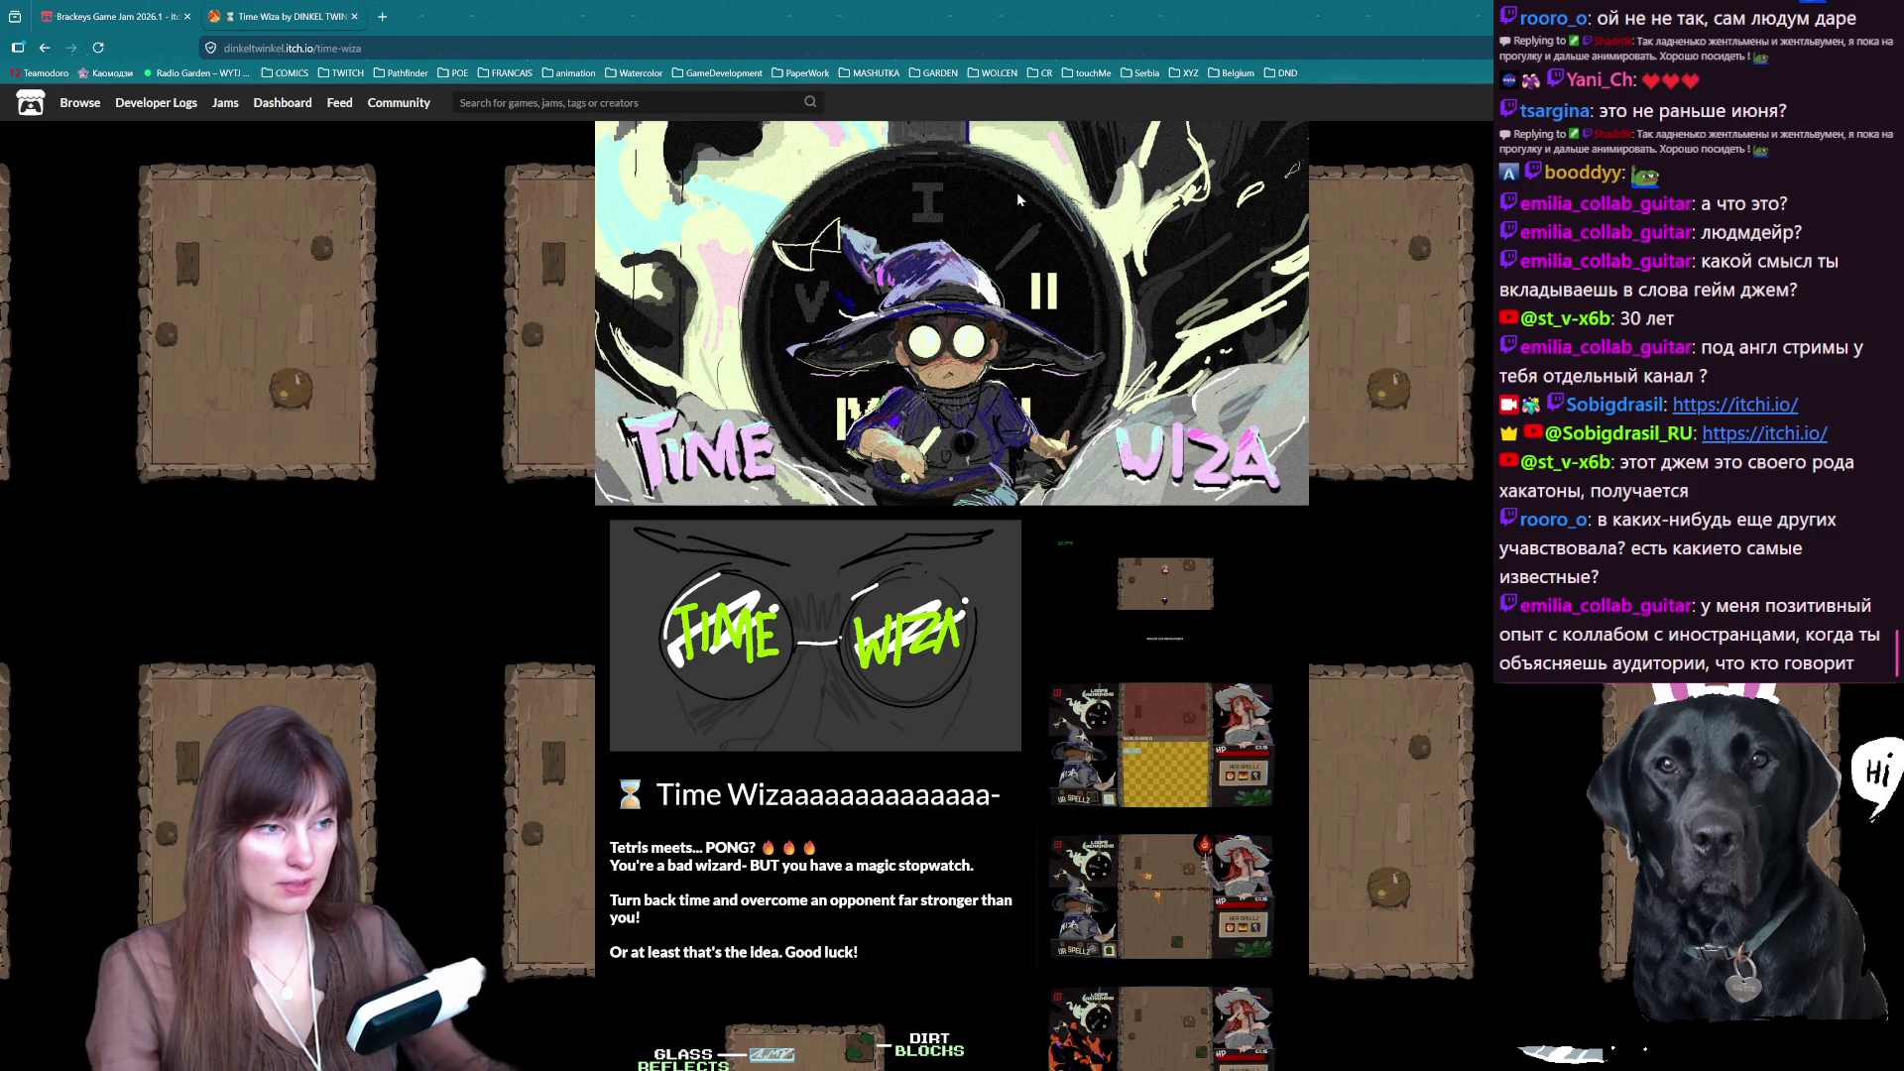
- View the Time Wiza screenshots enlarged, flipping to the next one and back
scroll(1022, 224, down, 5)
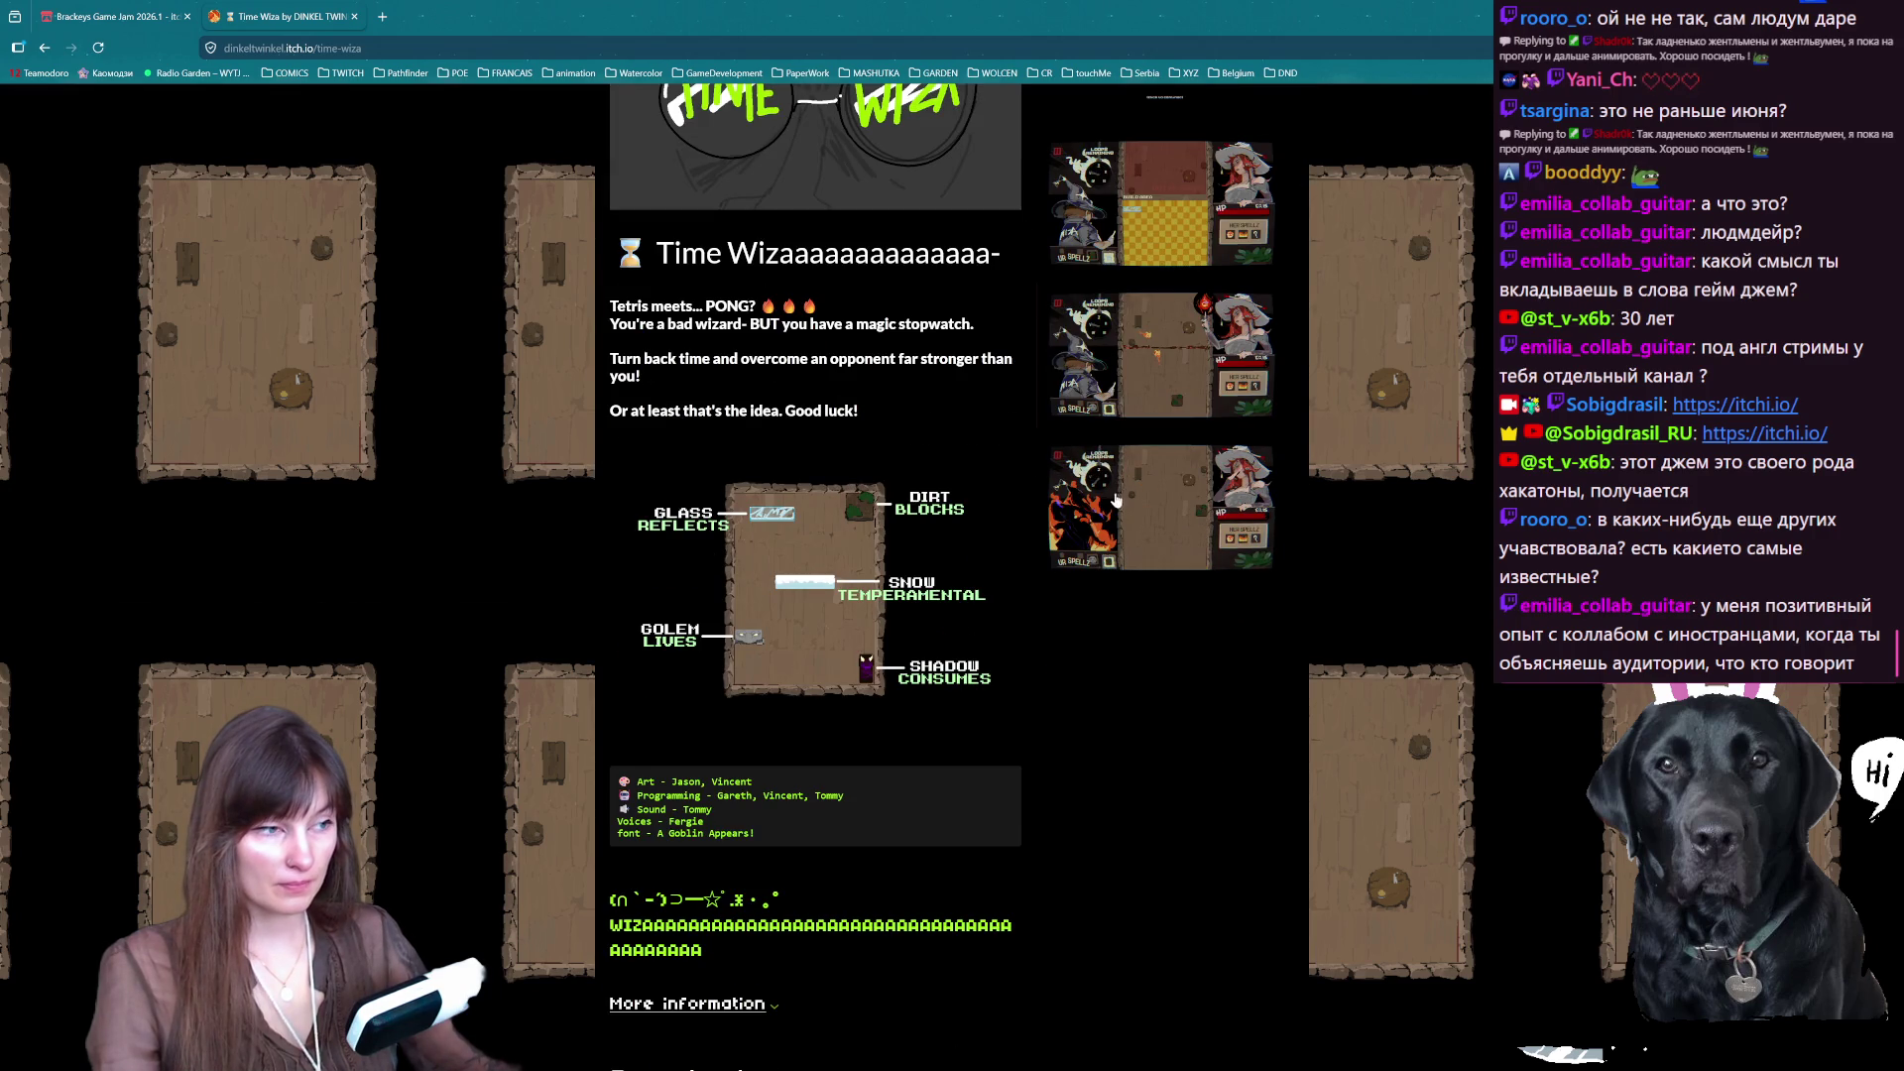
click(1160, 548)
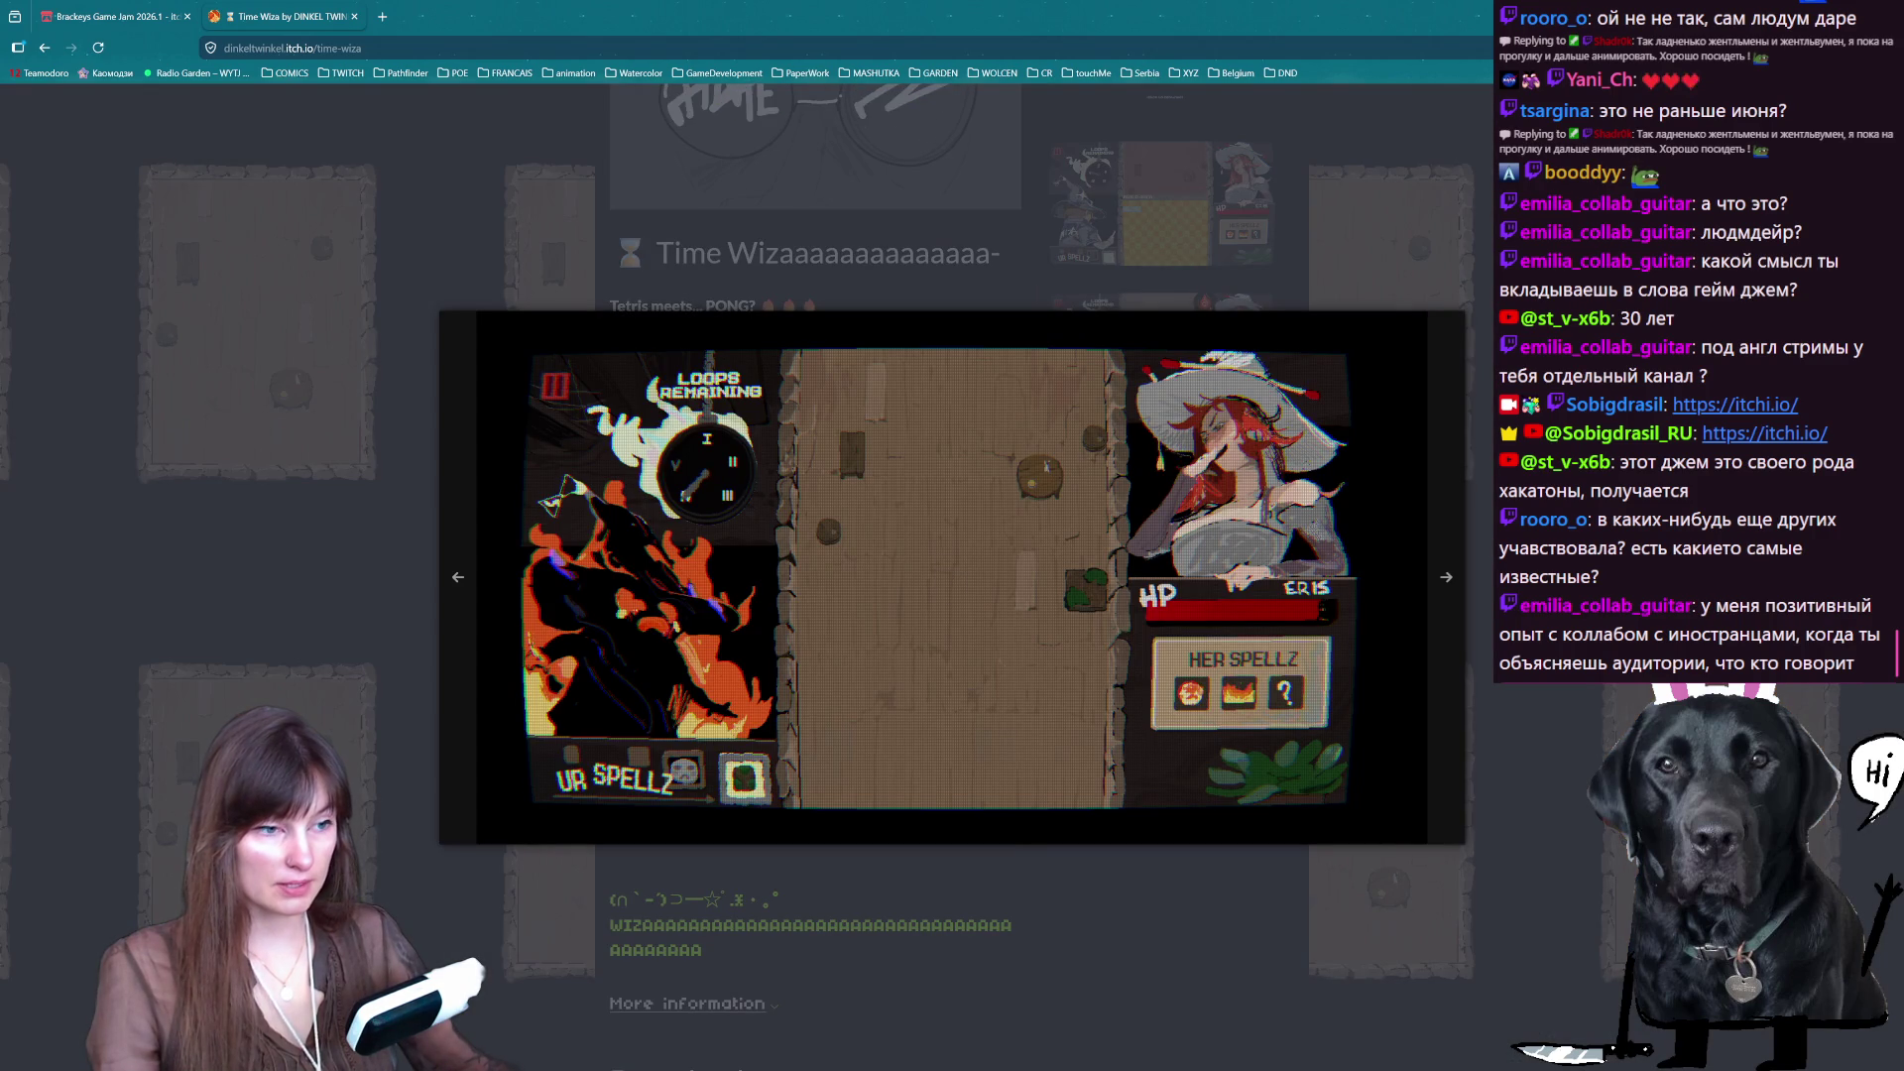
click(1450, 575)
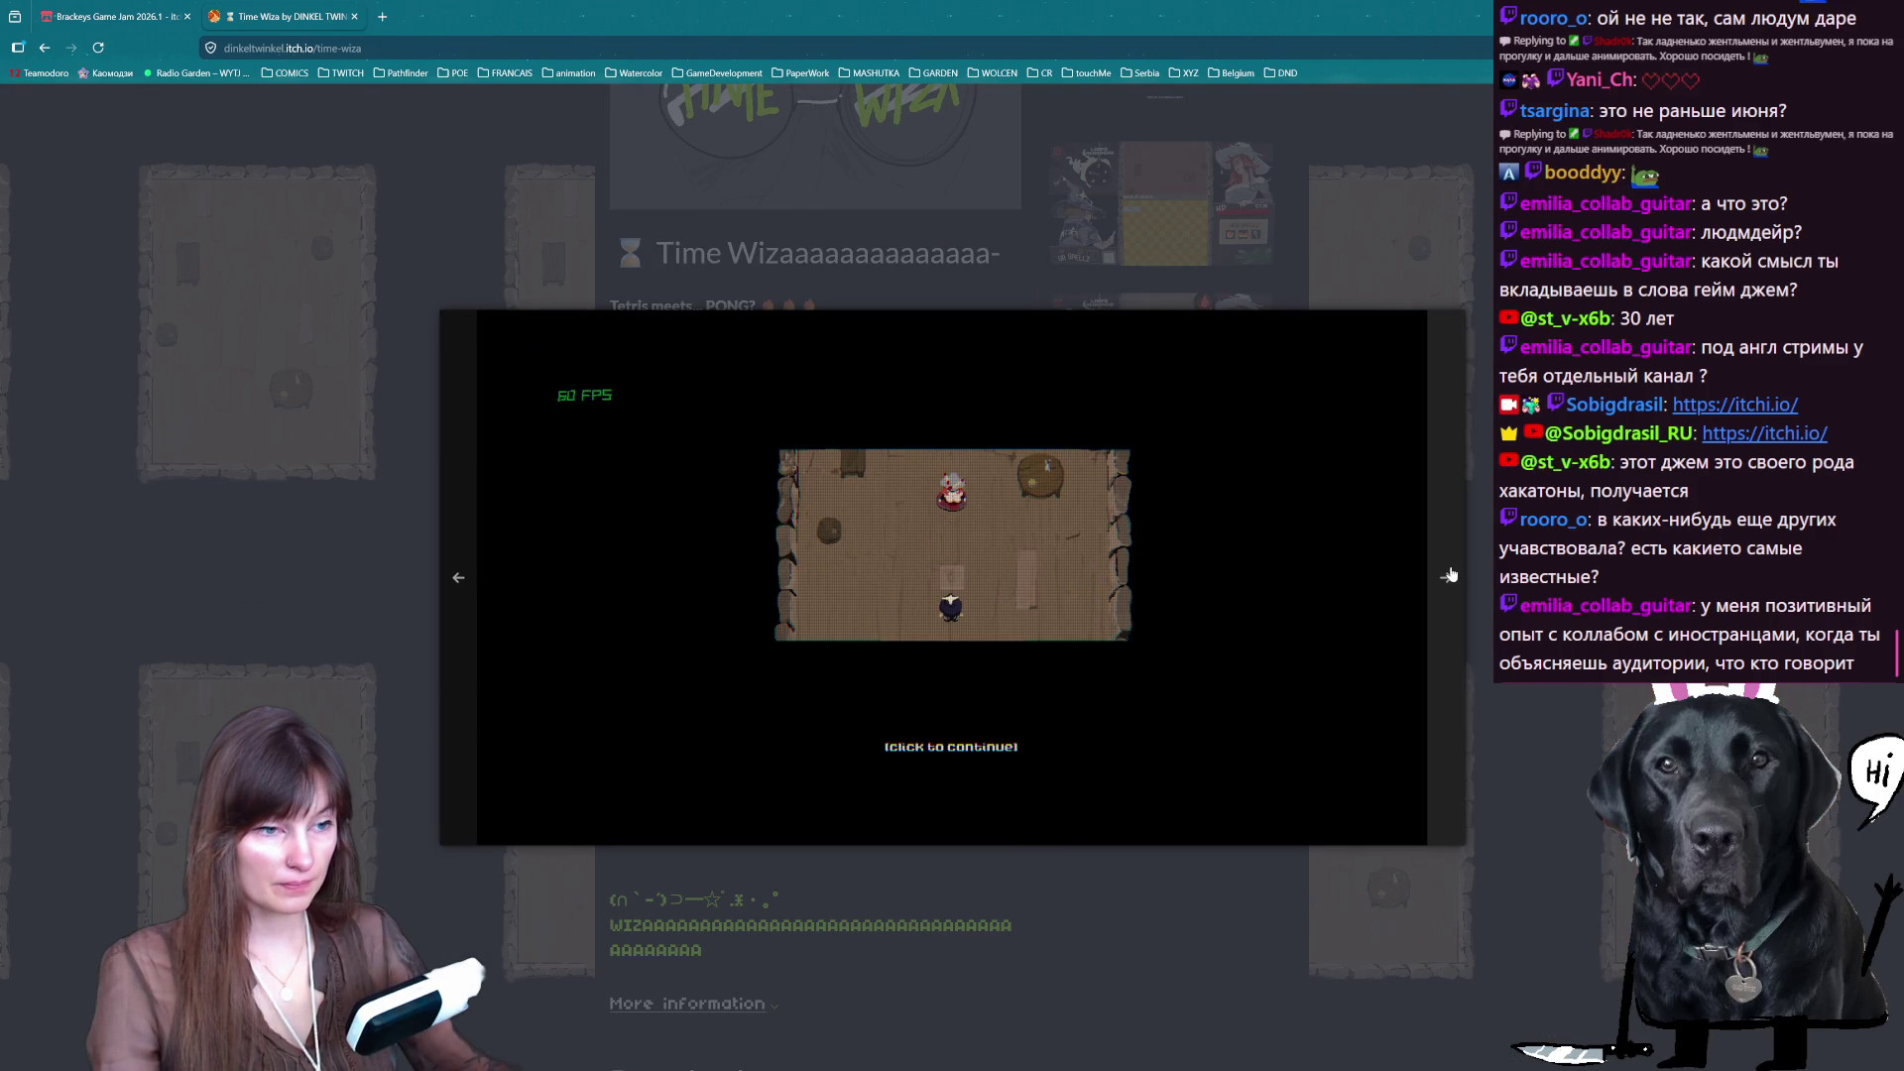
click(472, 587)
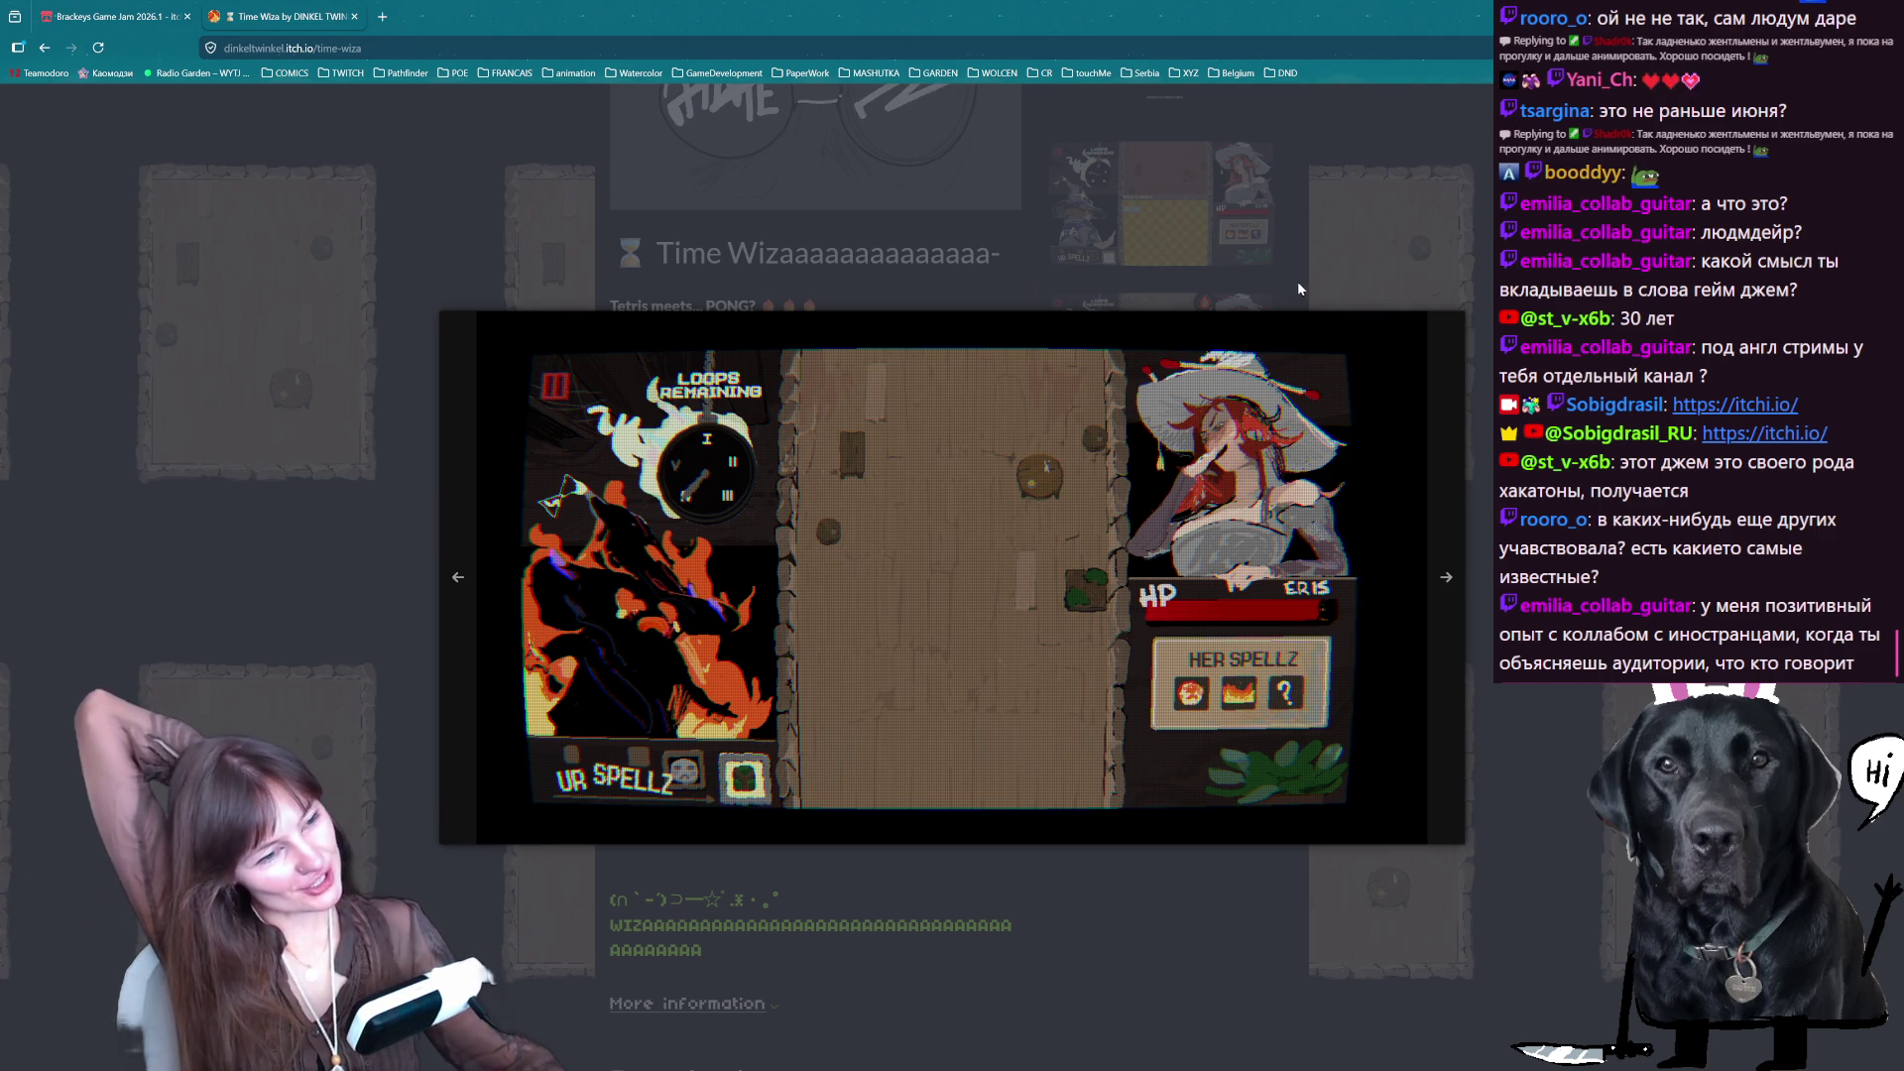
- Close the screenshot viewer and the Time Wiza tab, then return to Aseprite
click(1269, 246)
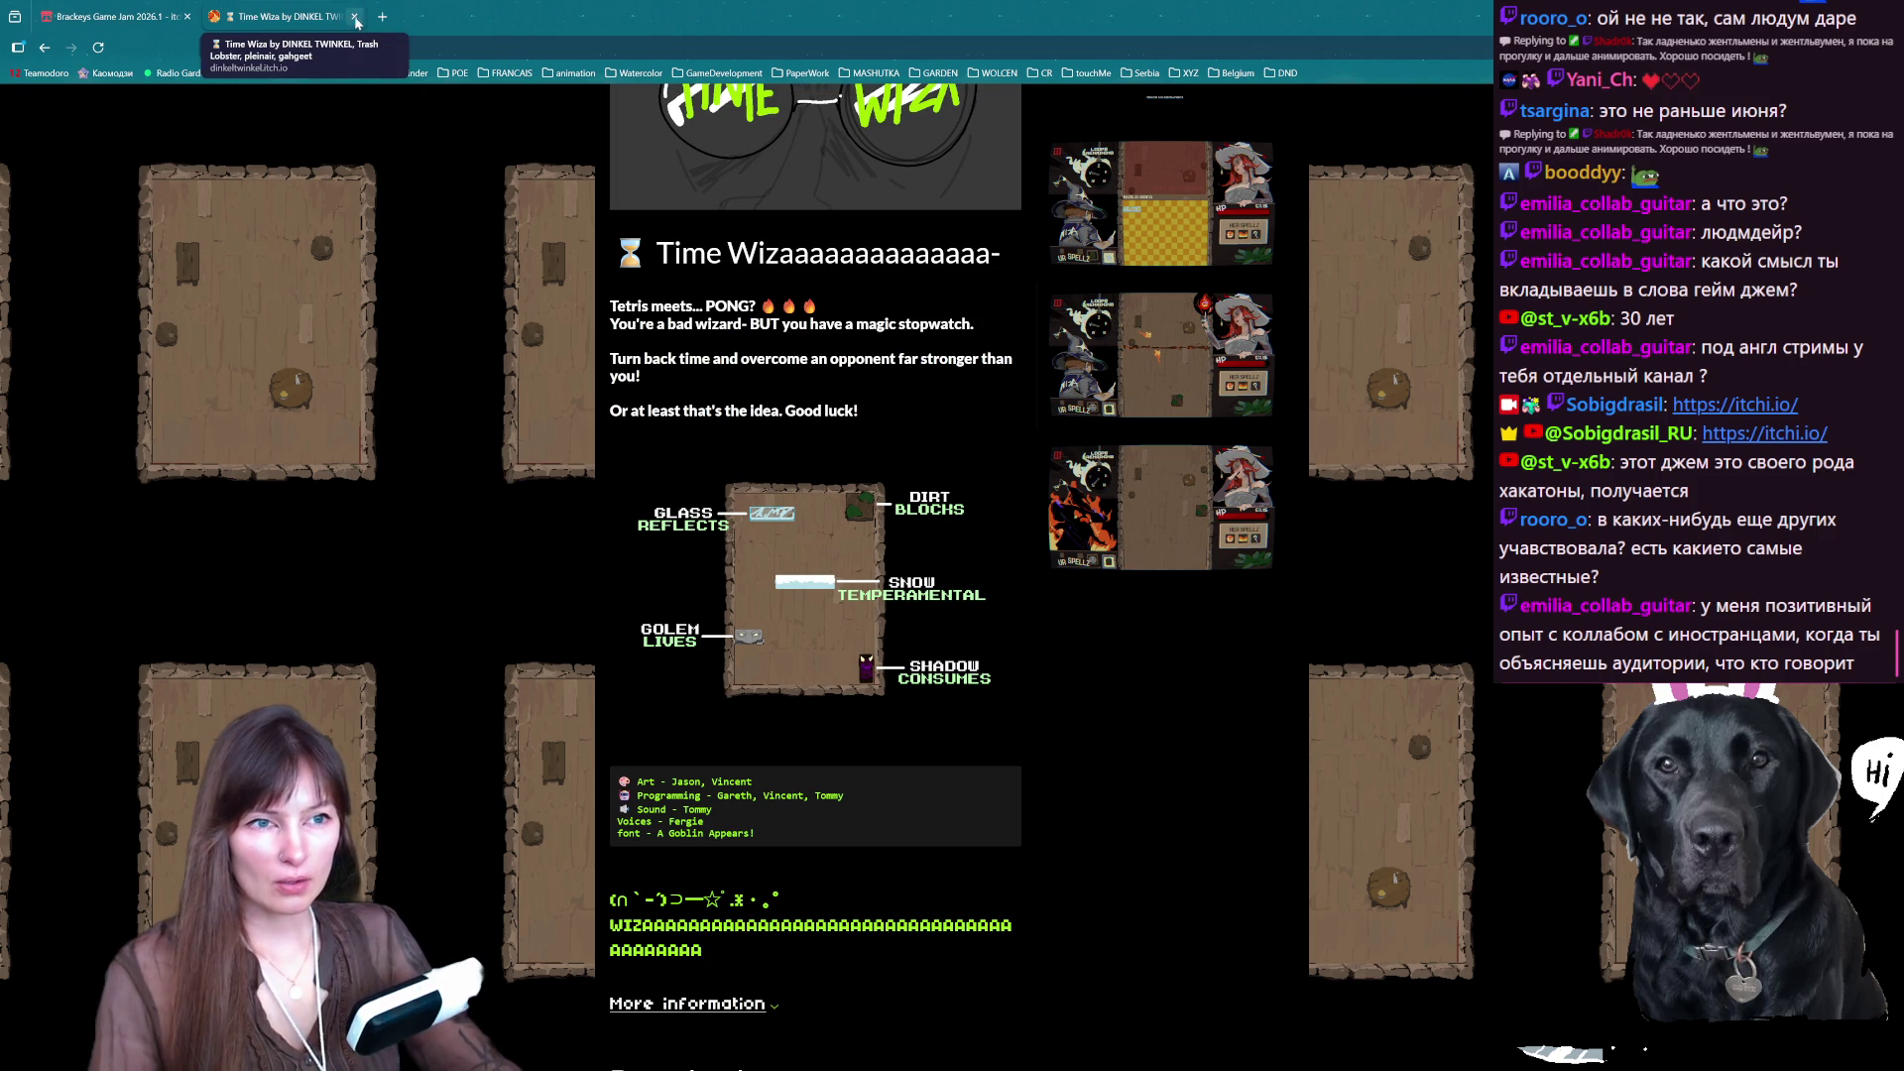
click(355, 17)
click(187, 16)
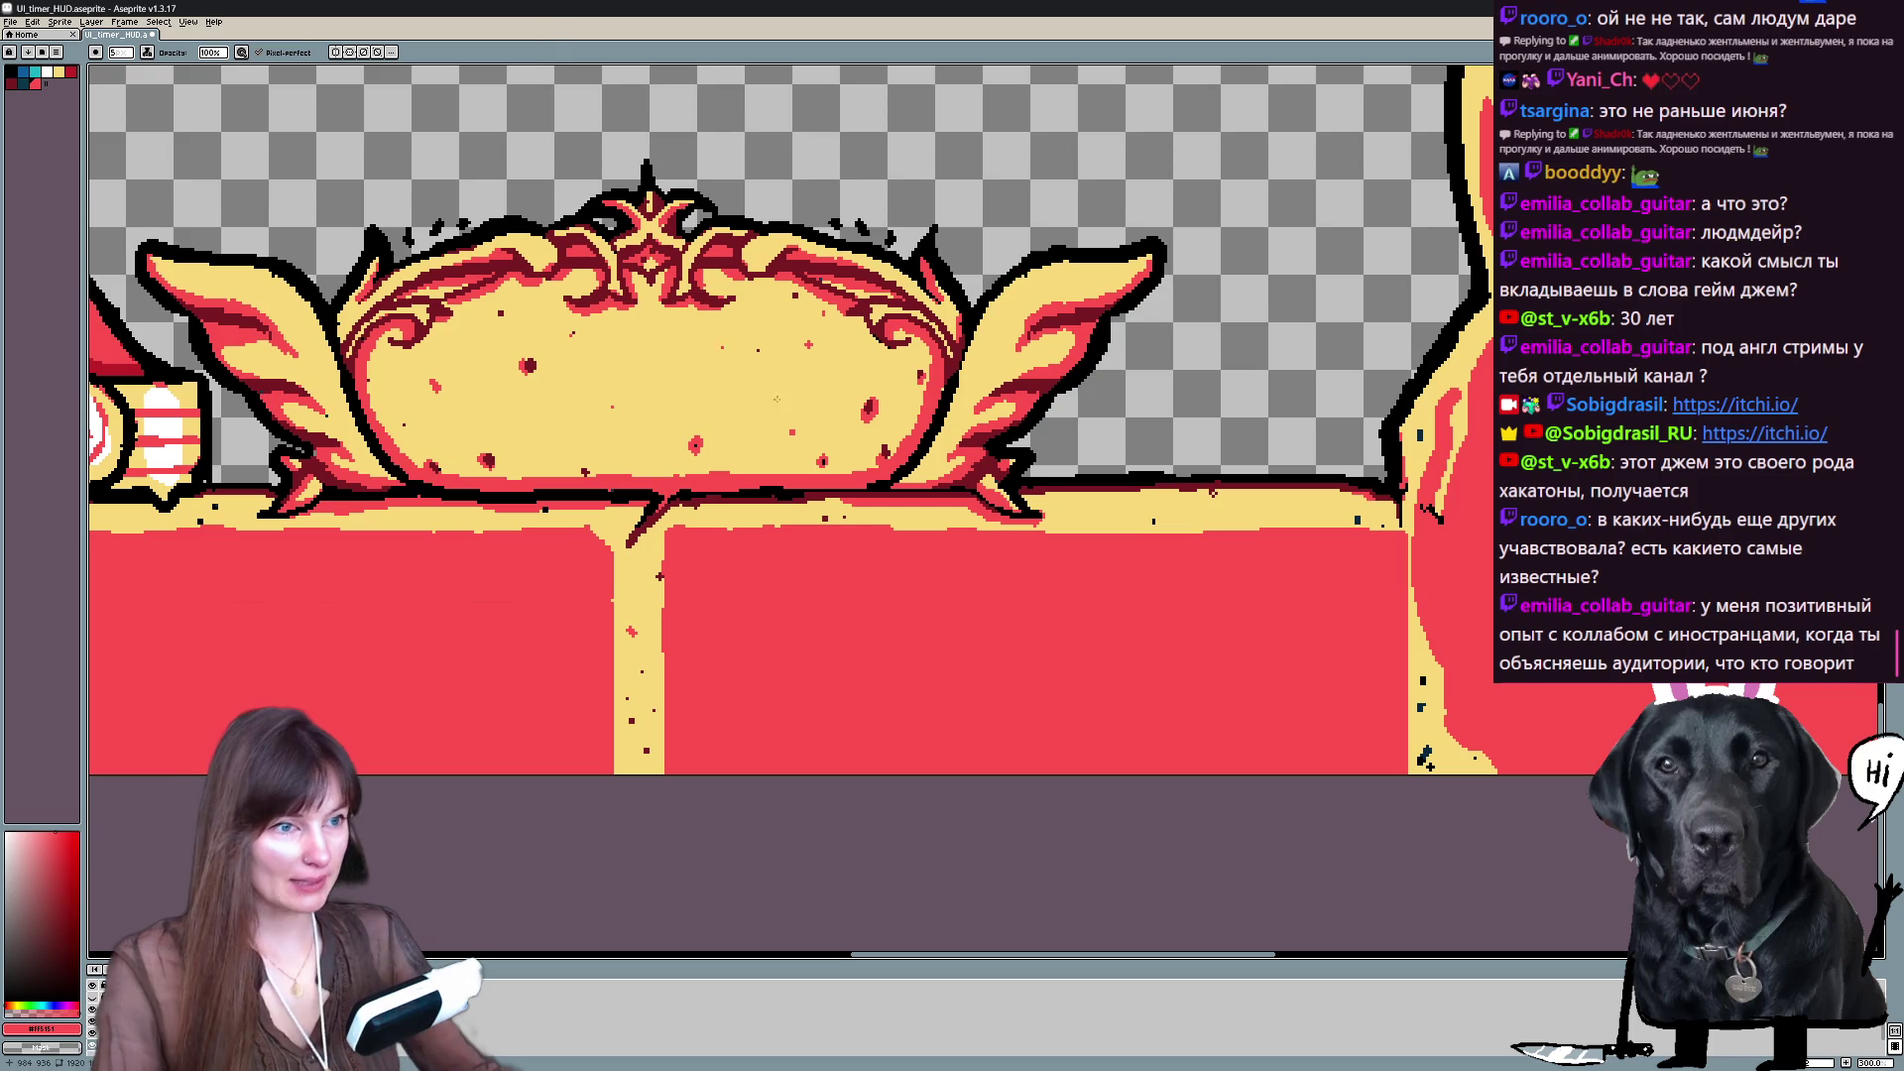
- Recentre the HUD sprite, then open Canvas Size (Ctrl+Alt+C) and drag a rough boundary around the bar
scroll(700, 521, down, 2)
scroll(863, 298, up, 1)
scroll(863, 297, down, 1)
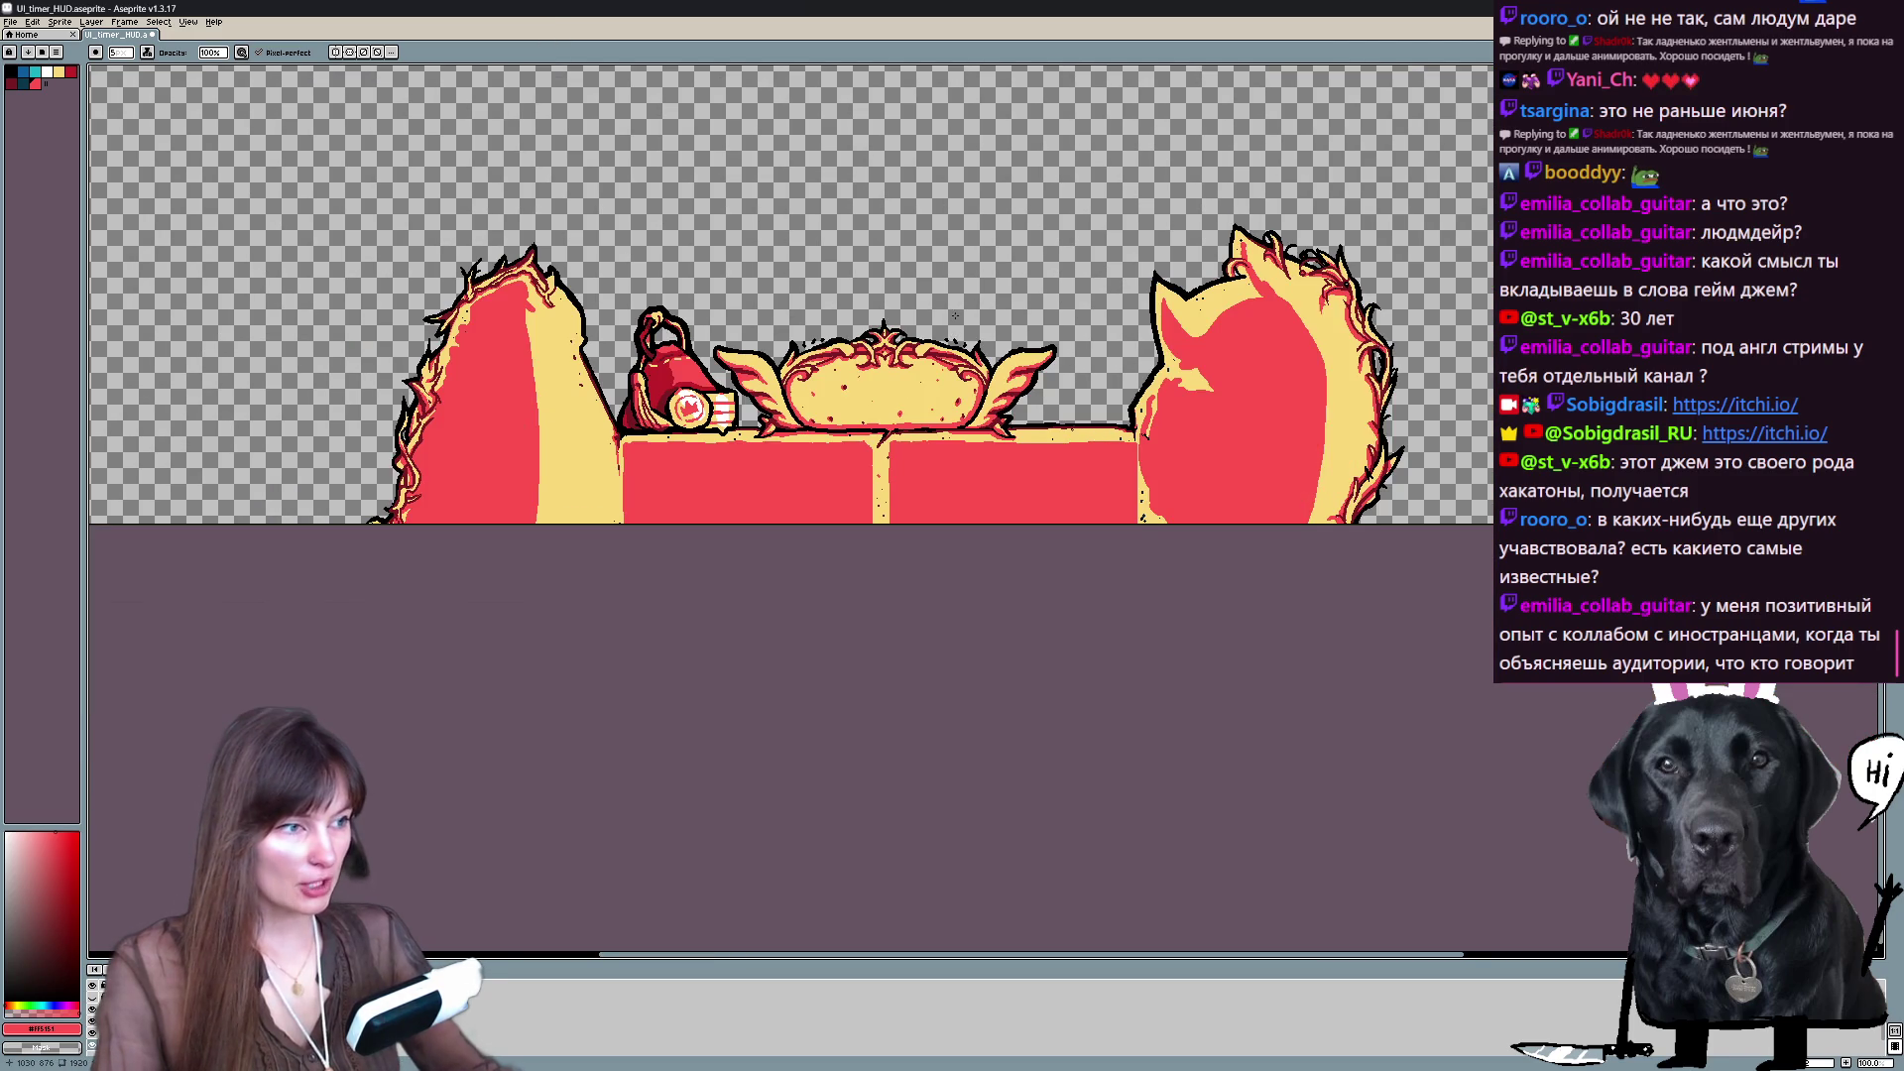
drag(950, 294, 968, 345)
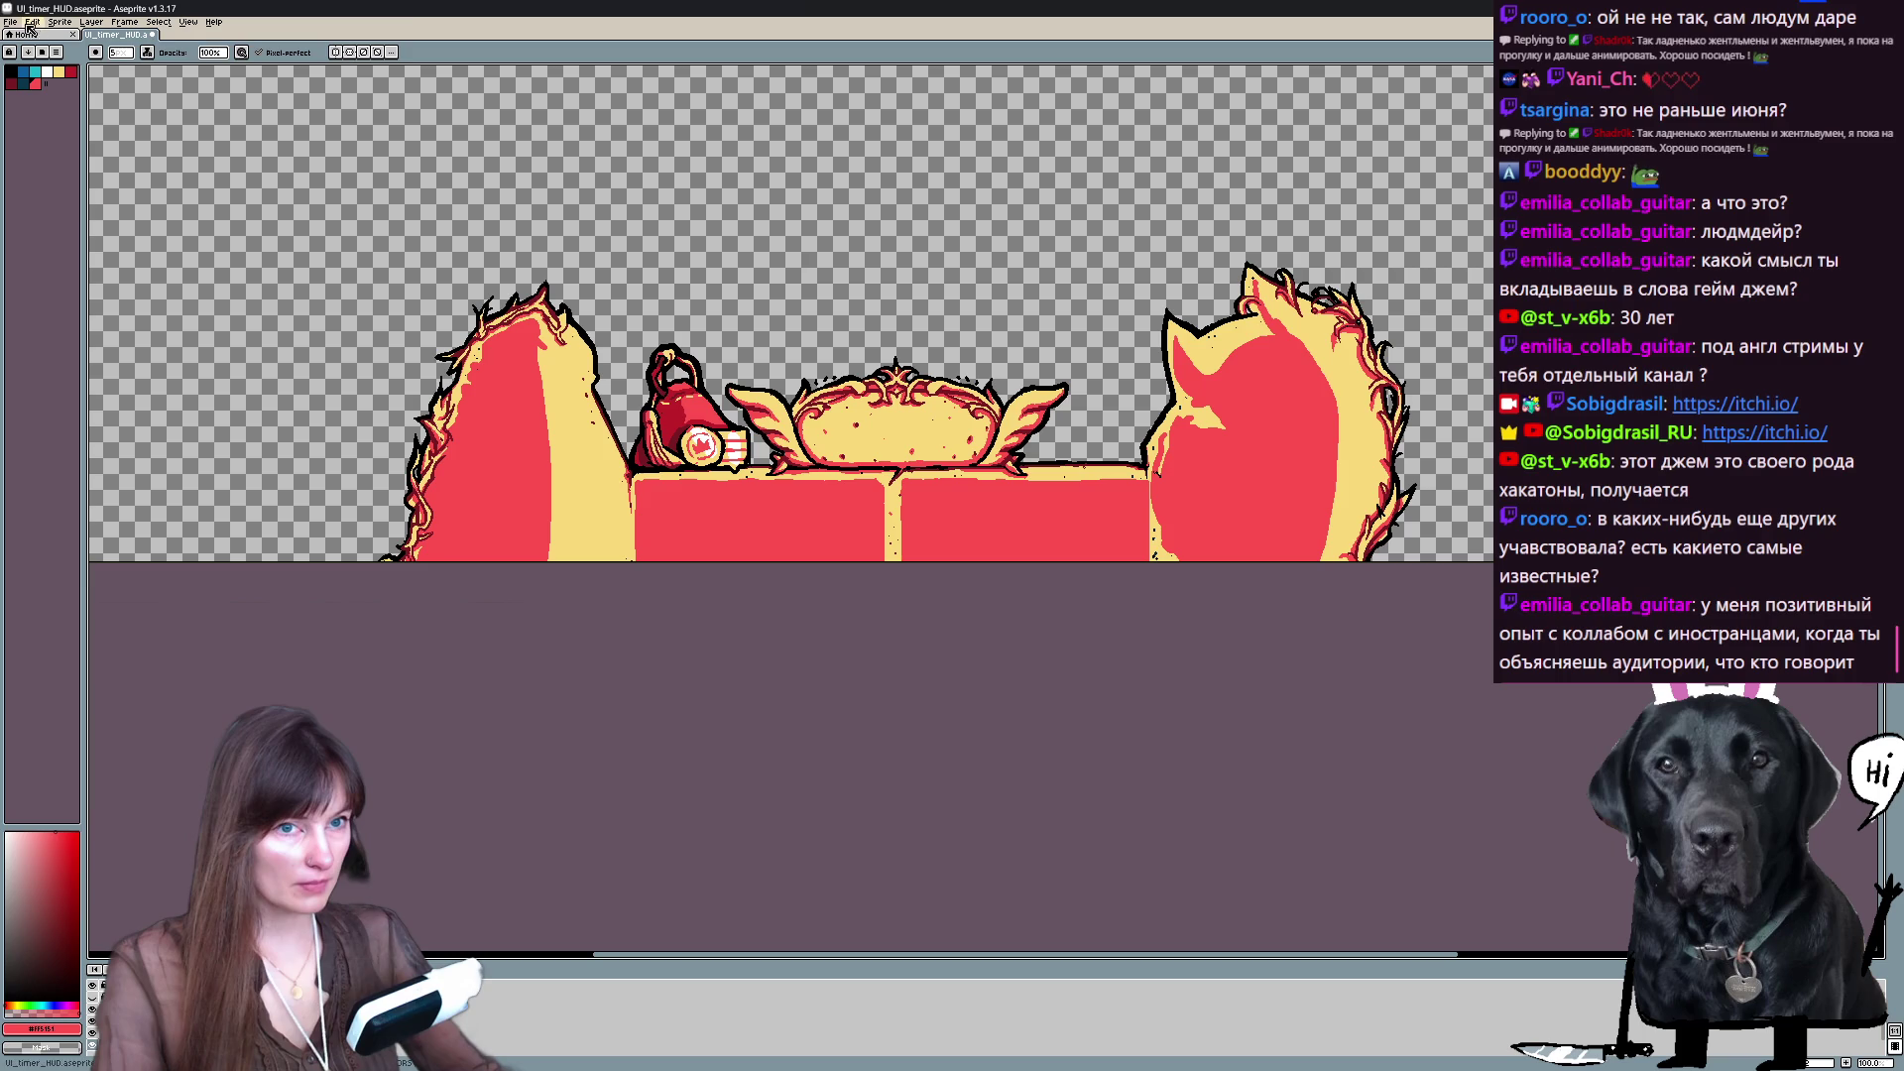
drag(793, 298, 779, 316)
mouse_move(814, 433)
mouse_down()
mouse_move(762, 458)
mouse_move(819, 484)
mouse_up()
scroll(763, 458, up, 1)
scroll(763, 459, down, 1)
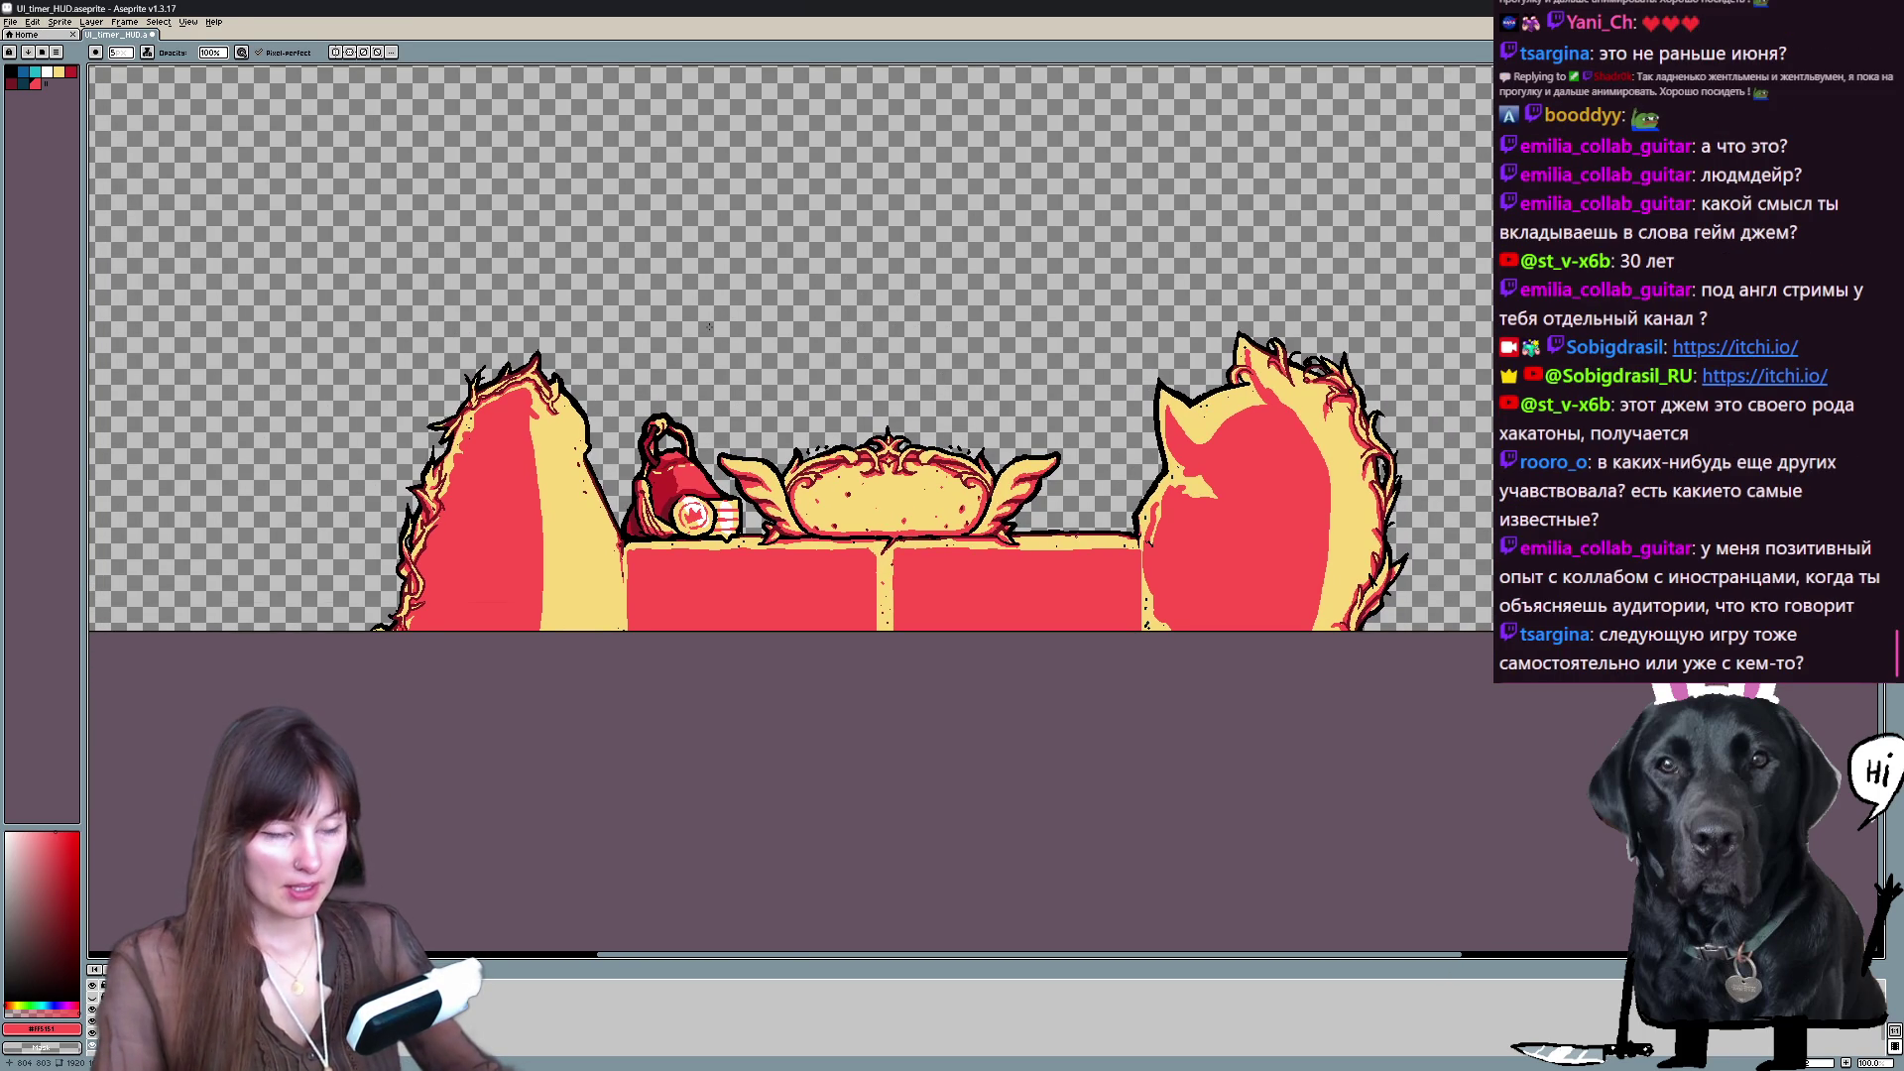
key(ctrl+alt+c)
mouse_move(1127, 354)
mouse_down()
mouse_move(876, 608)
mouse_move(407, 357)
mouse_move(380, 363)
mouse_up()
- Tighten the canvas edges around the HUD bar, raising the bottom edge one pixel
drag(857, 466, 844, 476)
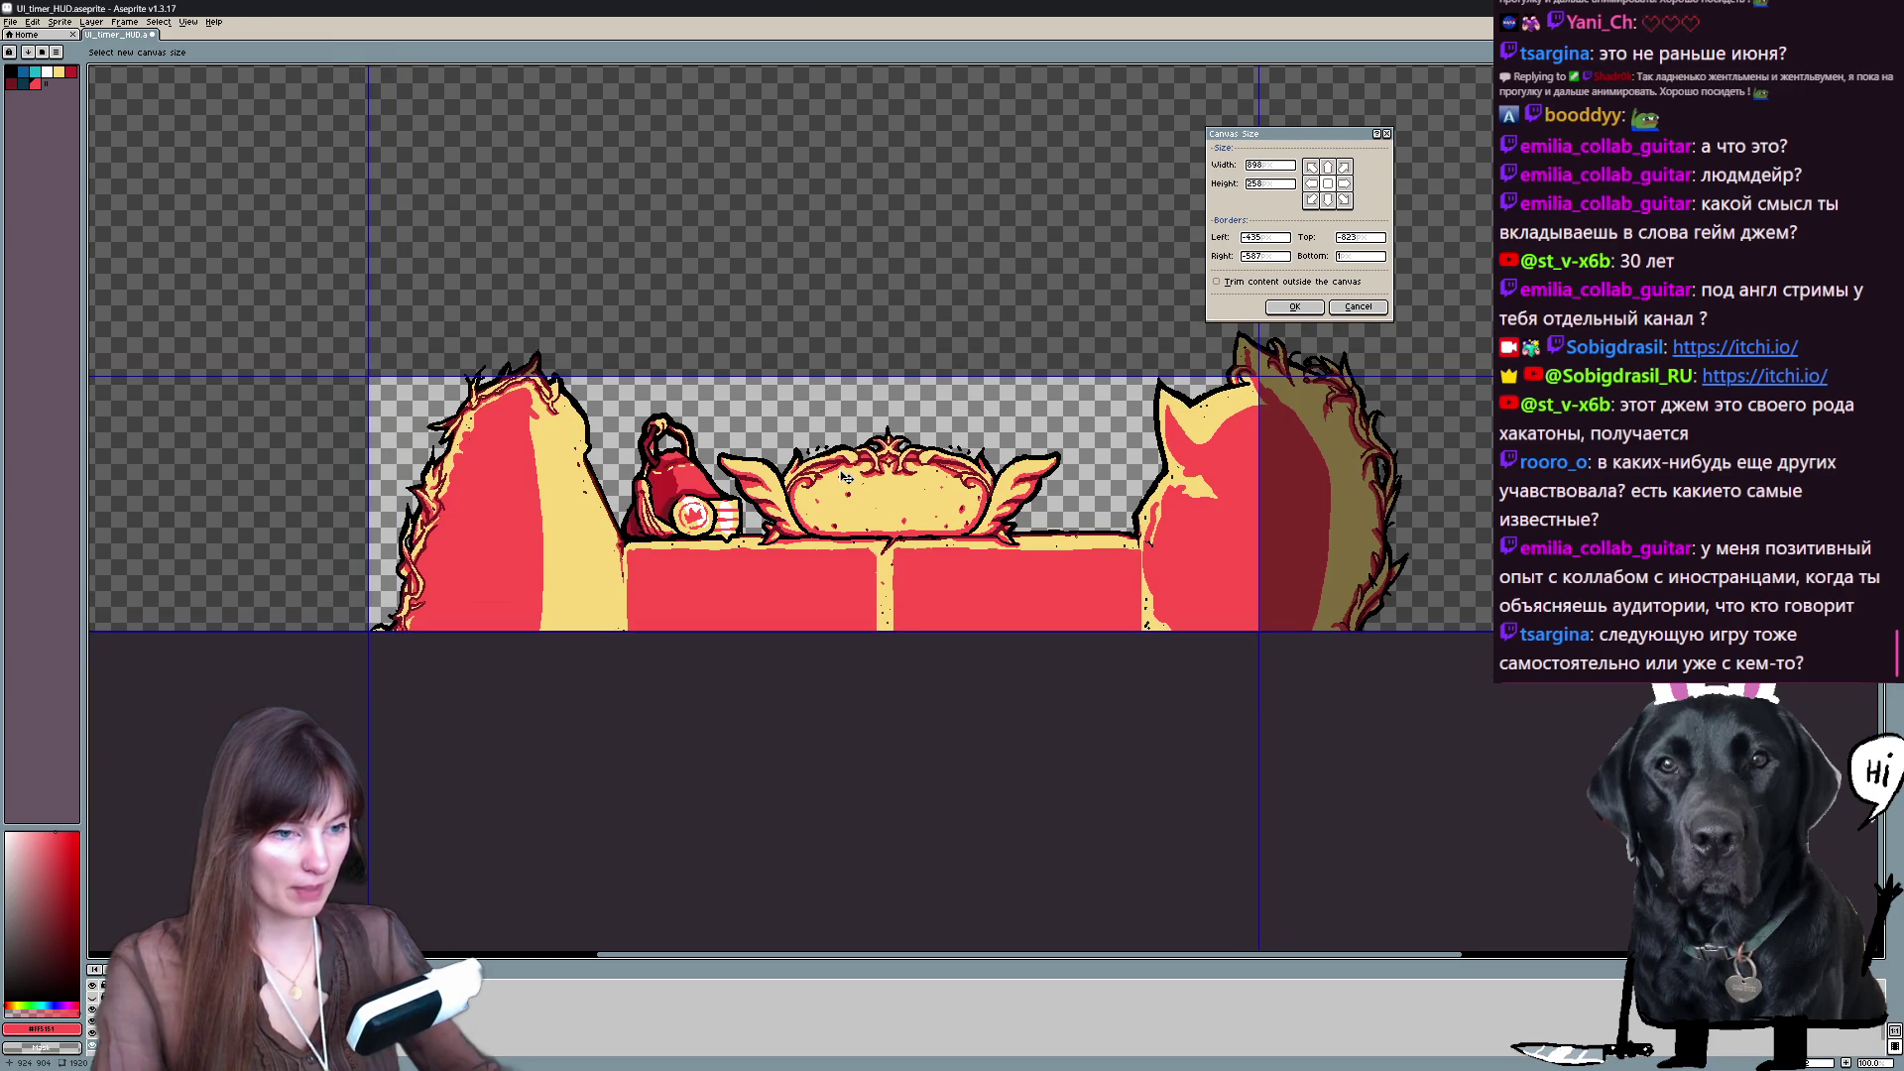
scroll(286, 638, up, 5)
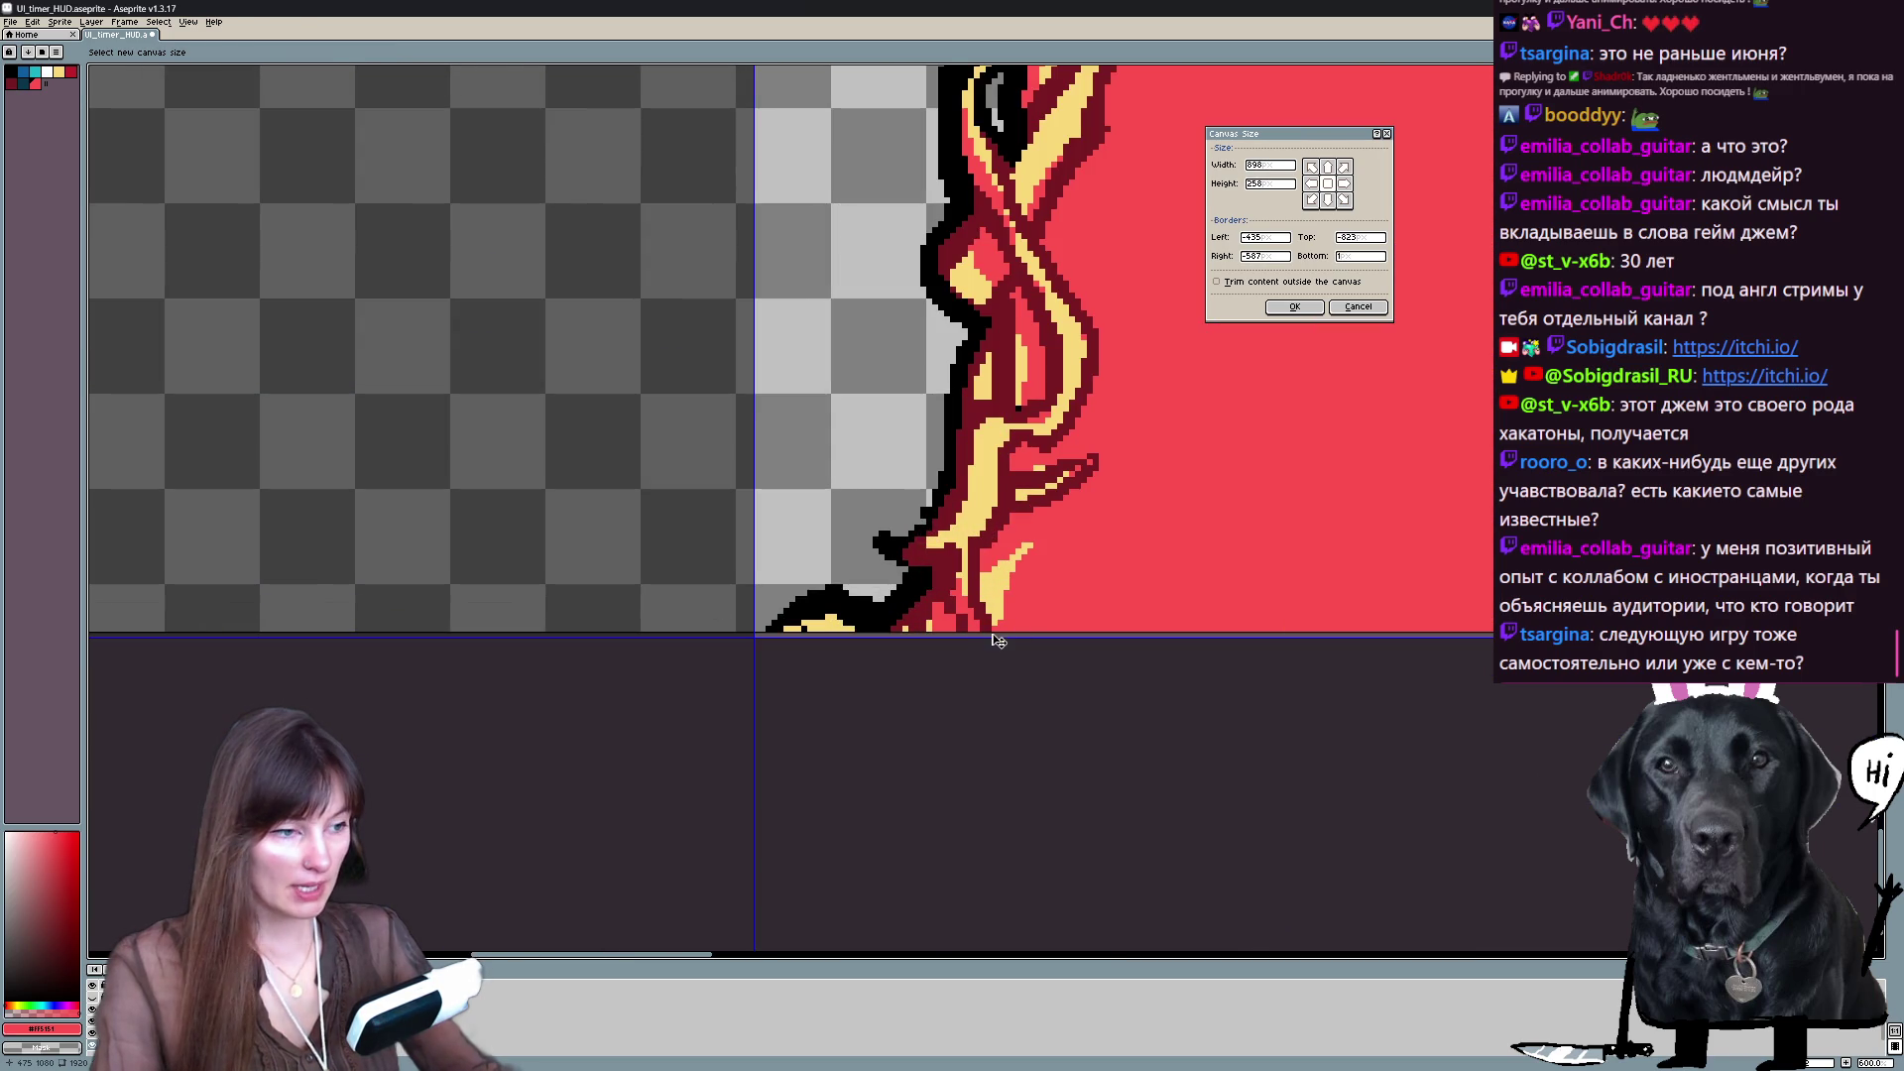
drag(997, 637, 998, 631)
scroll(998, 630, down, 5)
scroll(1289, 556, up, 3)
scroll(1389, 575, down, 3)
scroll(1446, 586, up, 4)
scroll(1445, 586, down, 5)
scroll(837, 672, up, 1)
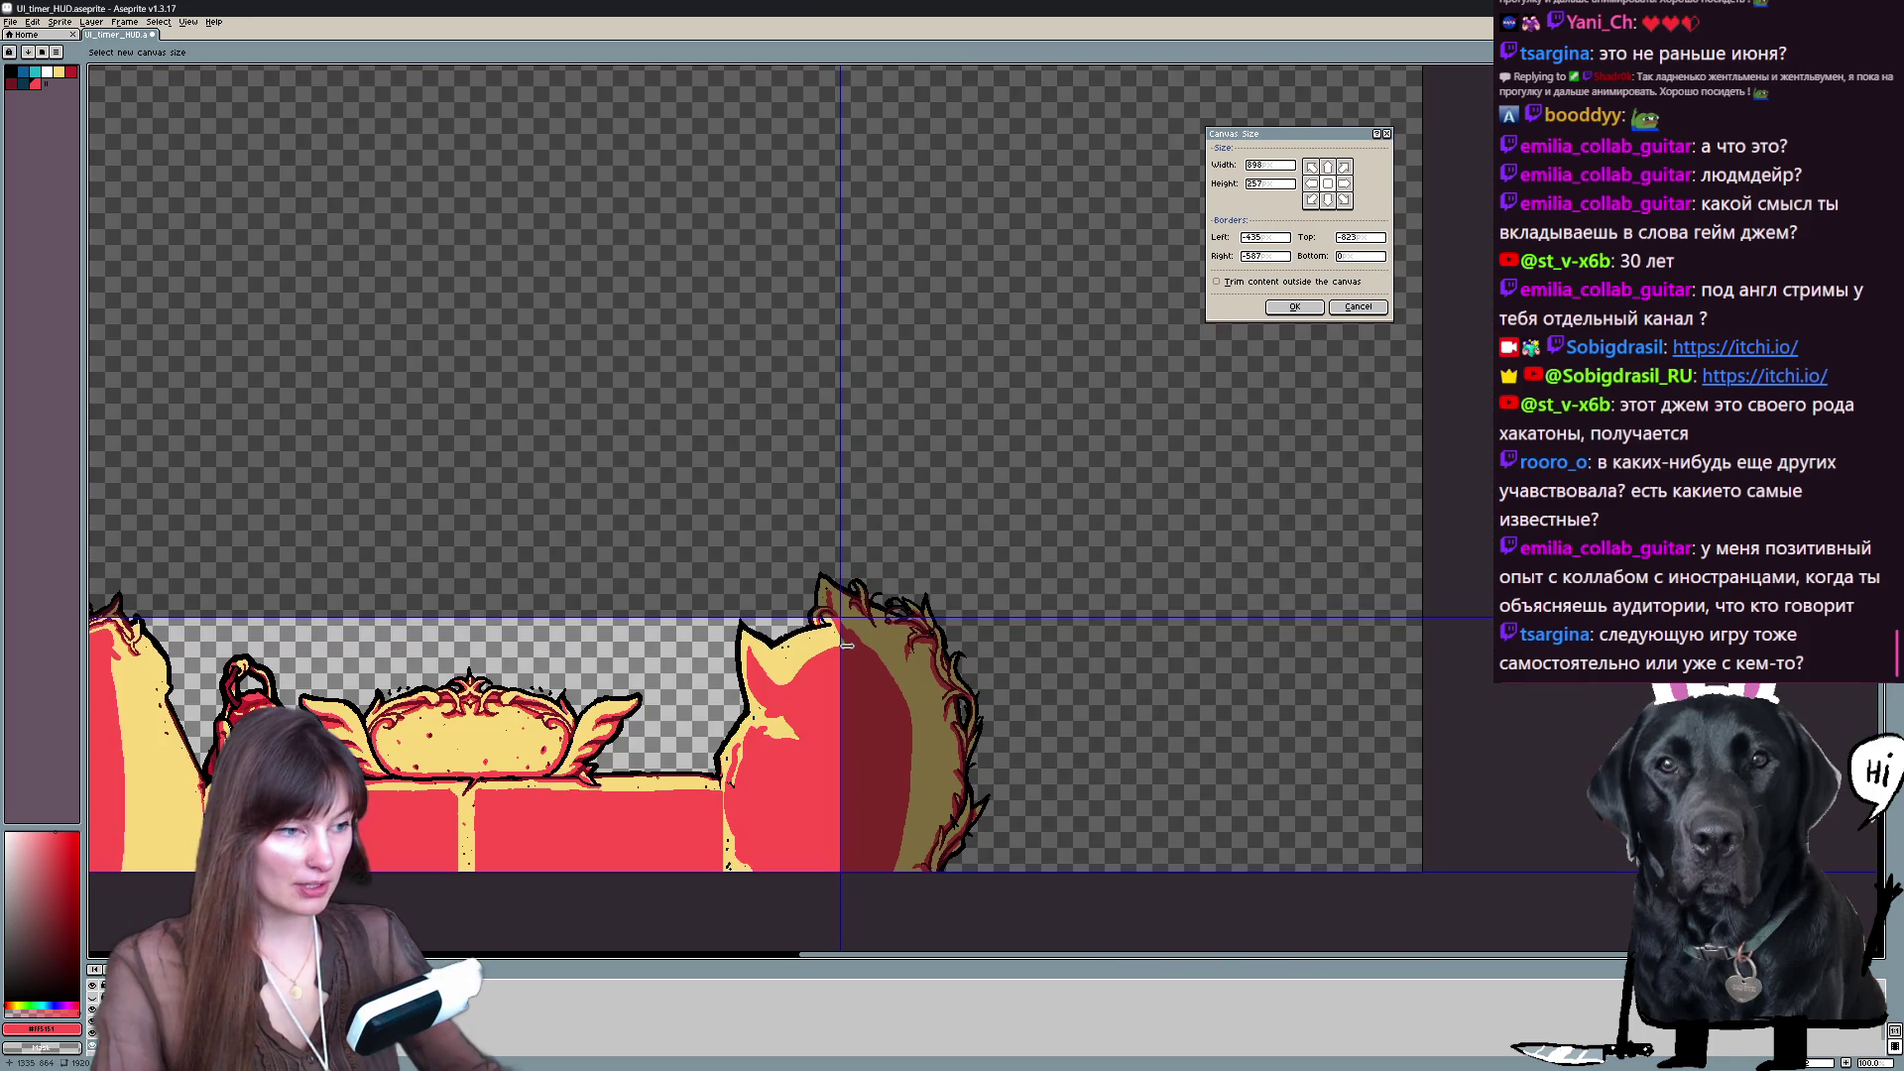
- Adjust the top and right canvas edges and apply the 1050×303 canvas size
mouse_move(845, 623)
mouse_down()
mouse_move(999, 569)
mouse_move(983, 571)
mouse_up()
scroll(983, 572, up, 4)
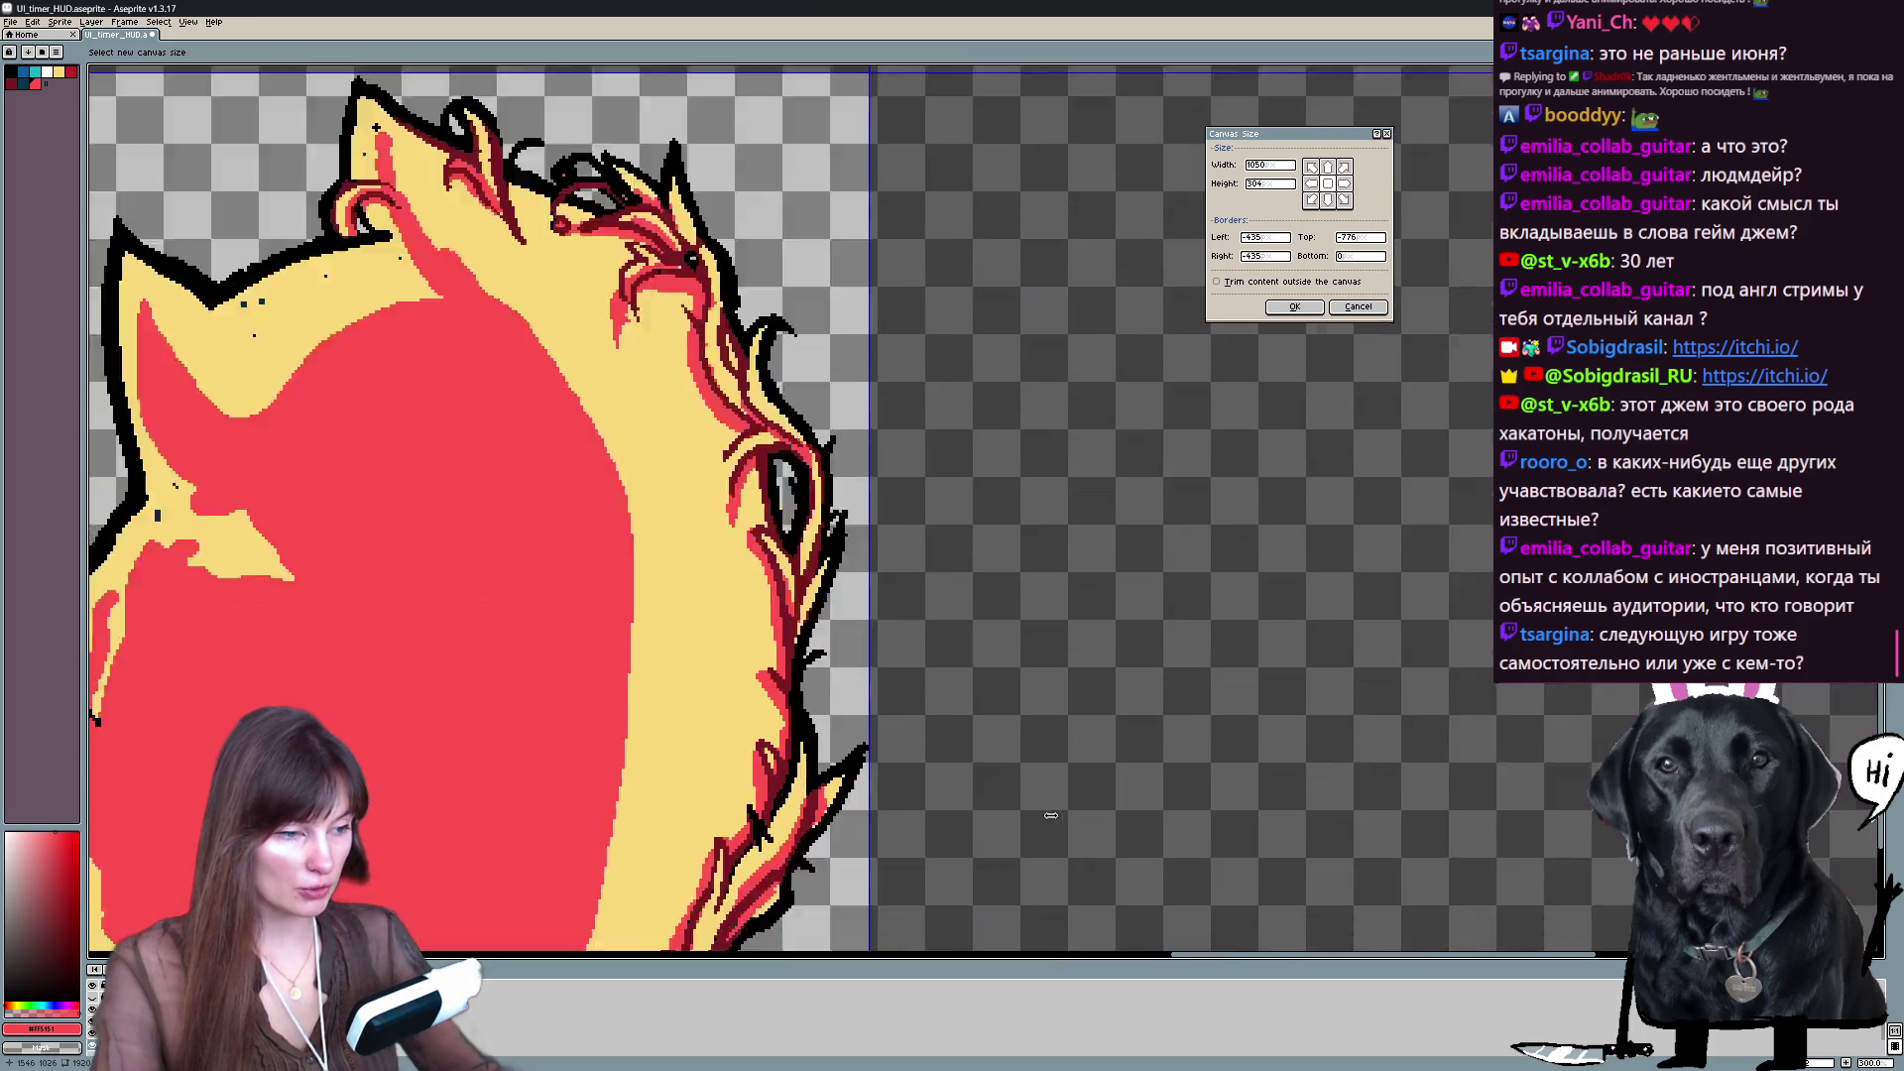
scroll(575, 565, down, 1)
scroll(297, 555, down, 1)
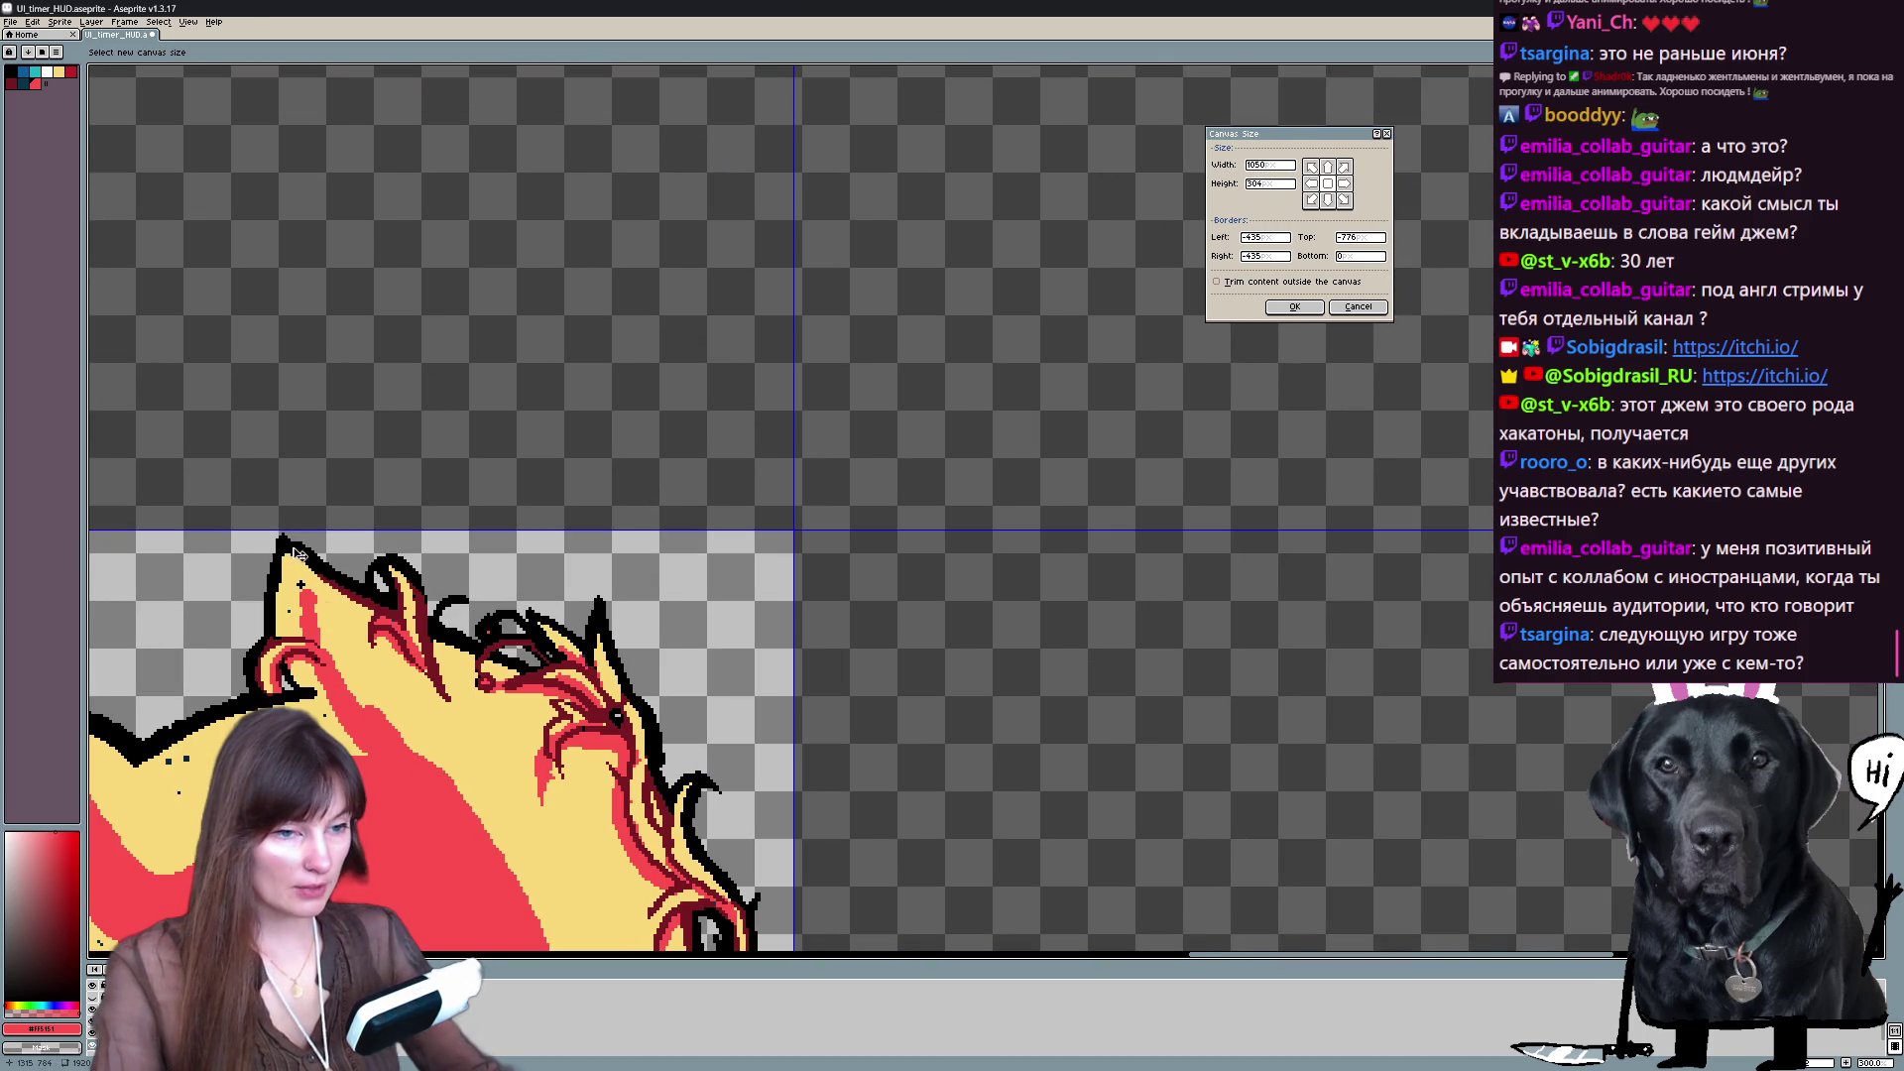
drag(307, 527, 311, 529)
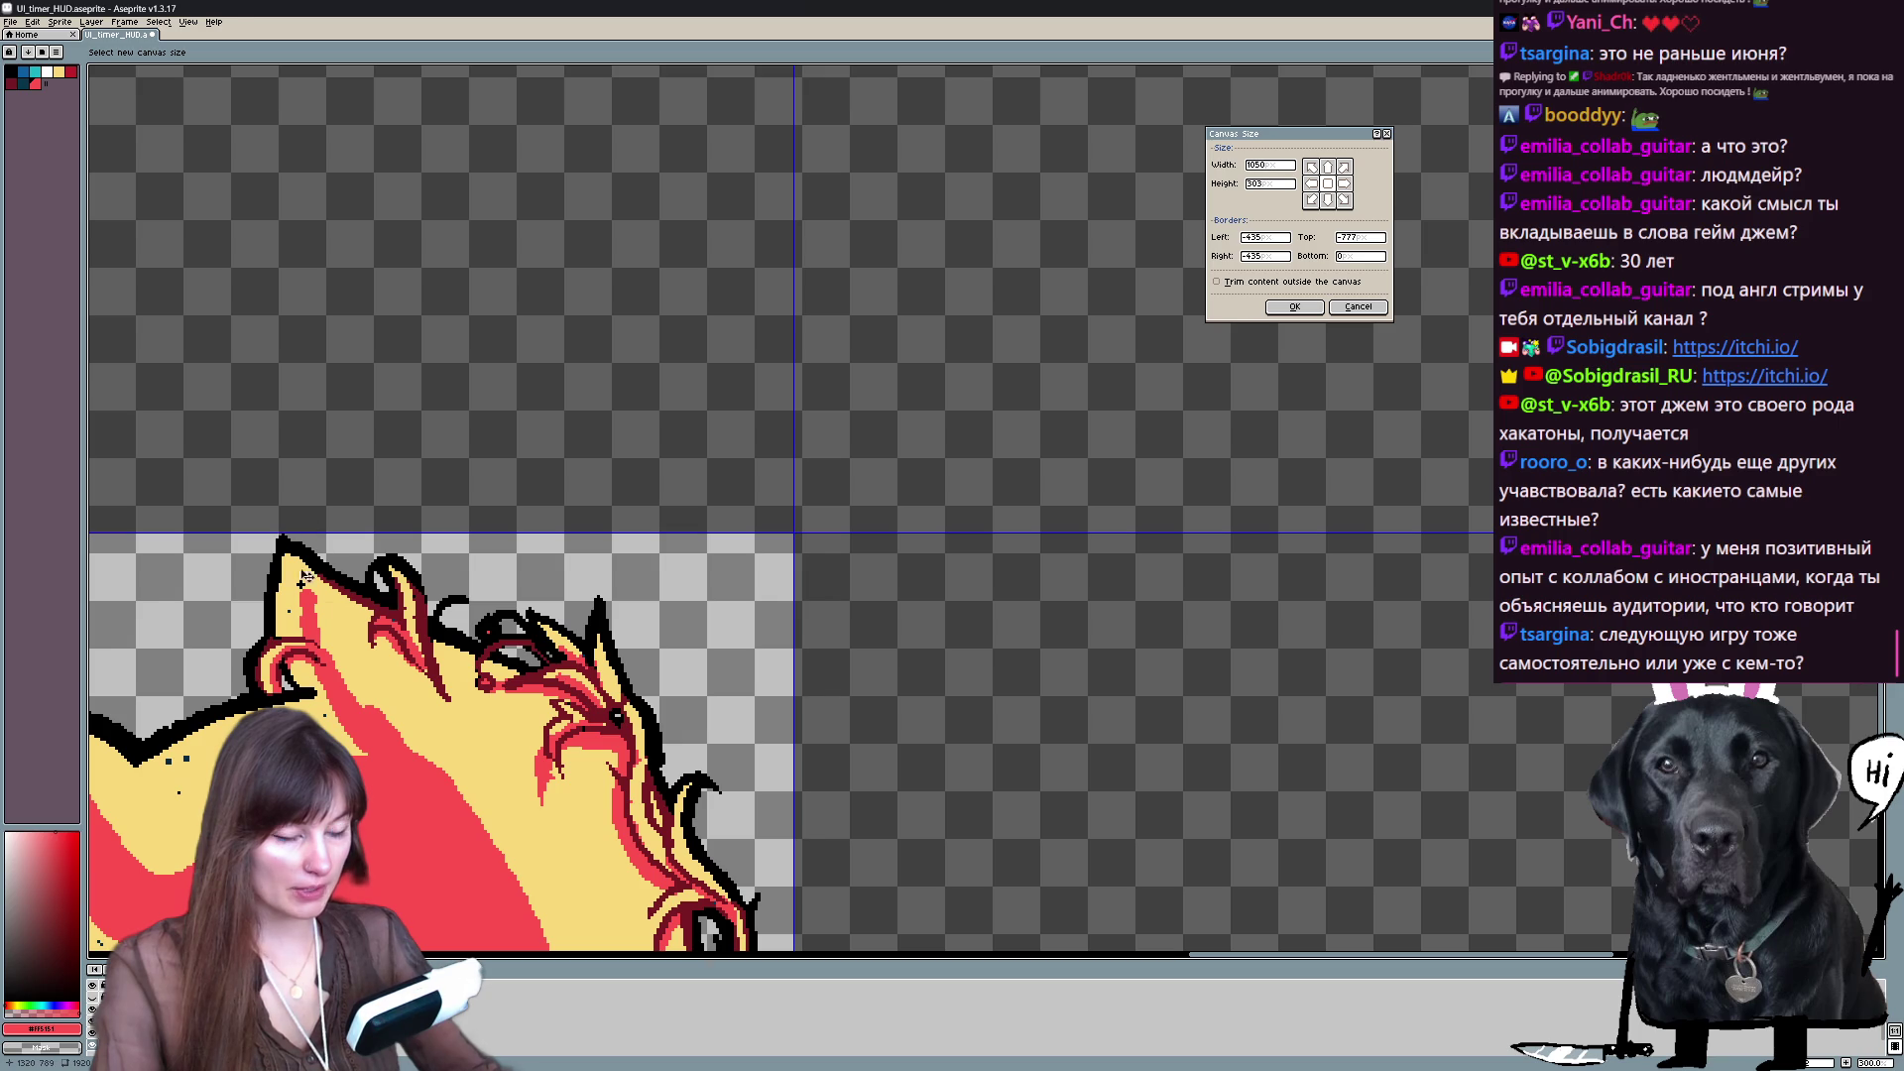
scroll(303, 587, down, 3)
scroll(298, 610, up, 1)
scroll(1099, 649, down, 1)
scroll(1425, 756, up, 2)
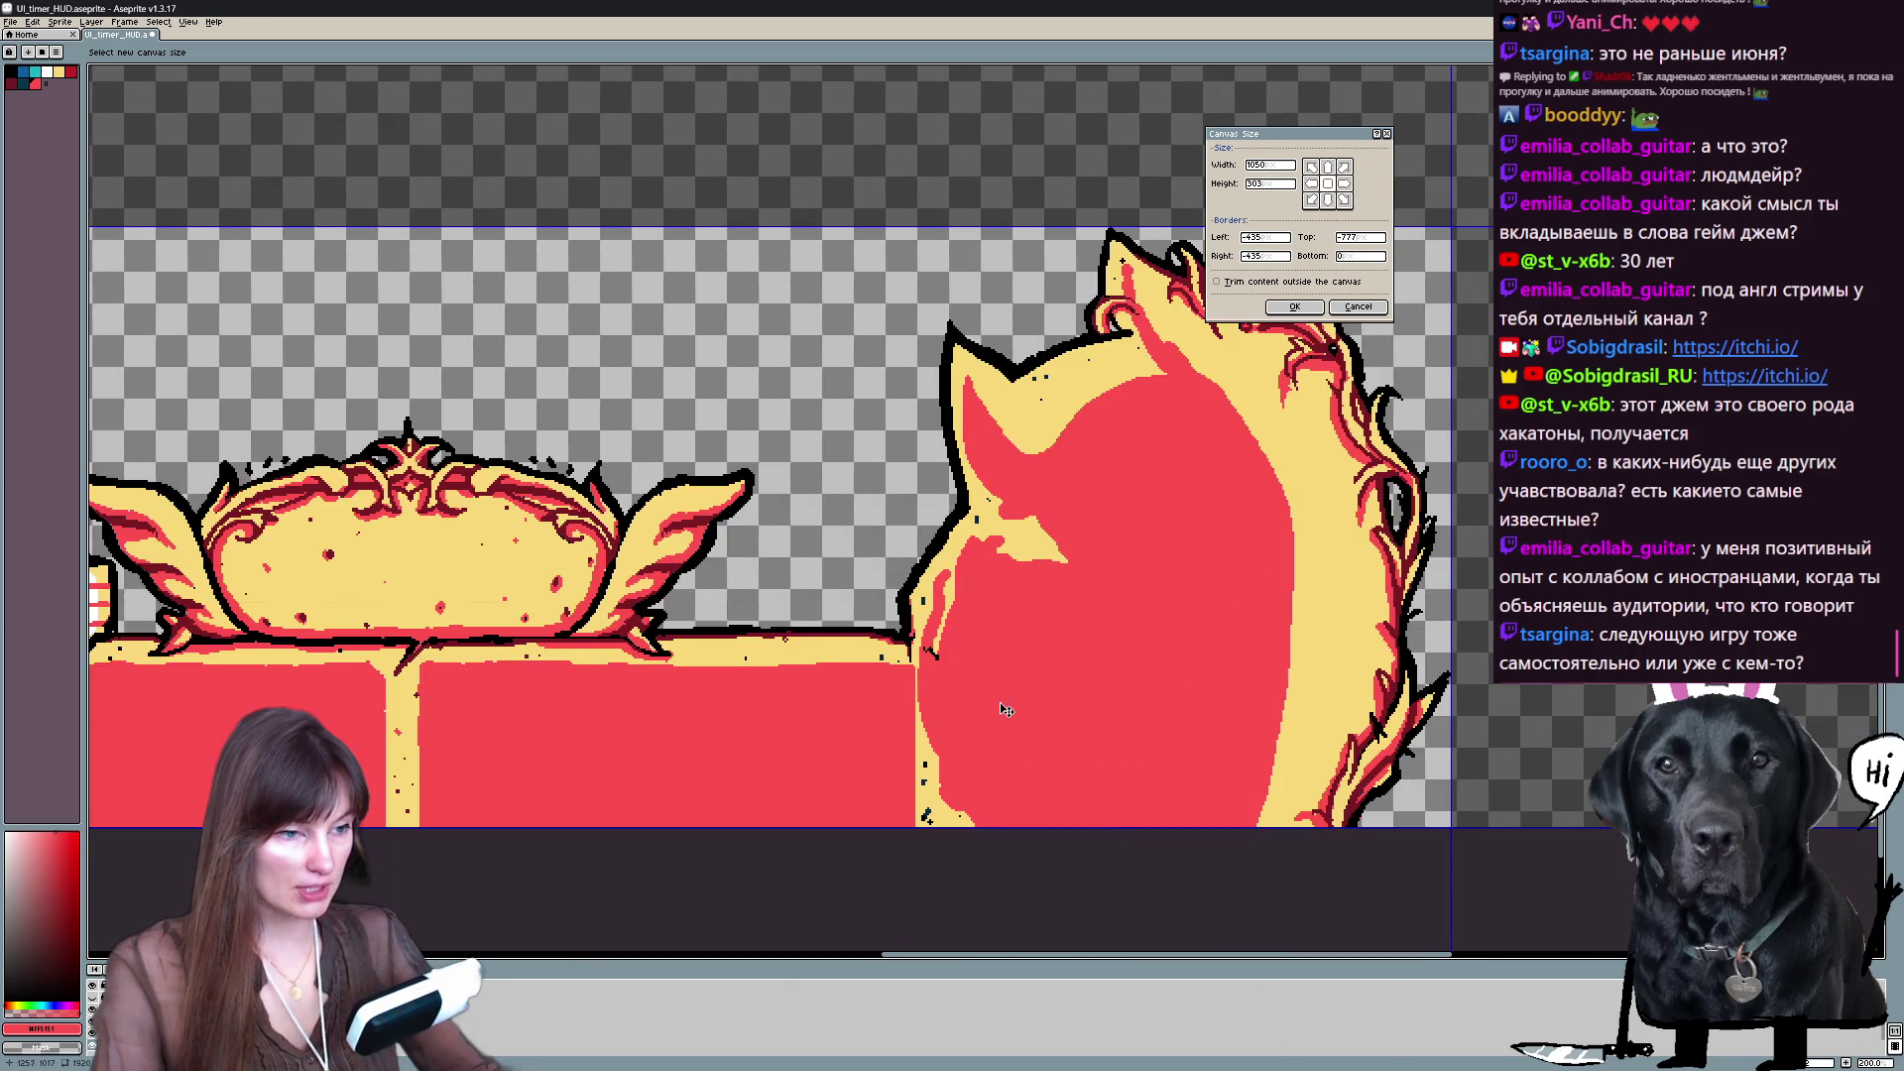
scroll(1004, 710, down, 1)
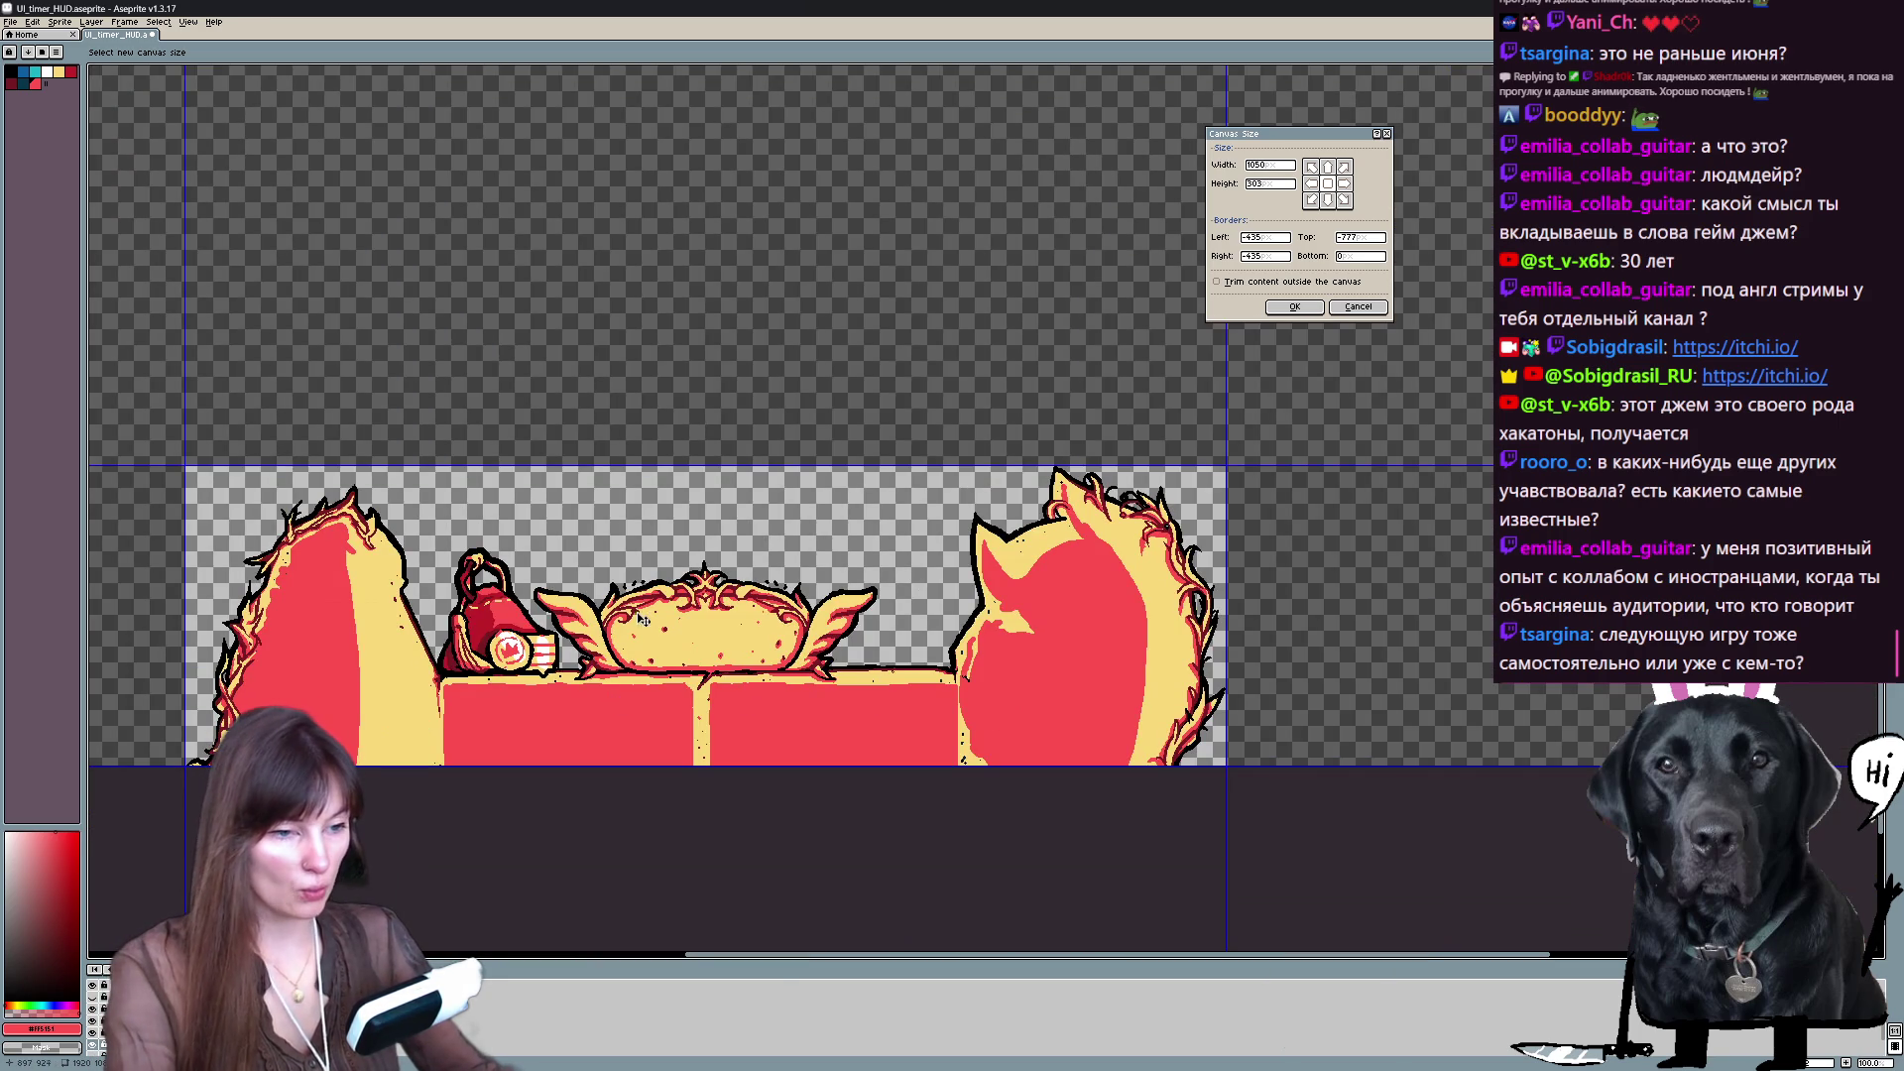
key(Return)
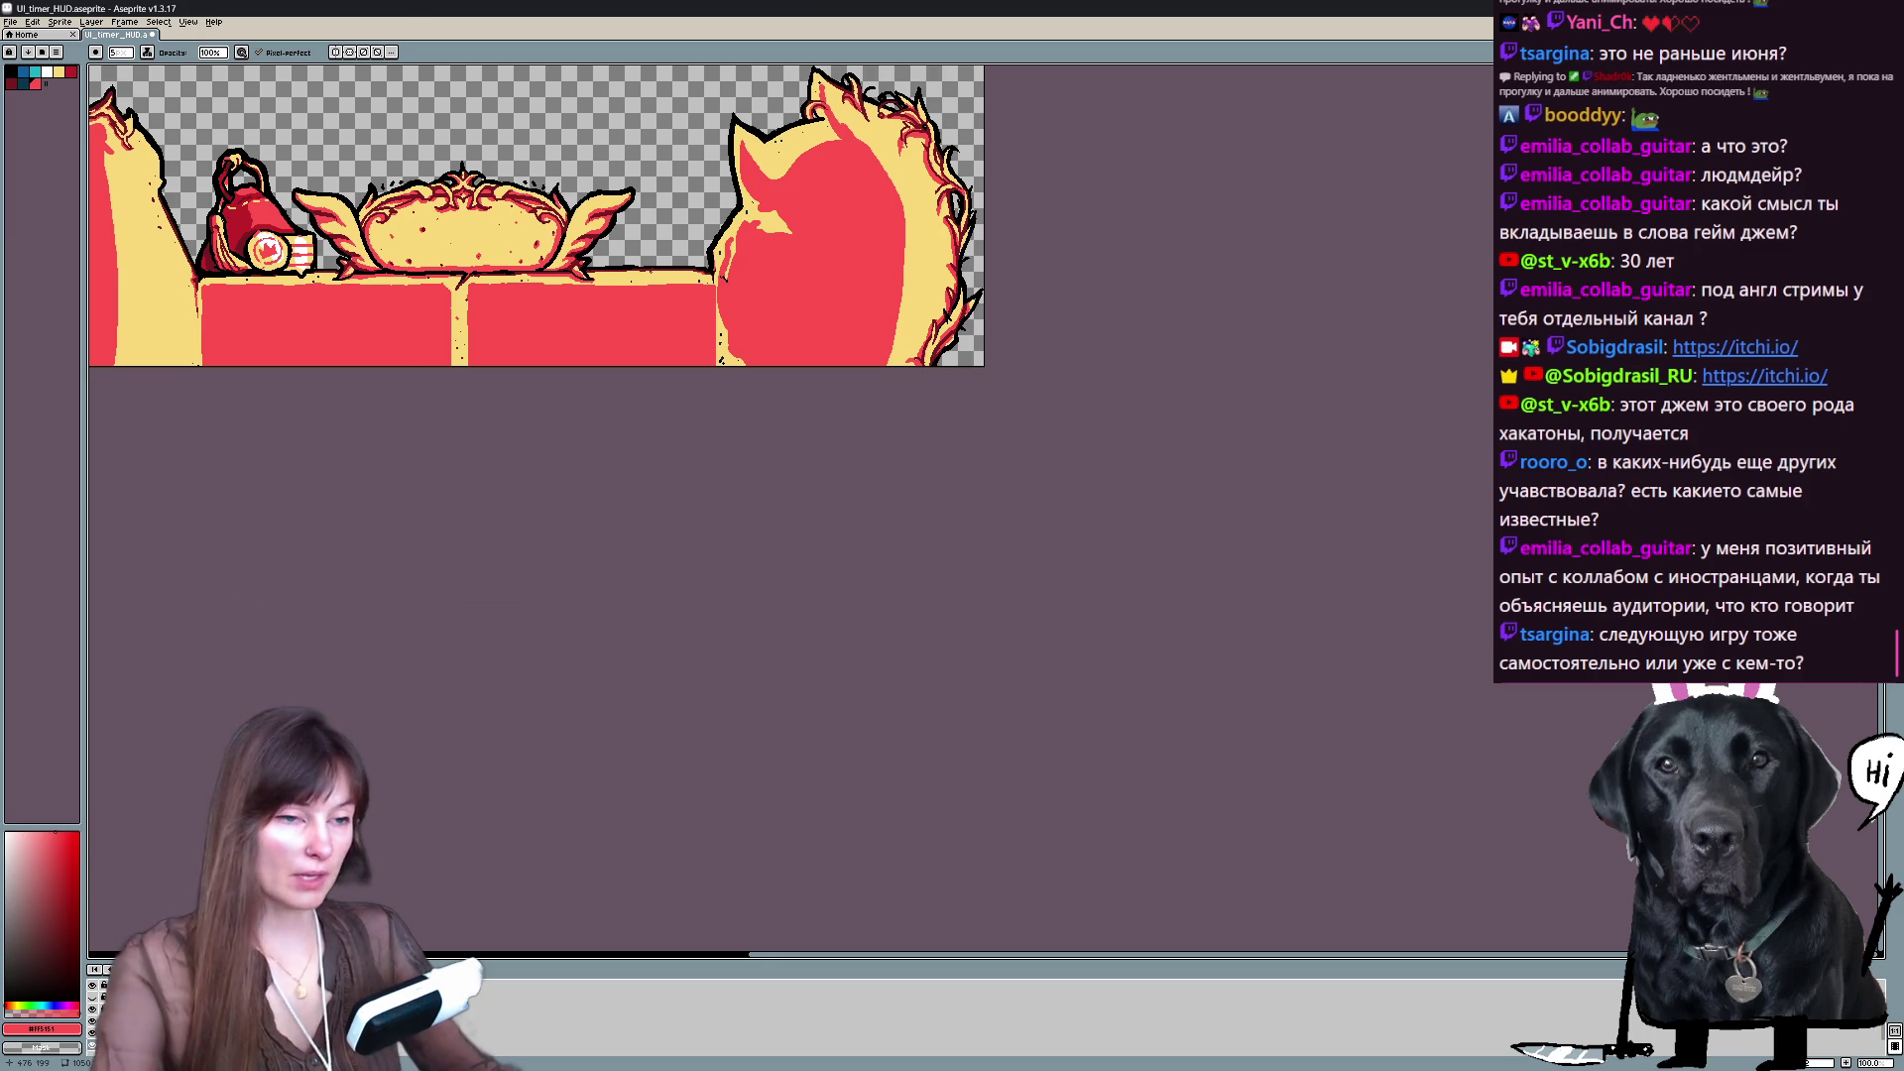
- Centre the HUD bar, hide the bag layer's red ornament, and bring up Save As
drag(427, 303, 655, 600)
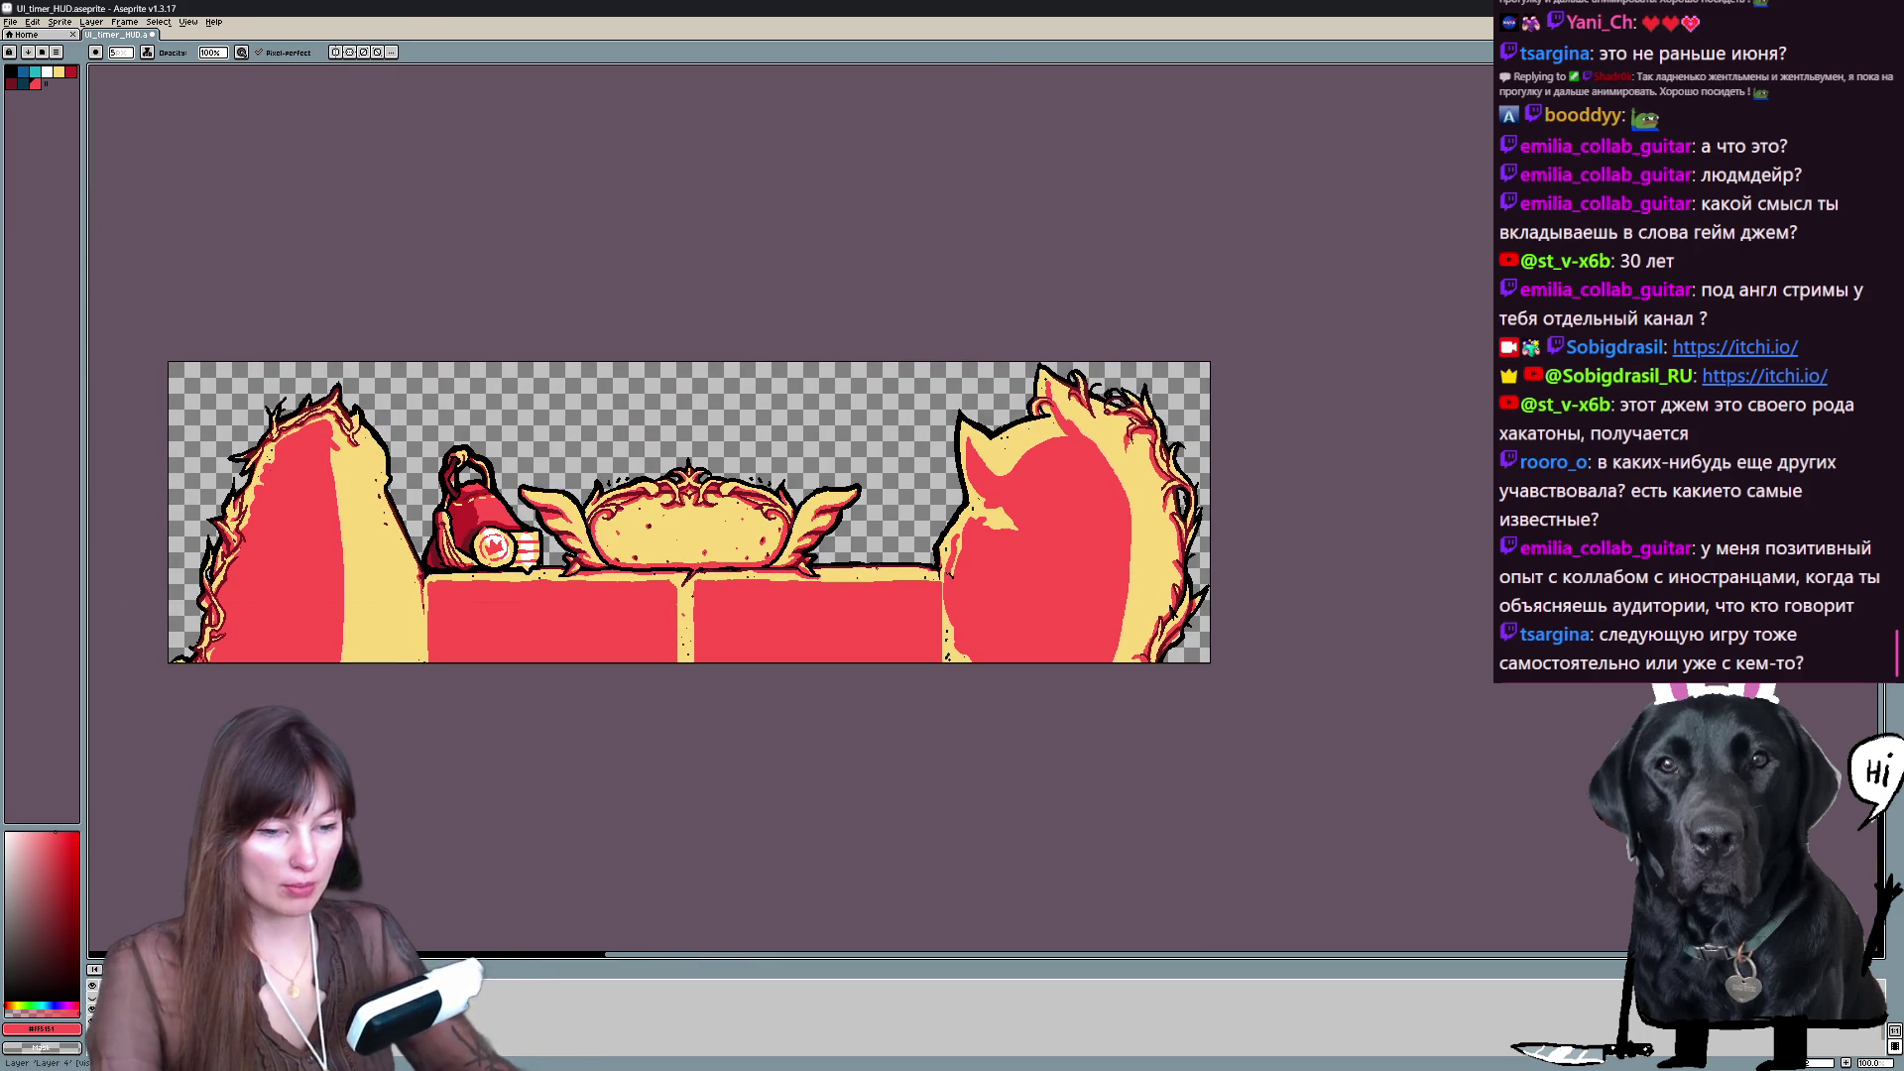
mouse_move(608, 615)
mouse_down()
mouse_move(734, 661)
mouse_move(728, 632)
mouse_up()
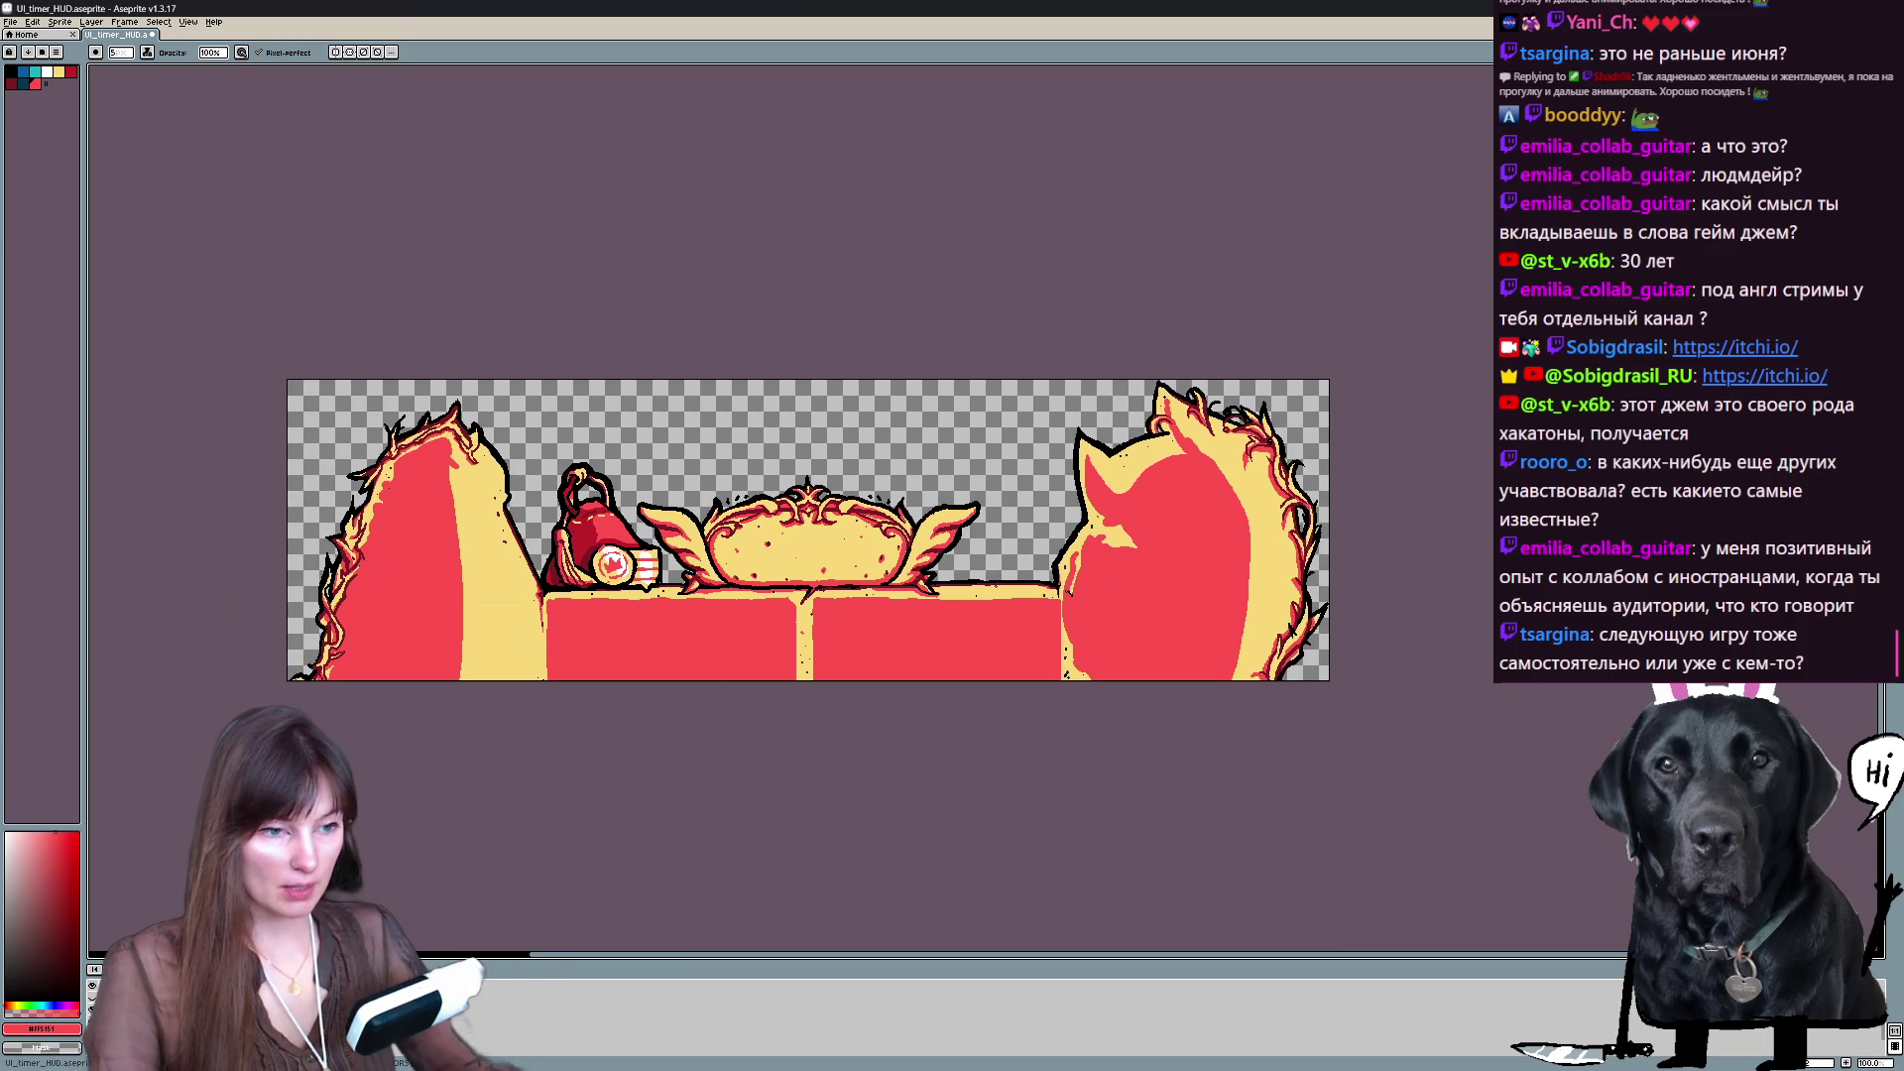
click(92, 1002)
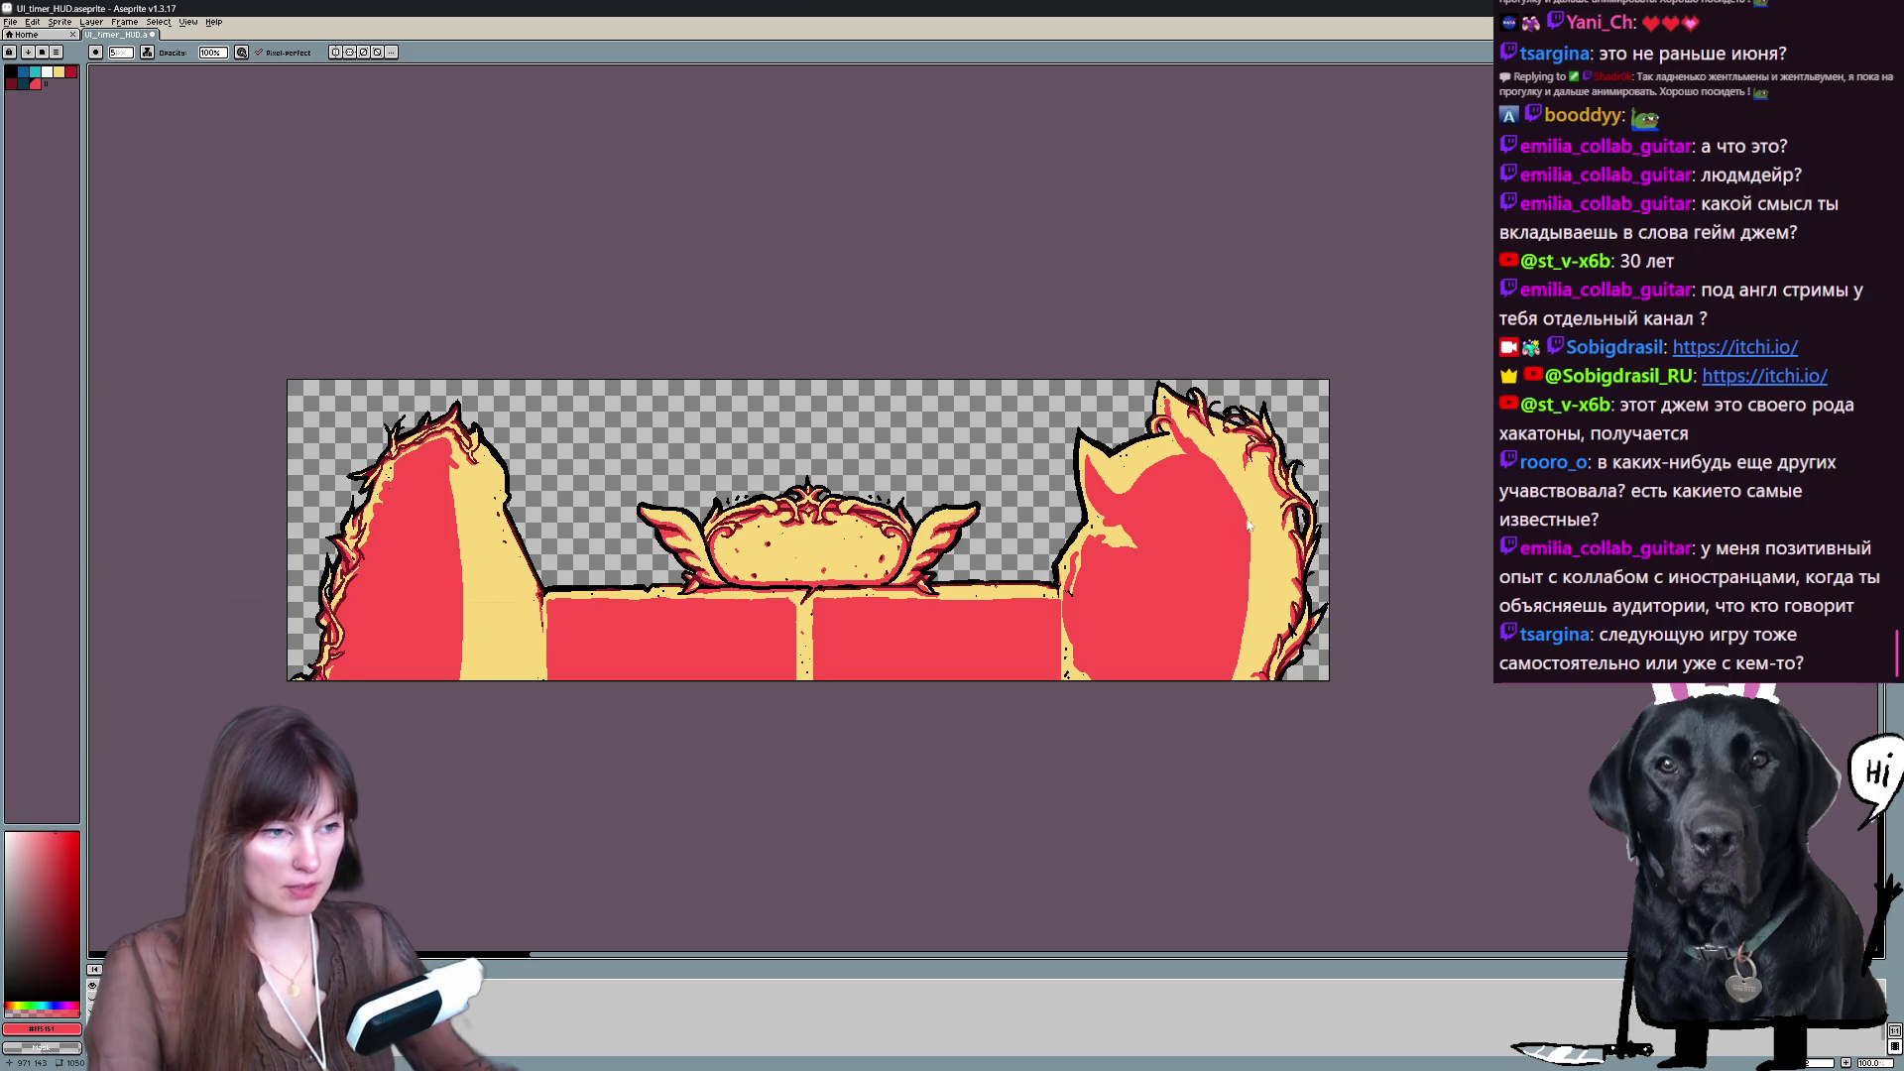
key(ctrl+shift+s)
drag(462, 57, 542, 390)
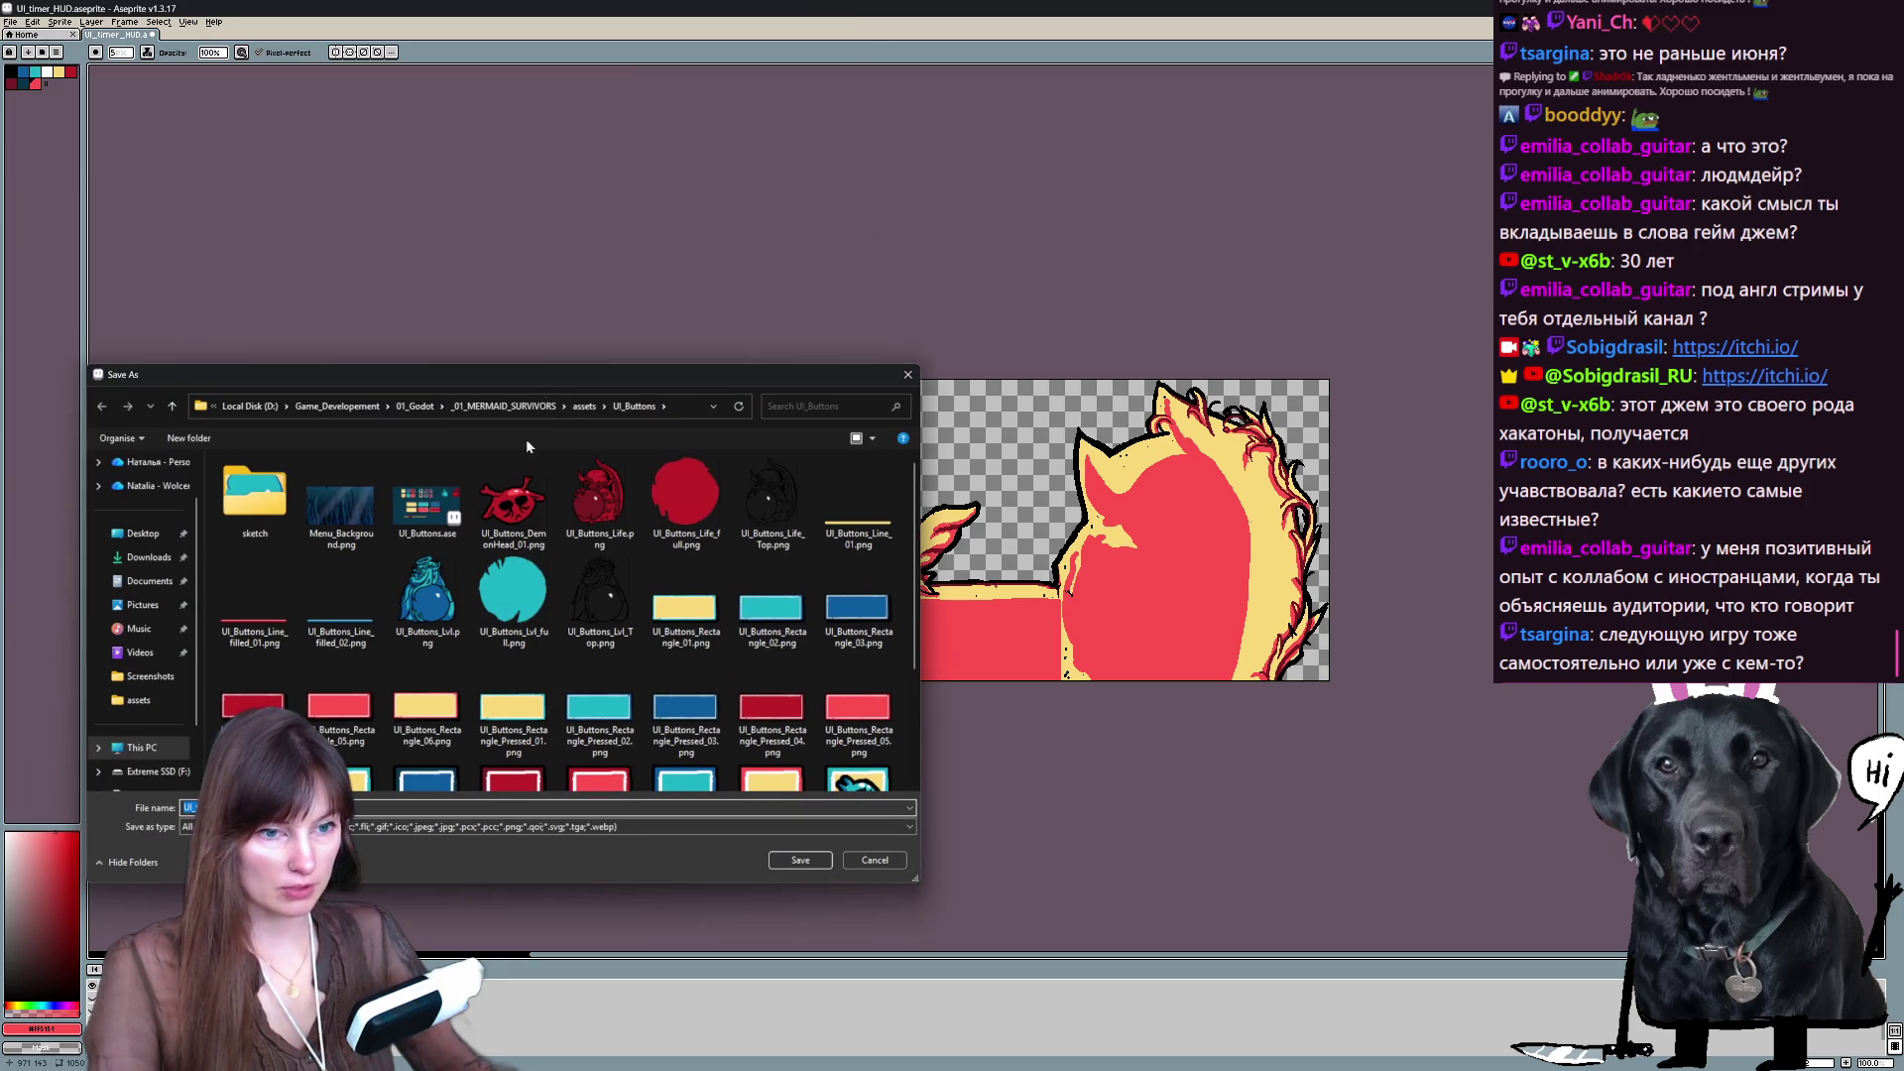
- Save as PNG named UI_HUD_01, accepting the no-layers warning and separate-frames notice
click(297, 826)
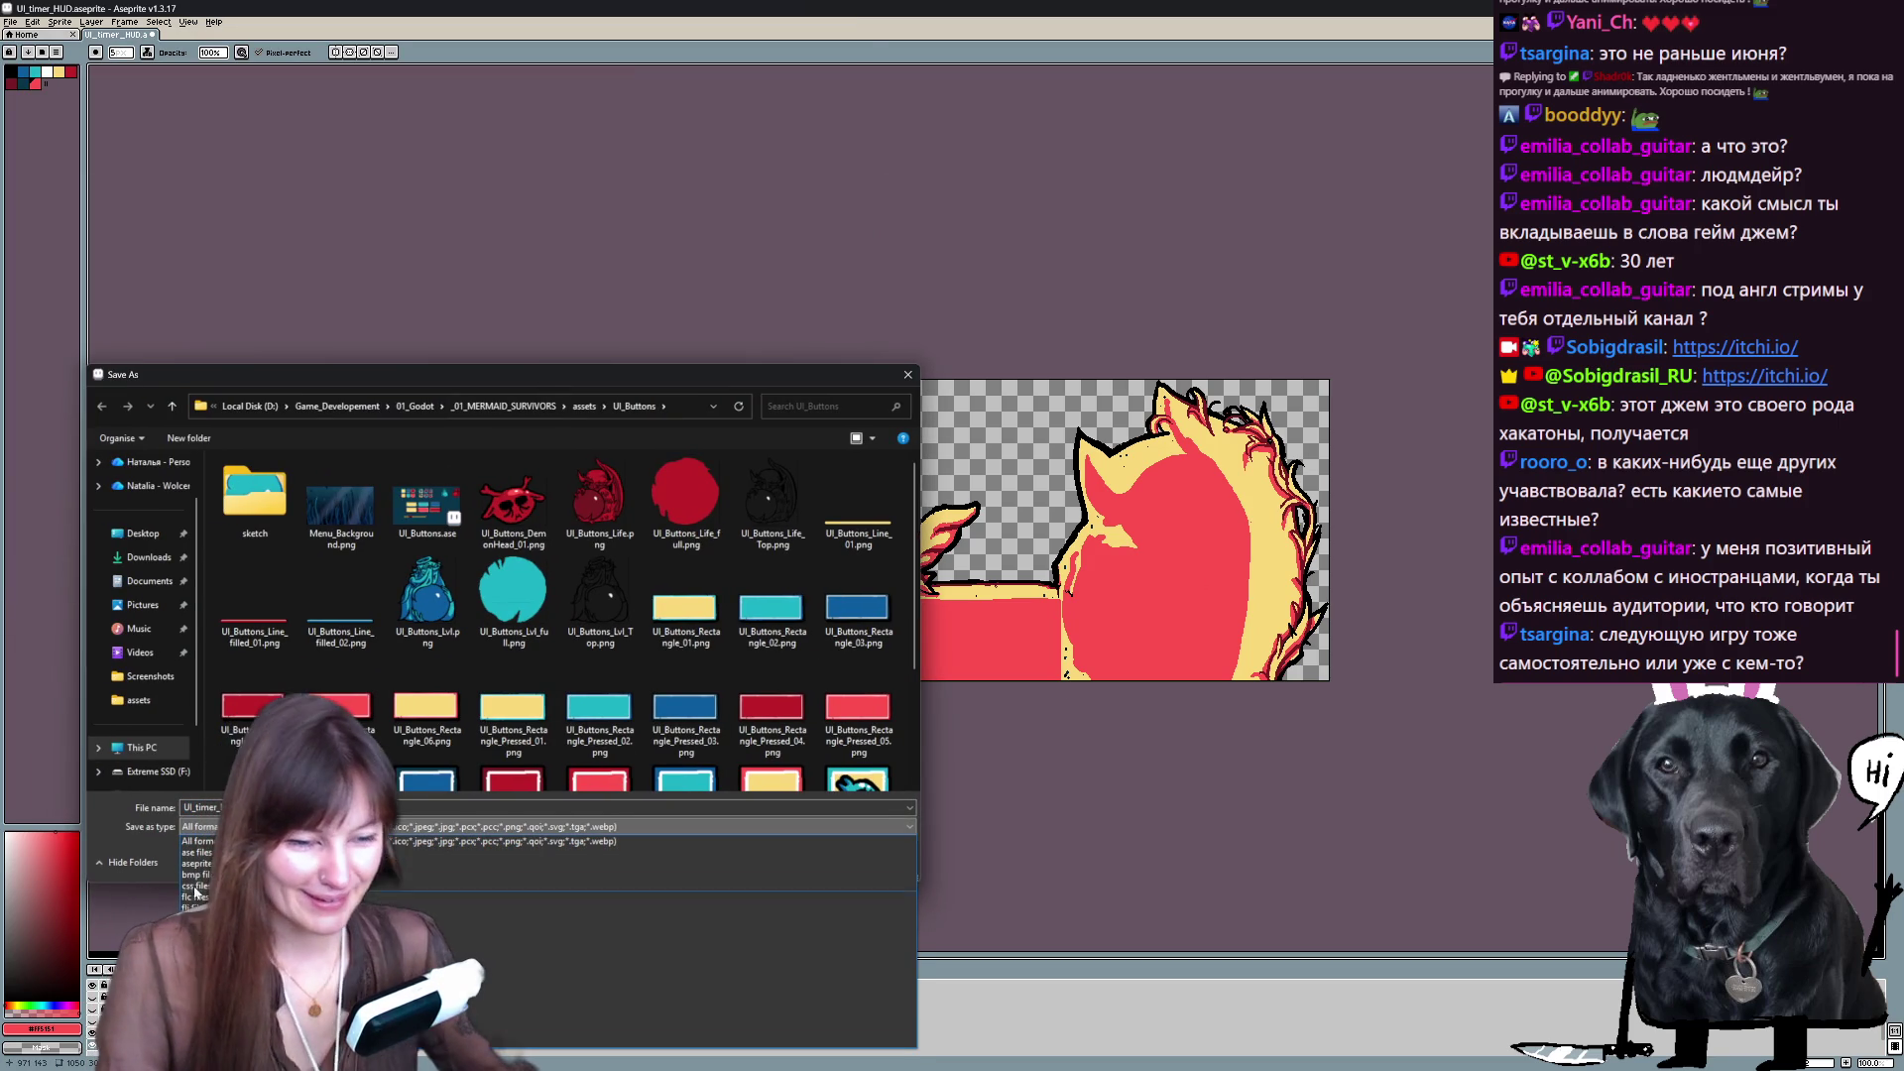
click(298, 985)
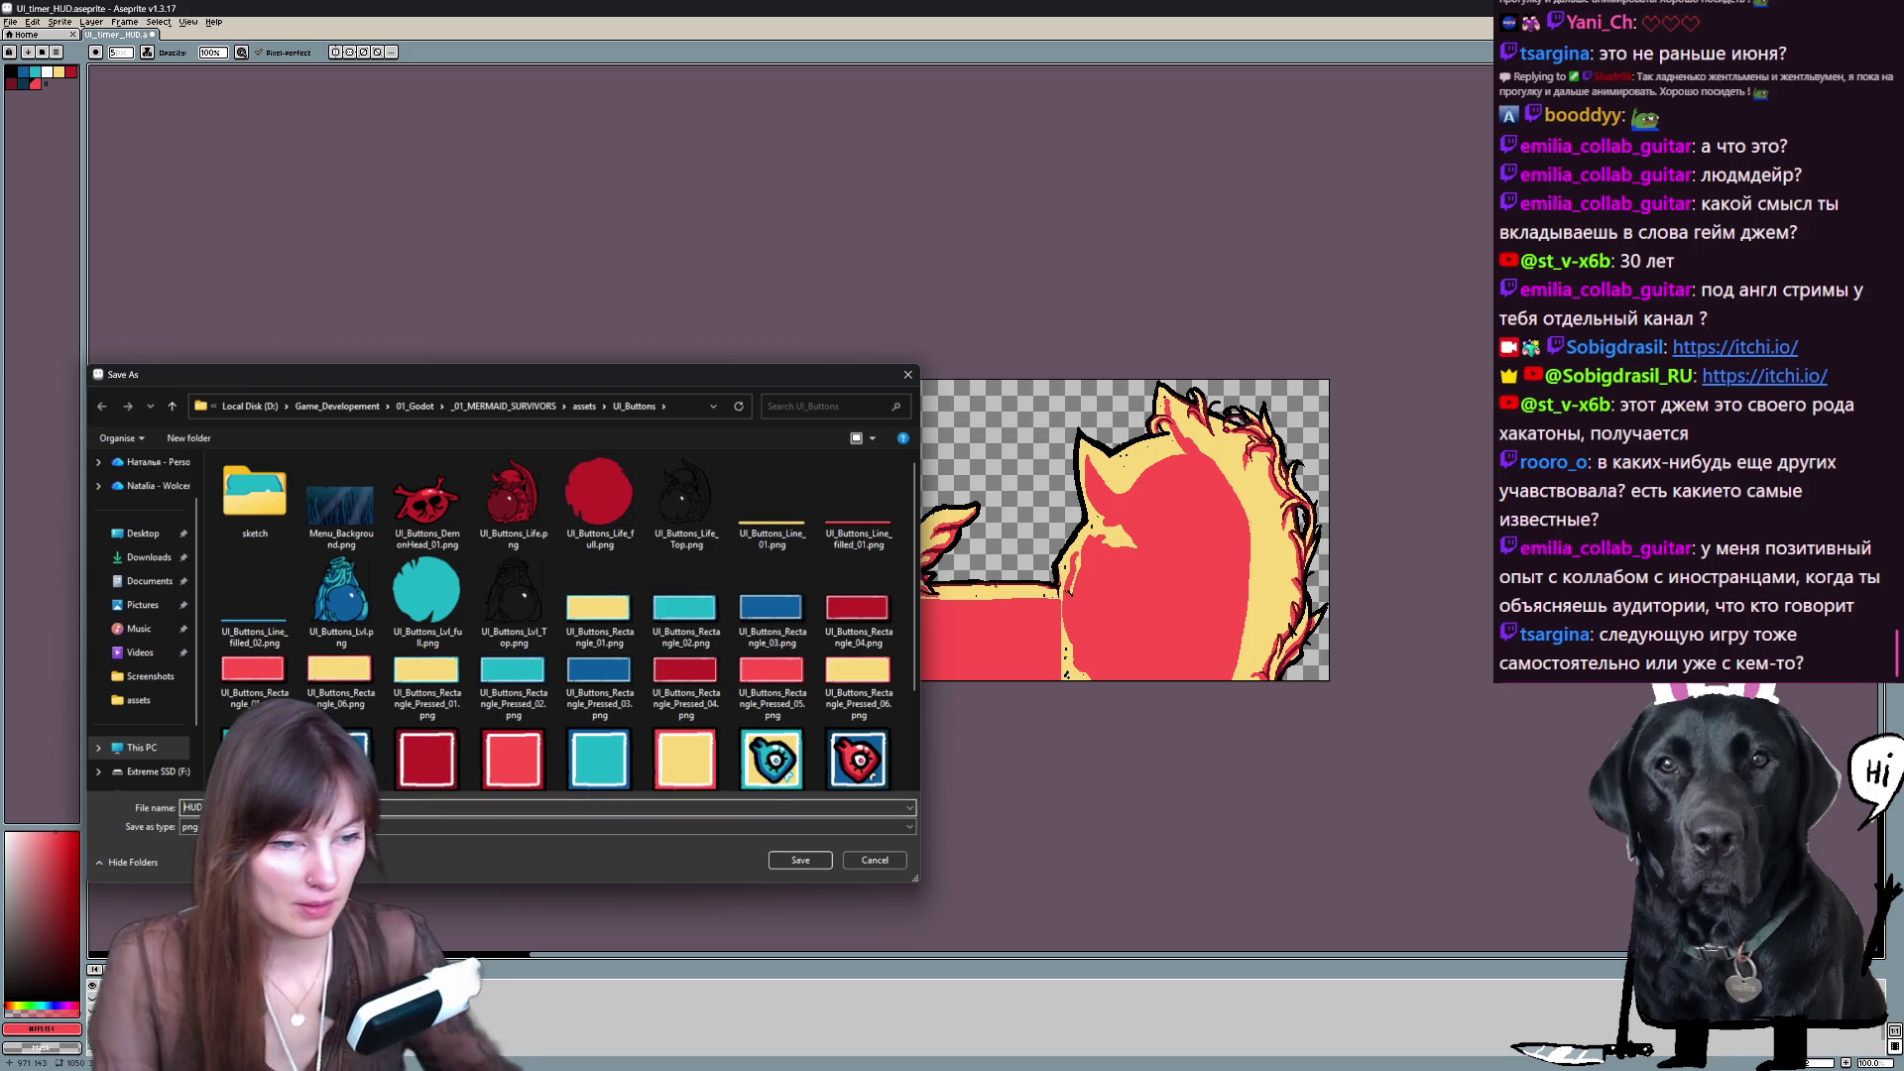
text(HUD)
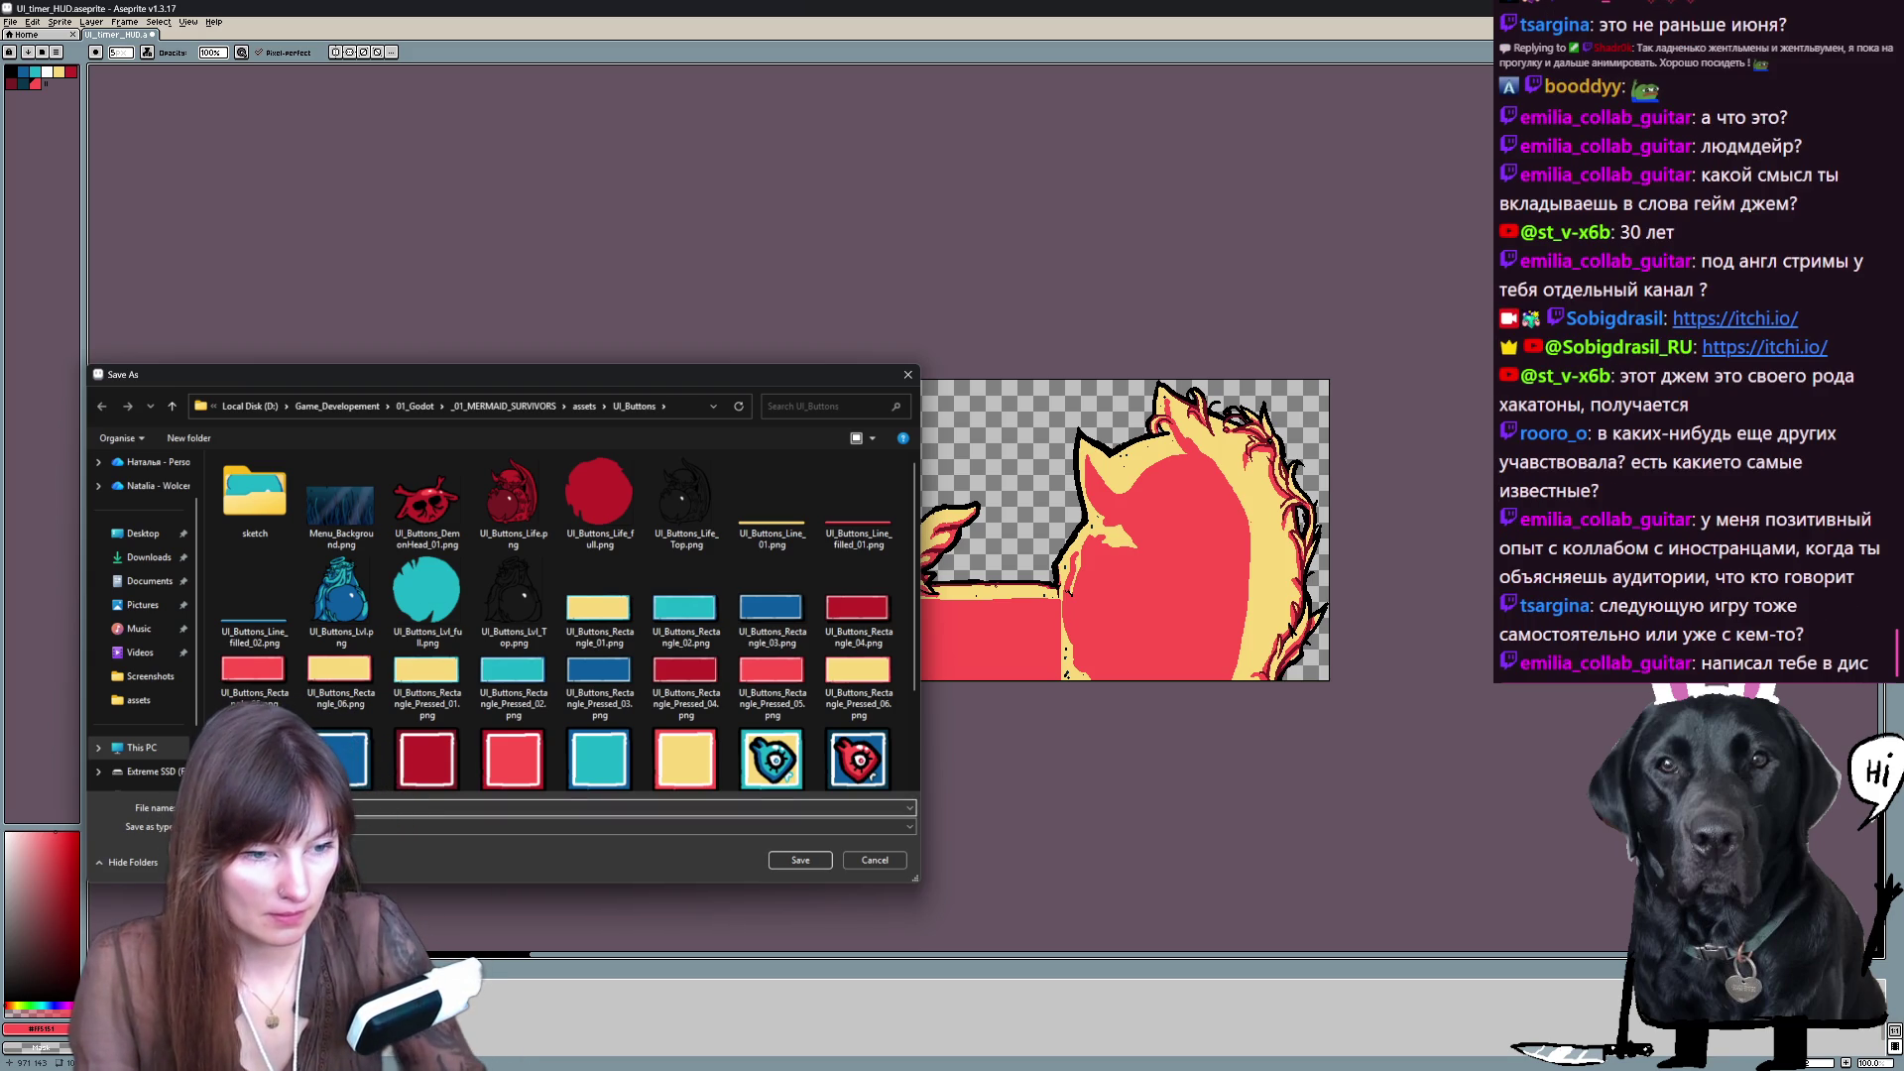
text(_01.p)
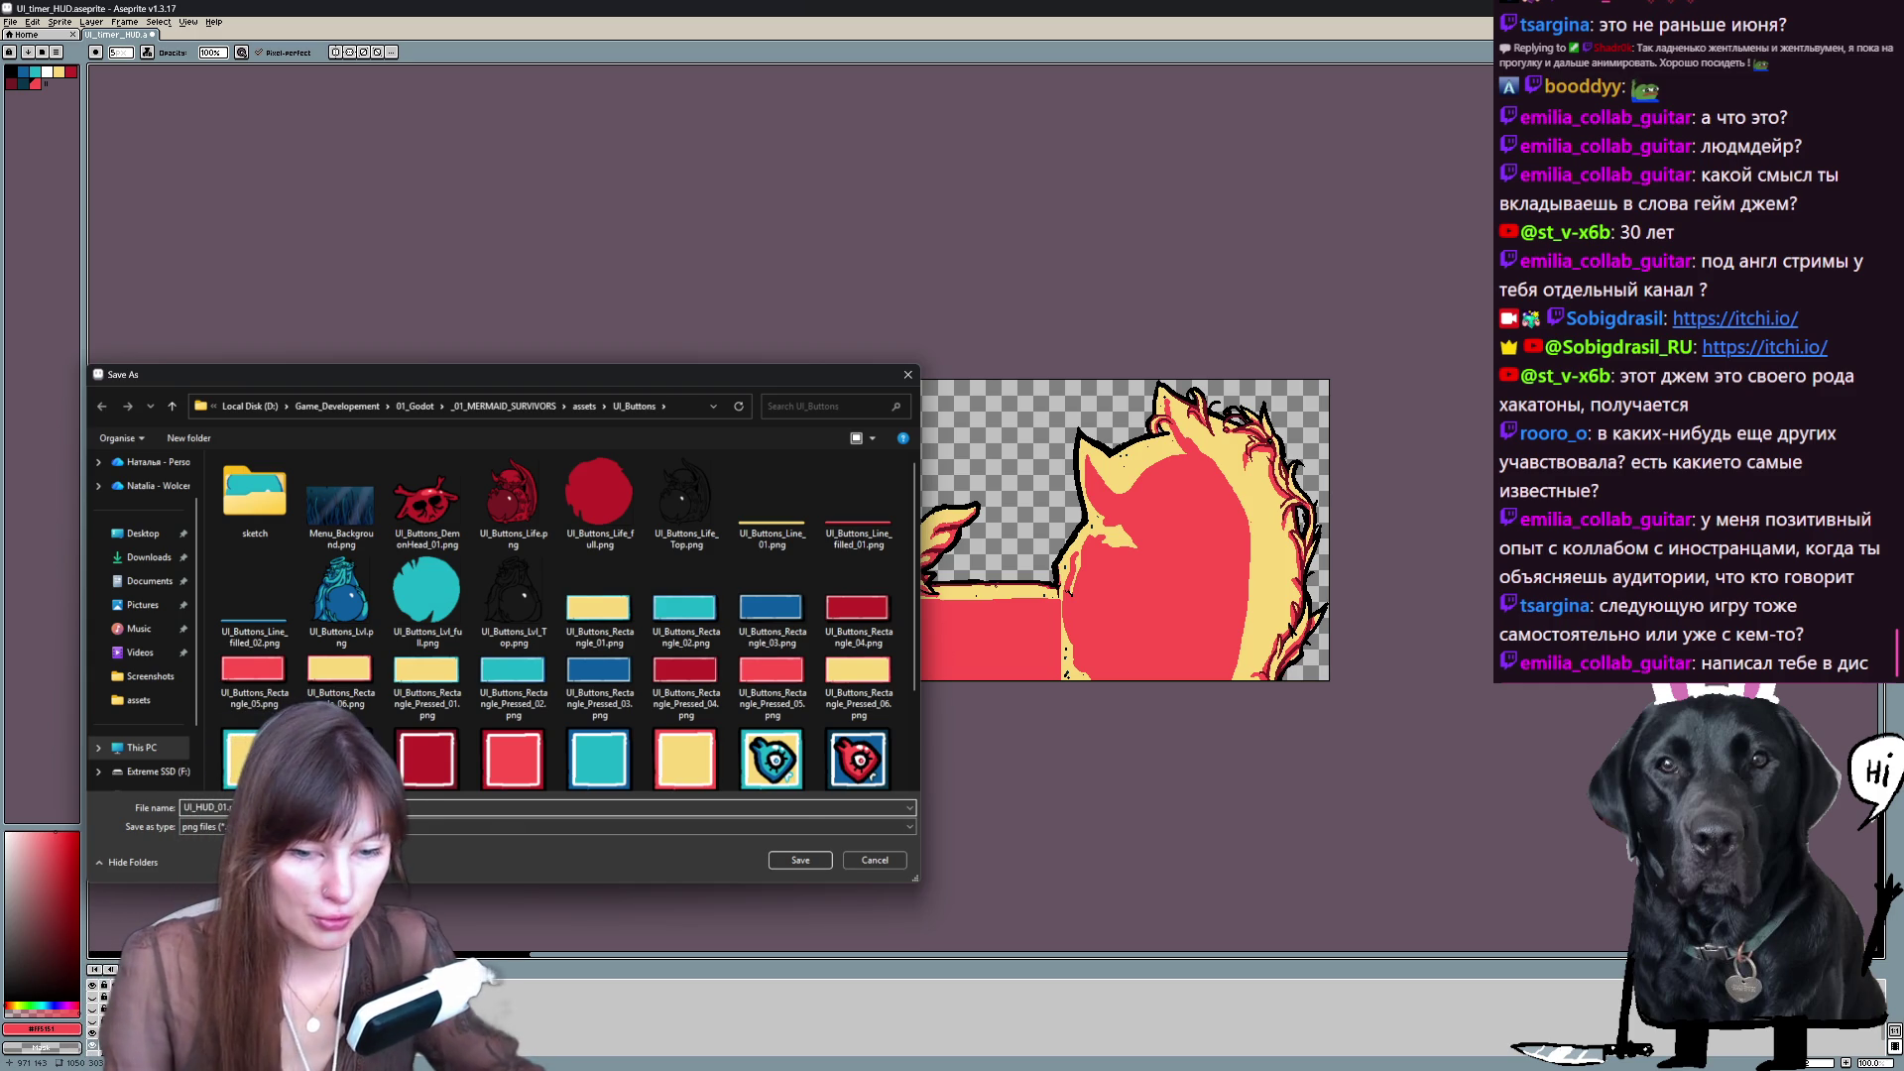
click(798, 861)
click(918, 596)
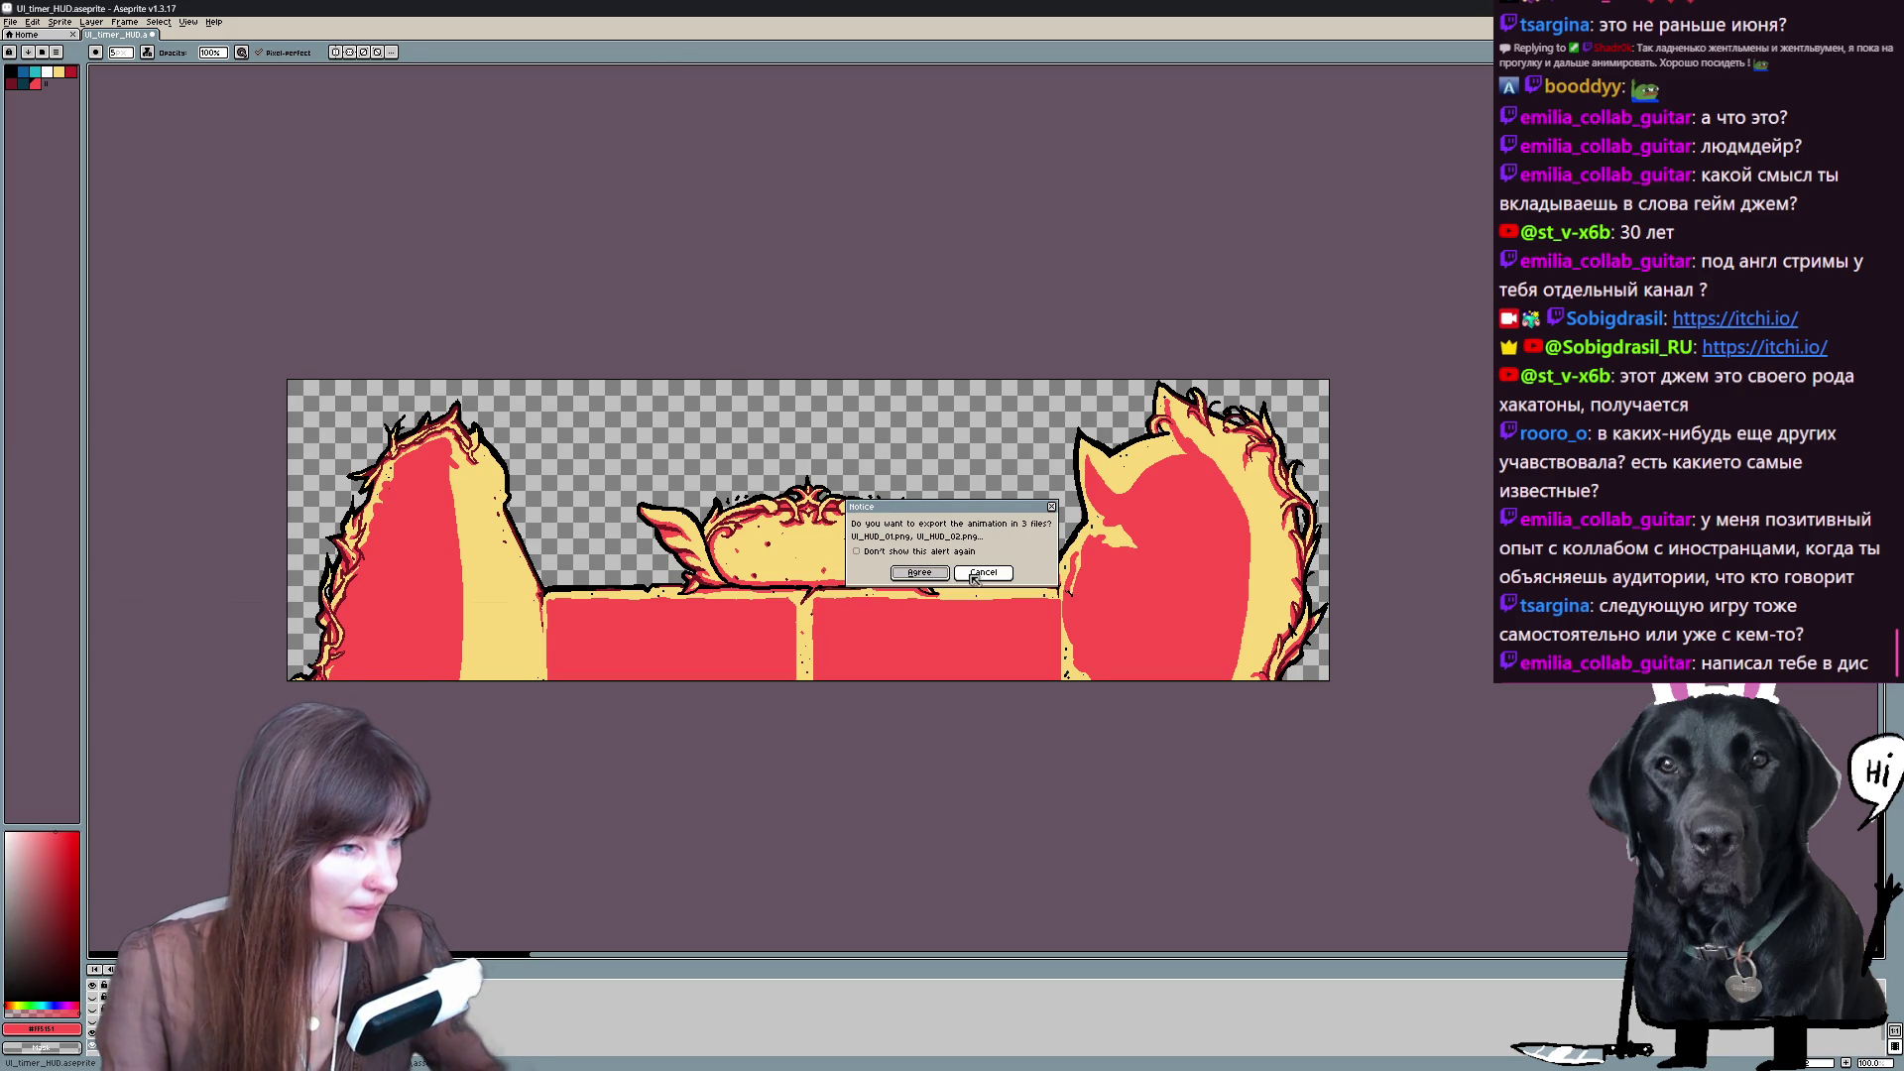
click(920, 573)
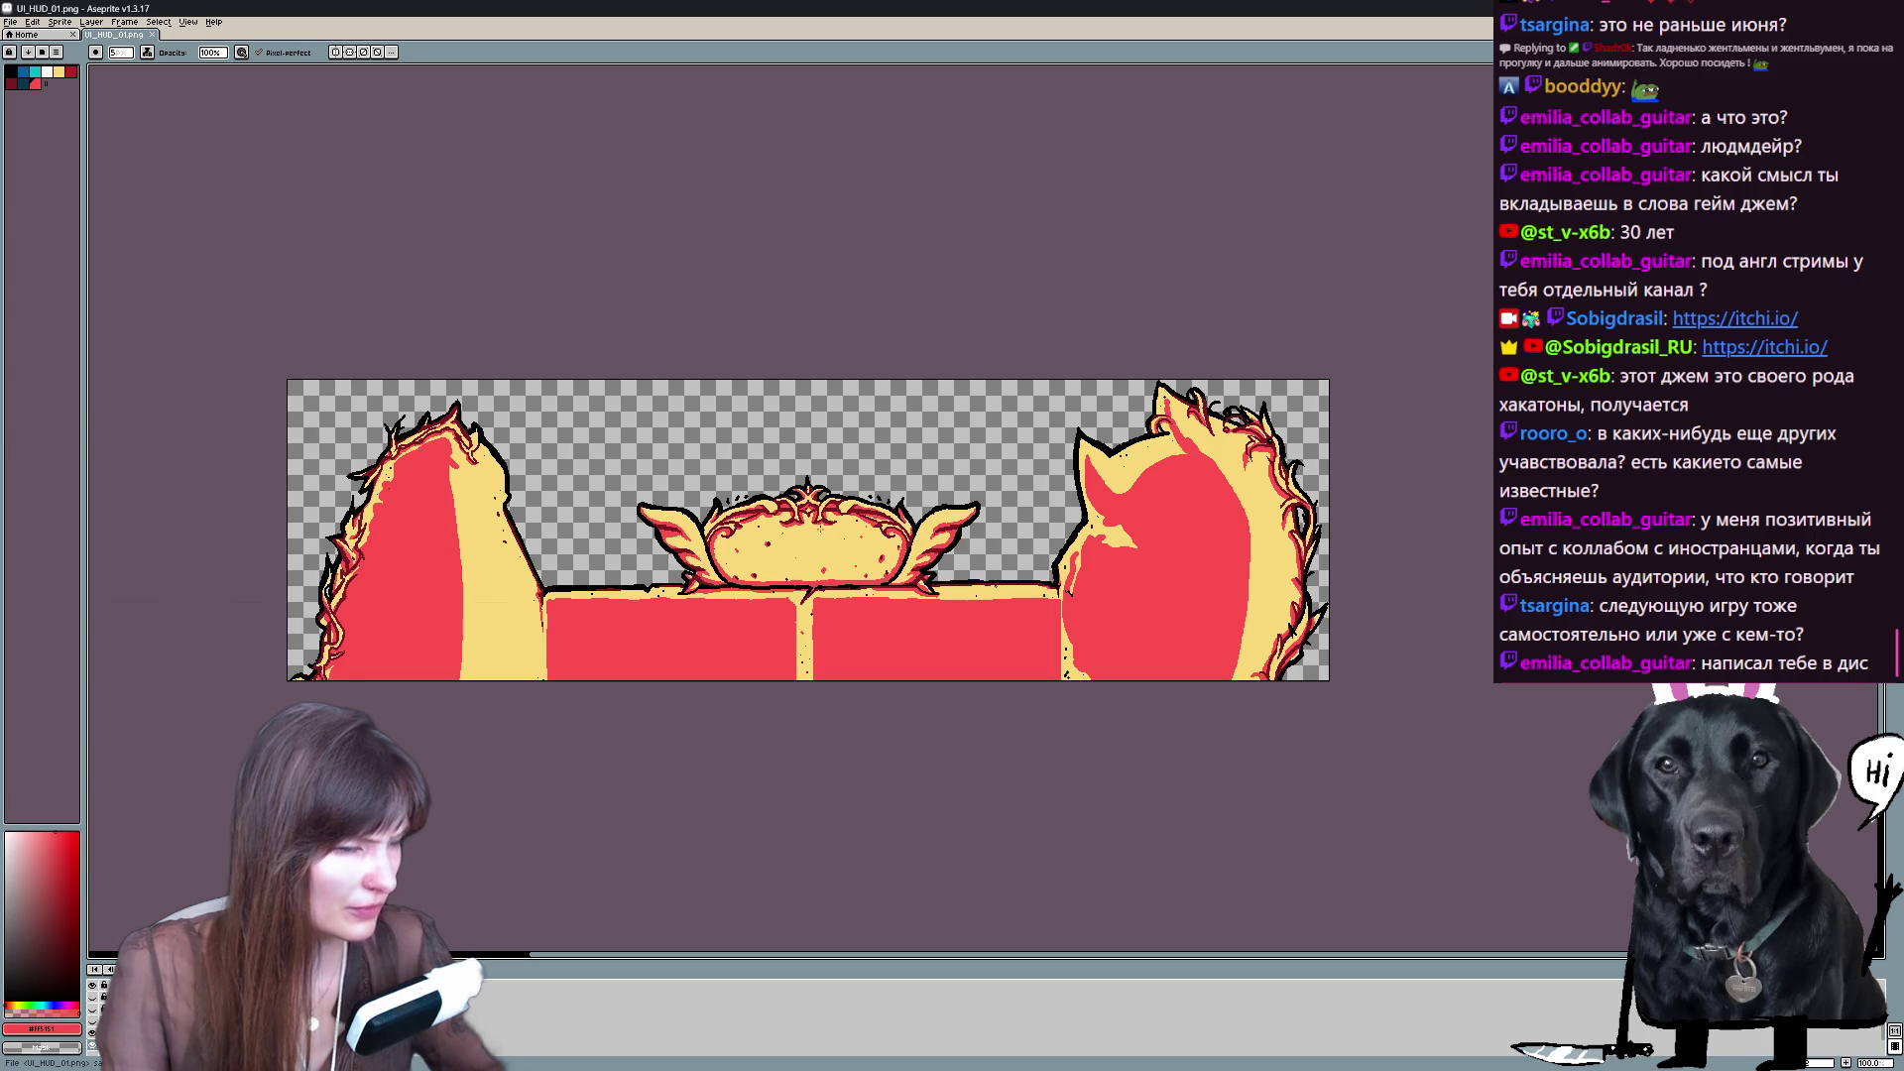